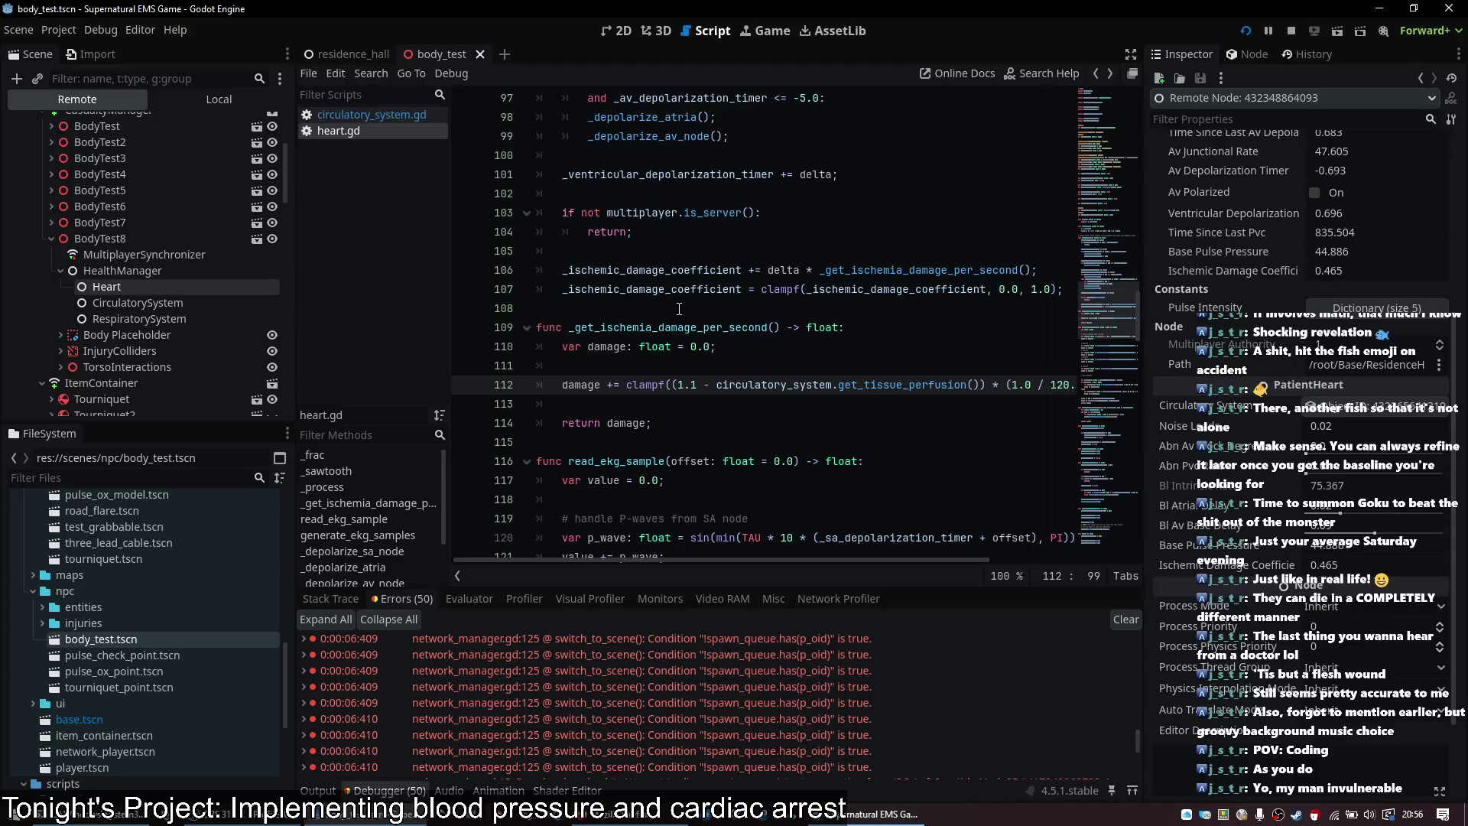
# Delete the stray space after the SA depolarization timer name on line 83
pyautogui.scroll(4, 678, 308)
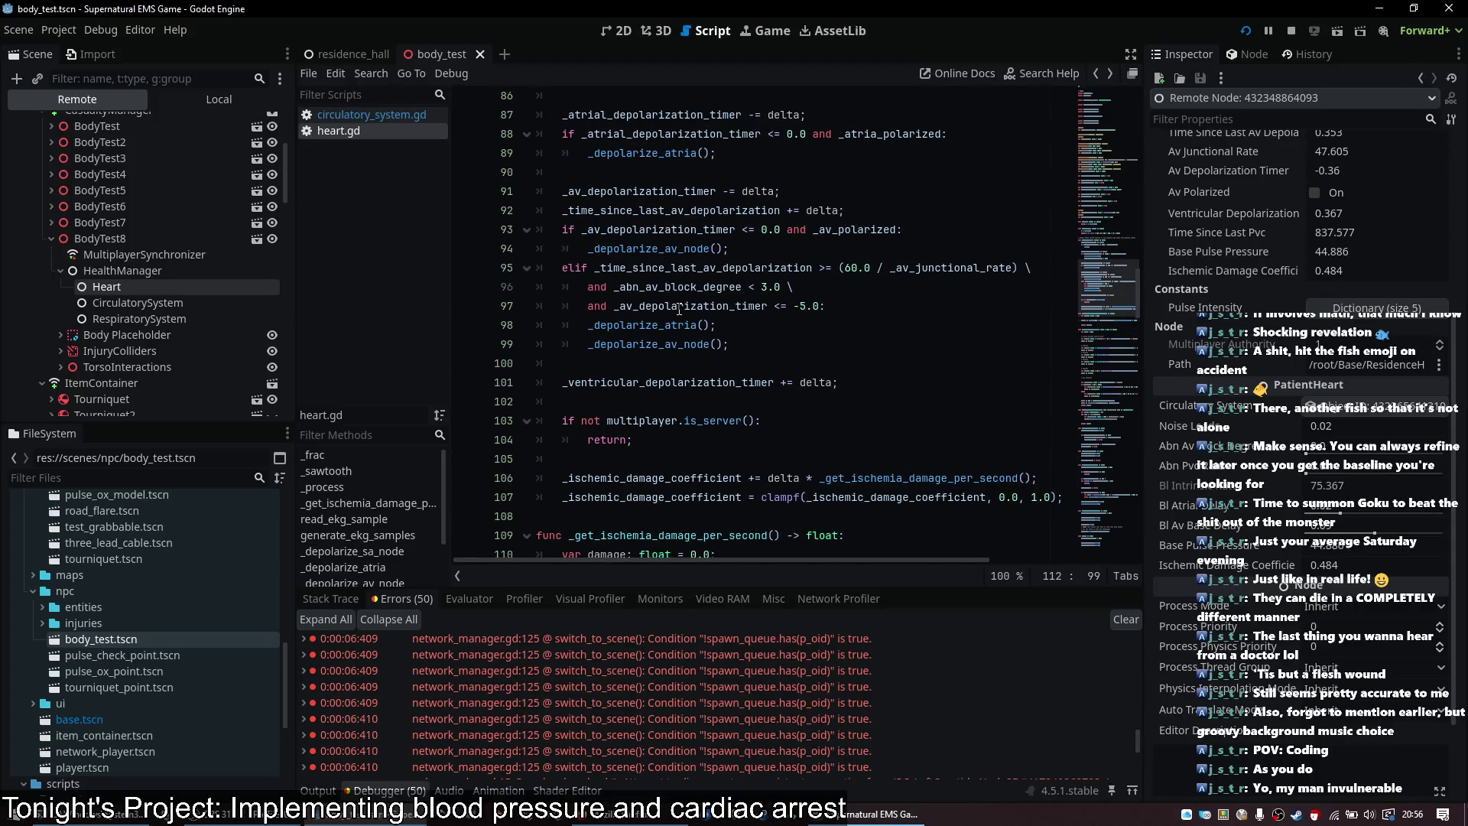
pyautogui.scroll(3, 679, 309)
pyautogui.scroll(2, 678, 309)
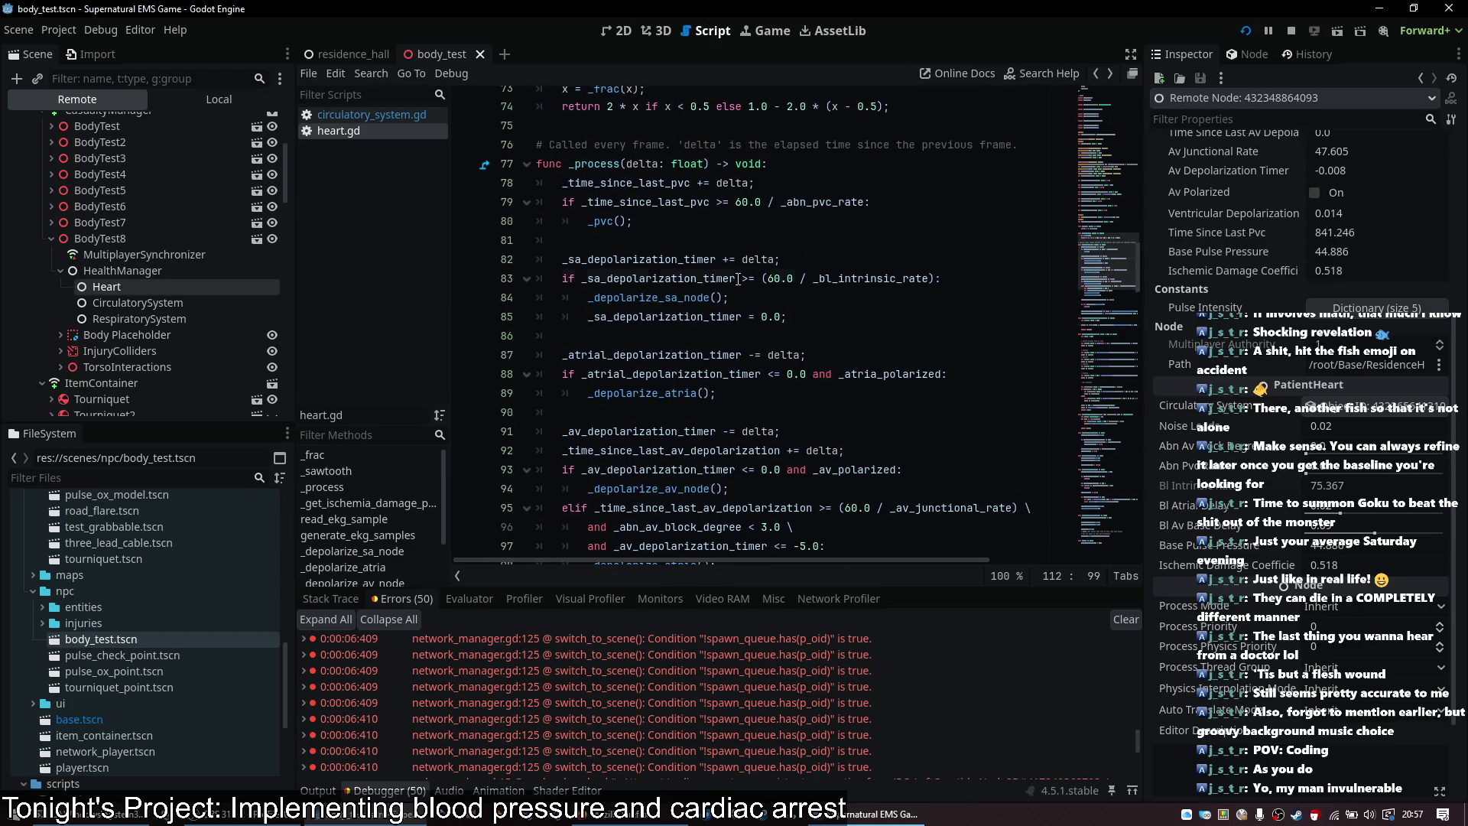
pyautogui.click(738, 280)
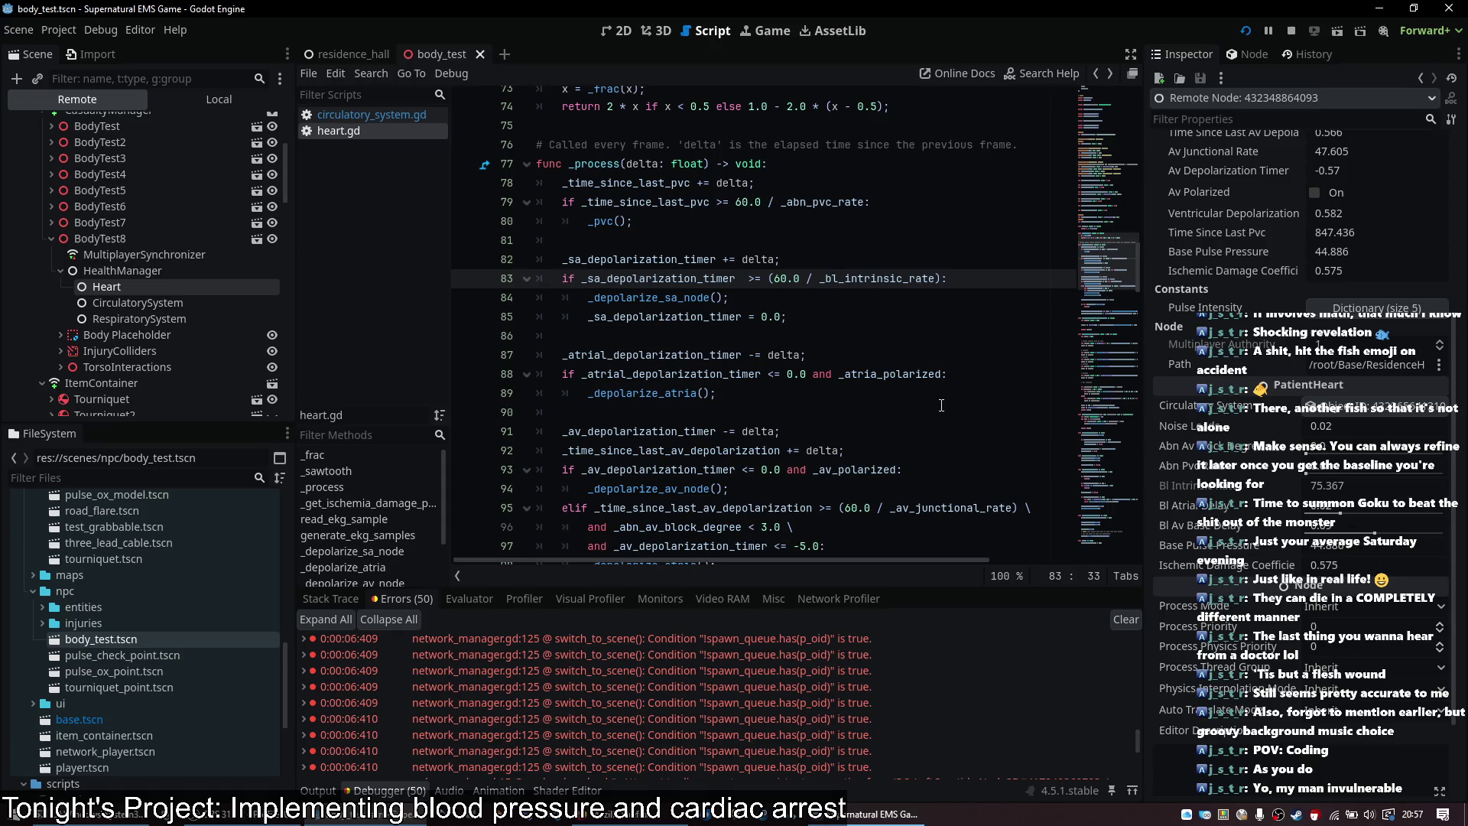
pyautogui.press('BackSpace')
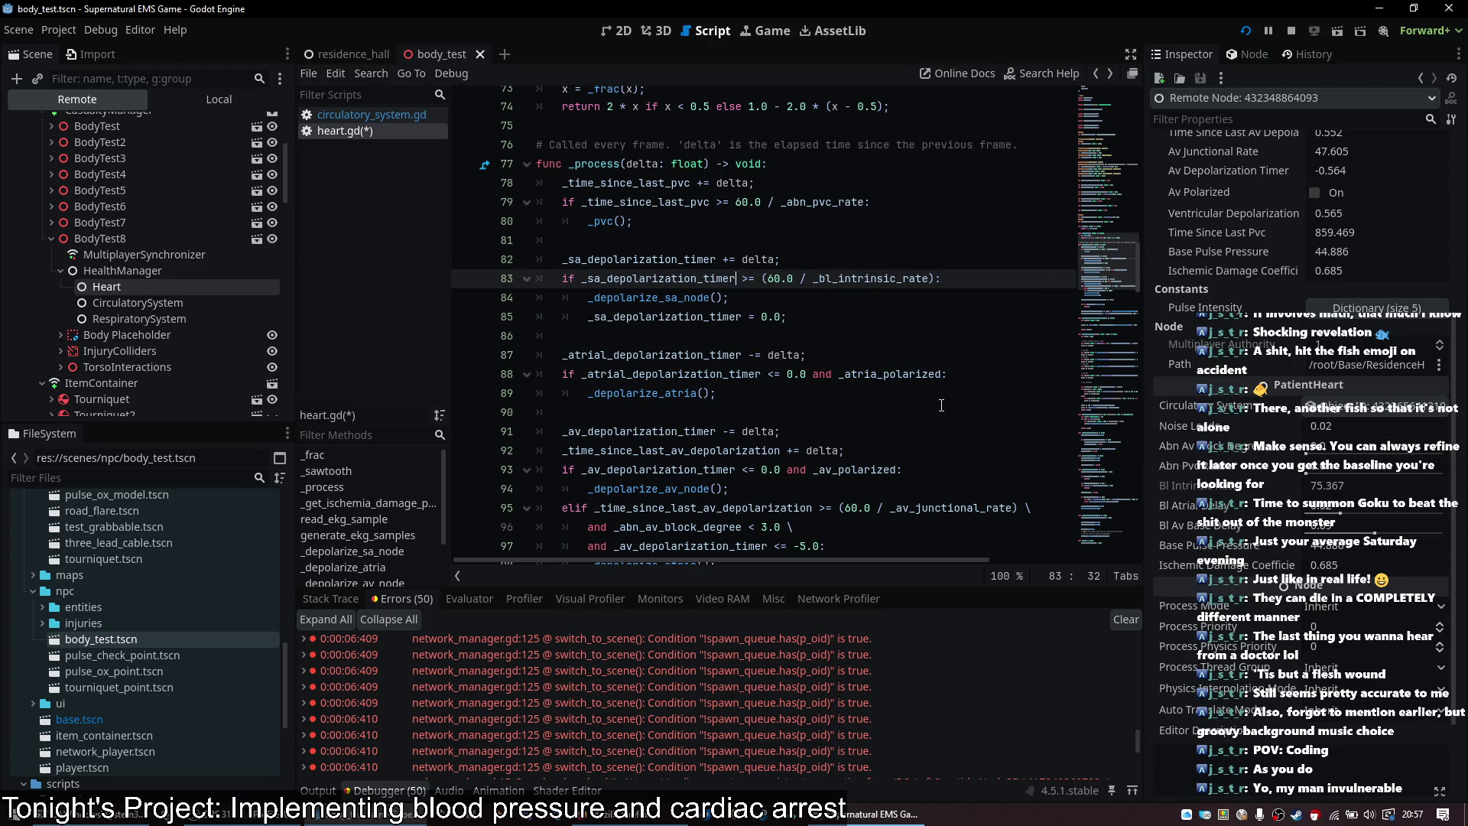
# Inspect the live CirculatorySystem and Heart nodes, then go to _get_ischemia_damage_per_second's definition
pyautogui.click(209, 300)
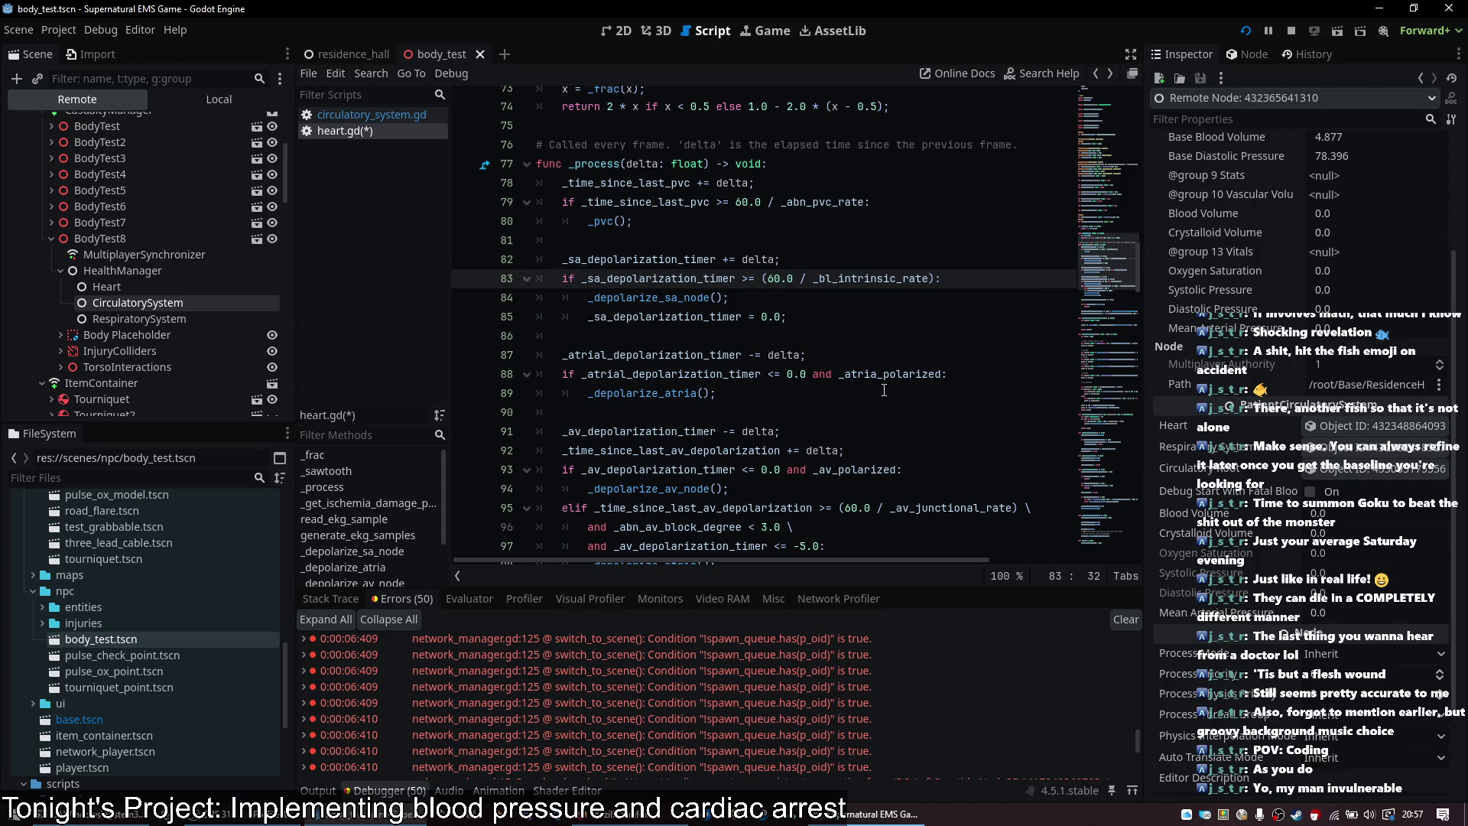
pyautogui.scroll(-6, 883, 390)
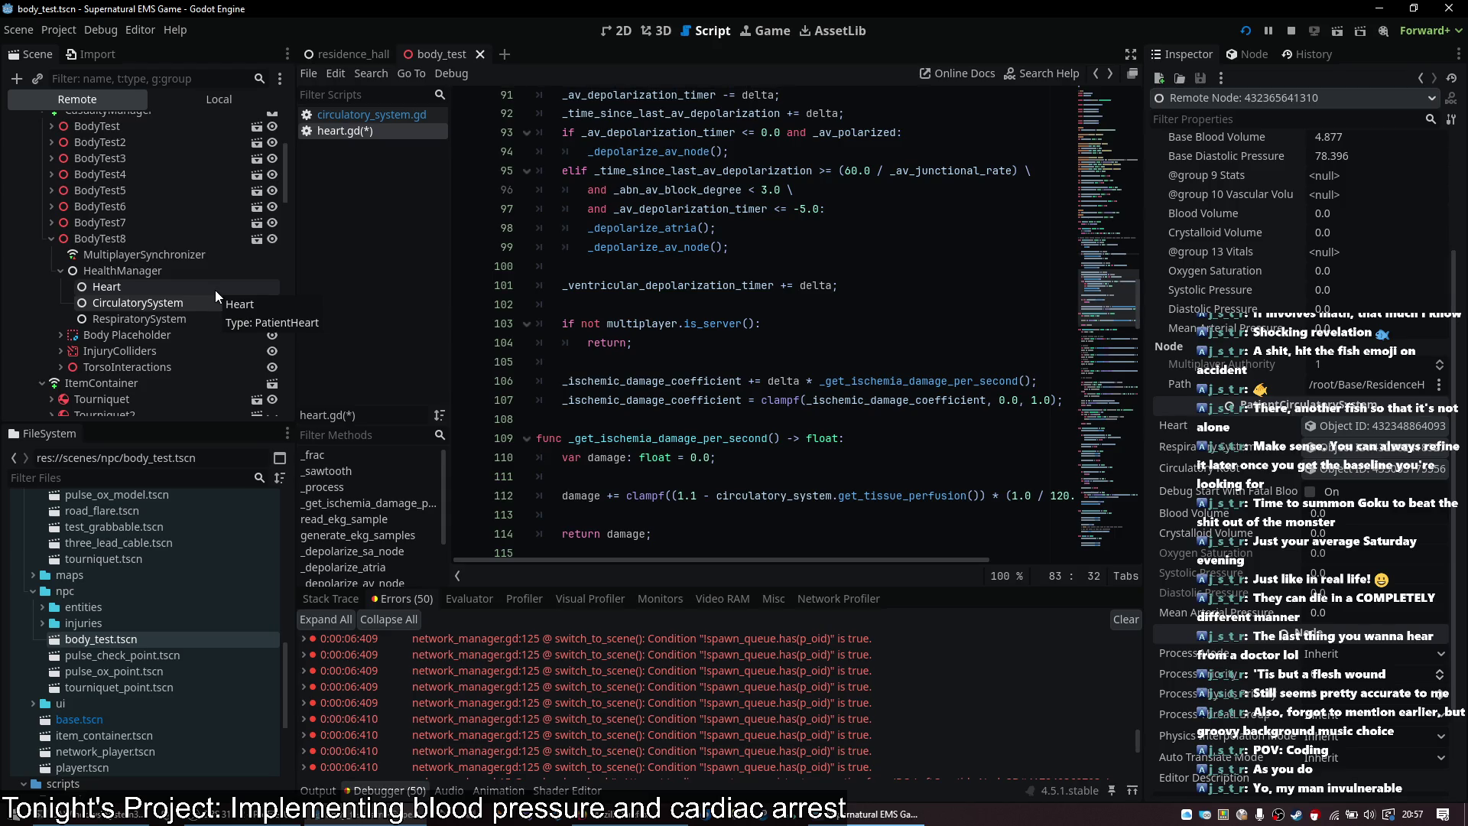
pyautogui.click(214, 290)
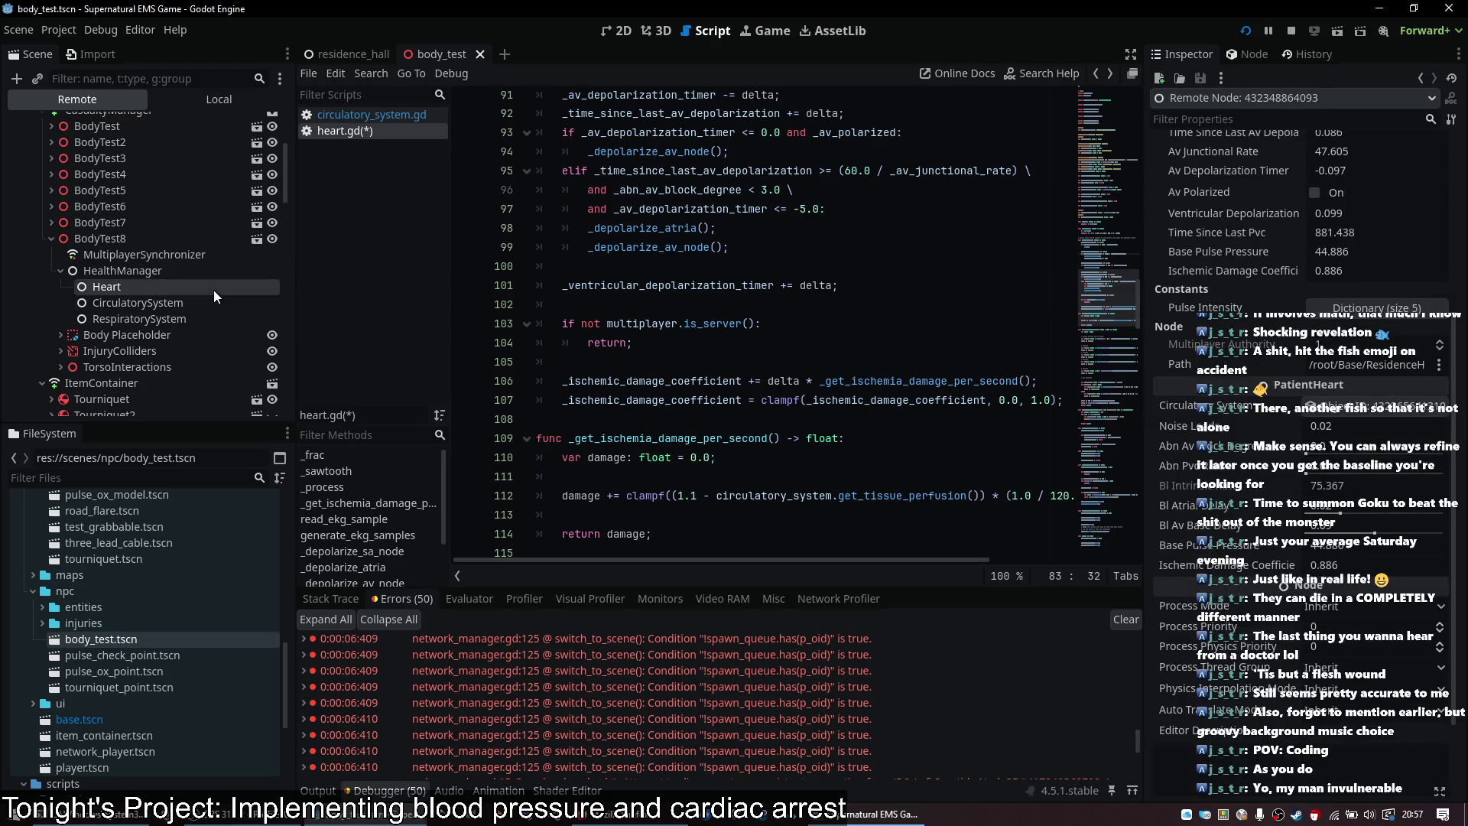
pyautogui.click(851, 382)
pyautogui.keyDown('ctrl'); pyautogui.click(851, 382); pyautogui.keyUp('ctrl')
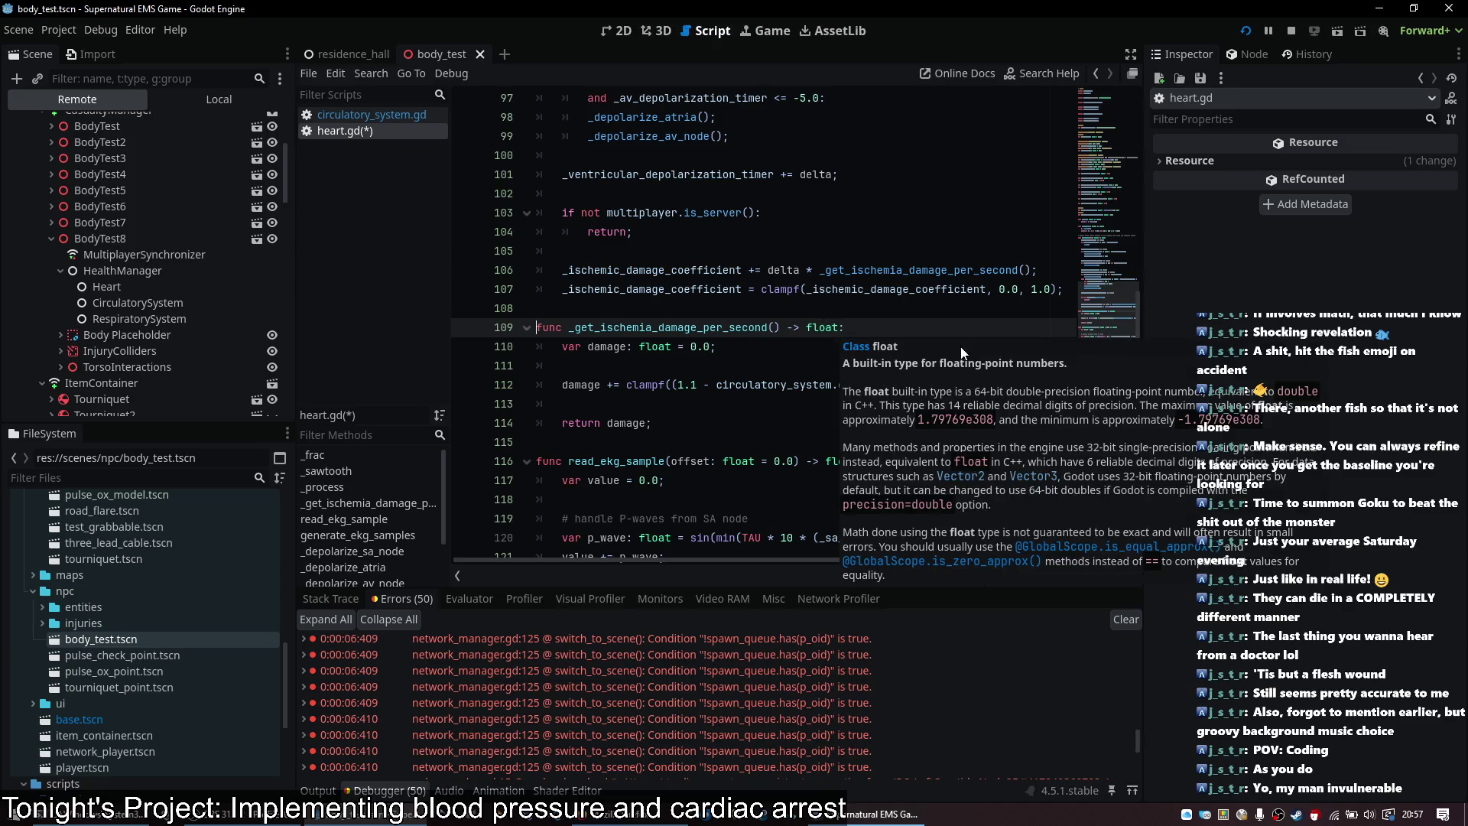
pyautogui.hscroll(4, 772, 347)
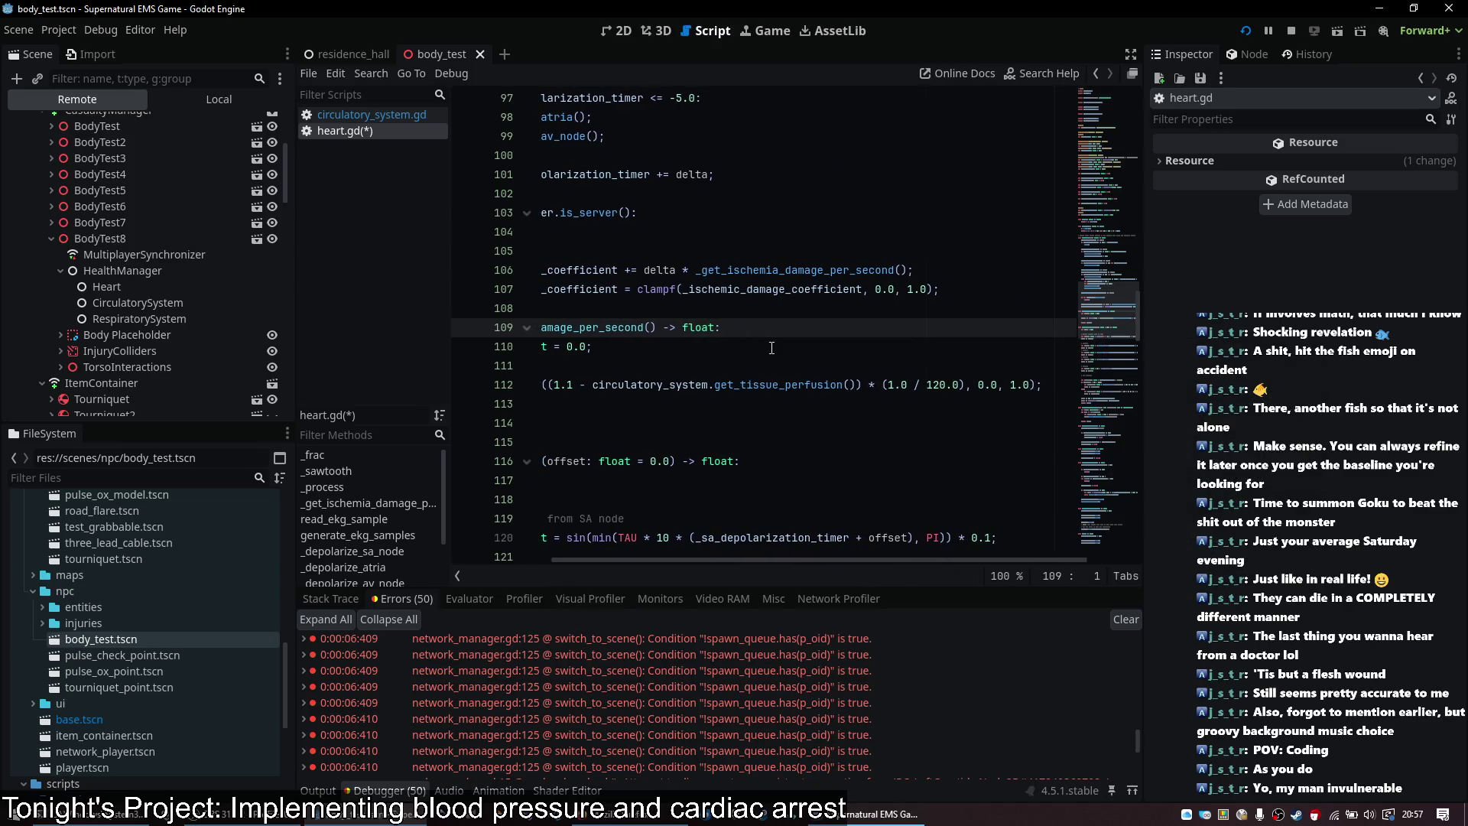
# Change the ischemic damage divisor on line 112 from 120 to 30 and save
pyautogui.doubleClick(934, 384)
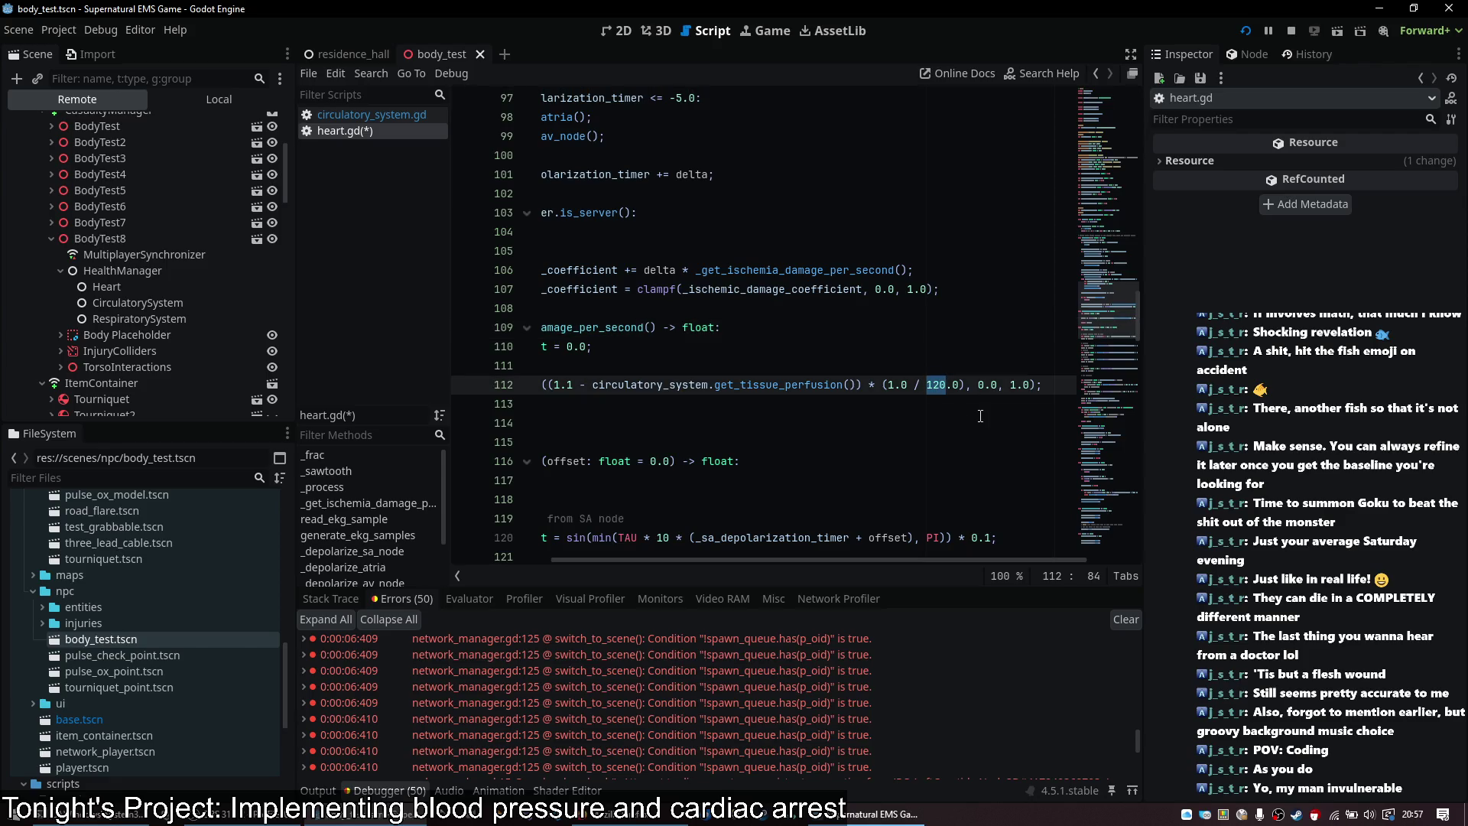
pyautogui.write('30')
pyautogui.hotkey('ctrl', 's')
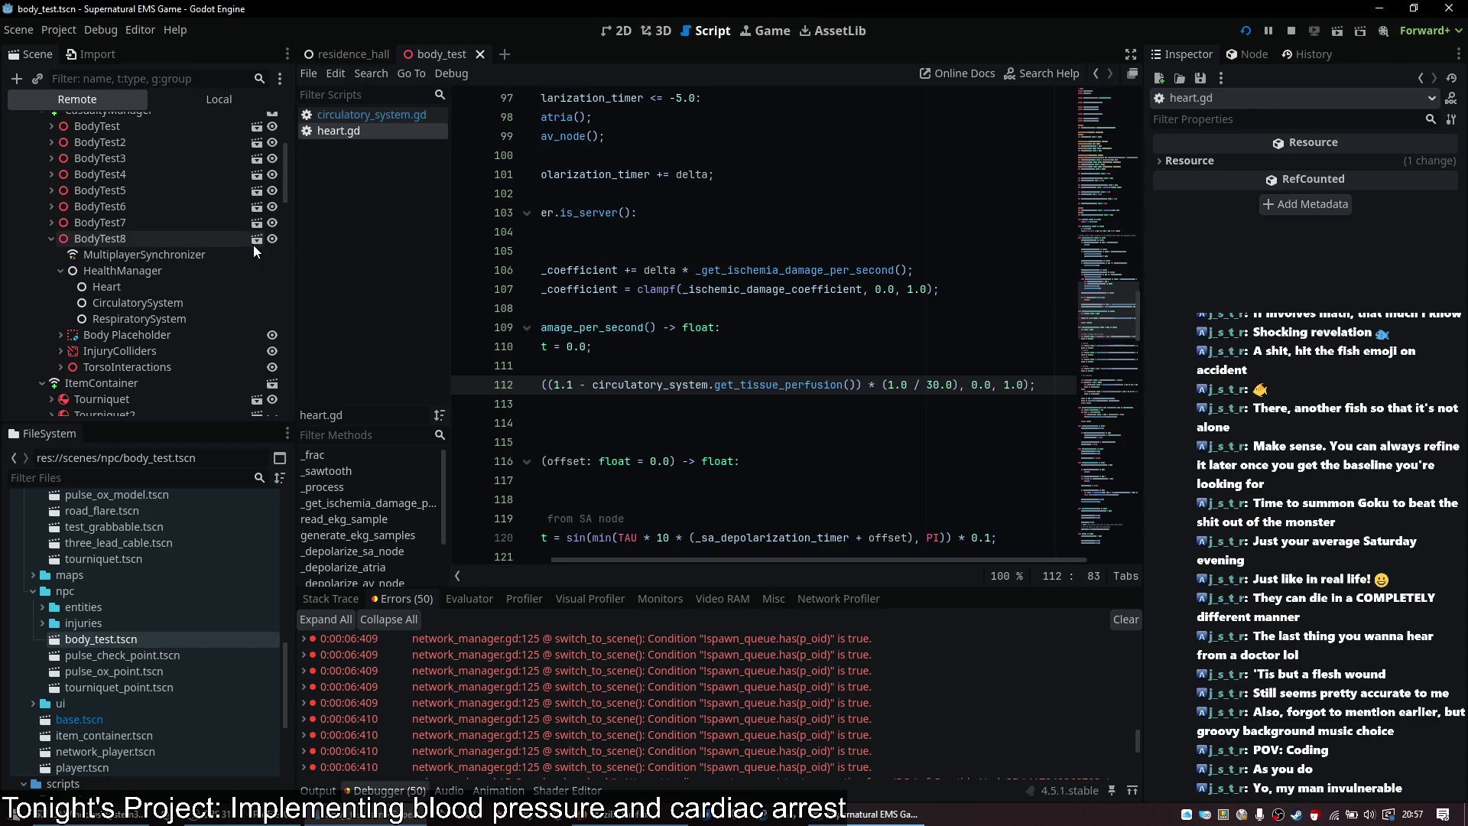
# Run the game to check the patient monitor, then return to heart.gd
pyautogui.hotkey('alt', 'Tab')
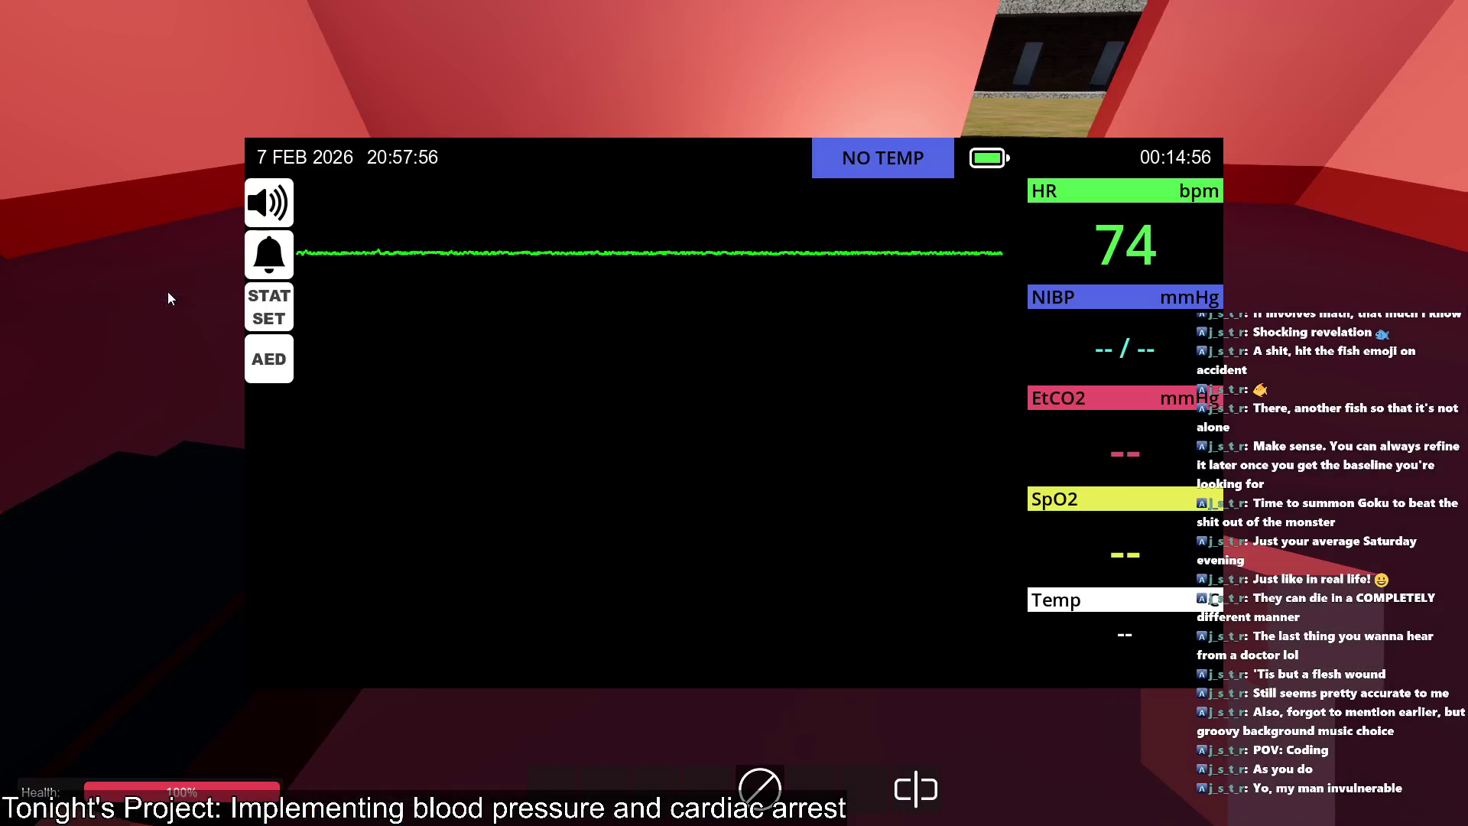
pyautogui.hotkey('alt', 'Tab')
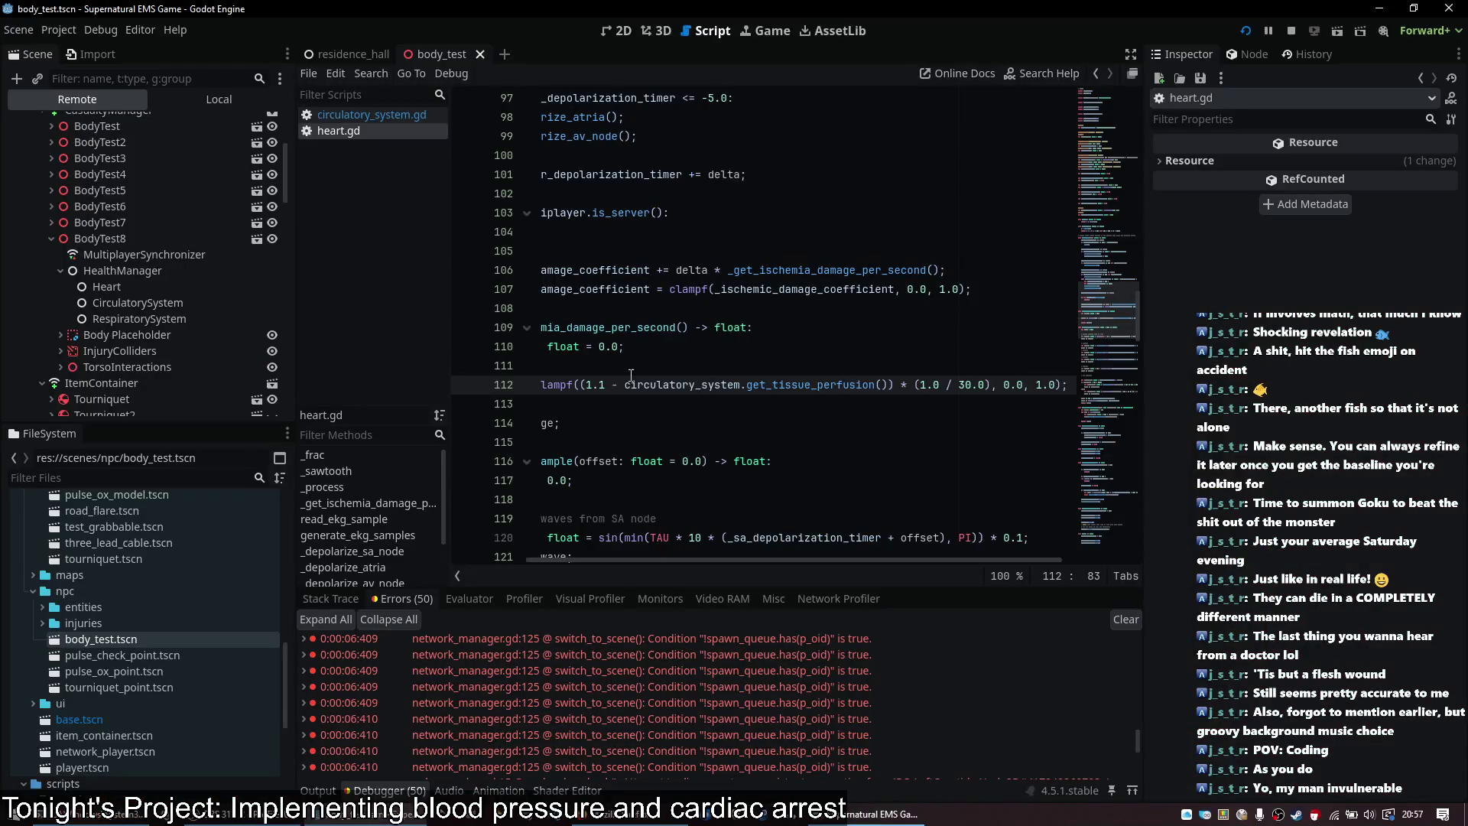
pyautogui.hscroll(-3, 820, 319)
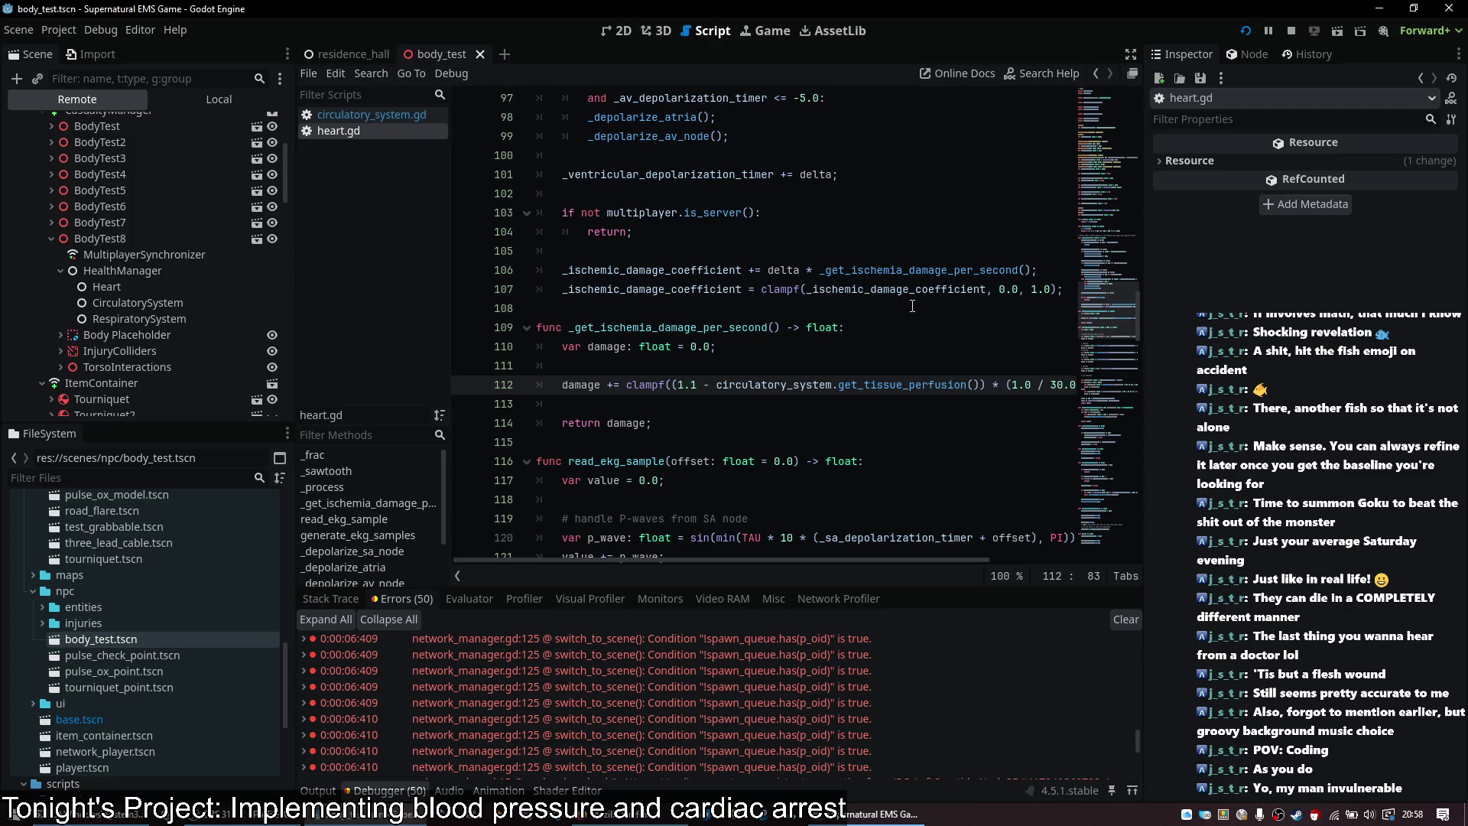
pyautogui.moveTo(913, 274)
pyautogui.scroll(3, 902, 403)
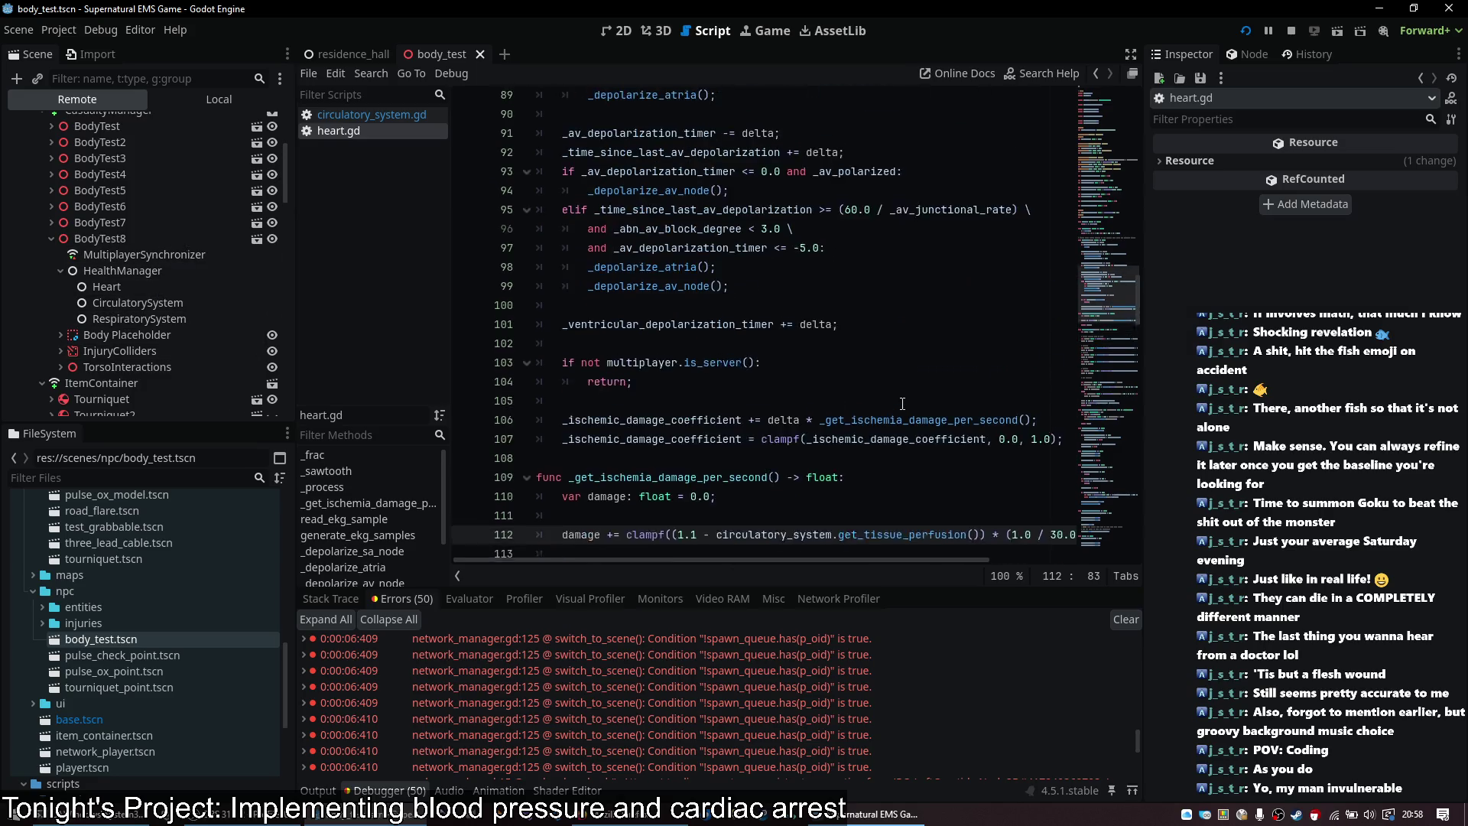
pyautogui.scroll(6, 902, 402)
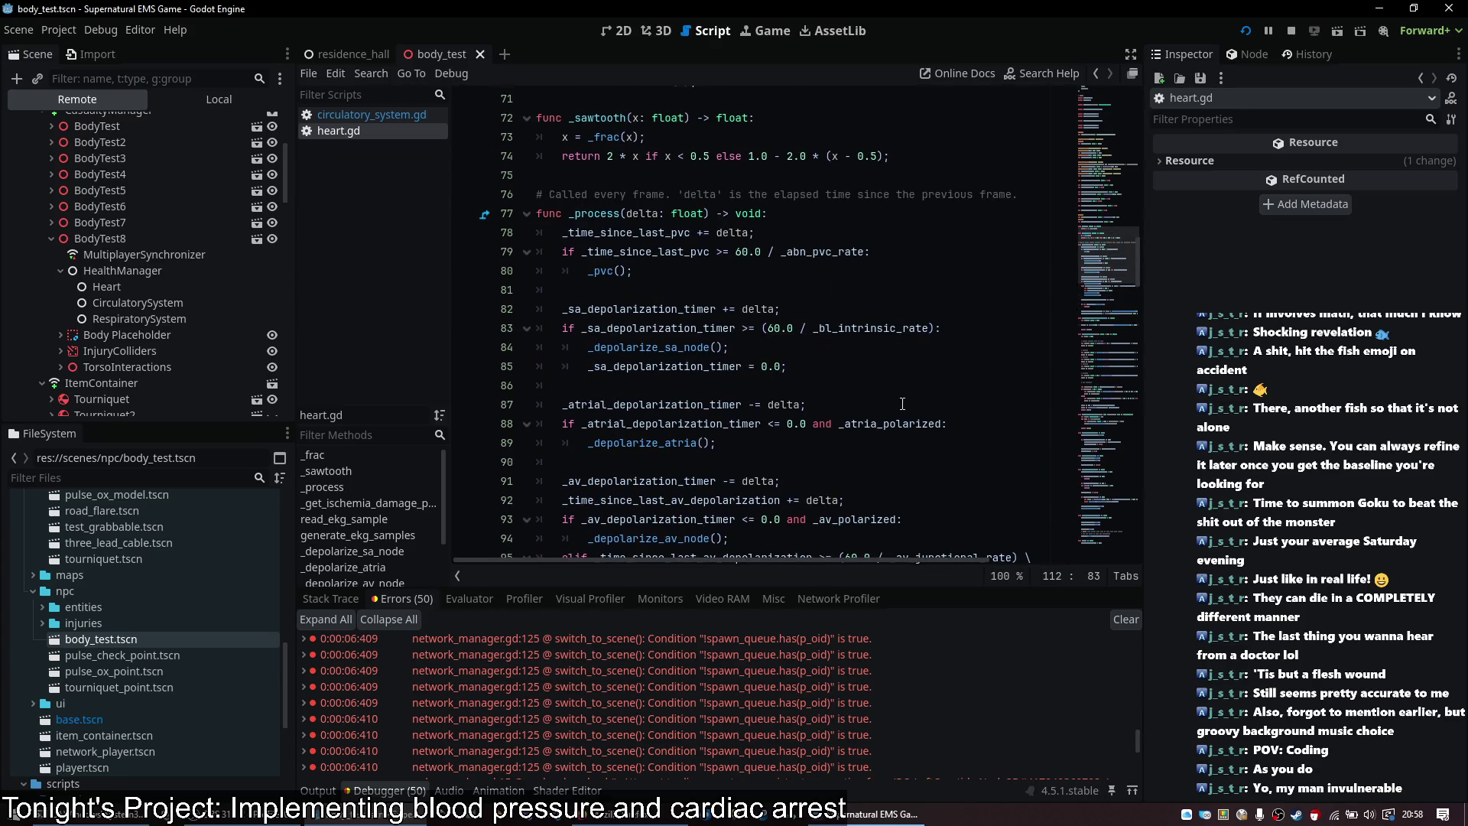
# Multiply the line 83 SA timer check by (1.0 - _ischemic_damage_coefficient), undoing the line 82 slip
pyautogui.click(716, 308)
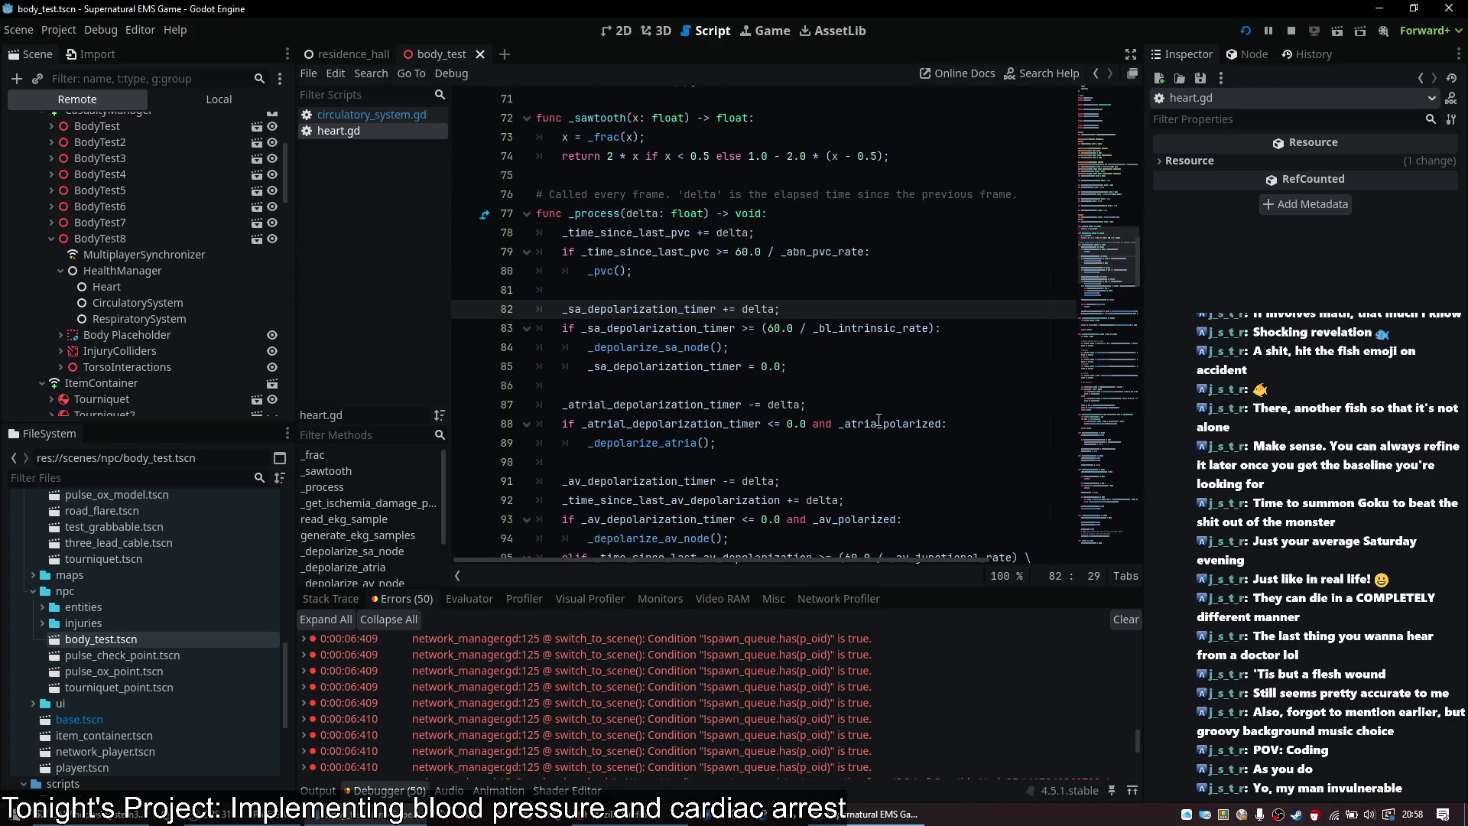
pyautogui.moveTo(878, 420)
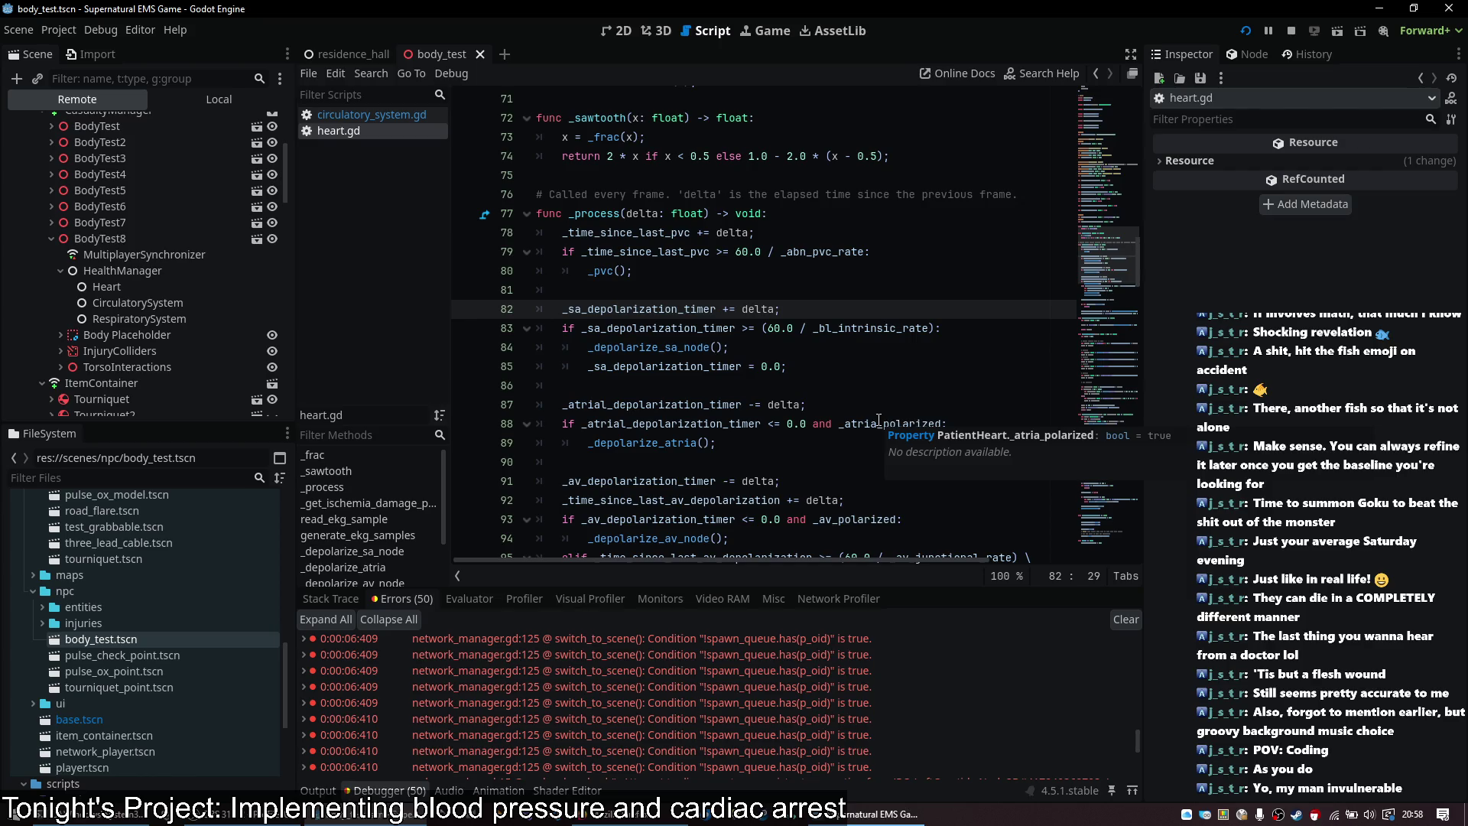
pyautogui.write('* ()')
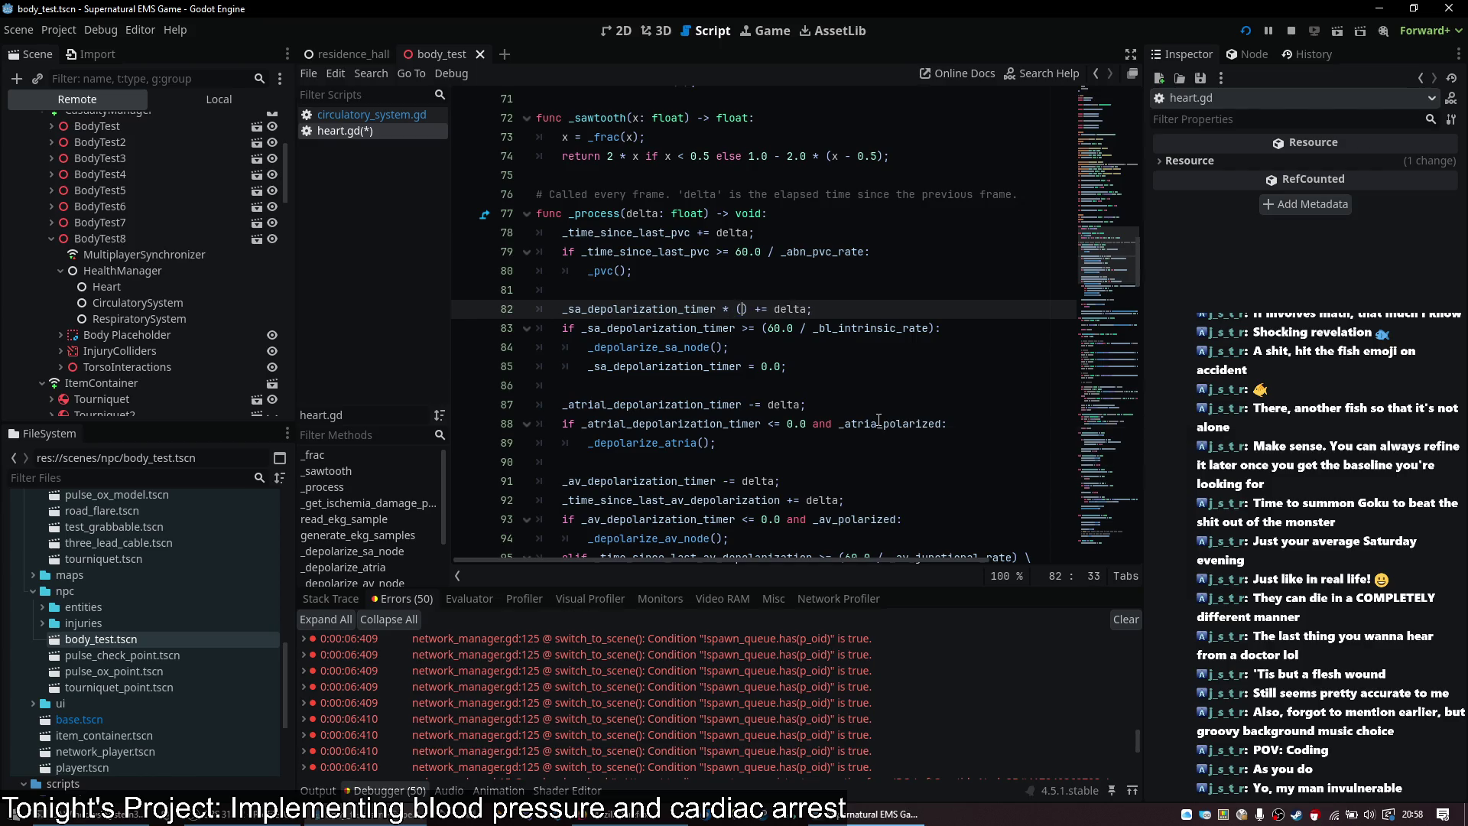
pyautogui.press('BackSpace')
pyautogui.press('BackSpace')
pyautogui.press('BackSpace')
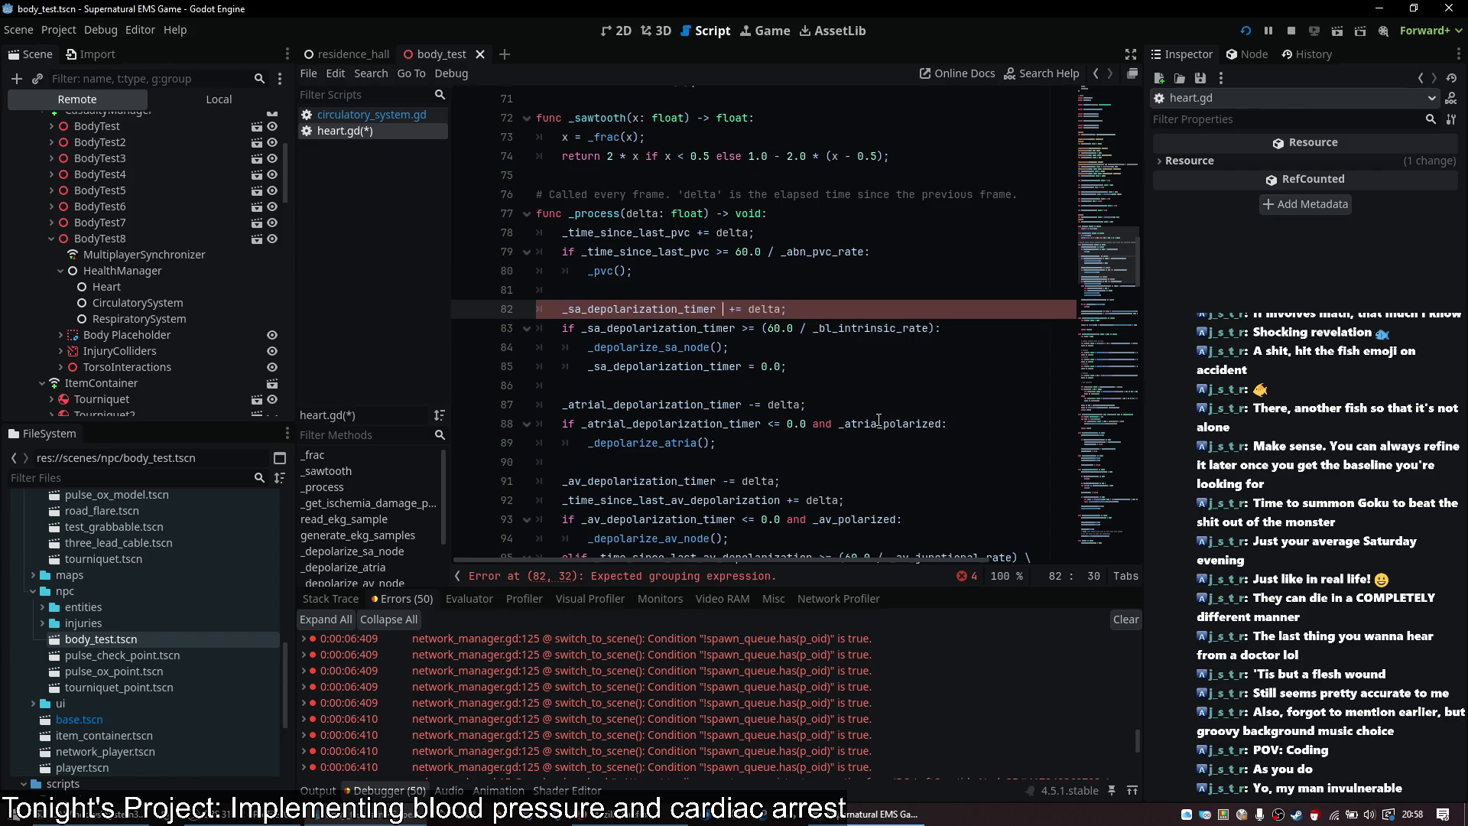
pyautogui.press('Down')
pyautogui.press('End')
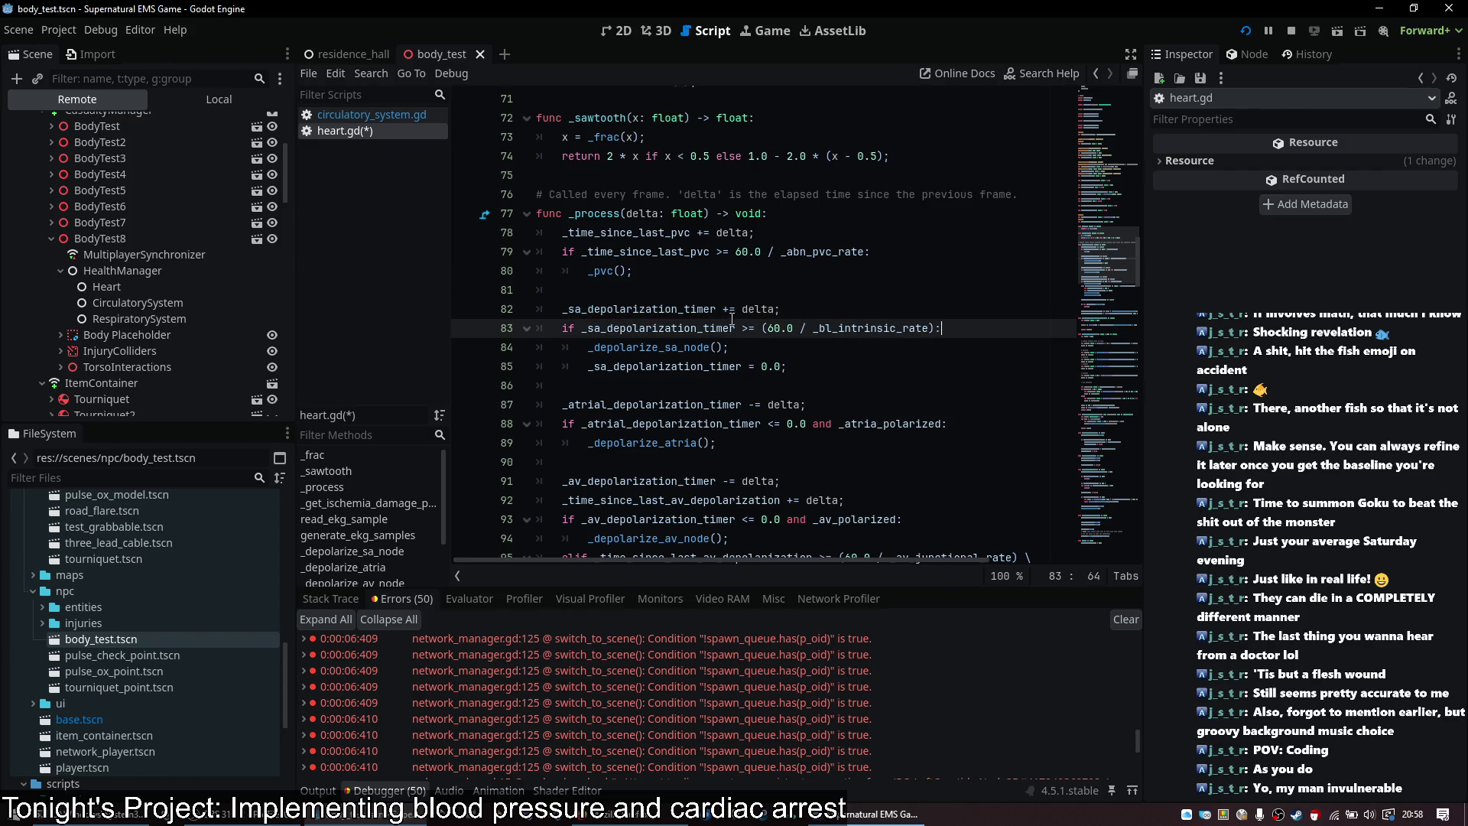
pyautogui.write('* (1.0 - _isch')
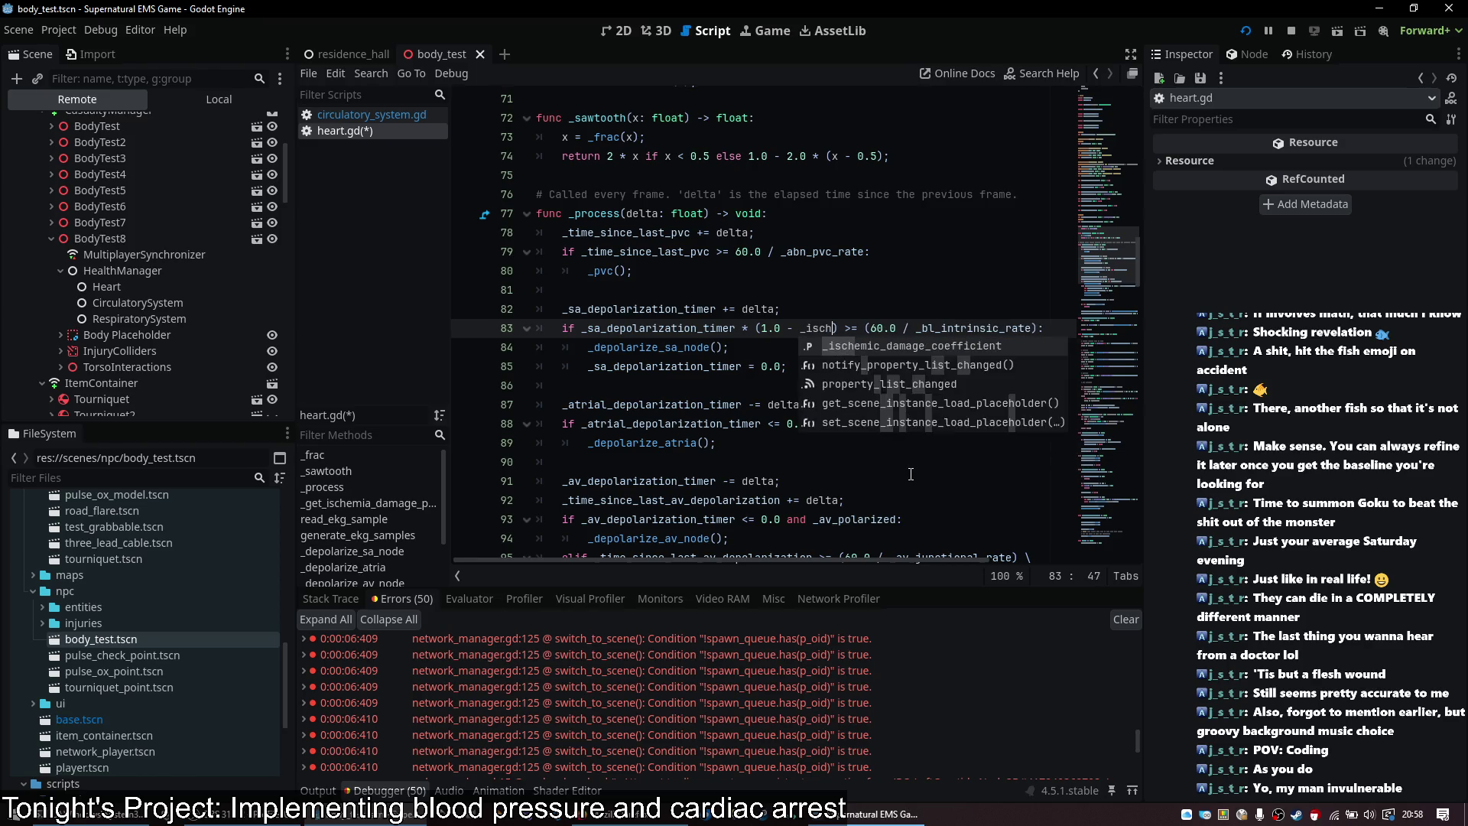
pyautogui.press('Return')
# Run the game to test the scaled SA timer, then go to the AV timer check on line 93
pyautogui.press('F5')
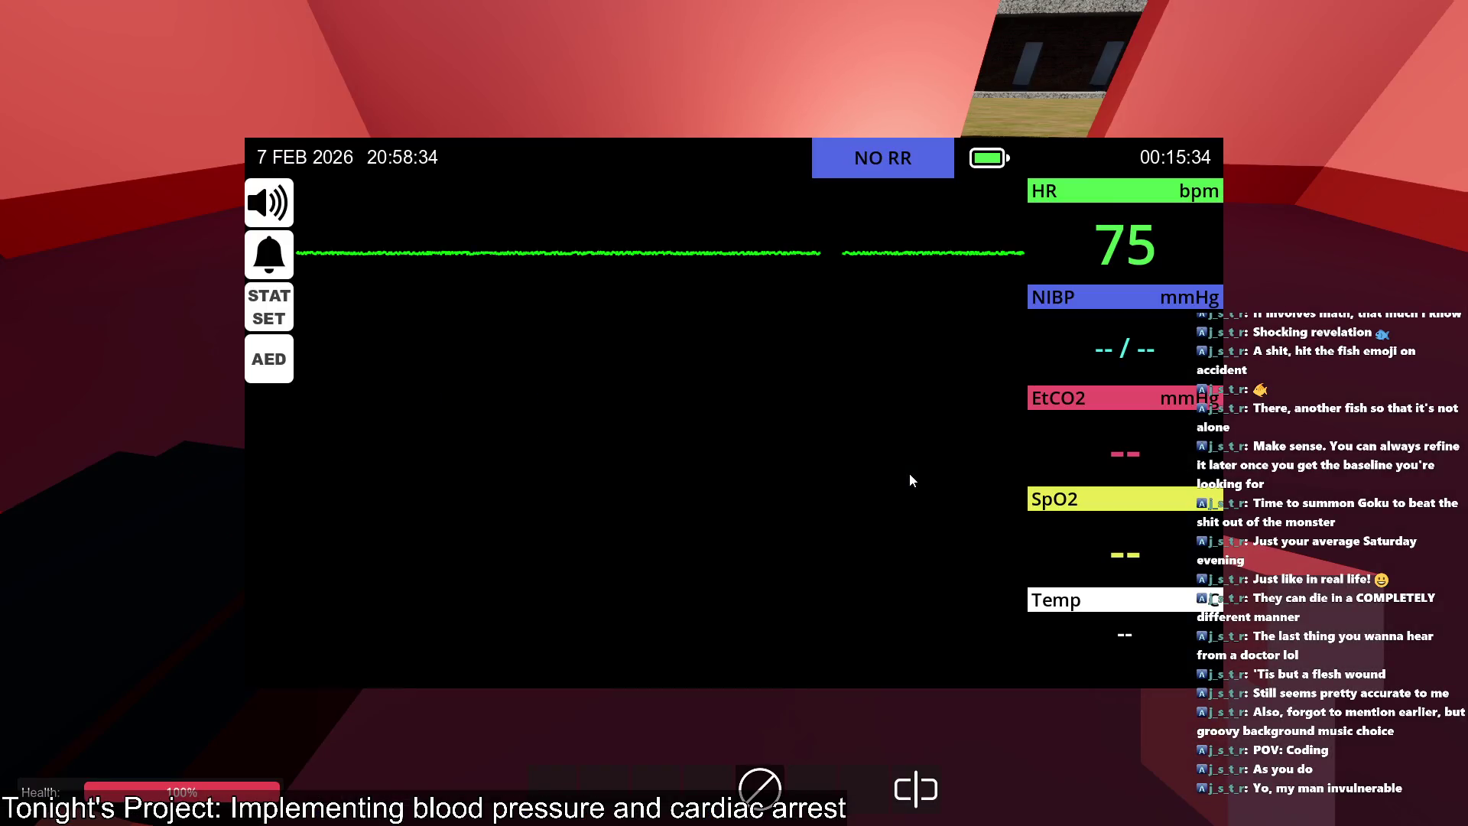
pyautogui.hotkey('alt', 'Tab')
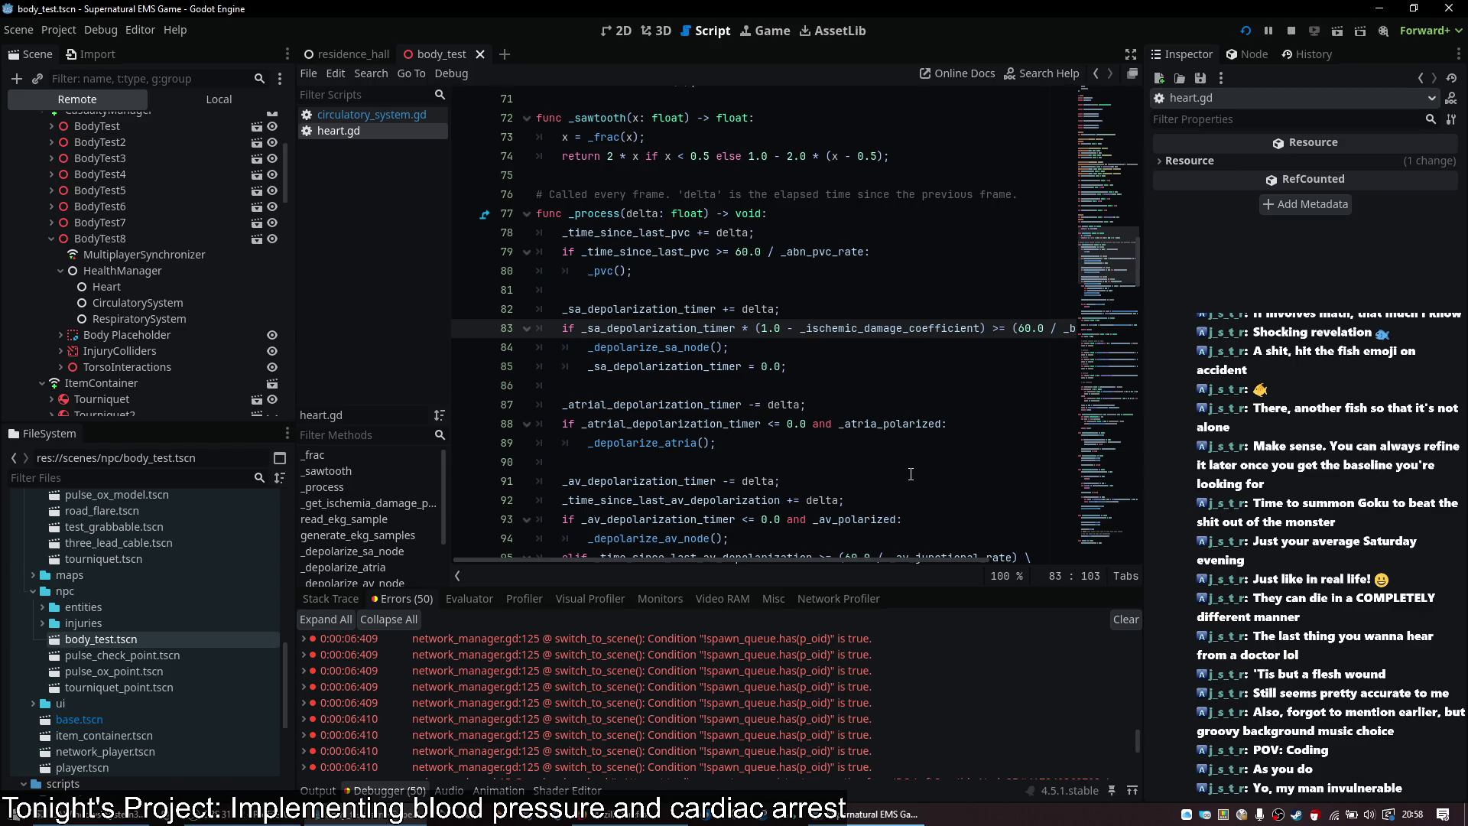
pyautogui.scroll(-2, 911, 474)
pyautogui.click(736, 423)
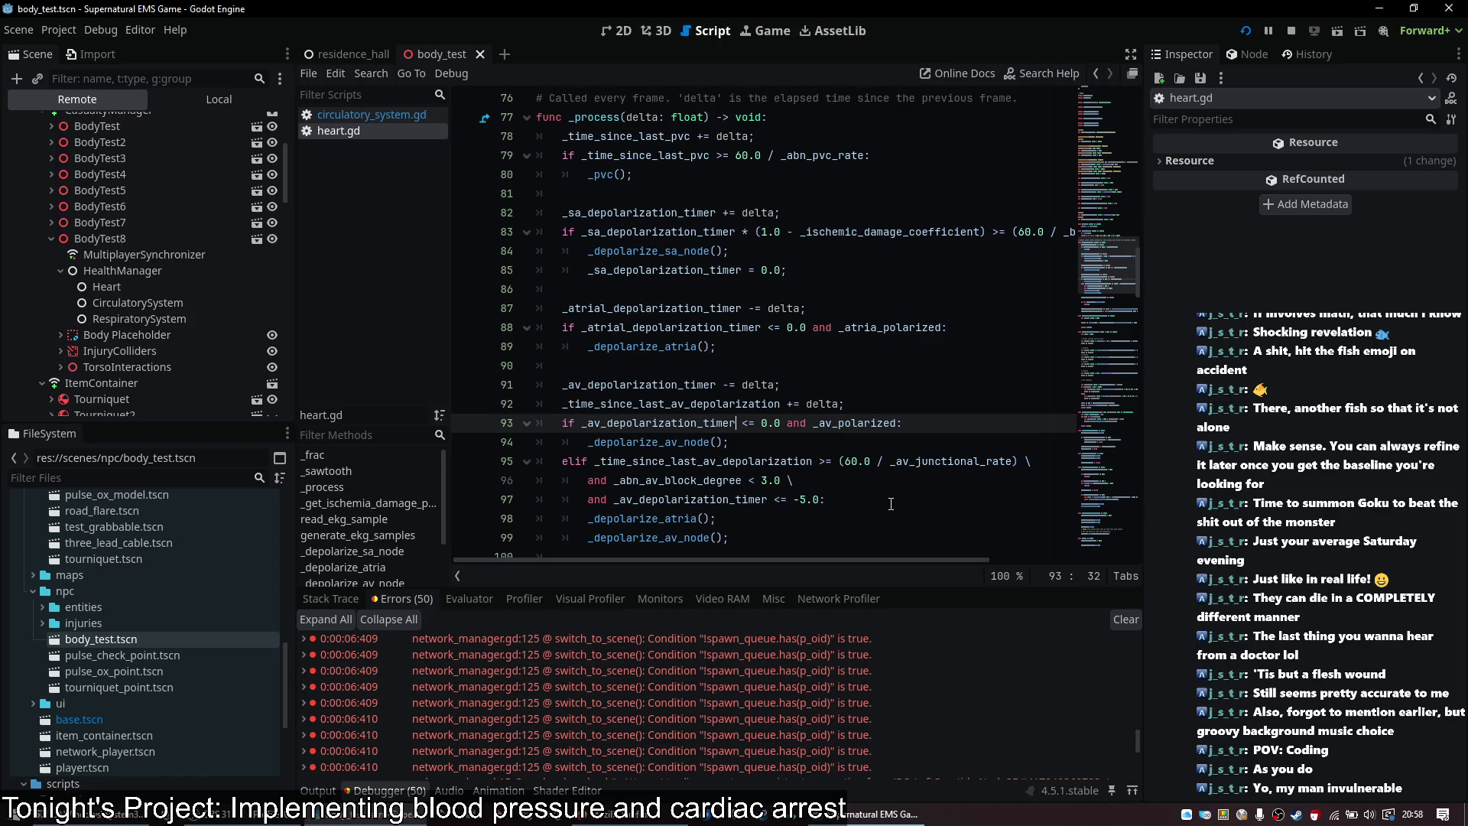
# Add a (1.0 - _ischemic_damage_coefficient) factor to the junctional escape term on line 95
pyautogui.hscroll(3, 890, 503)
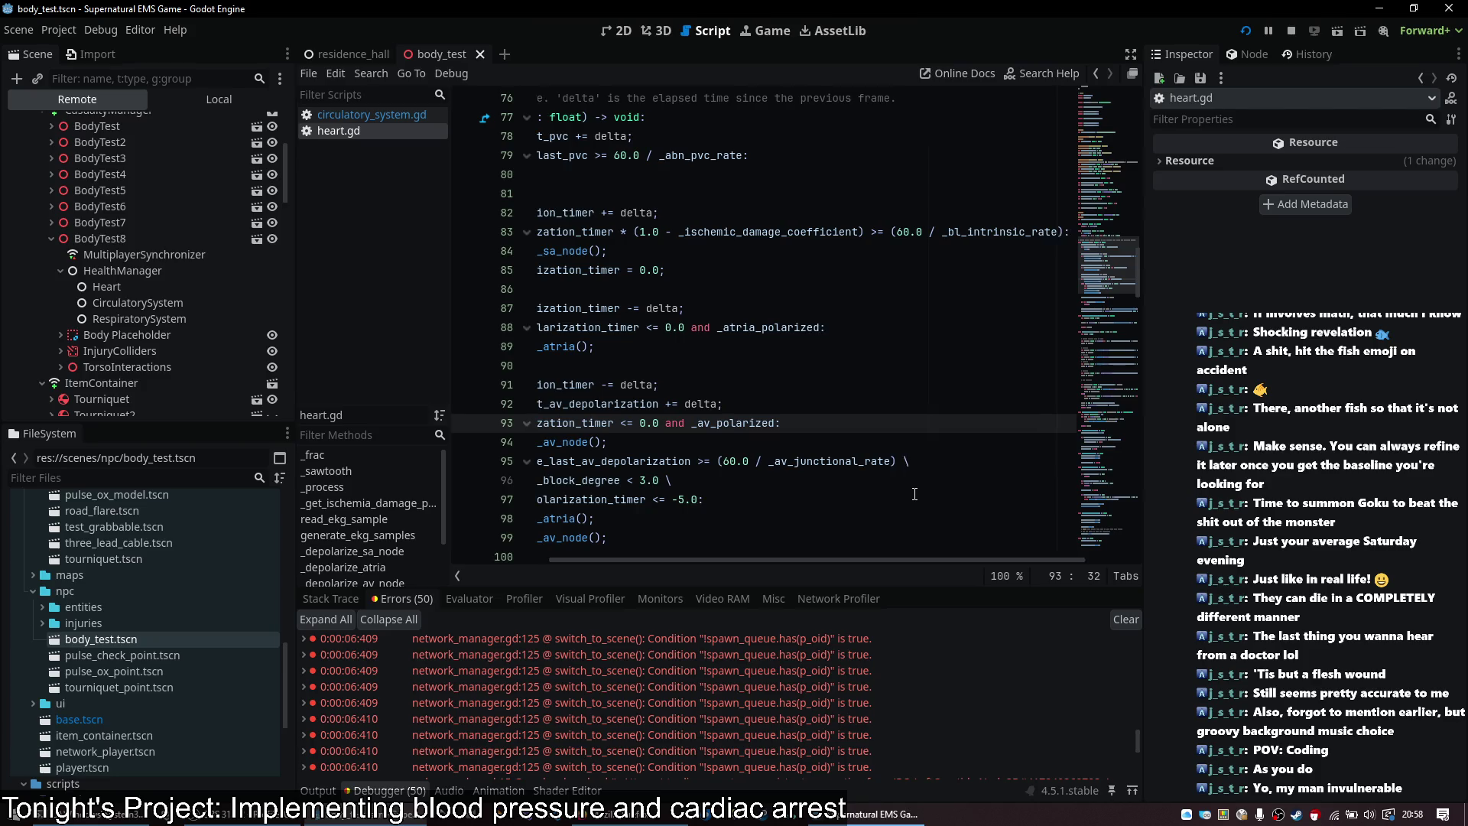
pyautogui.click(889, 462)
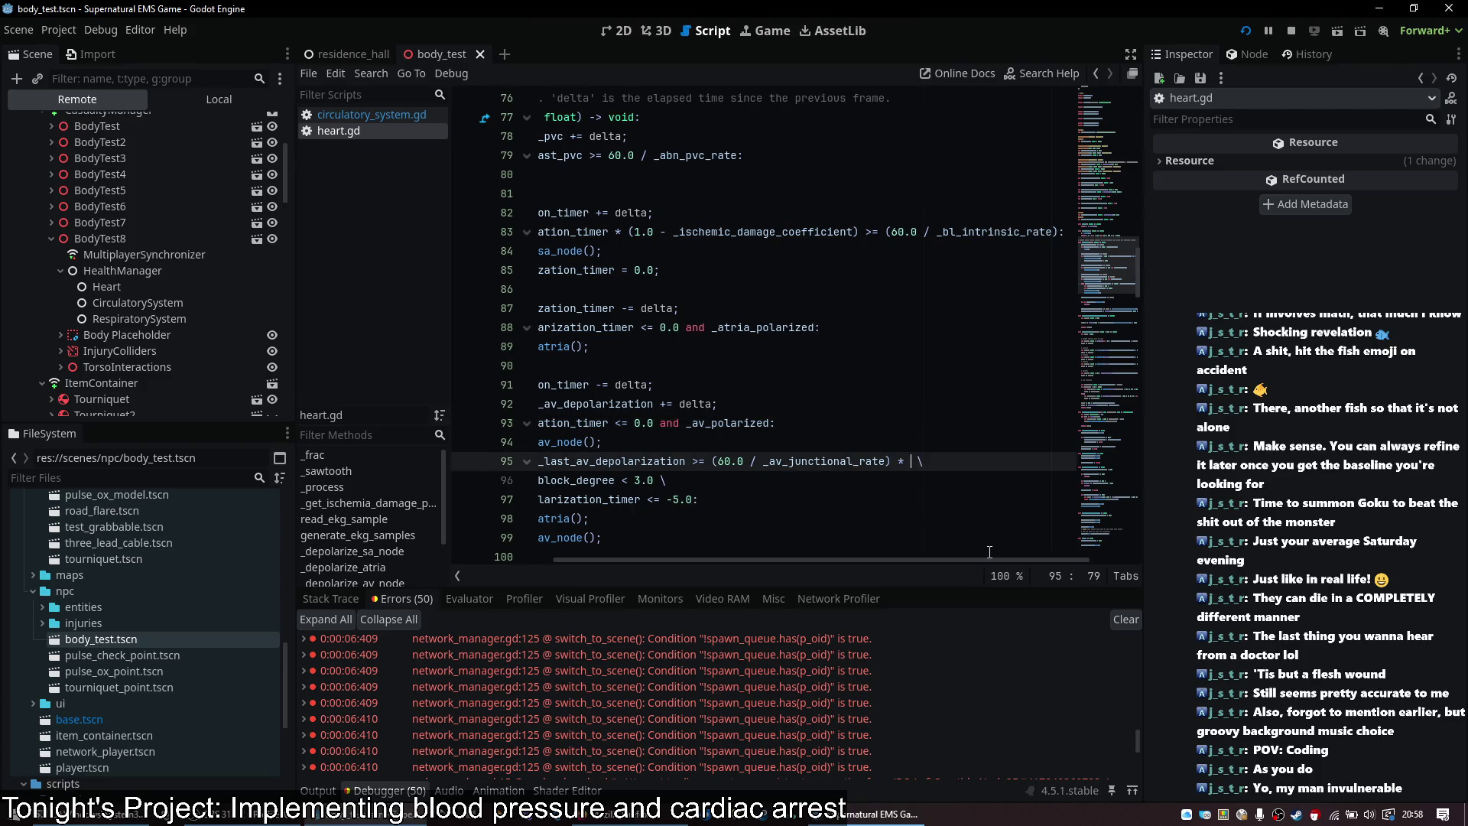
pyautogui.write('(1.0 - i')
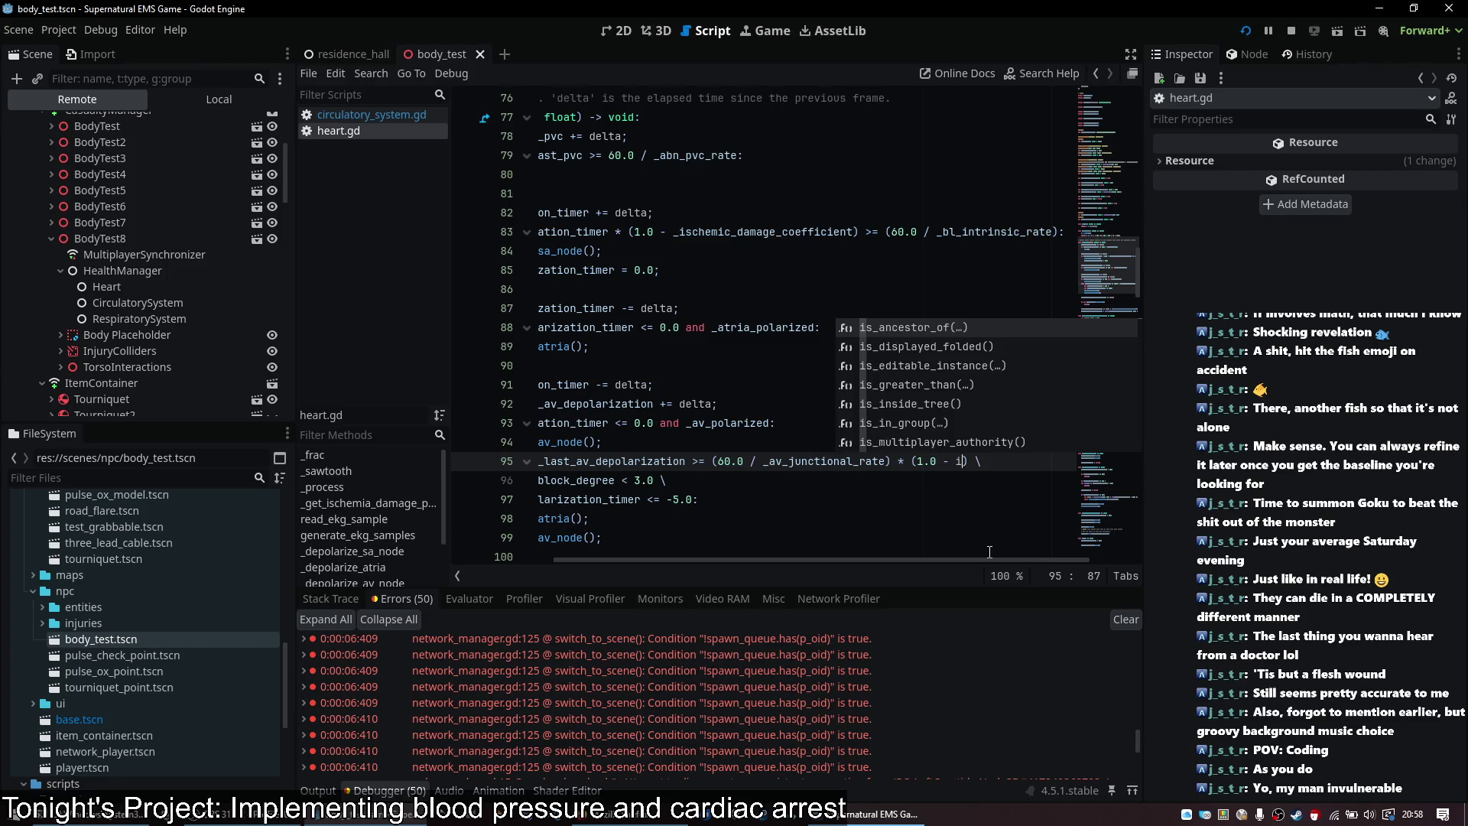
pyautogui.press('BackSpace')
pyautogui.press('BackSpace')
pyautogui.press('BackSpace')
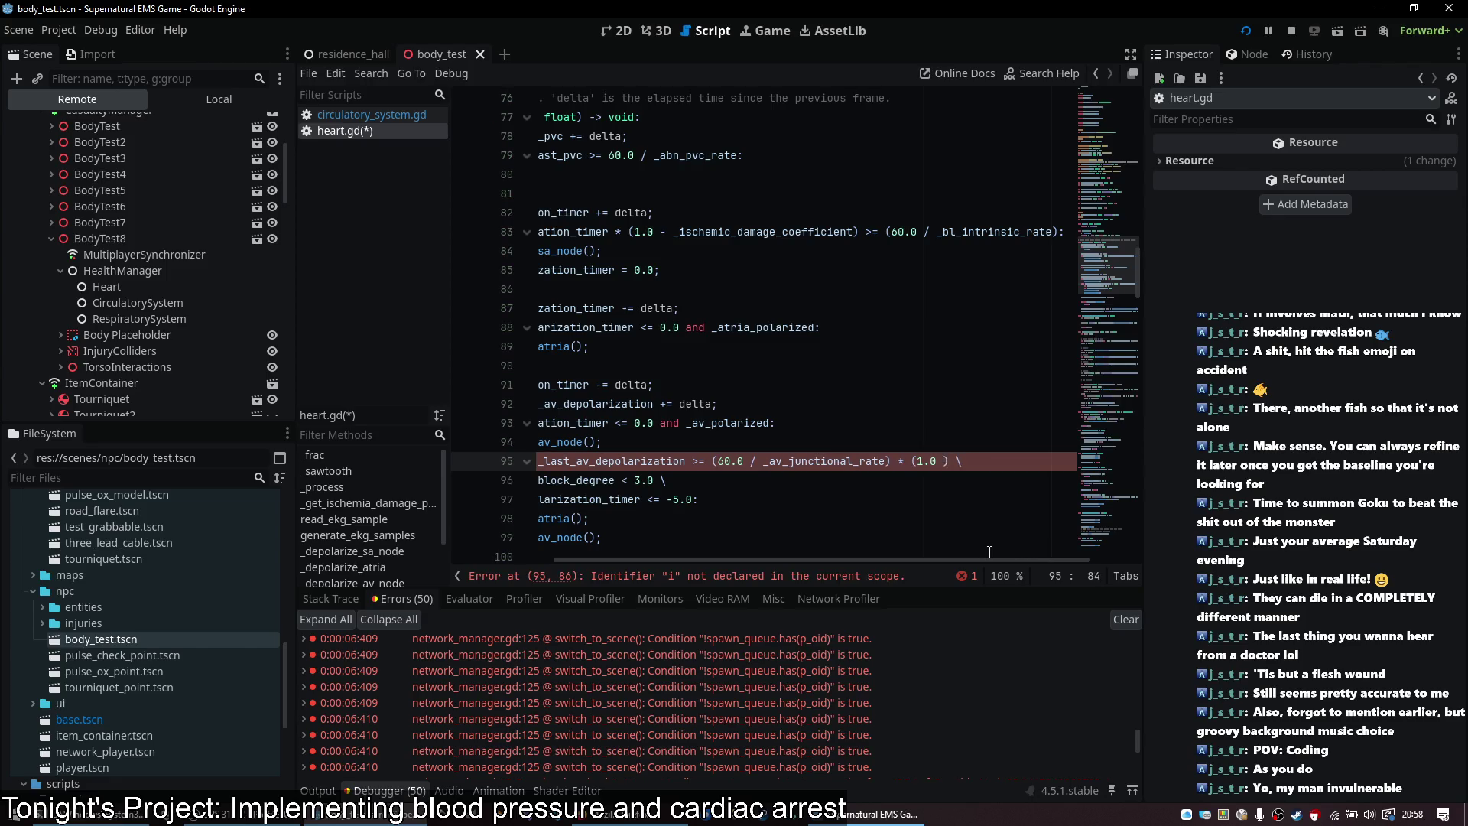
pyautogui.write('(1.')
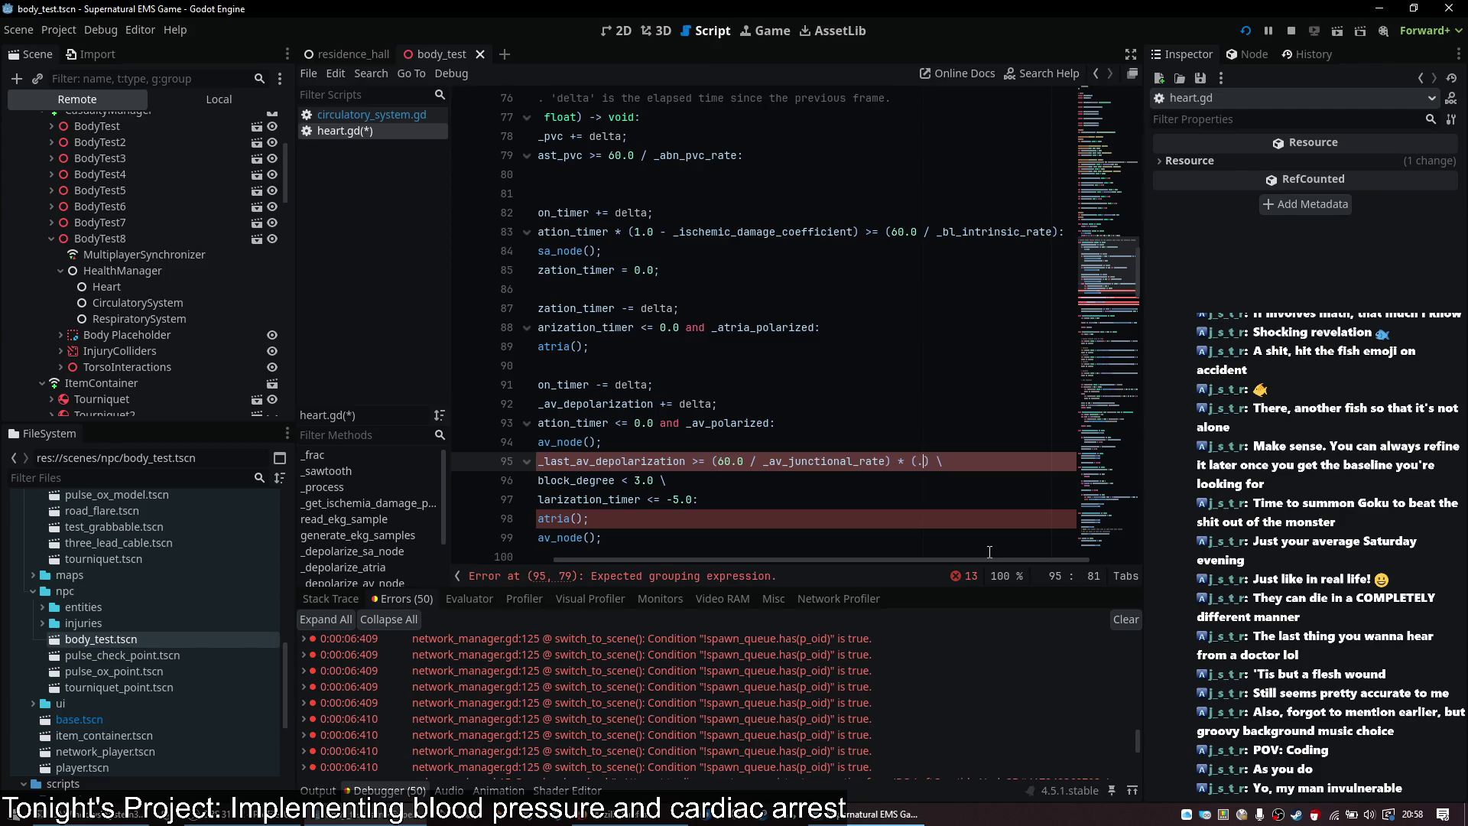
pyautogui.write('(1-')
pyautogui.write('0 - ')
pyautogui.write('_ischemic_')
pyautogui.press('Return')
pyautogui.hotkey('ctrl', 's')
pyautogui.press('End')
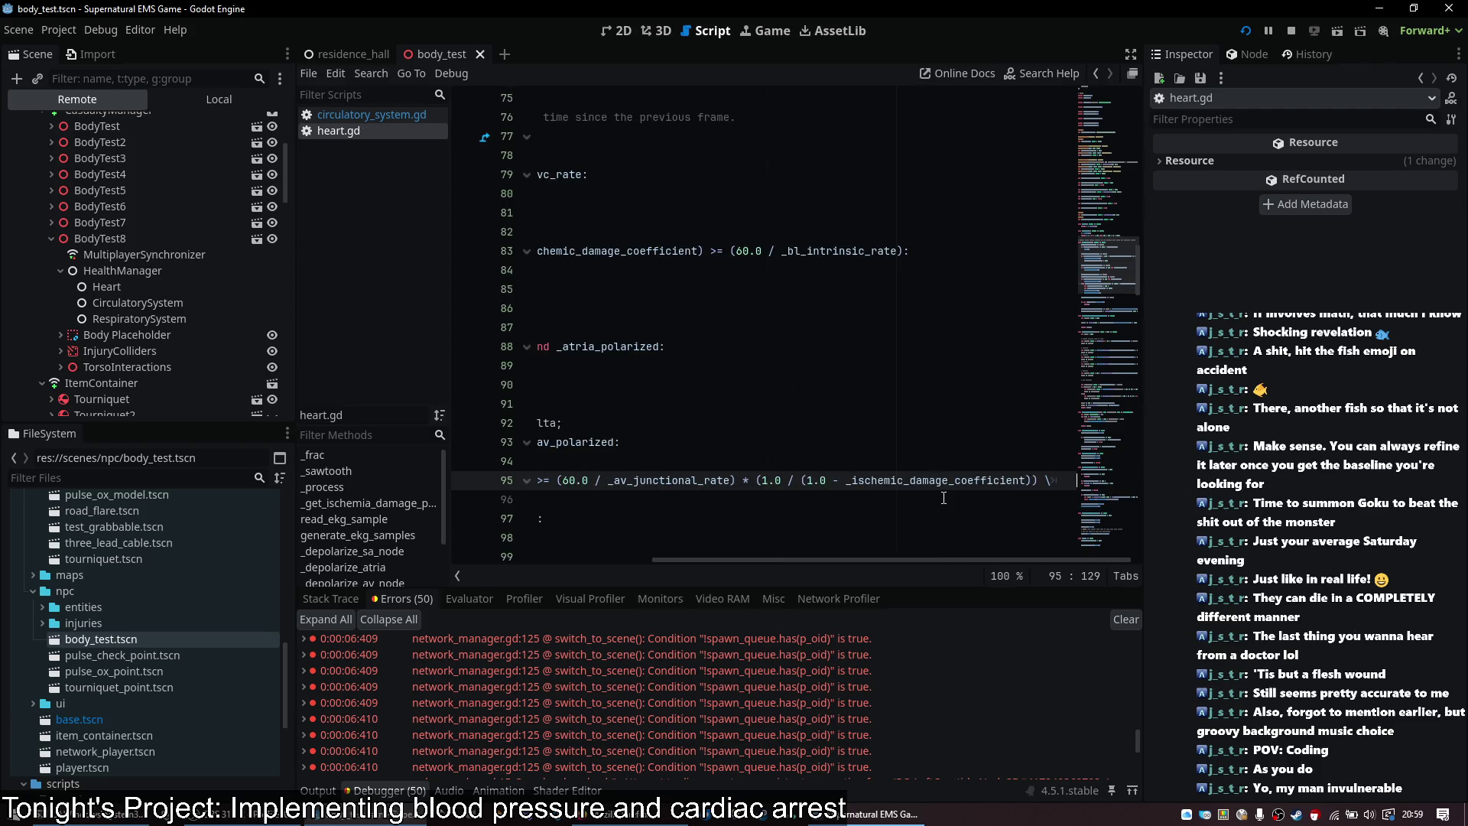
# Check the patient monitor in the running game and come back to heart.gd
pyautogui.hotkey('alt', 'Tab')
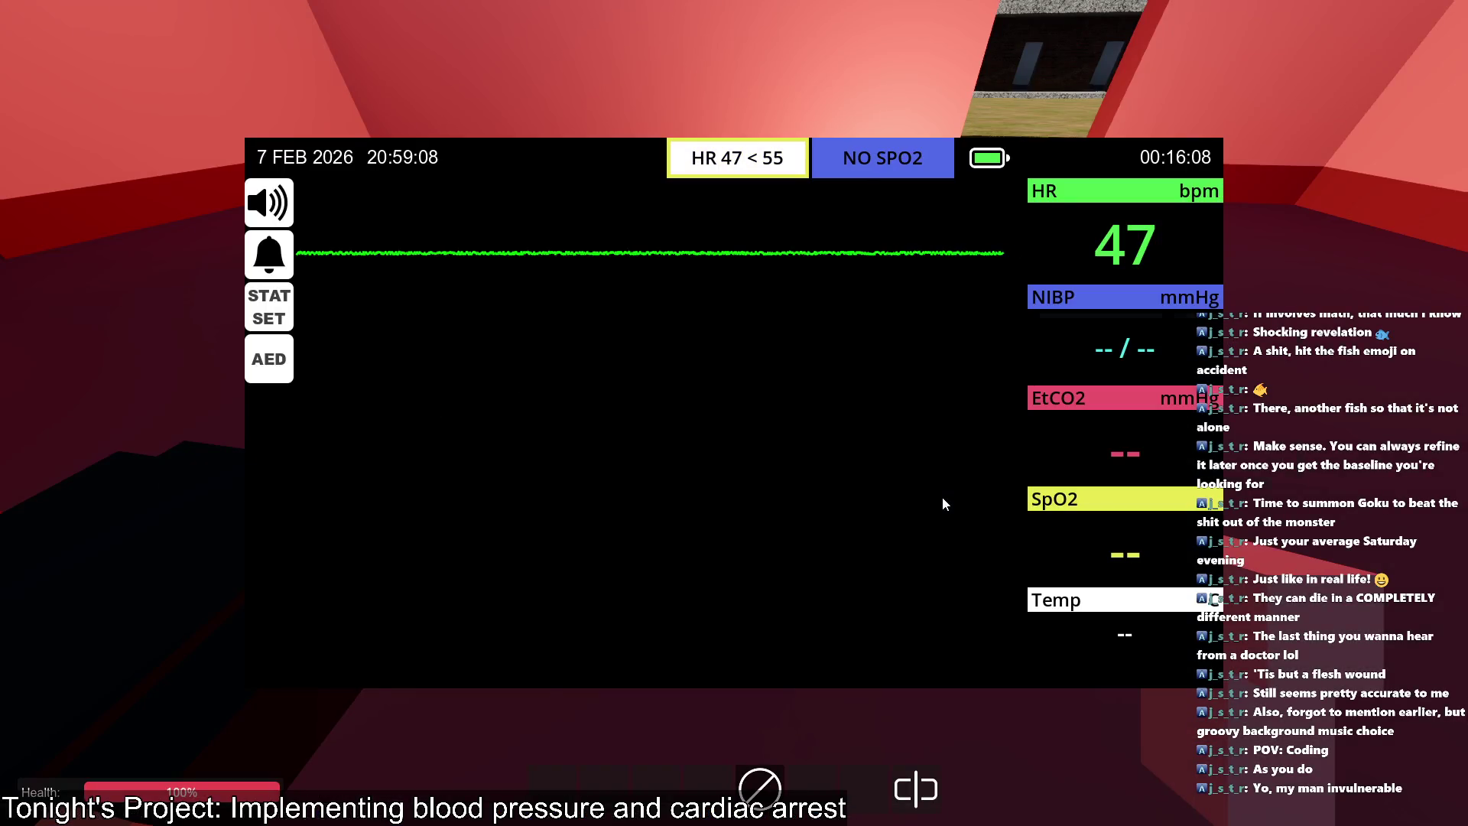
pyautogui.hotkey('alt', 'Tab')
pyautogui.hscroll(-3, 783, 484)
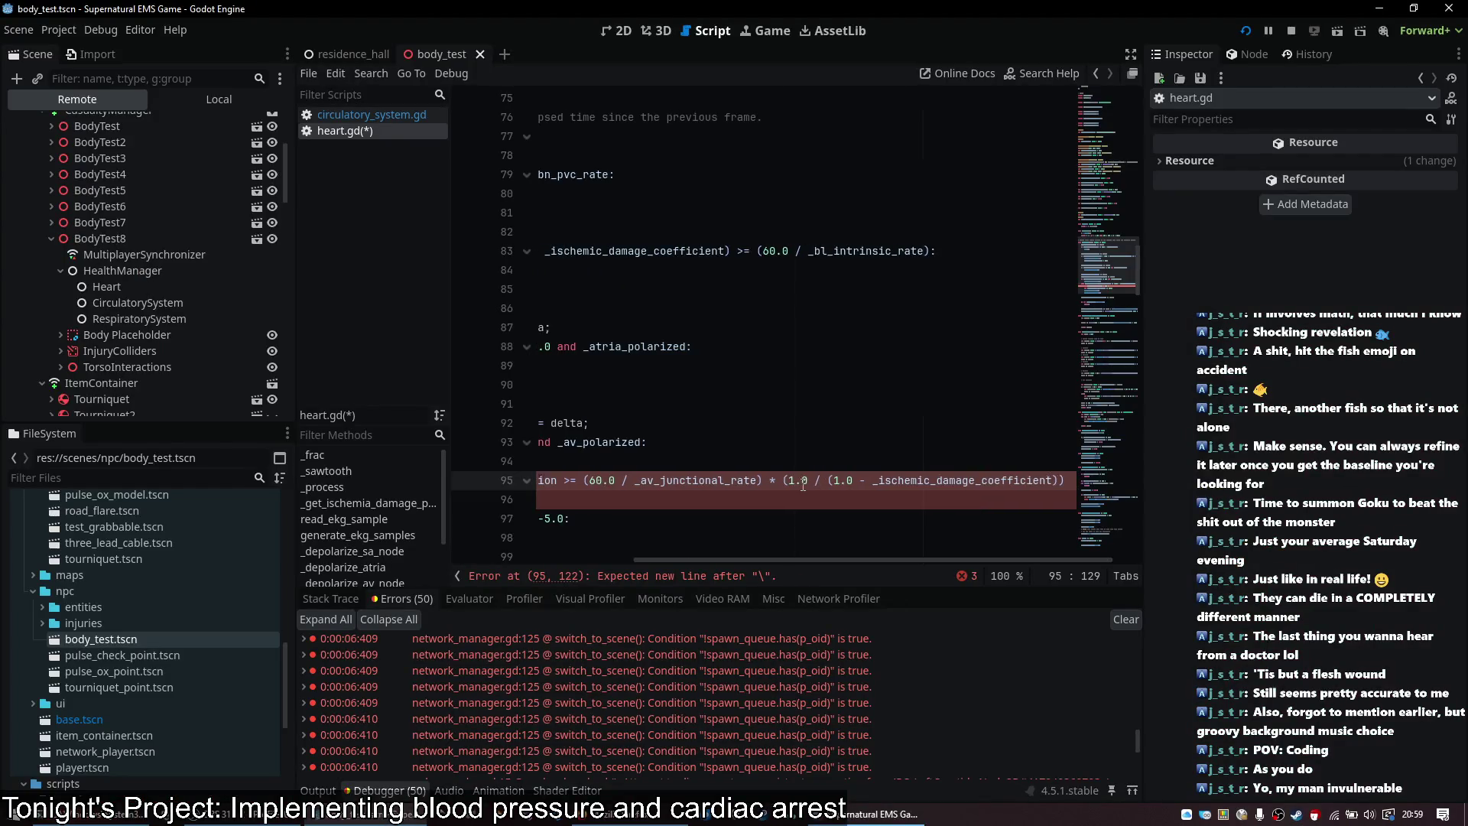
pyautogui.hotkey('alt', 'Tab')
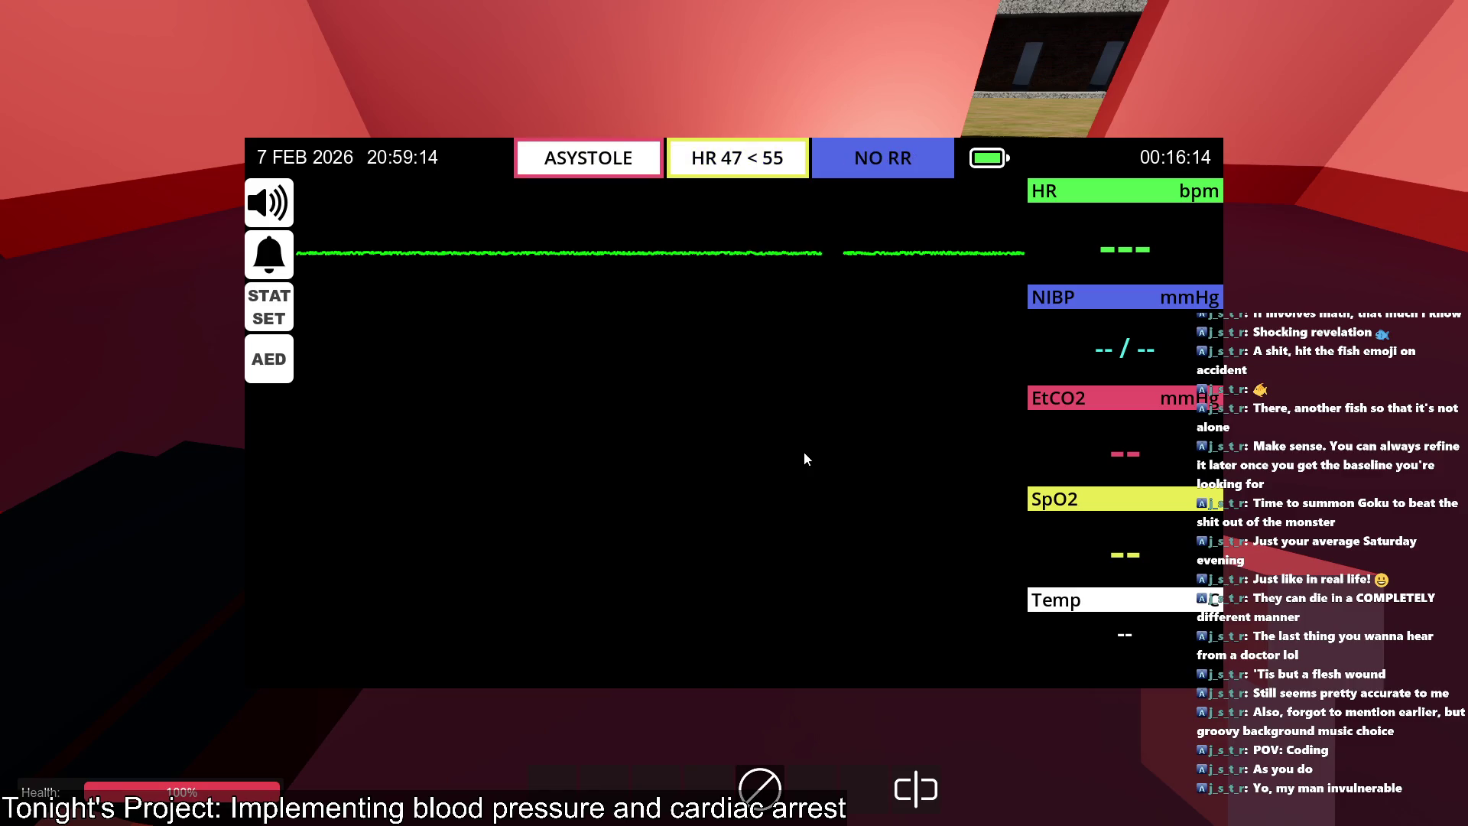
pyautogui.hotkey('alt', 'Tab')
pyautogui.hscroll(-5, 805, 451)
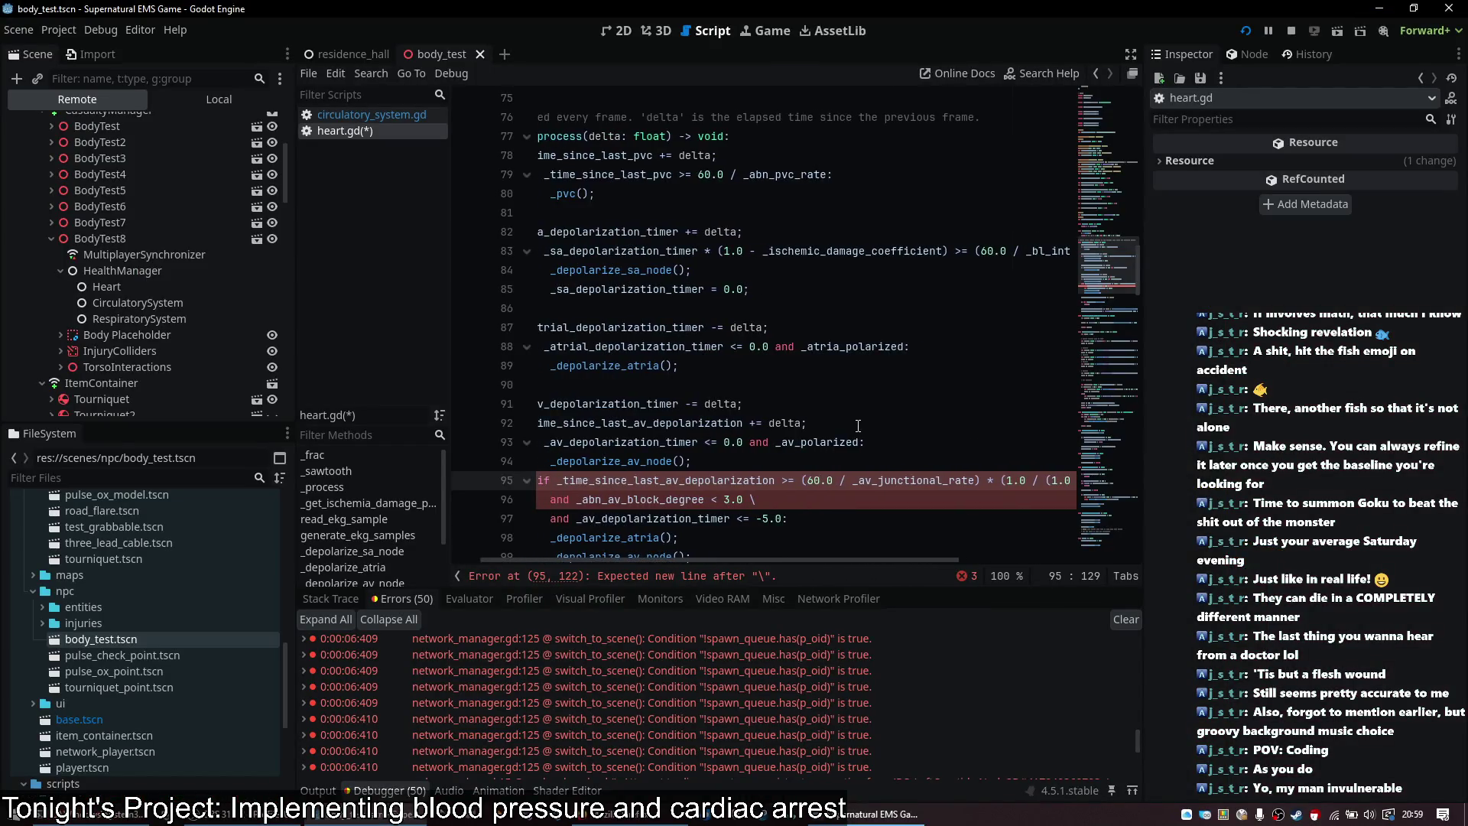
# Remove the trailing backslash from line 95, save heart.gd, and recheck the game
pyautogui.click(914, 330)
pyautogui.scroll(-1, 913, 330)
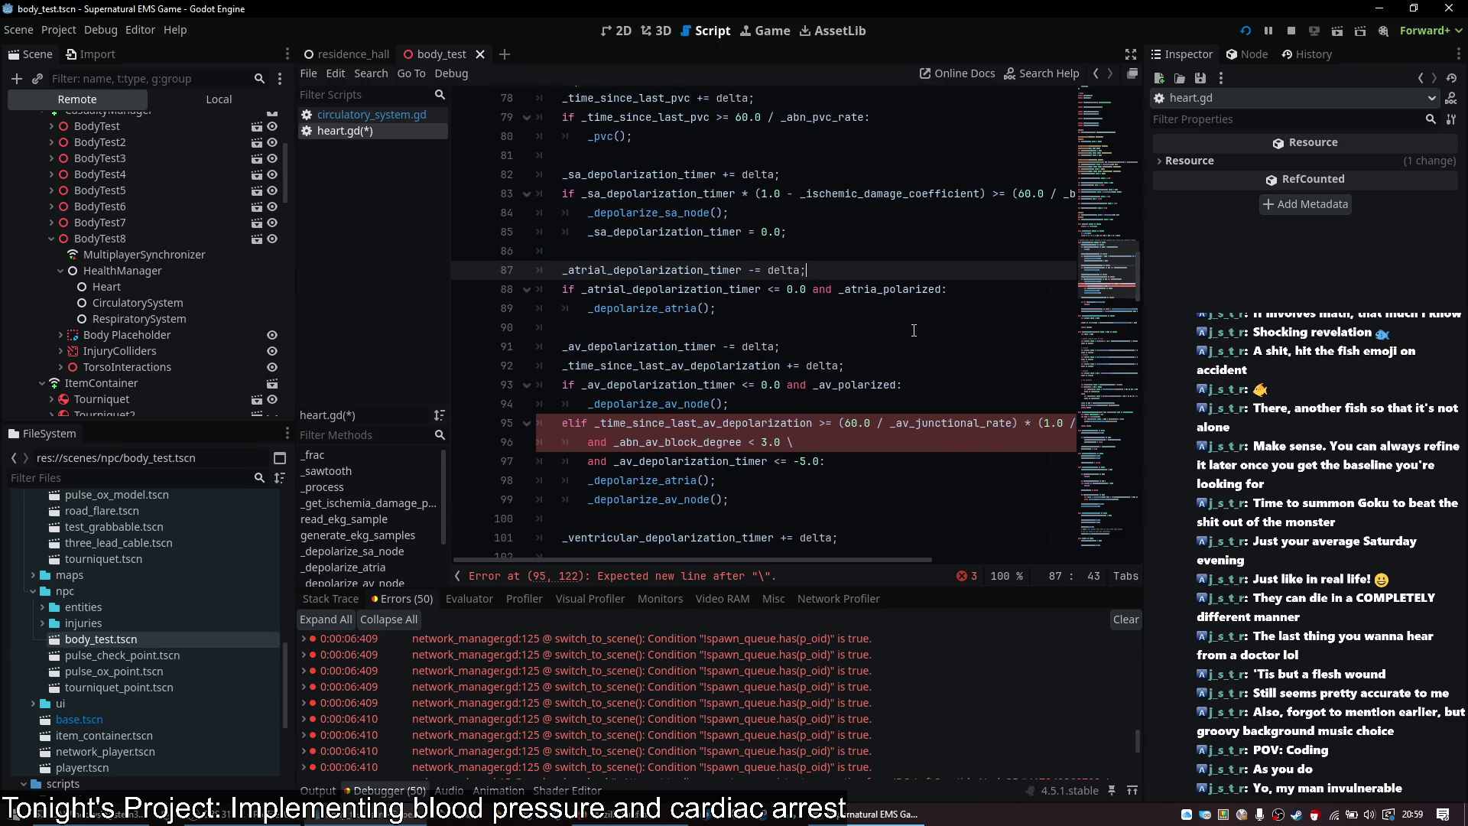
pyautogui.click(814, 449)
pyautogui.press('Up')
pyautogui.press('End')
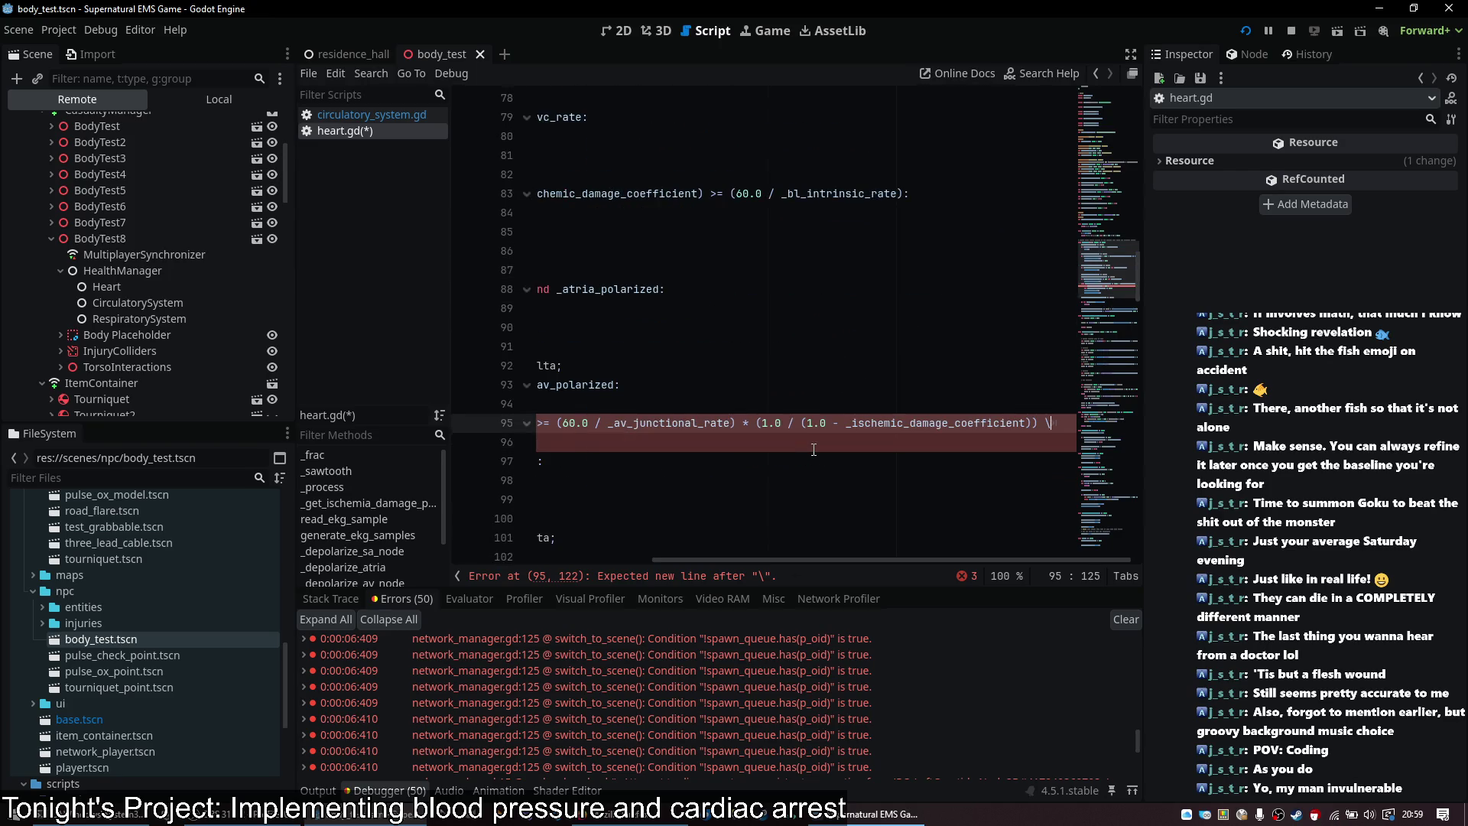
pyautogui.press('BackSpace')
pyautogui.press('BackSpace')
pyautogui.press('BackSpace')
pyautogui.hotkey('ctrl', 's')
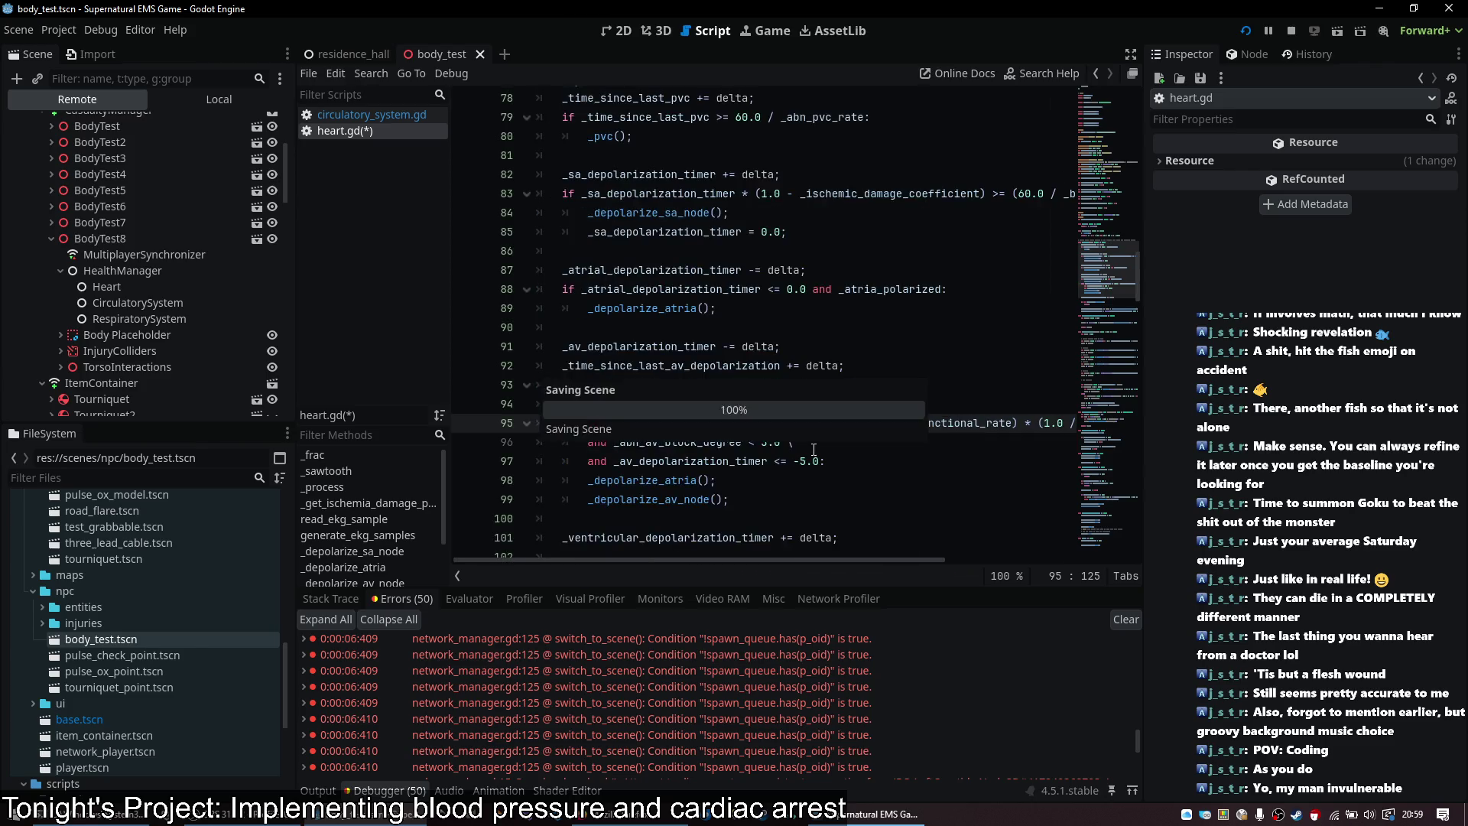
pyautogui.hotkey('alt', 'Tab')
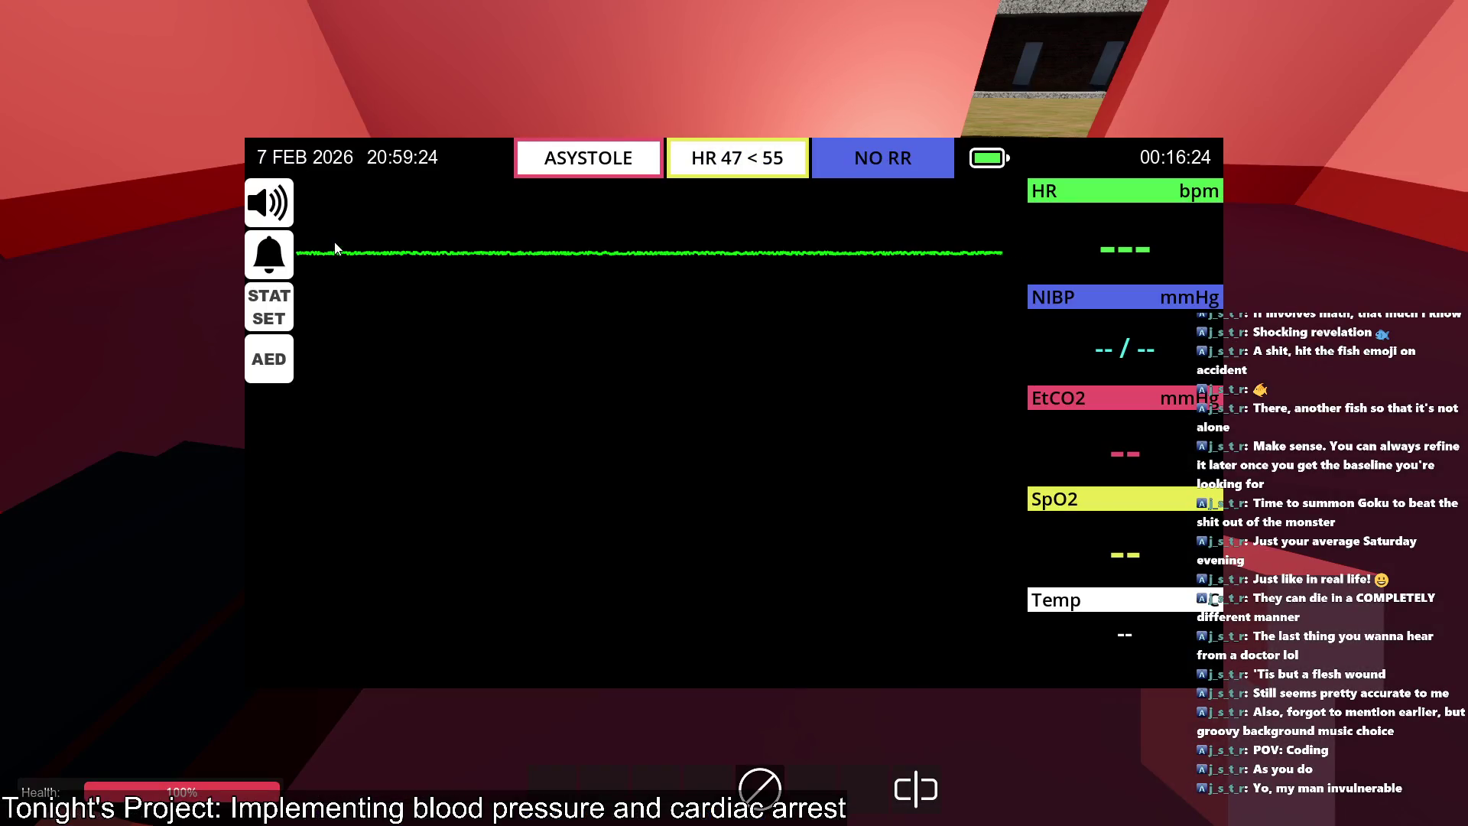
pyautogui.hotkey('alt', 'Tab')
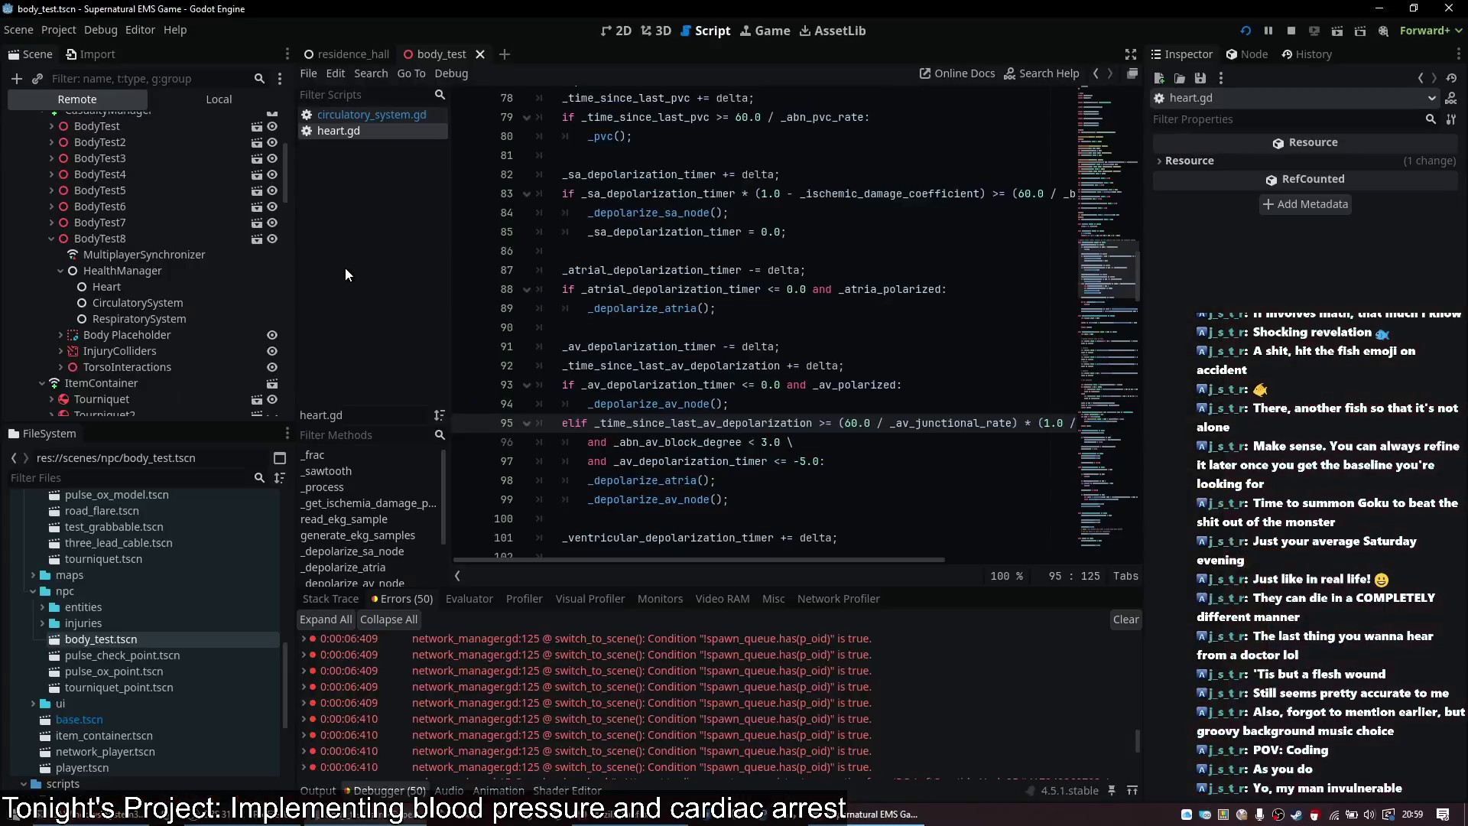
# Check live Blood Volume and Ischemic Damage Coefficient values, then view the patient monitor in-game
pyautogui.click(208, 299)
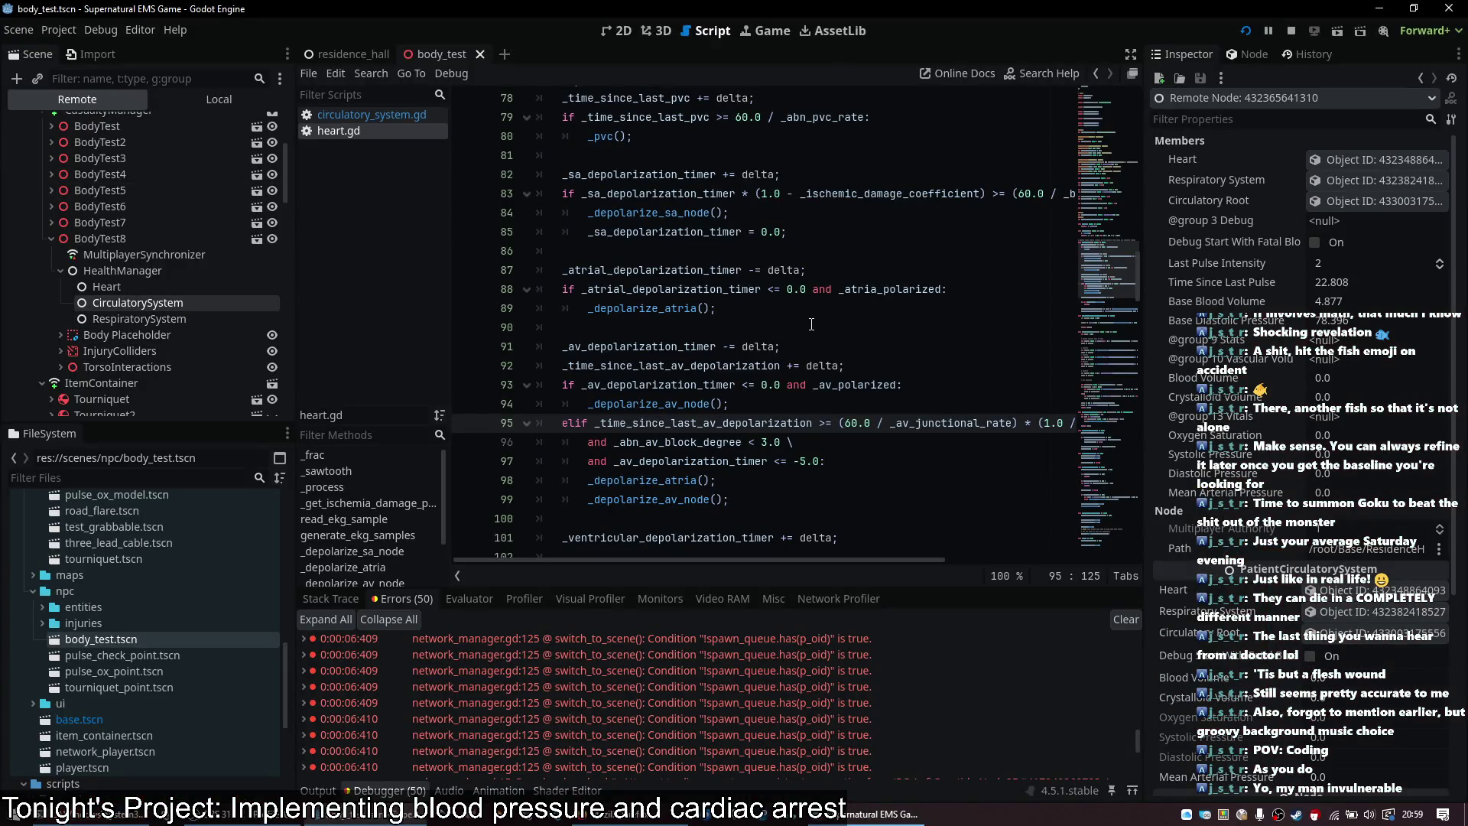
pyautogui.click(1372, 376)
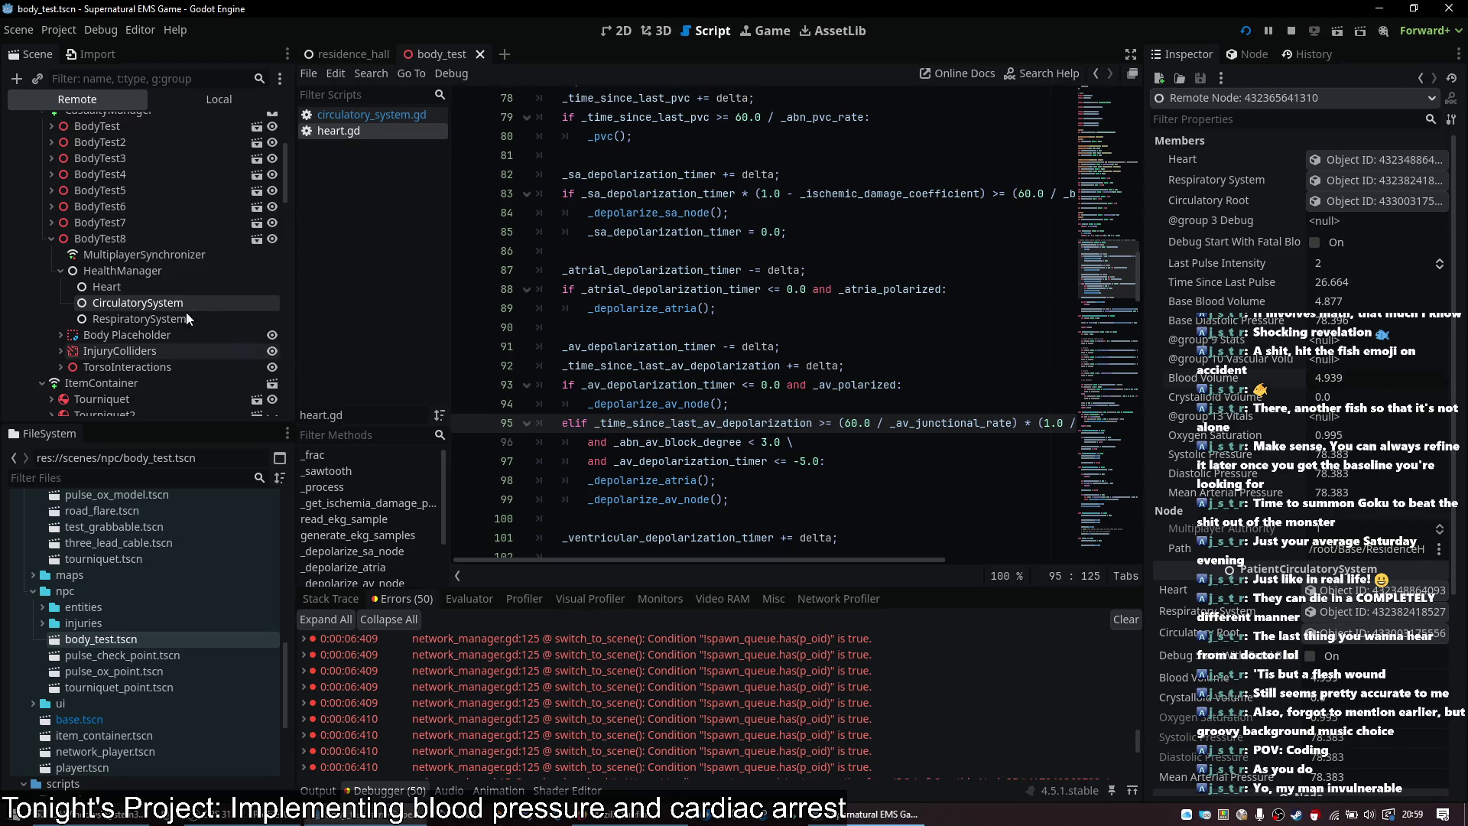
pyautogui.click(142, 285)
pyautogui.click(1360, 271)
pyautogui.hotkey('alt', 'Tab')
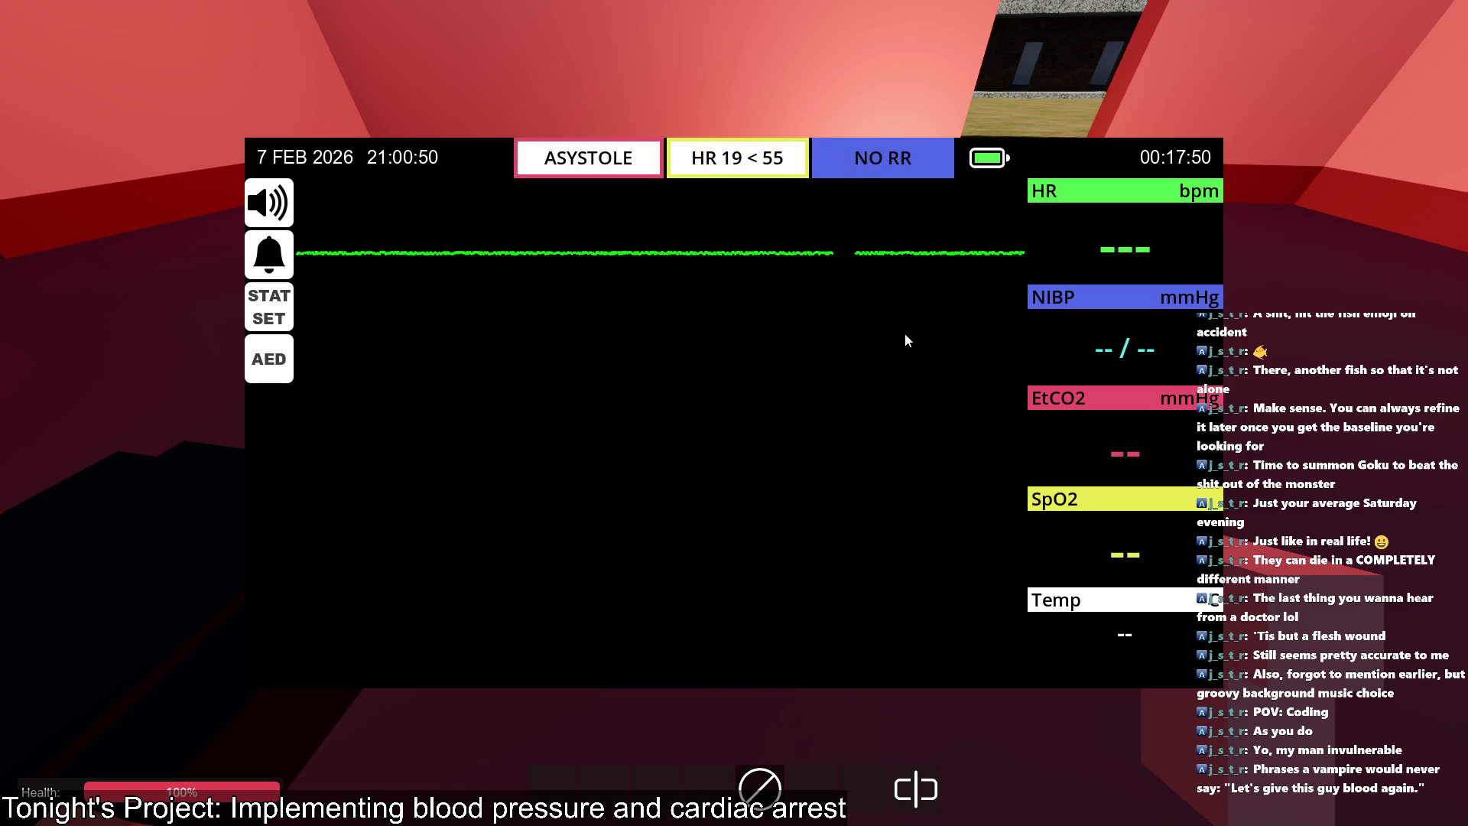
# Close the monitor, drop the held item, and set the live Blood Volume to 5
pyautogui.press('e')
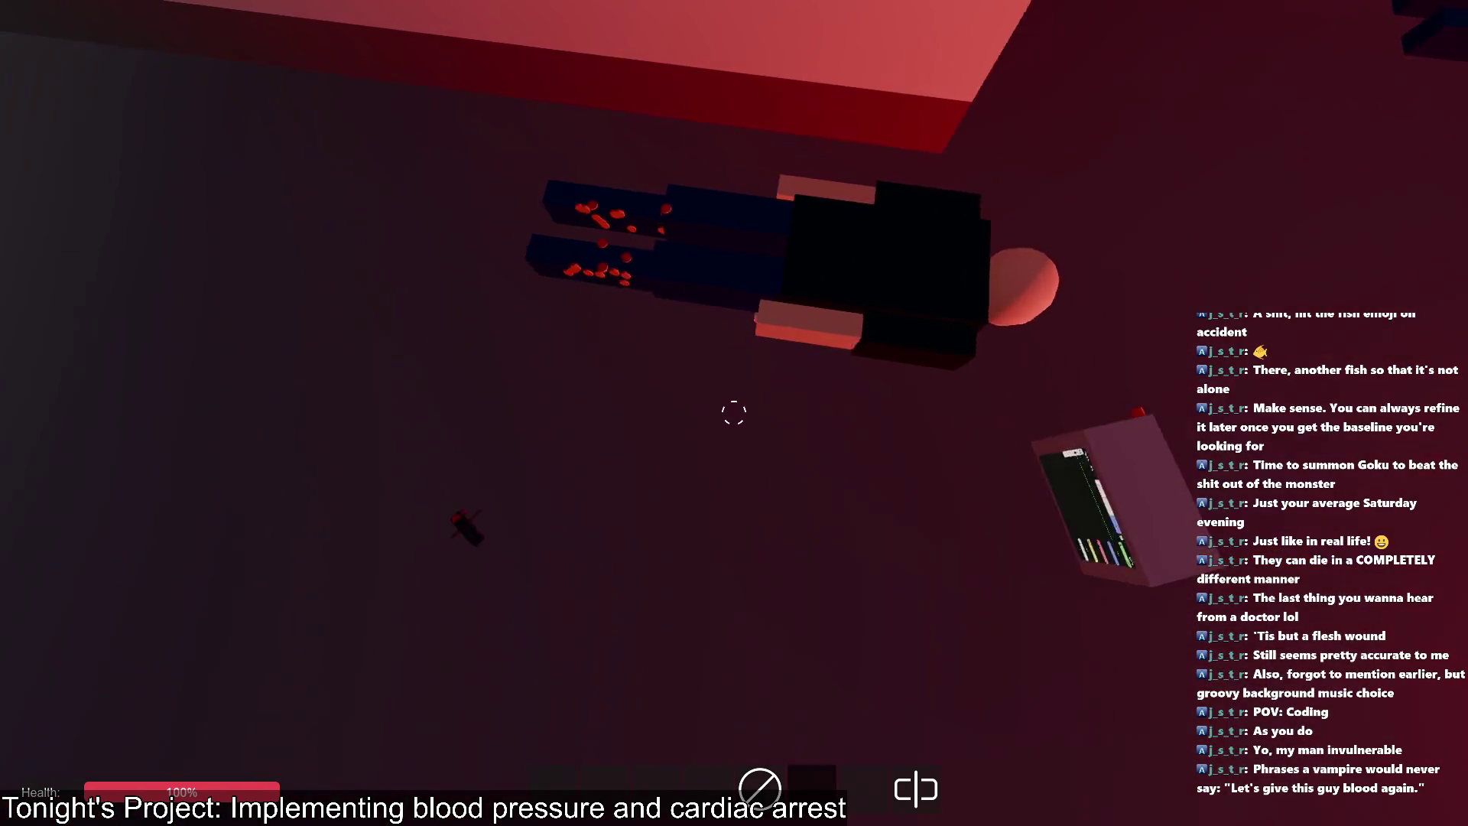
pyautogui.press('q')
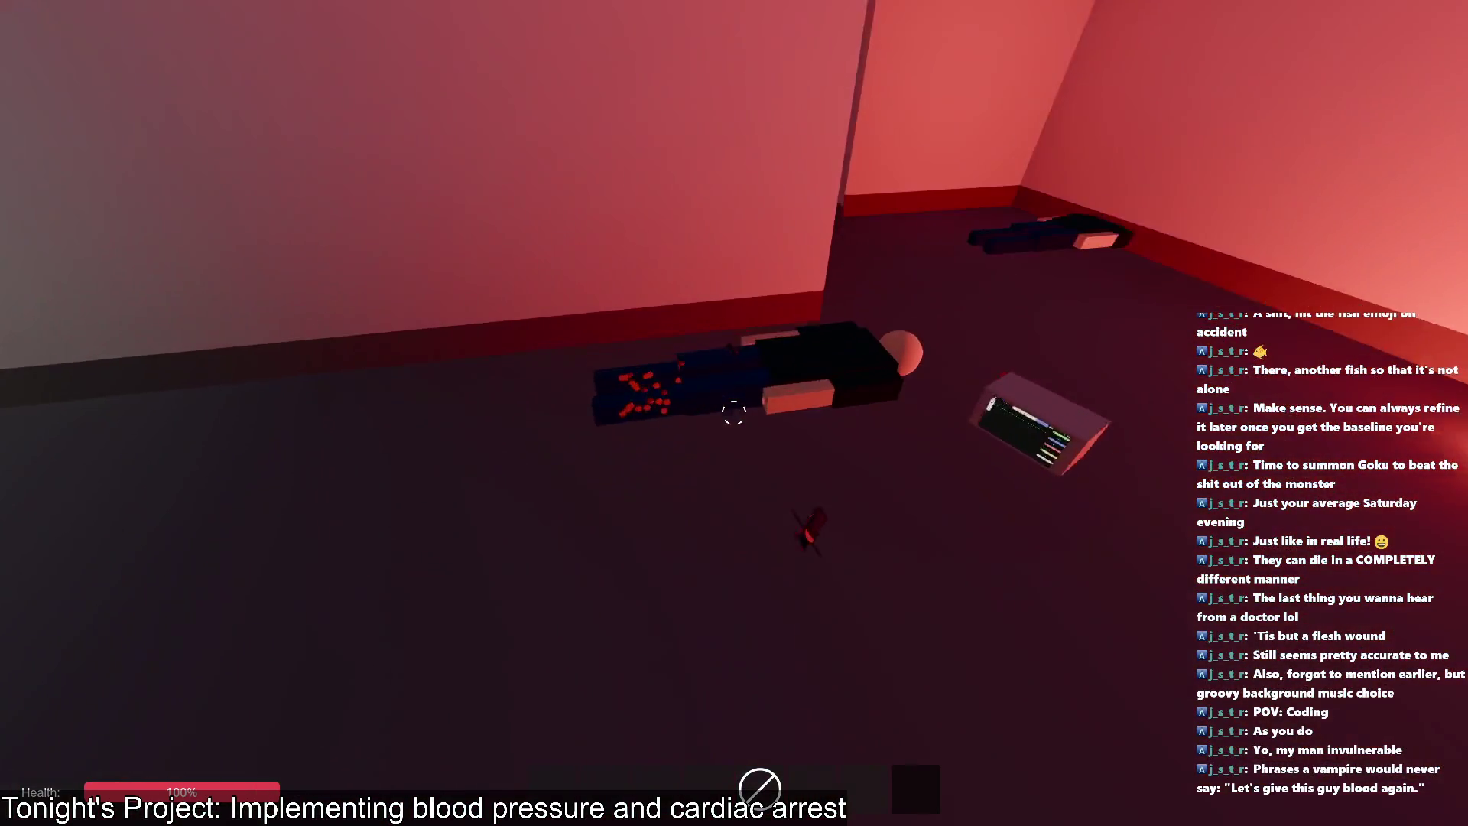
pyautogui.hotkey('alt', 'Tab')
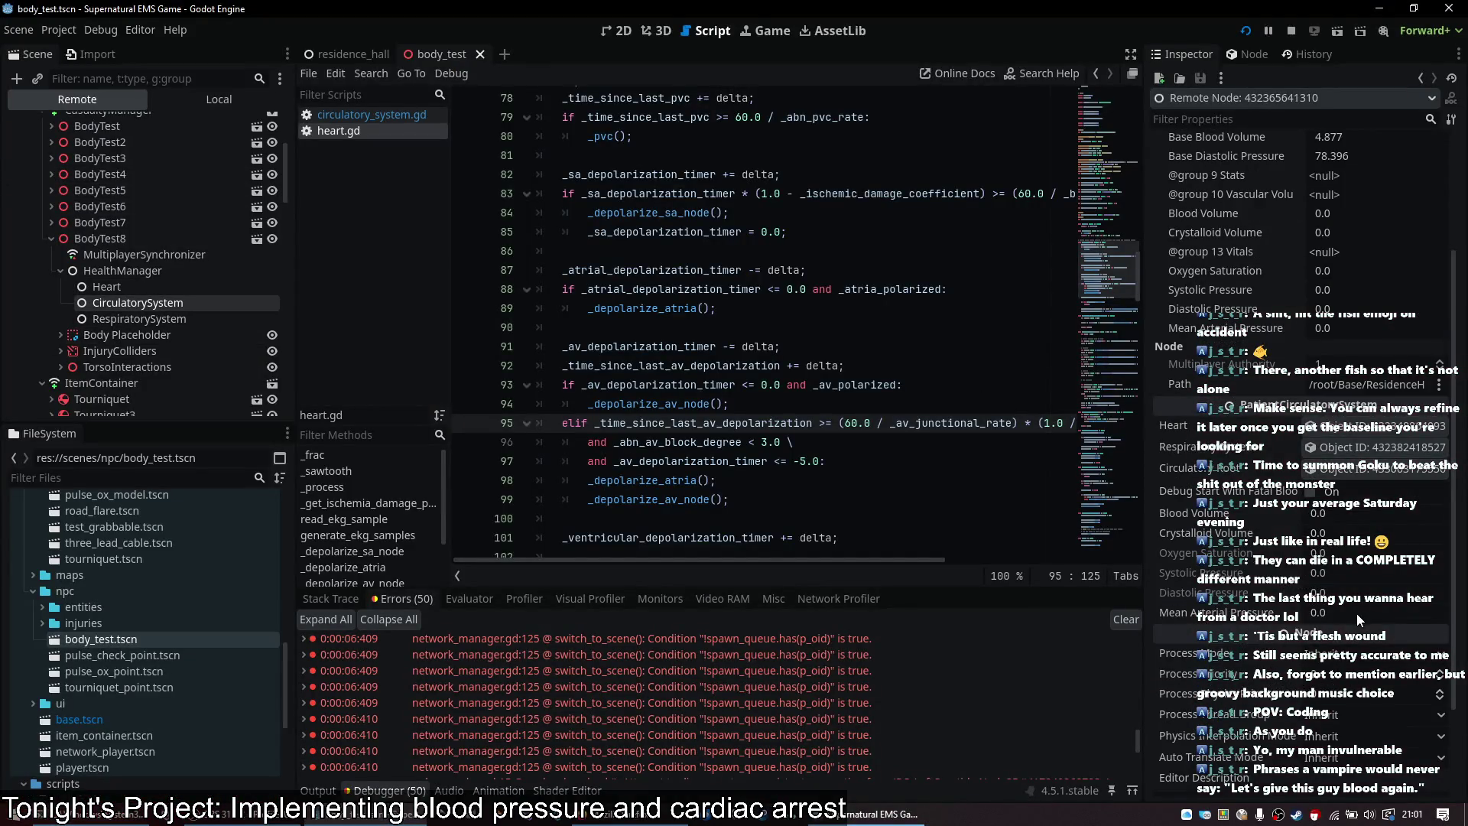
pyautogui.press('Return')
pyautogui.press('Up')
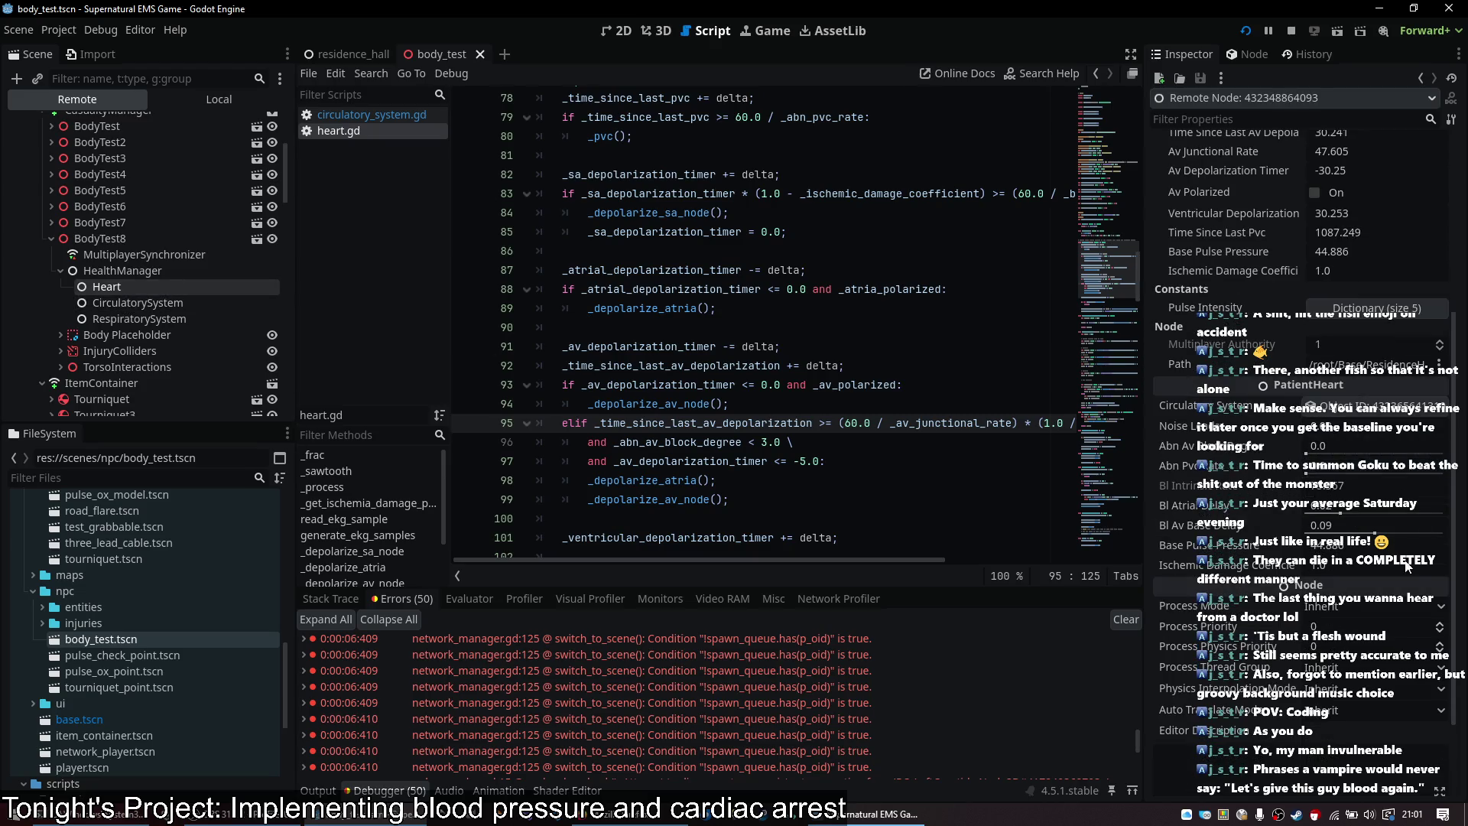
# Check the patient in-game and review the live Heart node's reset ischemic damage
pyautogui.hotkey('alt', 'Tab')
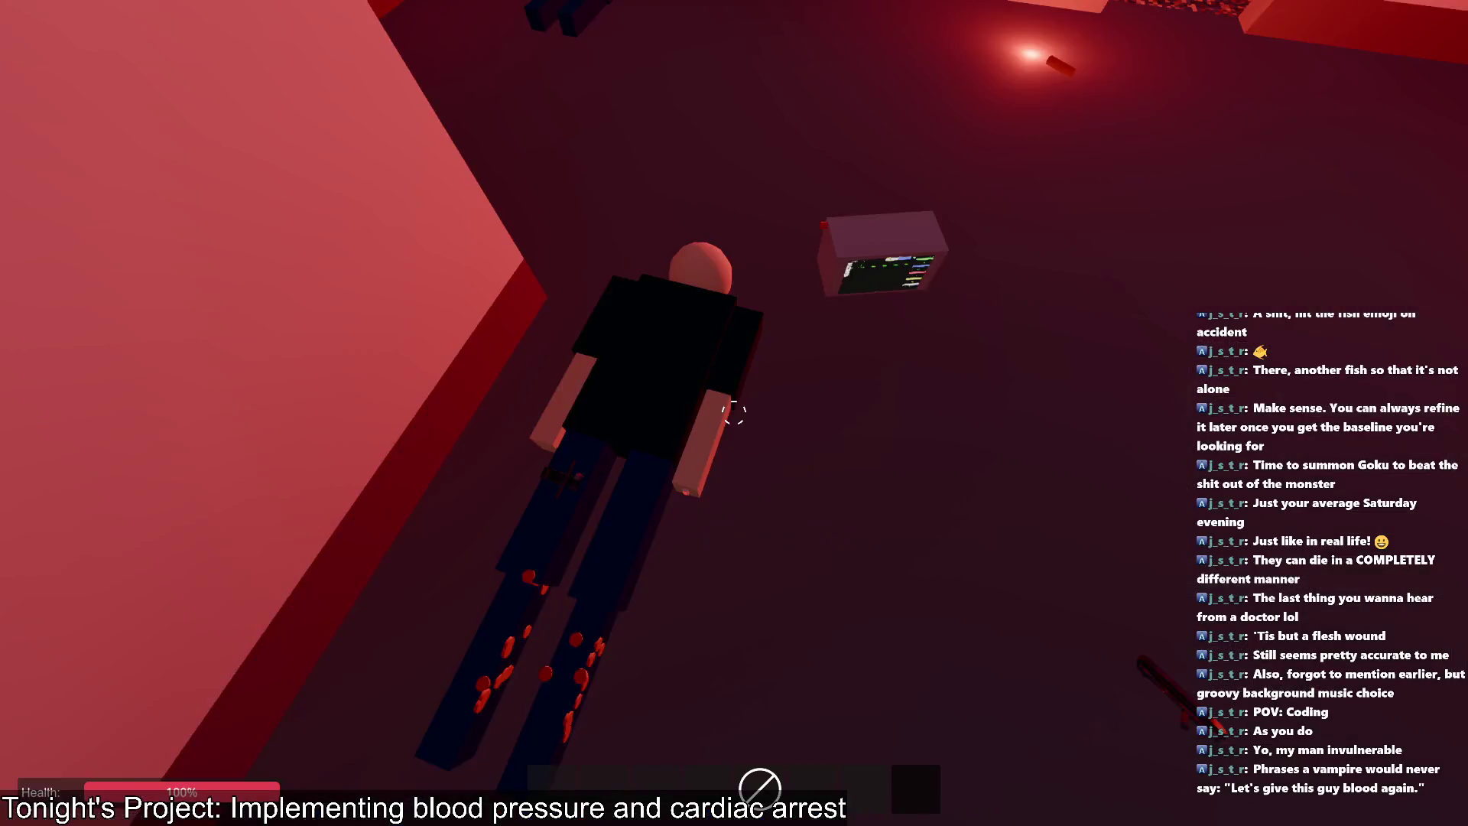
pyautogui.hotkey('alt', 'Tab')
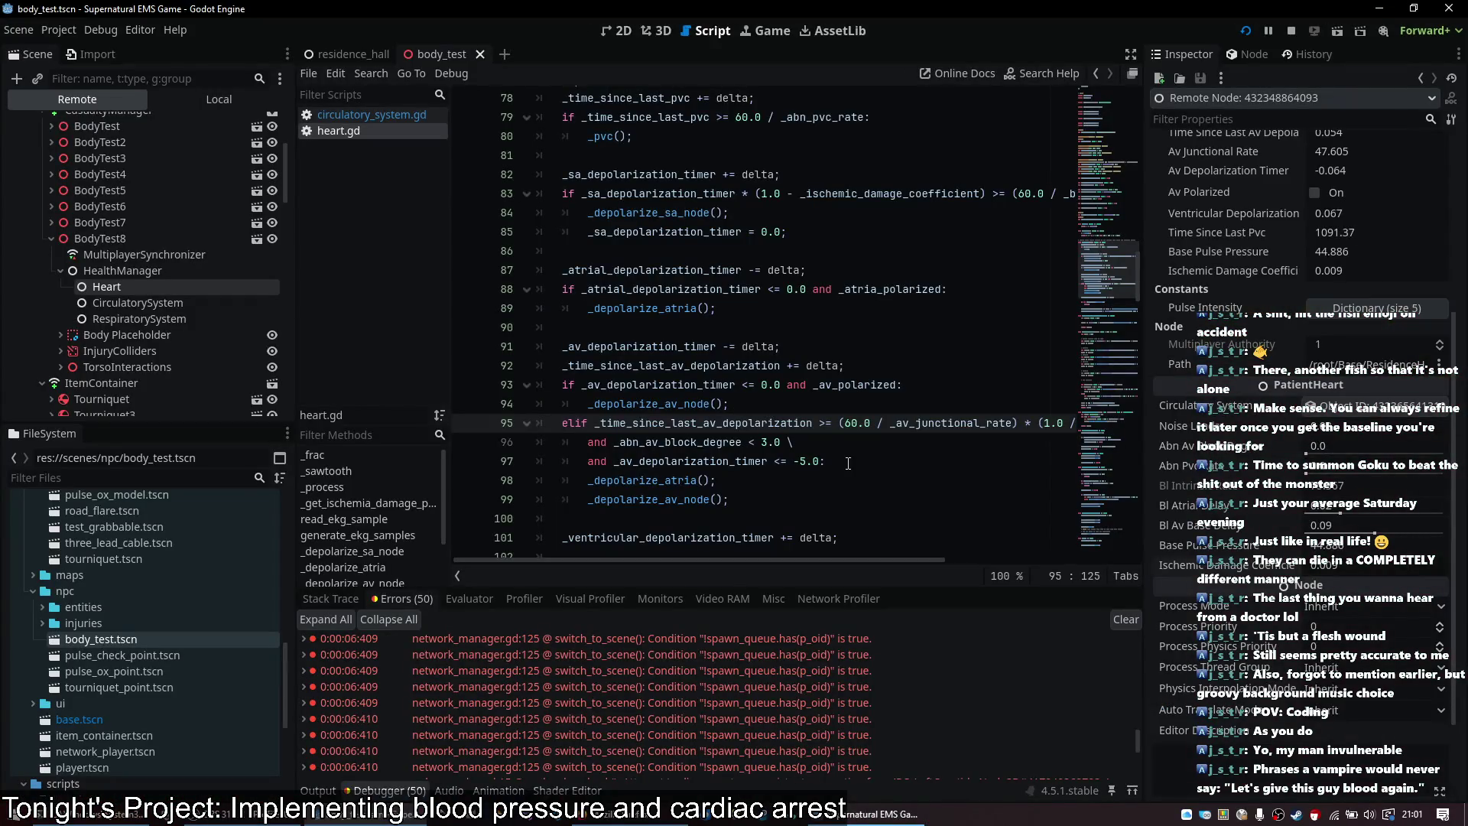
pyautogui.hscroll(2, 847, 463)
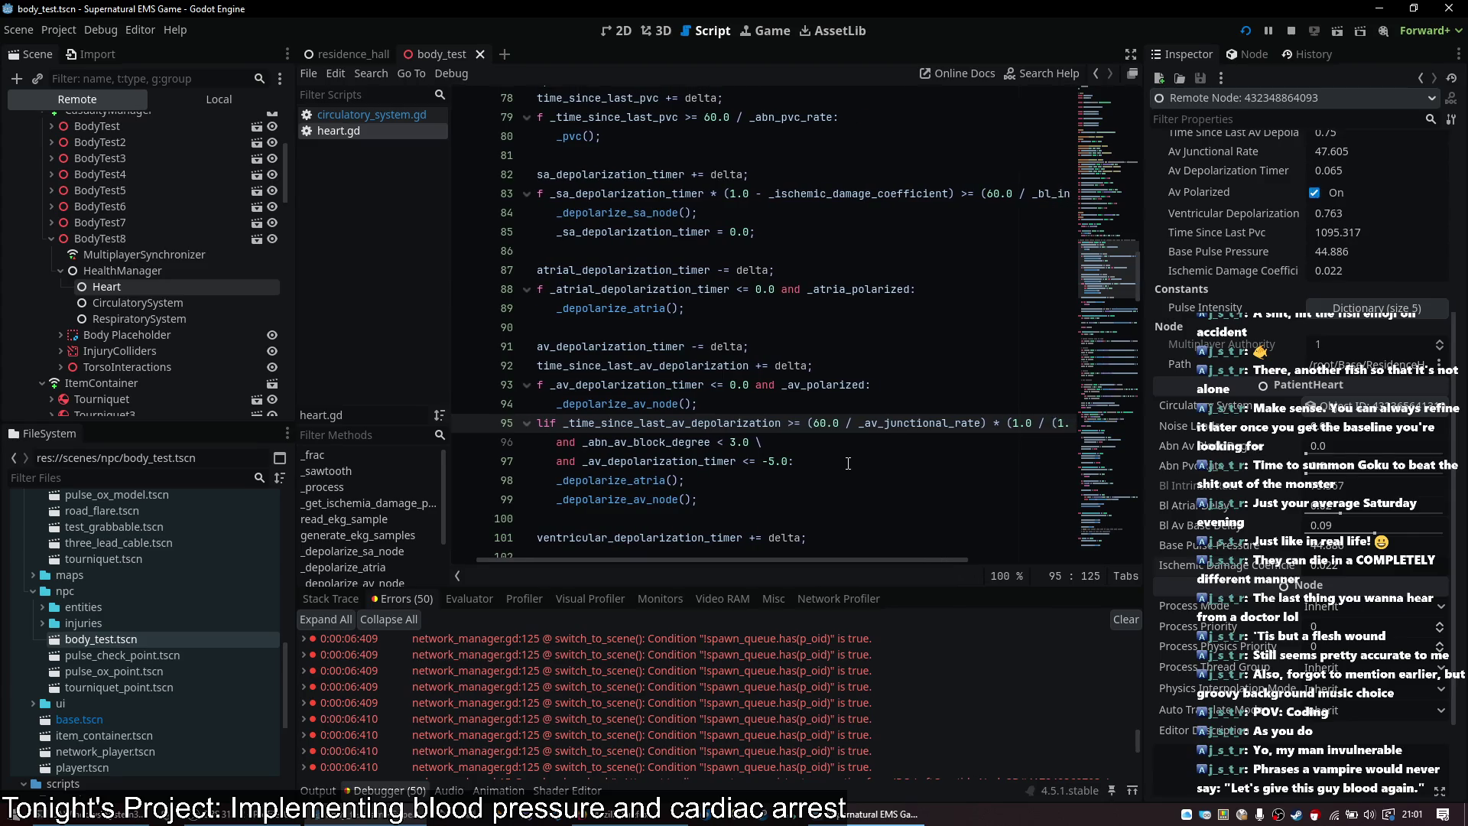
pyautogui.scroll(6, 848, 463)
pyautogui.scroll(-5, 848, 463)
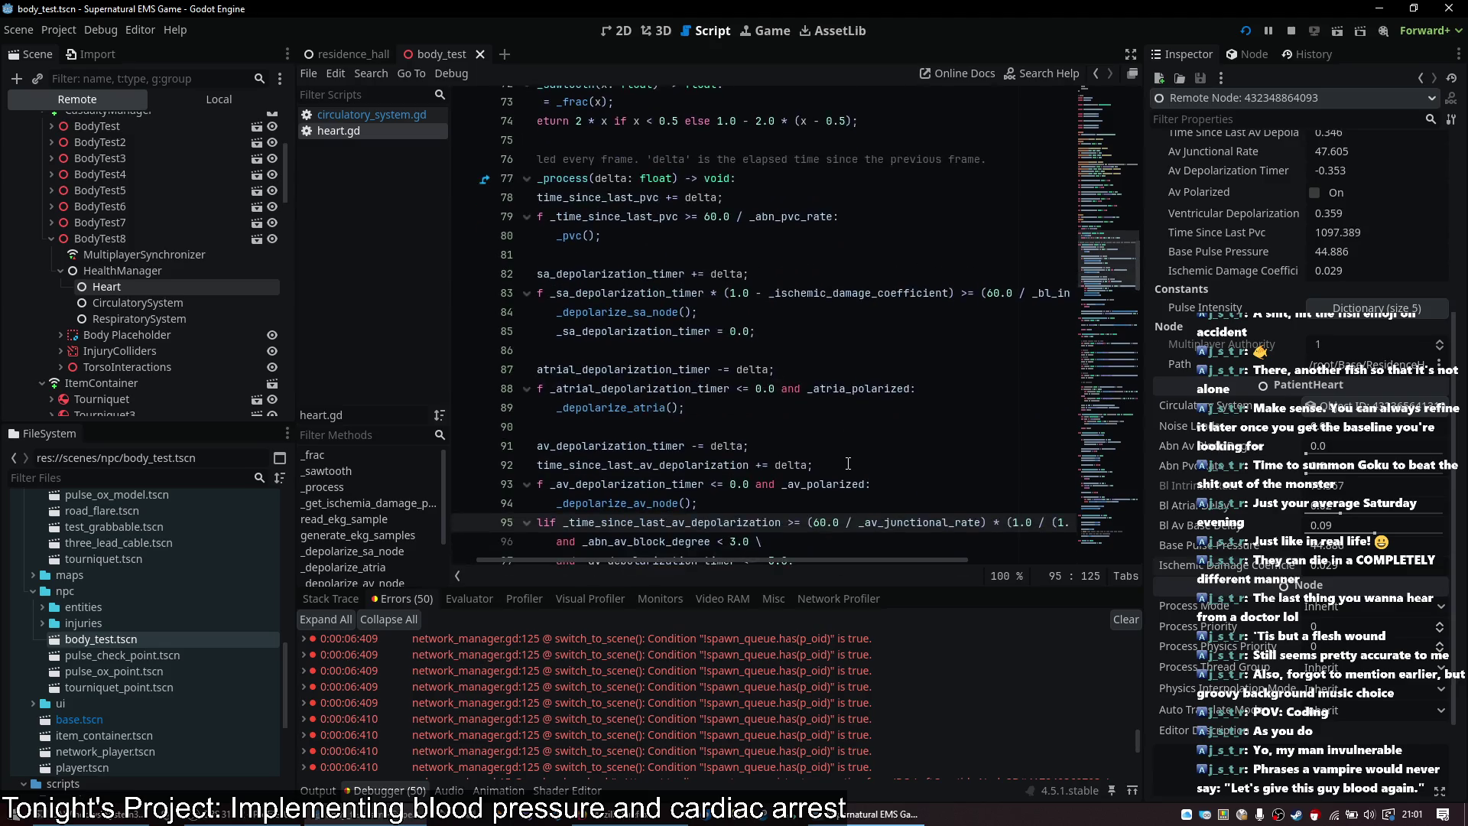
pyautogui.scroll(-9, 848, 464)
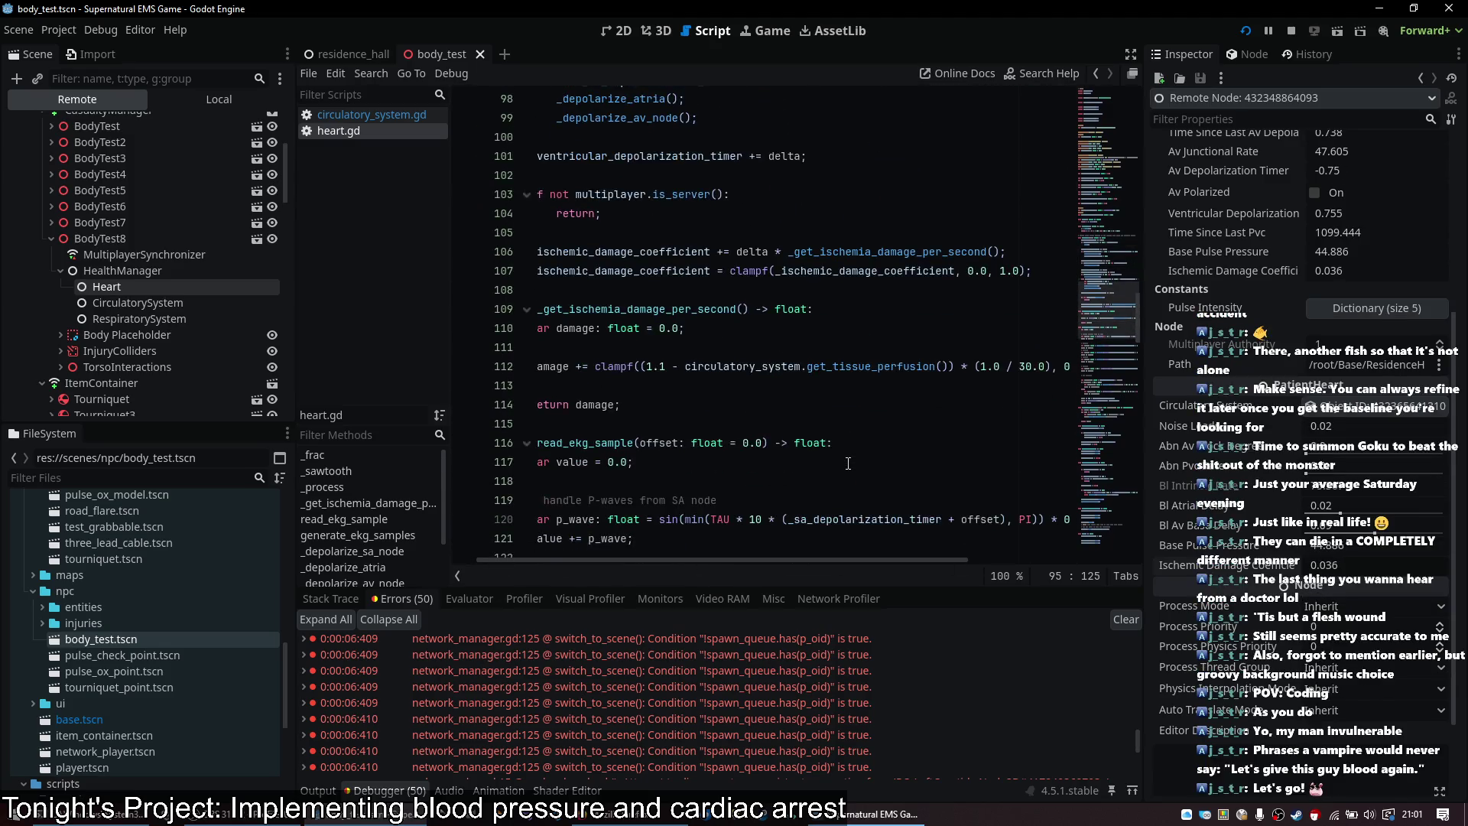
pyautogui.scroll(-3, 848, 463)
pyautogui.hotkey('alt', 'Tab')
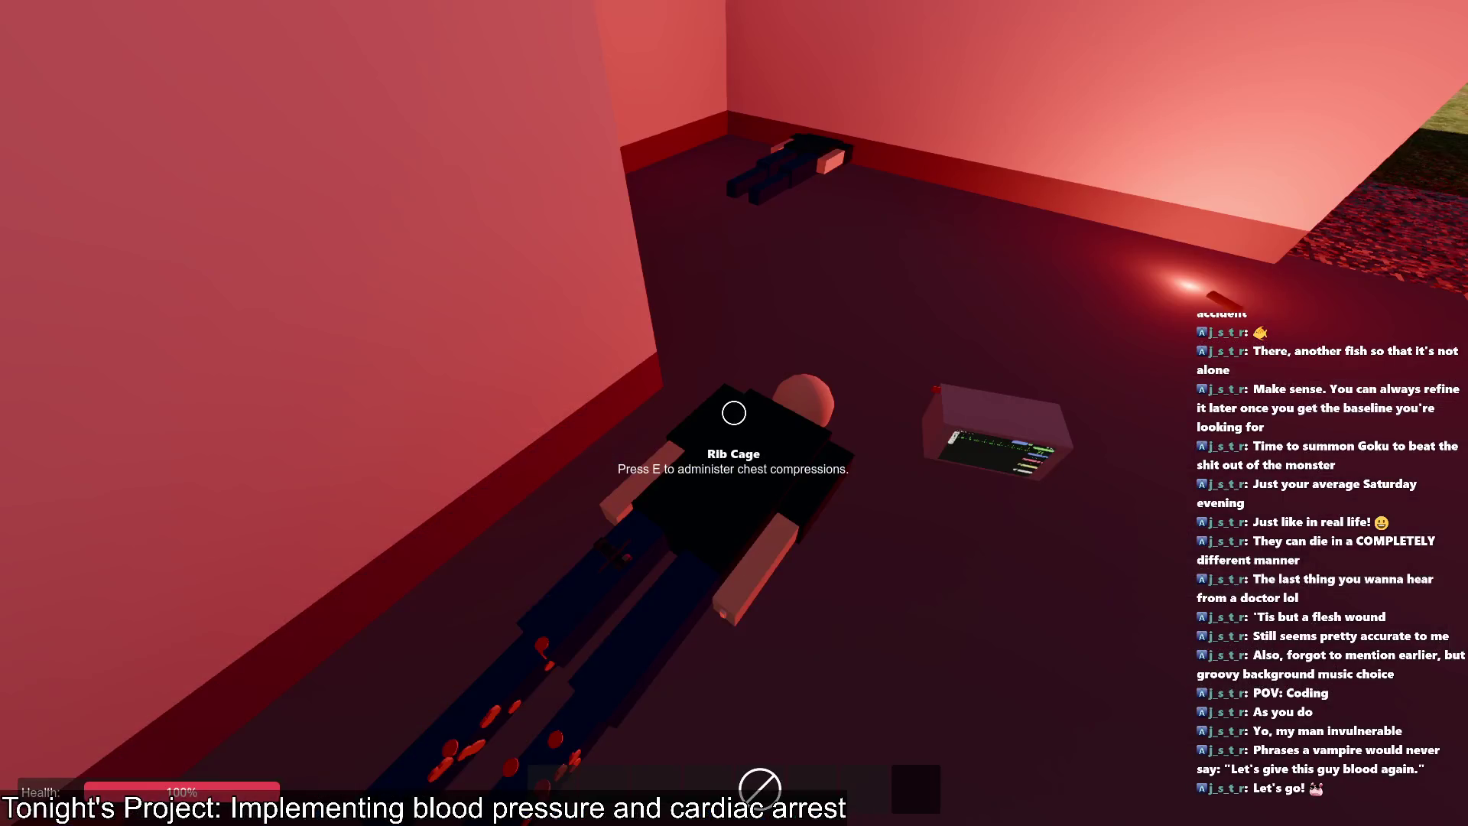
# Check the patient monitor's rhythm, then look at the AV delay line in heart.gd
pyautogui.press('e')
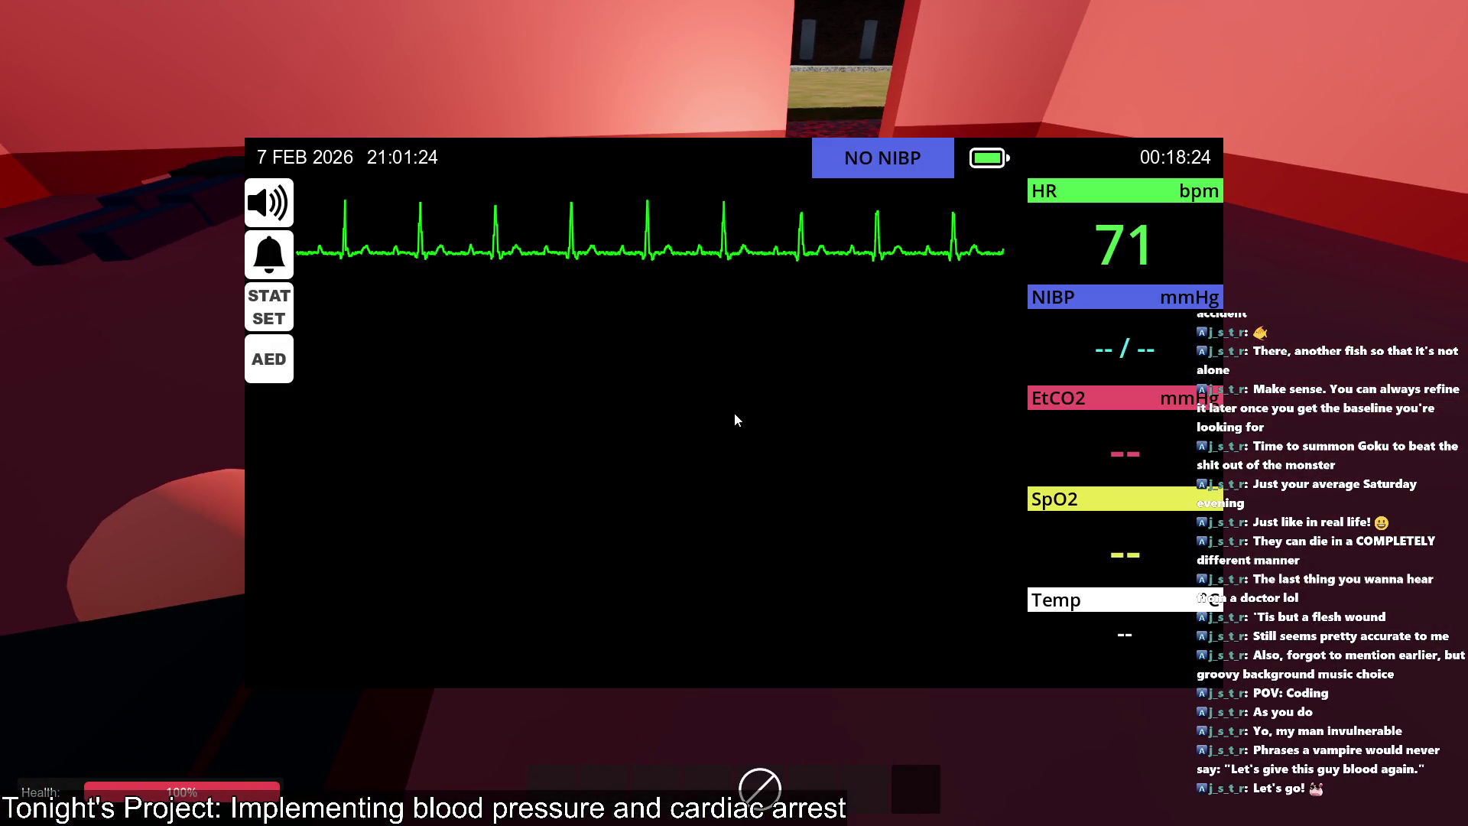
pyautogui.hotkey('alt', 'Tab')
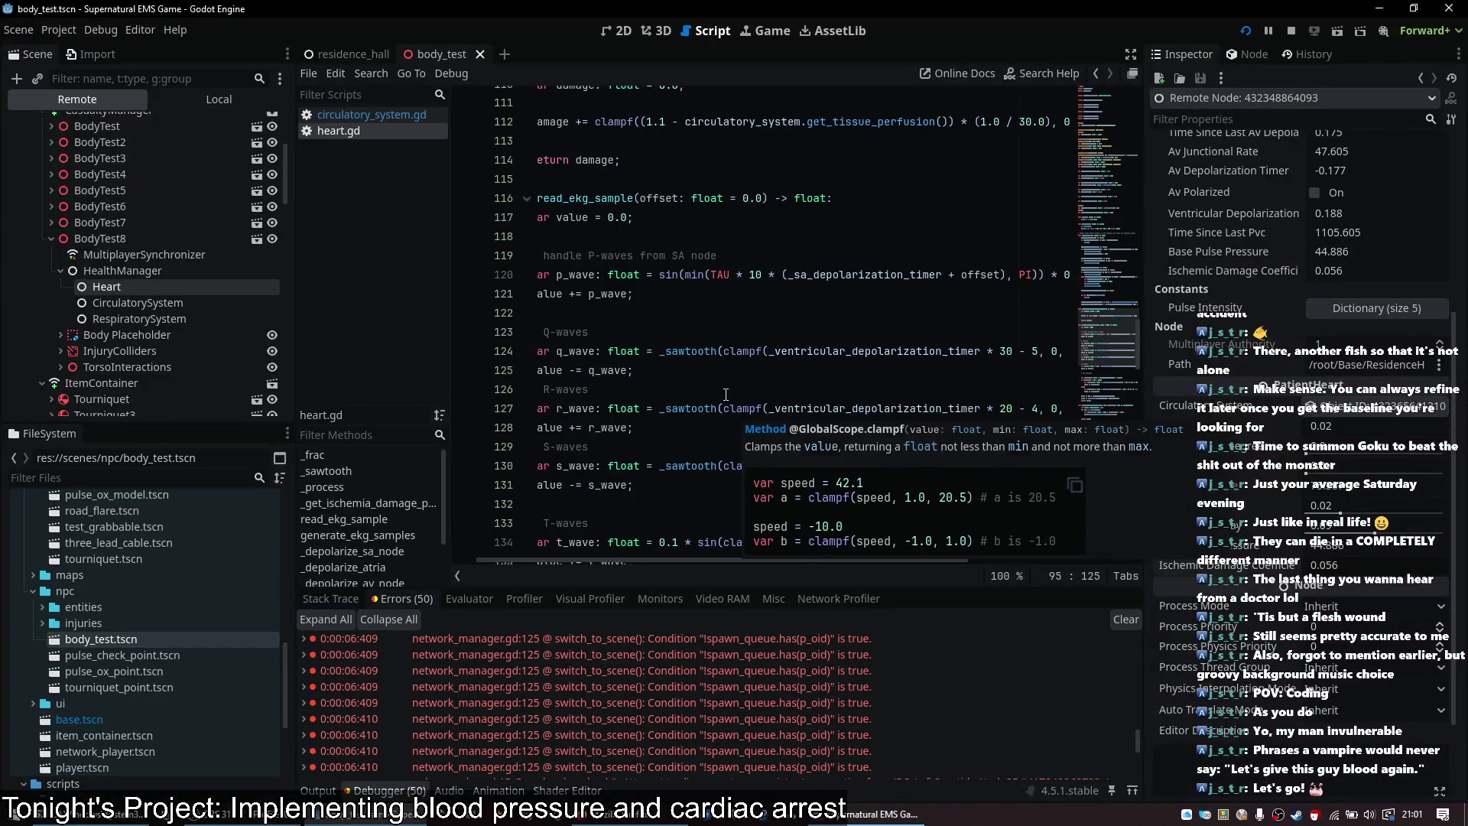
pyautogui.scroll(-6, 725, 393)
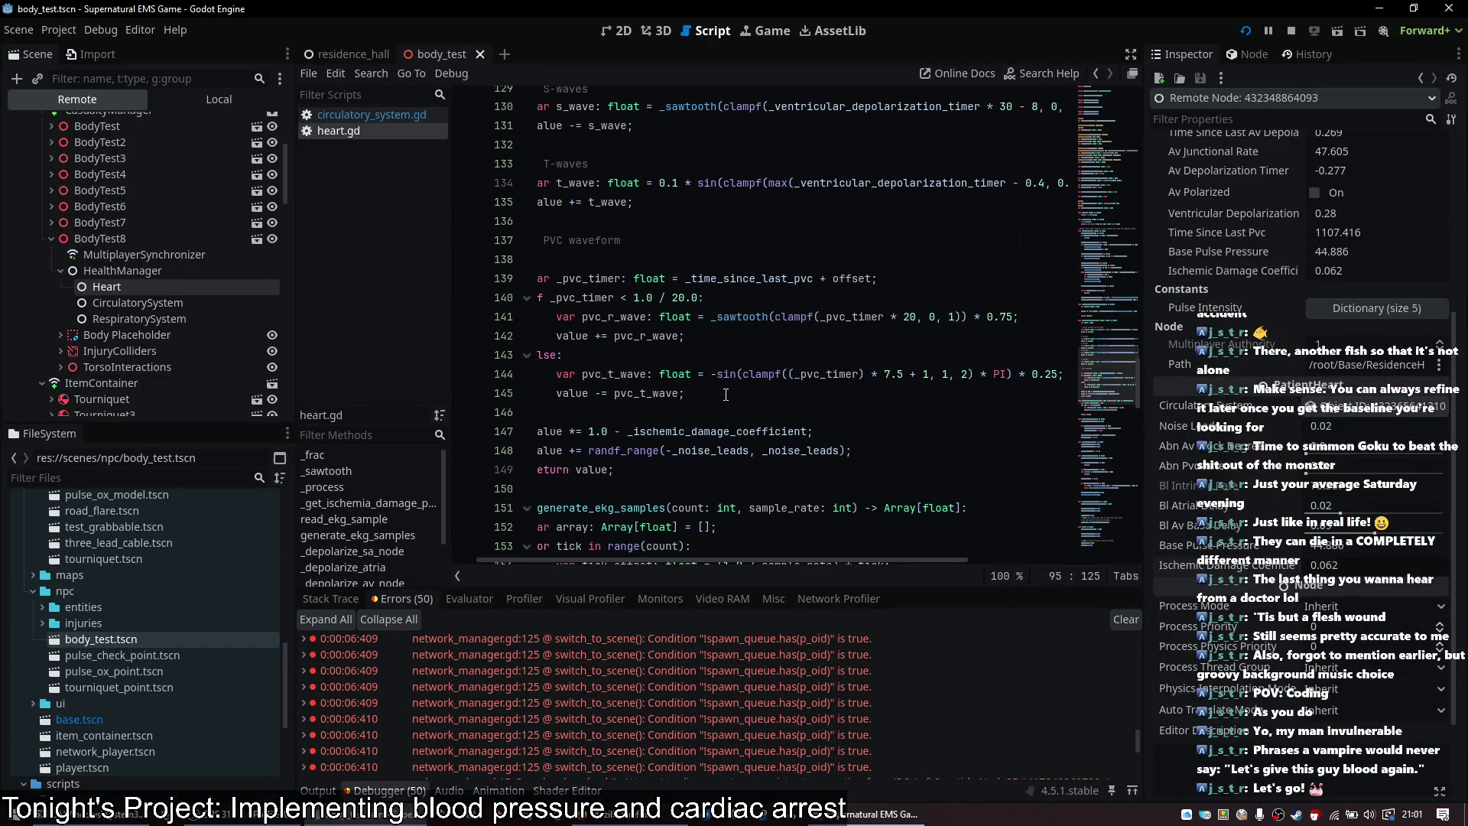
pyautogui.scroll(-8, 725, 393)
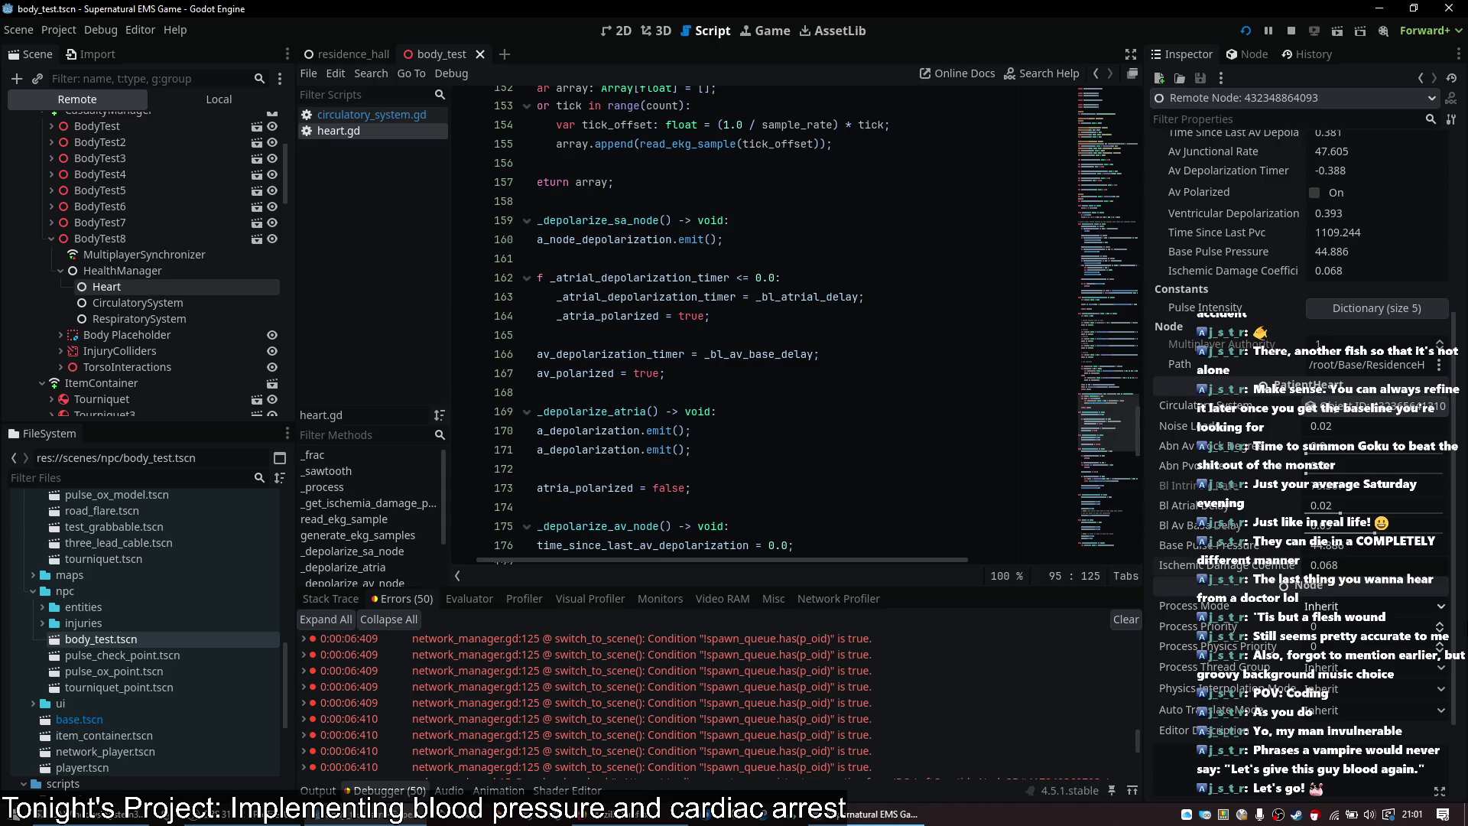
pyautogui.click(734, 354)
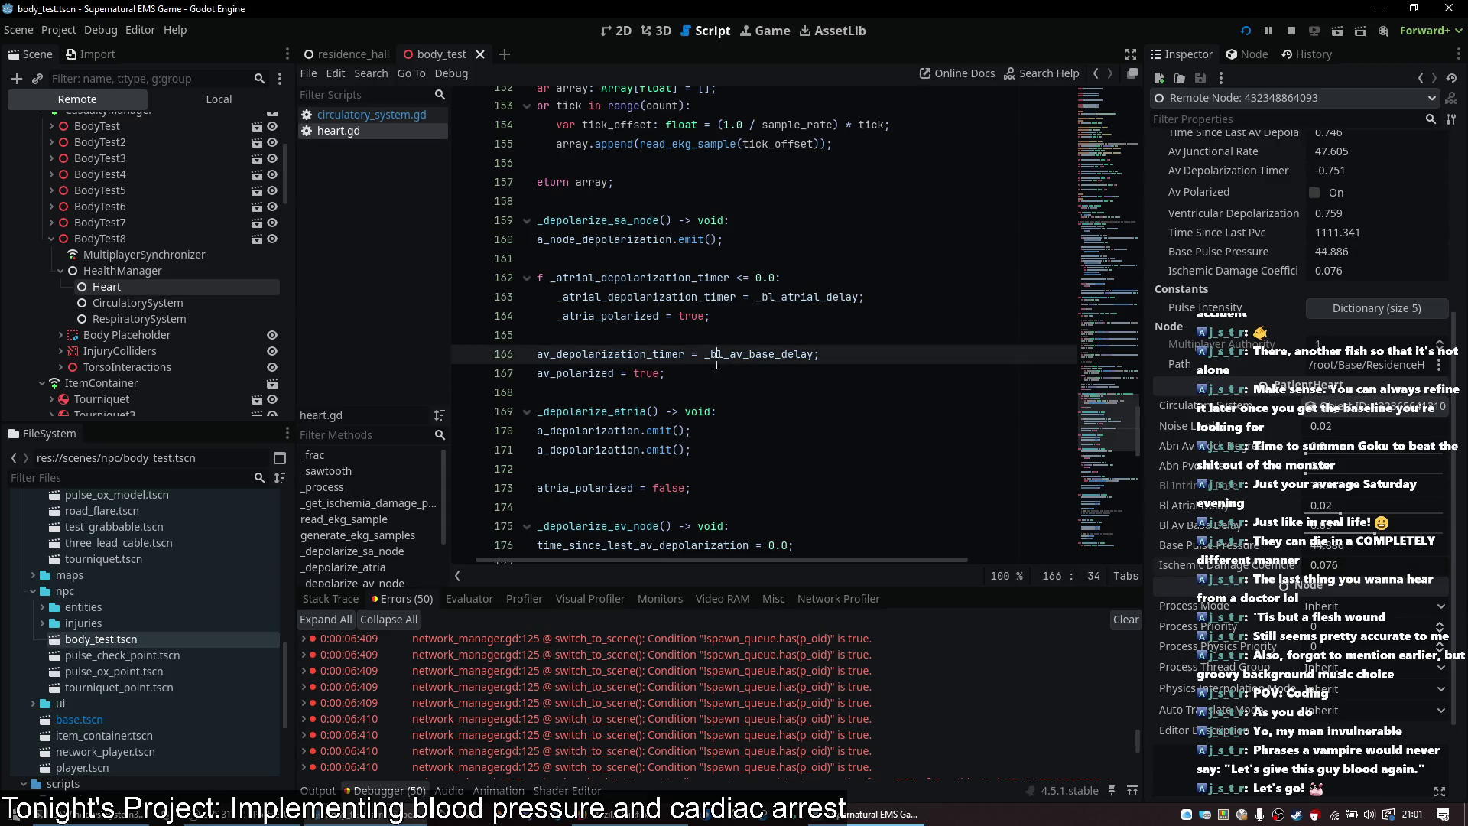
# Go to the damage line in _get_ischemia_damage_per_second using (1.1 - tissue perfusion) / 30
pyautogui.scroll(-14, 782, 498)
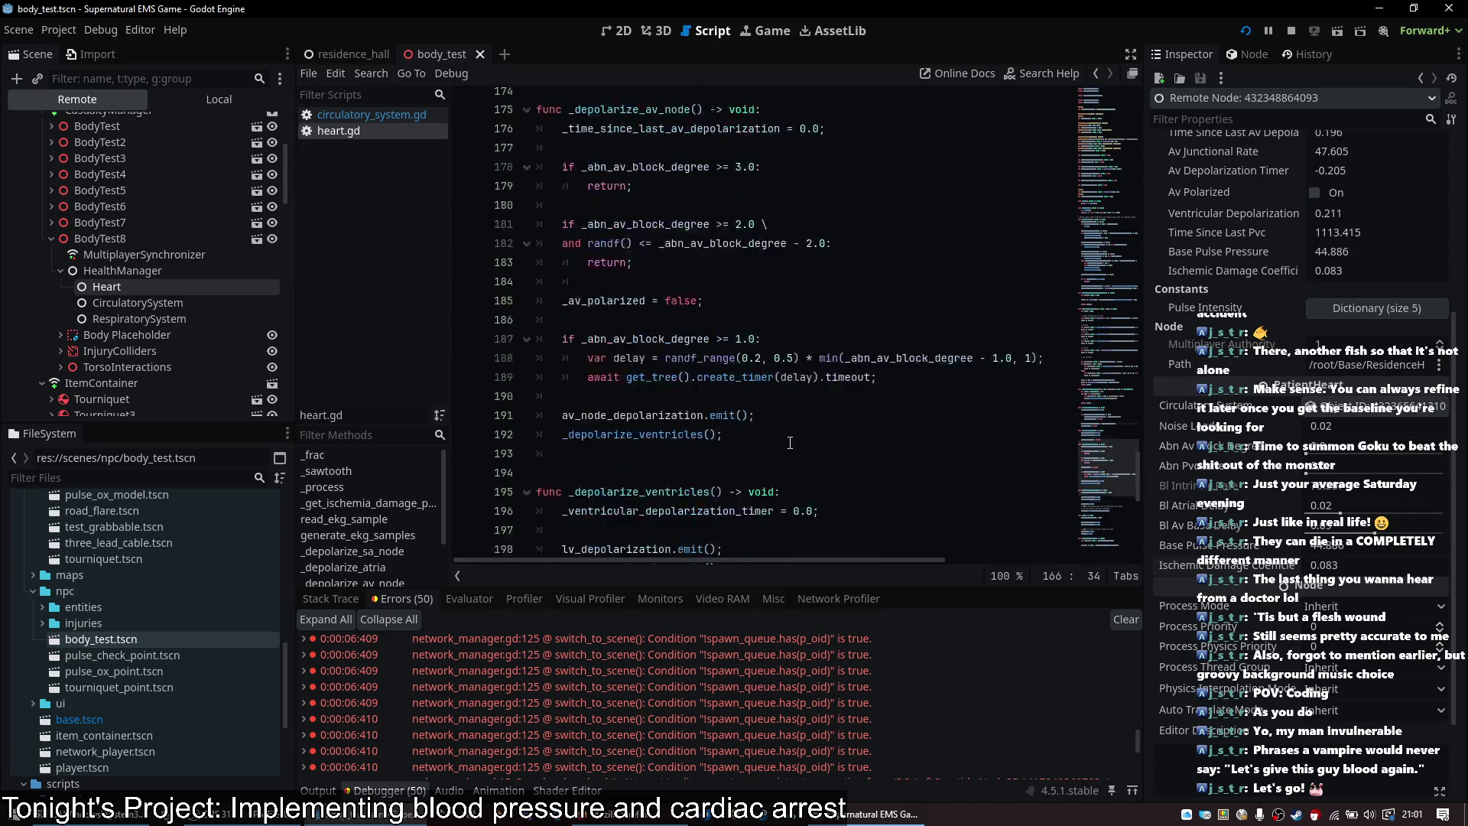
pyautogui.scroll(-2, 789, 437)
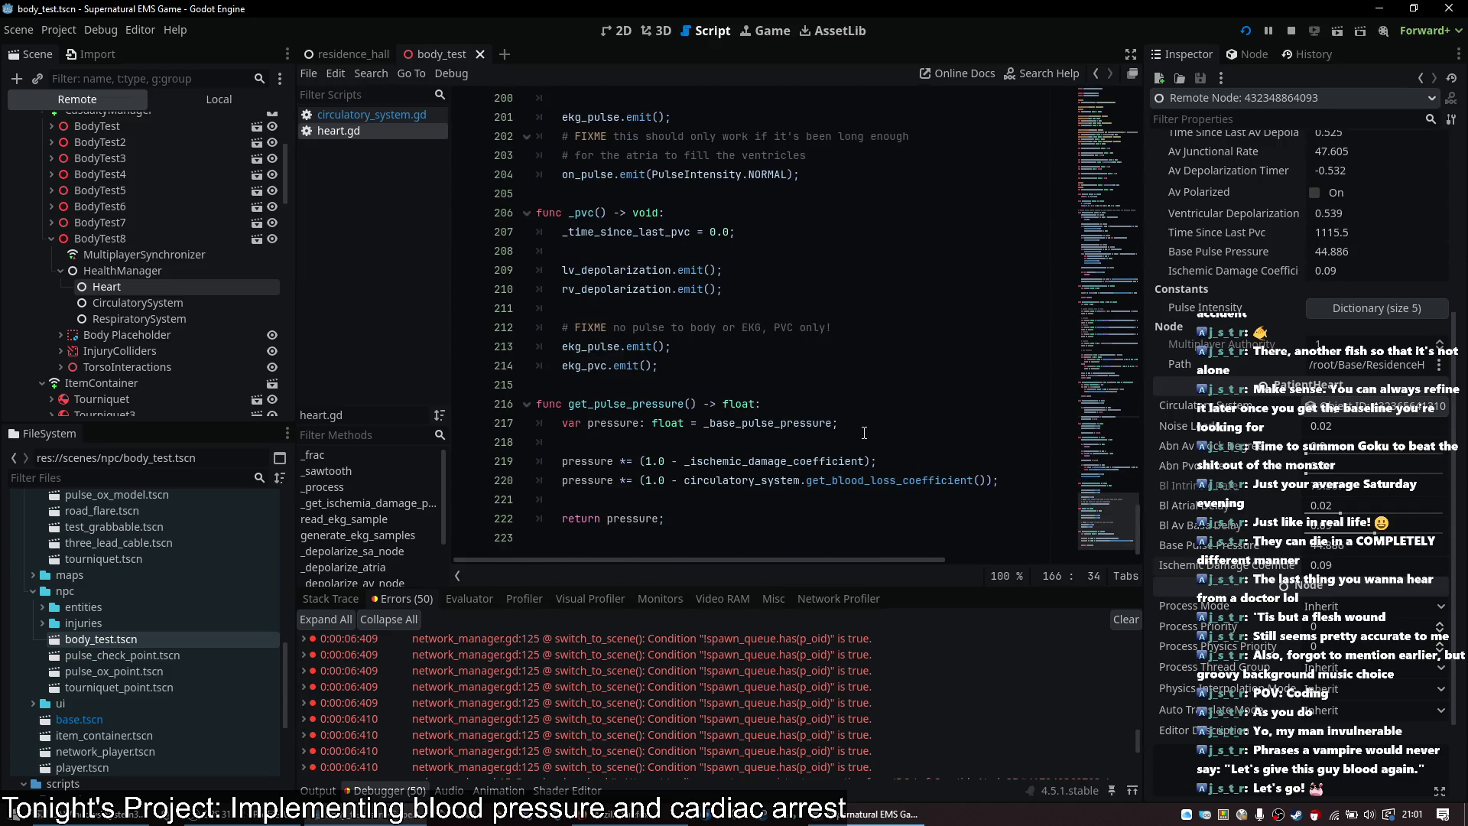
pyautogui.scroll(20, 864, 433)
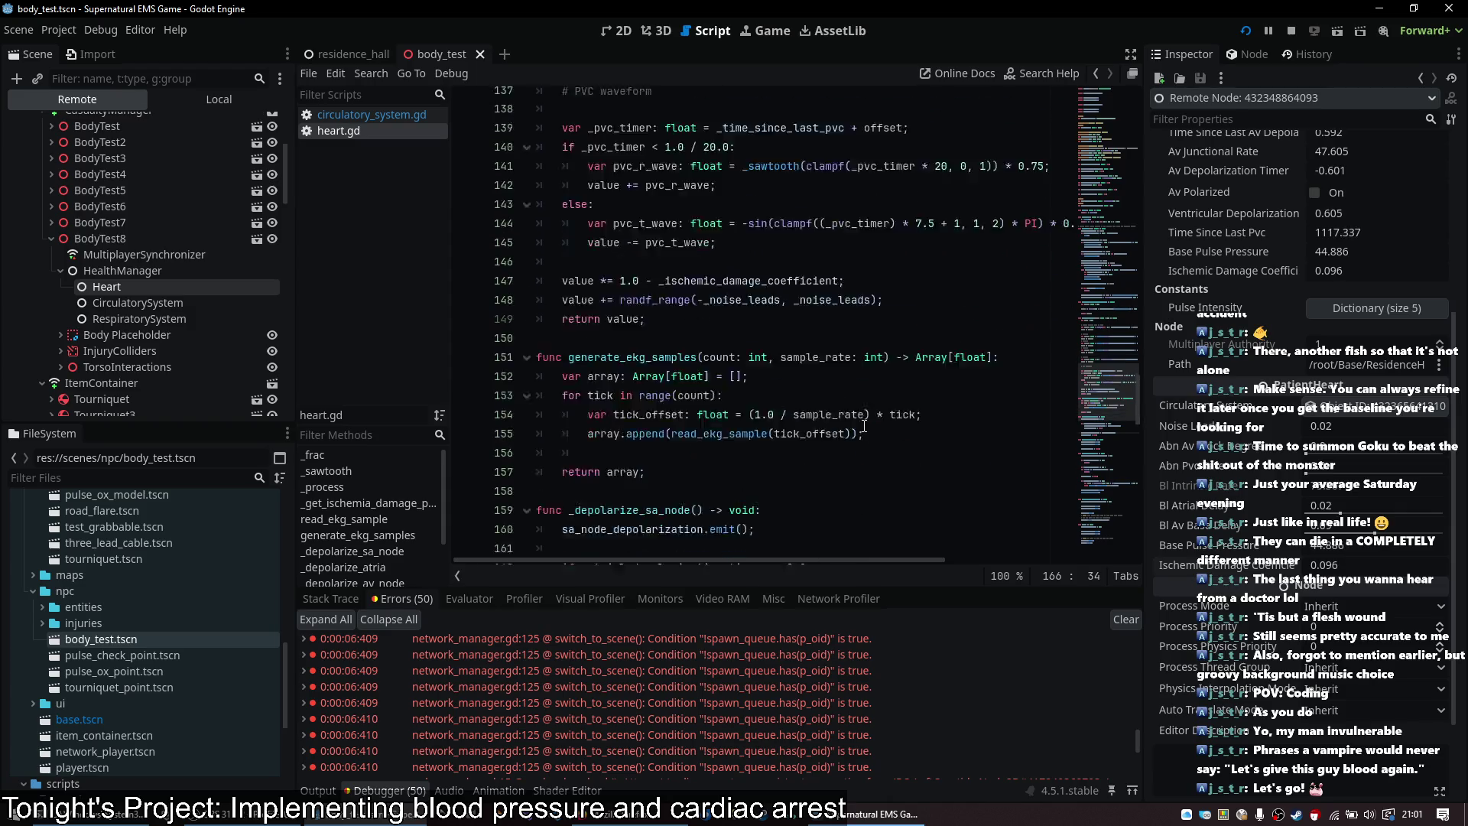
pyautogui.scroll(-4, 863, 425)
pyautogui.scroll(8, 863, 425)
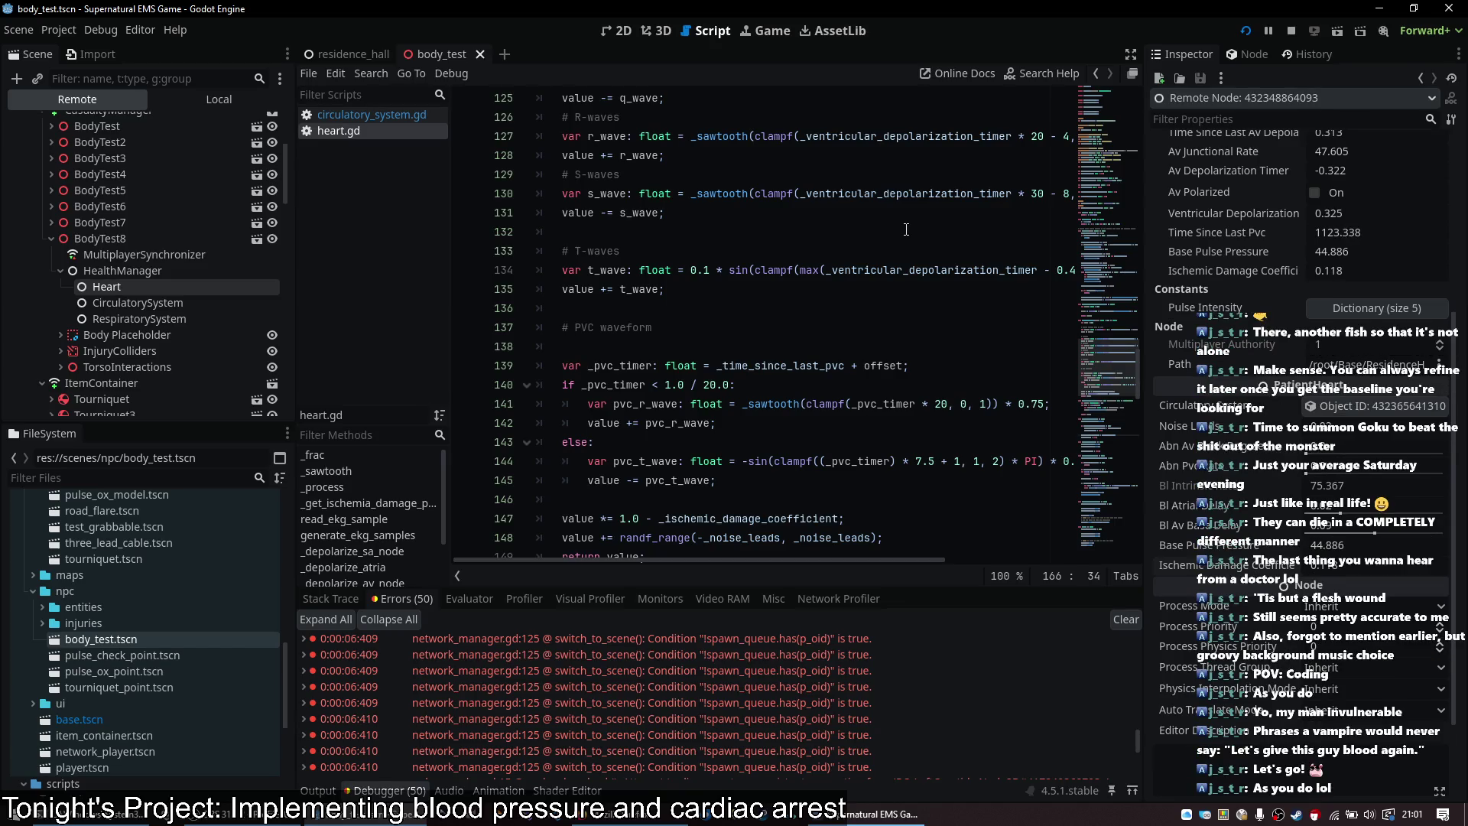
pyautogui.scroll(9, 906, 229)
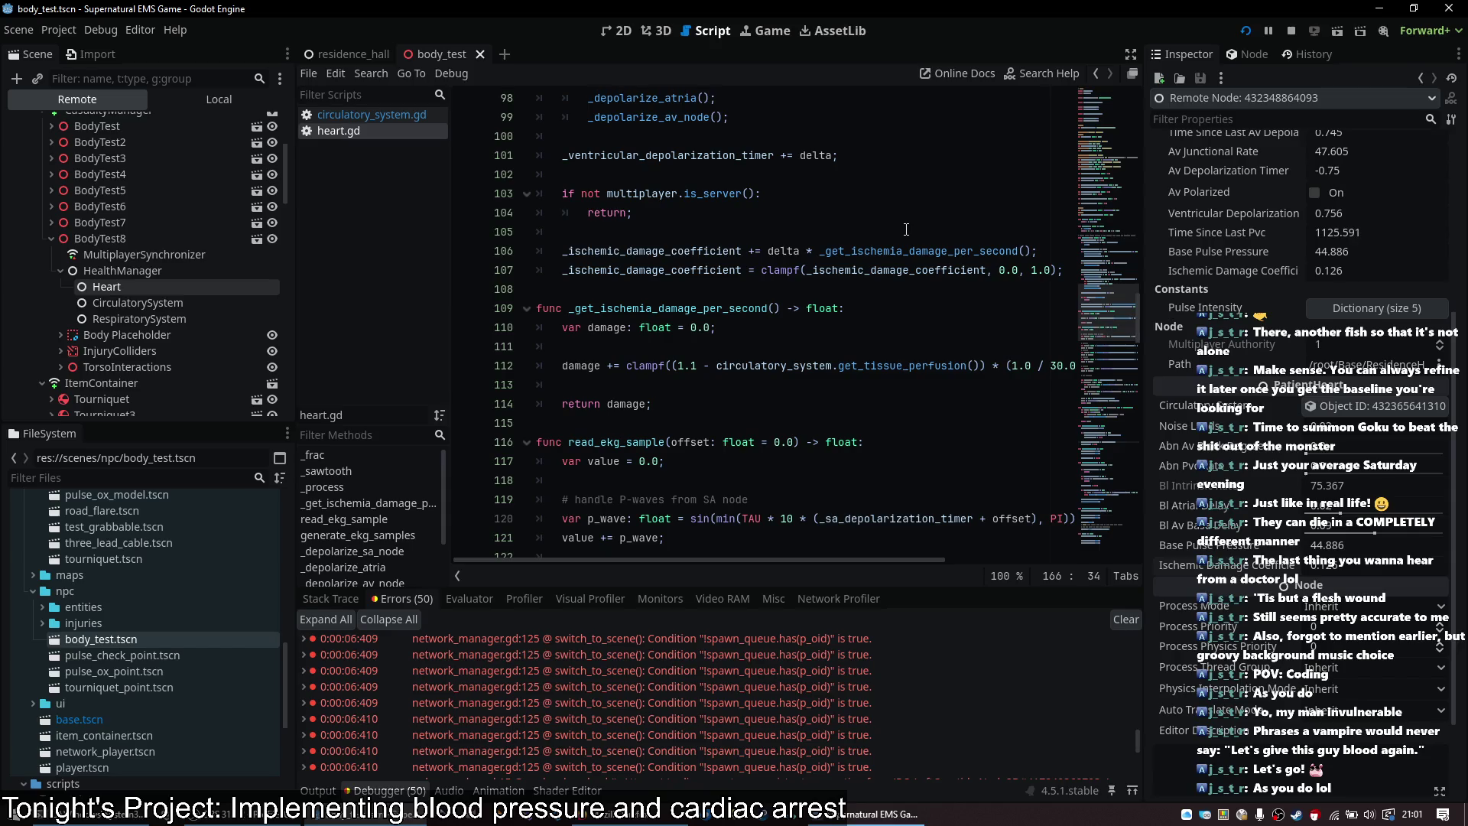
pyautogui.click(927, 363)
pyautogui.hscroll(2, 927, 363)
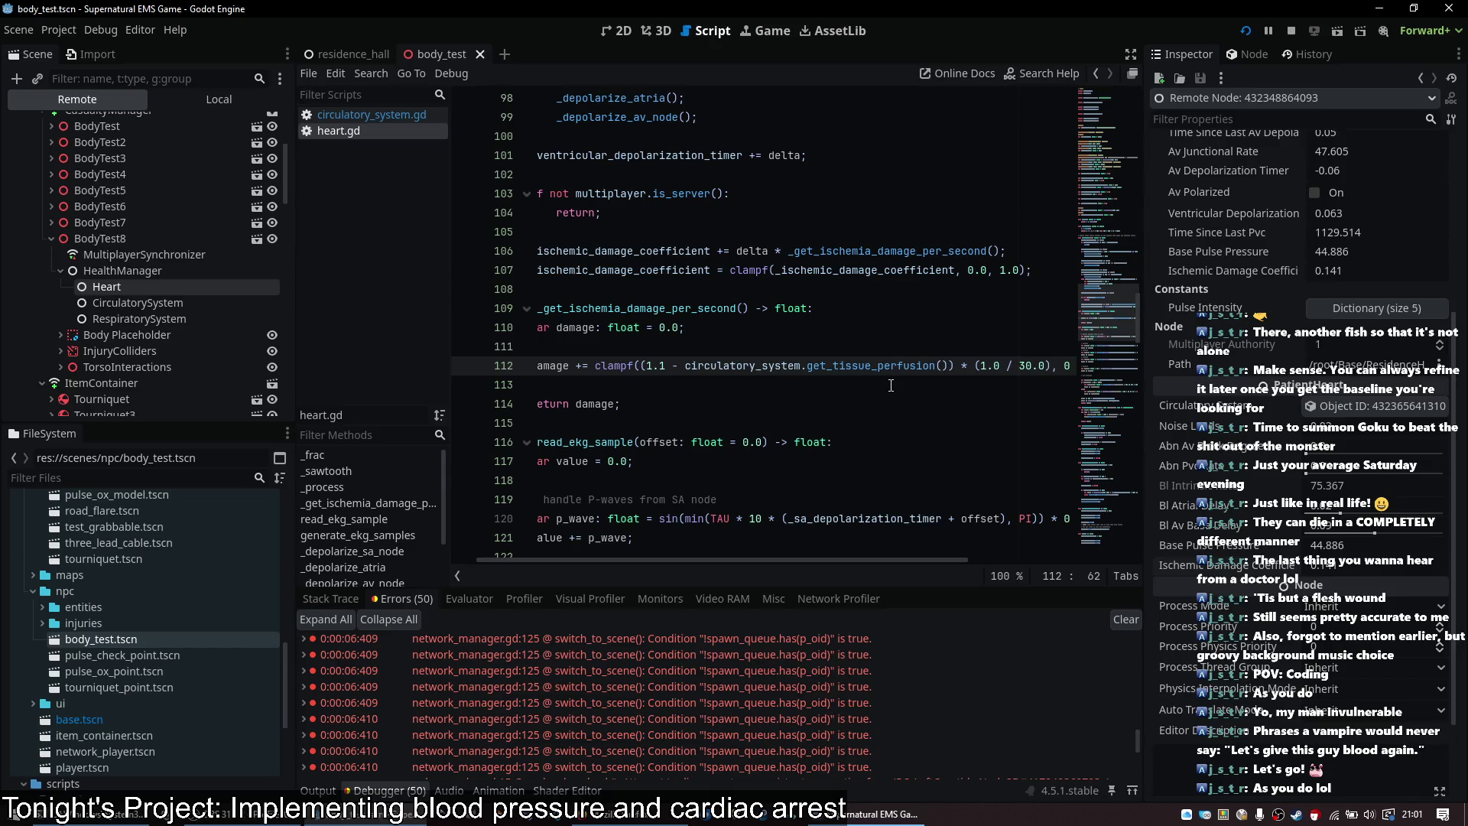
pyautogui.hscroll(-1, 891, 384)
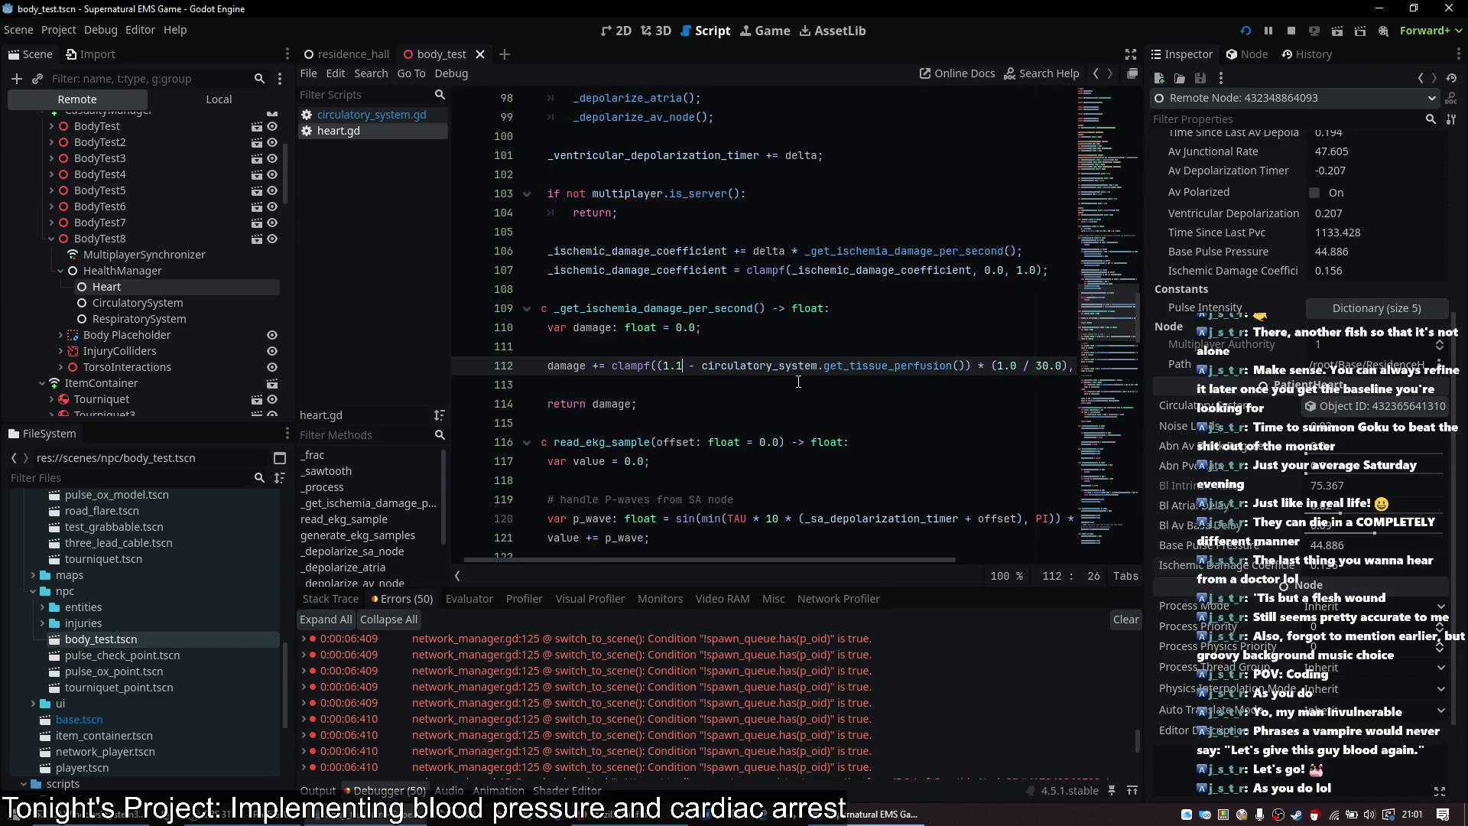
# Lower the ischemia damage threshold on line 112 from 1.1 to 0.9
pyautogui.press('BackSpace')
pyautogui.press('BackSpace')
pyautogui.press('BackSpace')
pyautogui.write('0.9')
pyautogui.keyDown('ctrl'); pyautogui.click(872, 367); pyautogui.keyUp('ctrl')
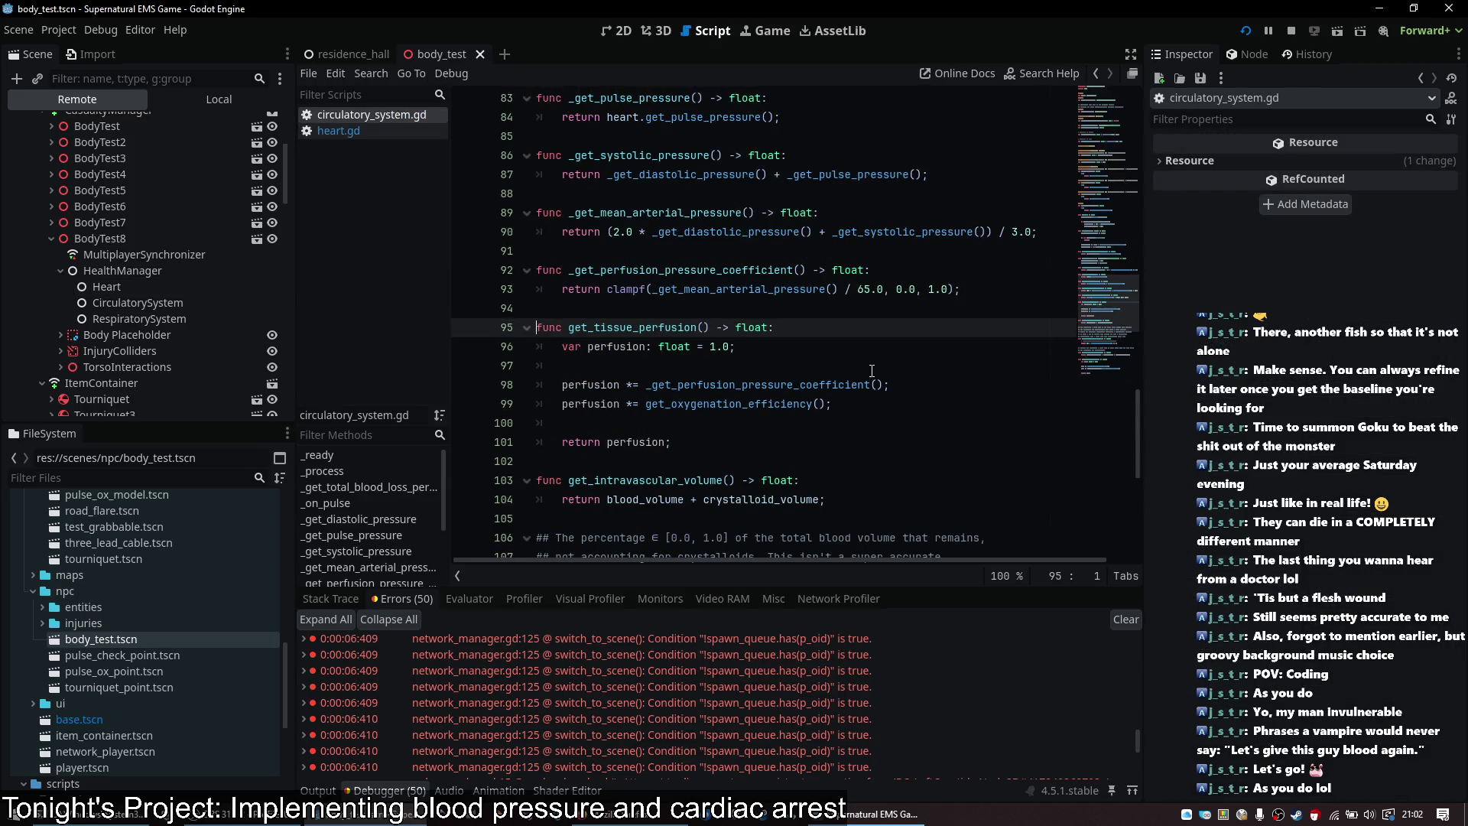
# Comment out the oxygenation efficiency factor in get_tissue_perfusion and save
pyautogui.click(825, 384)
pyautogui.keyDown('ctrl'); pyautogui.click(825, 384); pyautogui.keyUp('ctrl')
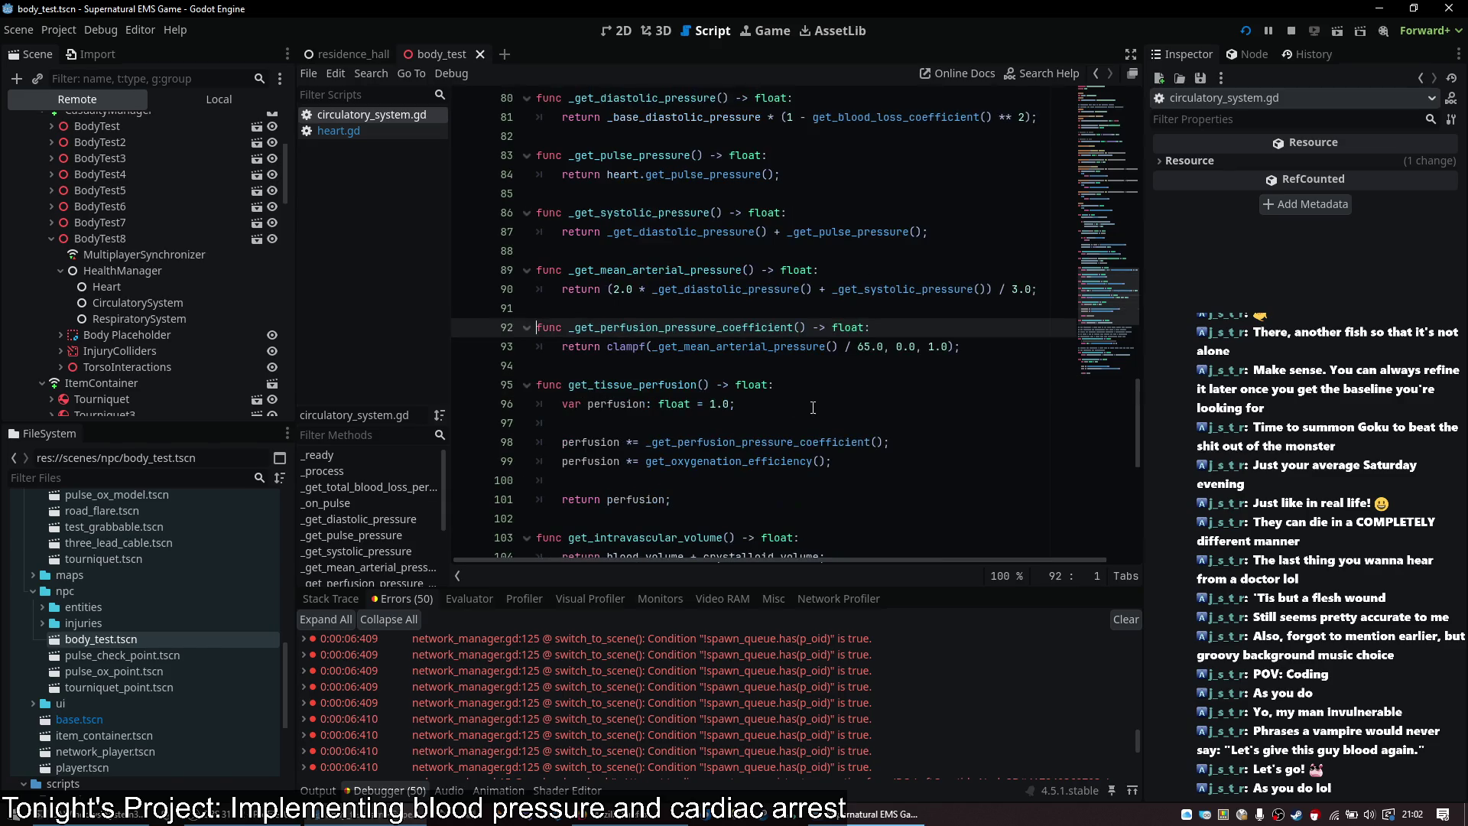
pyautogui.scroll(-3, 878, 399)
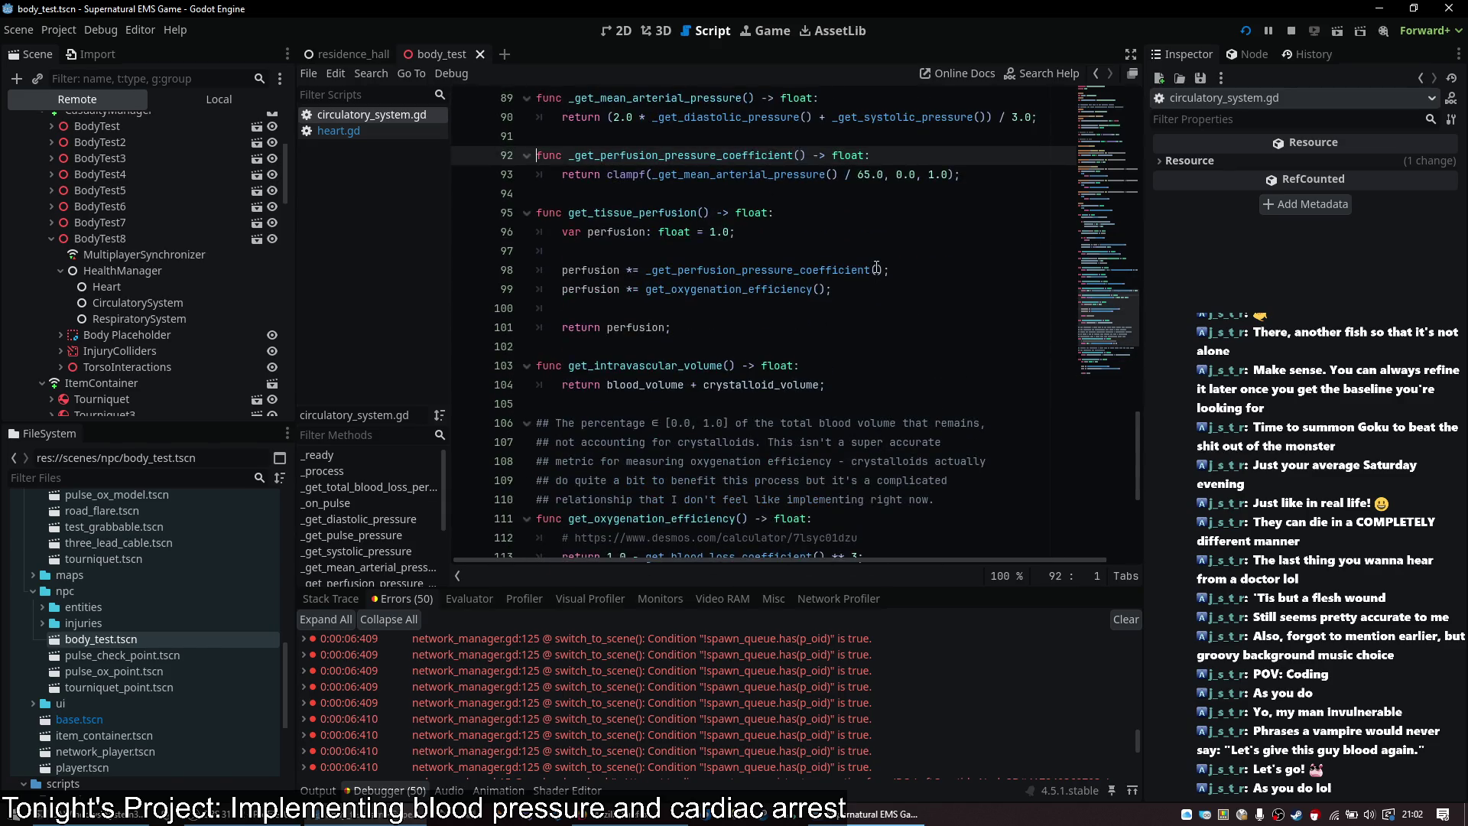
pyautogui.click(876, 295)
pyautogui.moveTo(896, 288); pyautogui.dragTo(926, 270)
pyautogui.click(963, 294)
pyautogui.hotkey('ctrl', 'k')
pyautogui.click(1029, 220)
pyautogui.hotkey('ctrl', 's')
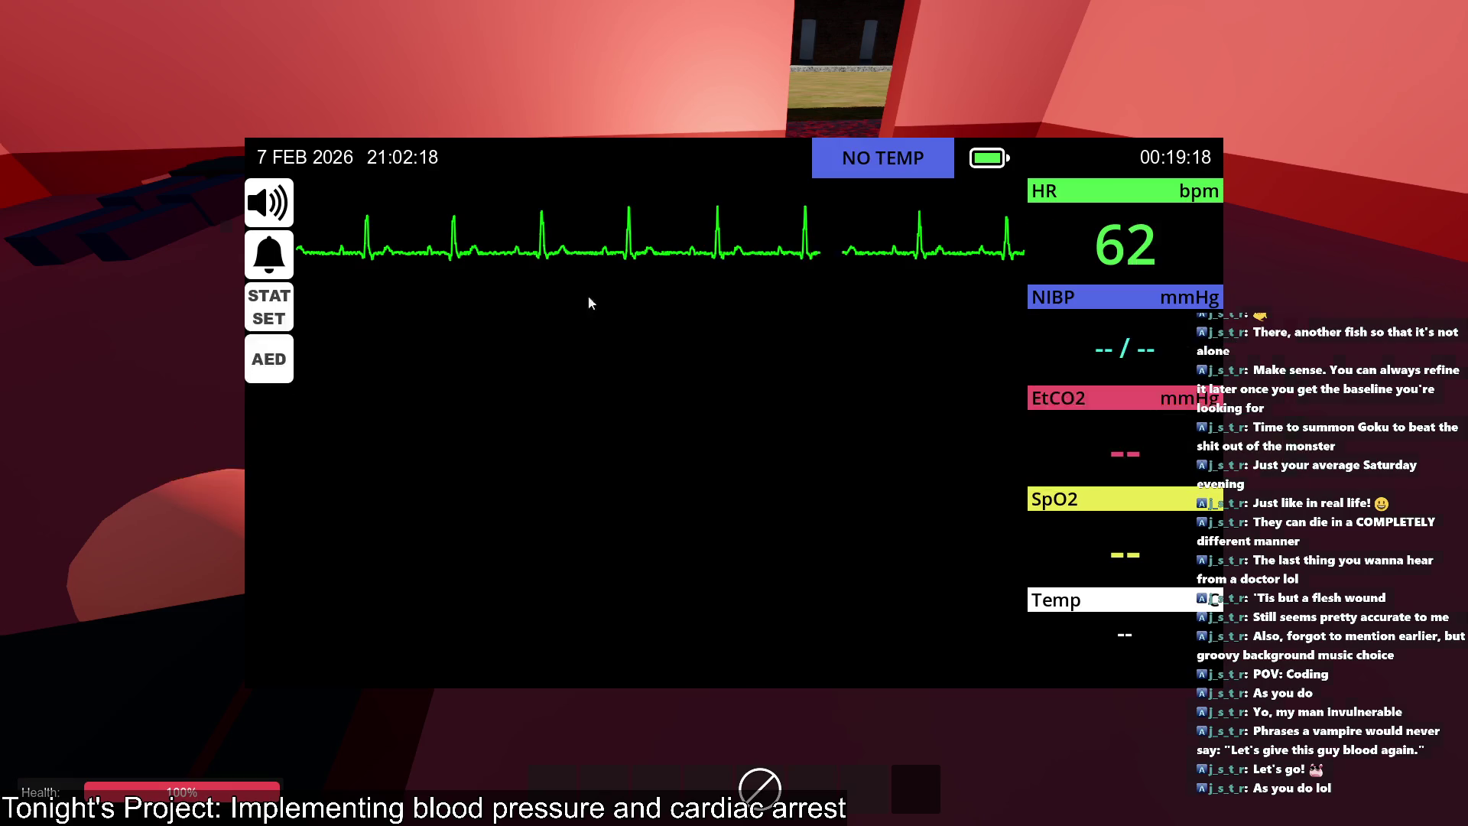
# Check live Heart and CirculatorySystem values: blood volume 2.141, diastolic 53.717, heart rate 62
pyautogui.hotkey('alt', 'Tab')
pyautogui.click(149, 287)
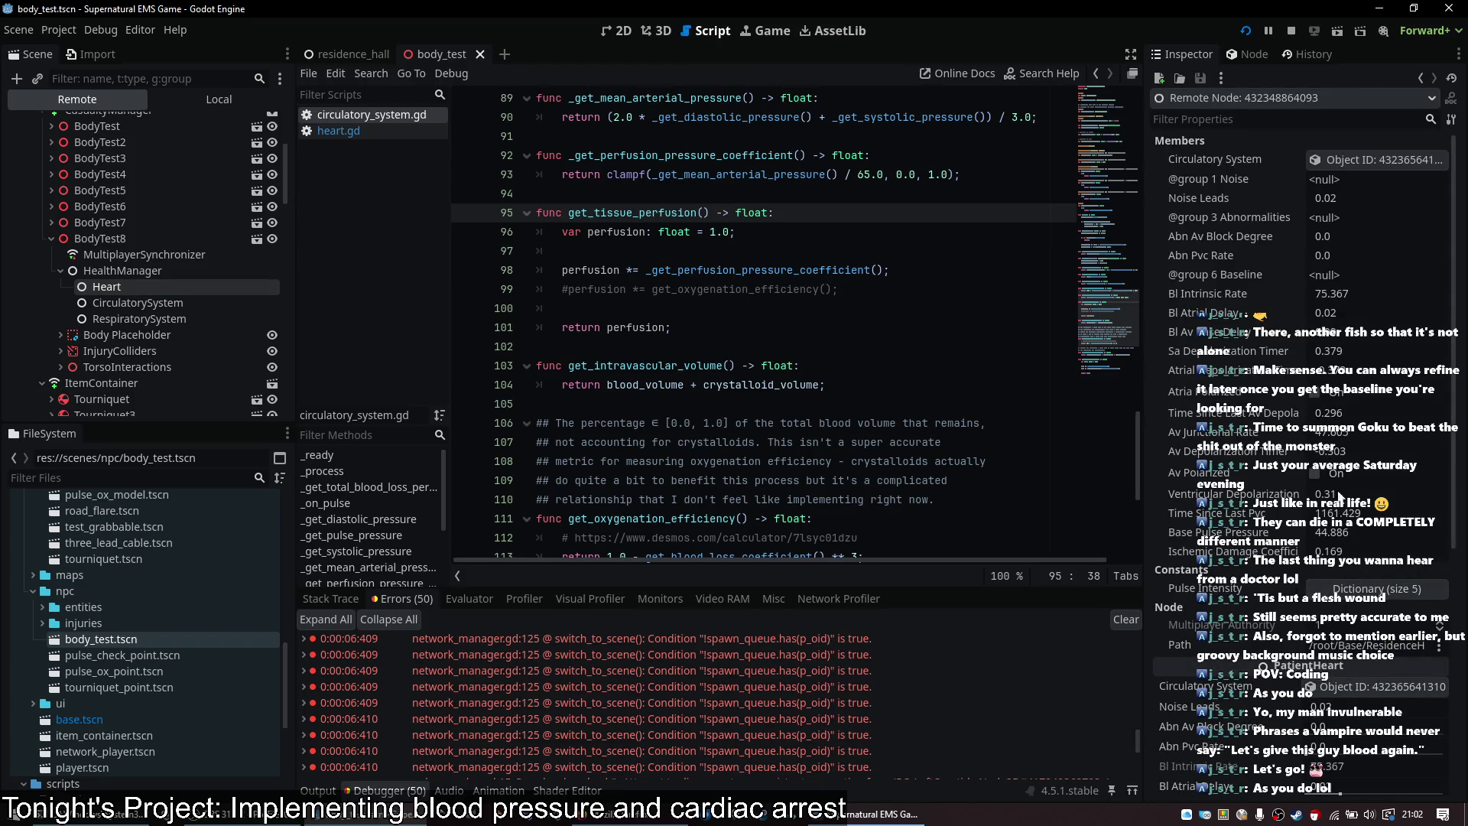
pyautogui.click(147, 307)
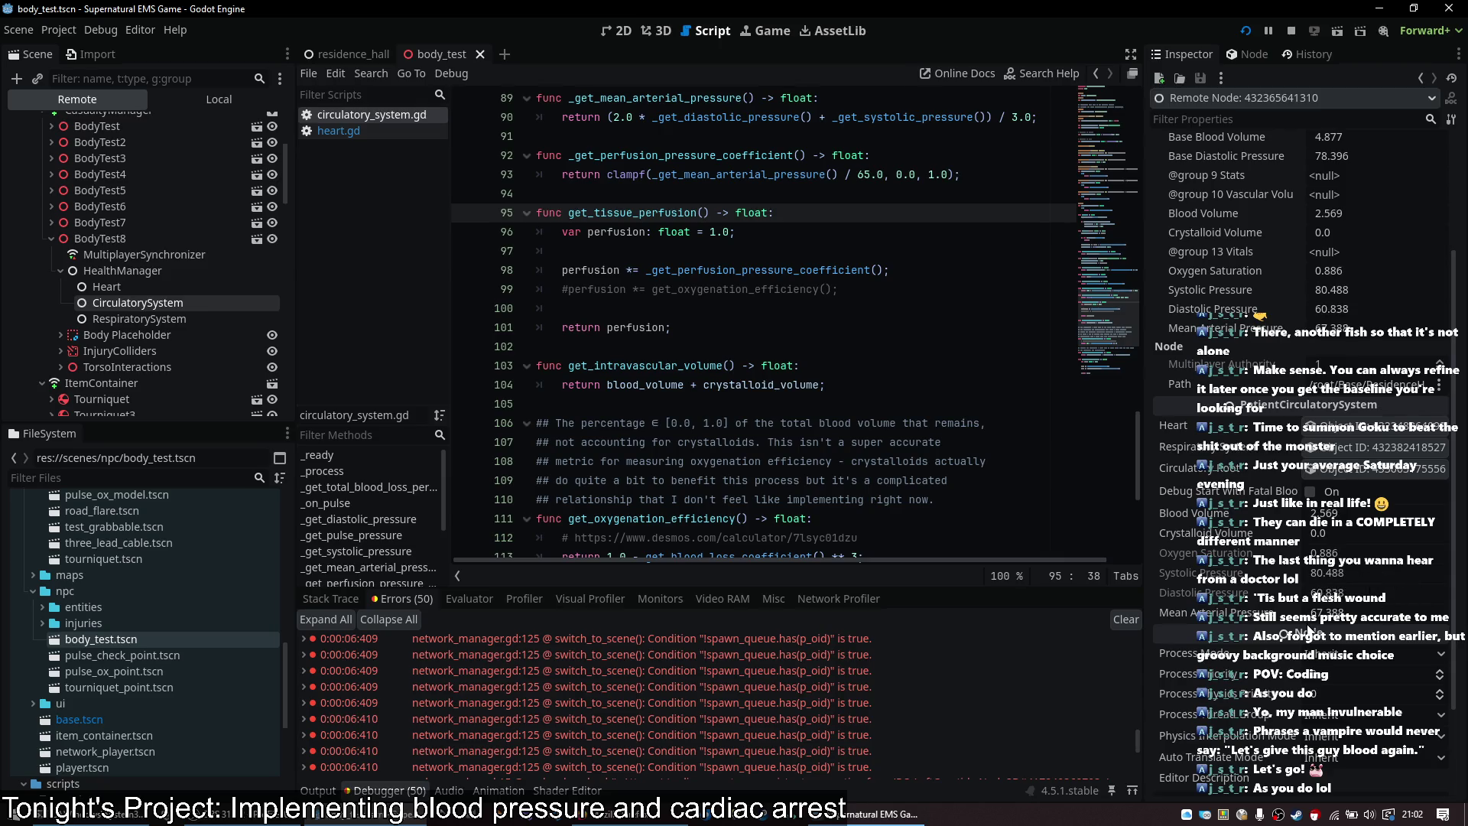
pyautogui.hotkey('alt', 'Tab')
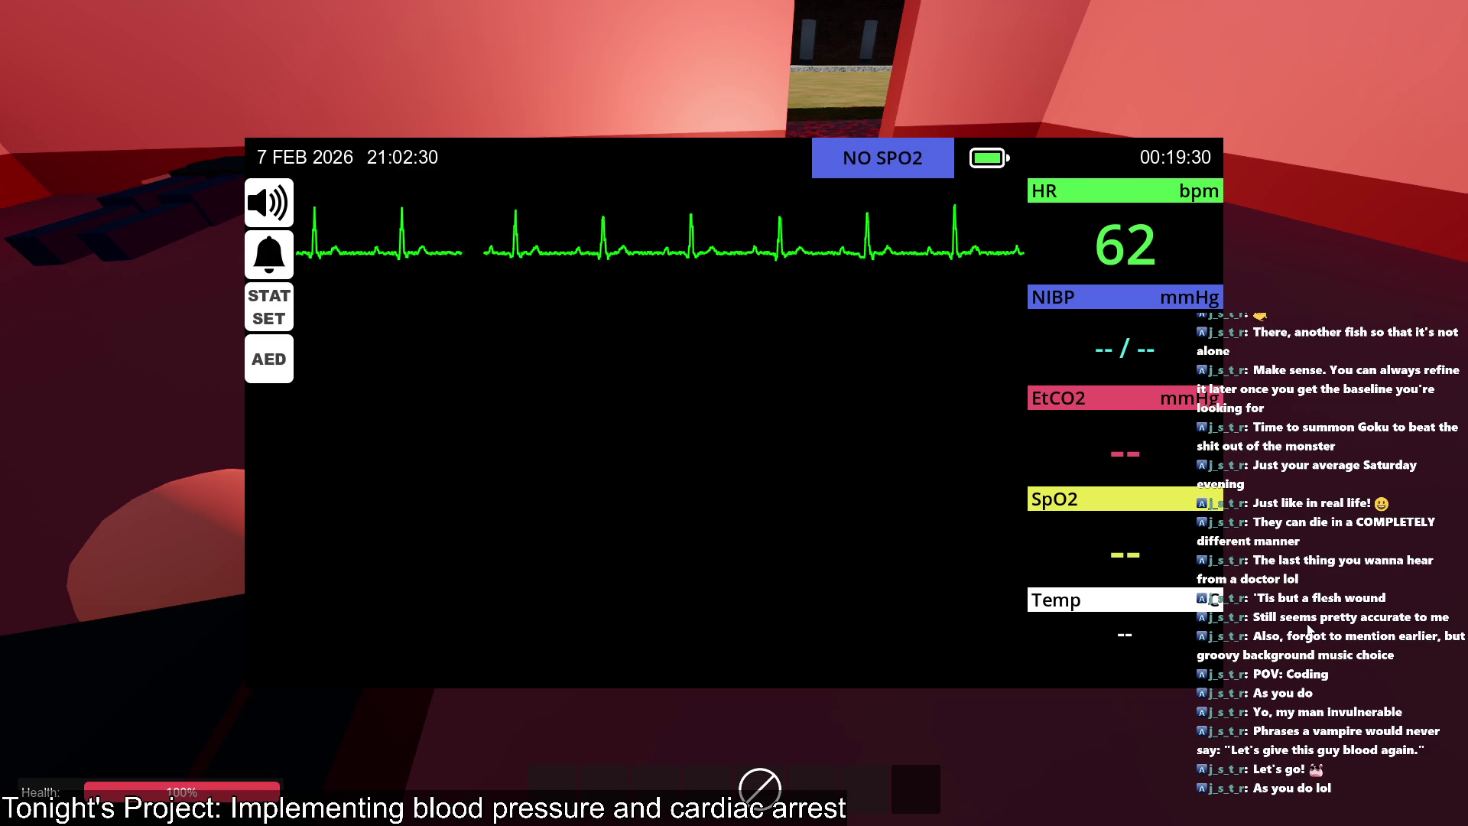
pyautogui.hotkey('alt', 'Tab')
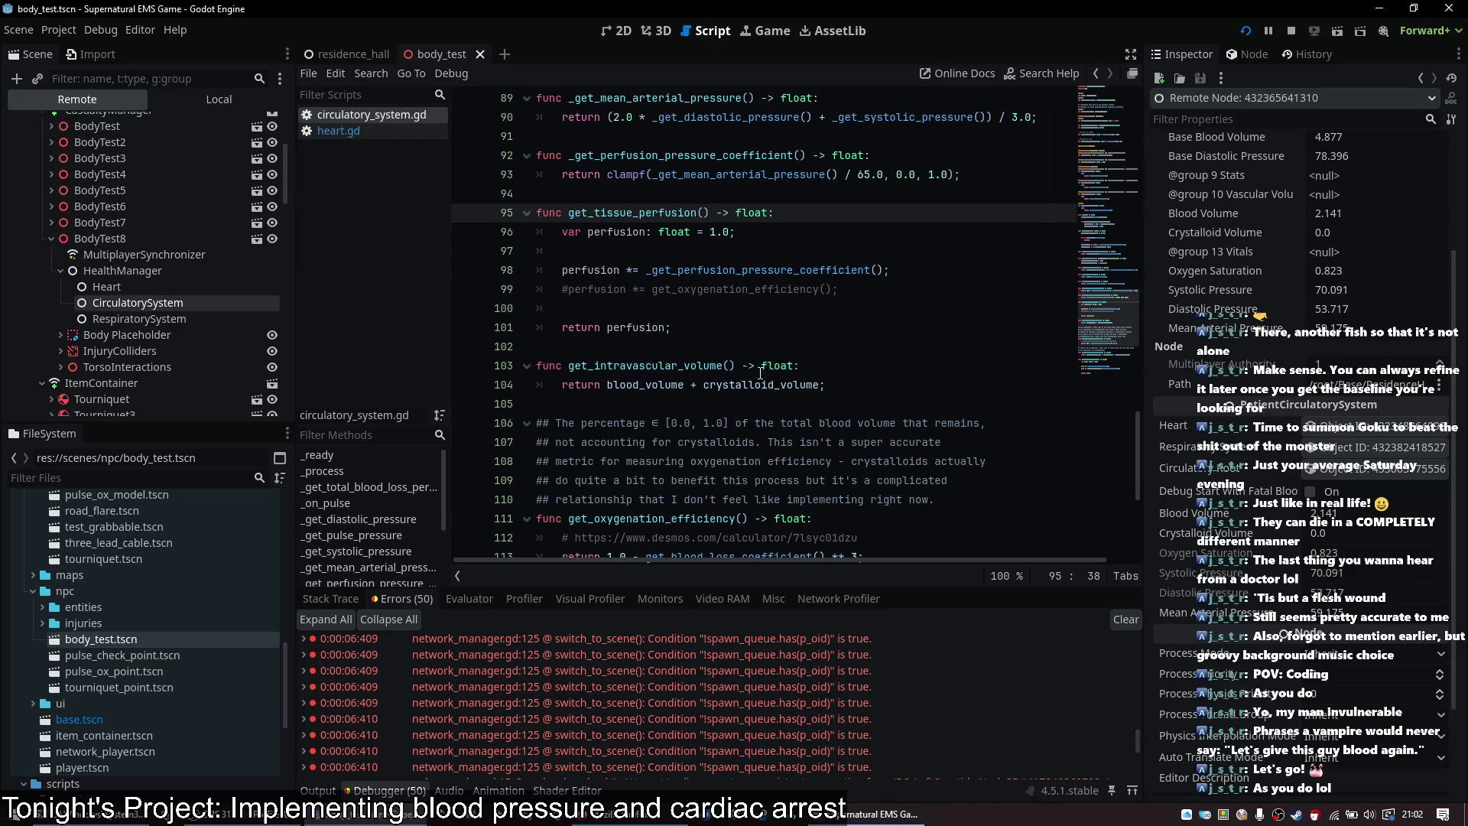
# Open heart.gd and put the caret at the end of the _sawtooth function
pyautogui.scroll(2, 728, 336)
pyautogui.scroll(20, 728, 336)
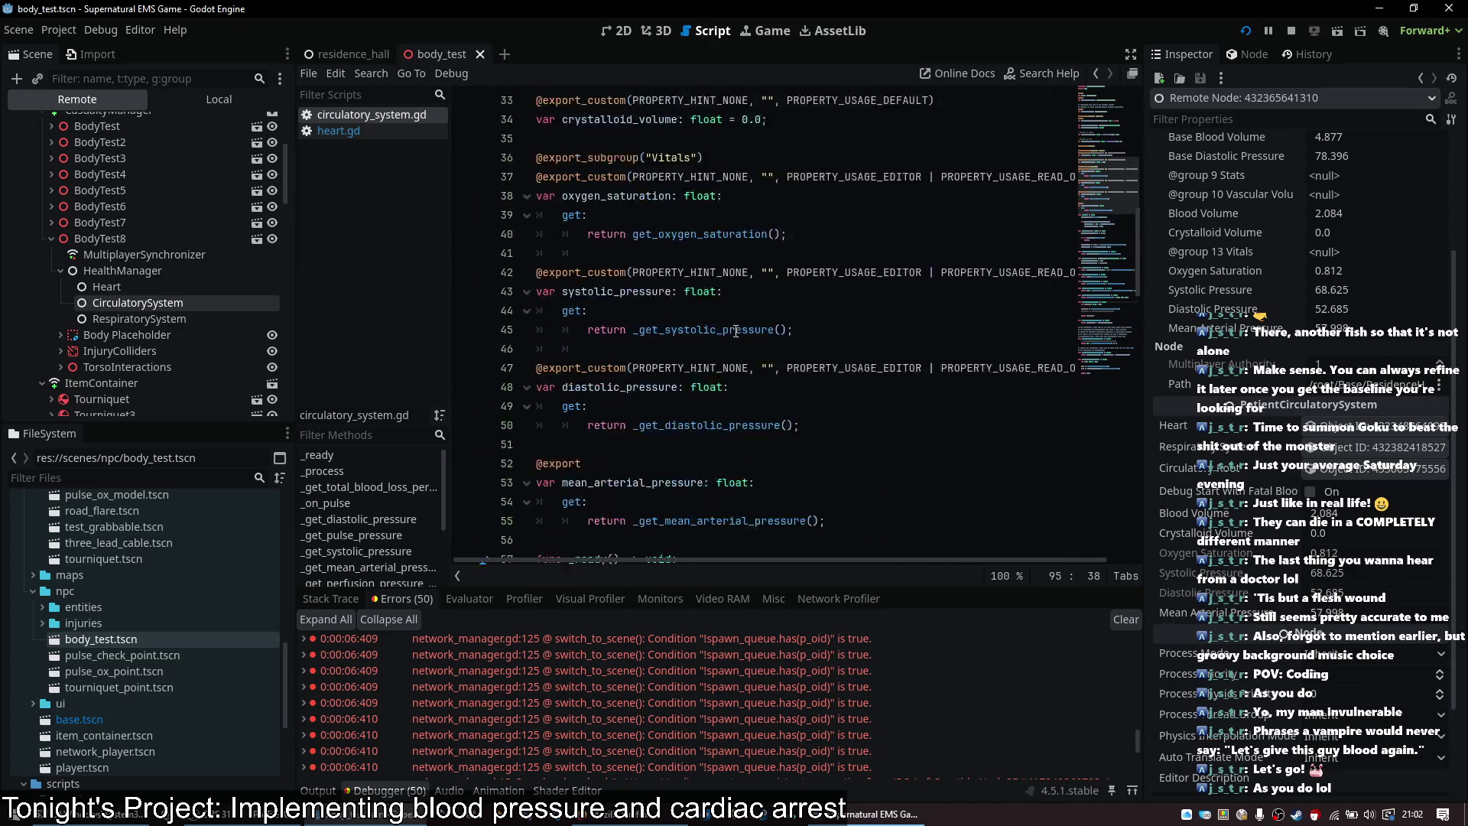
pyautogui.scroll(-11, 738, 365)
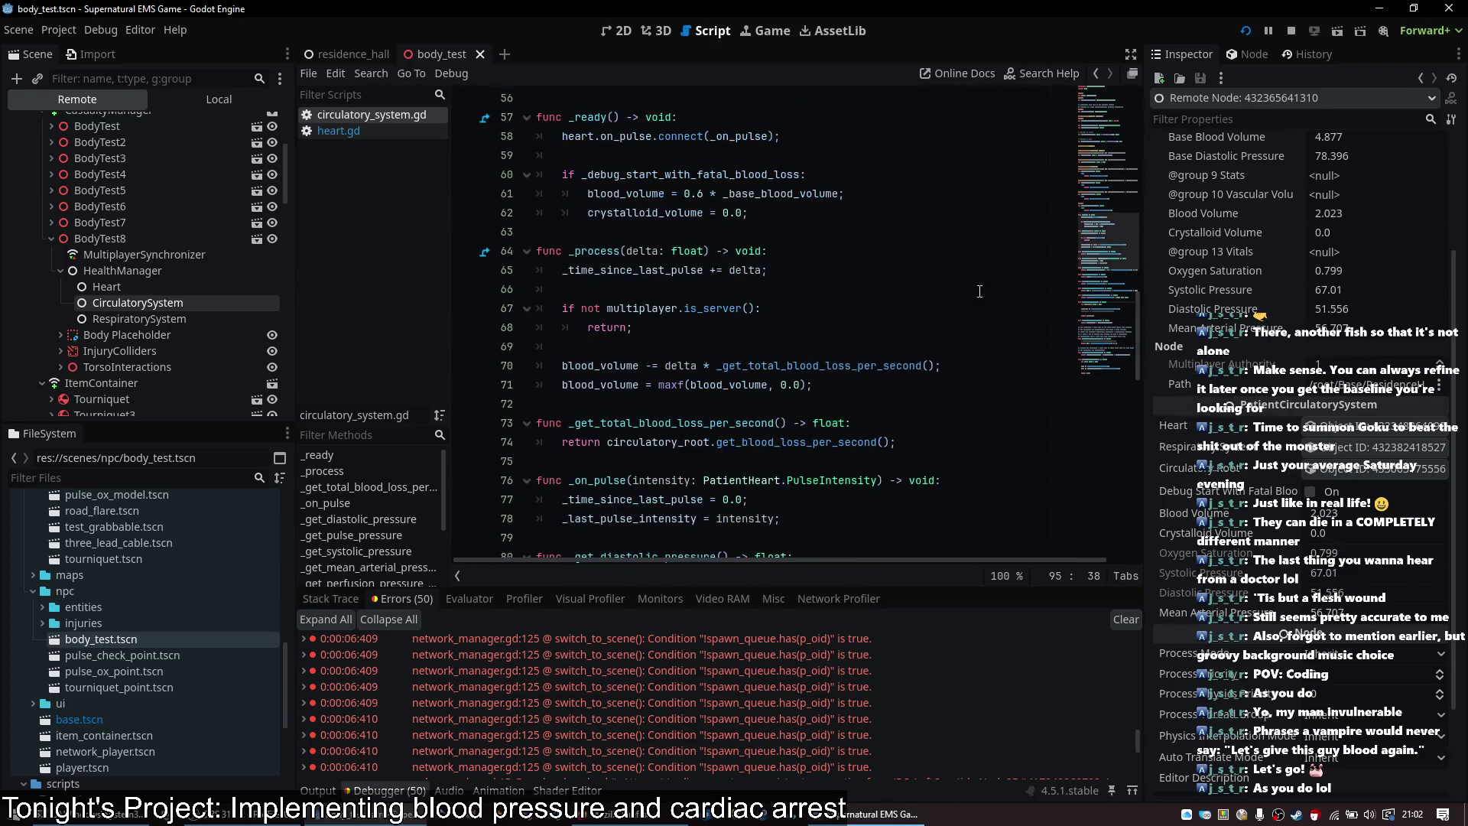
pyautogui.scroll(-3, 743, 375)
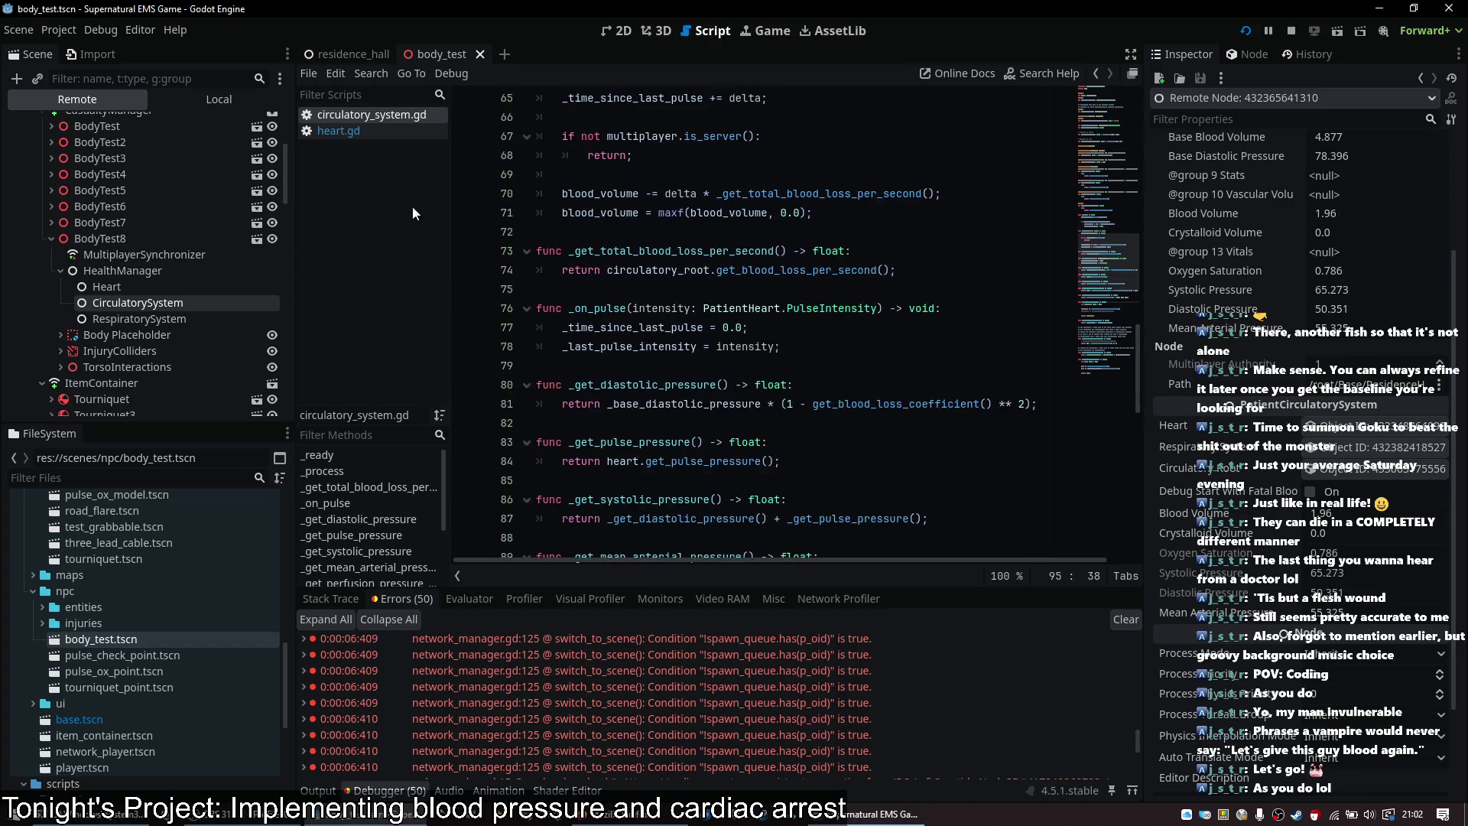
pyautogui.click(370, 131)
pyautogui.scroll(12, 800, 393)
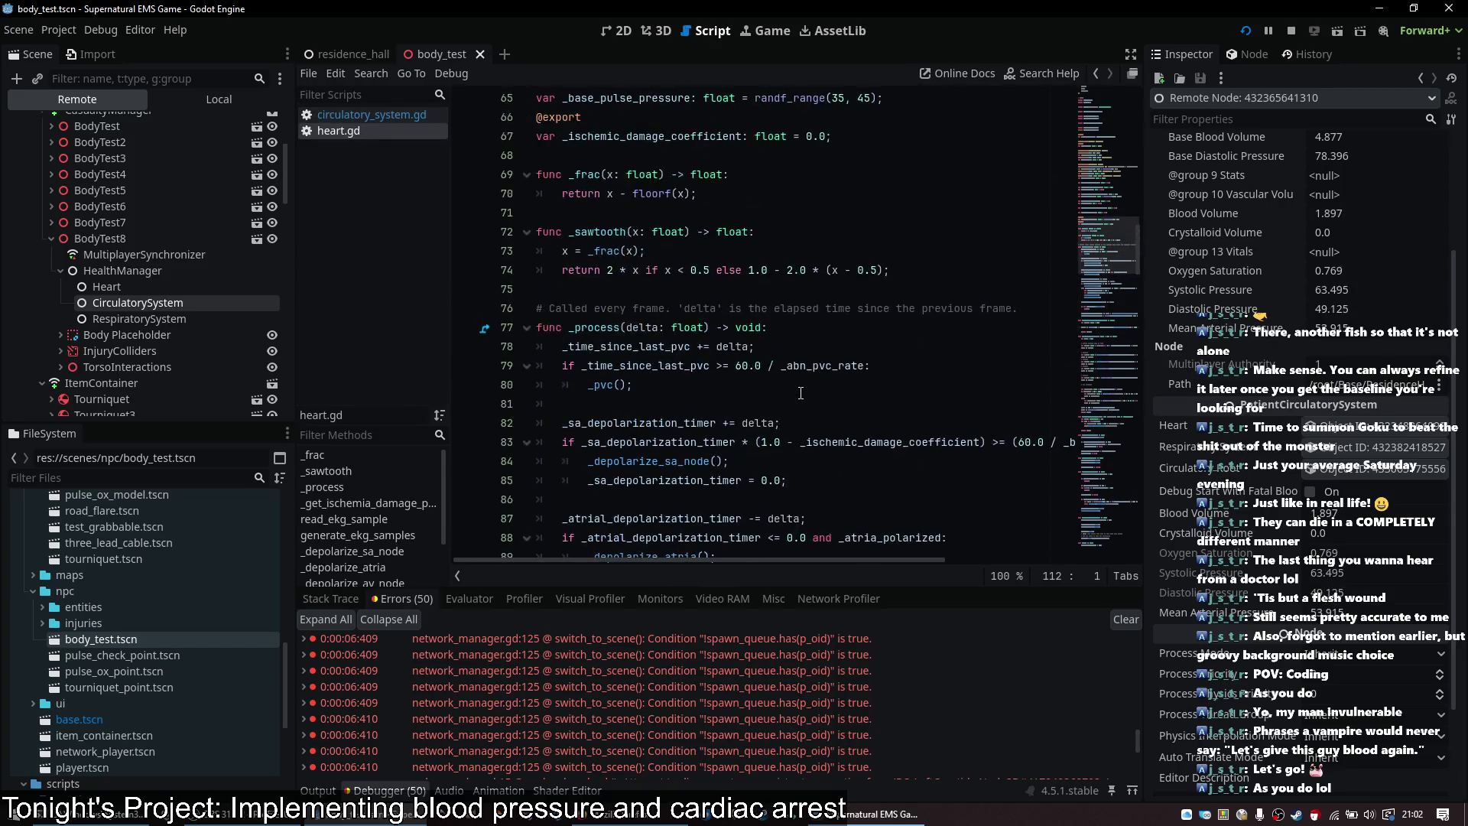
pyautogui.click(910, 330)
# Add _get_intrinsic_rate() -> float returning _bl_intrinsic_rate, then check the running game
pyautogui.press('Return')
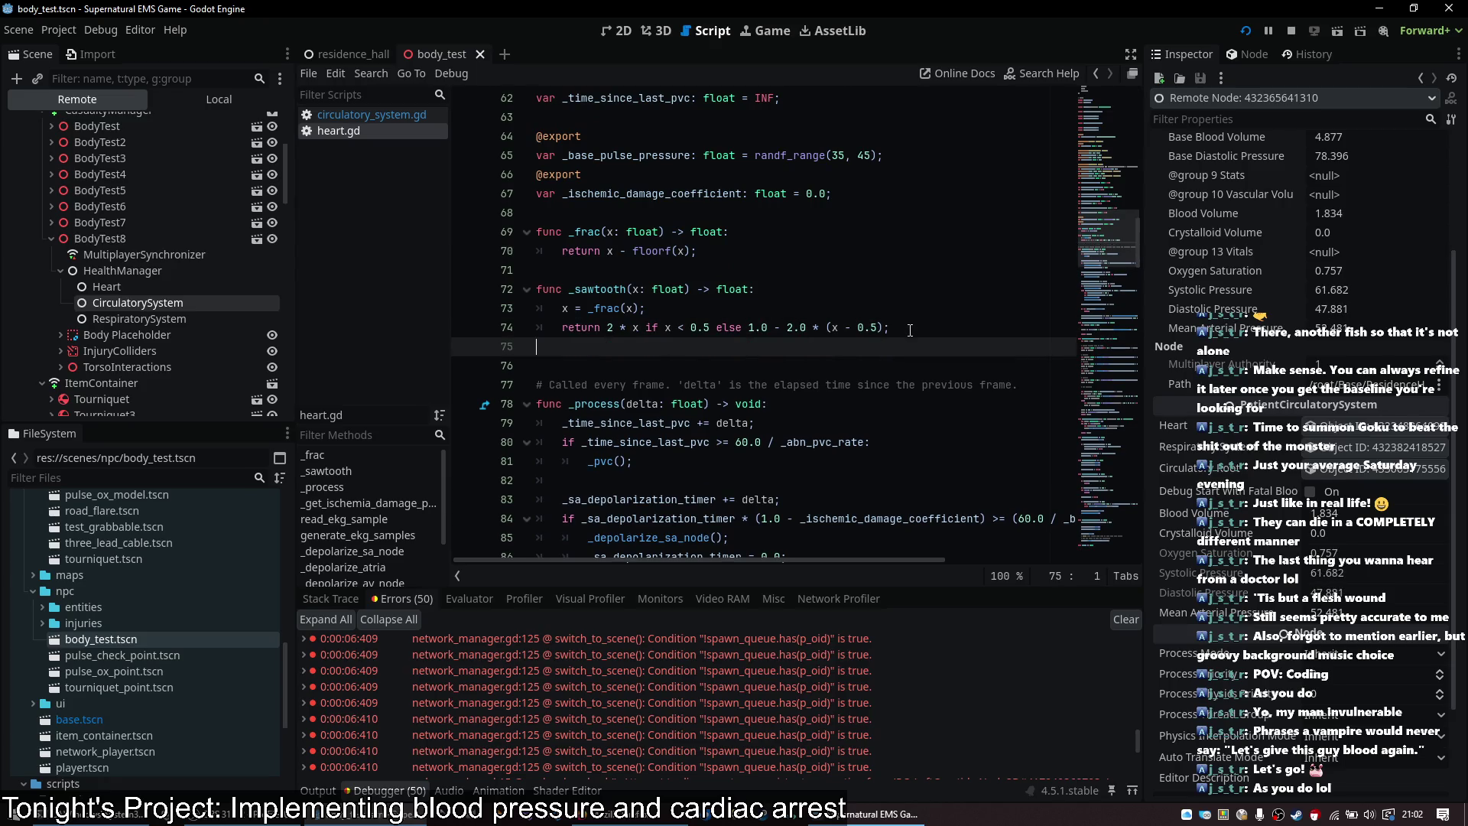
pyautogui.press('Return')
pyautogui.write('float')
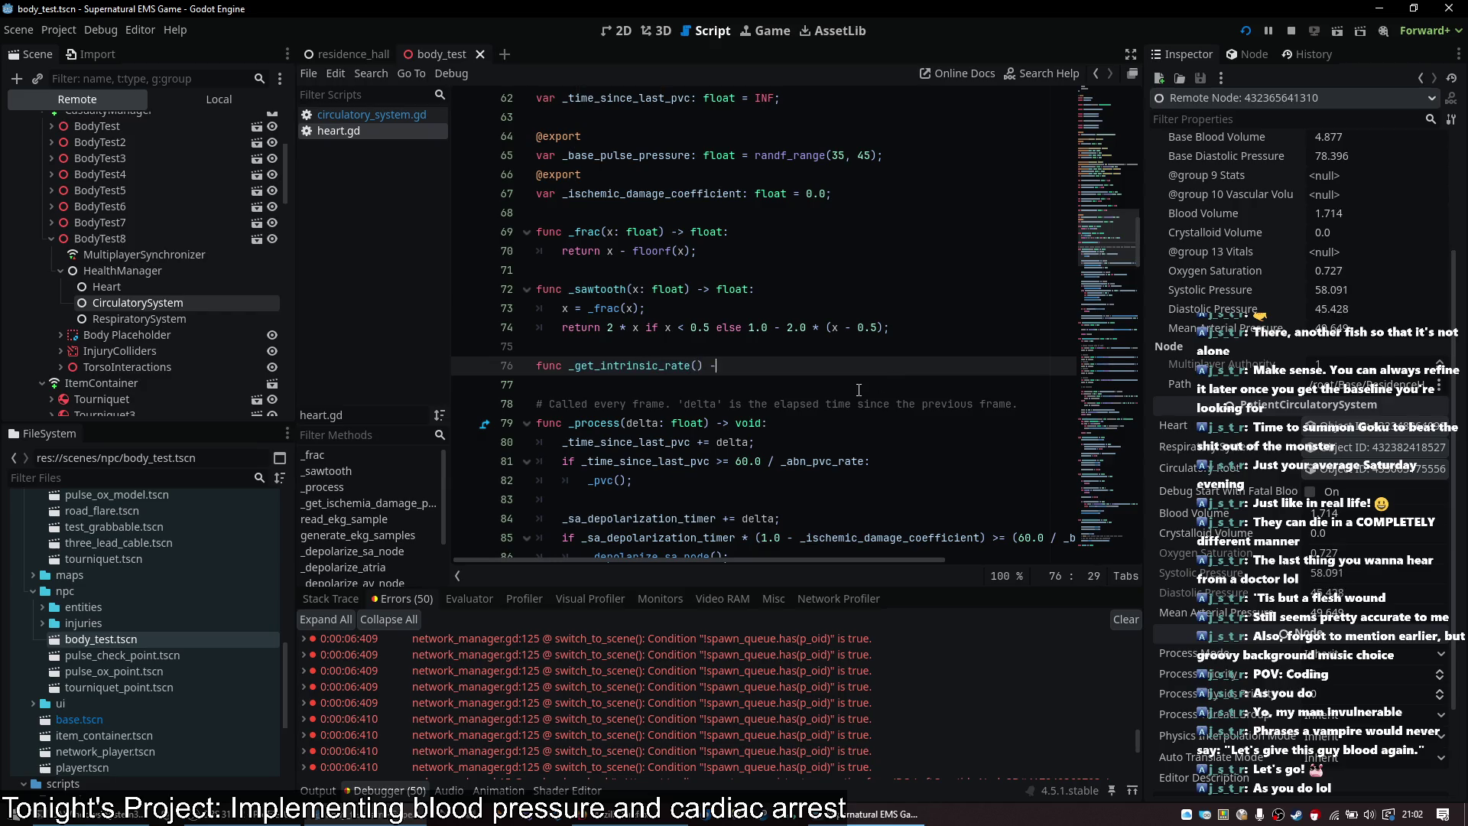
pyautogui.write(':')
pyautogui.press('Return')
pyautogui.write('r rate')
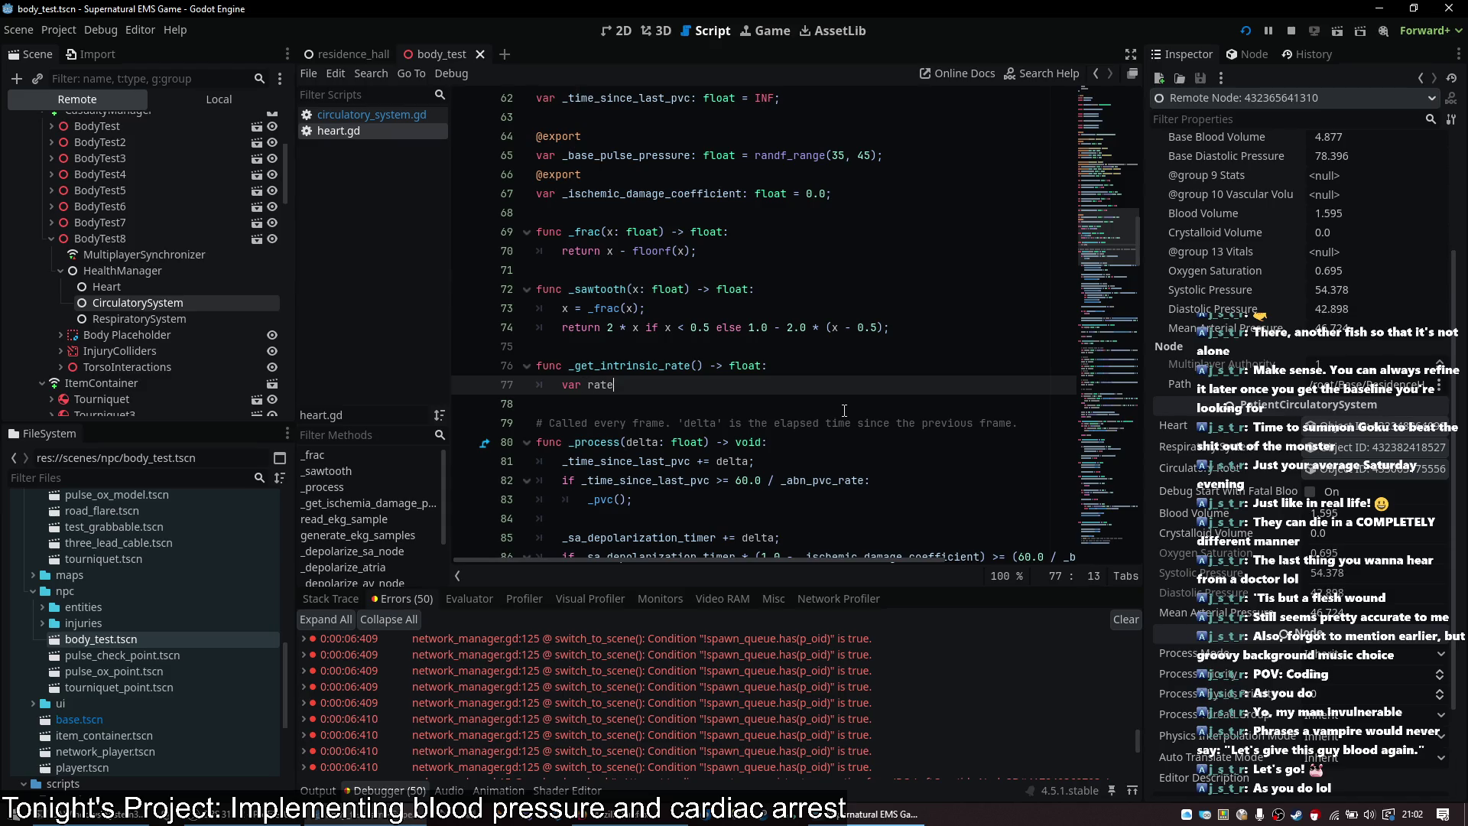
pyautogui.write('_bl_in')
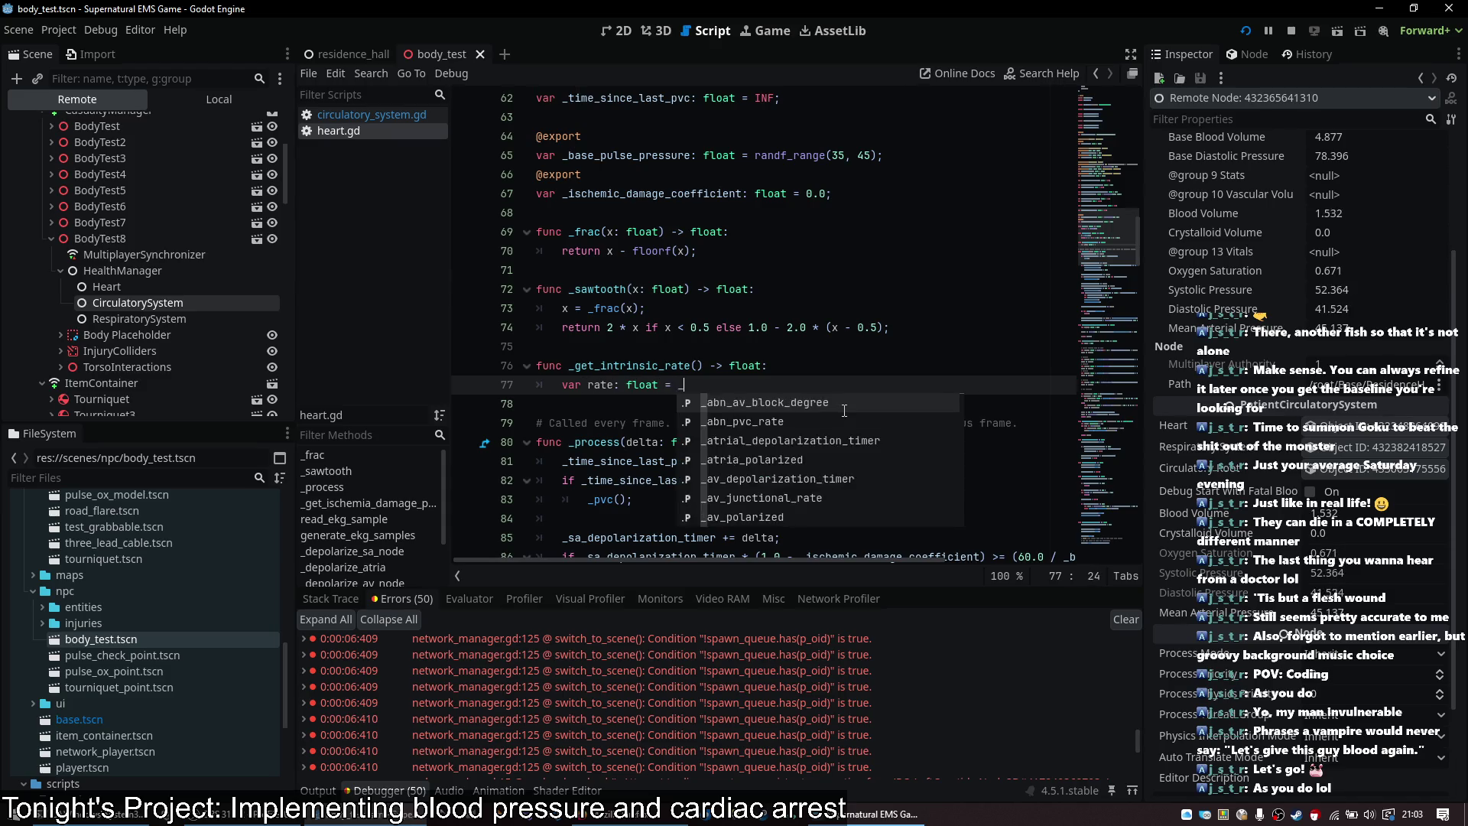
pyautogui.press('Return')
pyautogui.write(';')
pyautogui.press('Return')
pyautogui.press('Return')
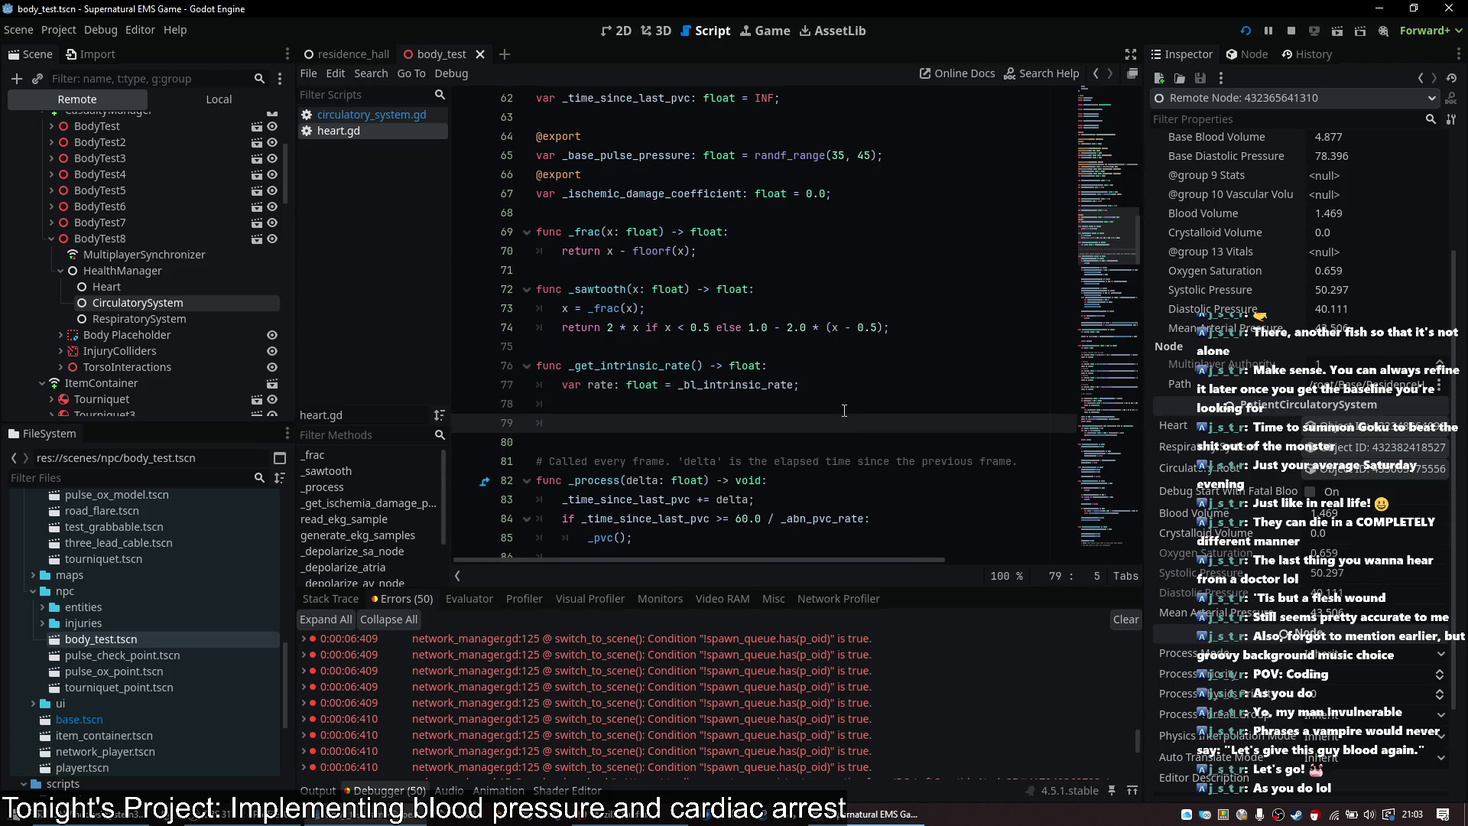
pyautogui.scroll(-4, 844, 411)
pyautogui.write('re')
pyautogui.write('e;')
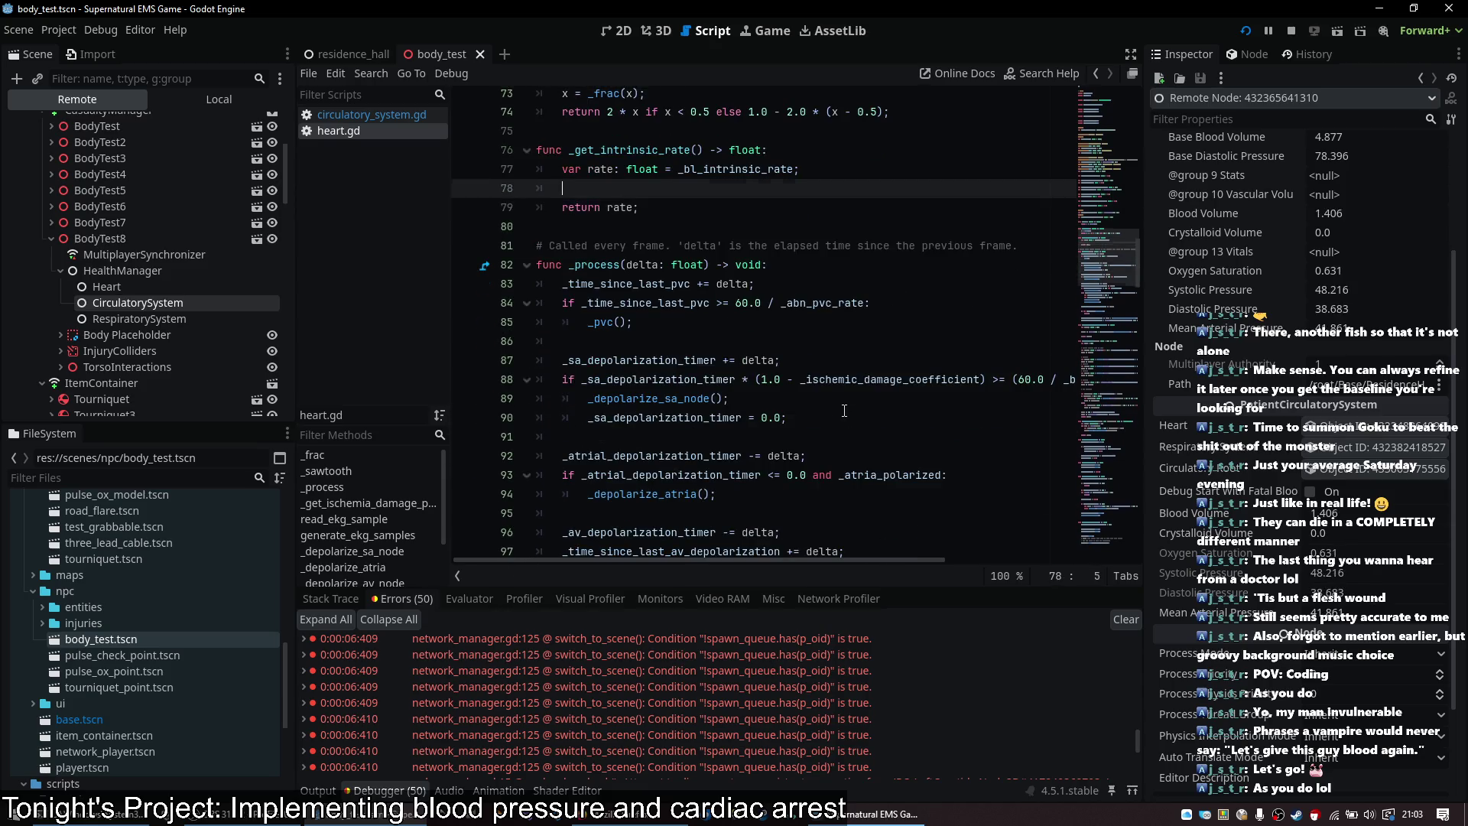
pyautogui.hotkey('alt', 'Tab')
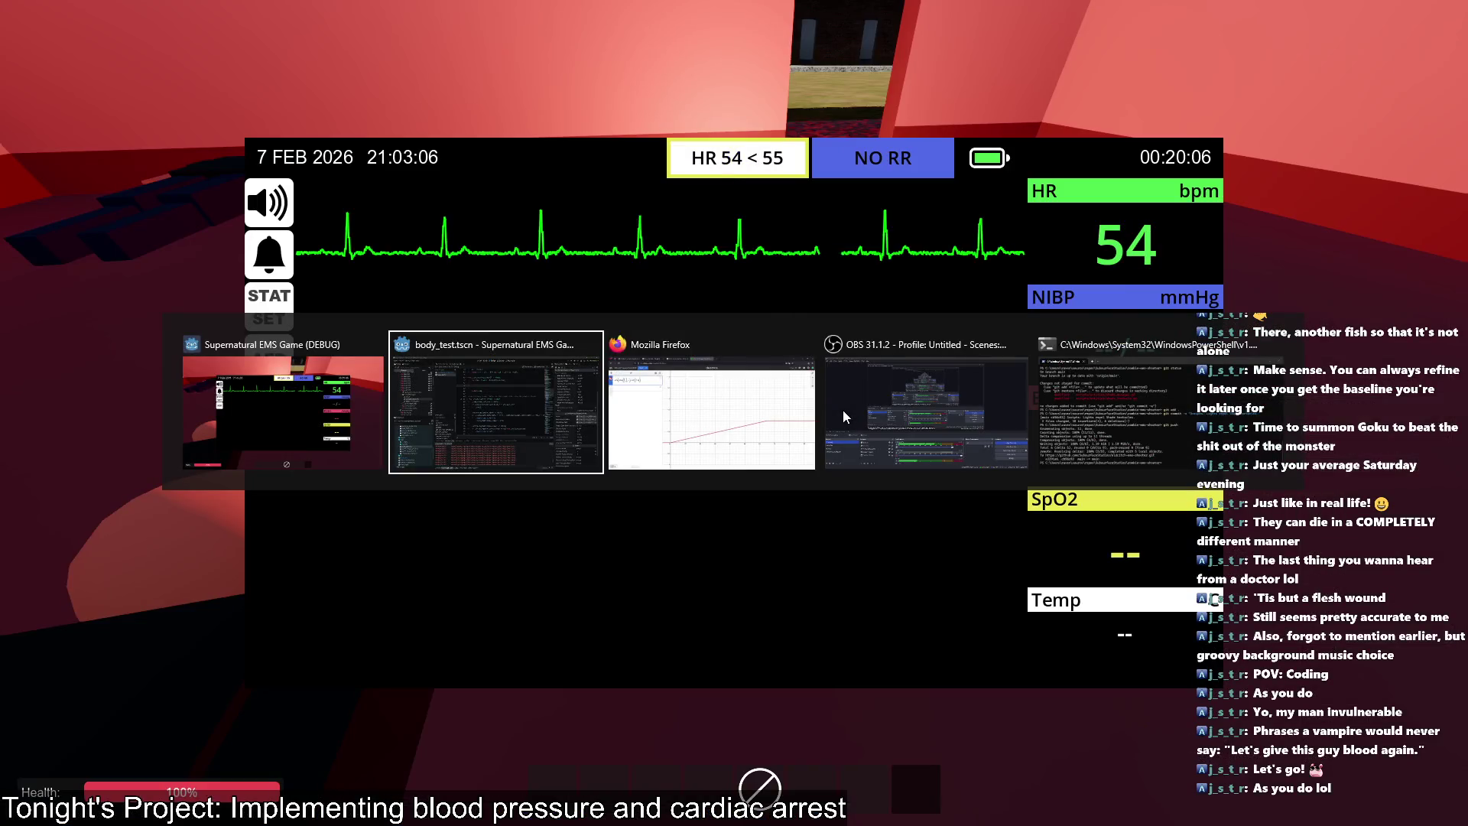
# Watch the bleeding patient's monitor reach asystole, walk around the patient, reopen the monitor, then return to Godot
pyautogui.hotkey('alt', 'Tab')
pyautogui.hotkey('alt', 'Tab')
pyautogui.hotkey('alt', 'Tab')
pyautogui.hotkey('alt', 'Tab')
pyautogui.hotkey('alt', 'Tab')
pyautogui.hotkey('alt', 'Tab')
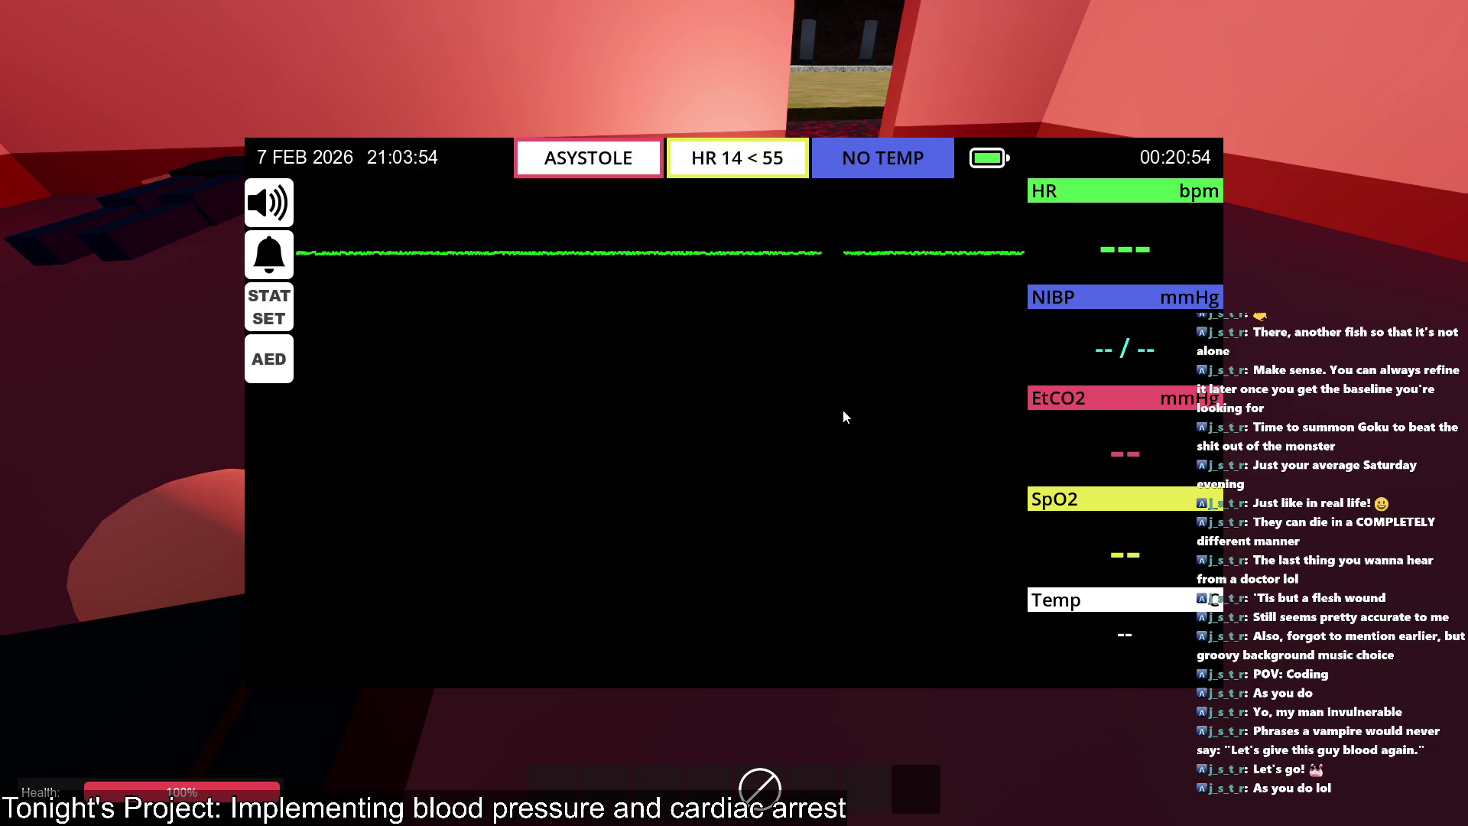
pyautogui.press('Escape')
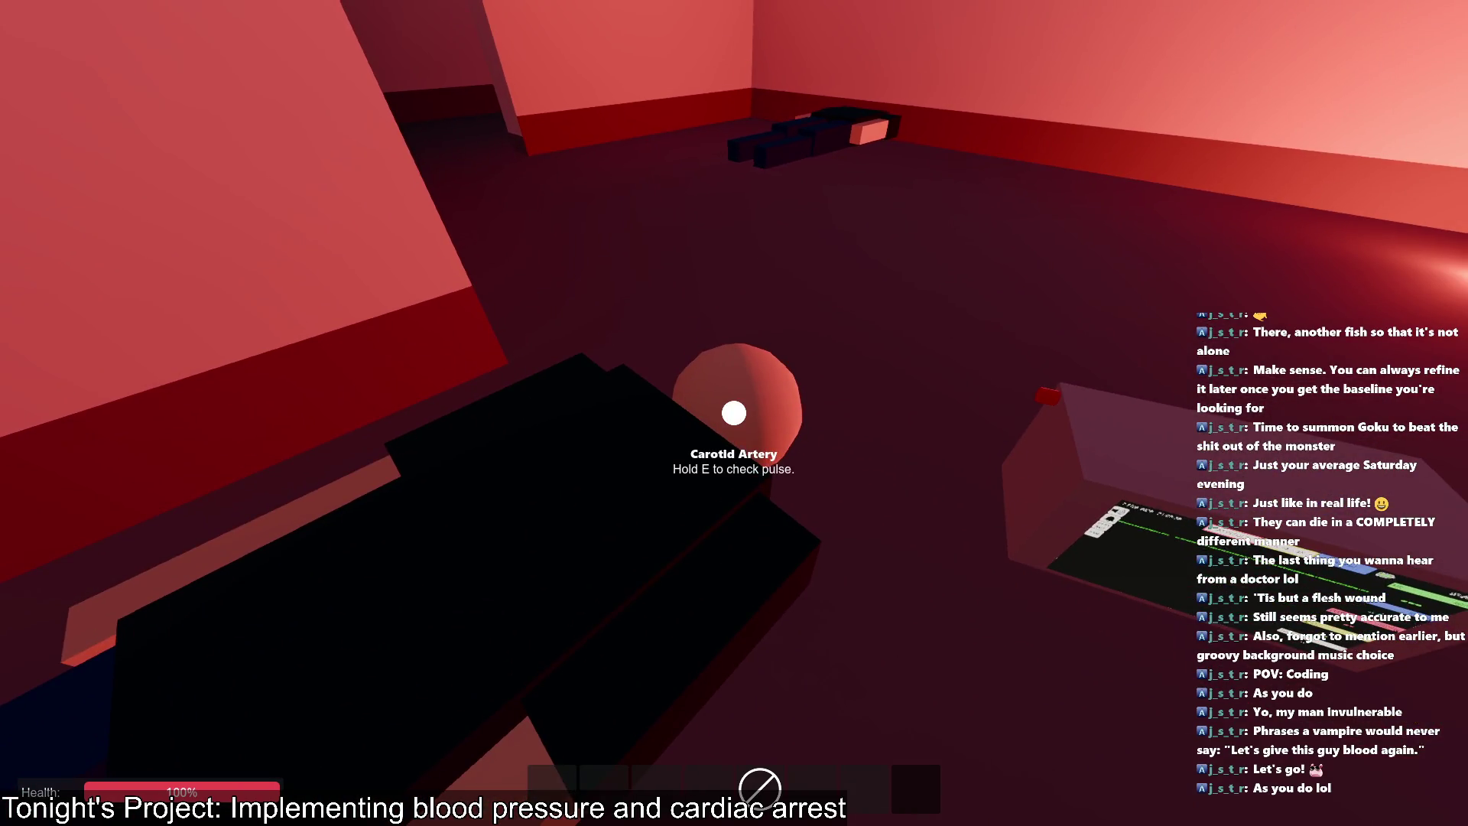
pyautogui.press('s')
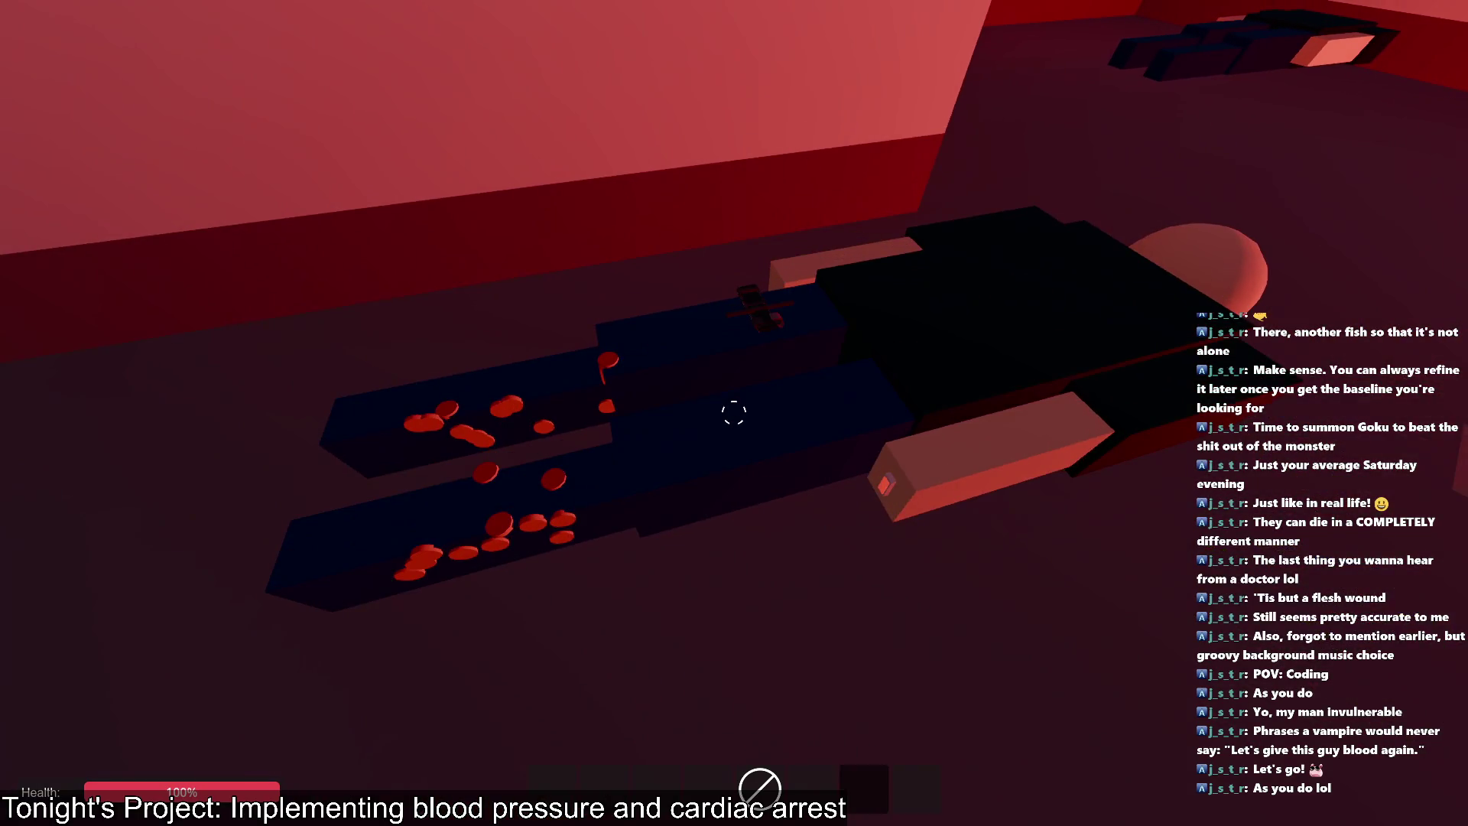
pyautogui.press('s')
pyautogui.hotkey('alt', 'Tab')
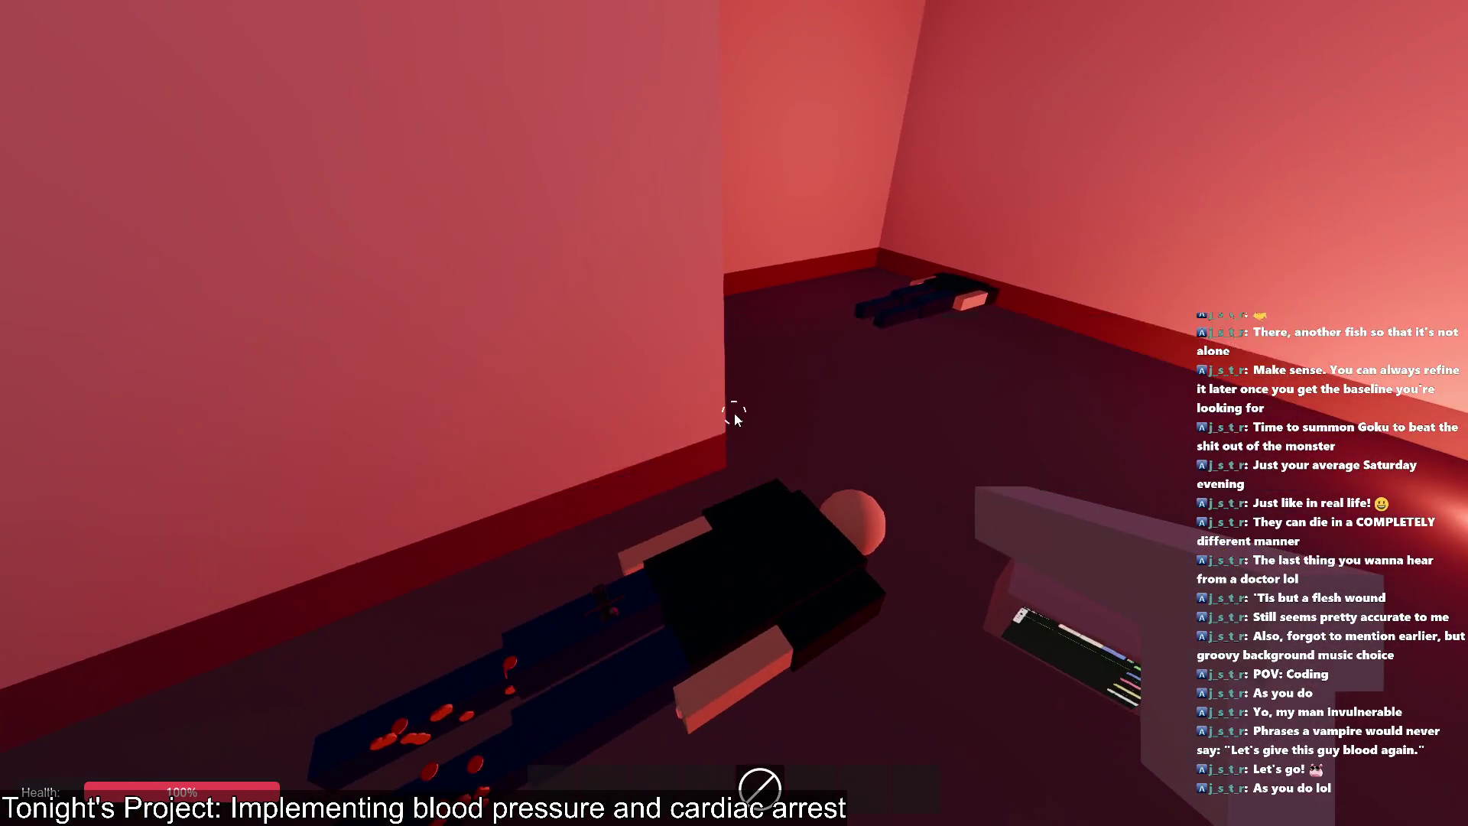
pyautogui.press('e')
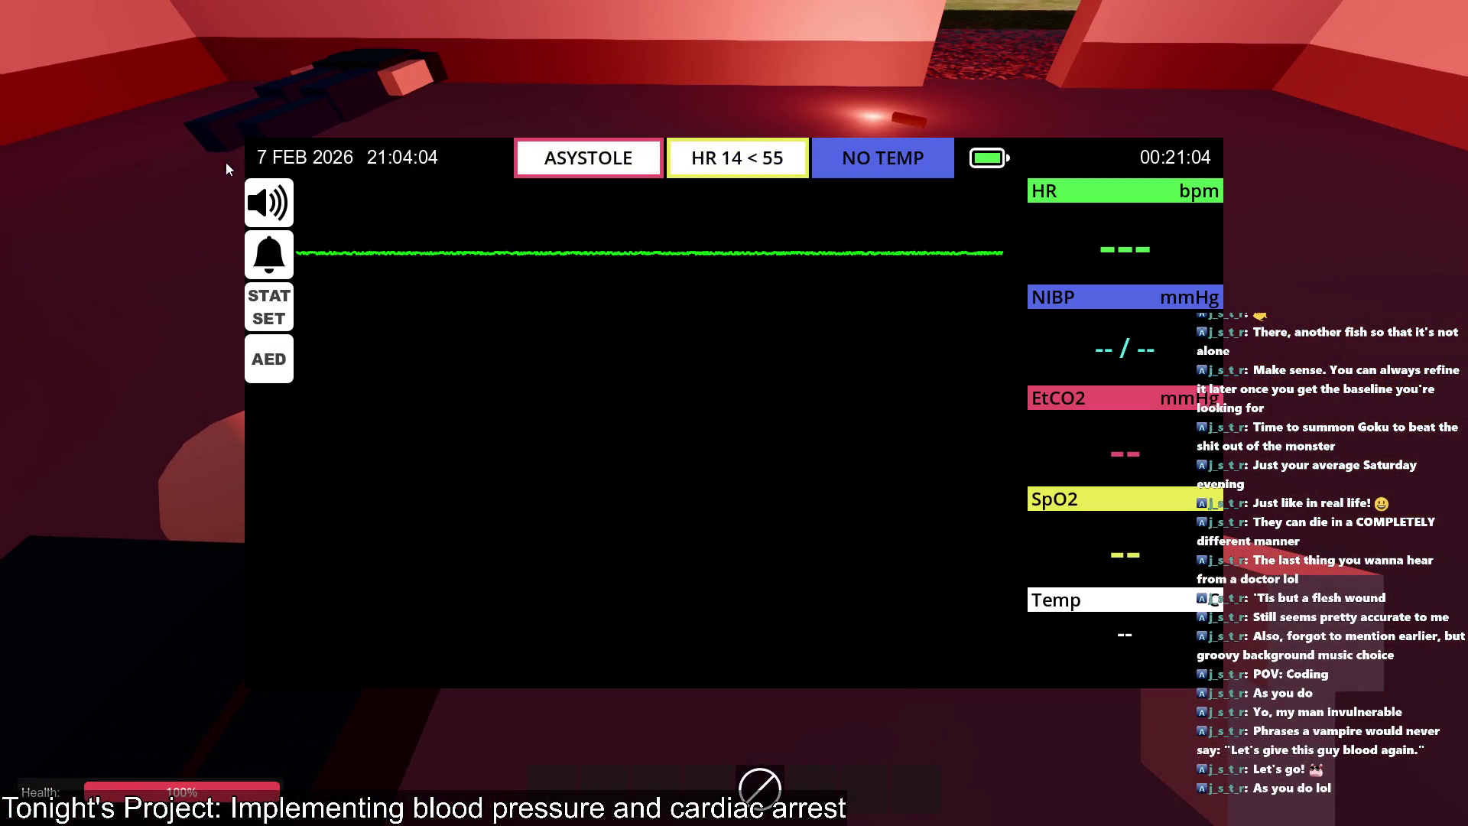
pyautogui.hotkey('alt', 'Tab')
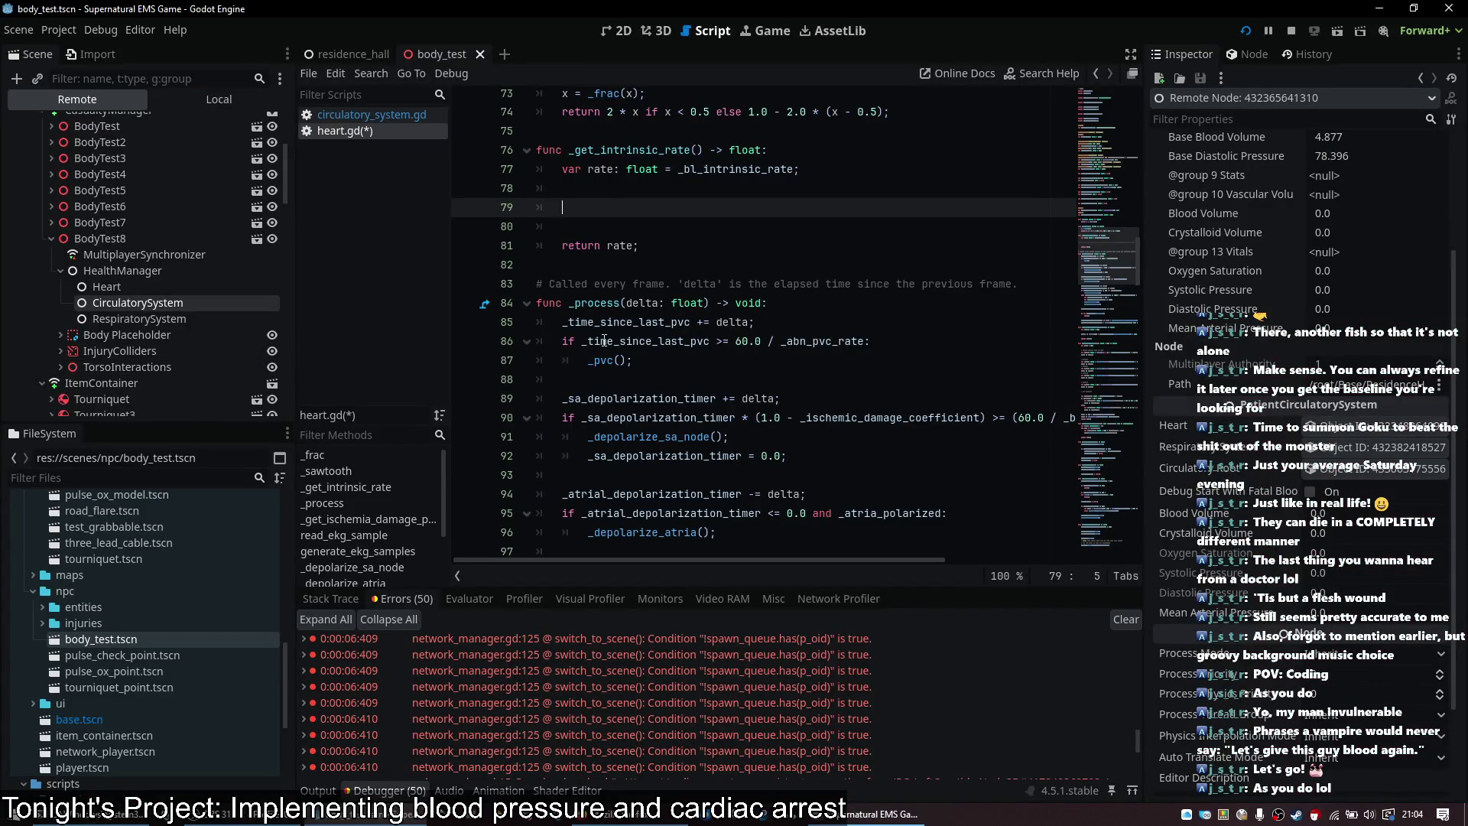
# Remove the stray completion text near the return line of _get_intrinsic_rate() in heart.gd
pyautogui.moveTo(604, 340)
pyautogui.hotkey('alt', 'Tab')
pyautogui.click(842, 254)
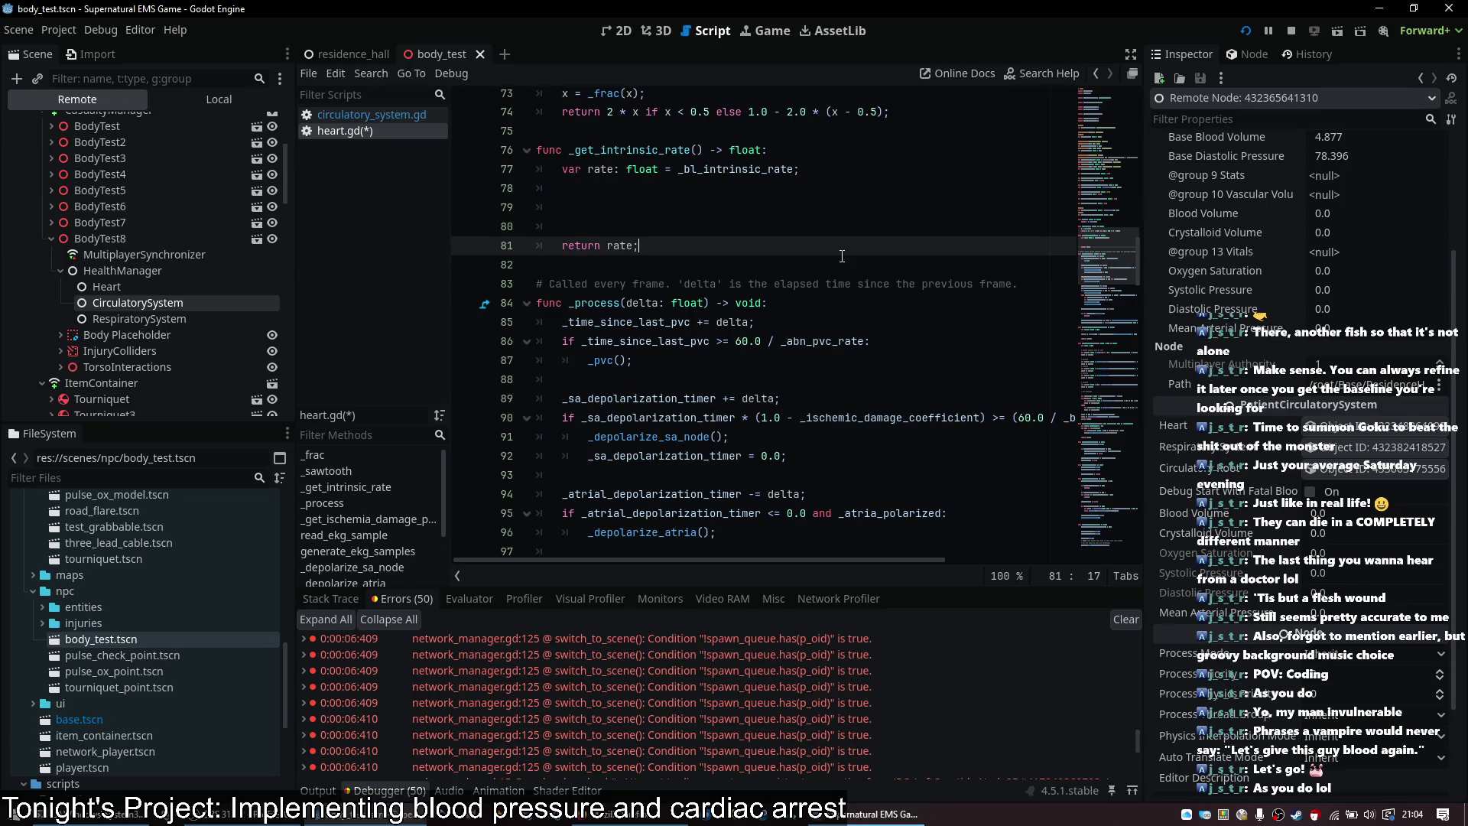
pyautogui.press('BackSpace')
pyautogui.press('BackSpace')
pyautogui.press('Up')
pyautogui.press('Up')
pyautogui.write('ra')
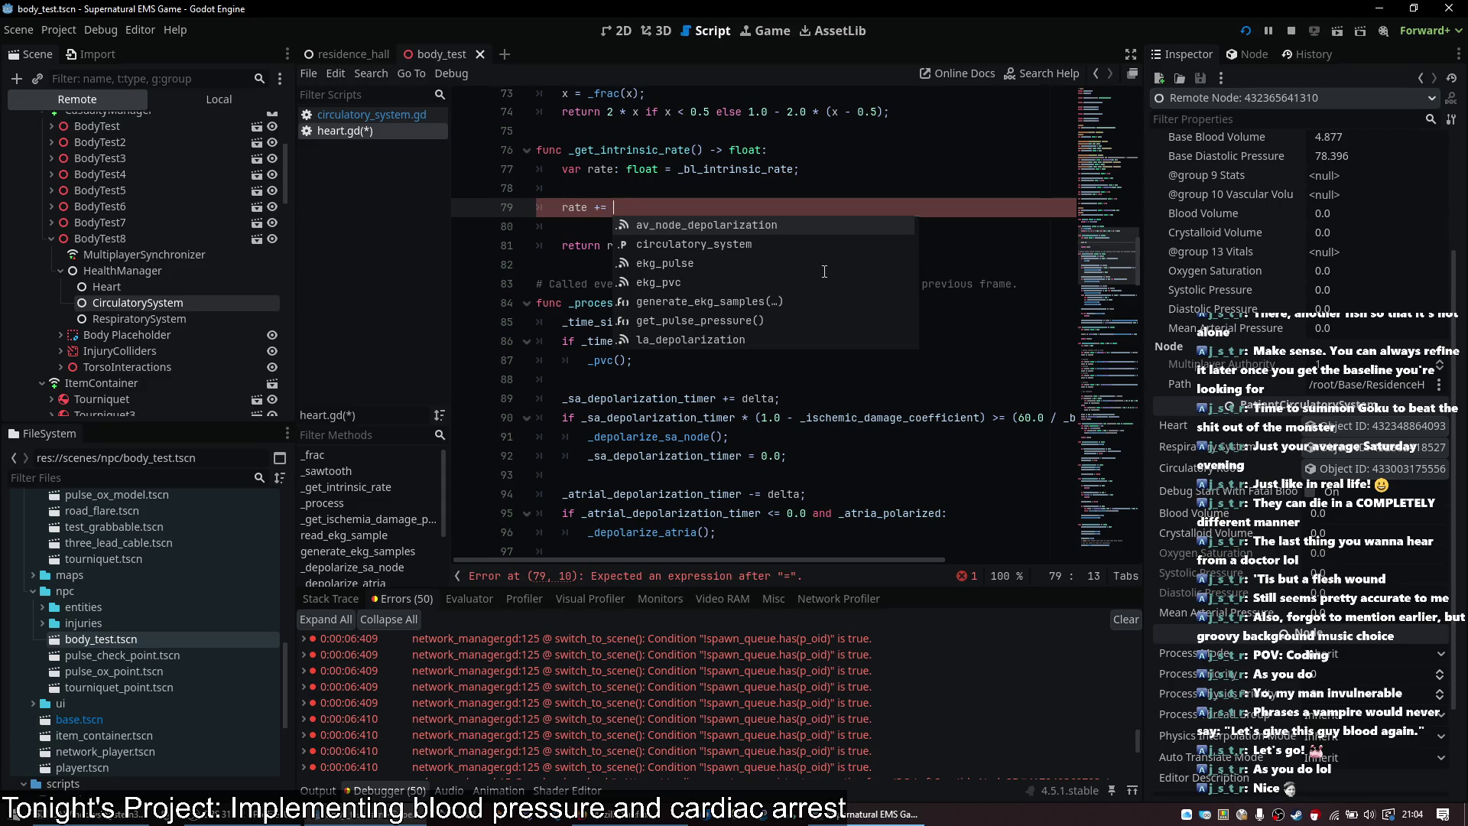
pyautogui.write('60 ')
pyautogui.write('_')
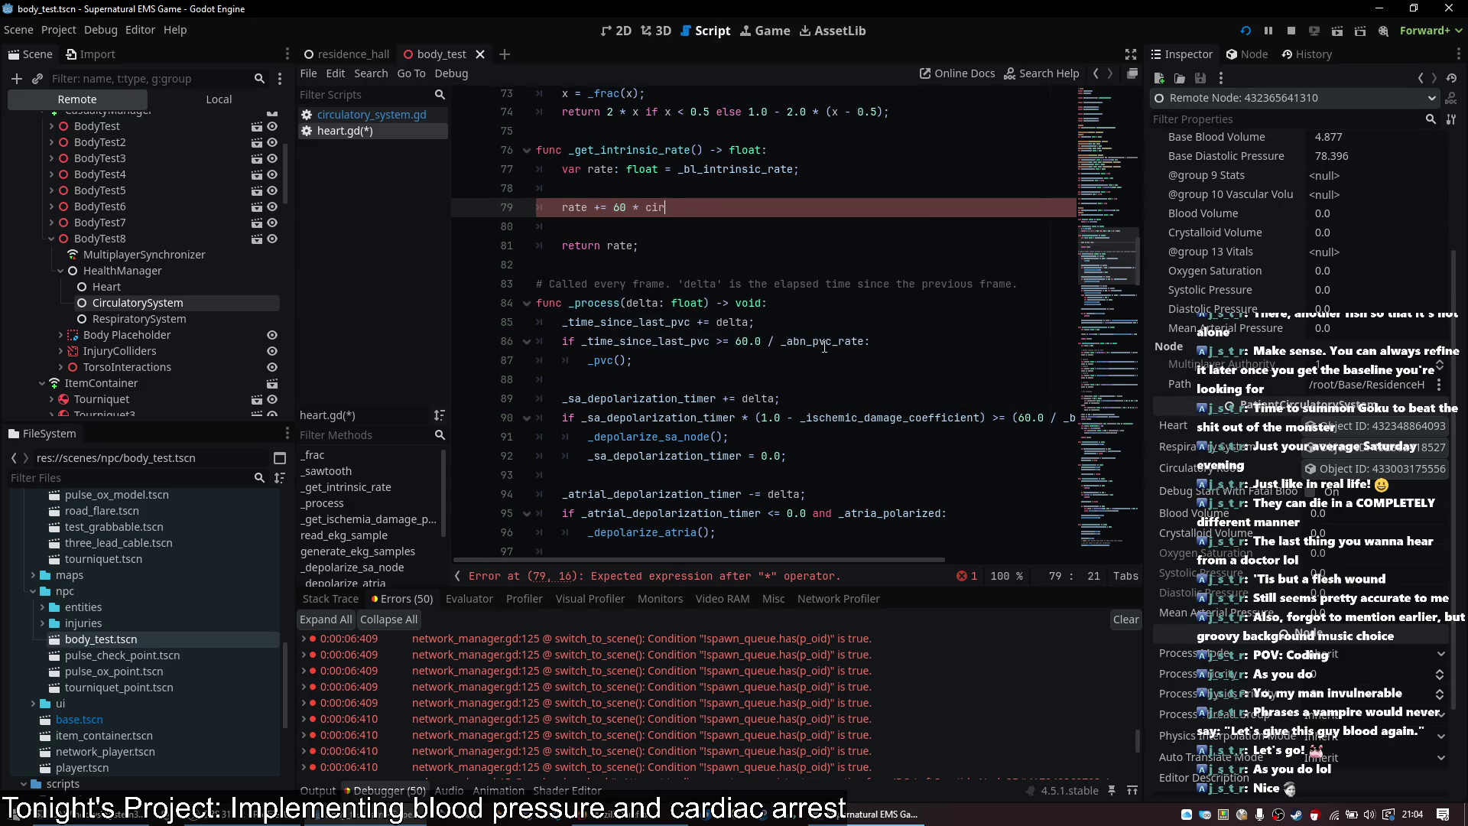
pyautogui.write('get_blood_loss_coeff')
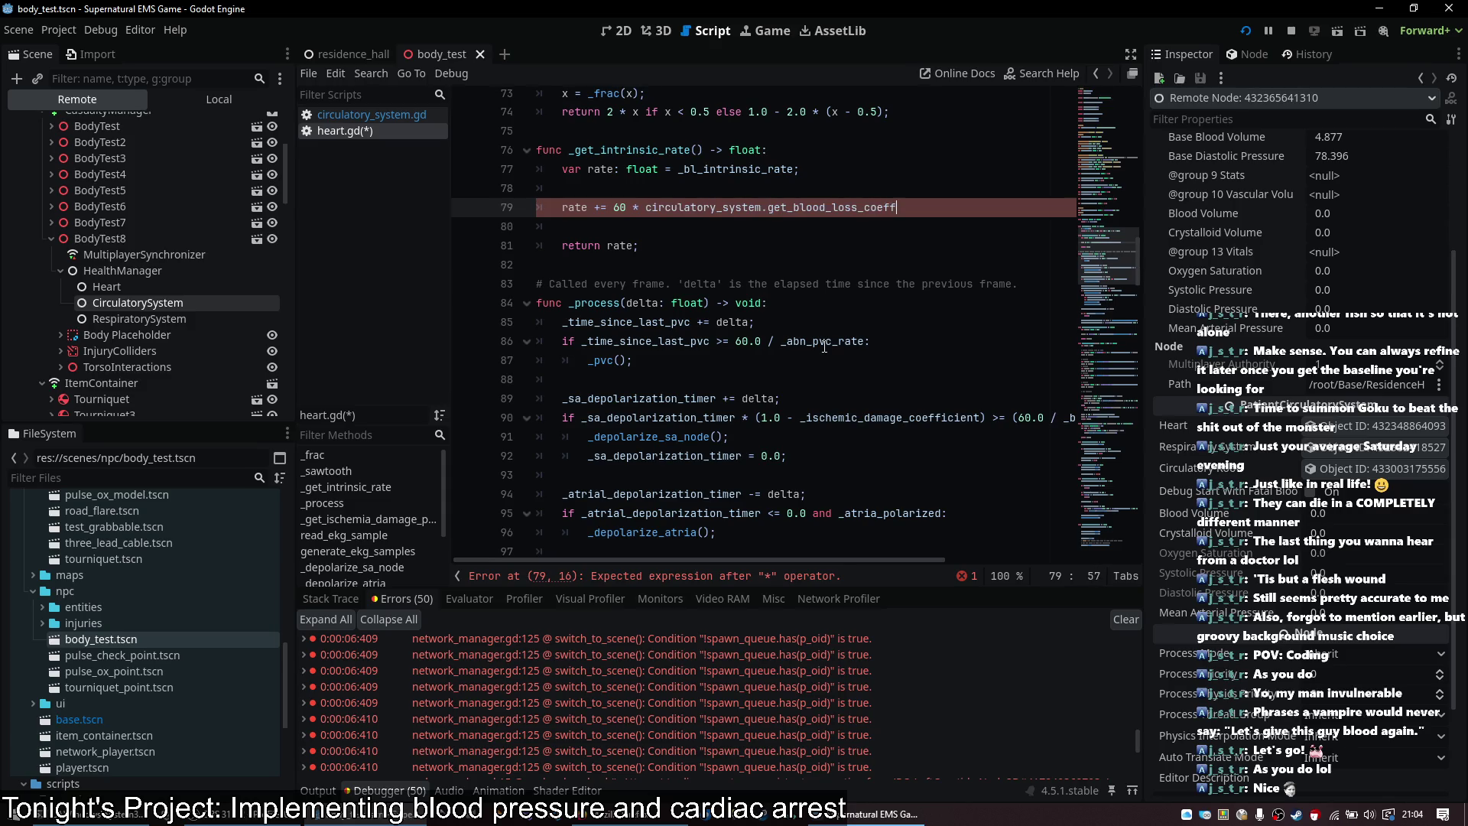
pyautogui.write('icient')
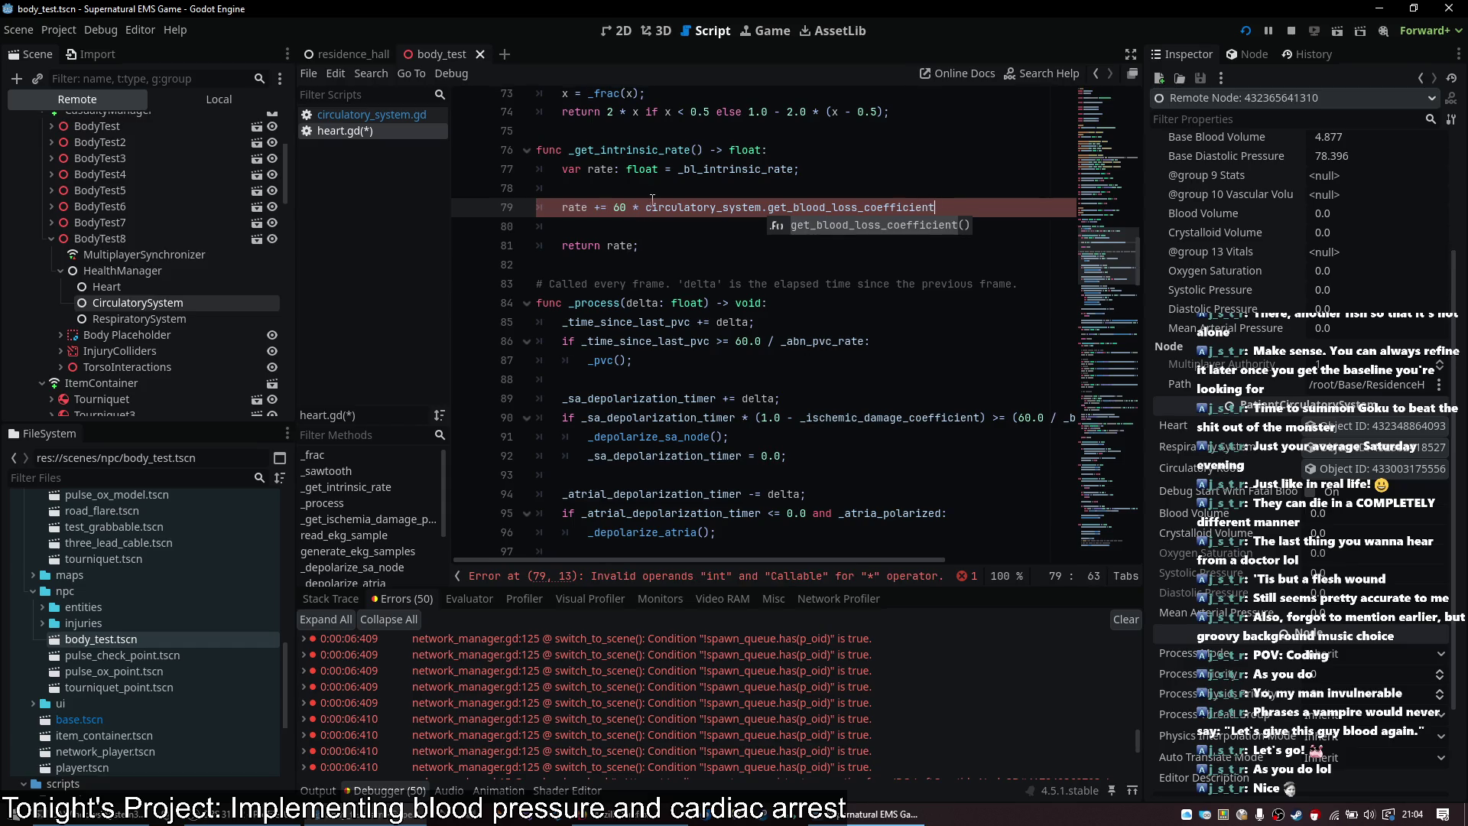
# Replace the blood-loss term on line 79 with circulatory_system.diastolic_pressure
pyautogui.keyDown('shift'); pyautogui.click(648, 206); pyautogui.keyUp('shift')
pyautogui.press('BackSpace')
pyautogui.write('cri')
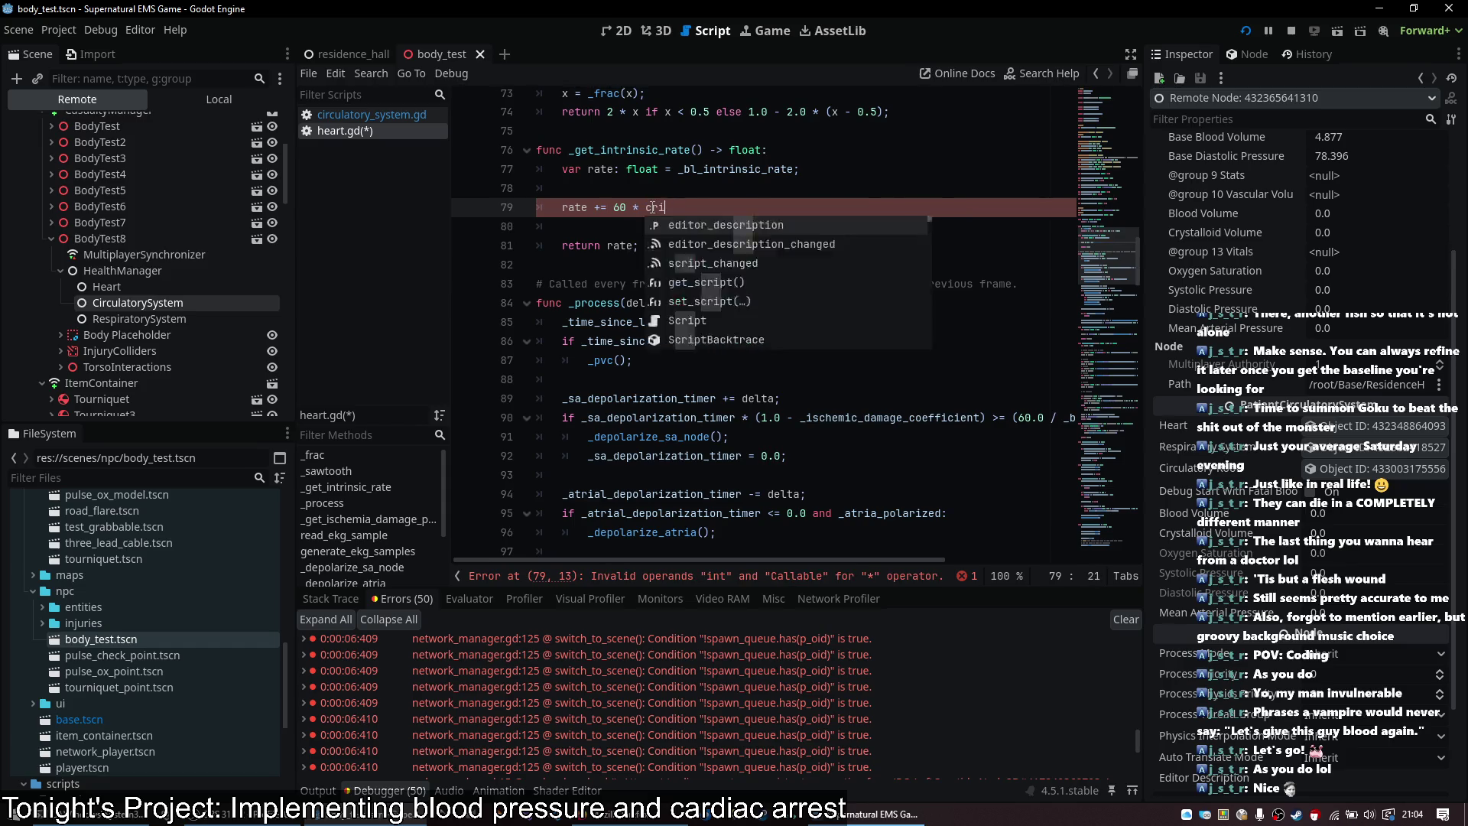
pyautogui.press('Return')
pyautogui.write('.get_d')
pyautogui.press('BackSpace')
pyautogui.press('BackSpace')
pyautogui.press('BackSpace')
pyautogui.write('dias')
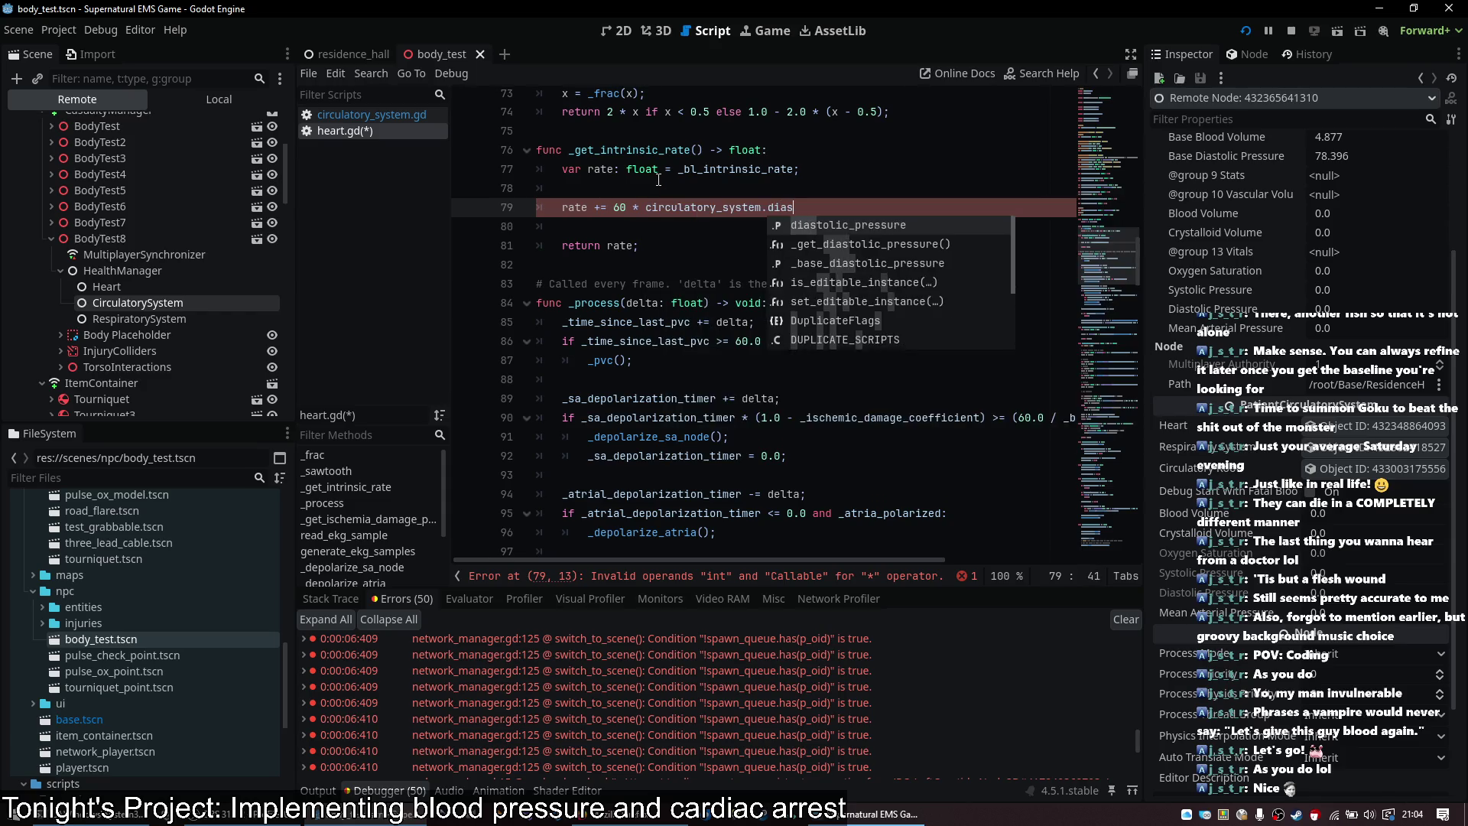
pyautogui.write('tolic_pressure;')
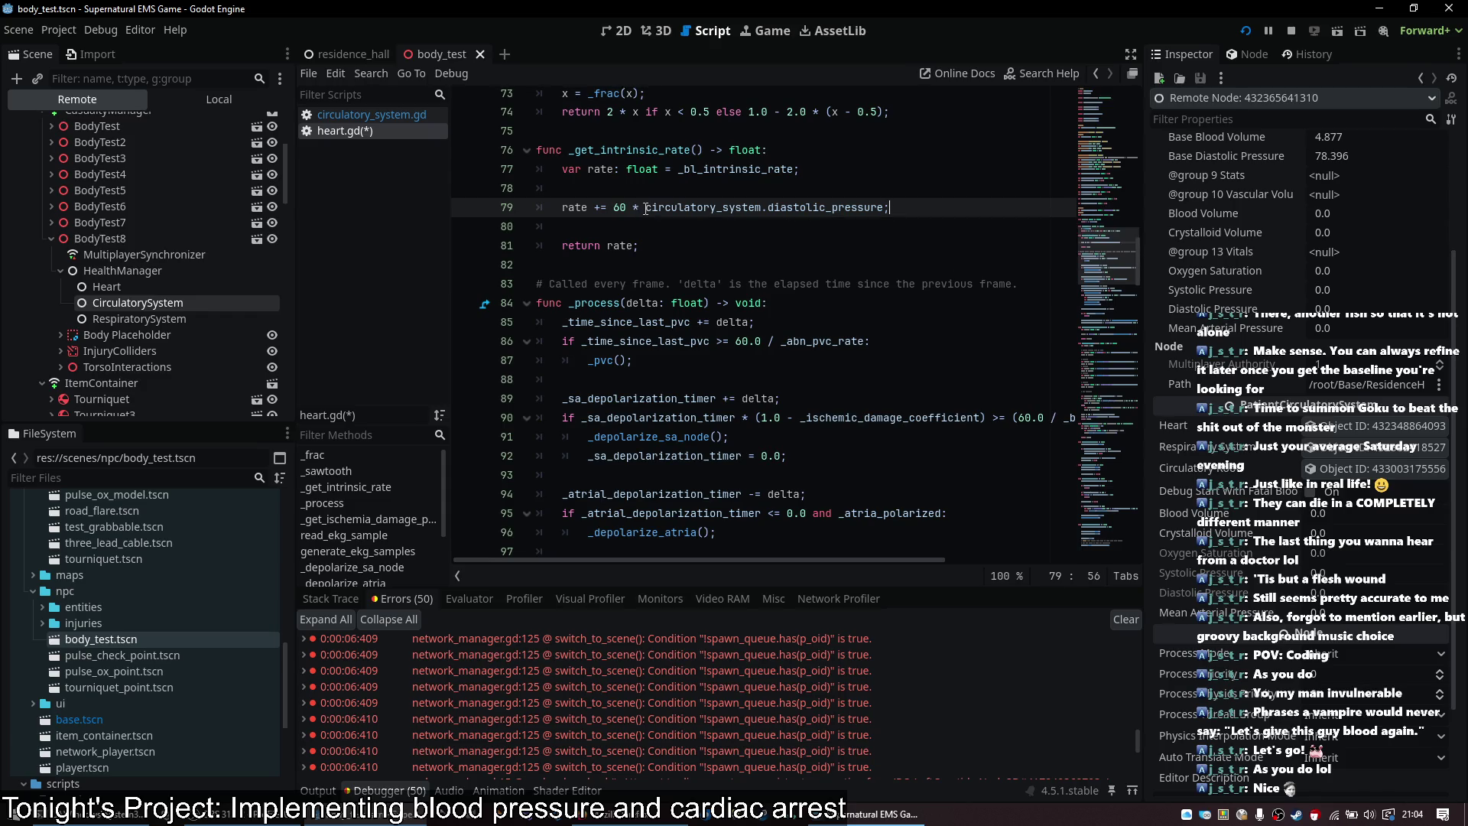
# Wrap the 60 * diastolic_pressure product in parentheses inside a clampf call
pyautogui.click(646, 209)
pyautogui.hotkey('shift', 'End')
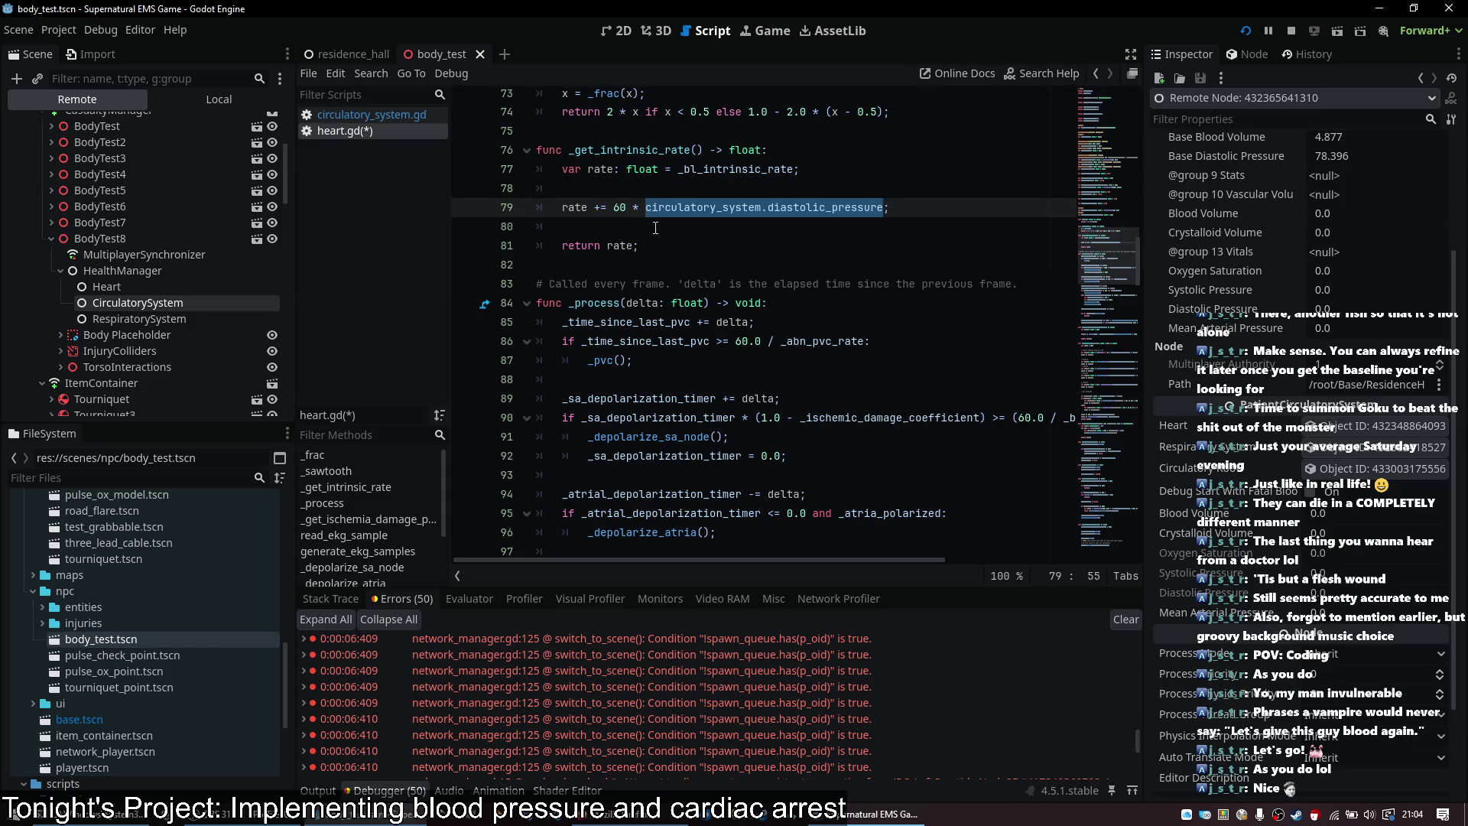
pyautogui.write('(')
pyautogui.press('Right')
pyautogui.keyDown('shift'); pyautogui.click(612, 210); pyautogui.keyUp('shift')
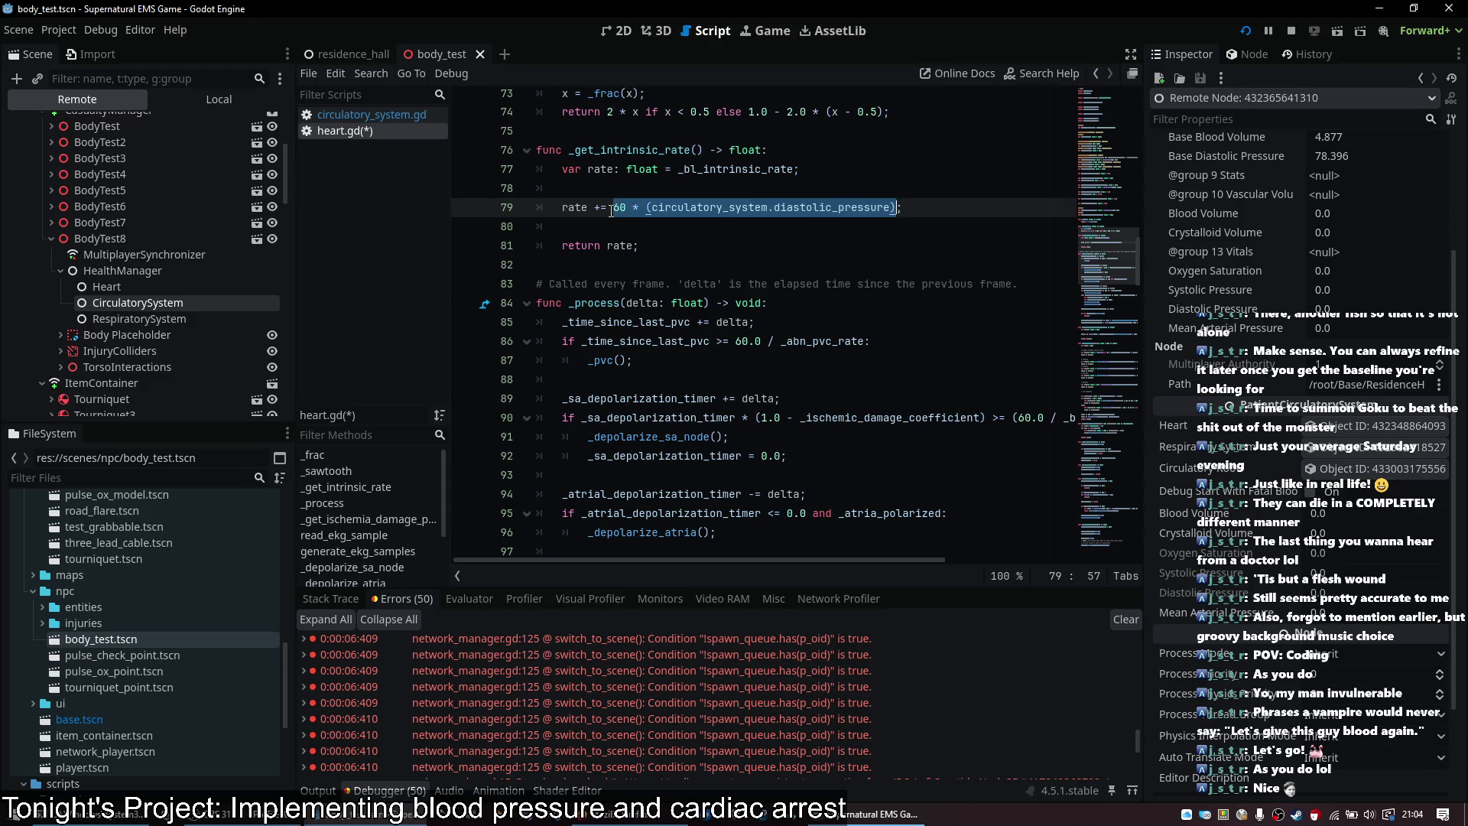
pyautogui.write('(')
pyautogui.click(612, 211)
pyautogui.write('clampf')
# Add the 0.0 and 120.0 clamp bounds to line 79 and save heart.gd
pyautogui.press('End')
pyautogui.press('Down')
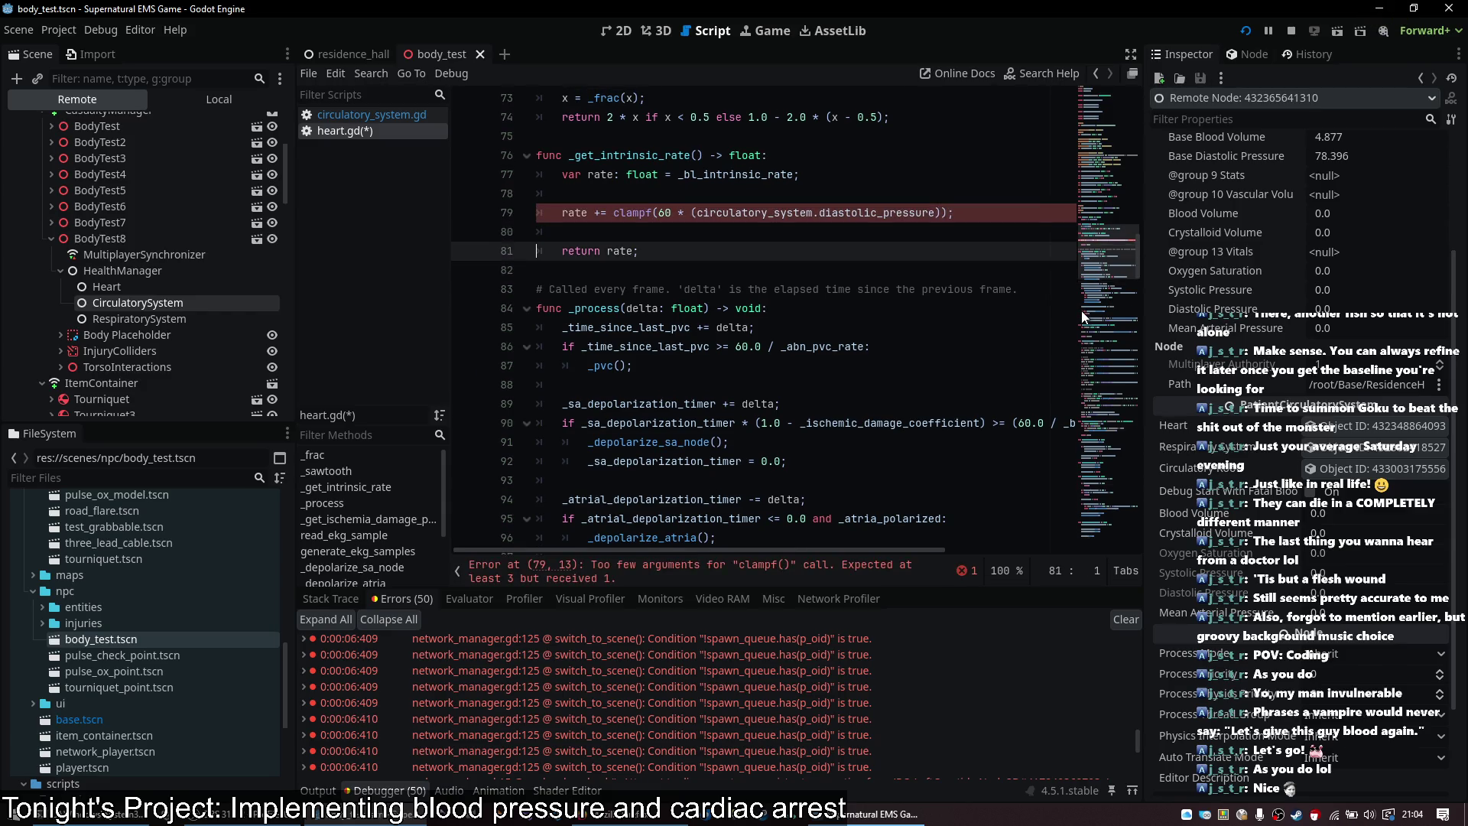
pyautogui.press('Up')
pyautogui.press('Left')
pyautogui.press('Left')
pyautogui.write(', 0.0, 120')
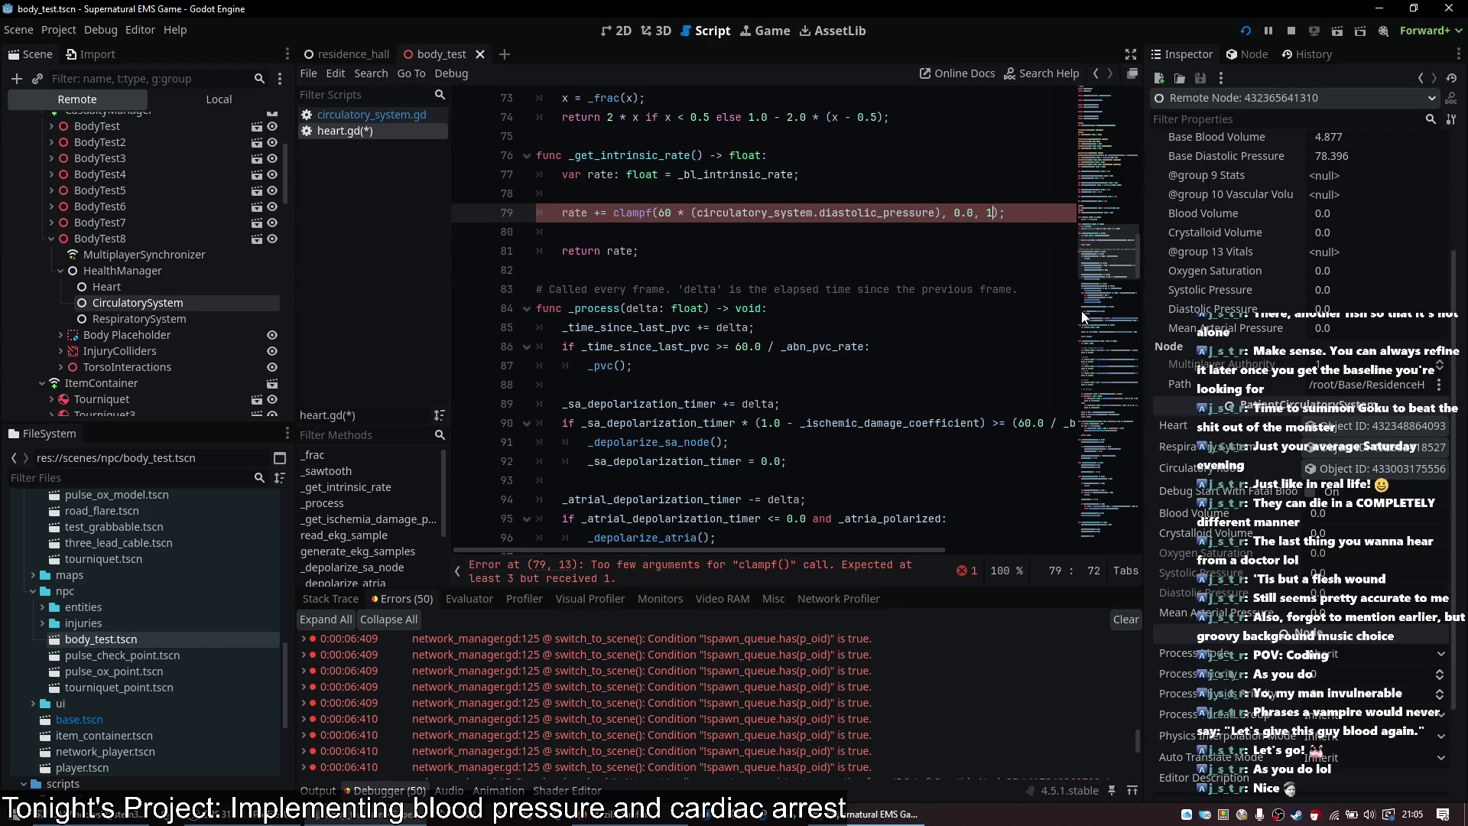
pyautogui.write('.0')
pyautogui.hotkey('ctrl', 's')
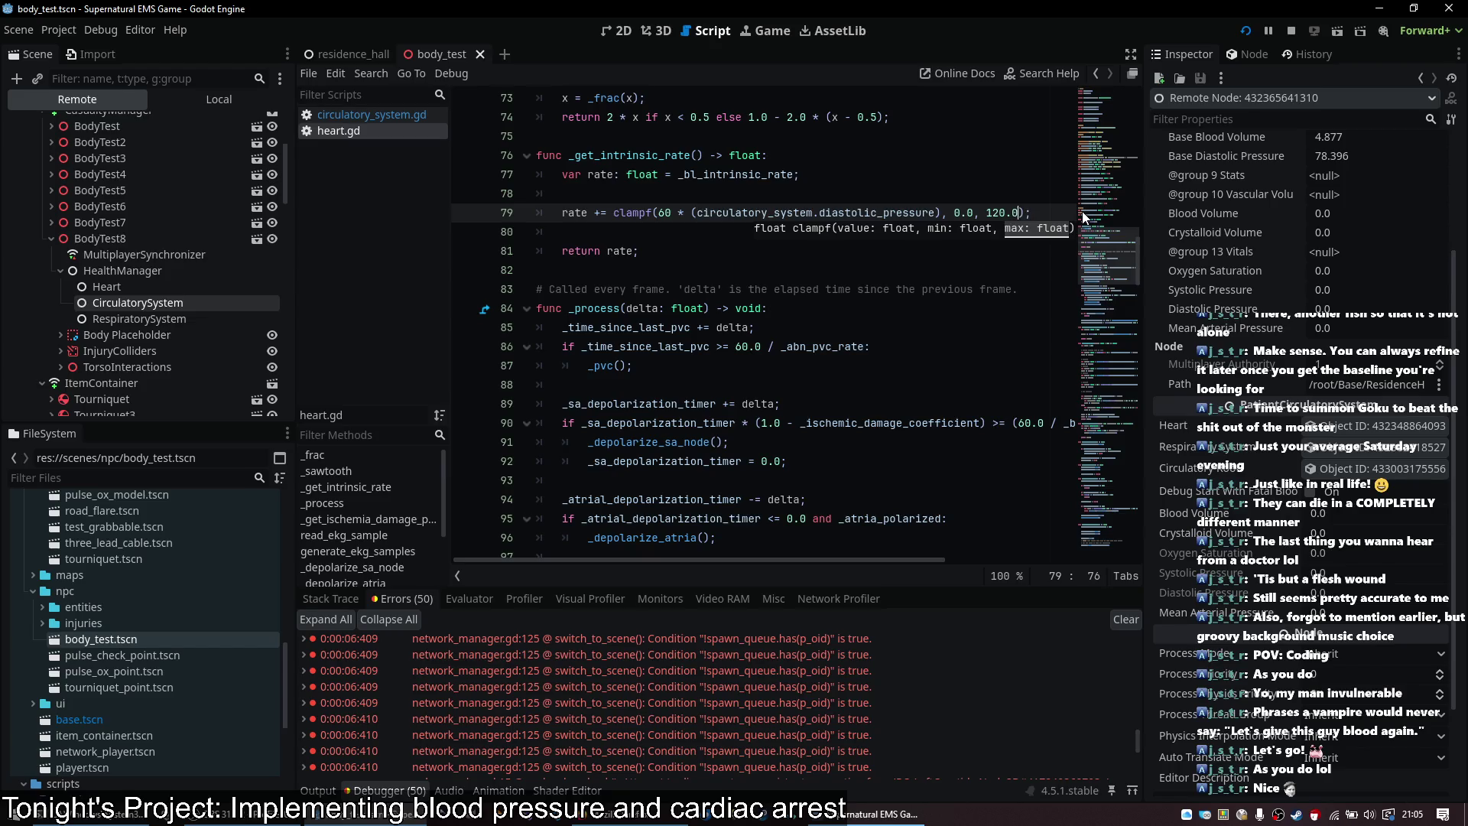
pyautogui.click(696, 212)
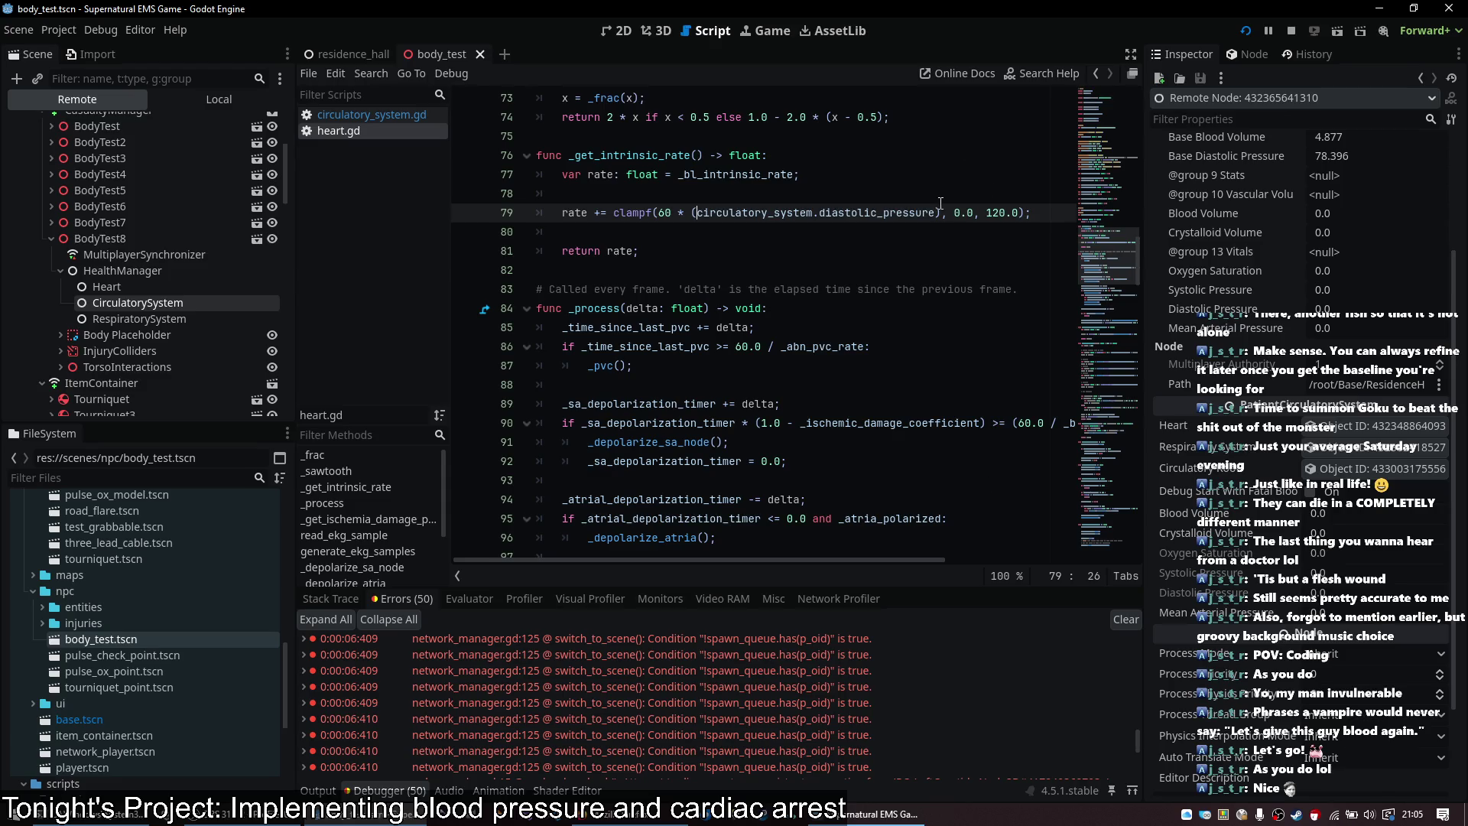
# Rewrite the clampf argument as (60.0 / 80.0) * (80.0 - circulatory_system.diastolic_pressure)
pyautogui.write('80 -')
pyautogui.press('End')
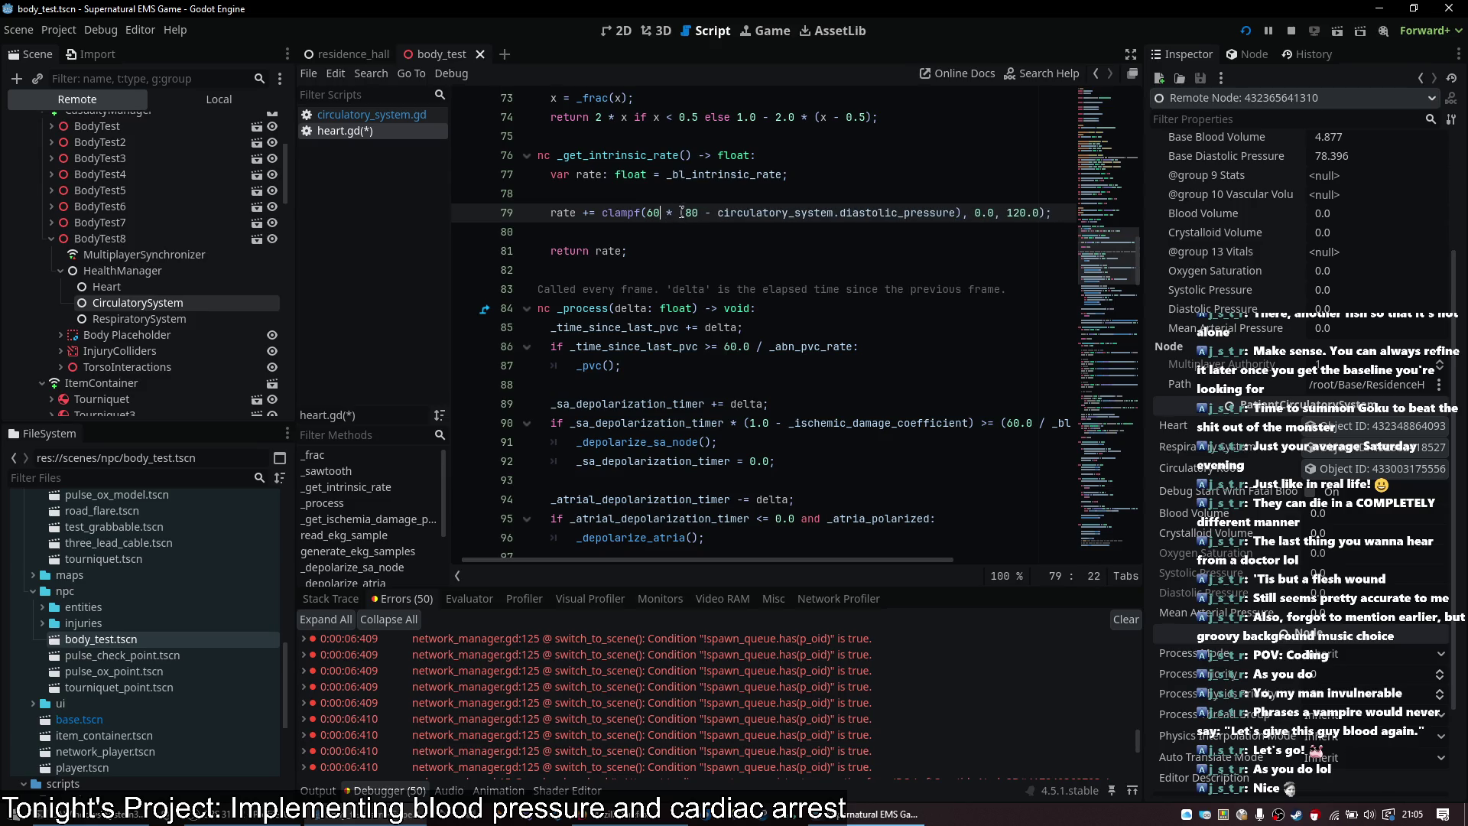
pyautogui.write('/ 80')
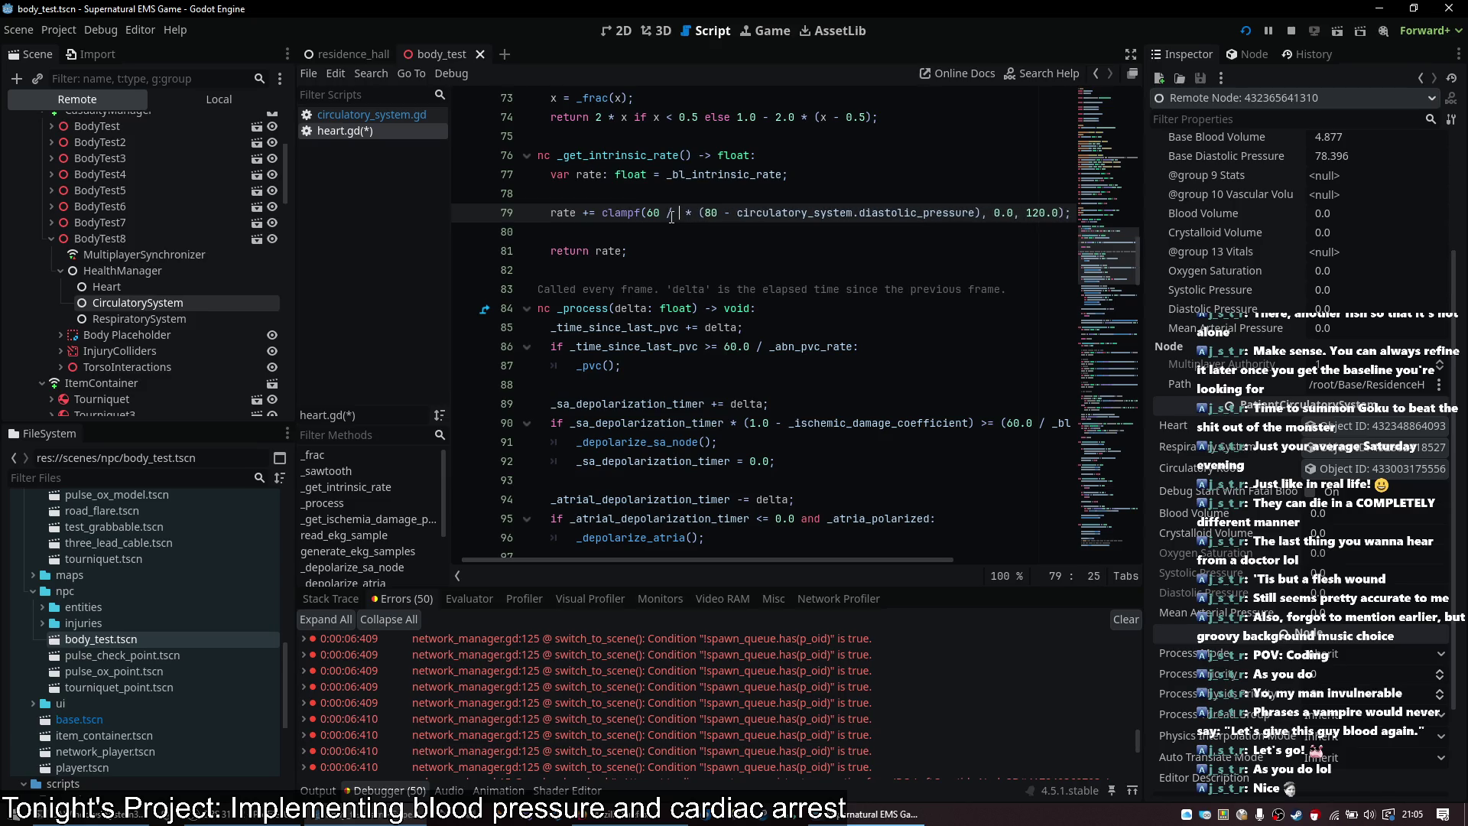
pyautogui.write('.0')
pyautogui.keyDown('shift'); pyautogui.click(649, 213); pyautogui.keyUp('shift')
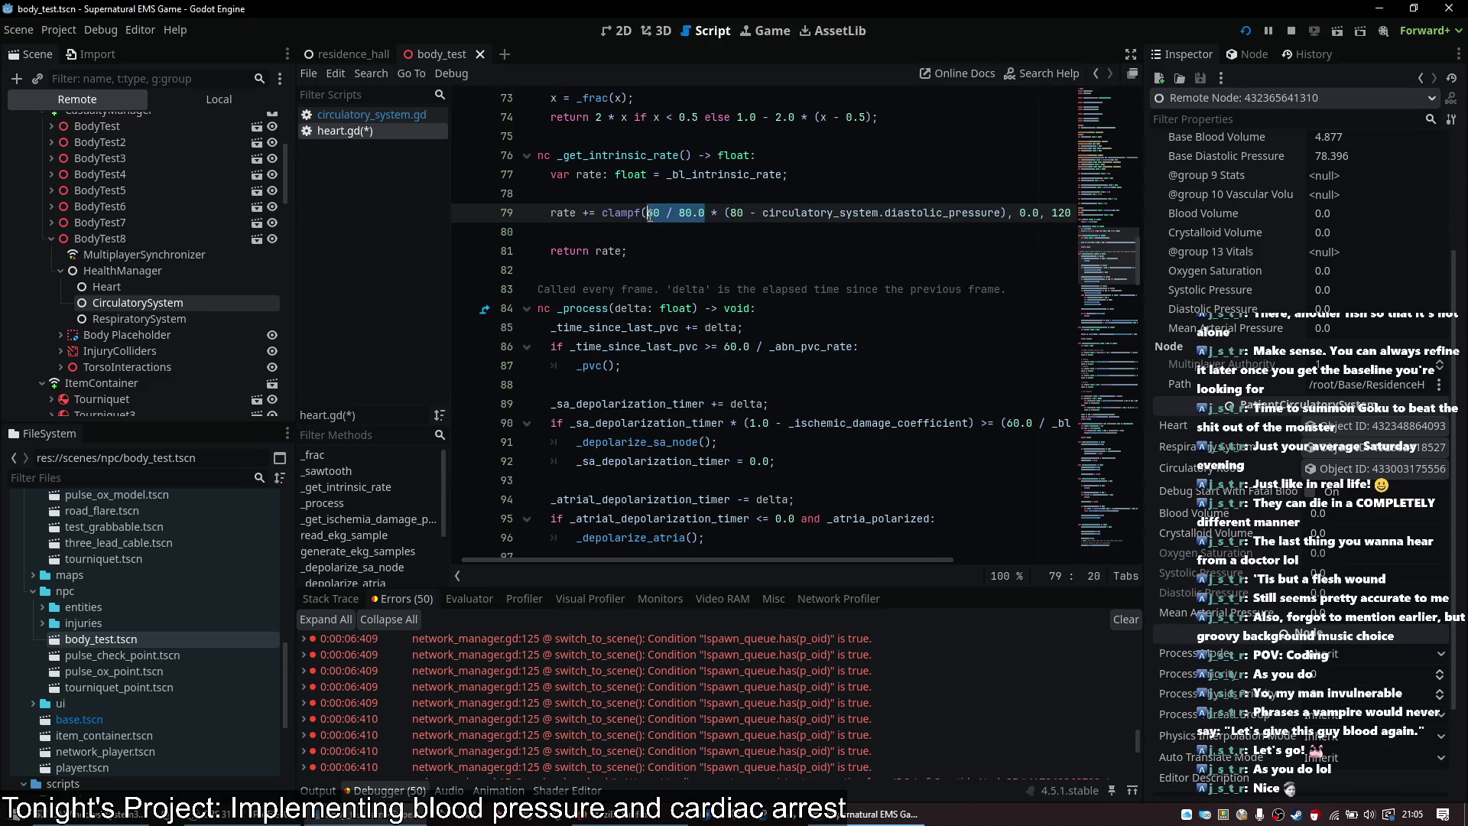
pyautogui.write('(60')
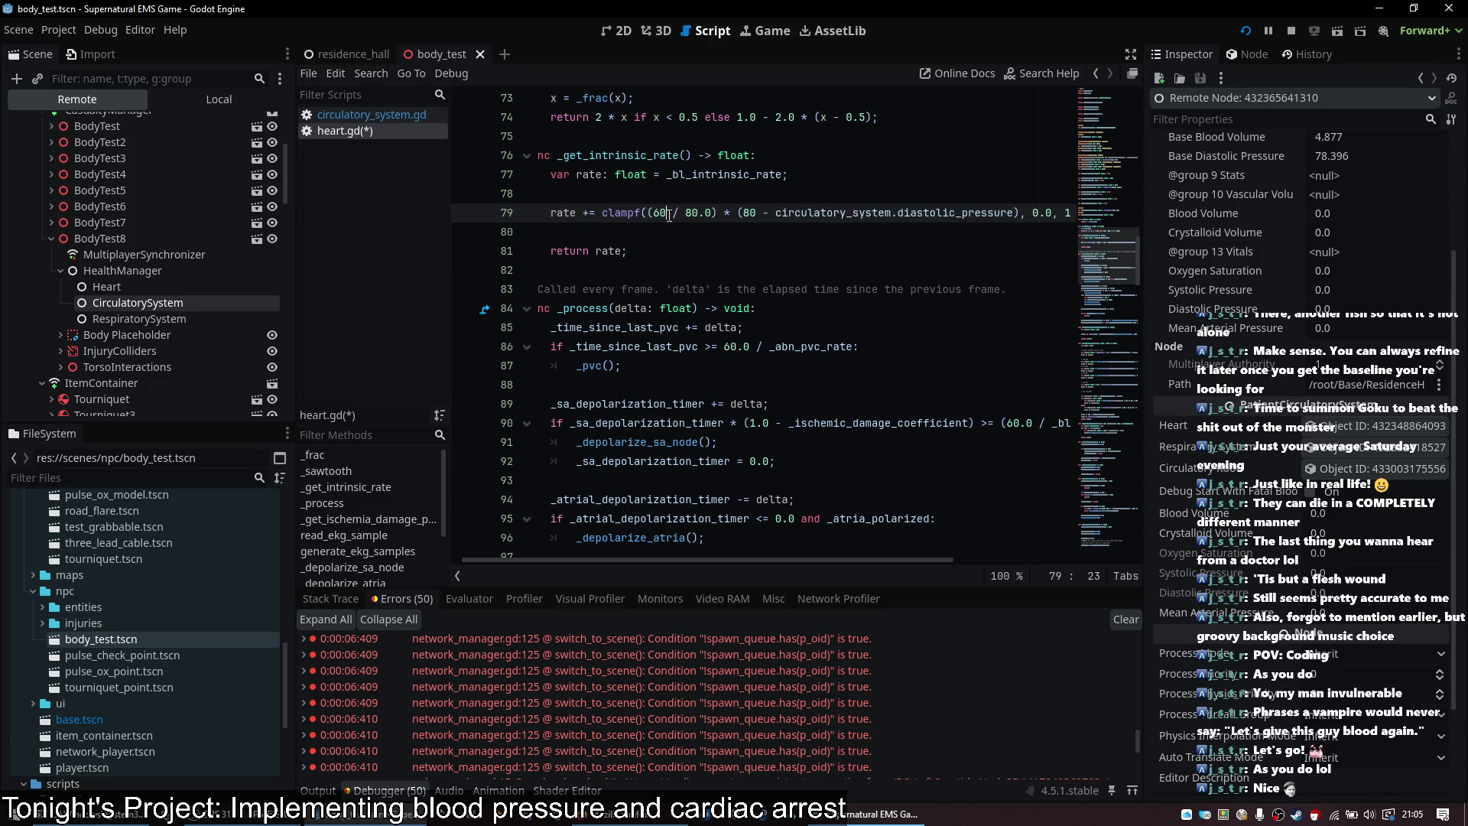
pyautogui.write('.0')
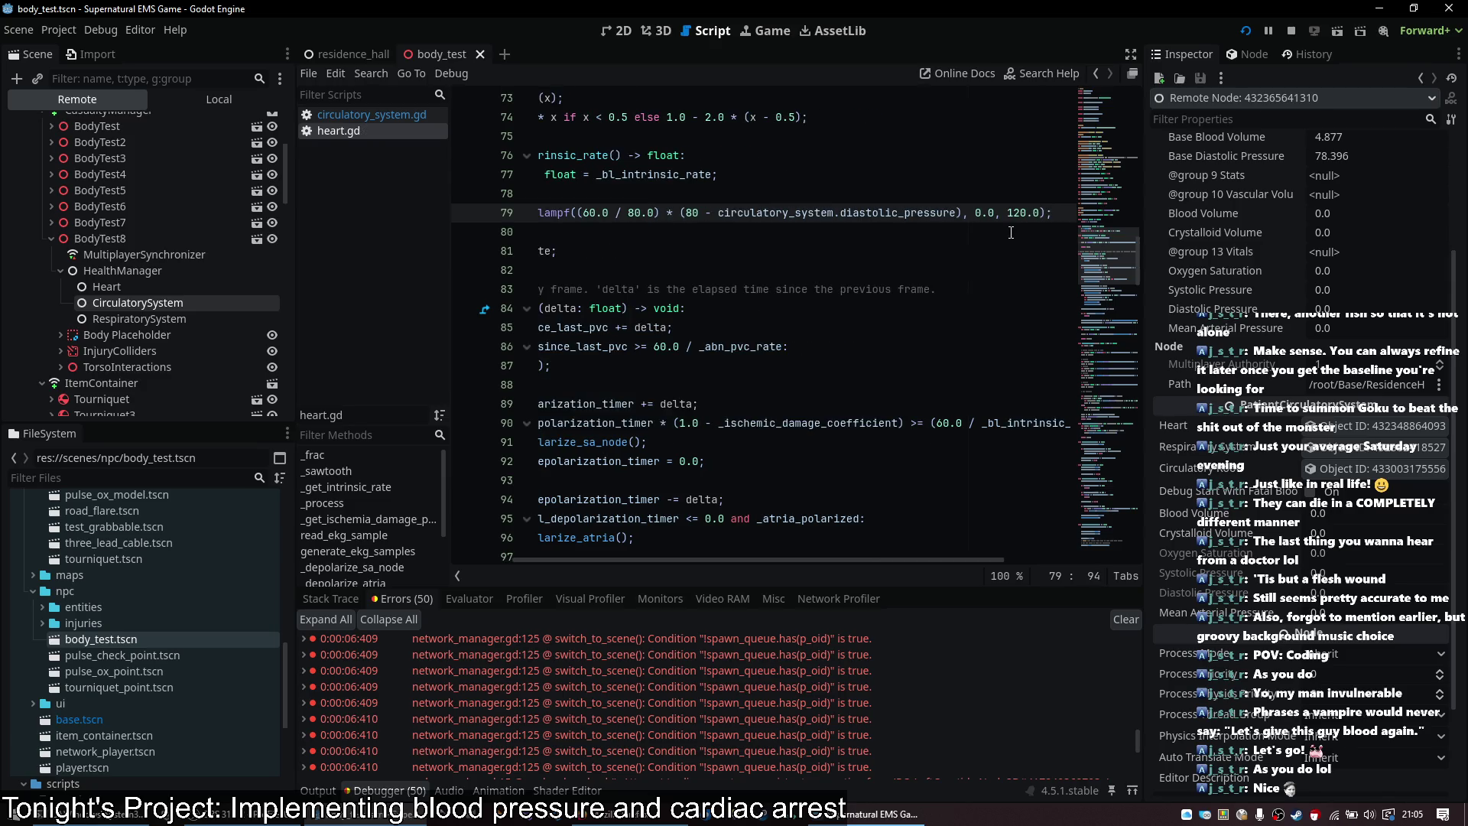
pyautogui.click(904, 239)
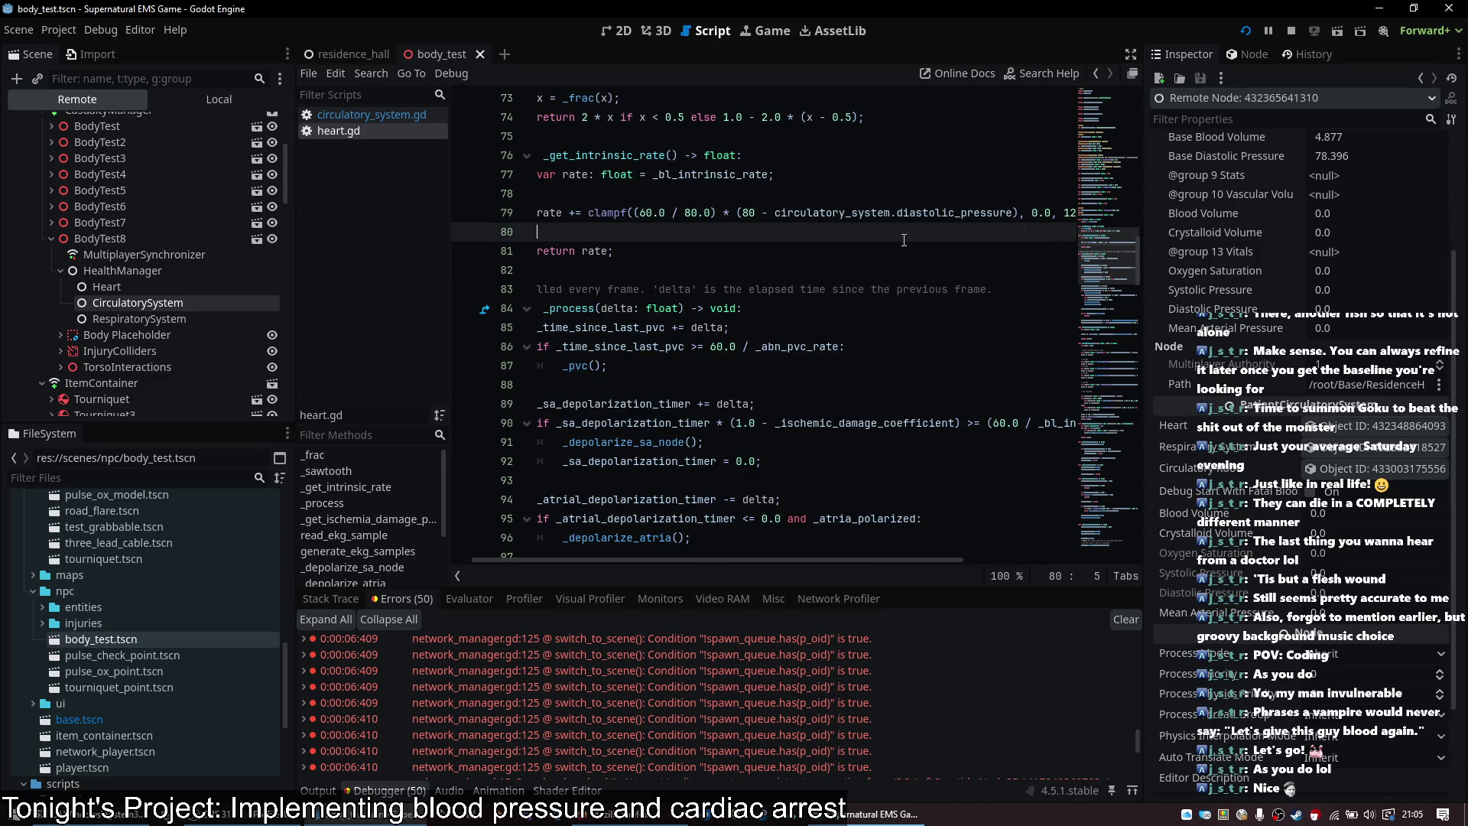
pyautogui.click(756, 213)
pyautogui.write('.0')
# Save heart.gd and run the game to test the new formula
pyautogui.hotkey('ctrl', 'a')
pyautogui.hotkey('ctrl', 's')
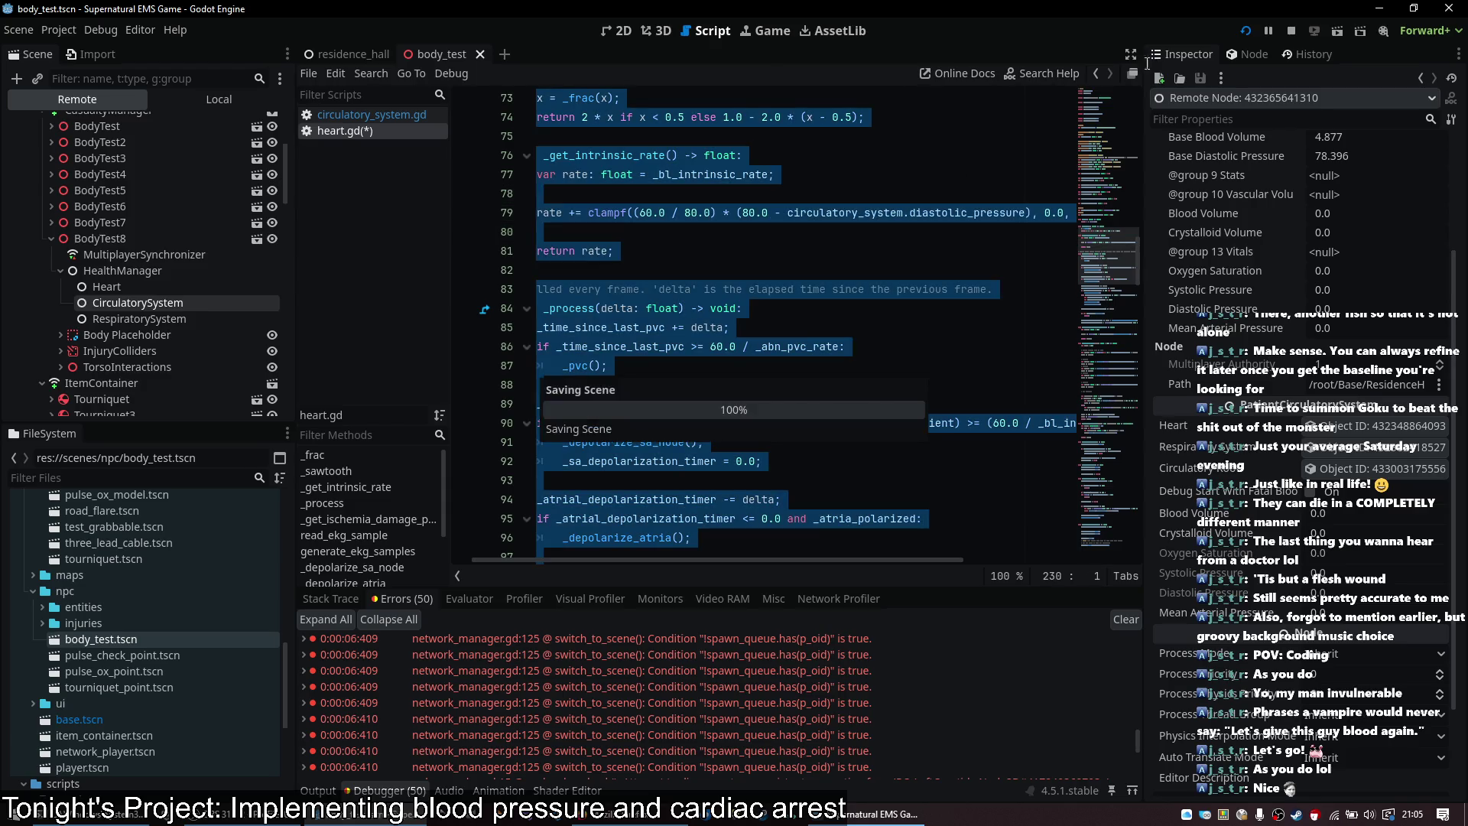
pyautogui.press('F5')
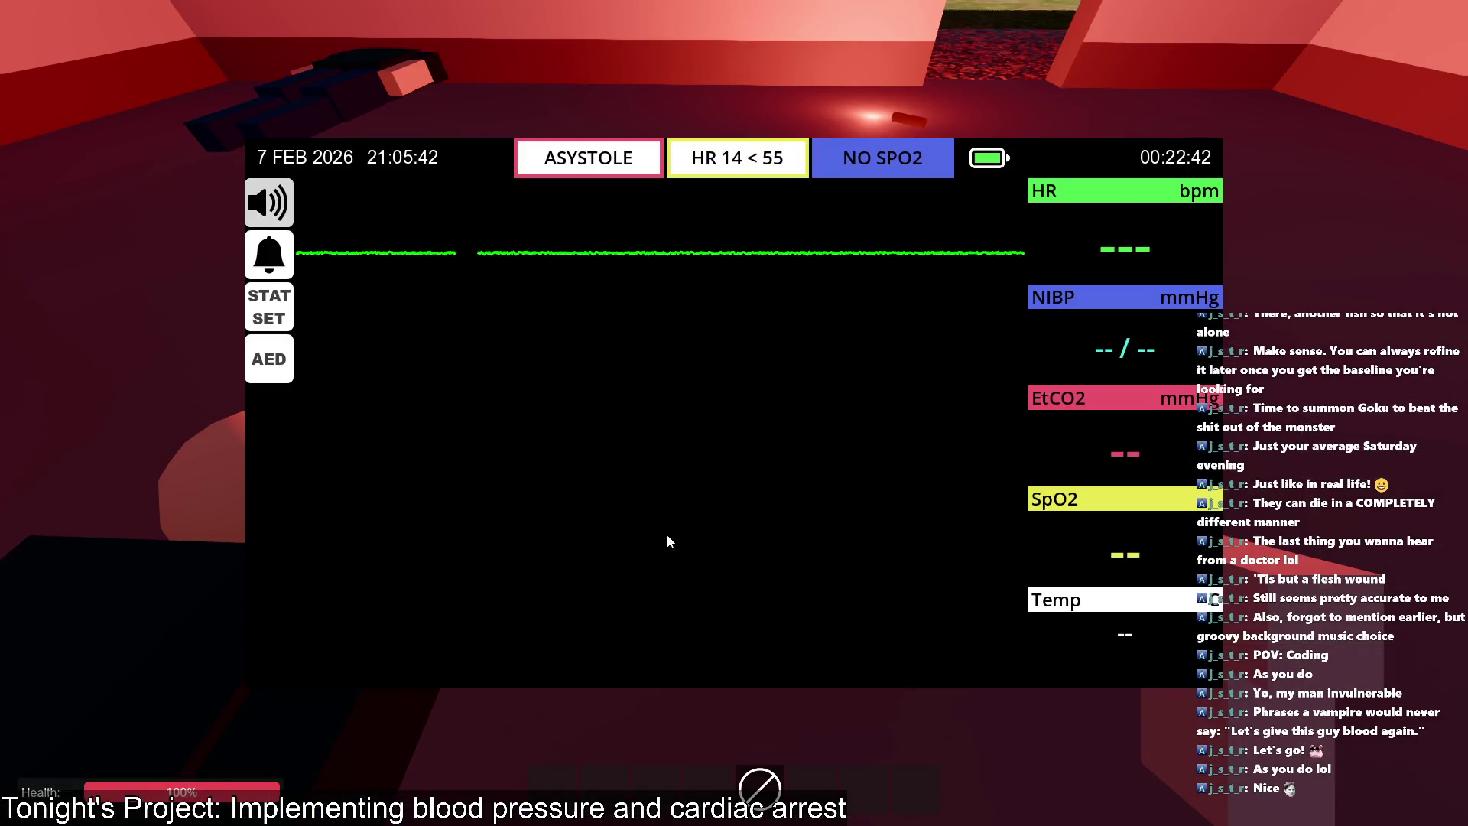
# Pause the game and set the live CirculatorySystem's Blood Volume to 4.877
pyautogui.hotkey('alt', 'Tab')
pyautogui.click(1267, 31)
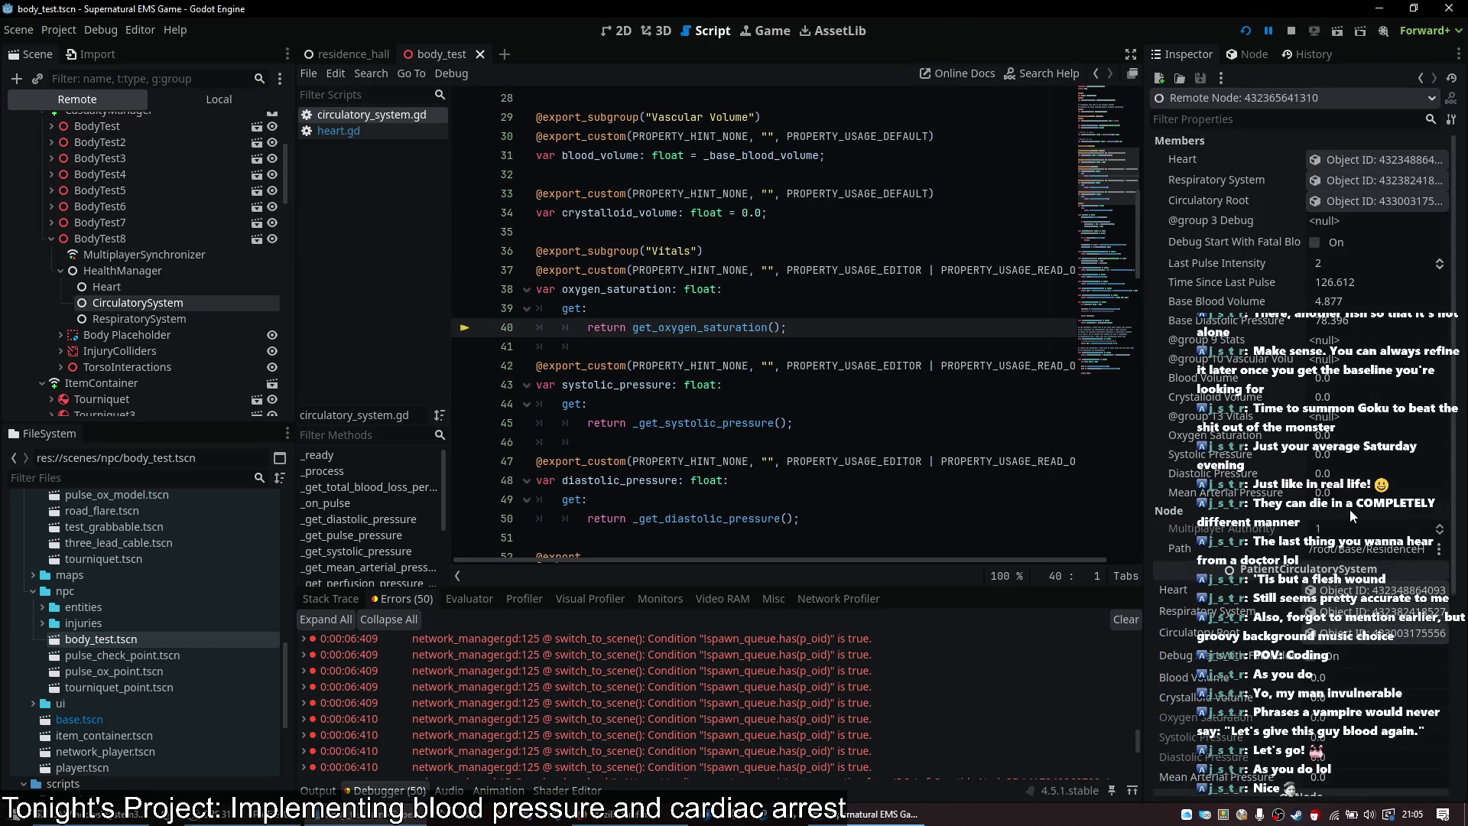
pyautogui.press('Return')
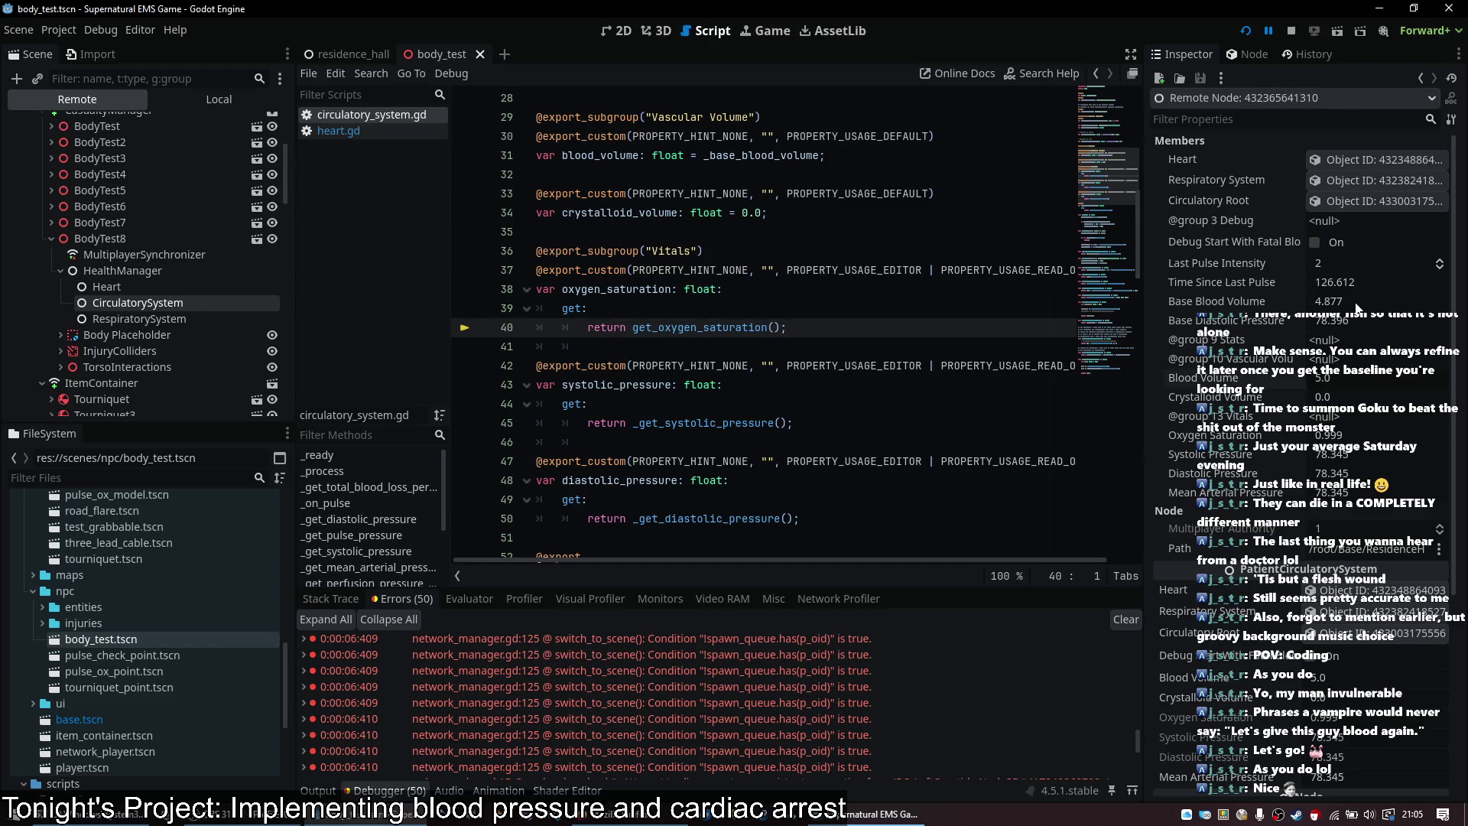
pyautogui.click(1367, 375)
pyautogui.write('4.877')
# Select the live Heart node, resume the game, and mute the patient monitor alarm
pyautogui.click(145, 285)
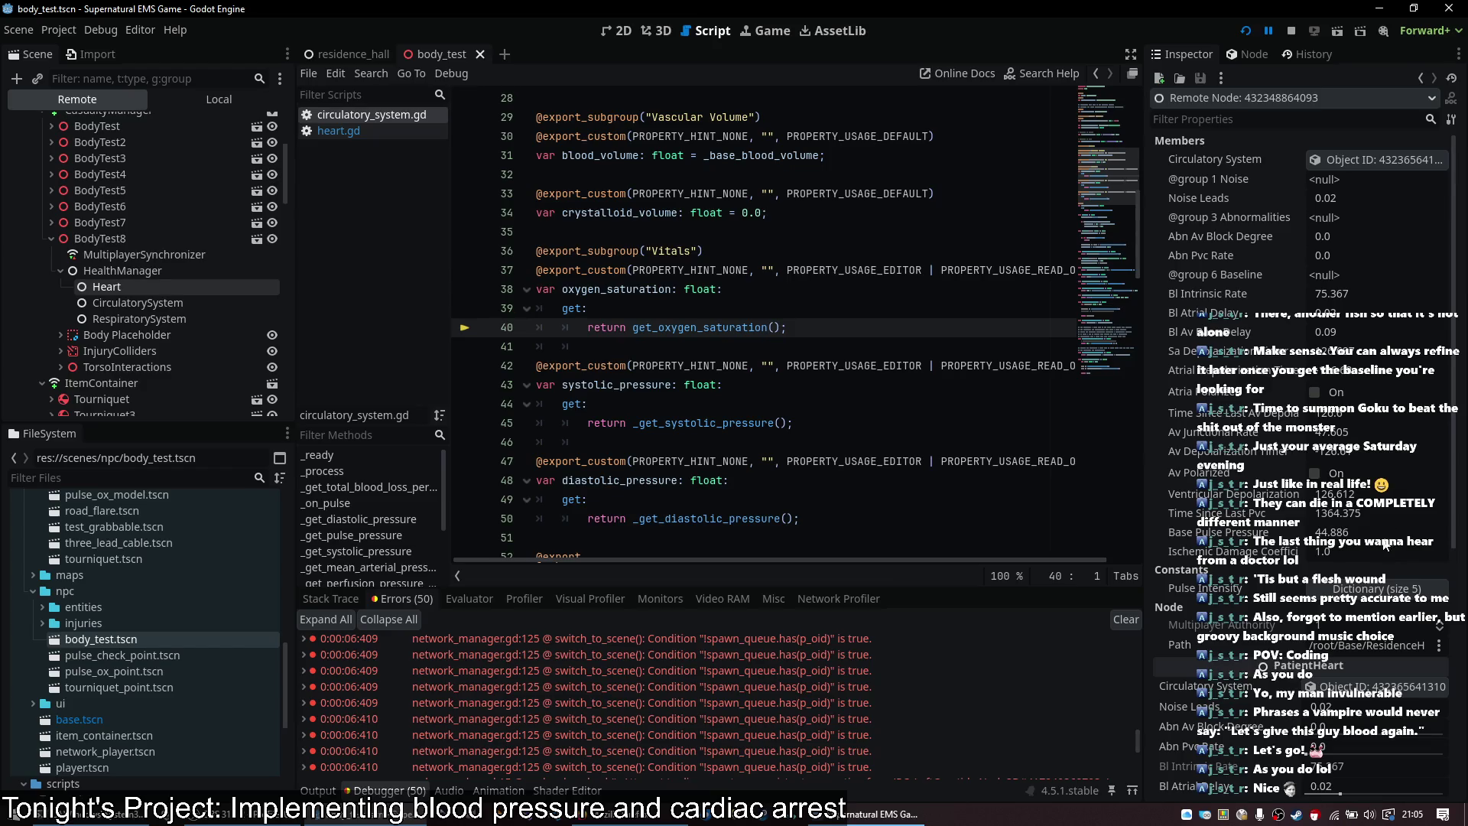
pyautogui.click(1267, 32)
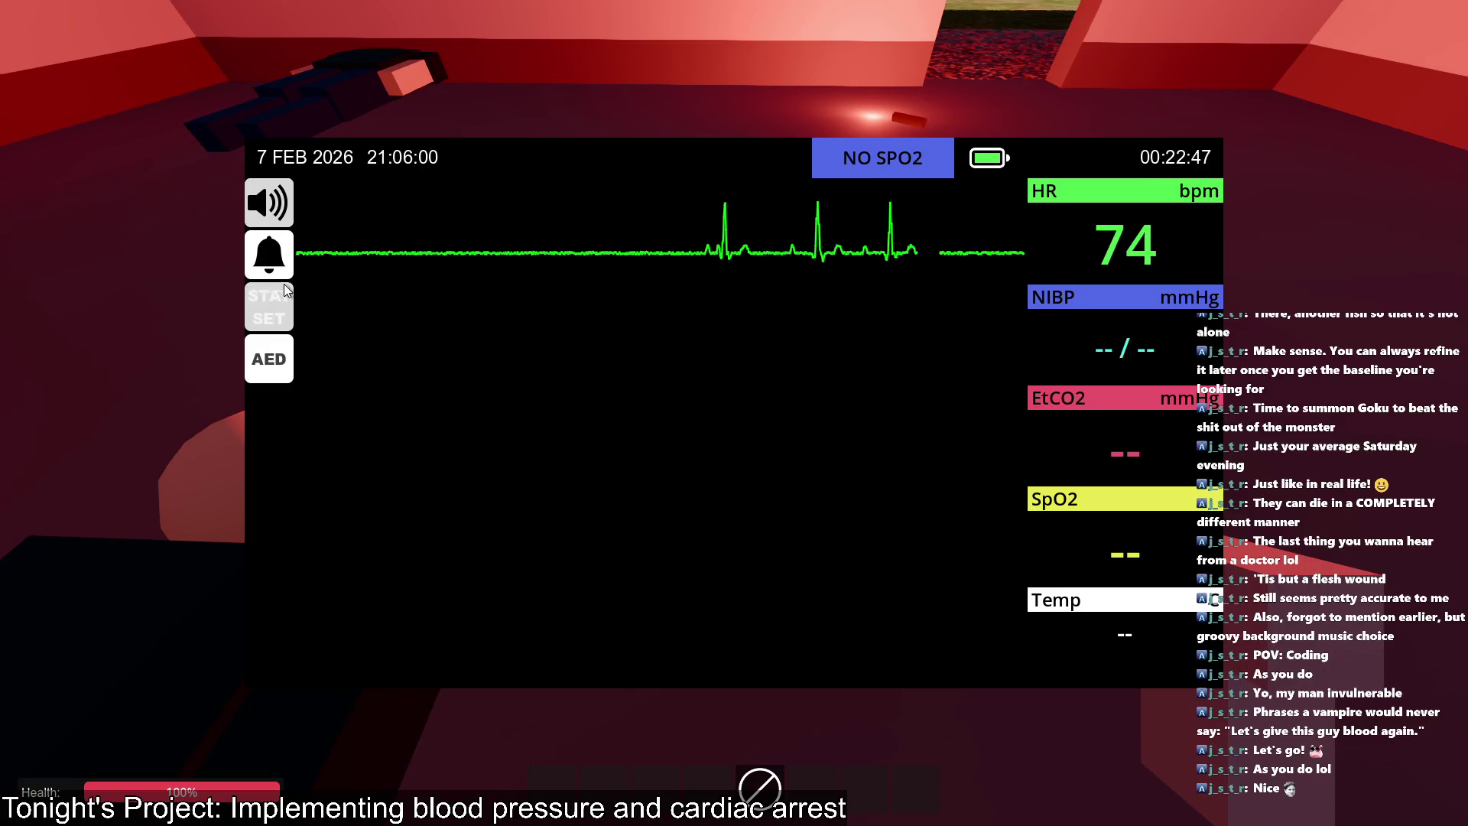
pyautogui.click(269, 203)
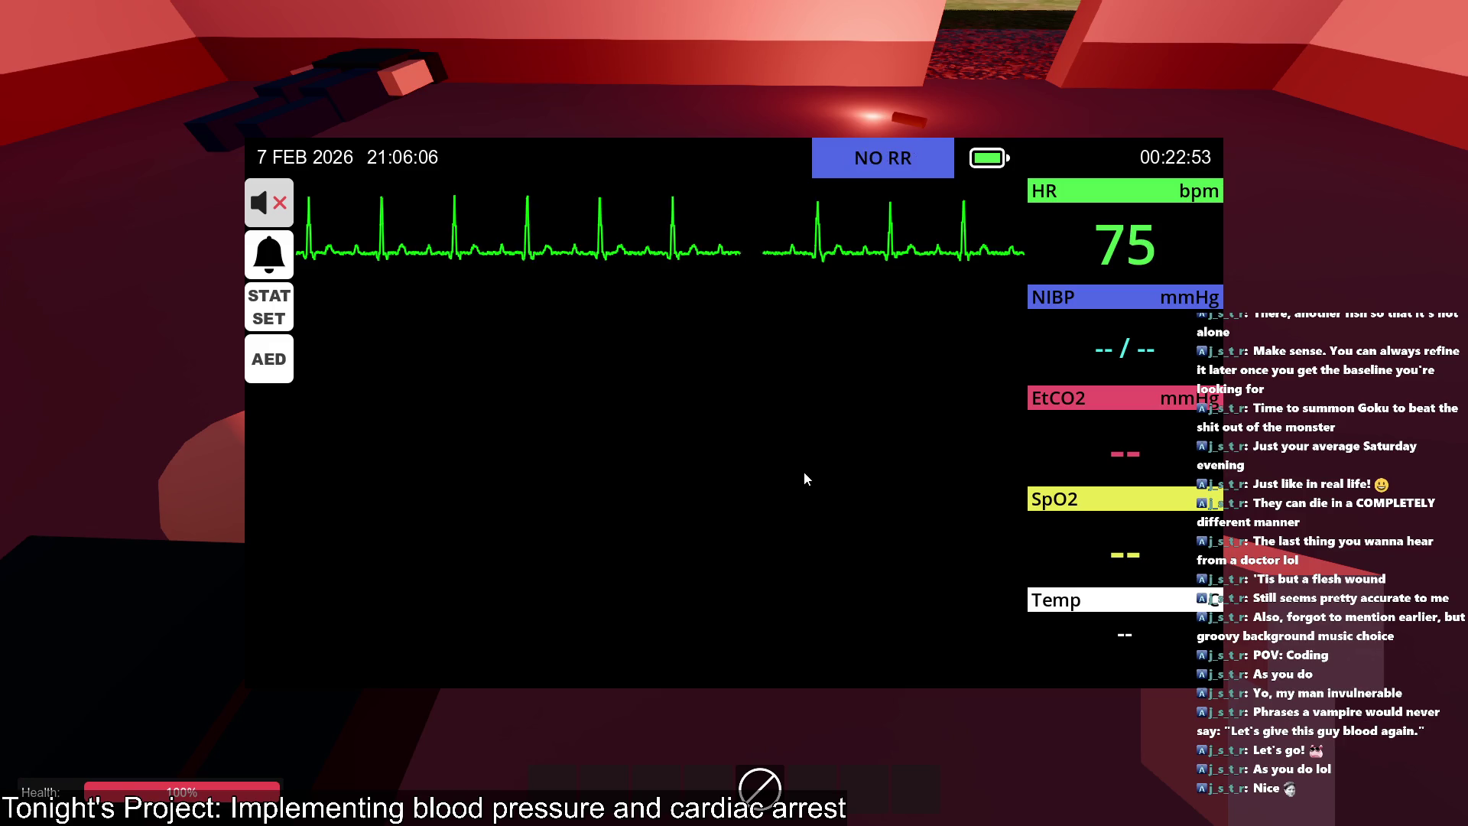
pyautogui.hotkey('alt', 'Tab')
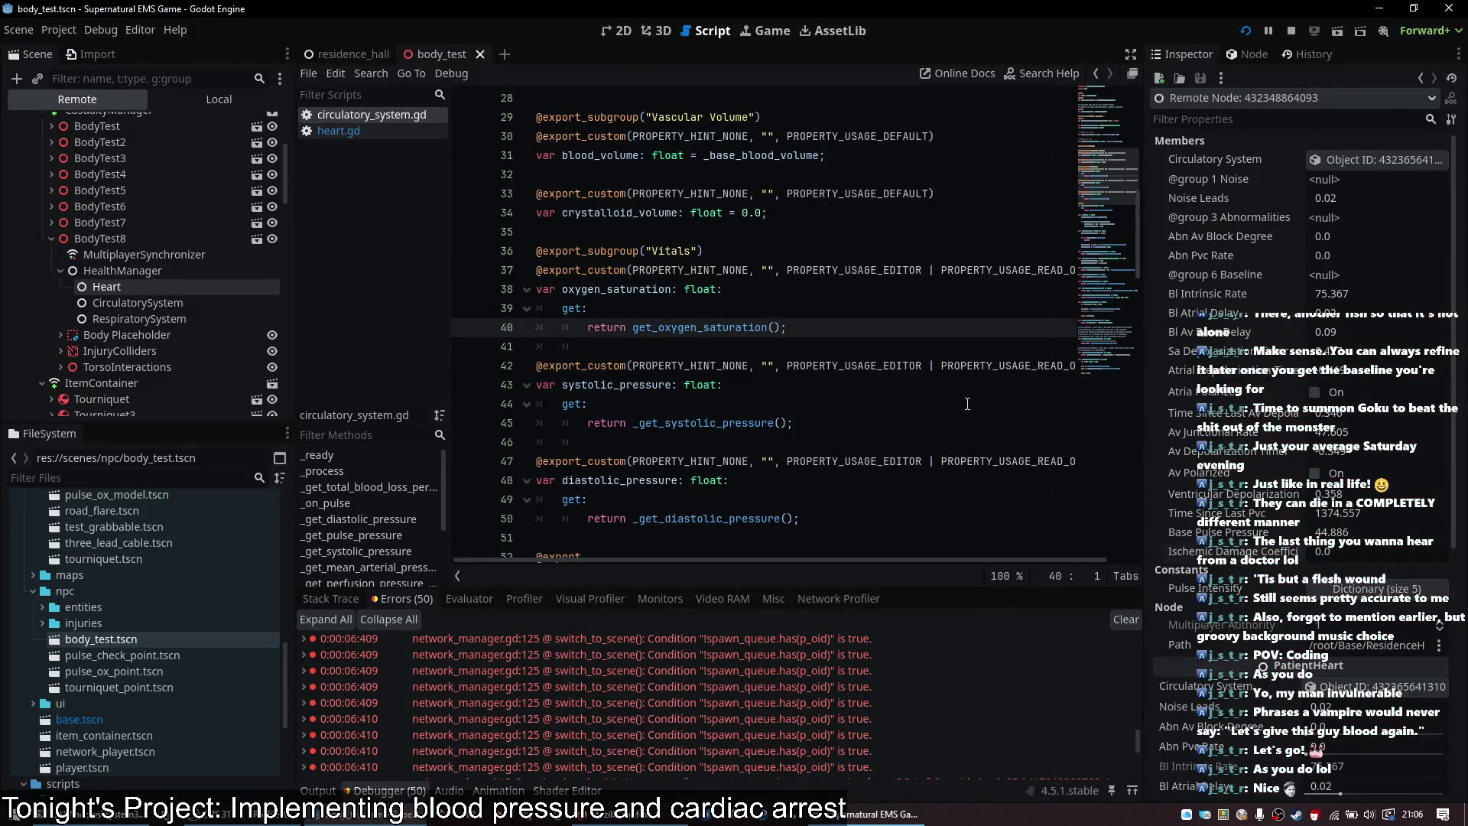
# Pause the game, open heart.gd, and copy the _get_intrinsic_rate function name
pyautogui.scroll(1, 921, 281)
pyautogui.scroll(-10, 921, 281)
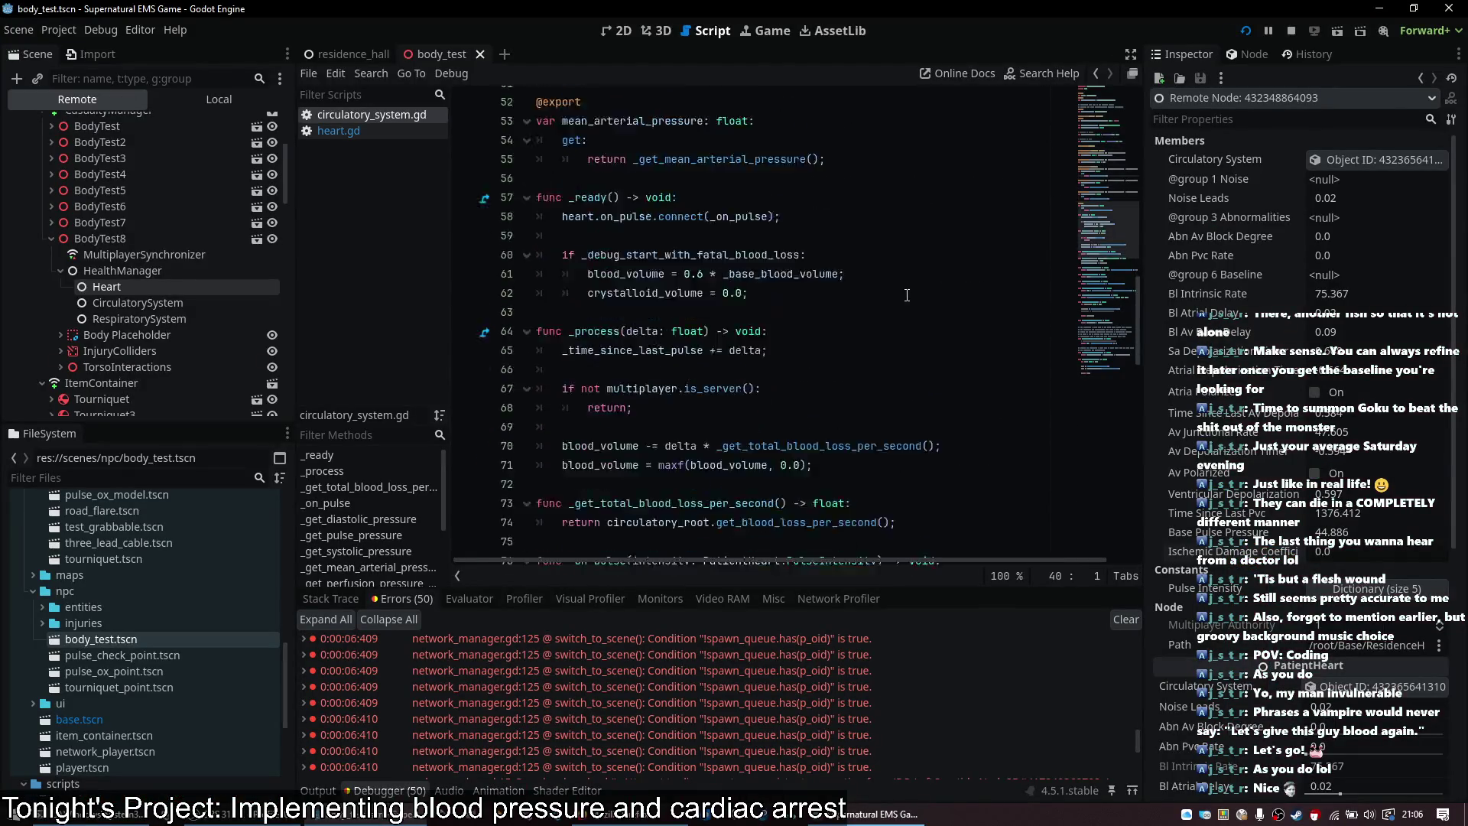
pyautogui.click(1268, 31)
pyautogui.scroll(3, 716, 345)
pyautogui.scroll(-1, 716, 346)
pyautogui.click(419, 131)
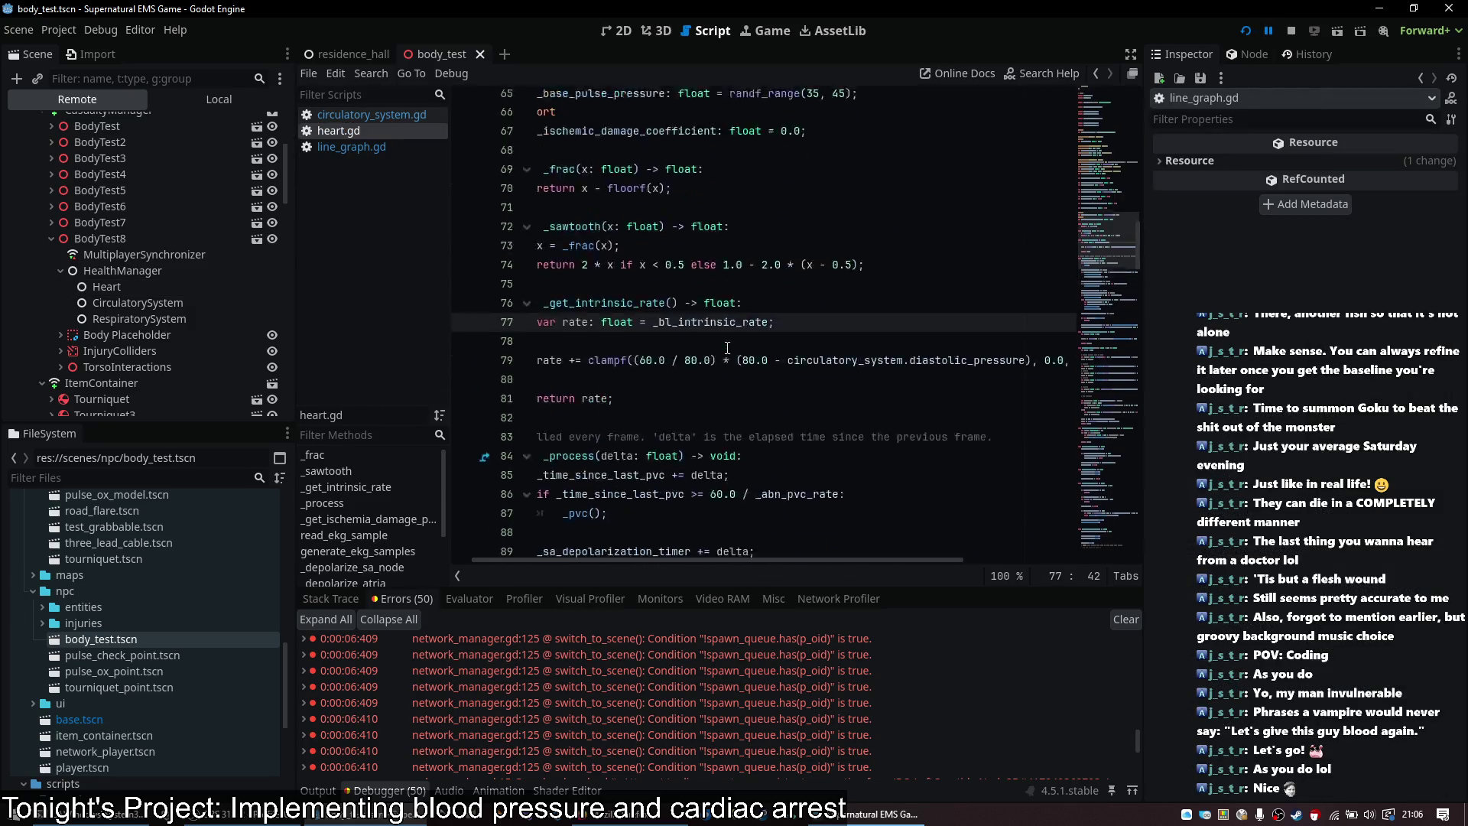
pyautogui.doubleClick(656, 218)
pyautogui.hotkey('ctrl', 'c')
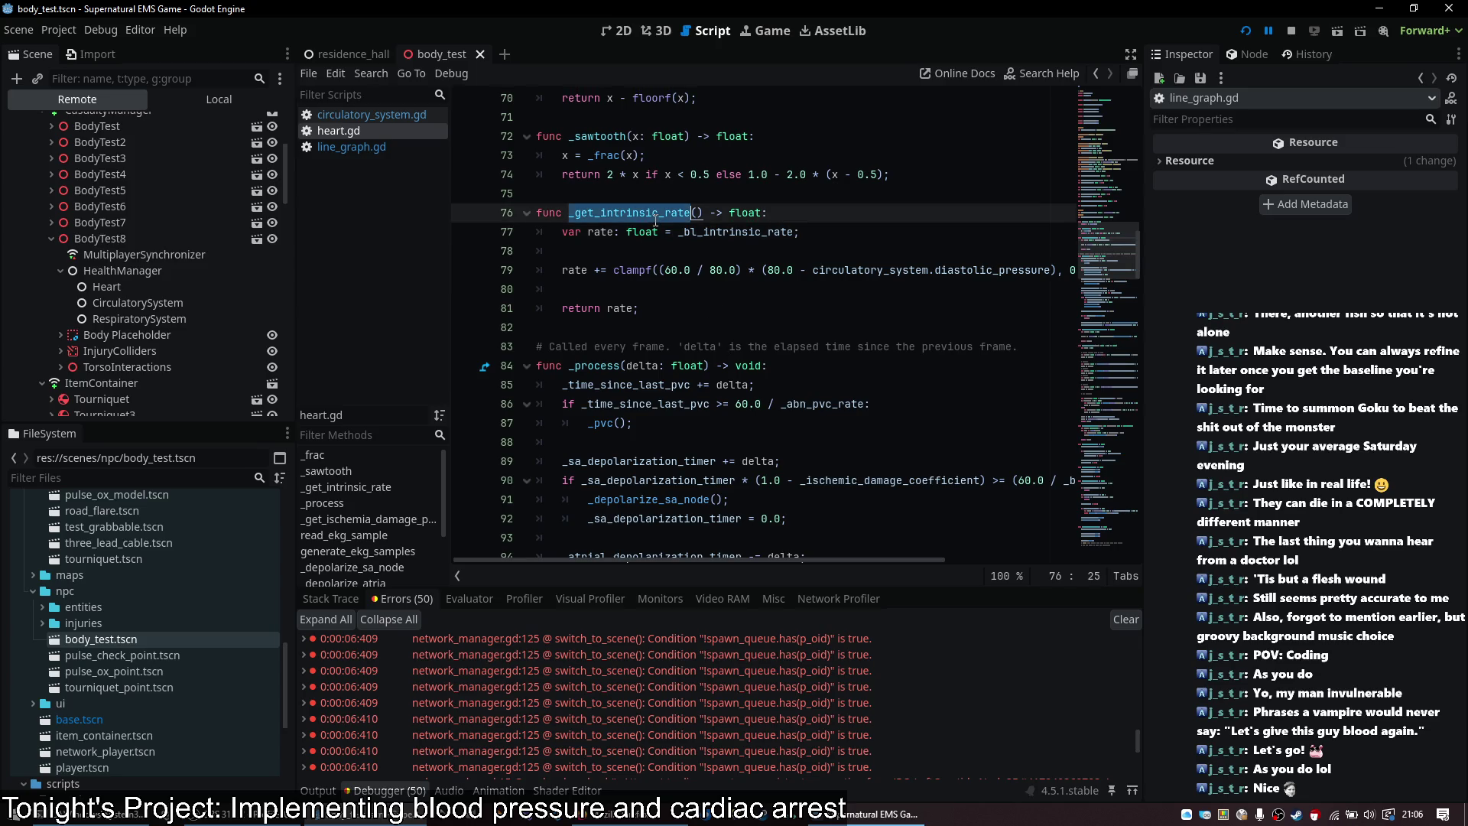
# Replace _bl_intrinsic_rate on line 90 with _get_intrinsic_rate() and resume the game
pyautogui.scroll(-1, 835, 337)
pyautogui.click(836, 337)
pyautogui.scroll(-2, 834, 329)
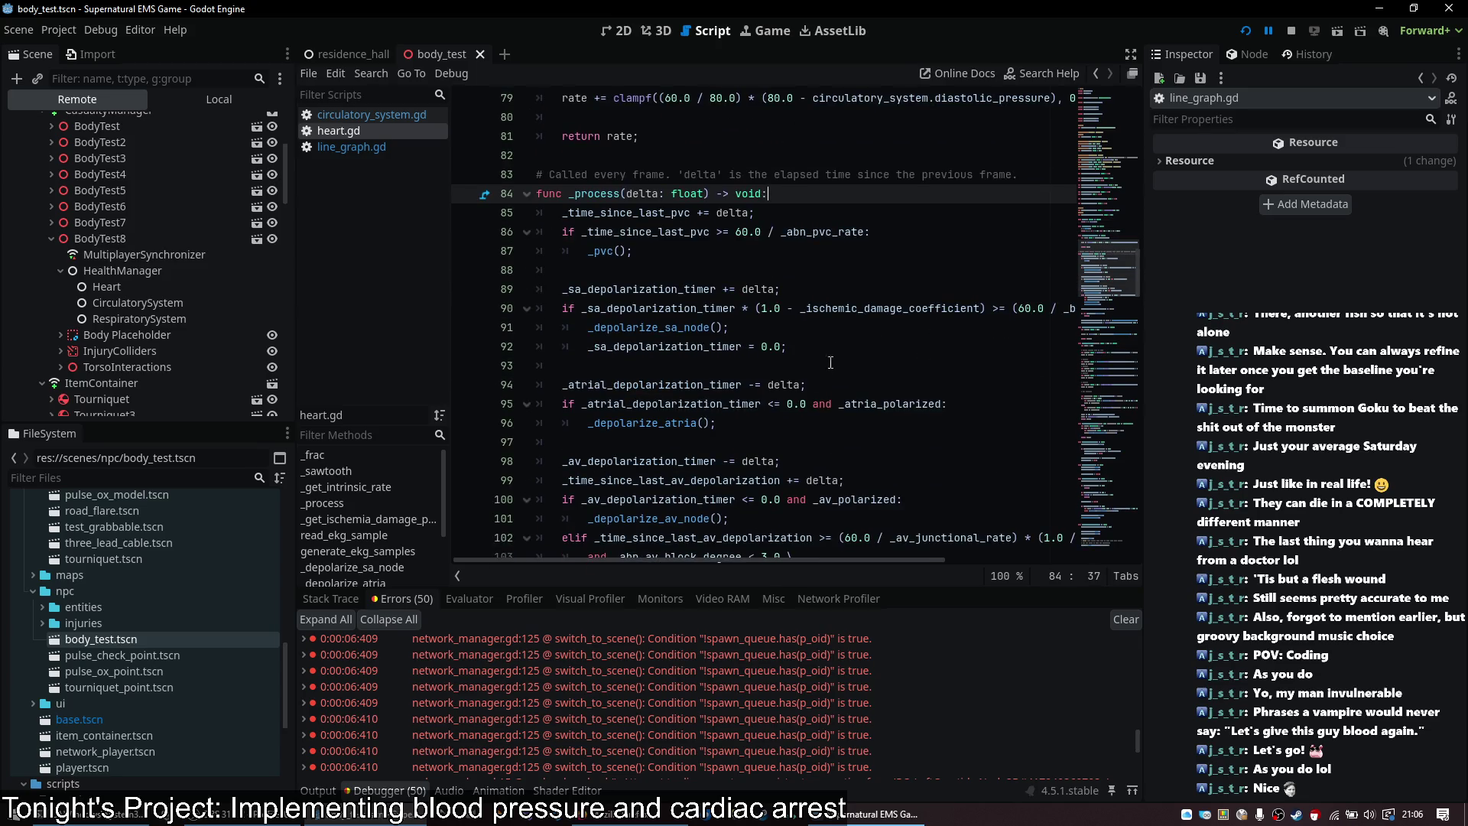
pyautogui.hscroll(5, 844, 342)
pyautogui.doubleClick(918, 308)
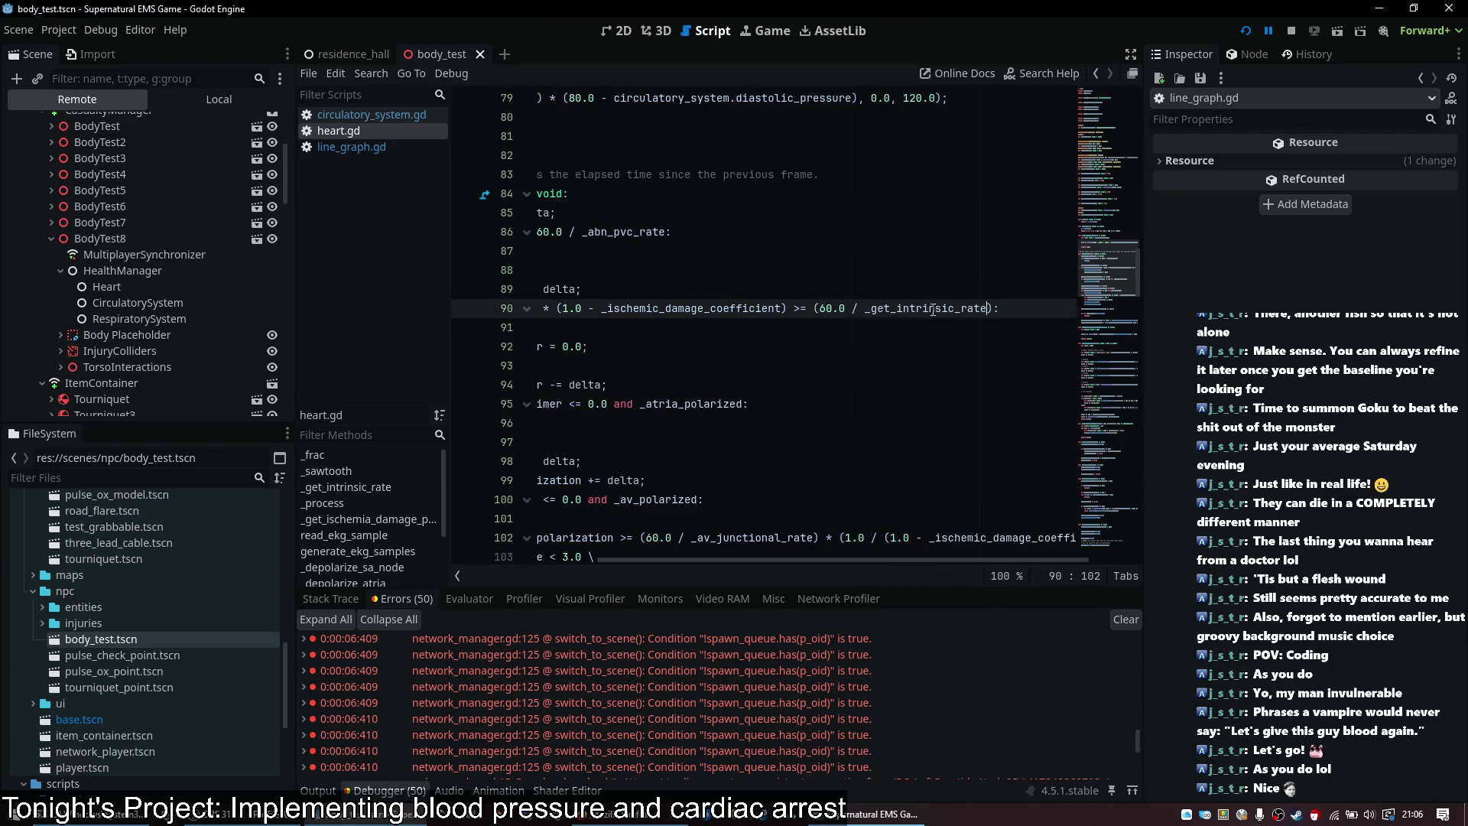
pyautogui.hotkey('ctrl', 'v')
pyautogui.click(934, 294)
pyautogui.click(986, 308)
pyautogui.write('(')
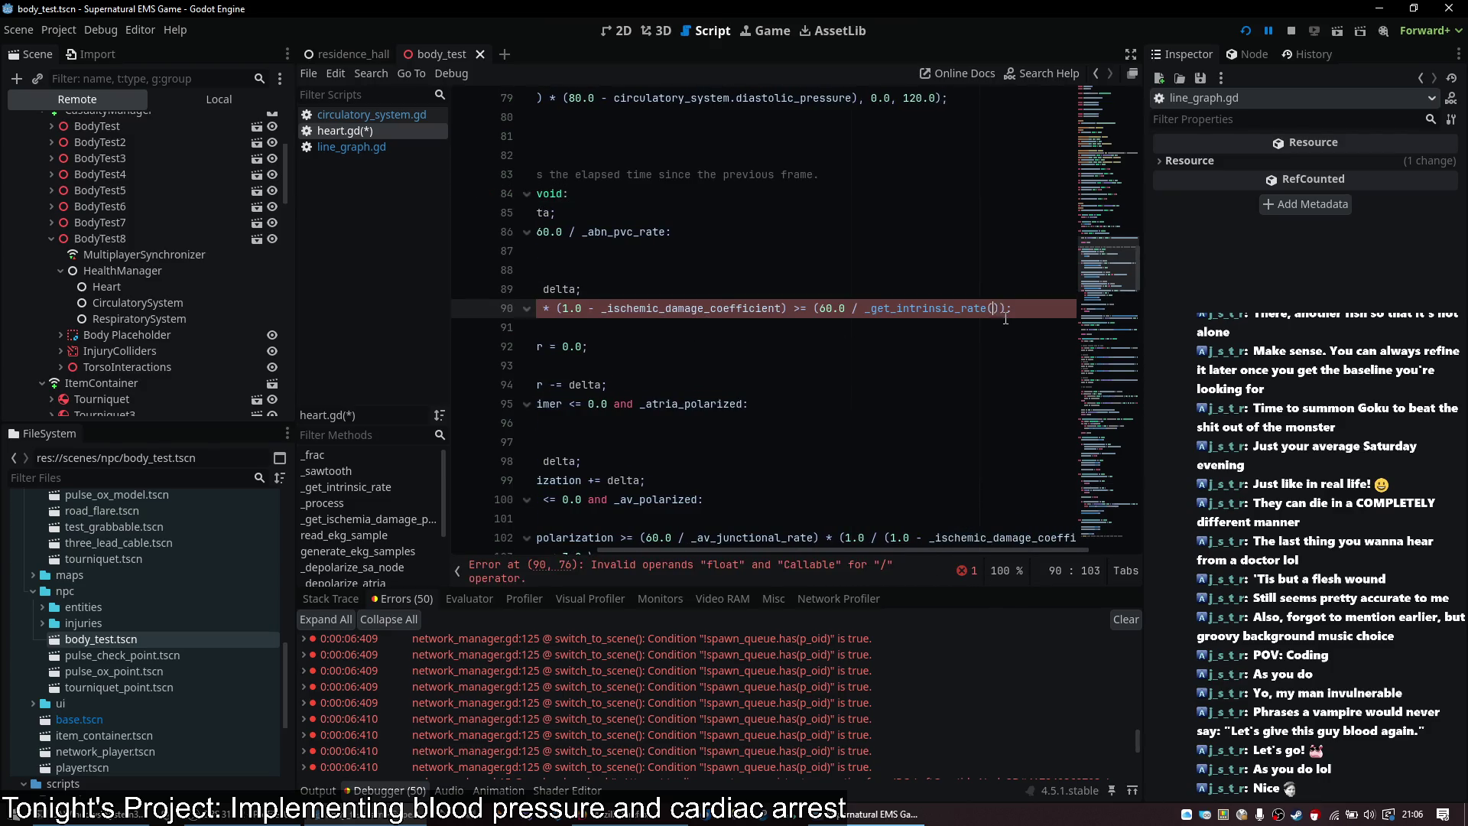
pyautogui.hscroll(-5, 1005, 318)
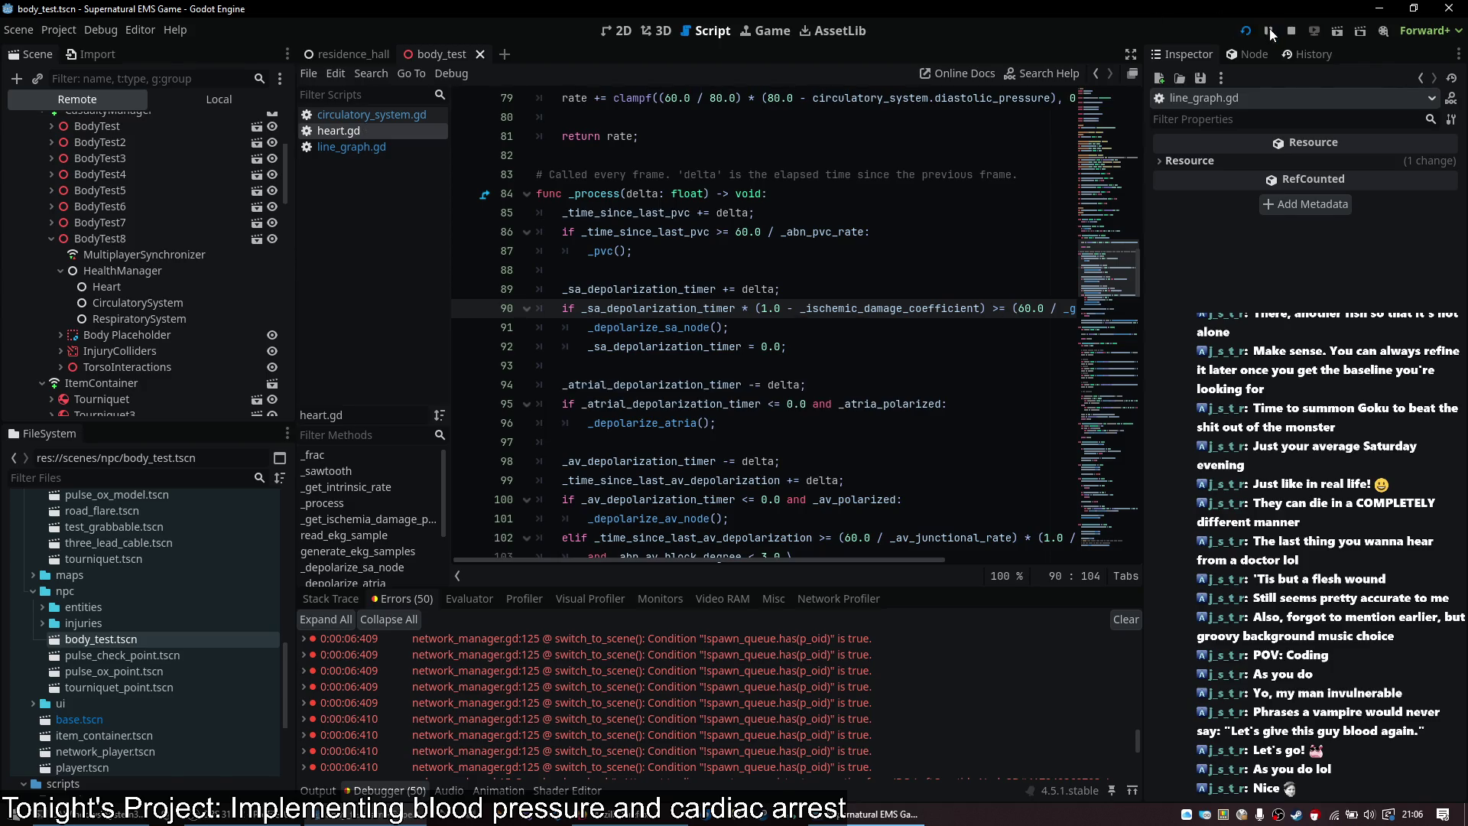
pyautogui.click(1269, 29)
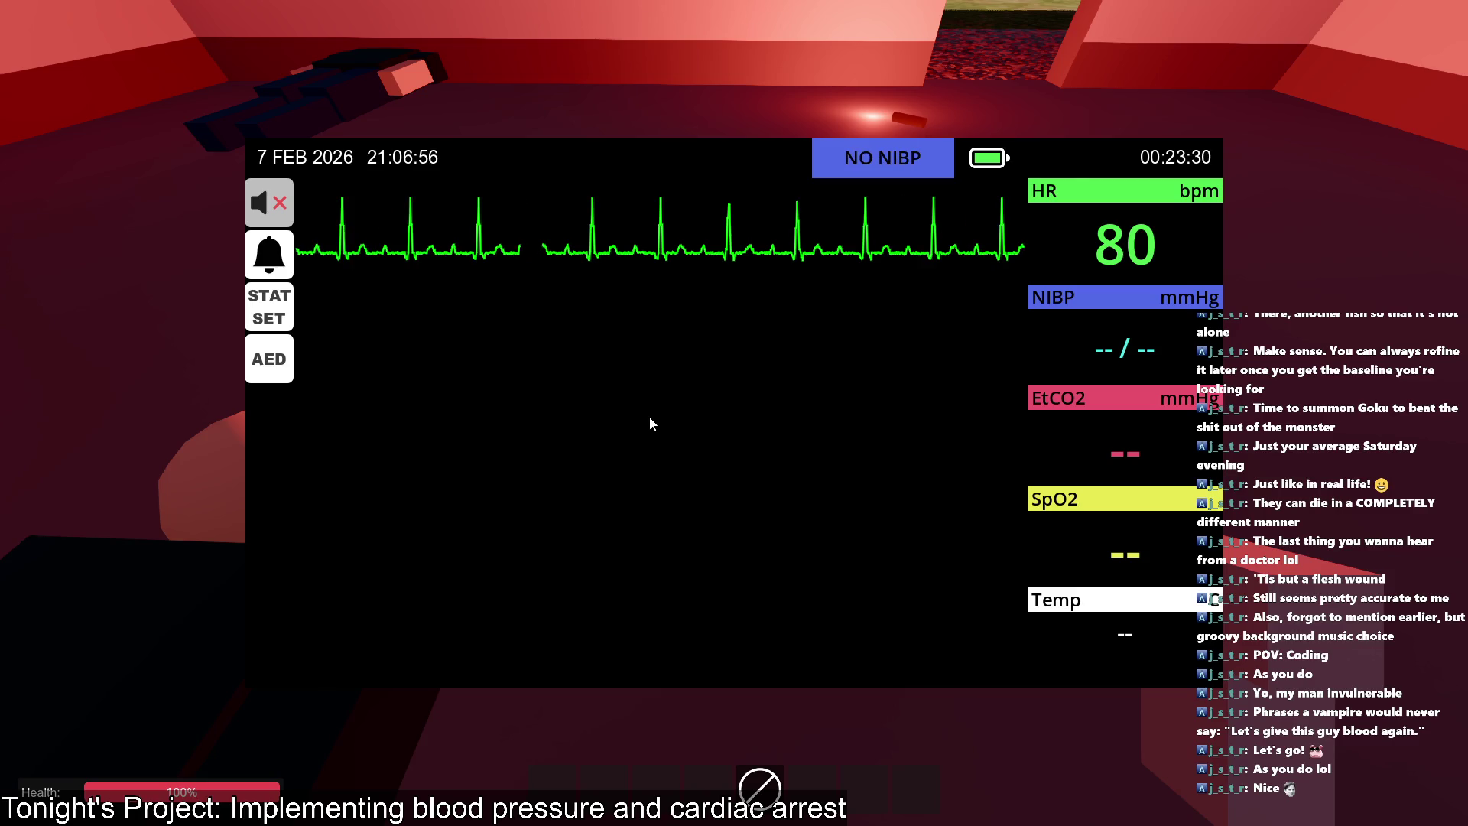
pyautogui.hotkey('alt', 'Tab')
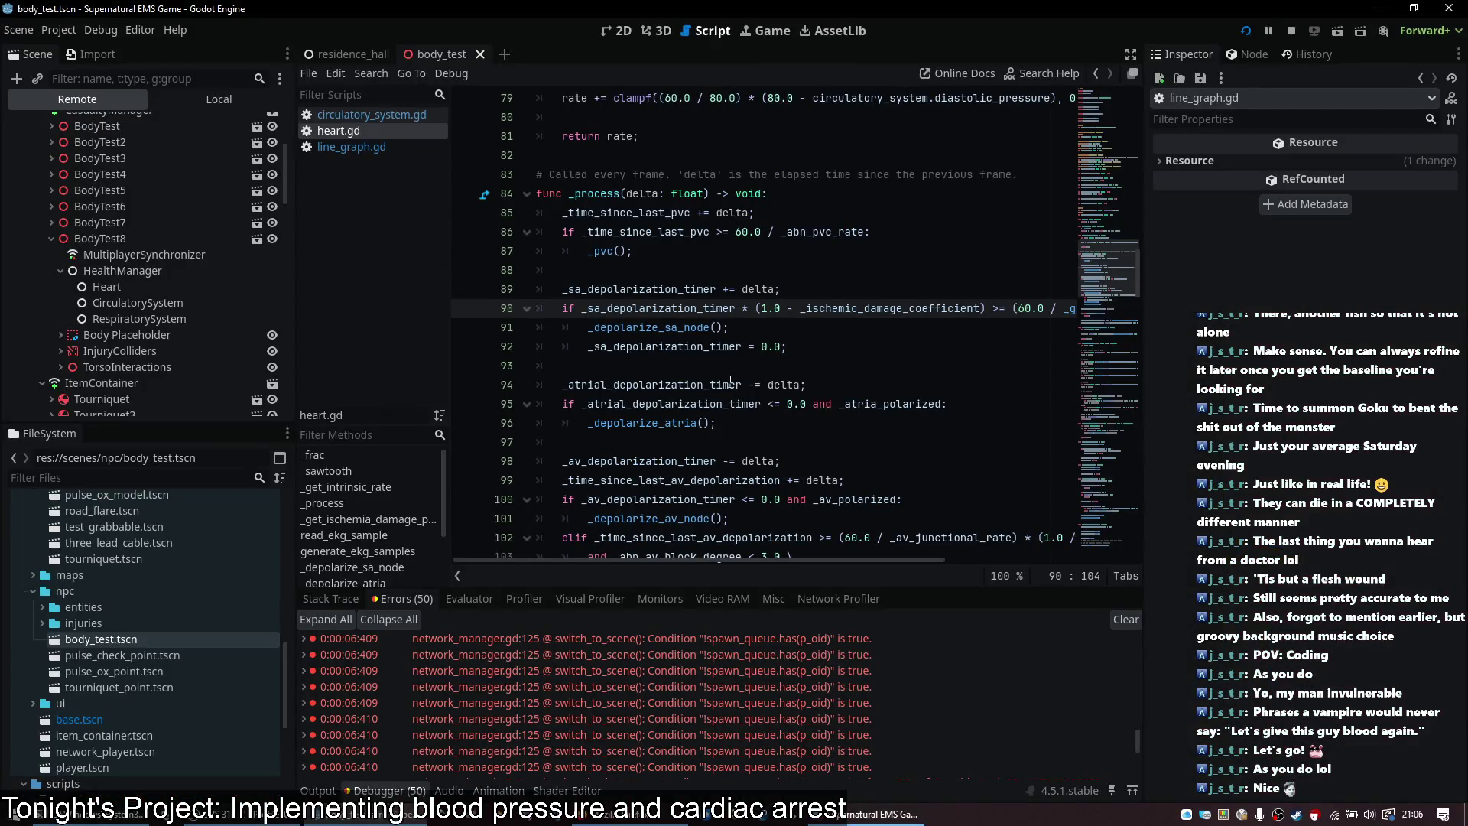
# Switch to the running game to see the patient monitor reading 84 bpm
pyautogui.scroll(2, 701, 238)
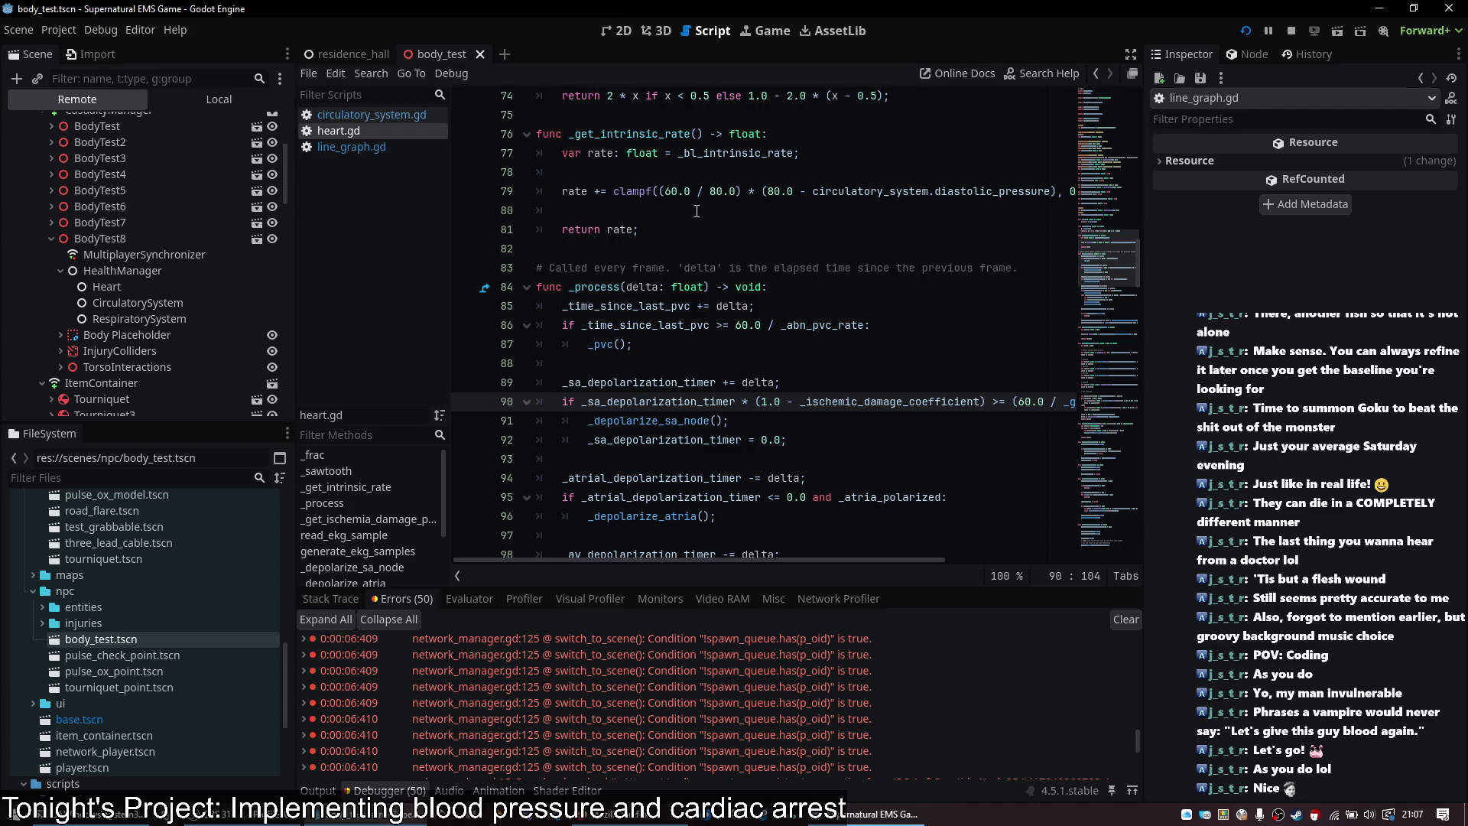
pyautogui.hotkey('alt', 'Tab')
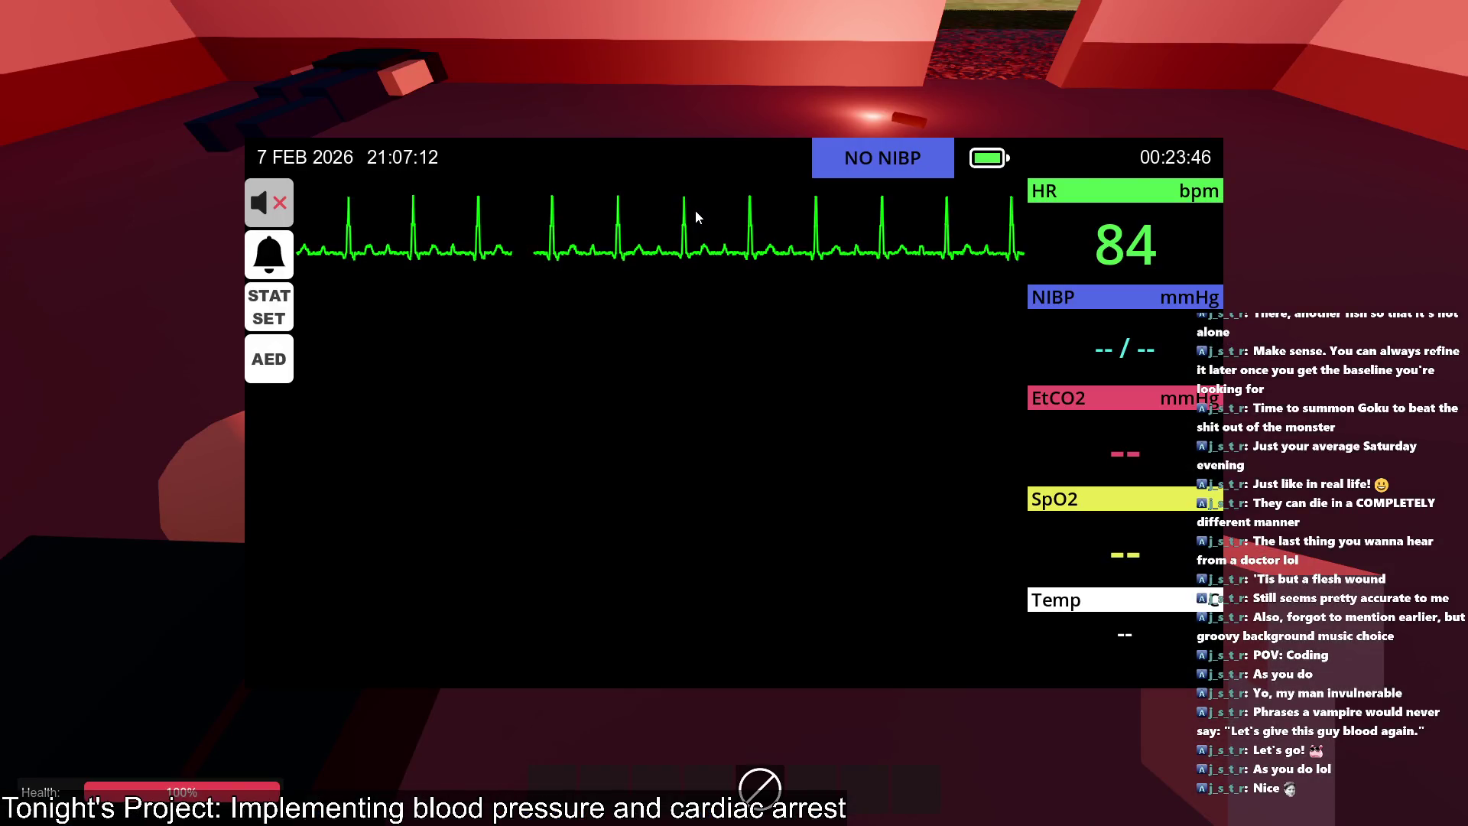
# Inspect the live CirculatorySystem, change the line 79 coefficient from 60.0 to 120.0, and return to the game
pyautogui.hotkey('alt', 'Tab')
pyautogui.click(219, 304)
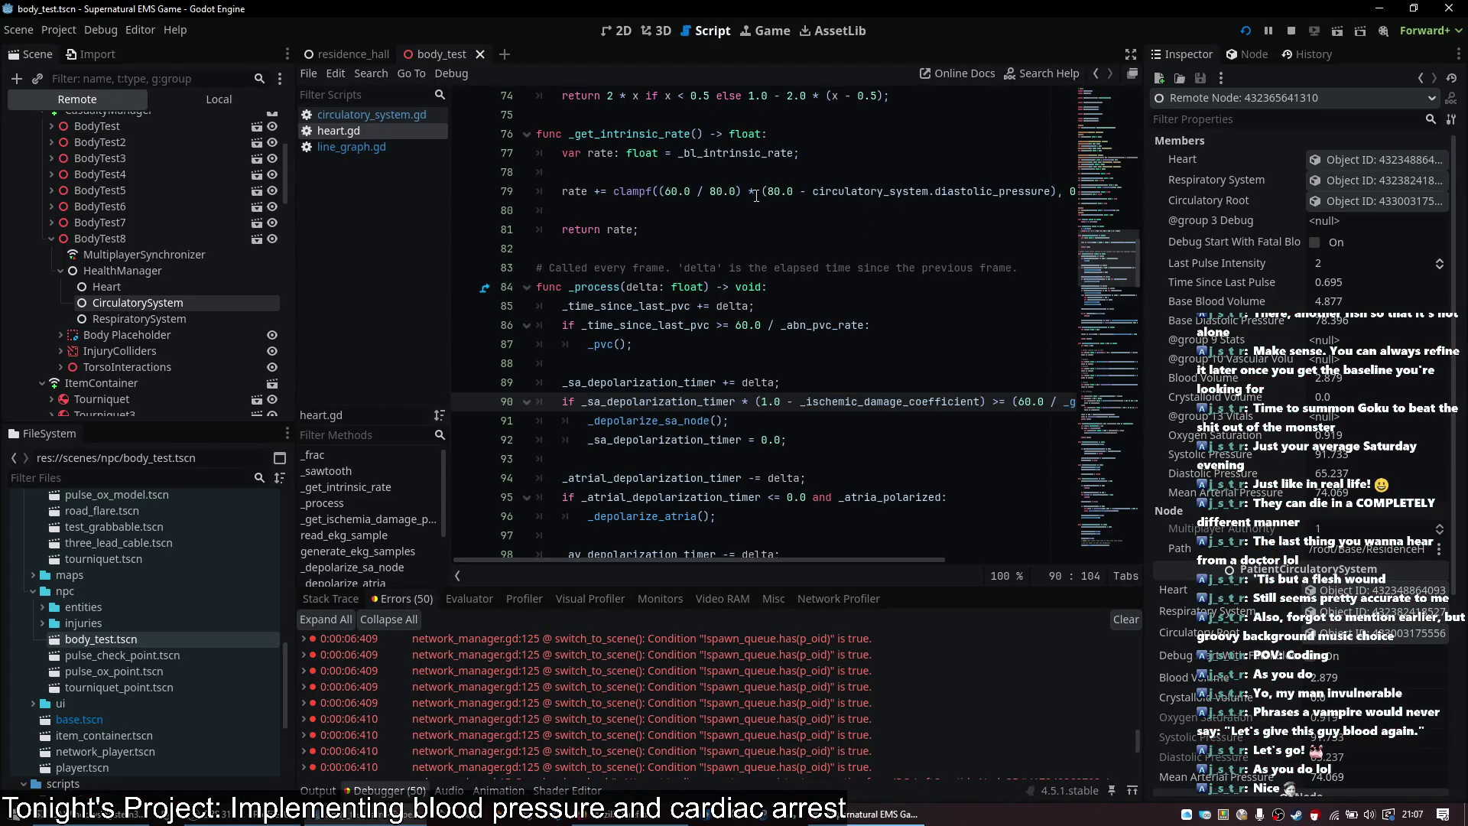
pyautogui.click(813, 227)
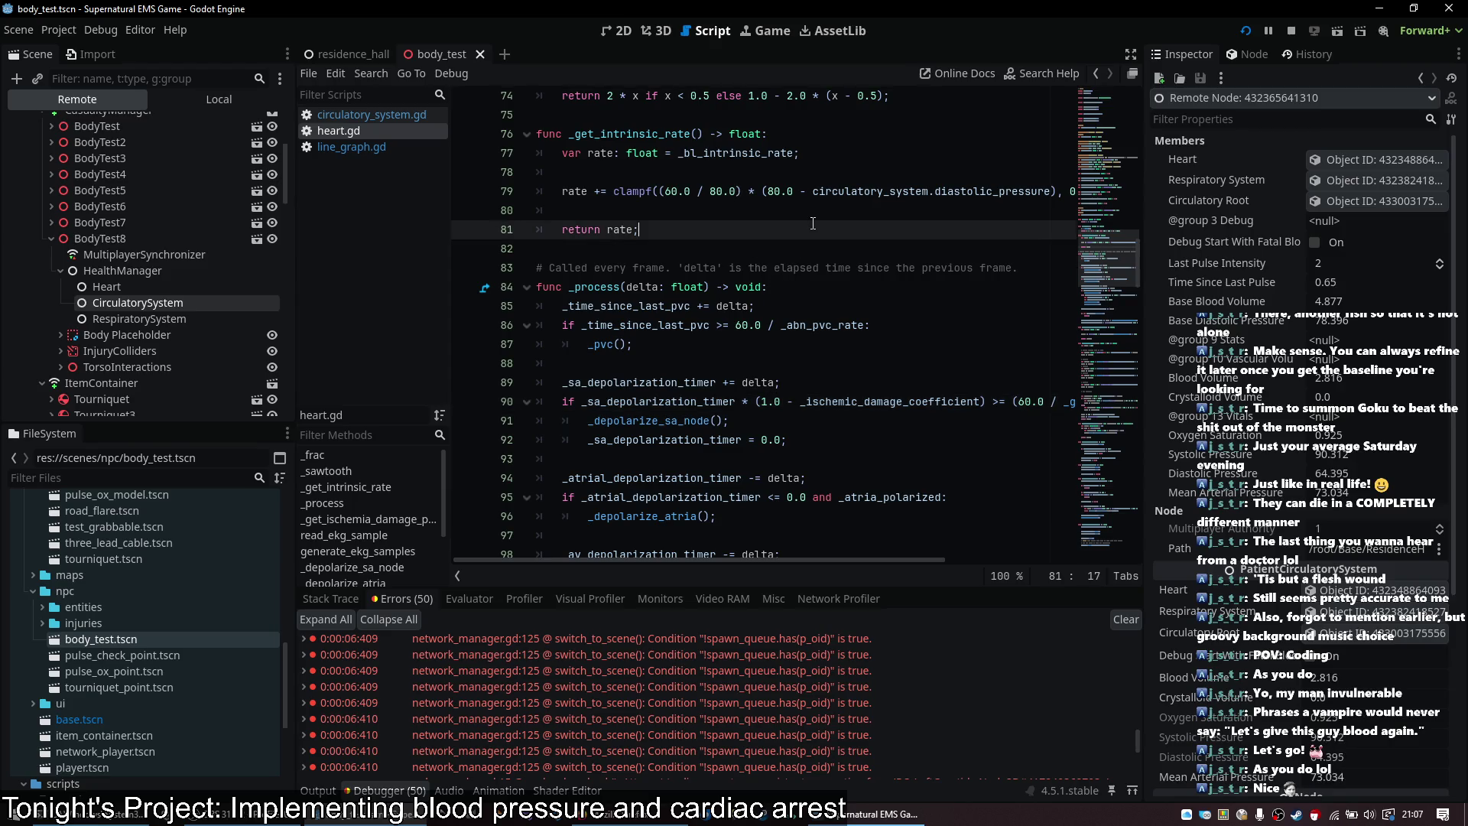
pyautogui.click(677, 192)
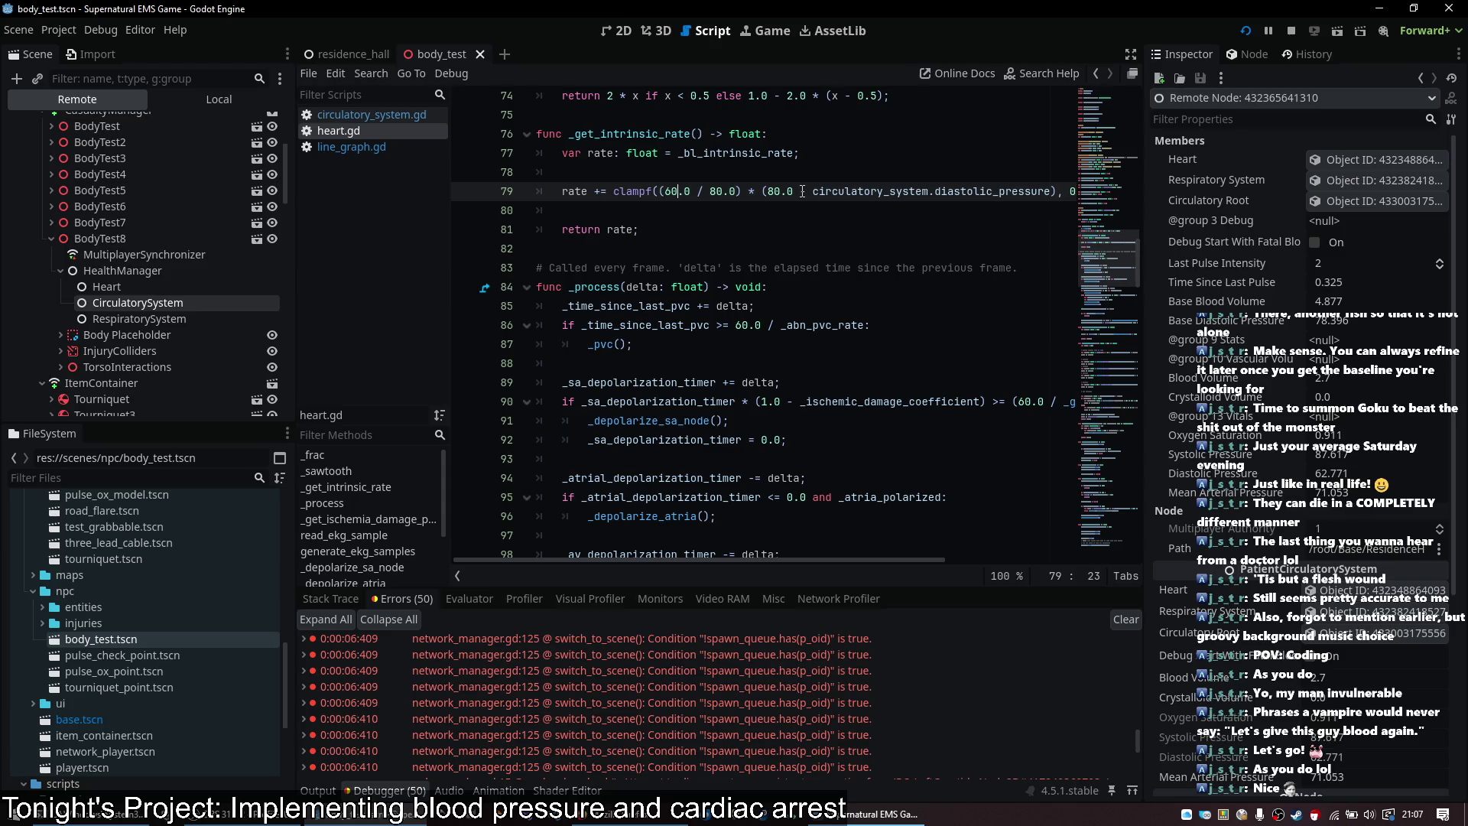
pyautogui.press('BackSpace')
pyautogui.press('BackSpace')
pyautogui.write('120')
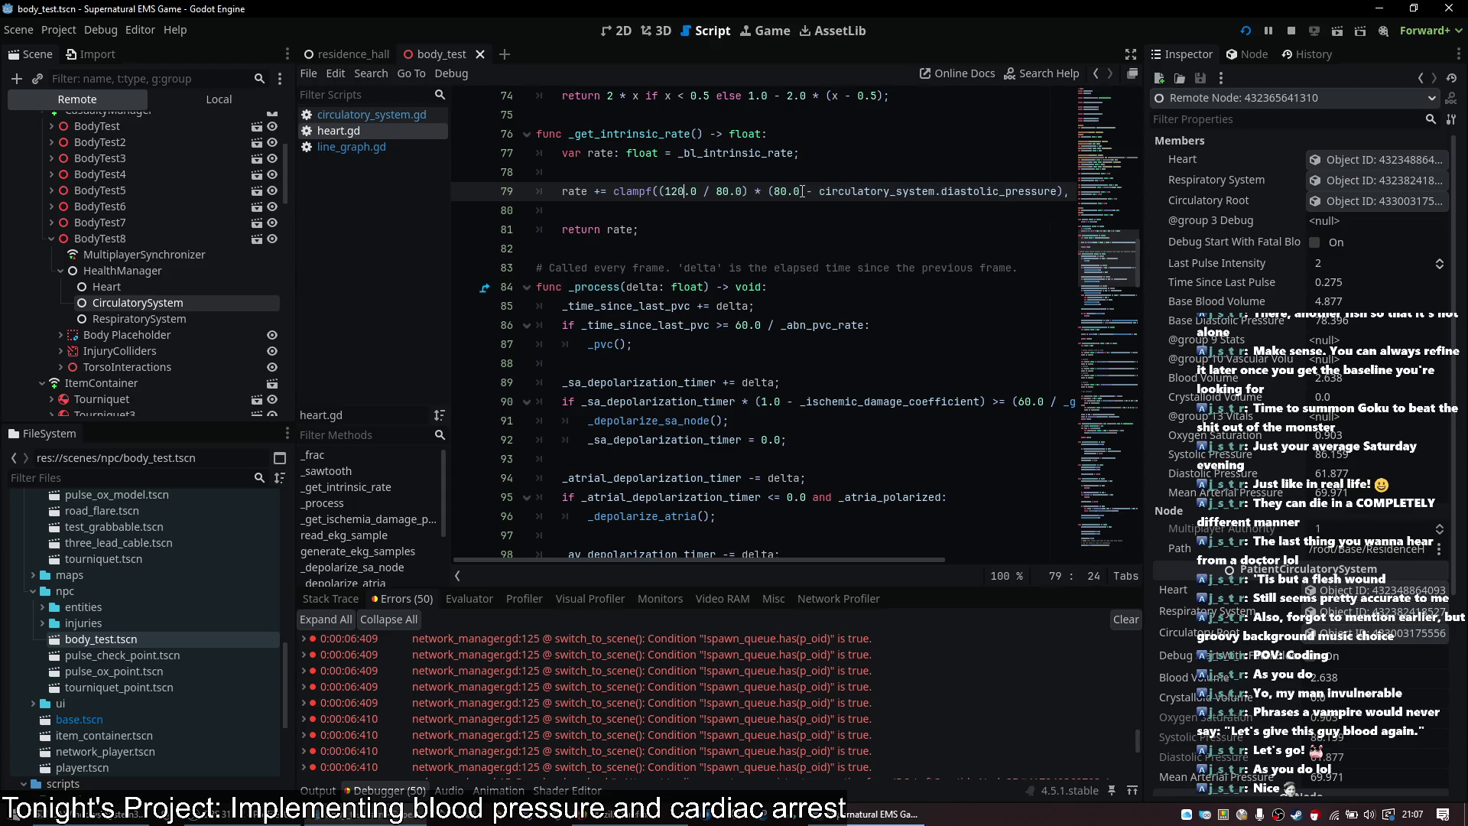
pyautogui.hotkey('alt', 'Tab')
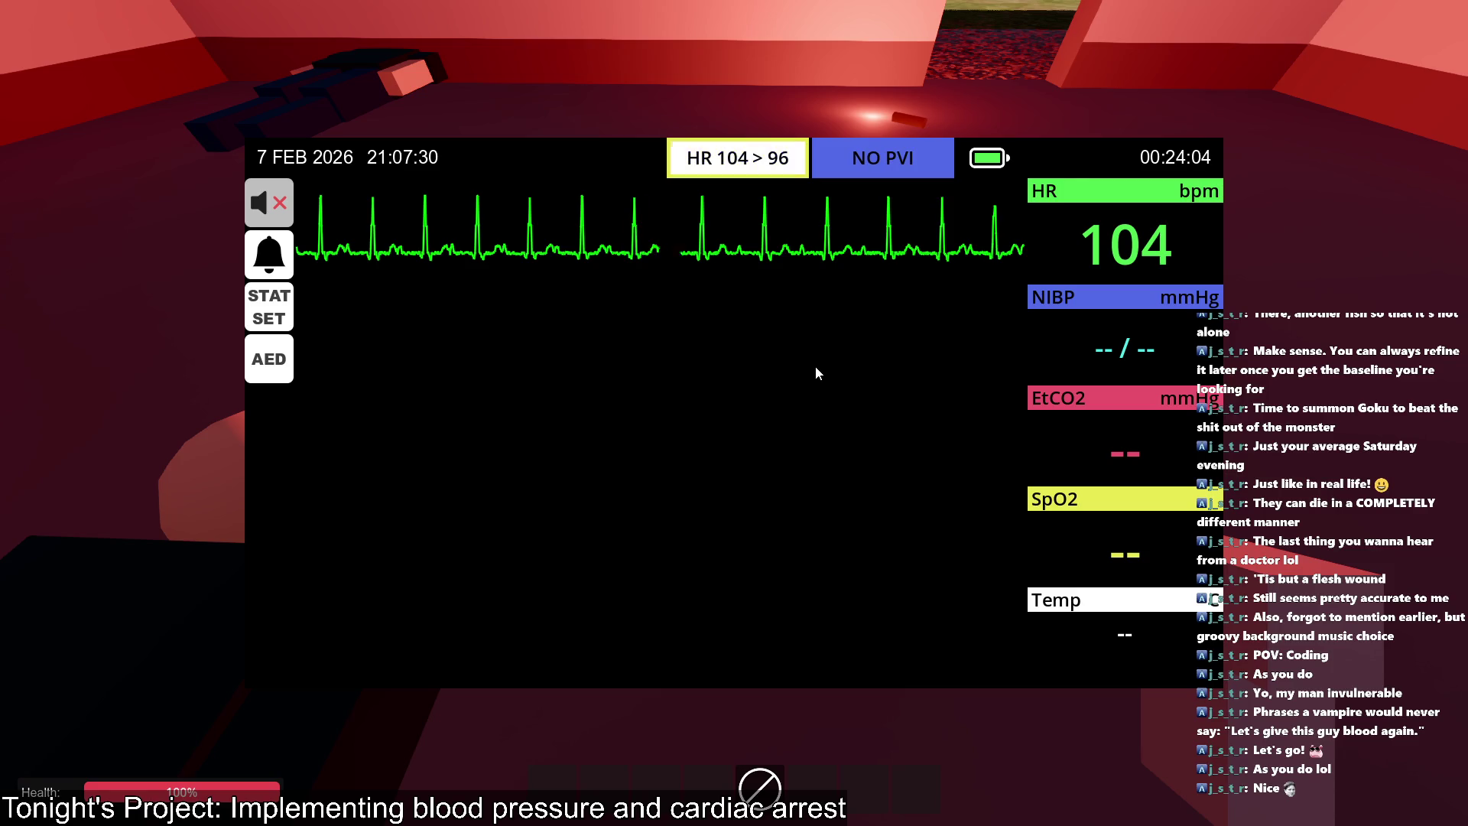
# Watch the in-game heart rate climb to 117, reopening the monitor, then go back to heart.gd
pyautogui.hotkey('alt', 'Tab')
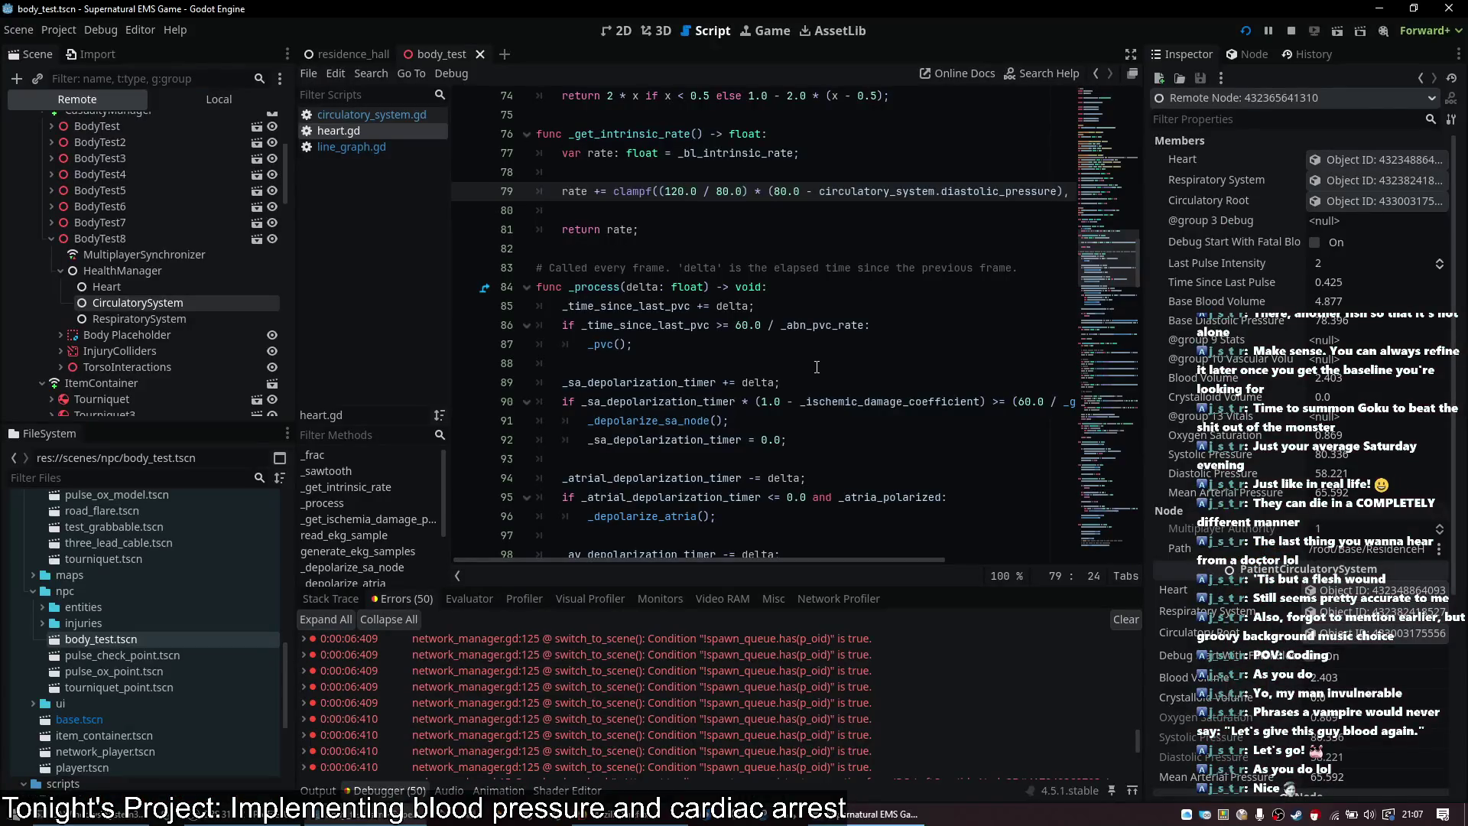
pyautogui.hotkey('alt', 'Tab')
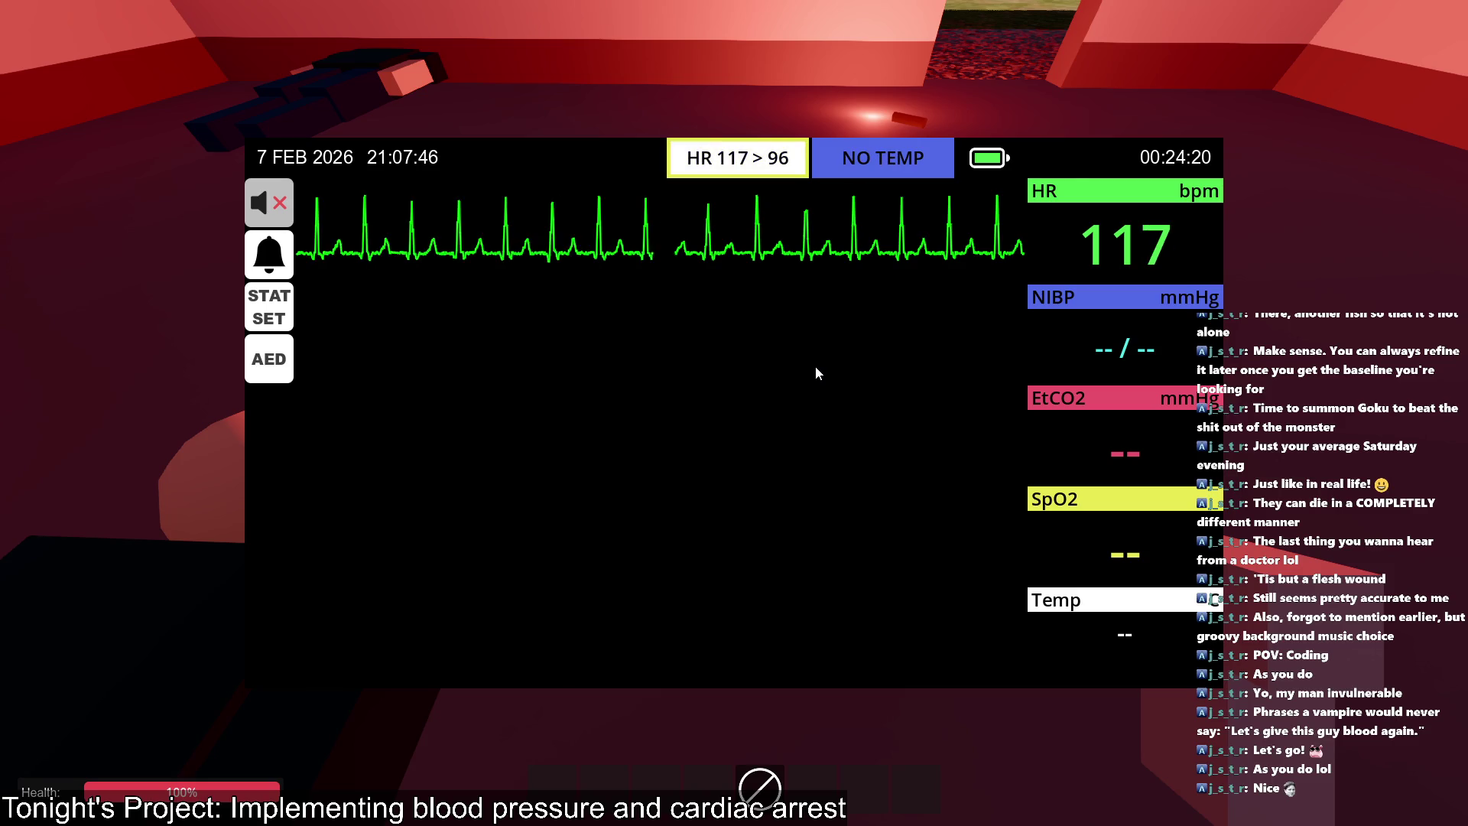
pyautogui.press('e')
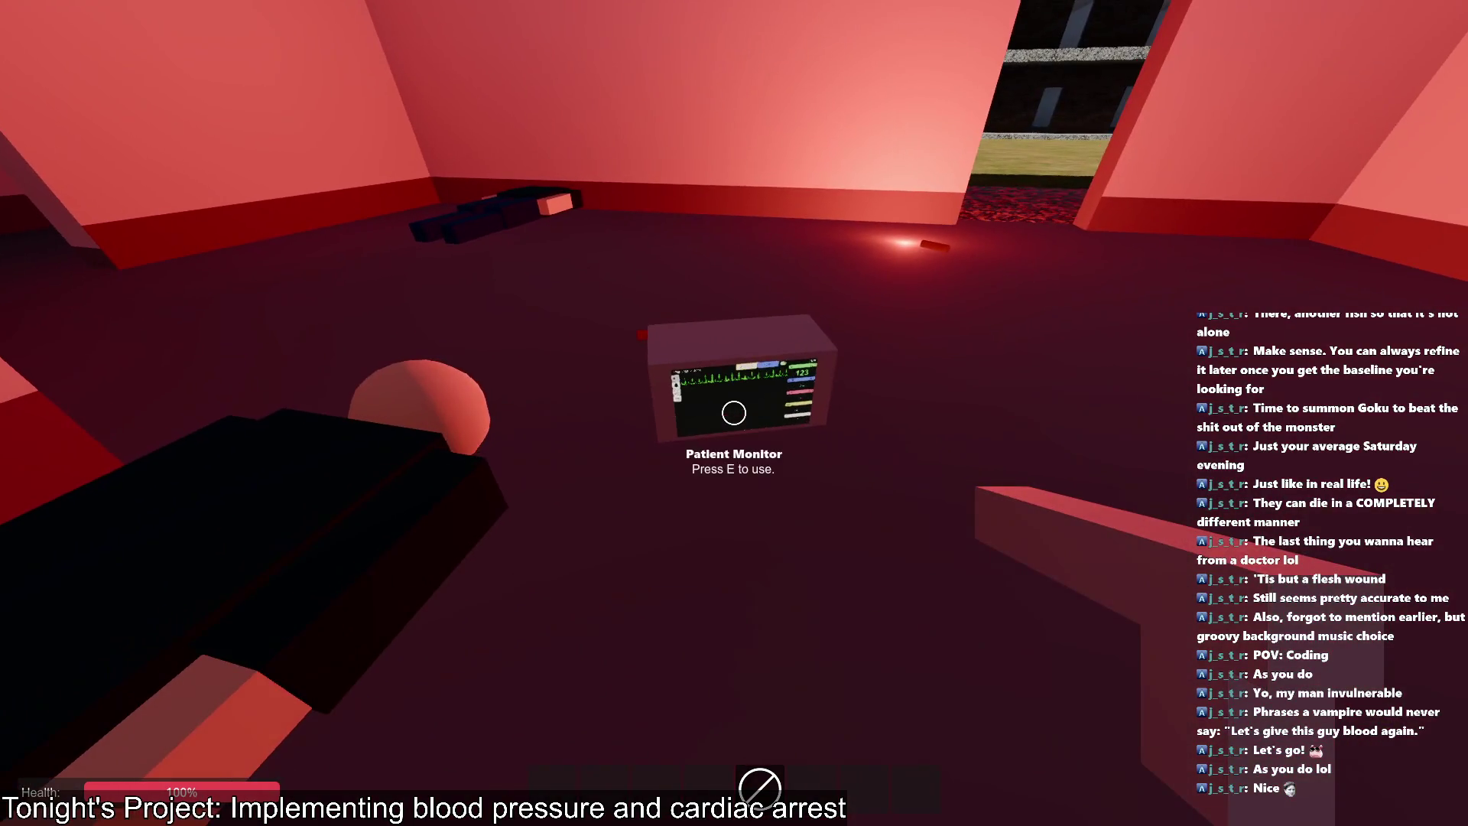
pyautogui.press('e')
pyautogui.hotkey('alt', 'Tab')
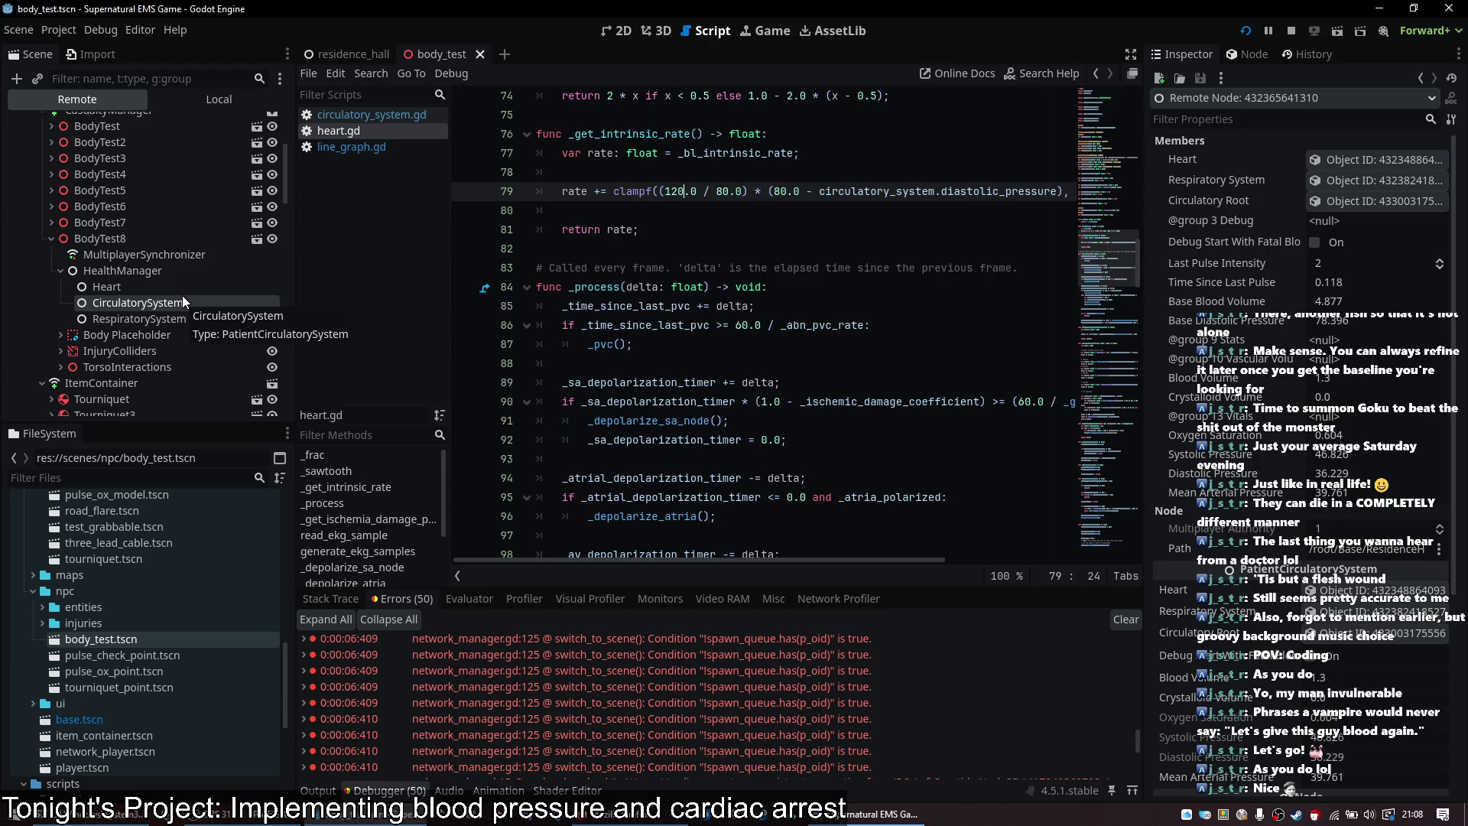
pyautogui.click(155, 286)
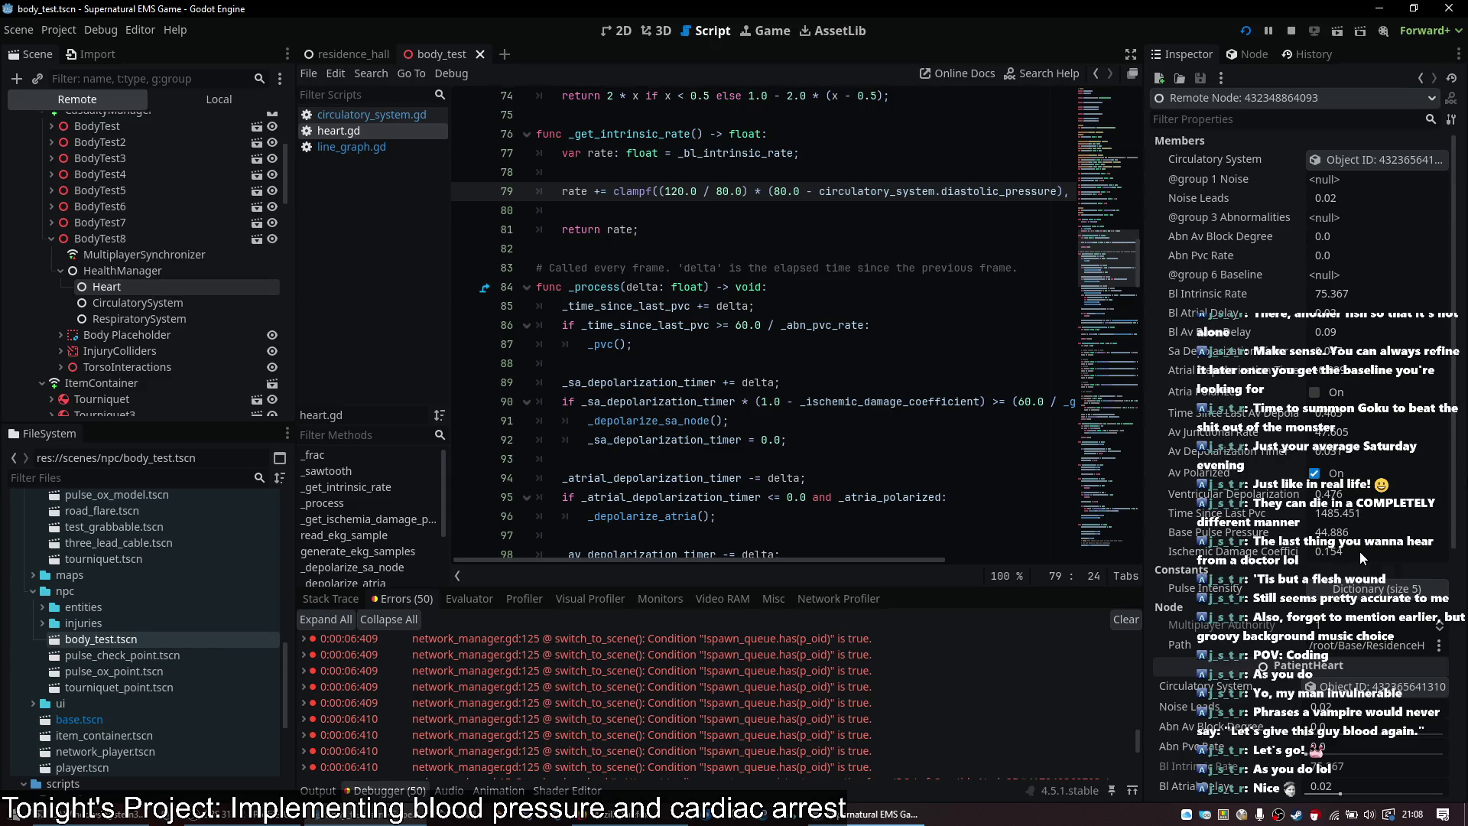
pyautogui.click(875, 420)
pyautogui.hotkey('alt', 'Tab')
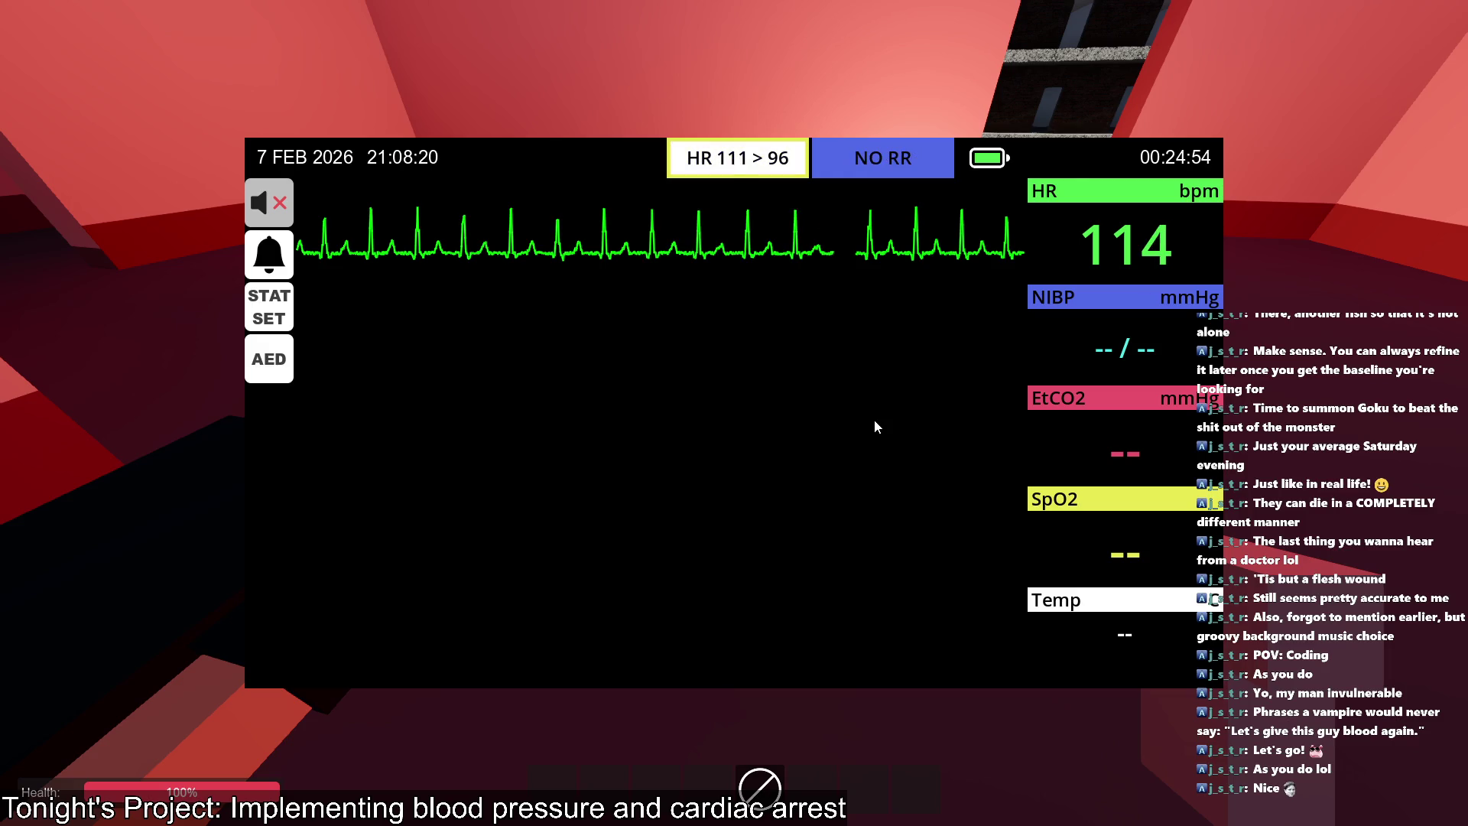
pyautogui.hotkey('alt', 'Tab')
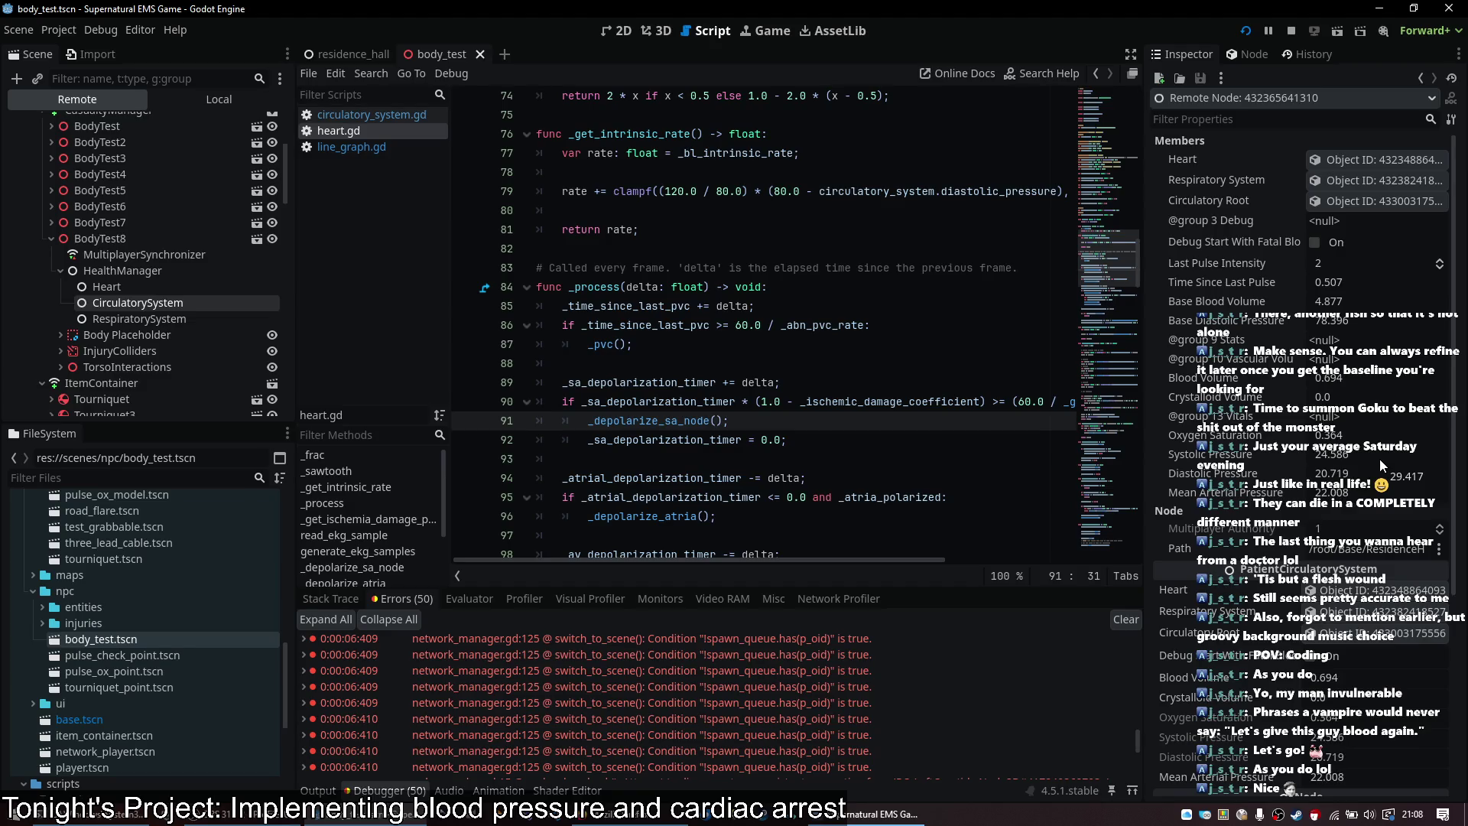
pyautogui.hotkey('alt', 'Tab')
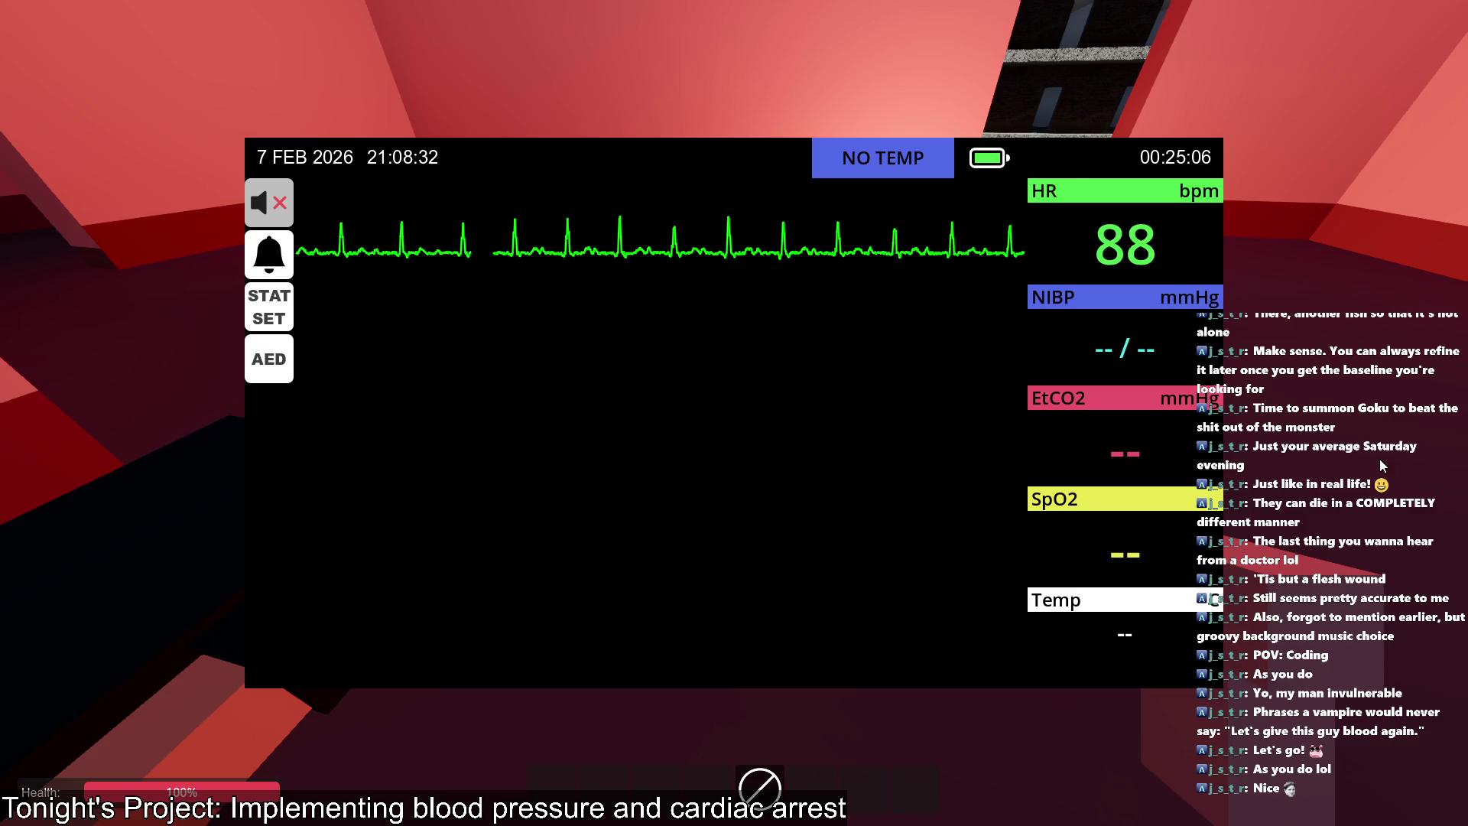
pyautogui.hotkey('alt', 'Tab')
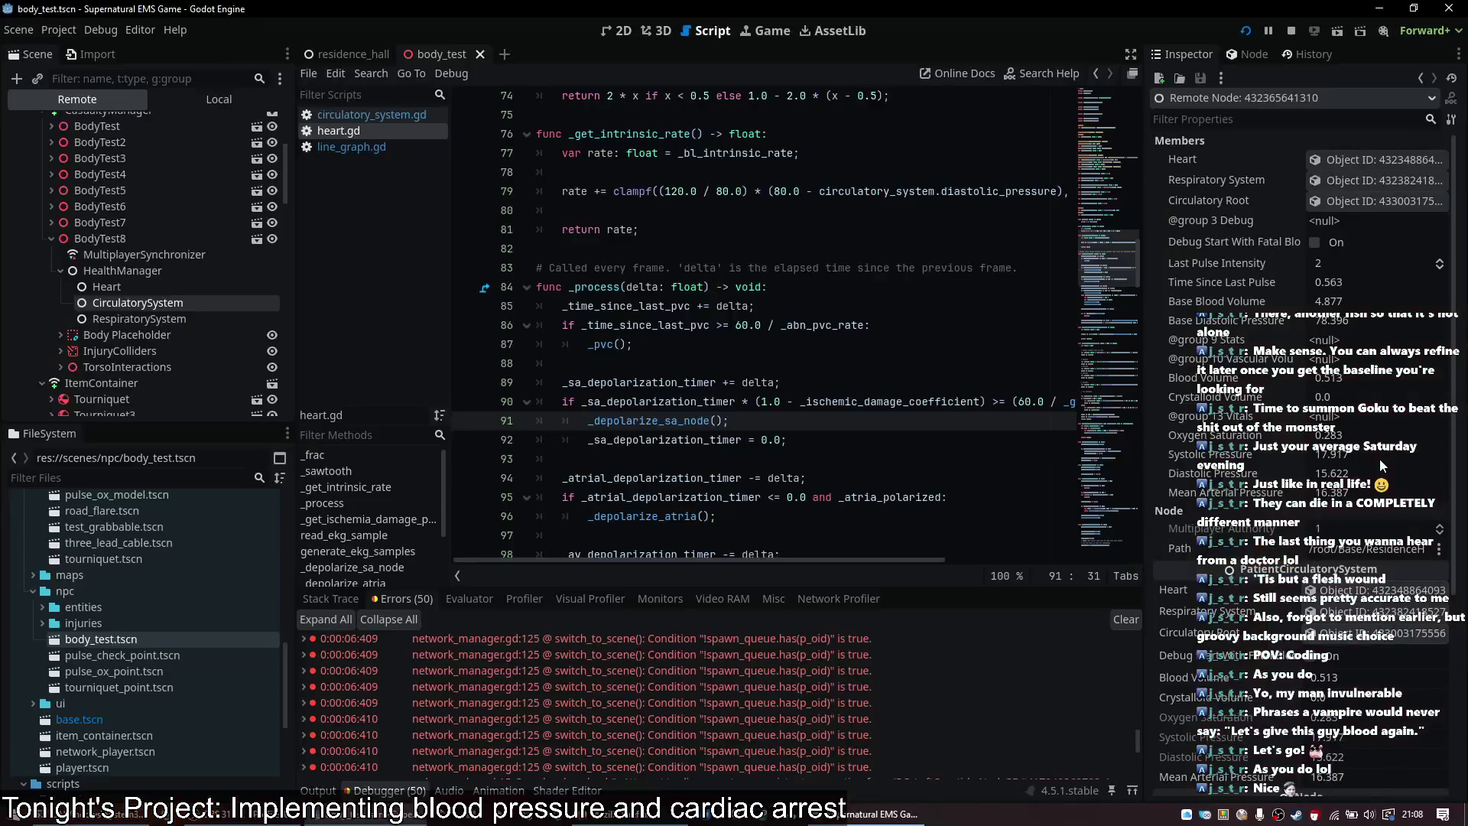
pyautogui.scroll(-2, 938, 325)
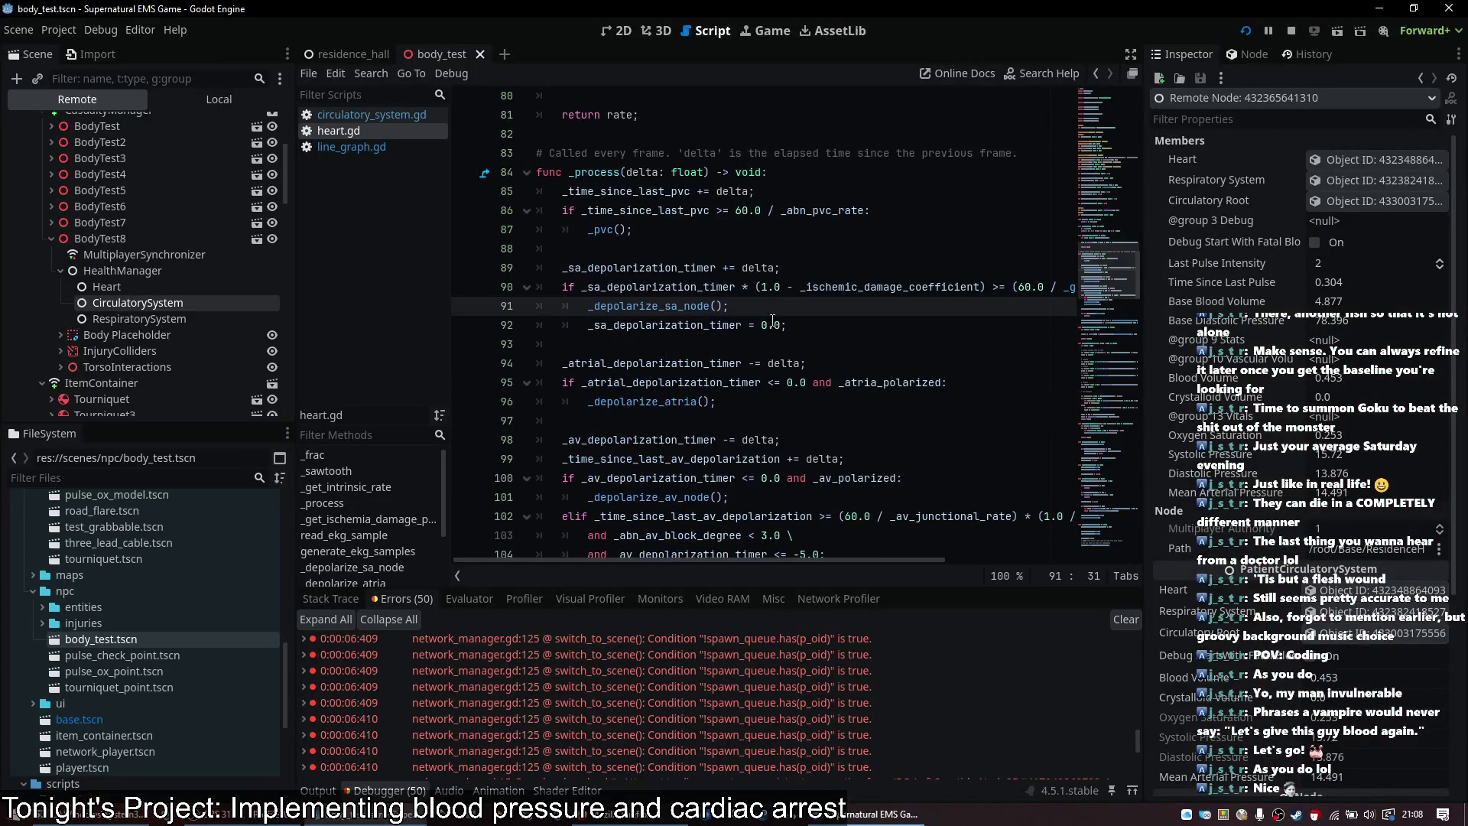
pyautogui.hscroll(3, 938, 325)
pyautogui.hscroll(-3, 936, 306)
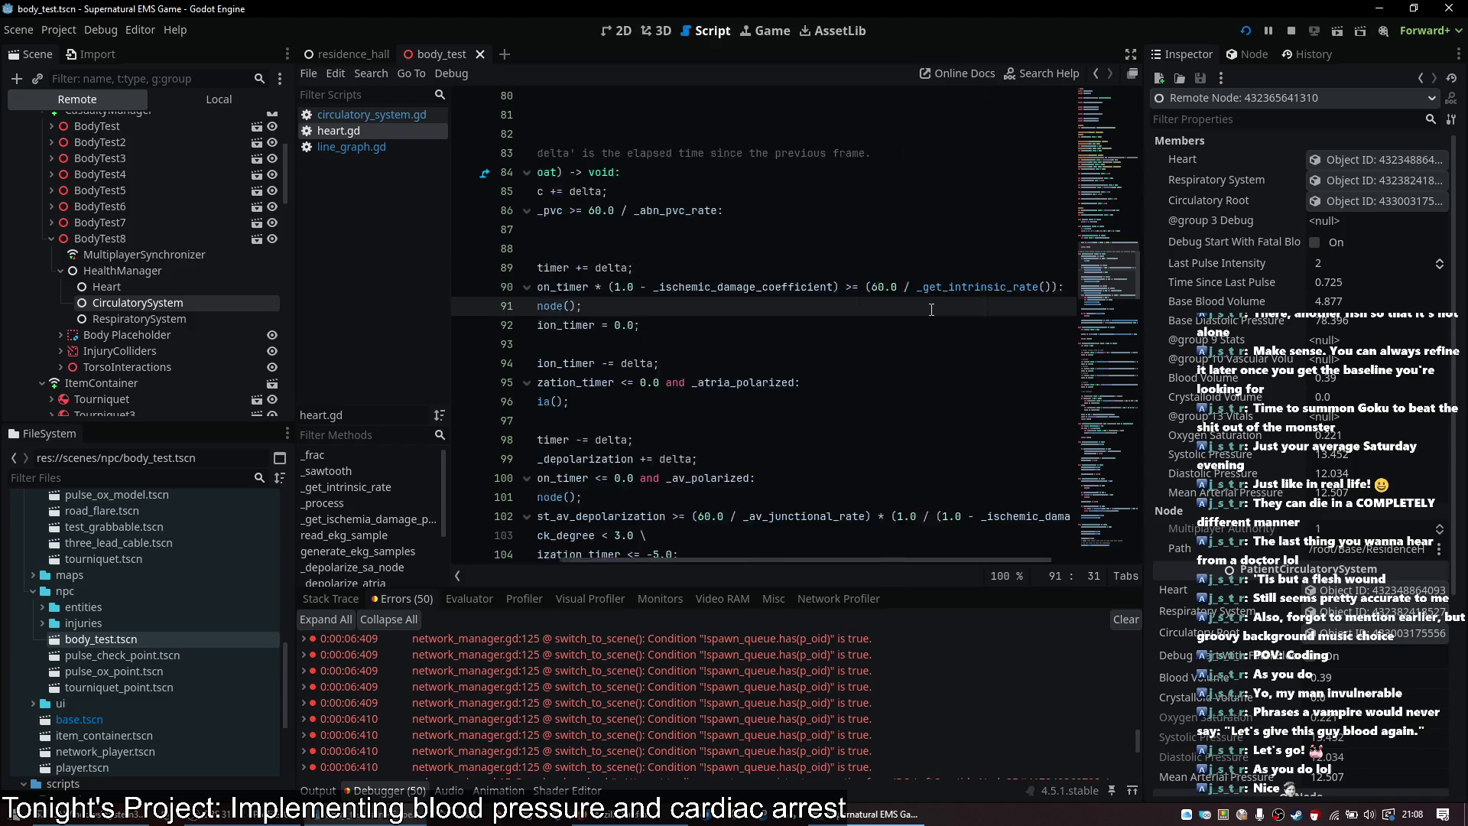
pyautogui.click(934, 269)
pyautogui.hotkey('alt', 'Tab')
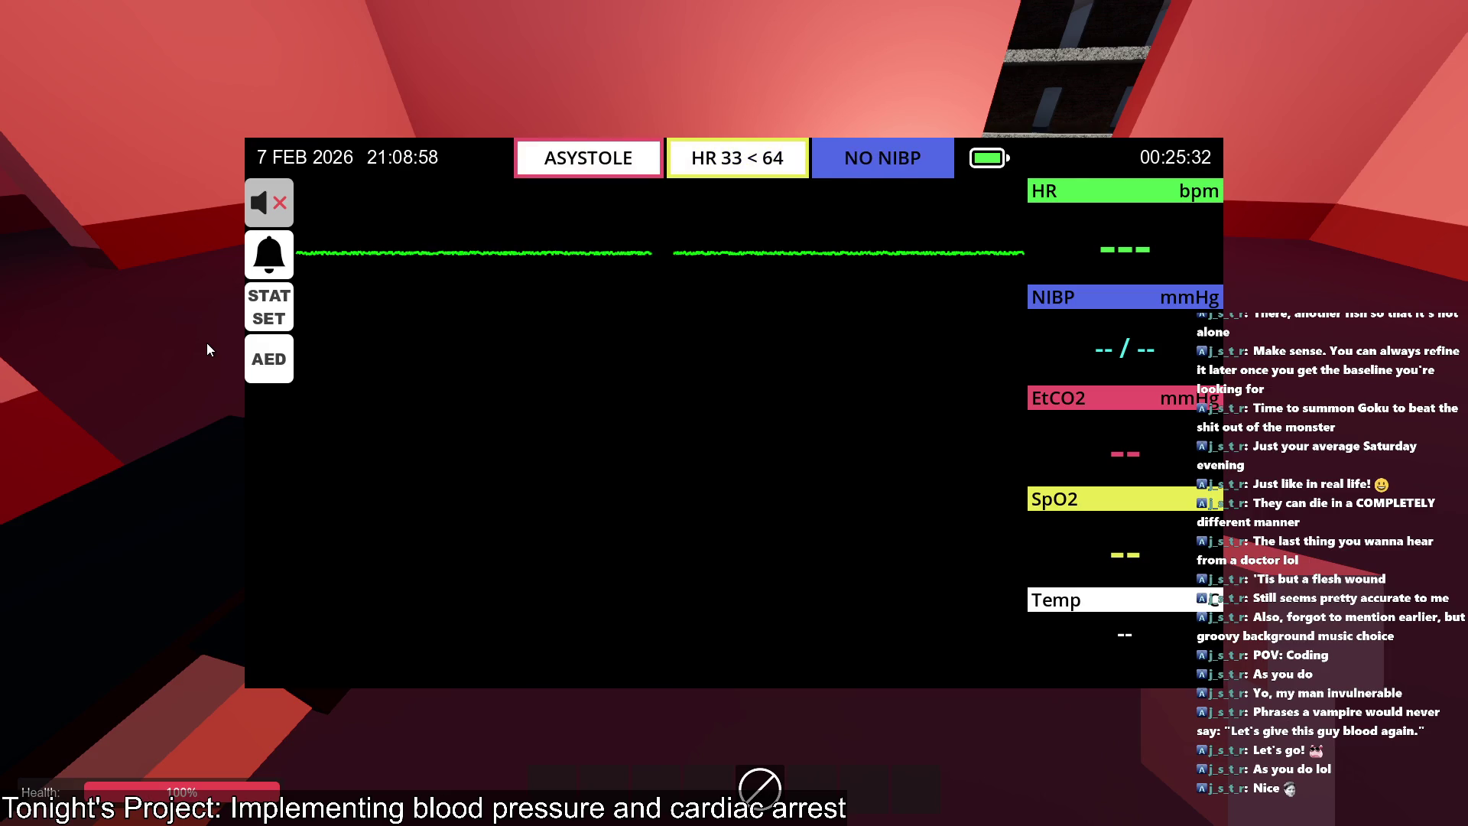
# Walk around the patient and check the monitor as the rhythm flatlines into asystole
pyautogui.press('Escape')
pyautogui.press('w')
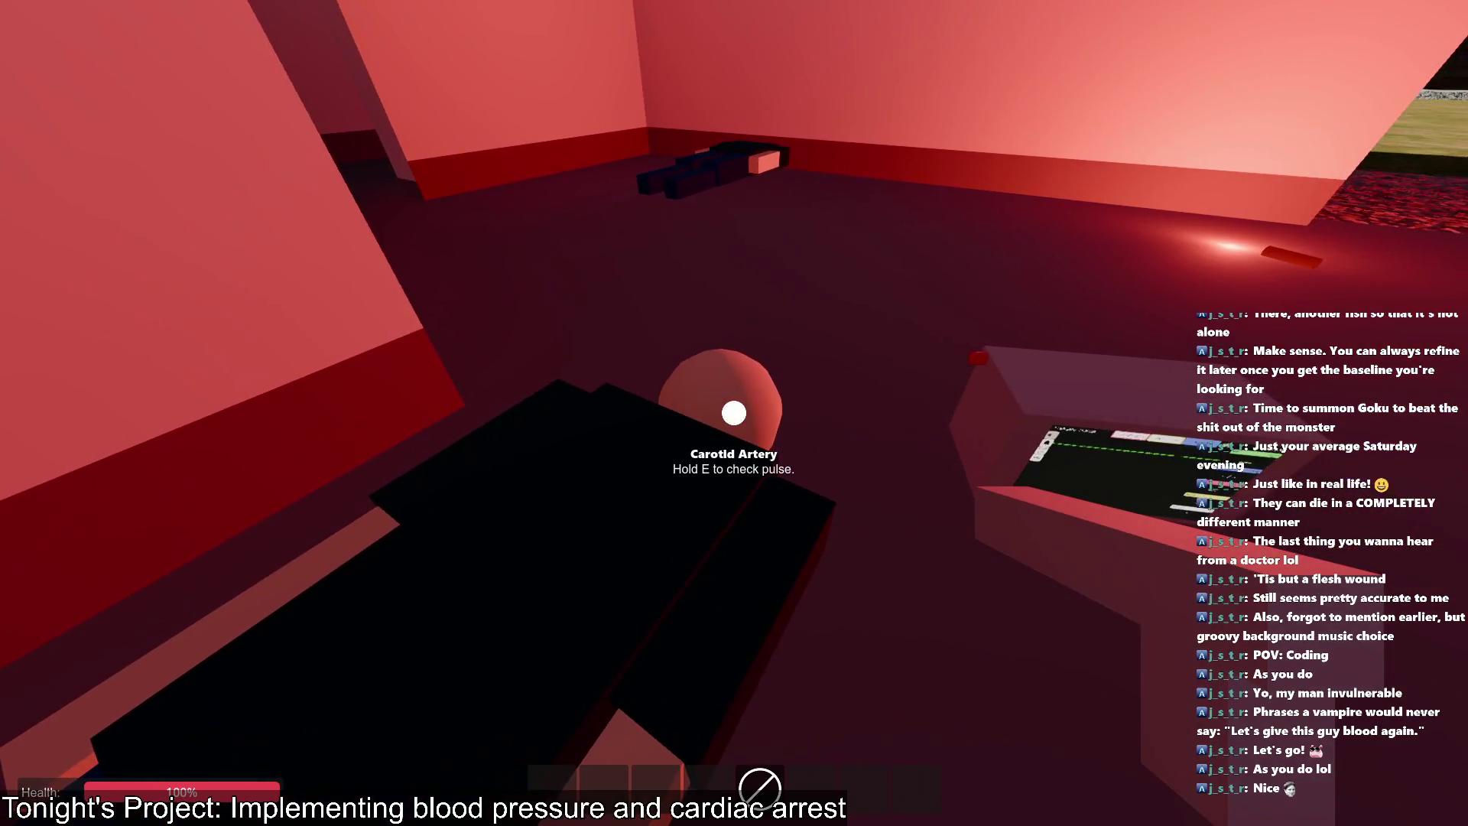
pyautogui.press('s')
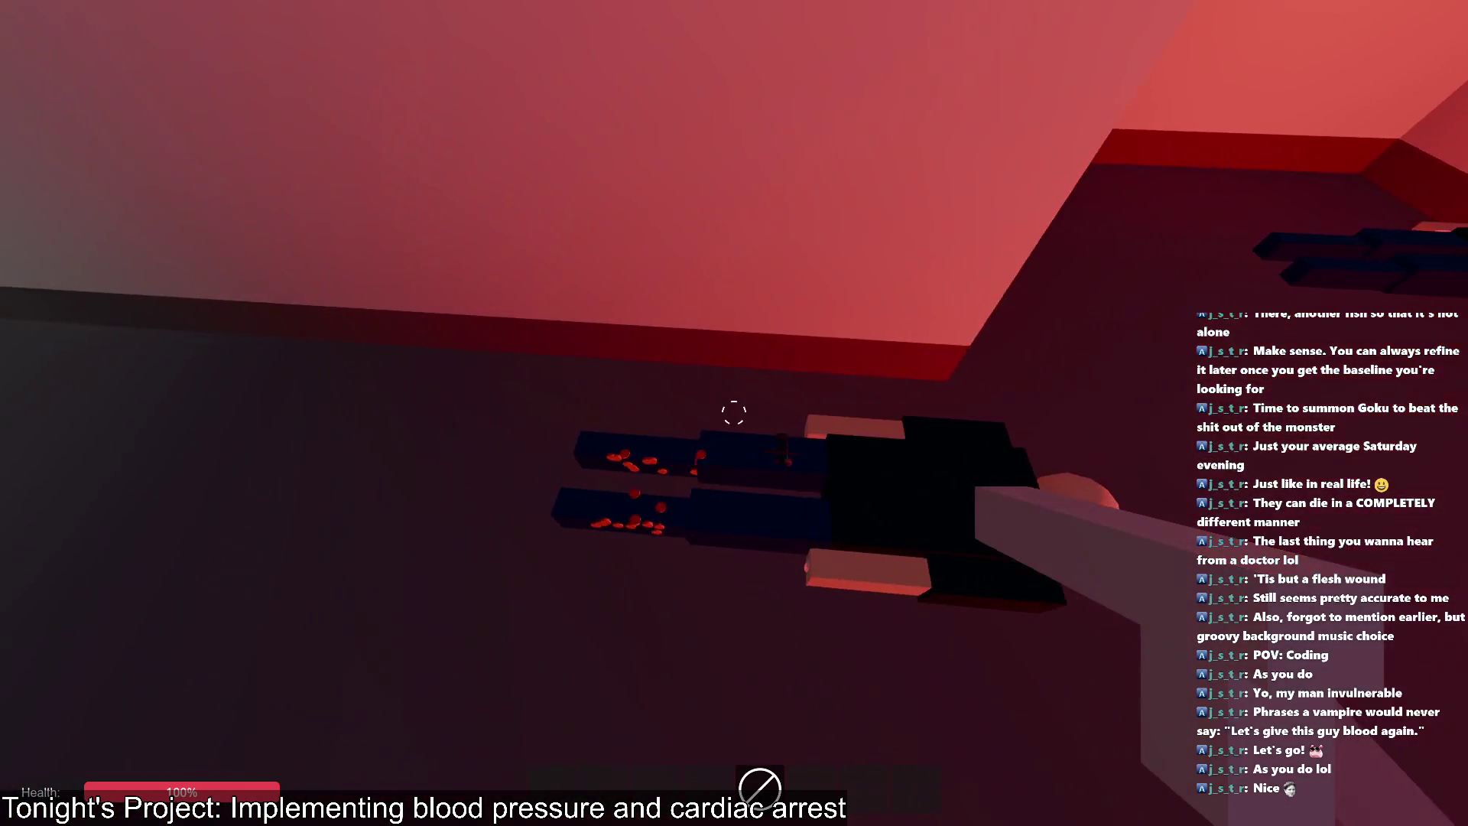
pyautogui.press('s')
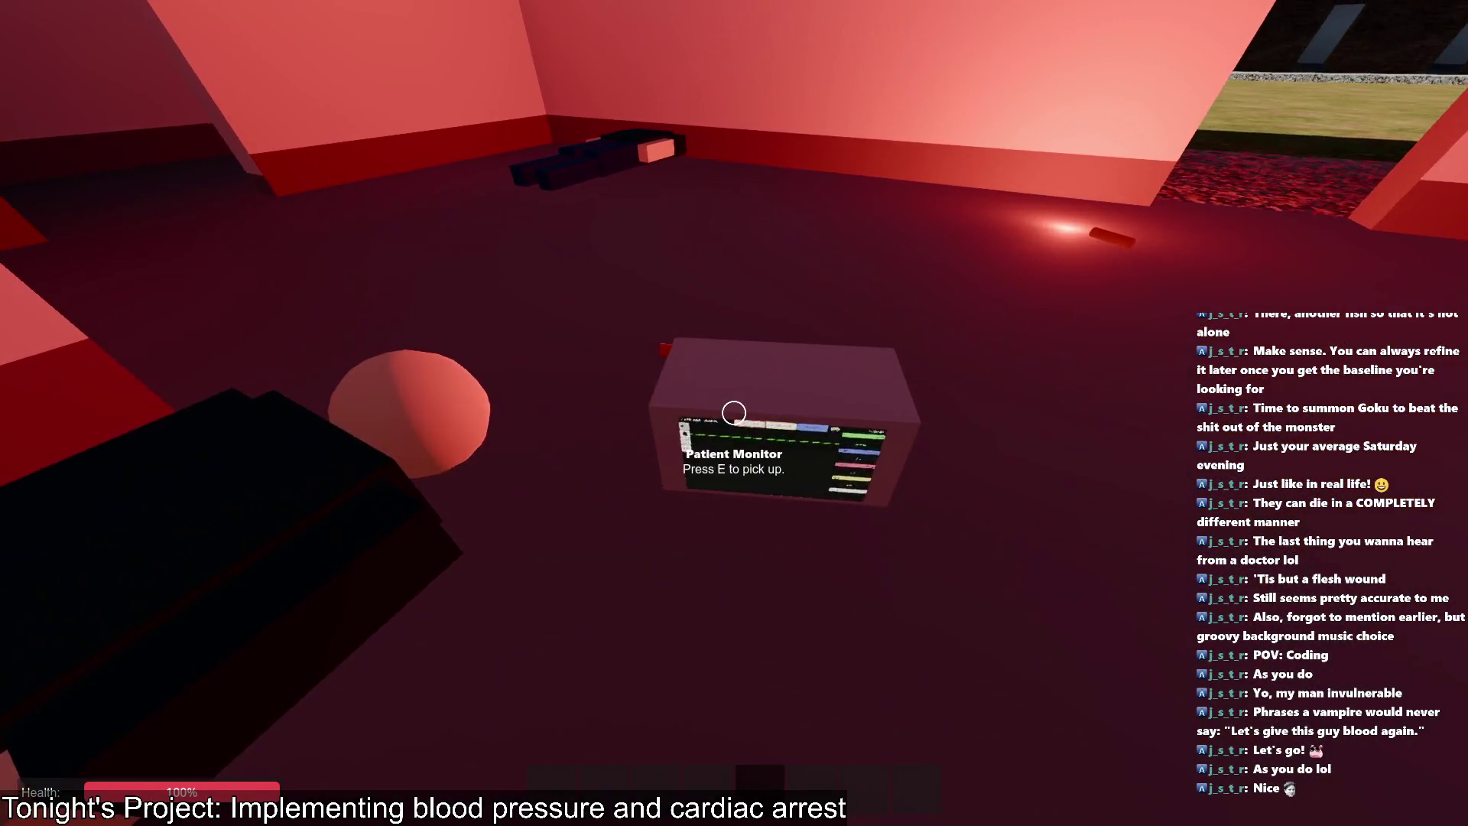
pyautogui.press('e')
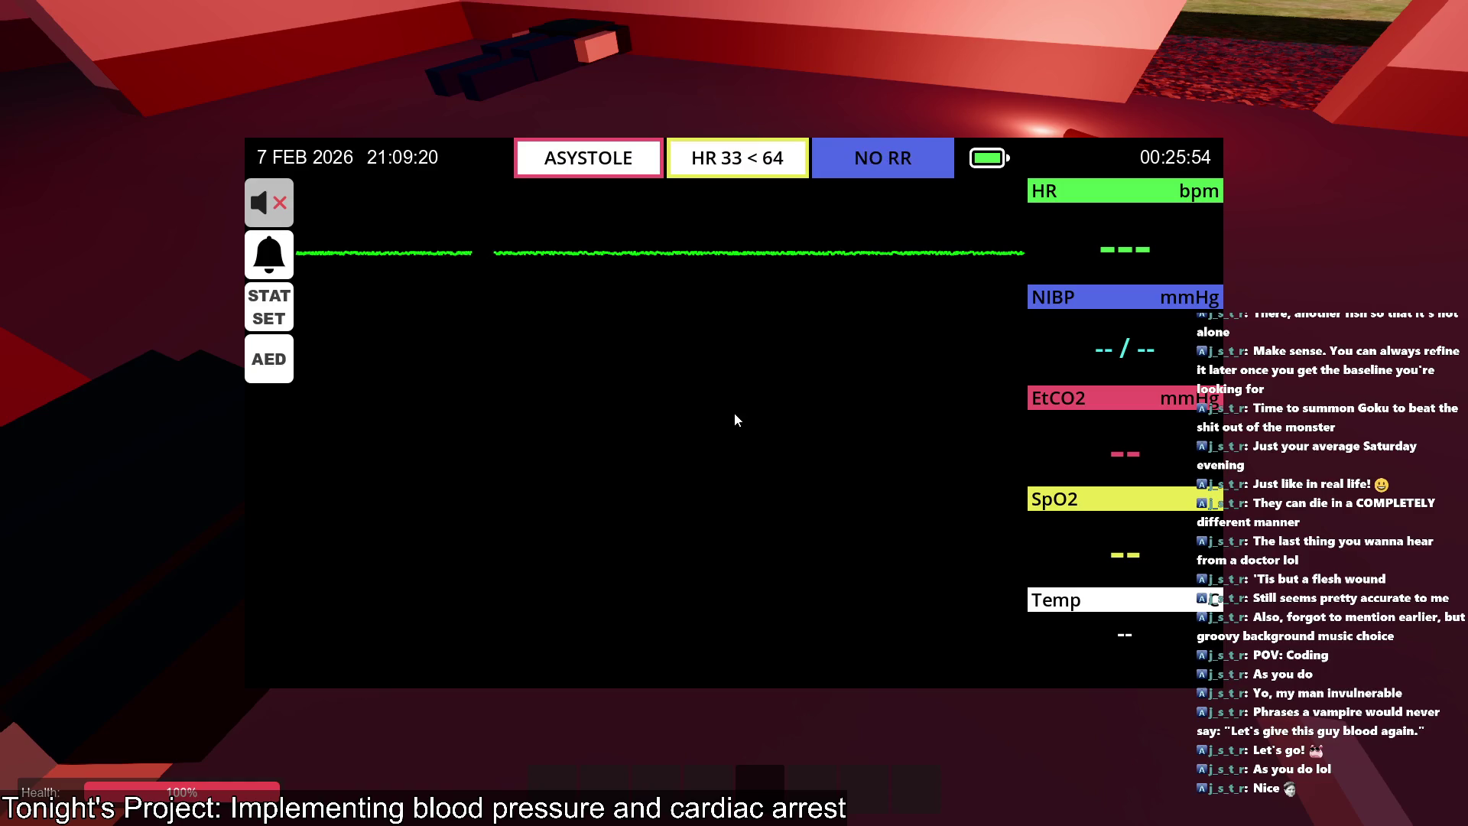
pyautogui.press('e')
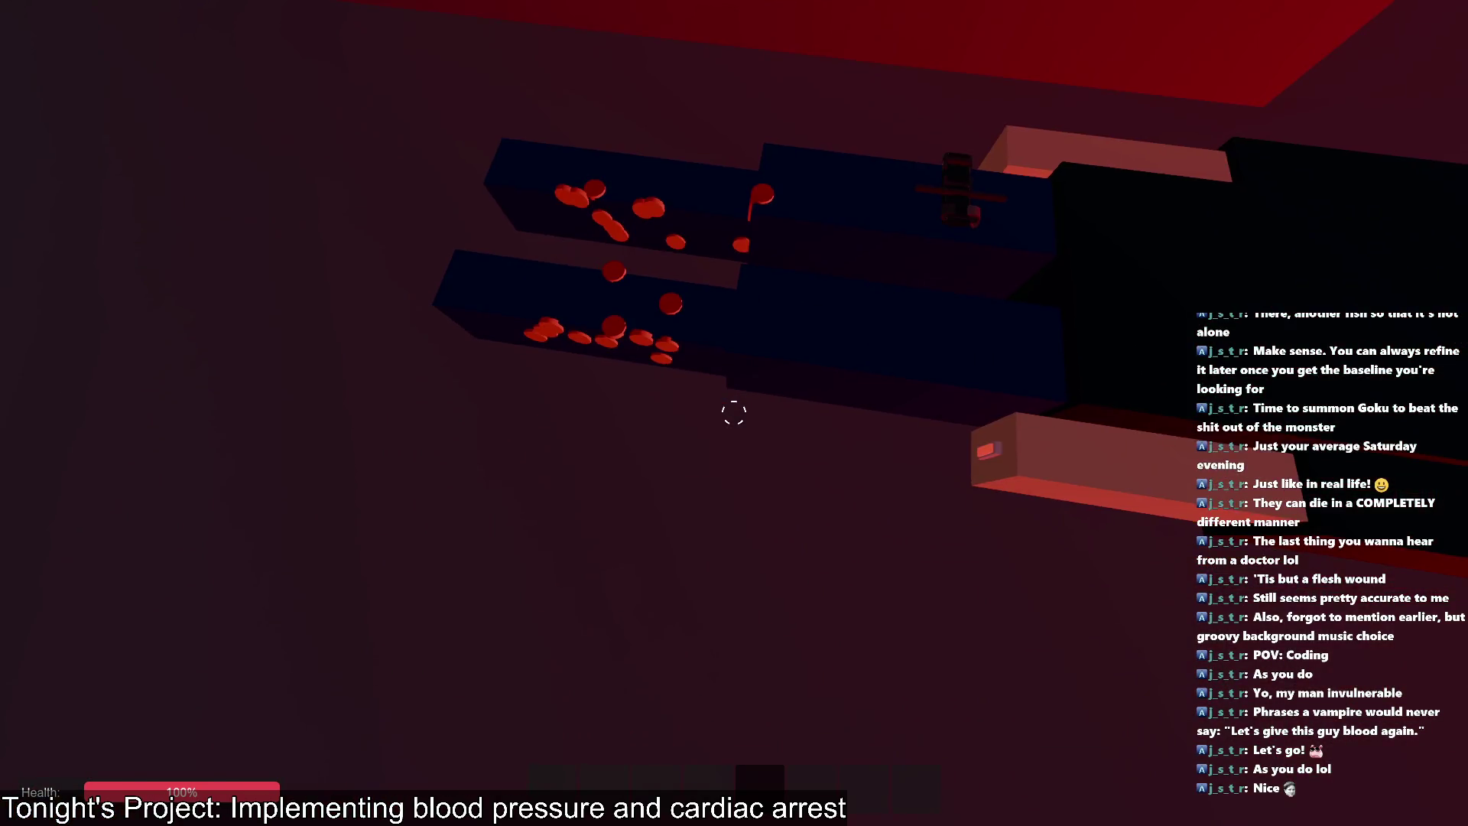
pyautogui.press('w')
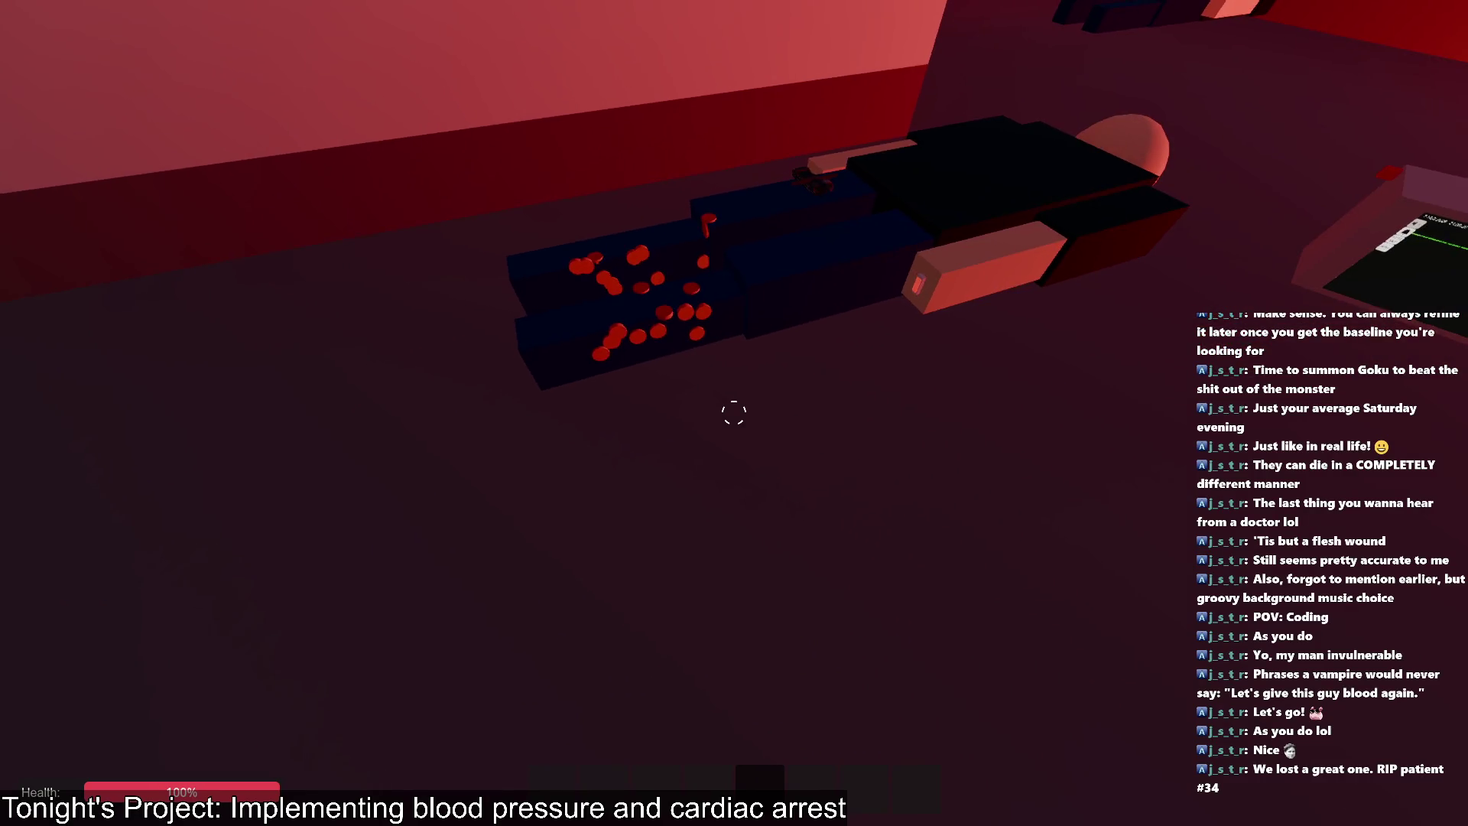
# Unmute the patient monitor's alarm, close the monitor, and stop the game
pyautogui.hotkey('alt', 'Tab')
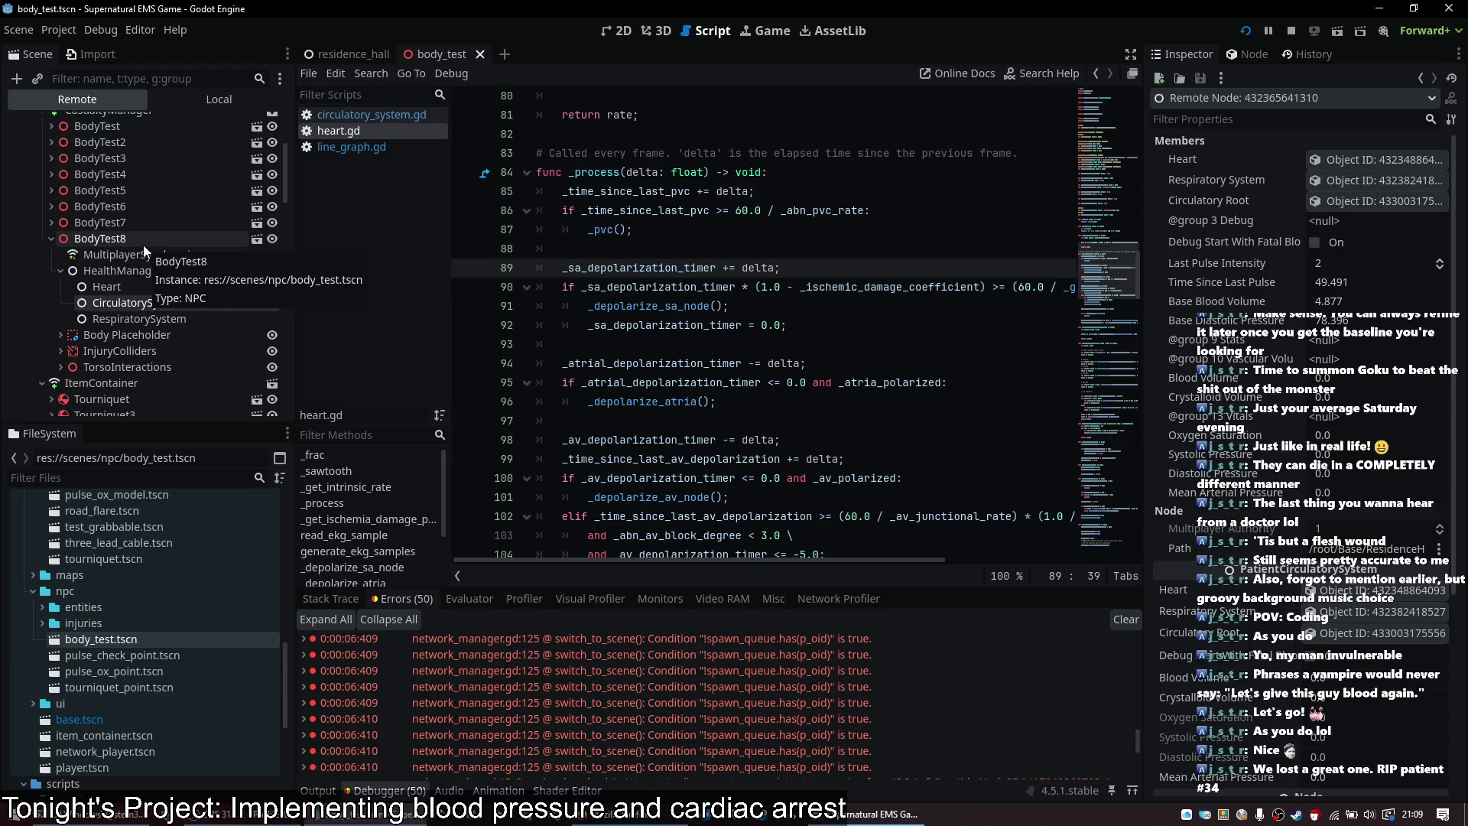
pyautogui.hotkey('alt', 'Tab')
pyautogui.press('e')
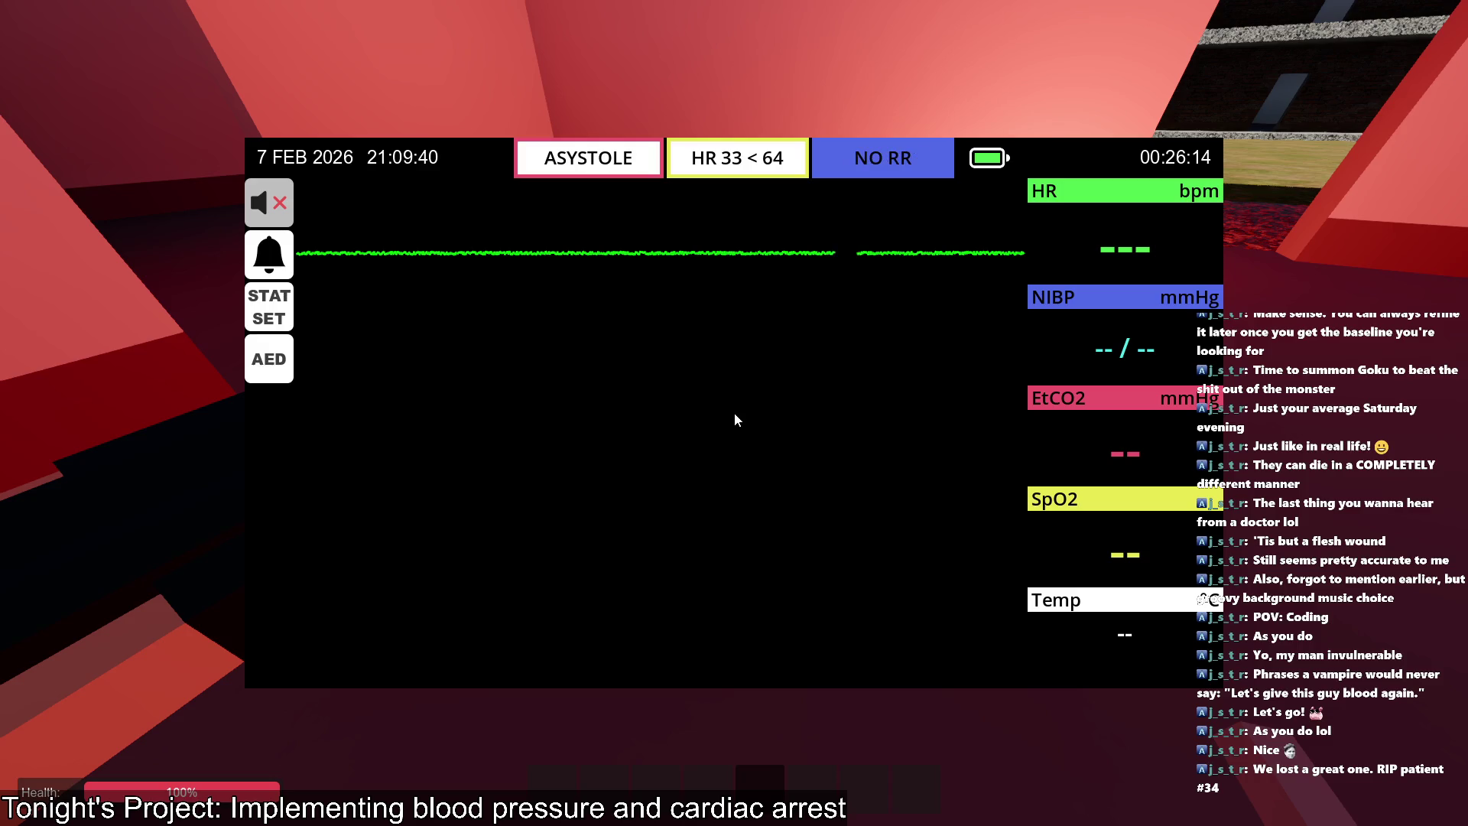
pyautogui.click(274, 206)
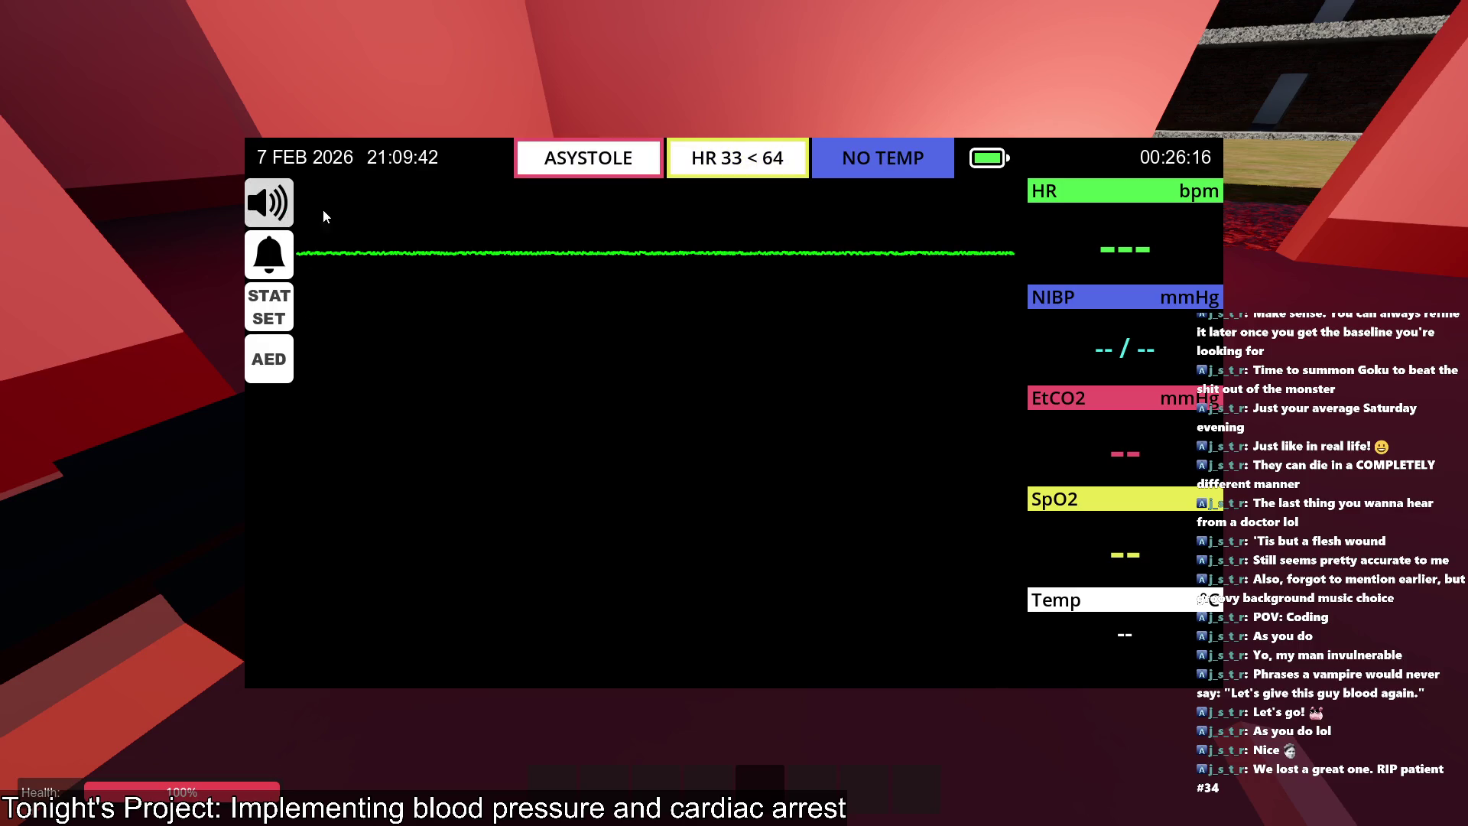
pyautogui.press('e')
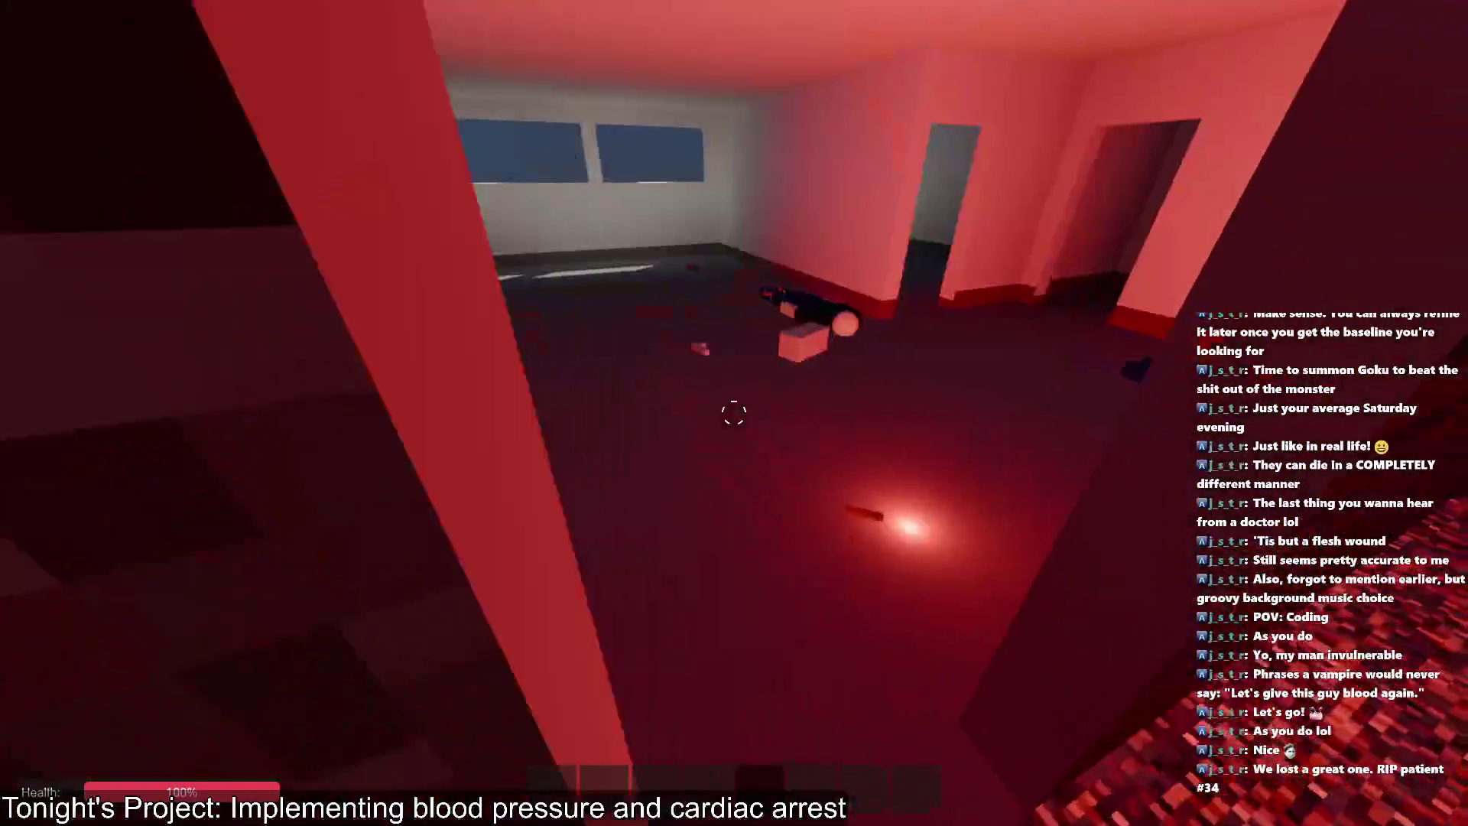
pyautogui.press('F8')
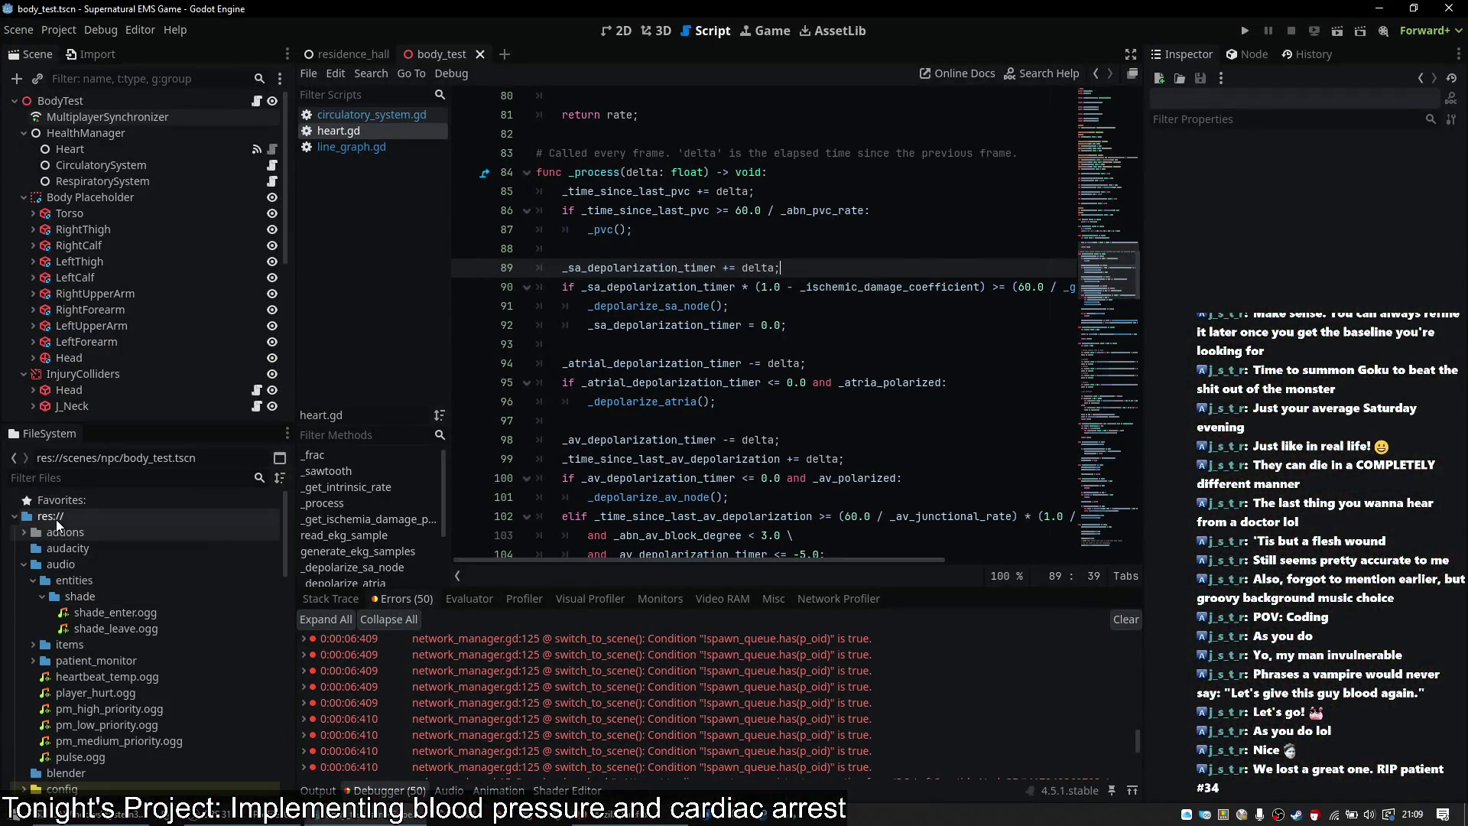
# Open a terminal in the project folder and run git status
pyautogui.rightClick(123, 661)
pyautogui.click(134, 655)
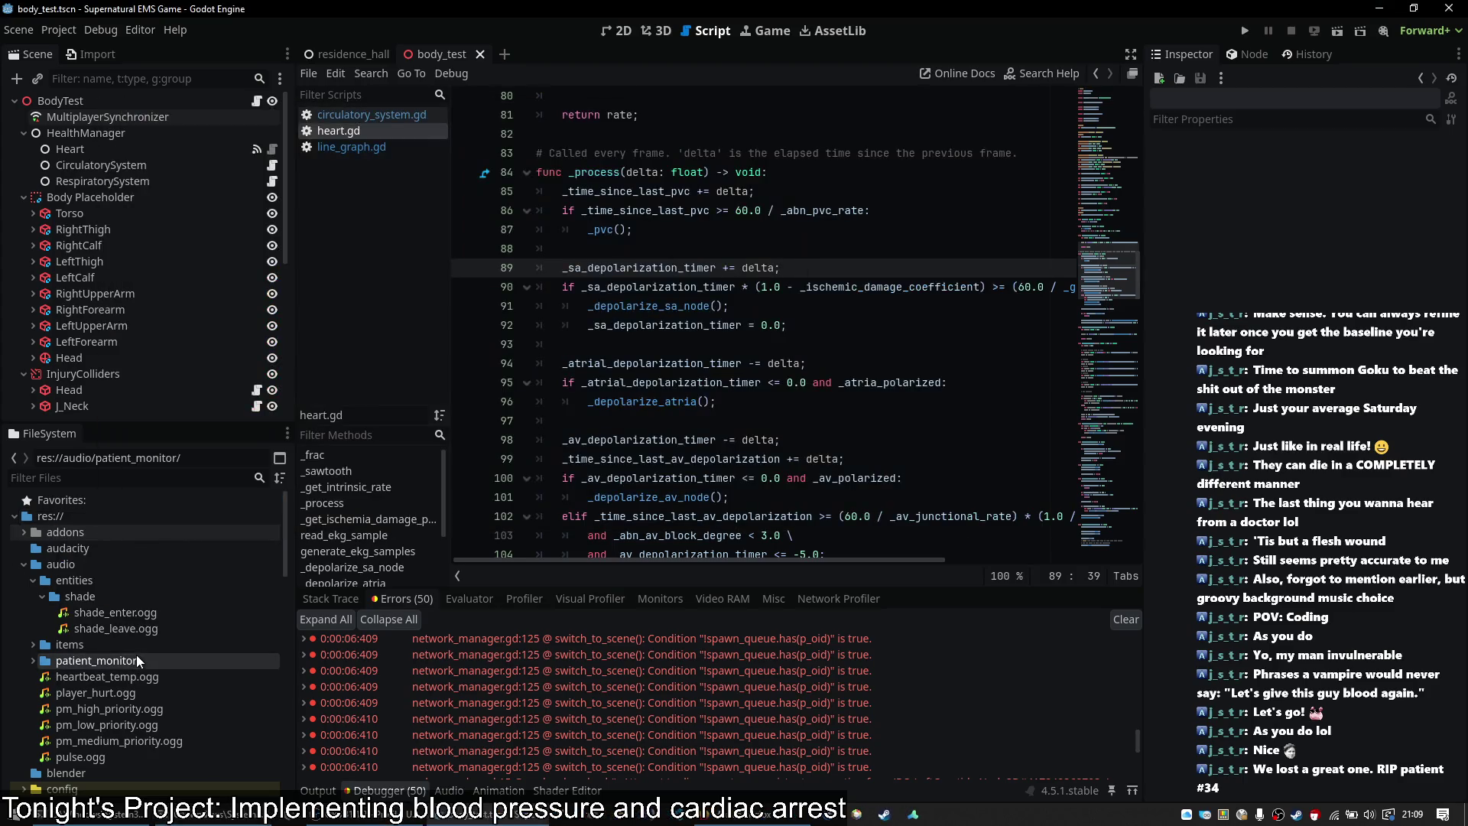
pyautogui.write('g')
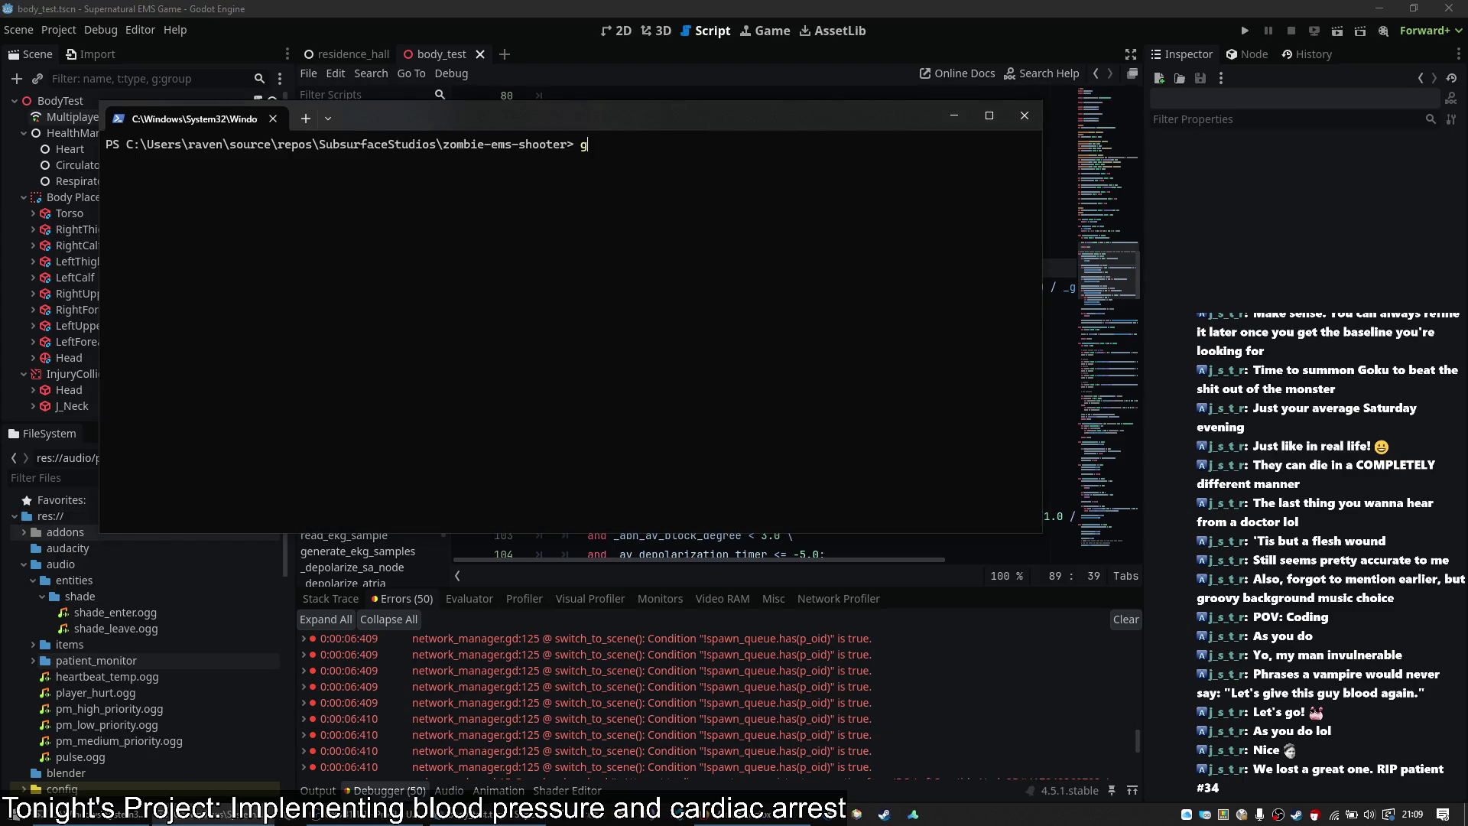
pyautogui.write('tus')
pyautogui.press('Return')
pyautogui.hotkey('alt', 'Tab')
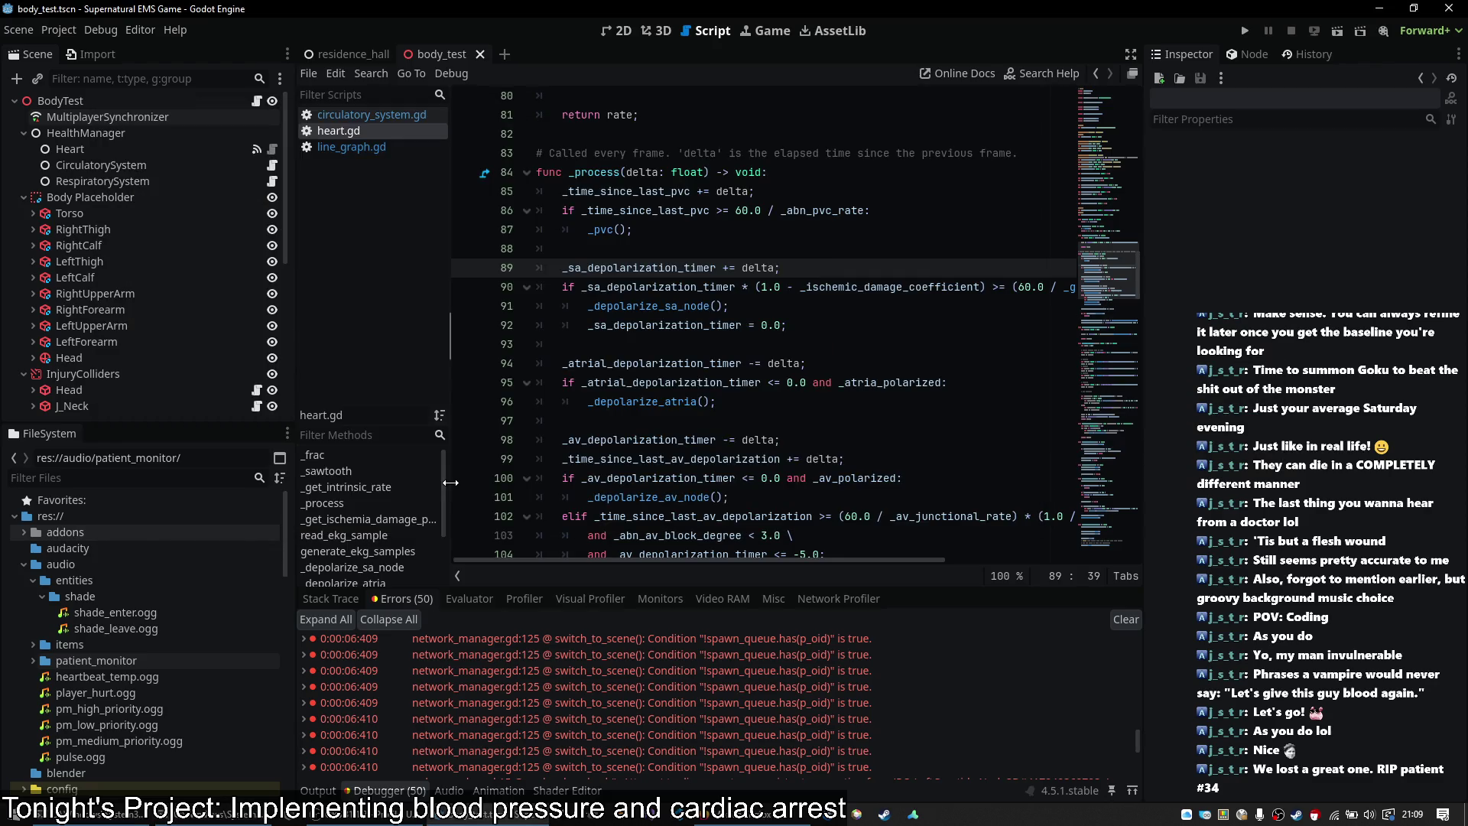
pyautogui.hotkey('alt', 'Tab')
# Stage all changes and commit them as "Scripts+Scenes: Implement hypovolemic cardiac arrest"
pyautogui.write('git add')
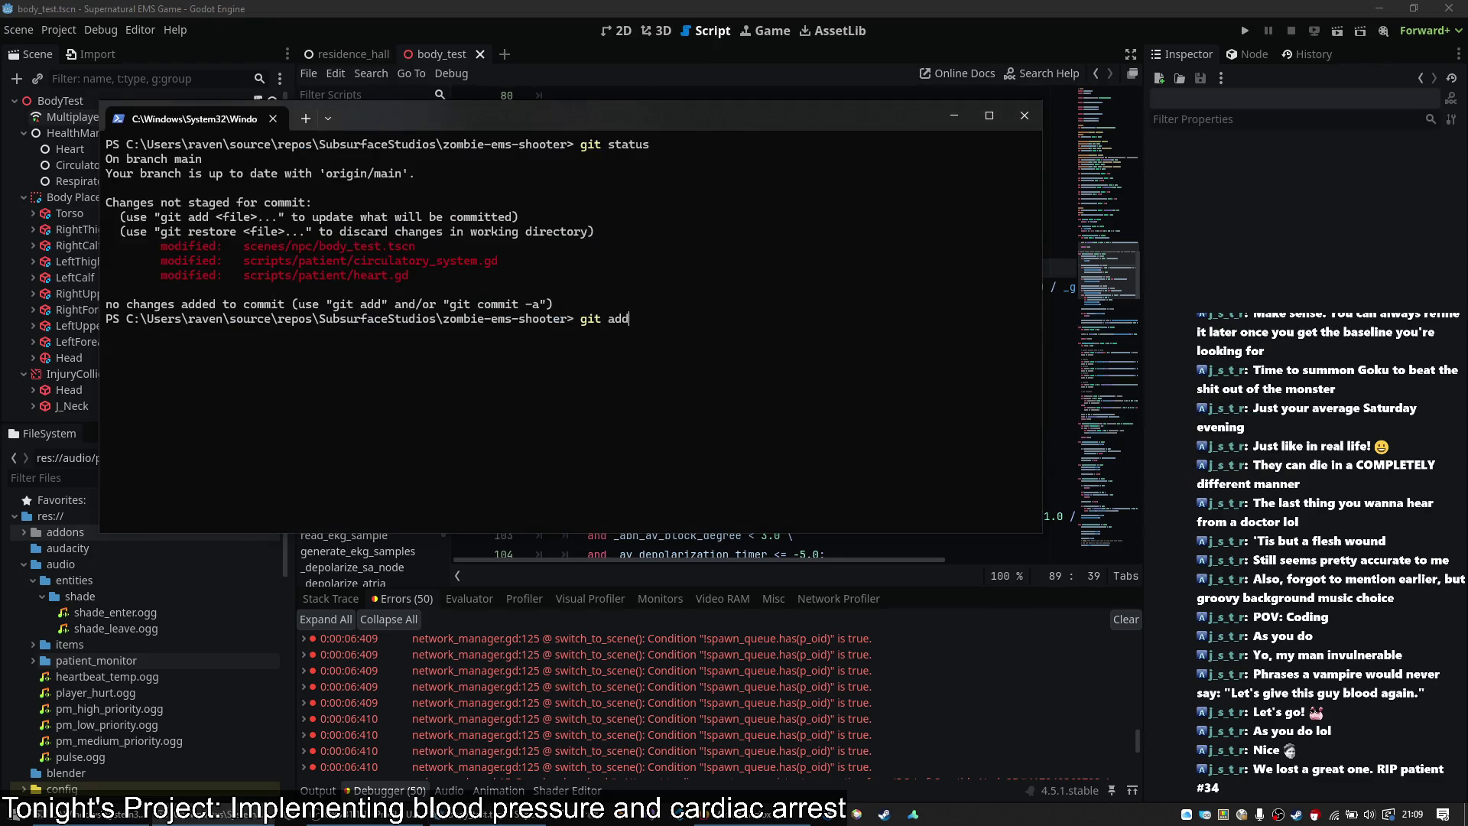
pyautogui.write(' .')
pyautogui.press('Return')
pyautogui.write('git')
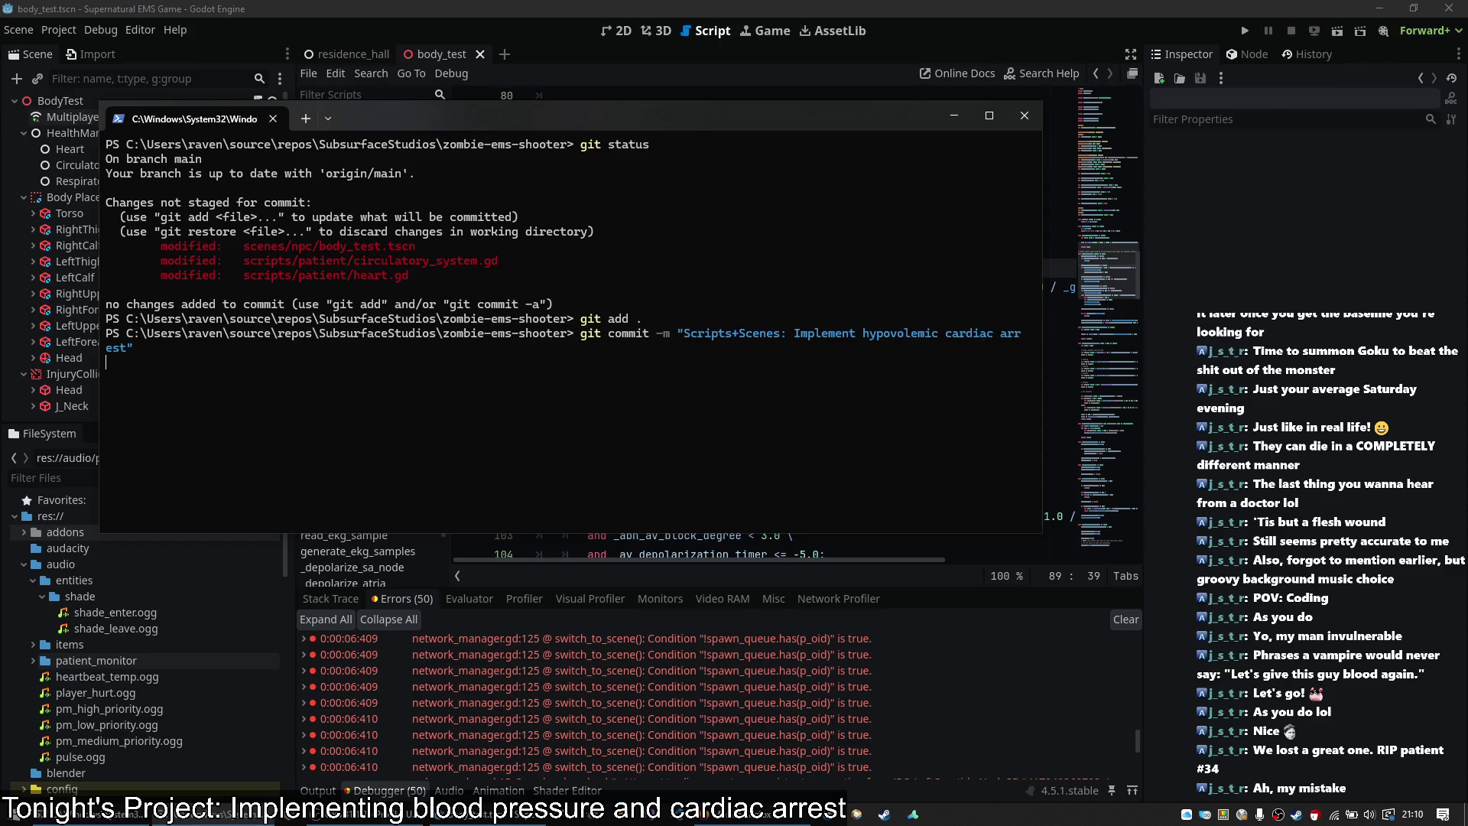
pyautogui.press('Return')
# Push the new commit to origin main and check the result
pyautogui.write('git push')
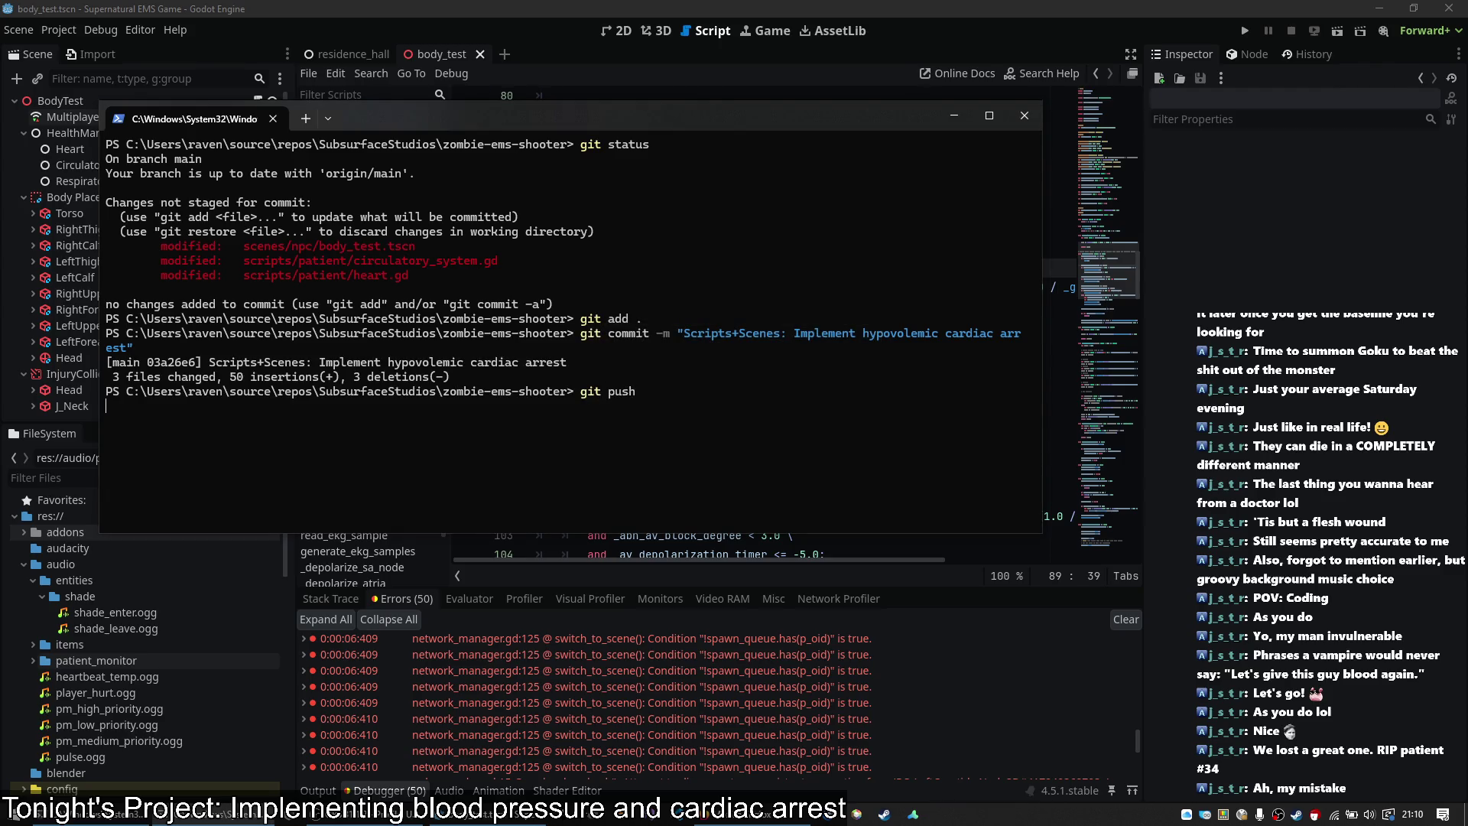
pyautogui.hotkey('alt', 'Tab')
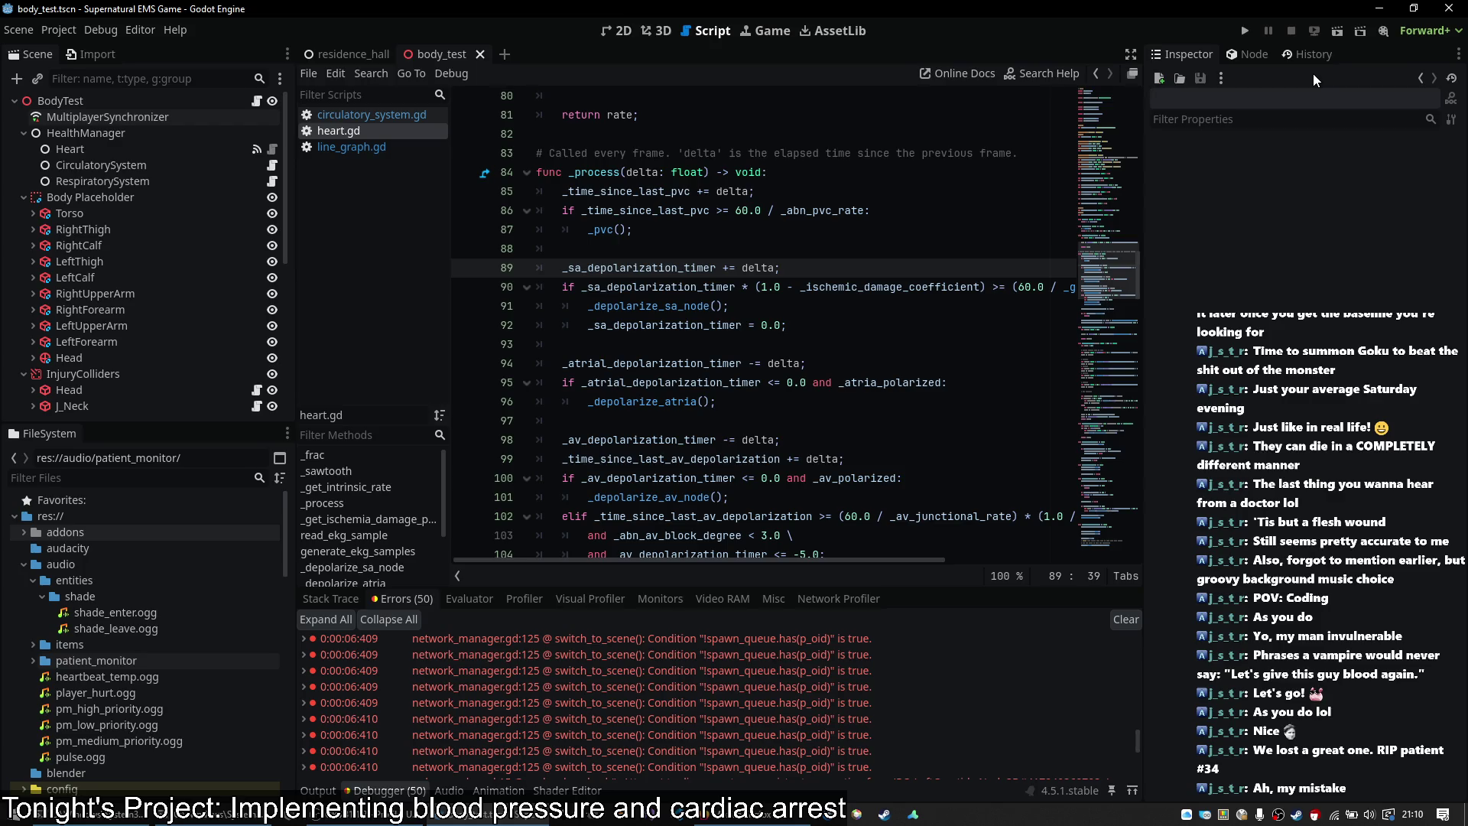
pyautogui.hotkey('alt', 'Tab')
pyautogui.hotkey('alt', 'Tab')
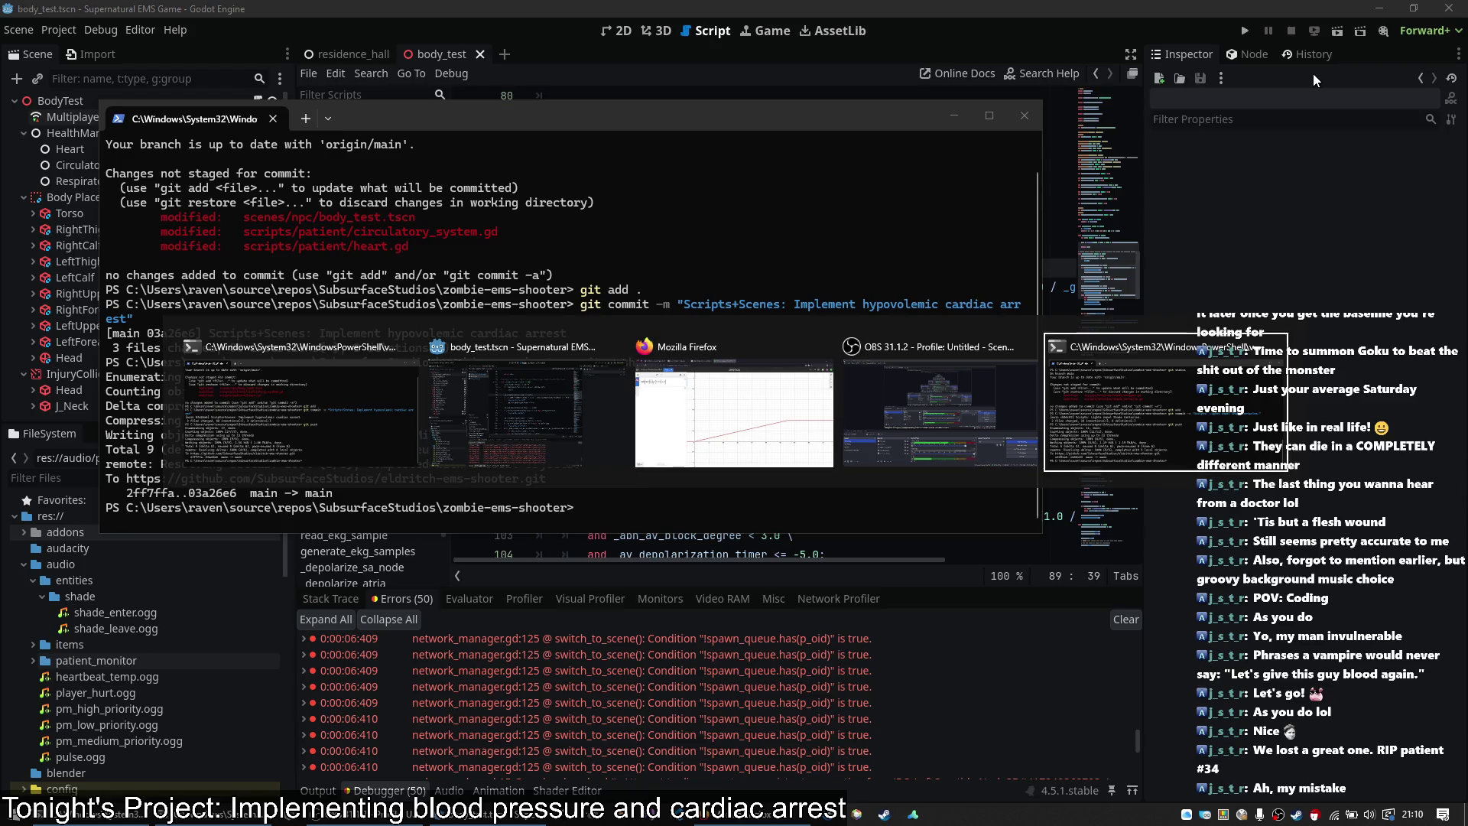
pyautogui.hotkey('alt', 'Tab')
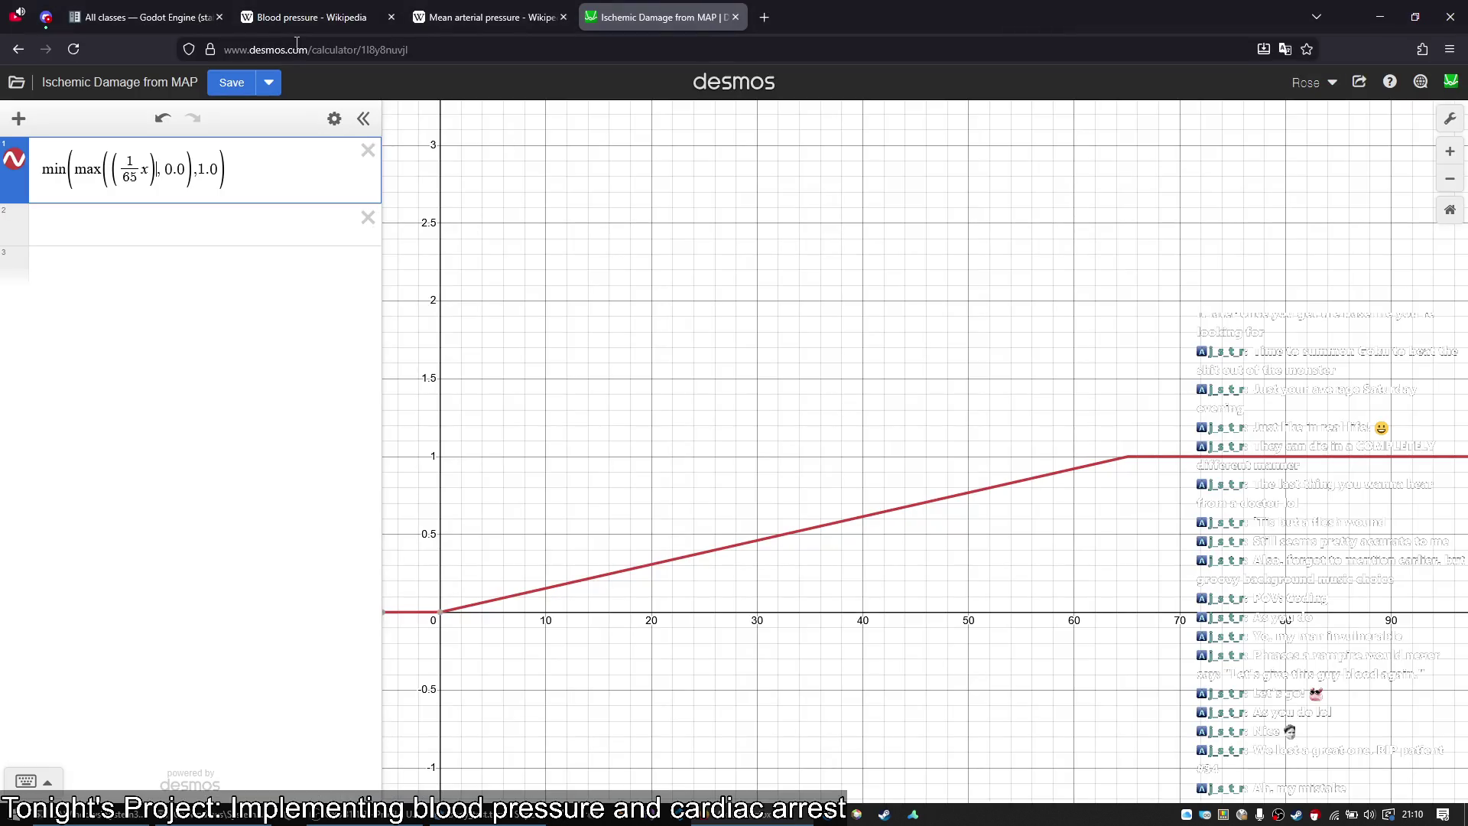
# Save the Ischemic Damage from MAP Desmos graph, close its Firefox tab, and return to Godot
pyautogui.click(234, 84)
pyautogui.middleClick(678, 6)
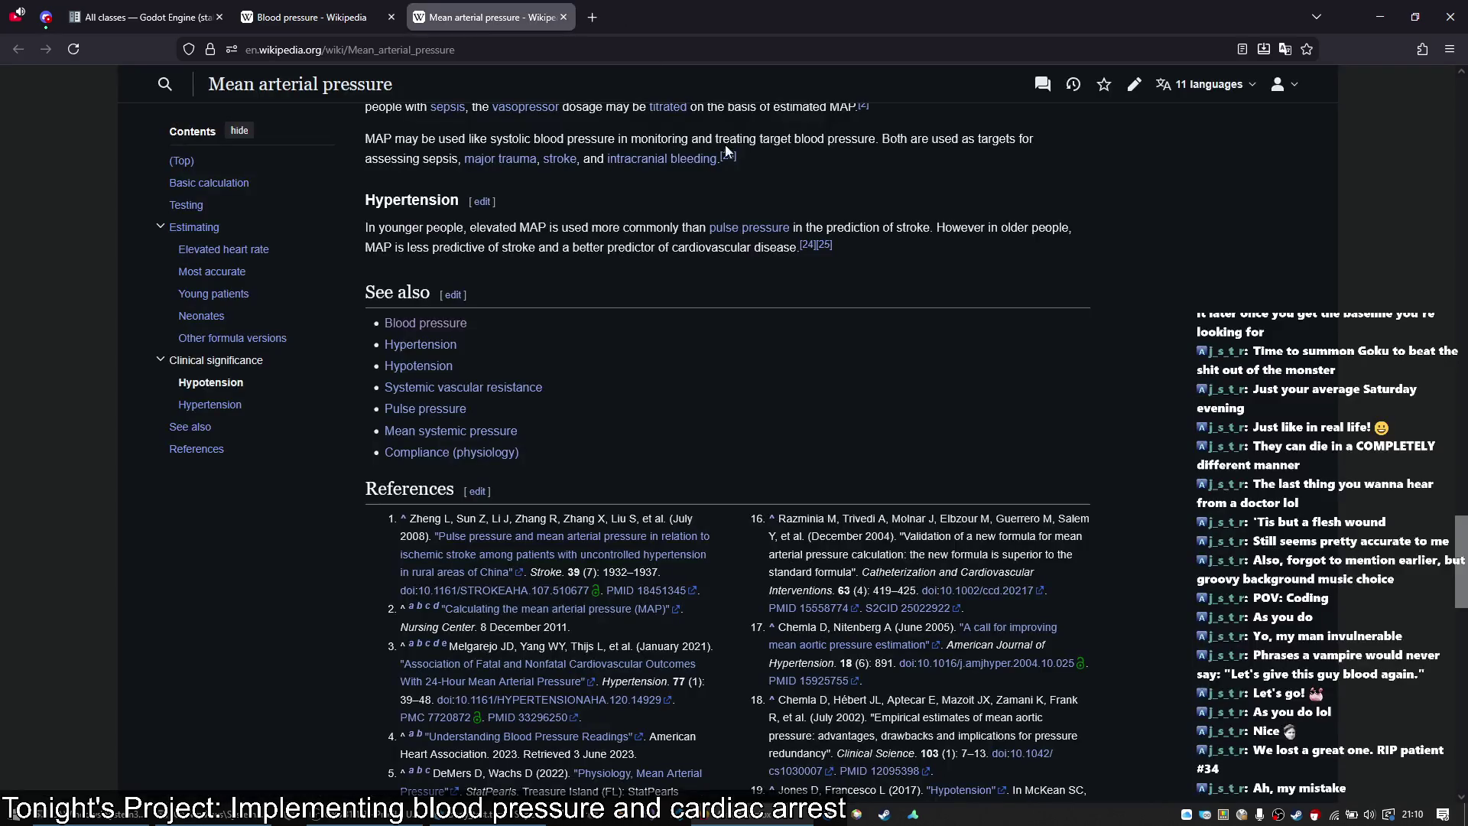
pyautogui.hotkey('alt', 'Tab')
pyautogui.hotkey('alt', 'Tab')
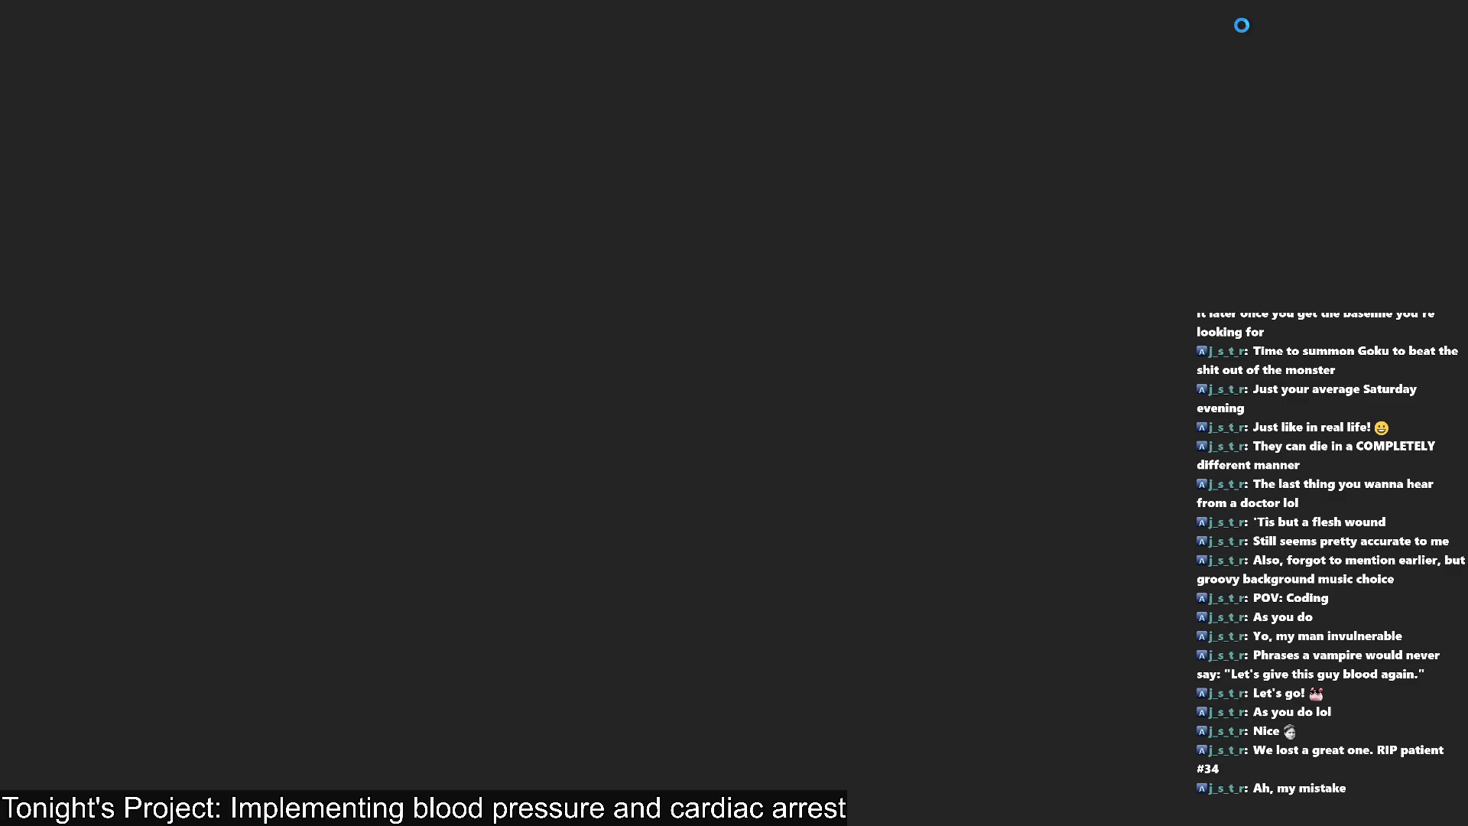
pyautogui.hotkey('alt', 'Tab')
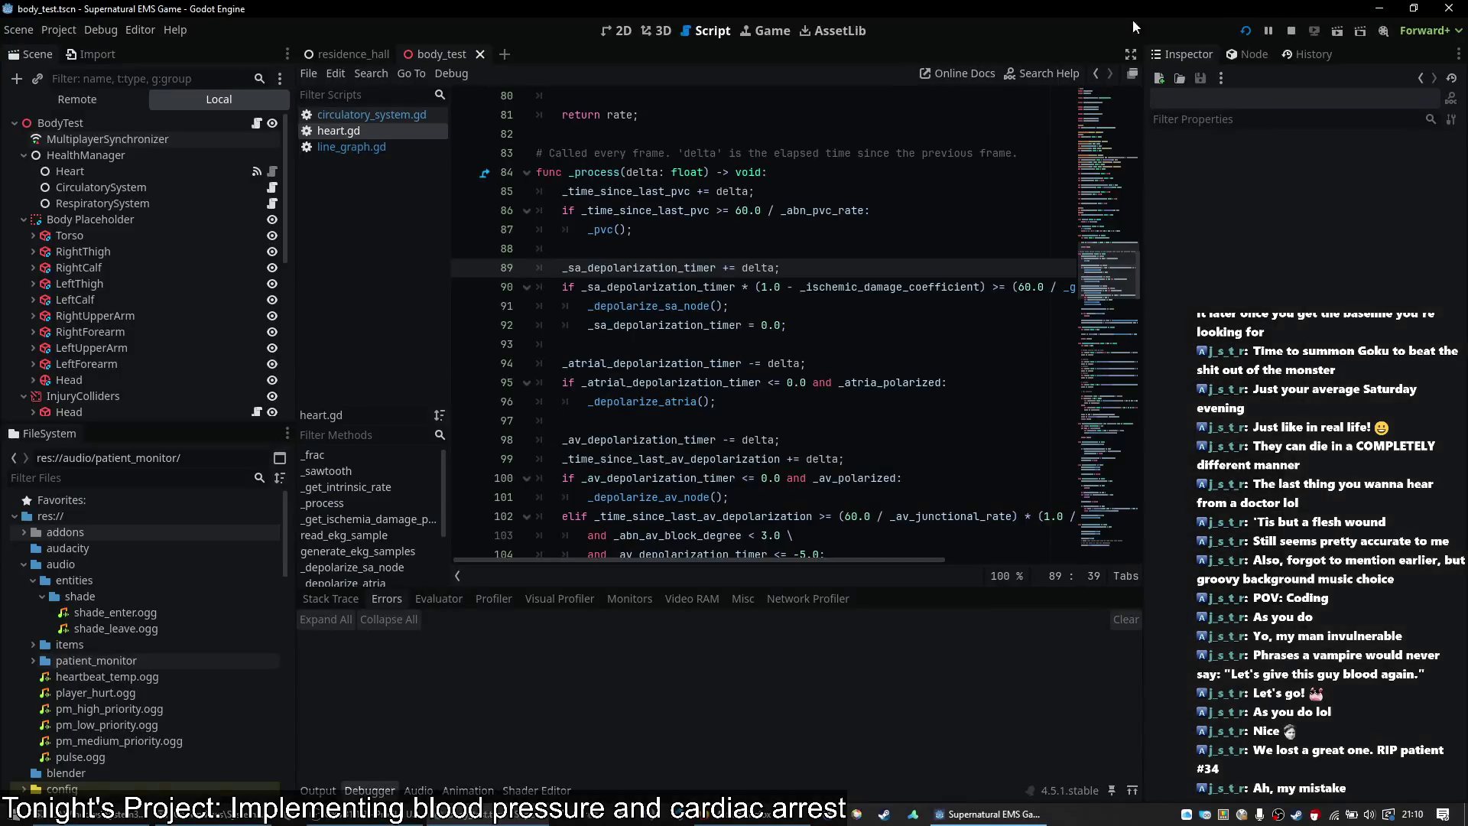
# In residence_hall's casualty_manager.gd, change line 17's casualty_count to 128 and relaunch the game
pyautogui.click(315, 56)
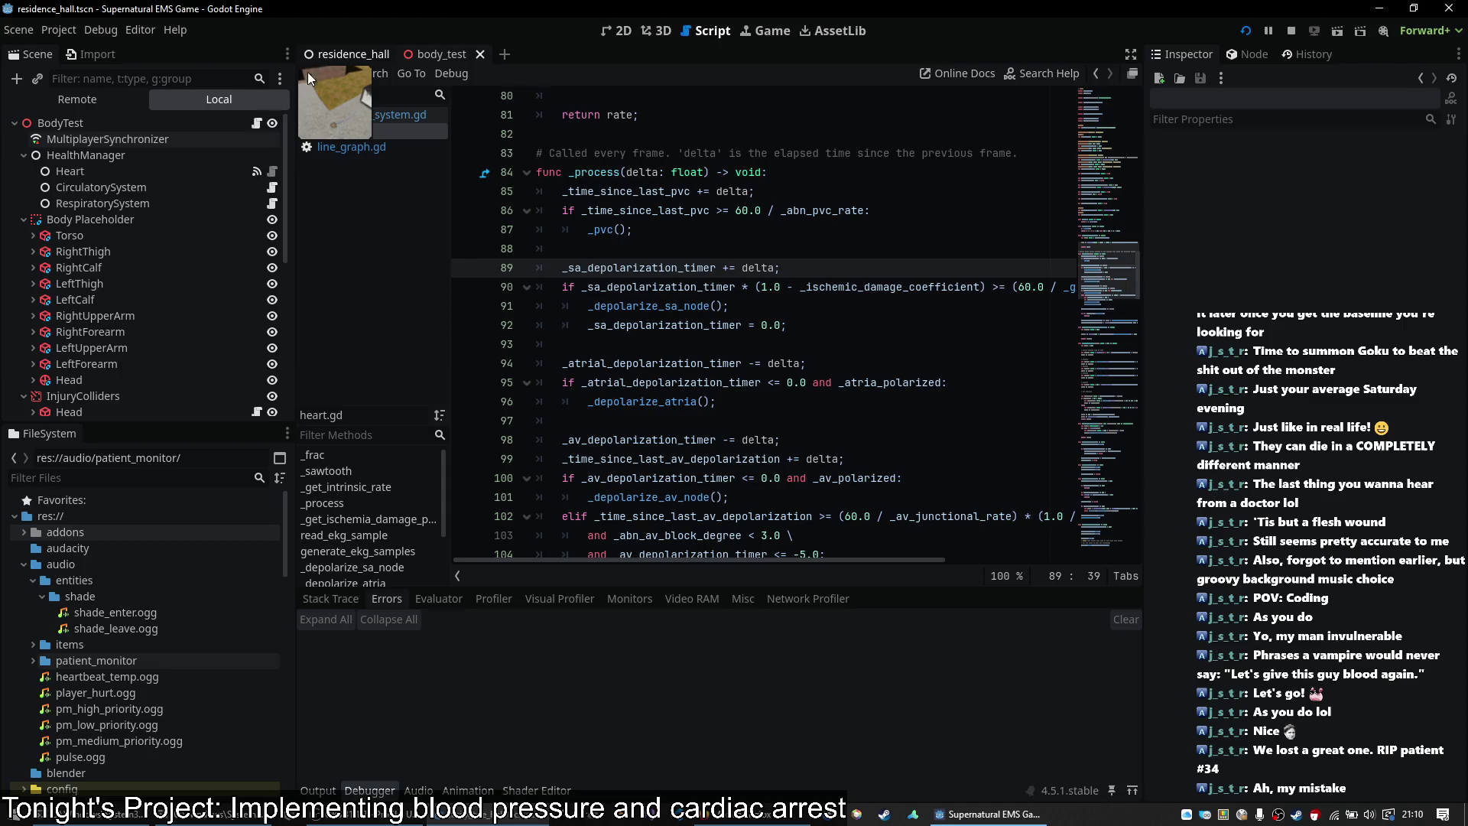
pyautogui.click(116, 145)
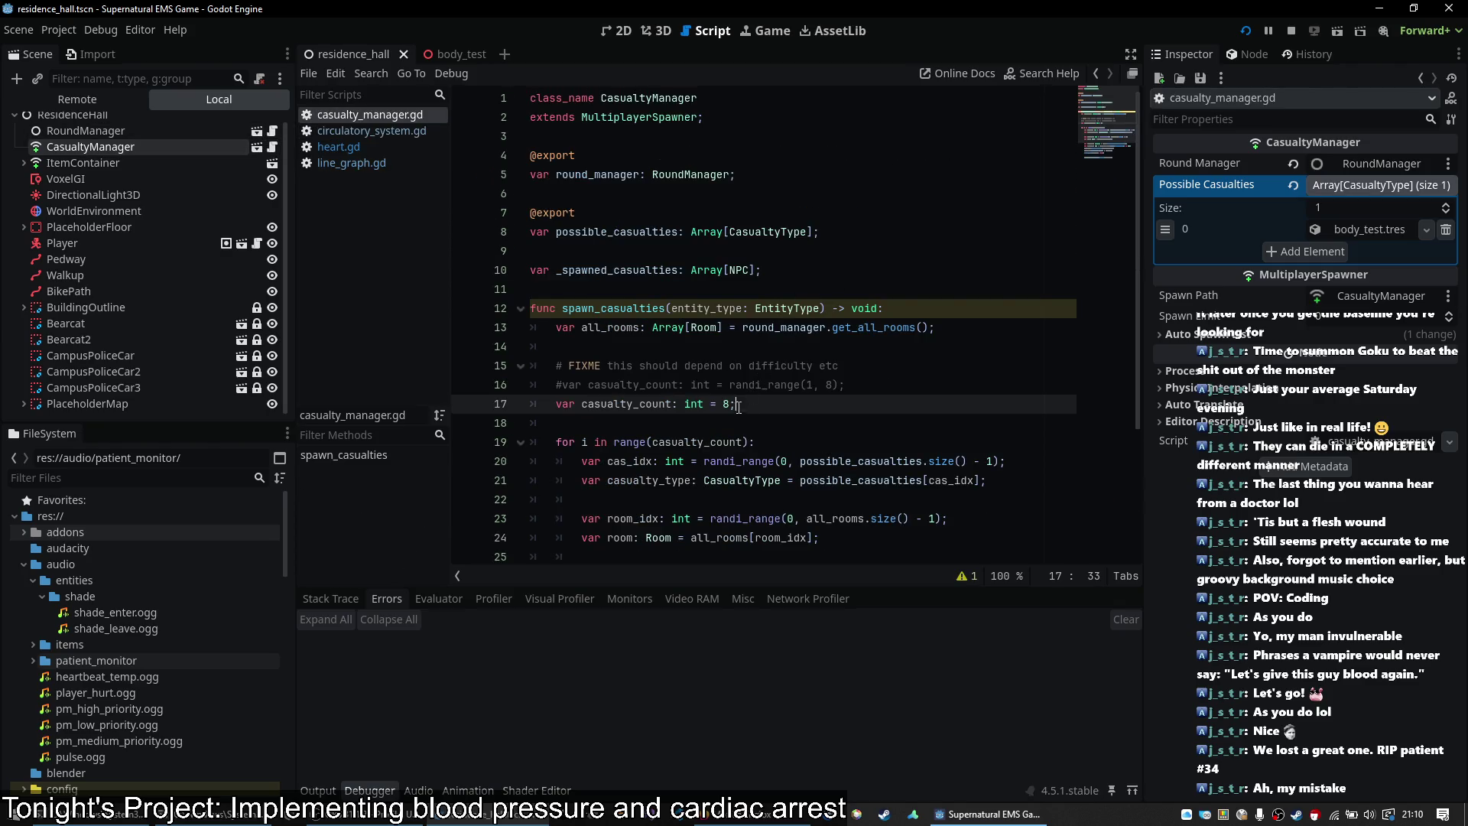
pyautogui.write('28')
pyautogui.click(1251, 32)
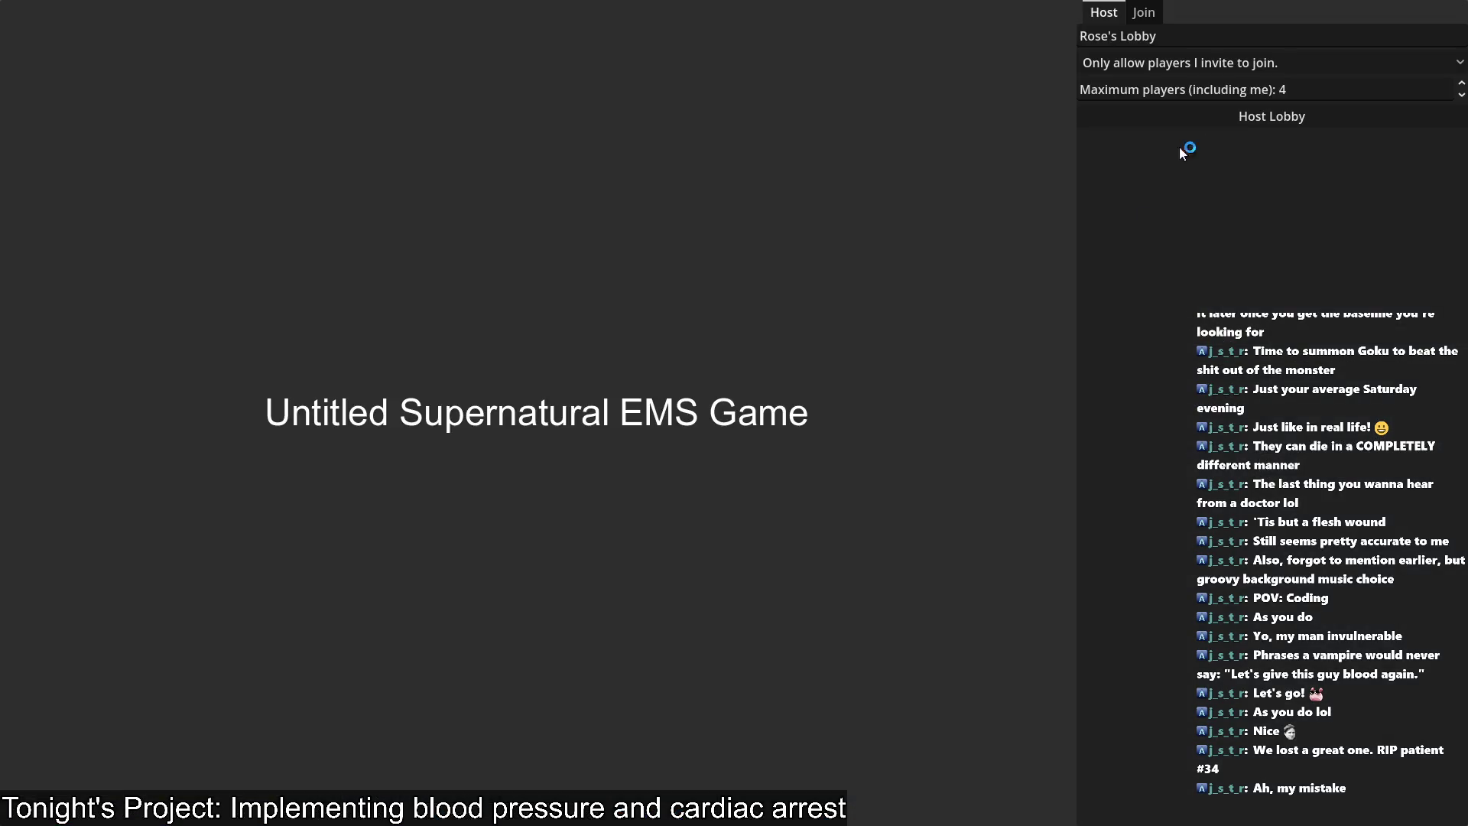
# Host a lobby, vote for Residence Hall, and ready up to start the round
pyautogui.click(1234, 124)
pyautogui.press('e')
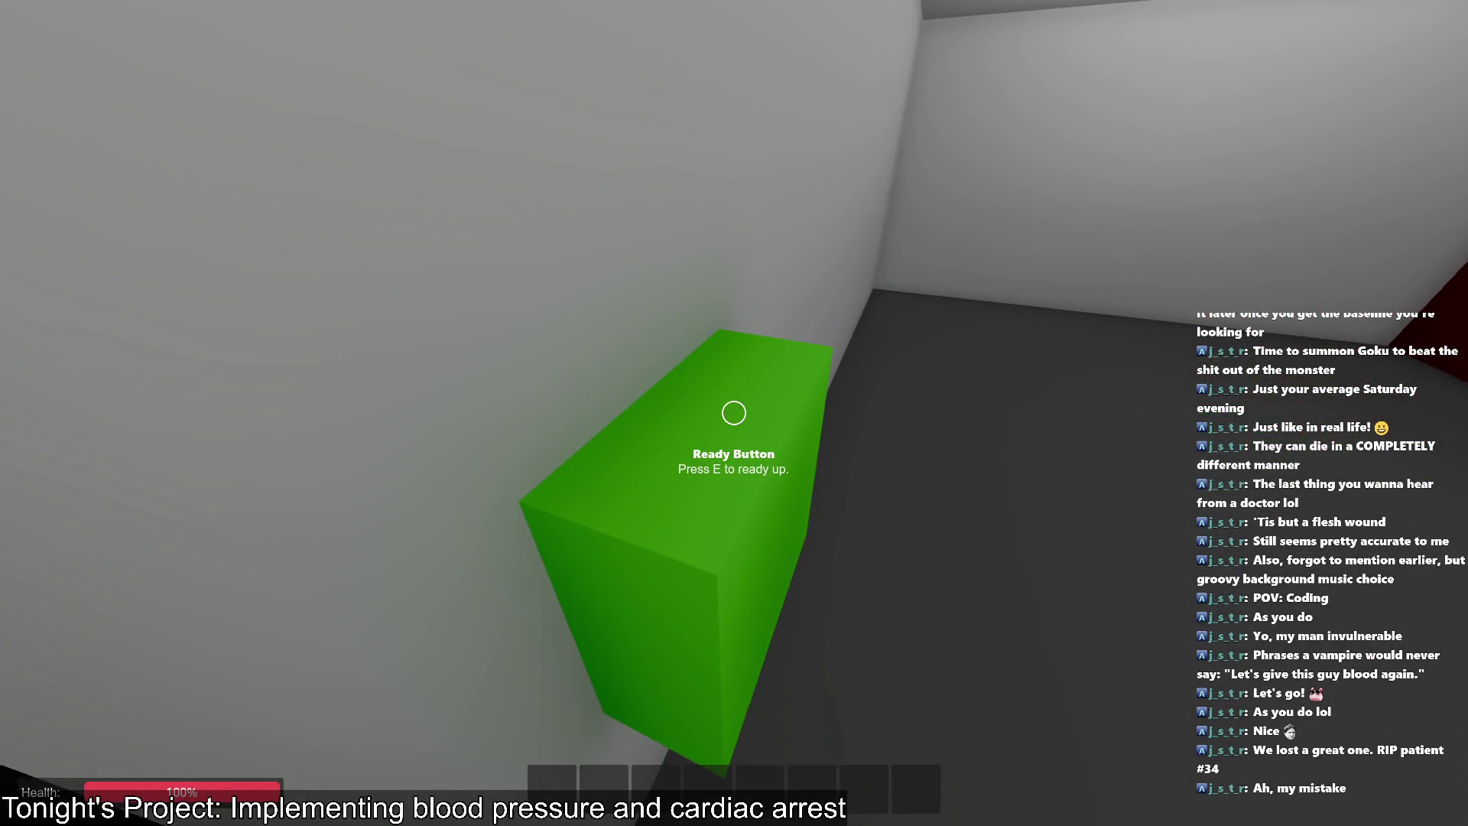
pyautogui.press('e')
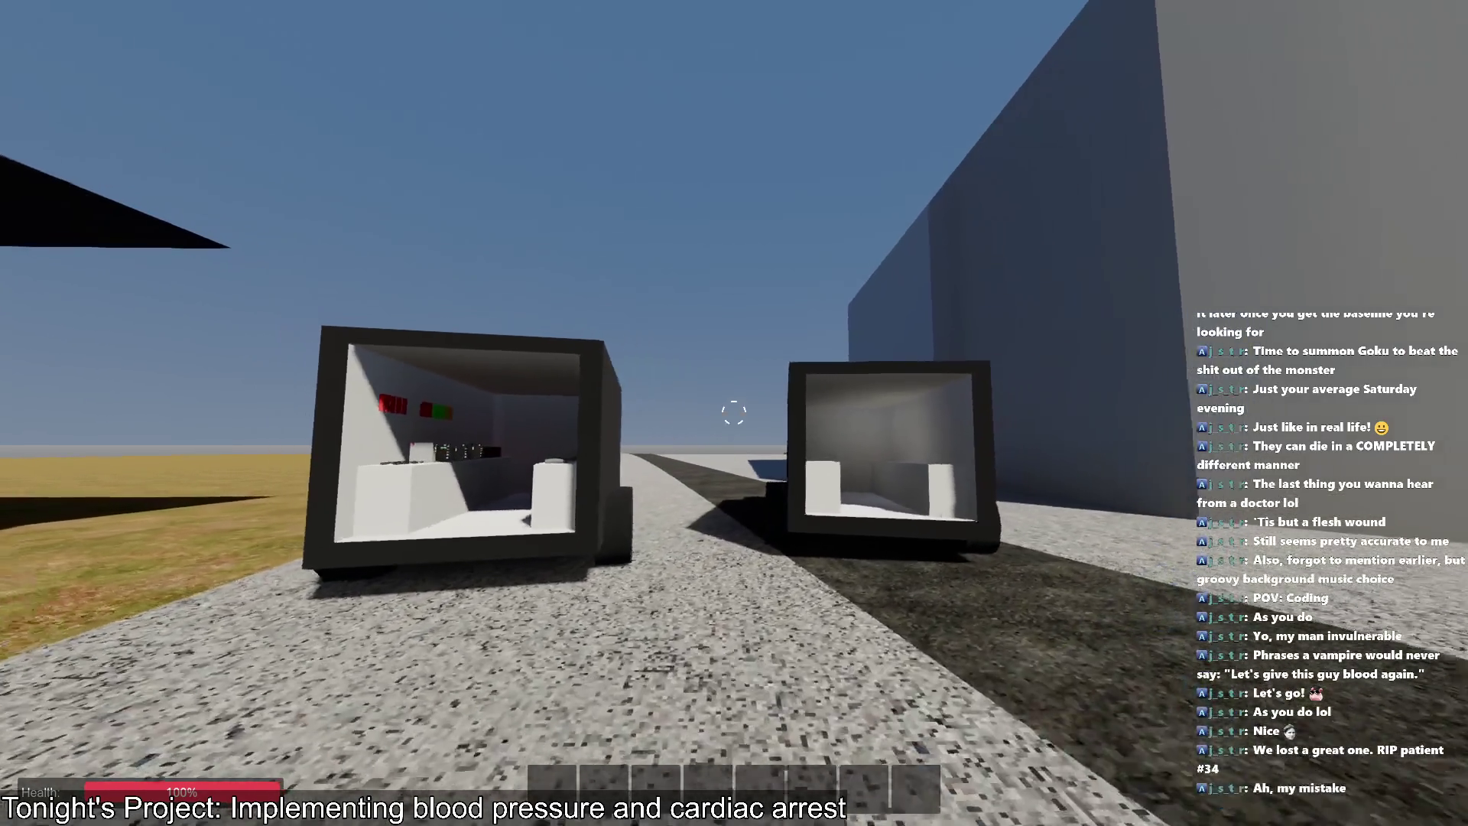
# Collect the patient monitor, a tourniquet and other ambulance supplies, then enter the brick building
pyautogui.press('w')
pyautogui.press('w')
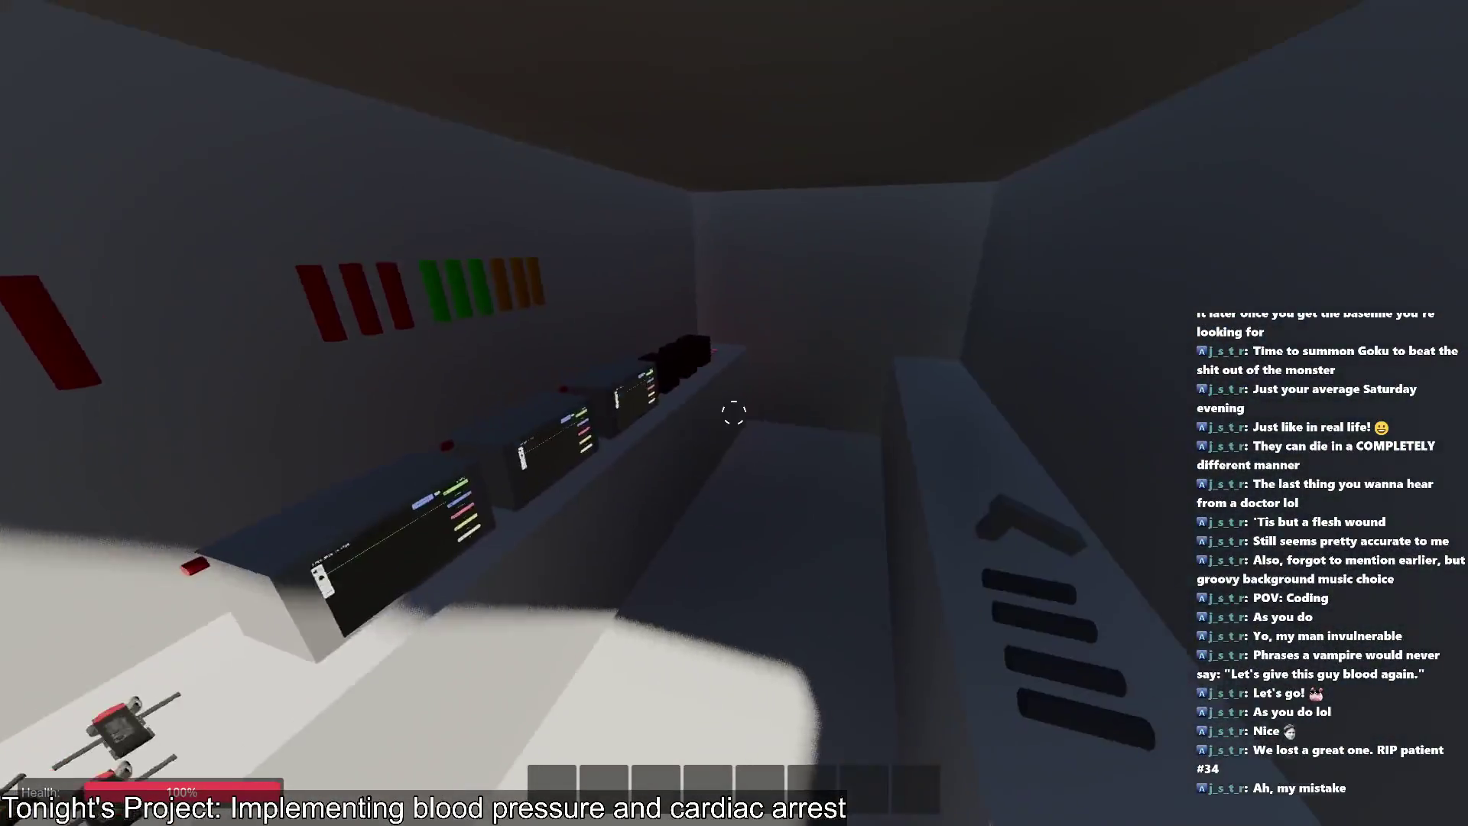
pyautogui.press('e')
pyautogui.press('w')
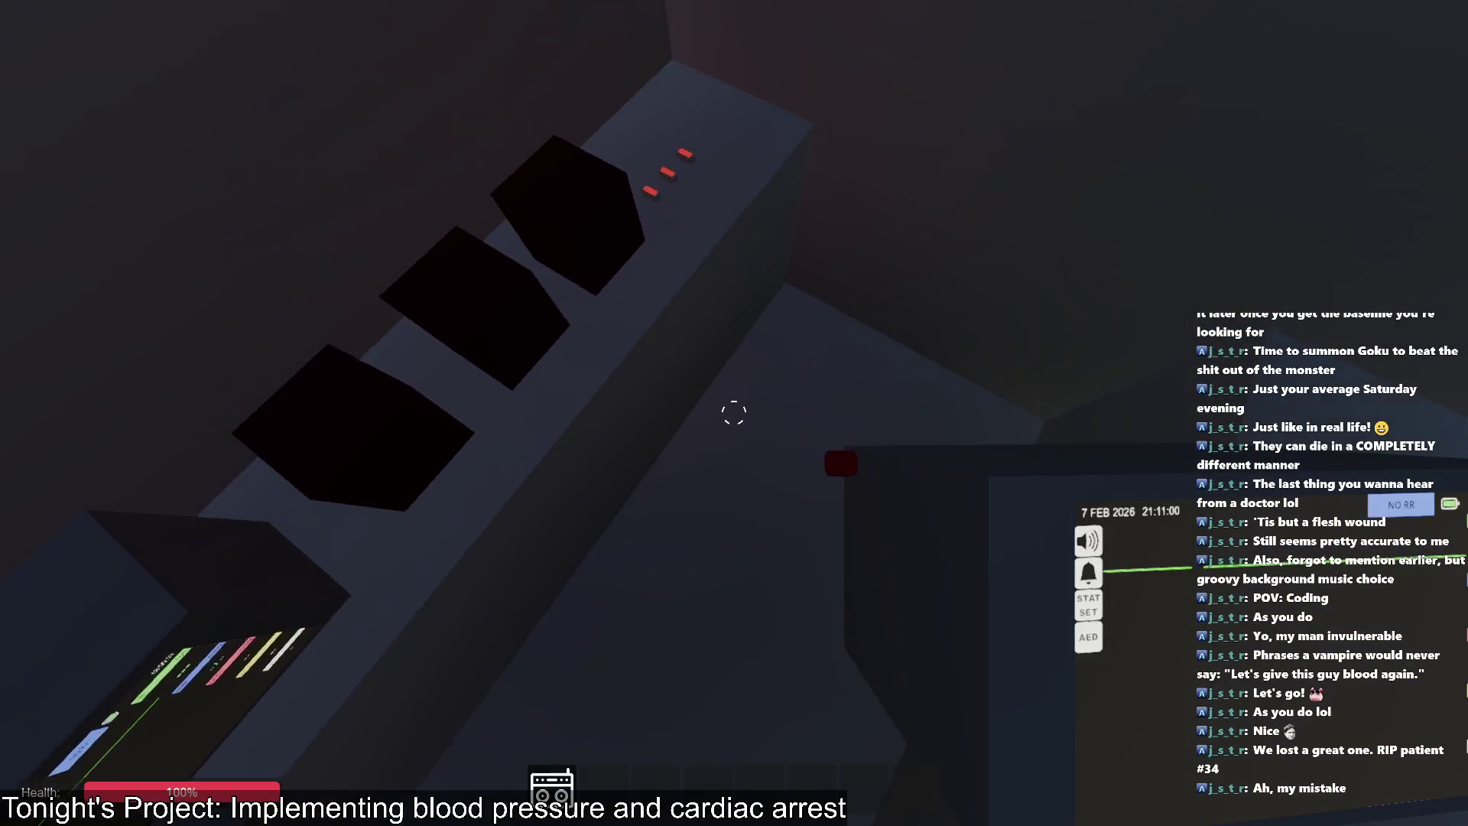
pyautogui.press('s')
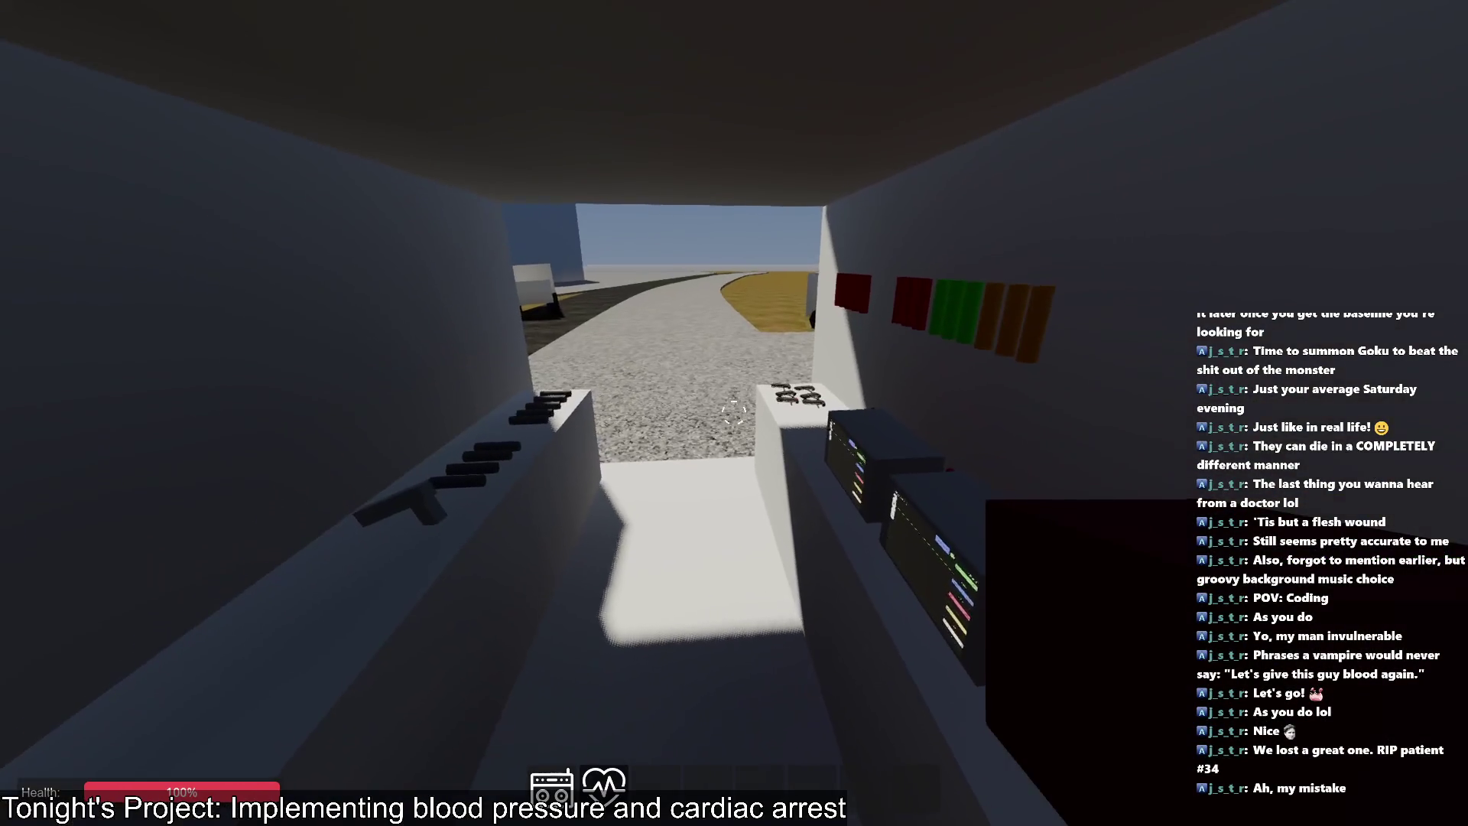
pyautogui.press('w')
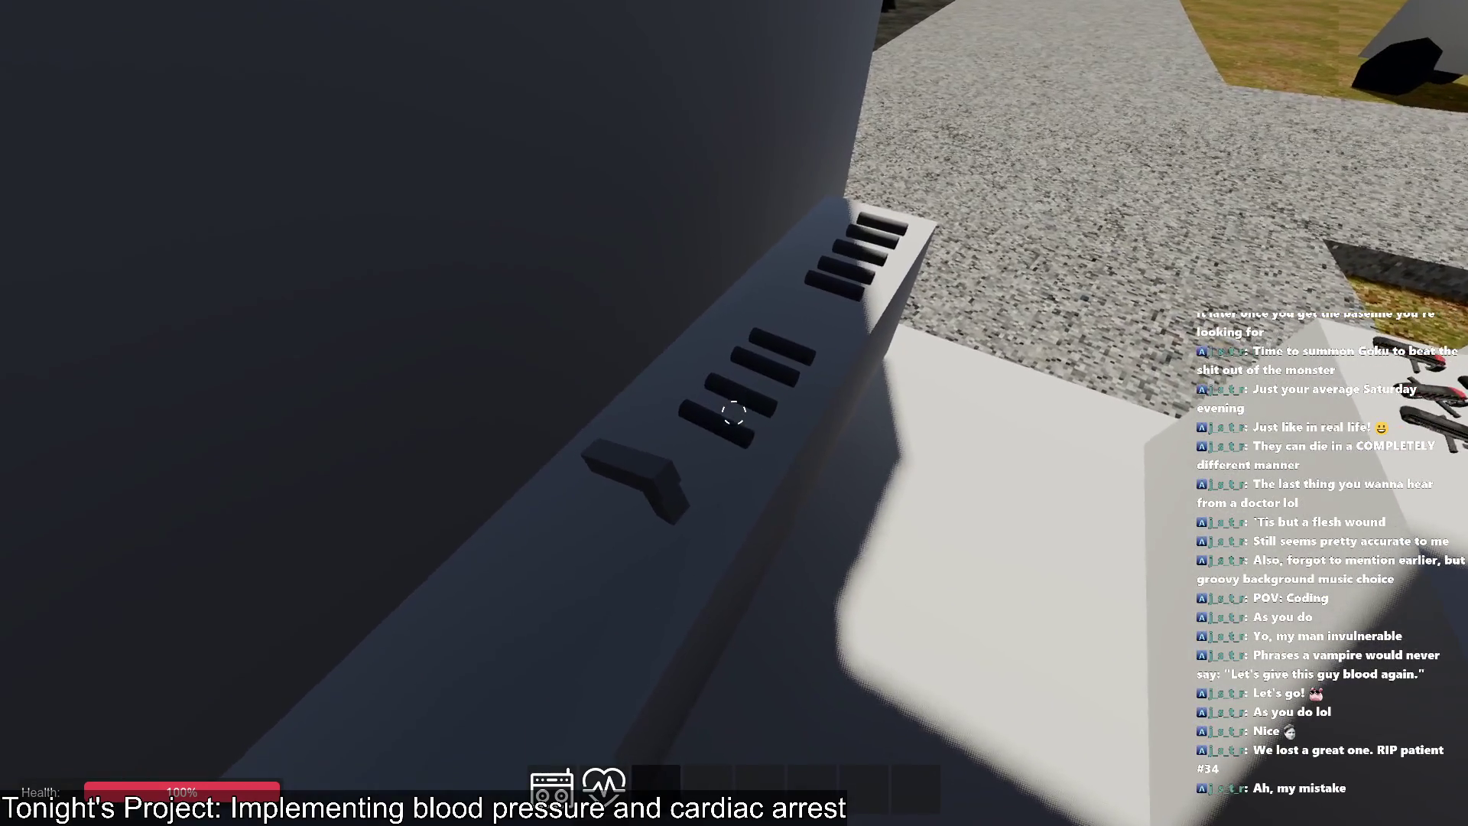
pyautogui.press('s')
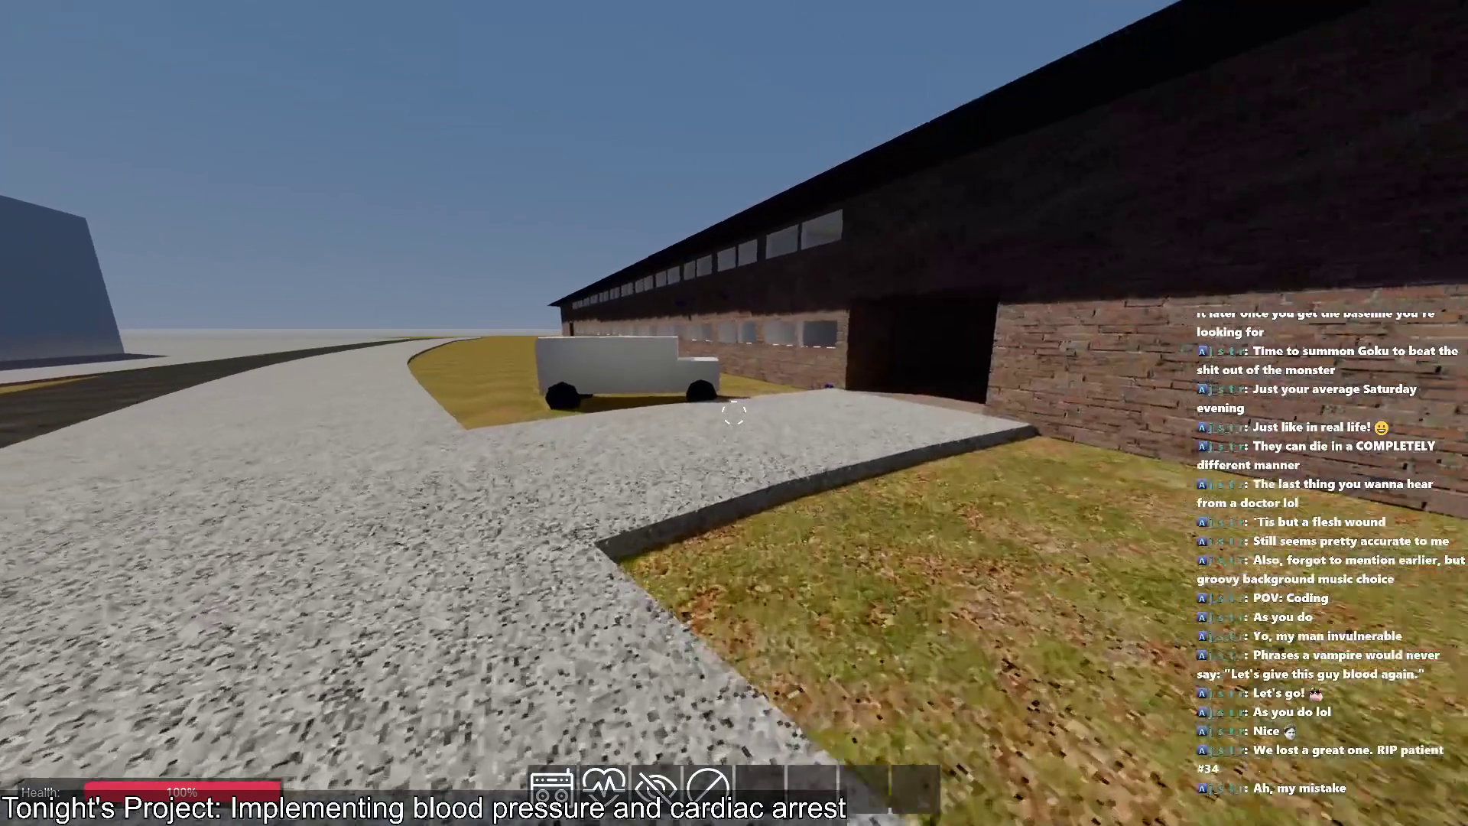
pyautogui.press('w')
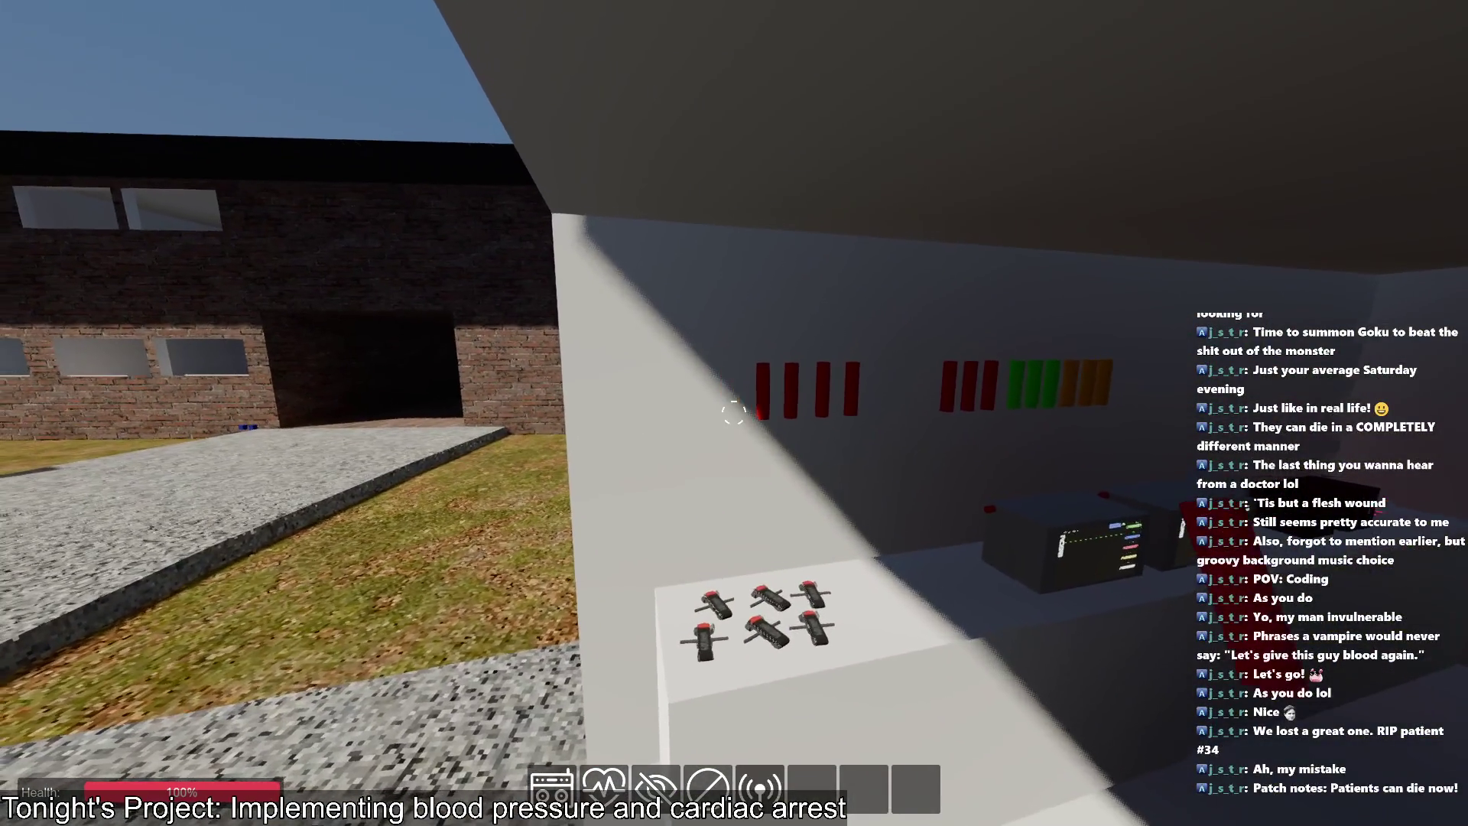
pyautogui.press('w')
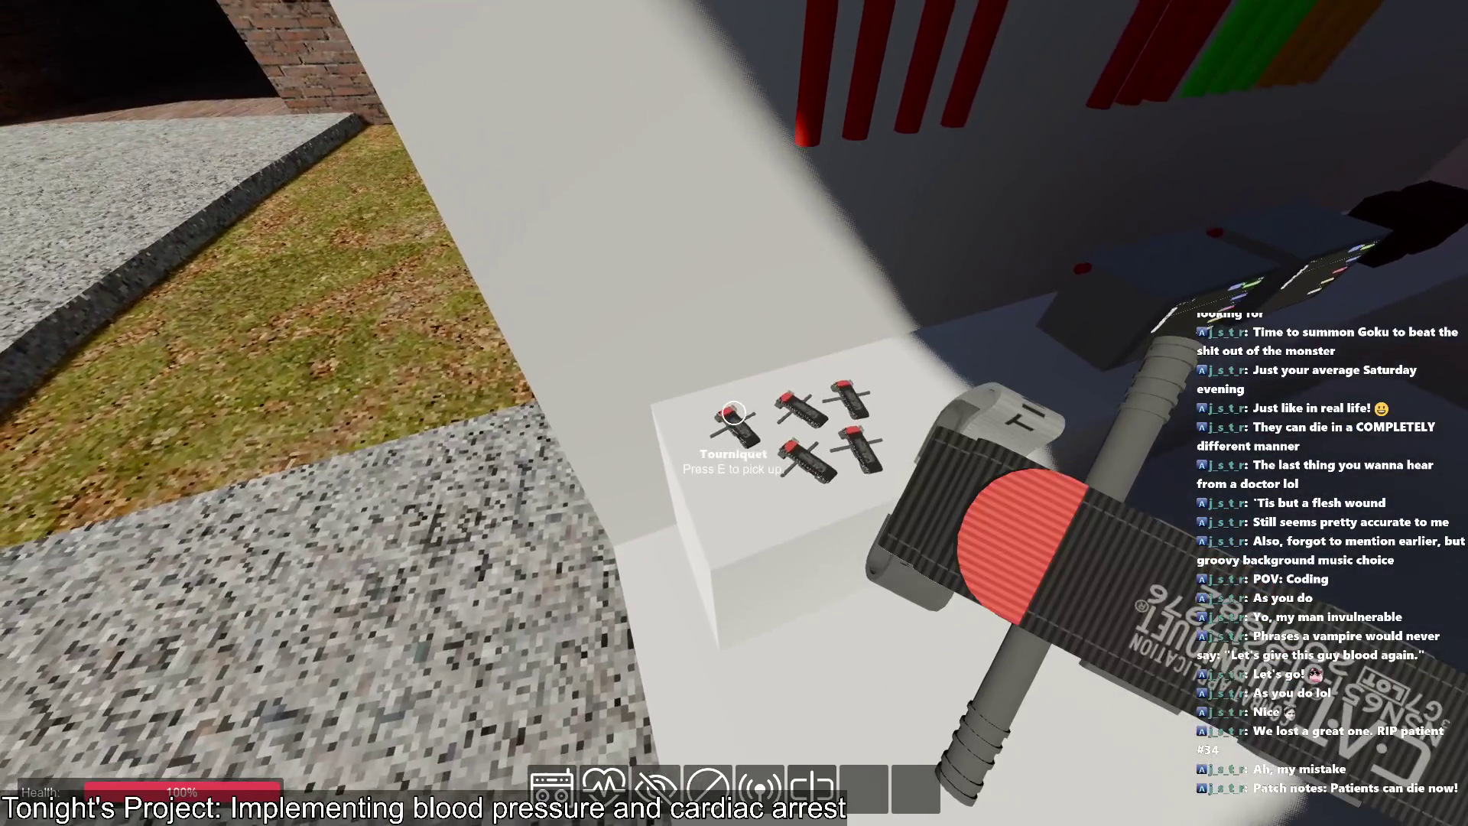
pyautogui.press('w')
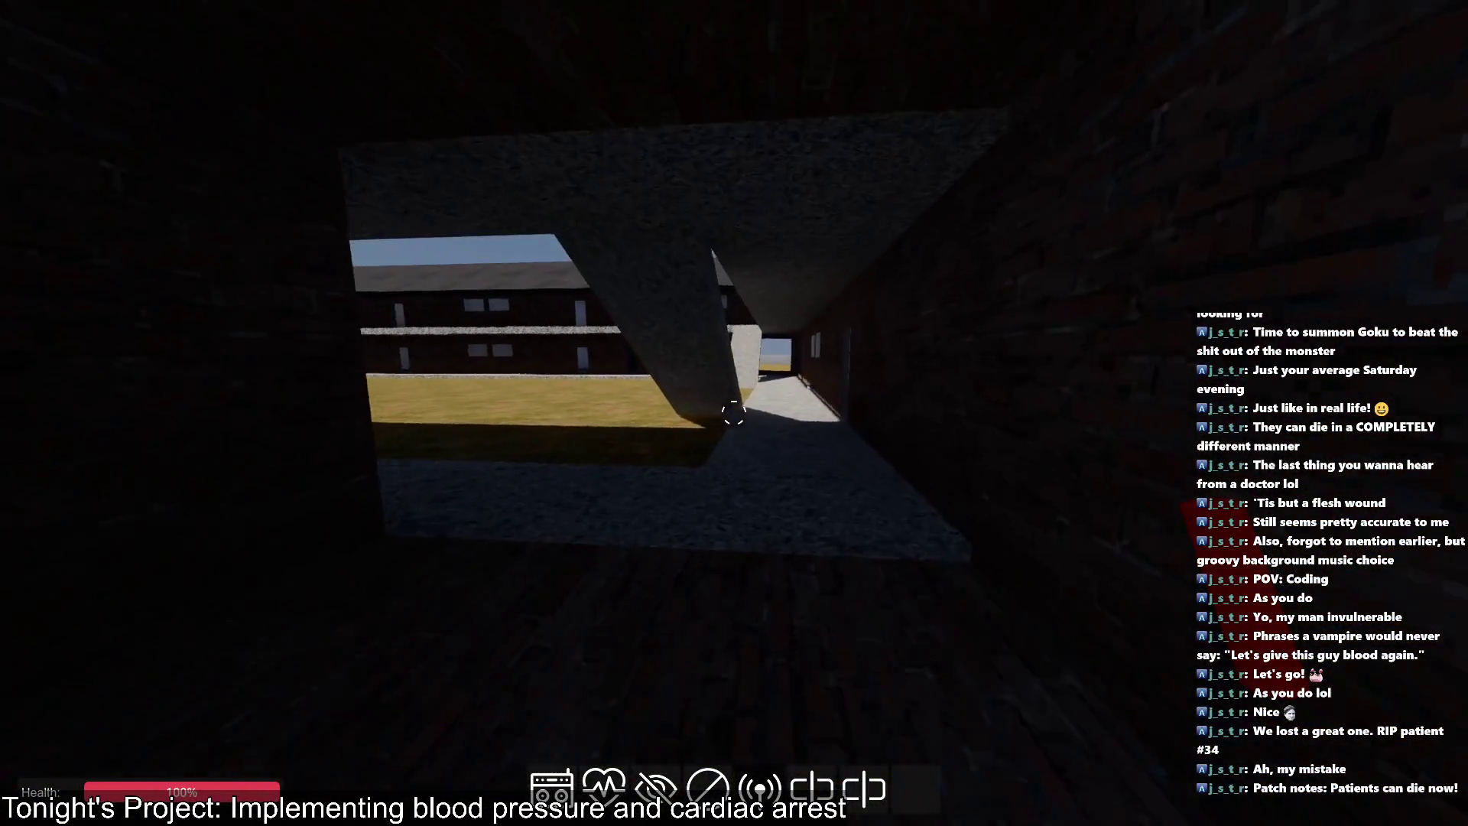
# Walk along the courtyard and brick wall into the room, circling the casualty on the floor
pyautogui.press('w')
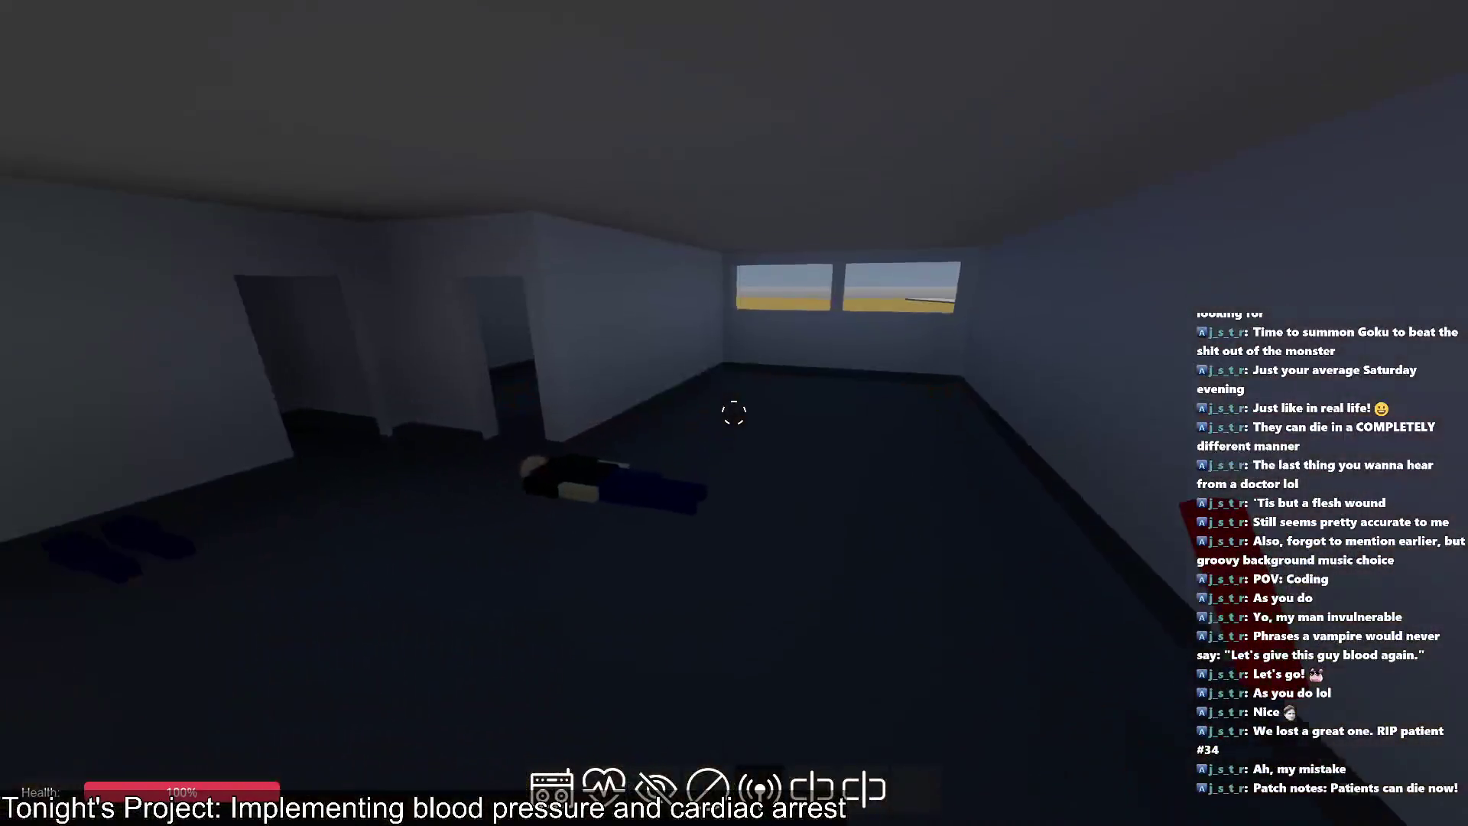
pyautogui.press('w')
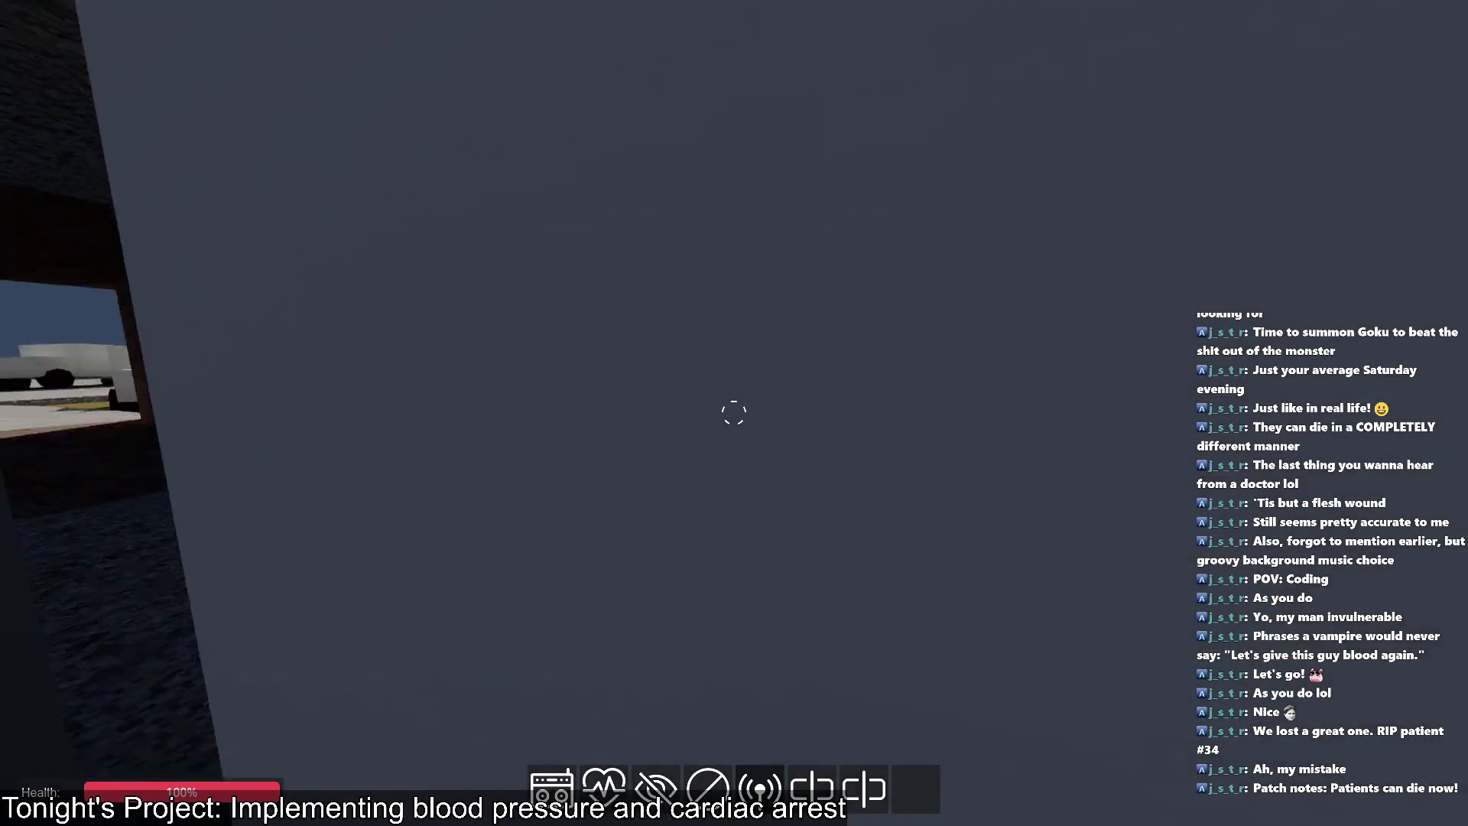
pyautogui.press('w')
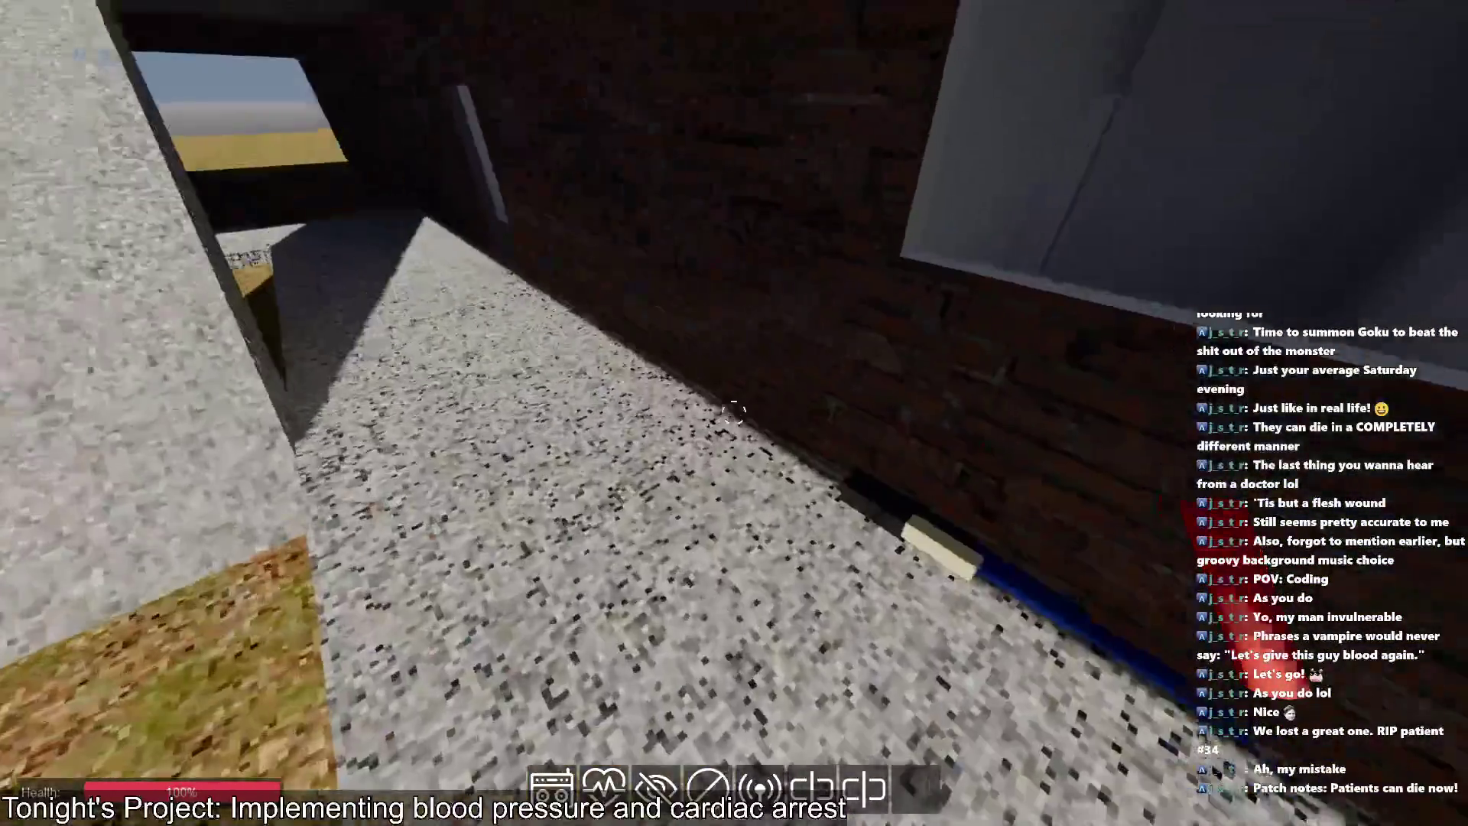
pyautogui.press('w')
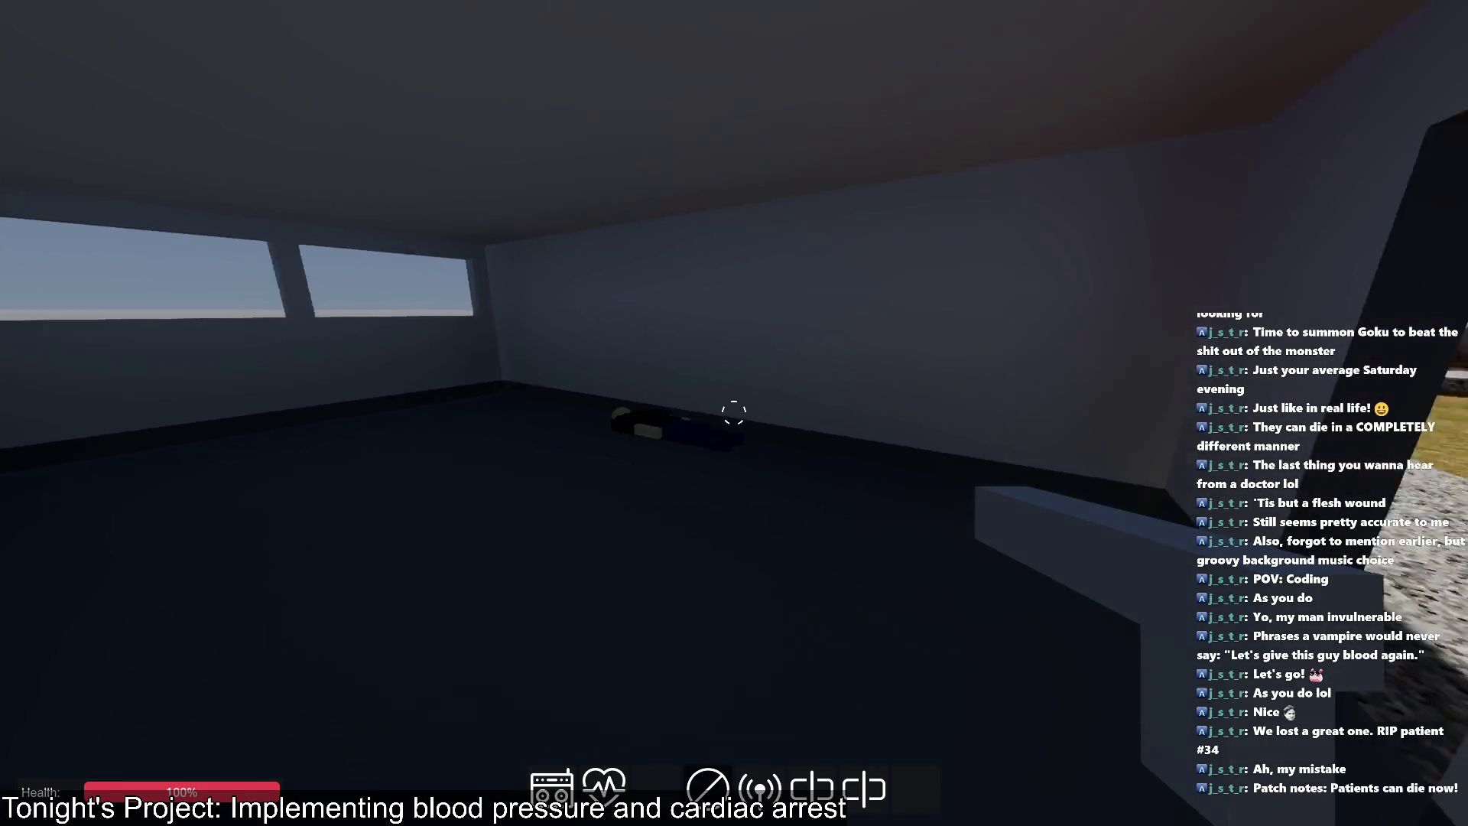
pyautogui.press('w')
pyautogui.press('w')
pyautogui.press('w')
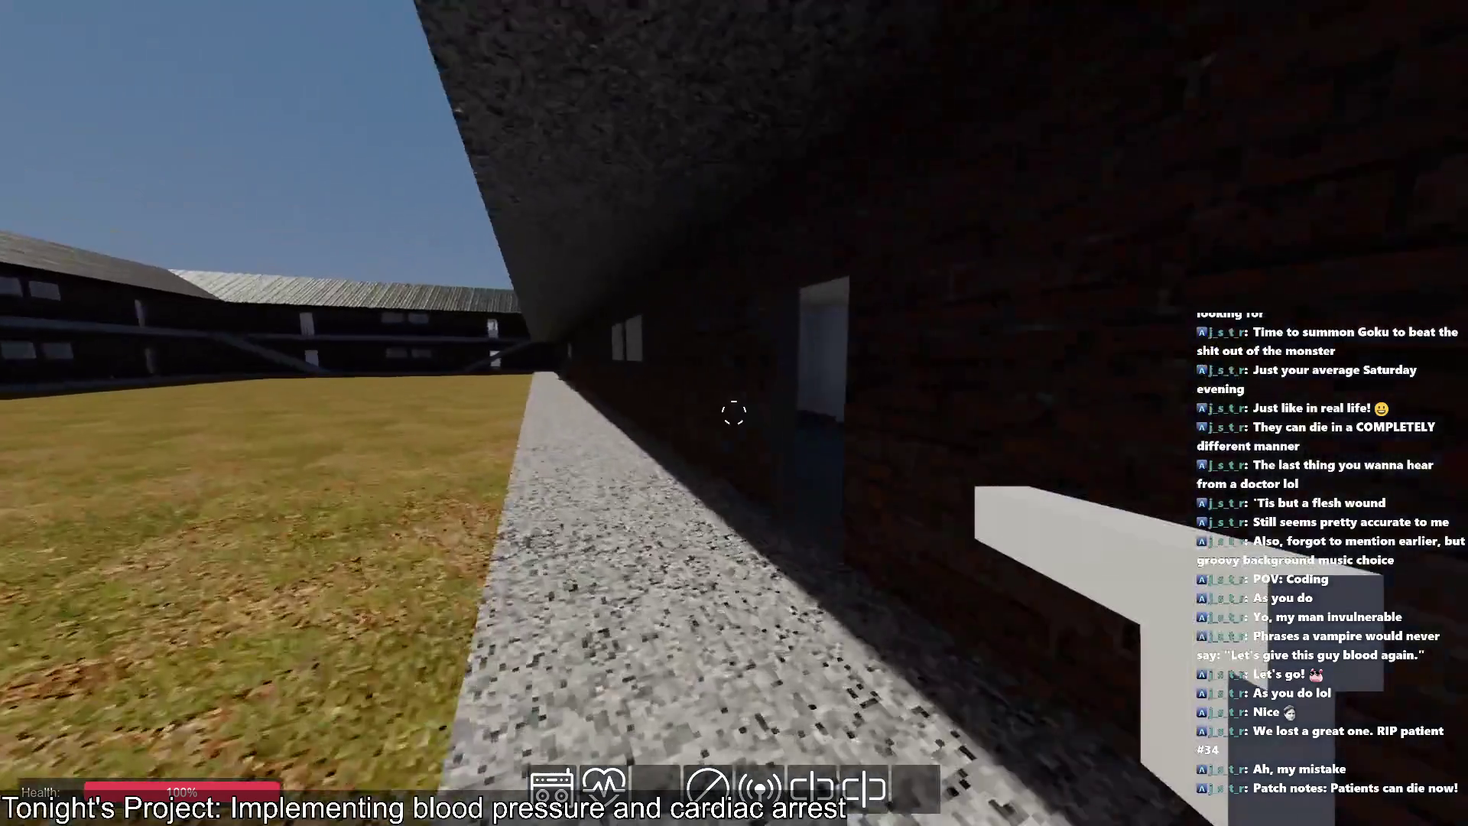
pyautogui.press('w')
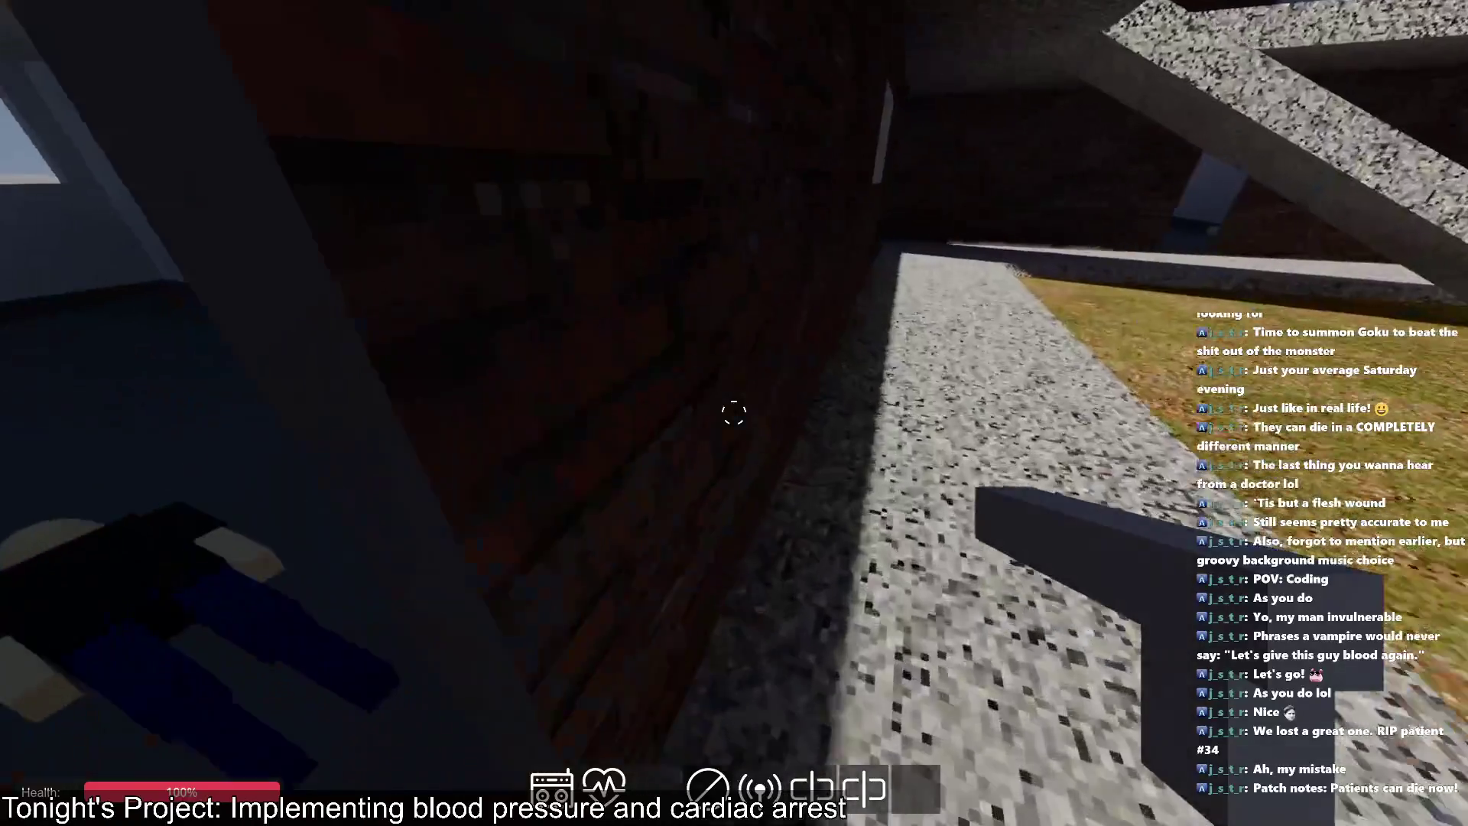
pyautogui.press('w')
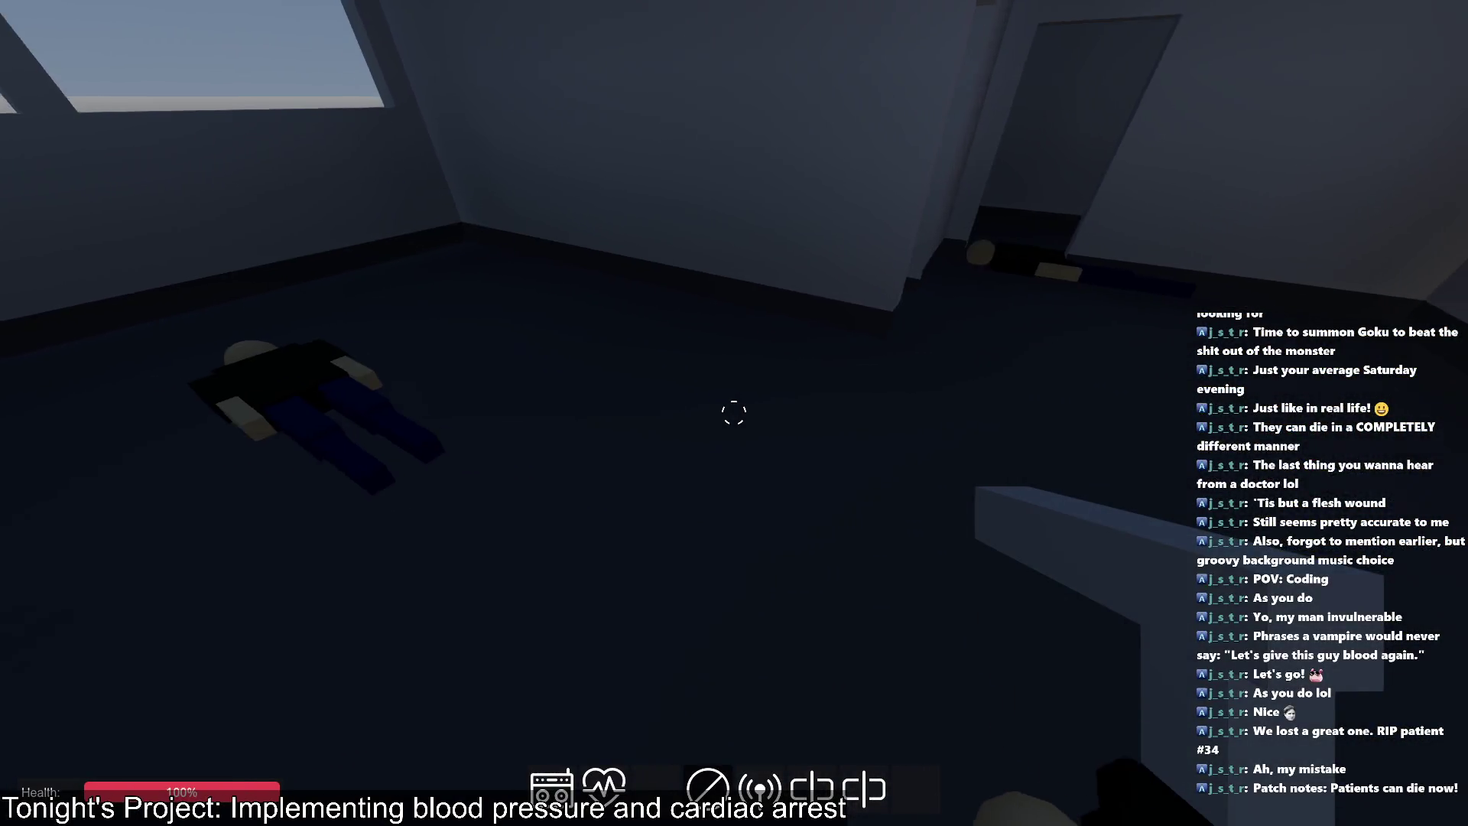
pyautogui.press('w')
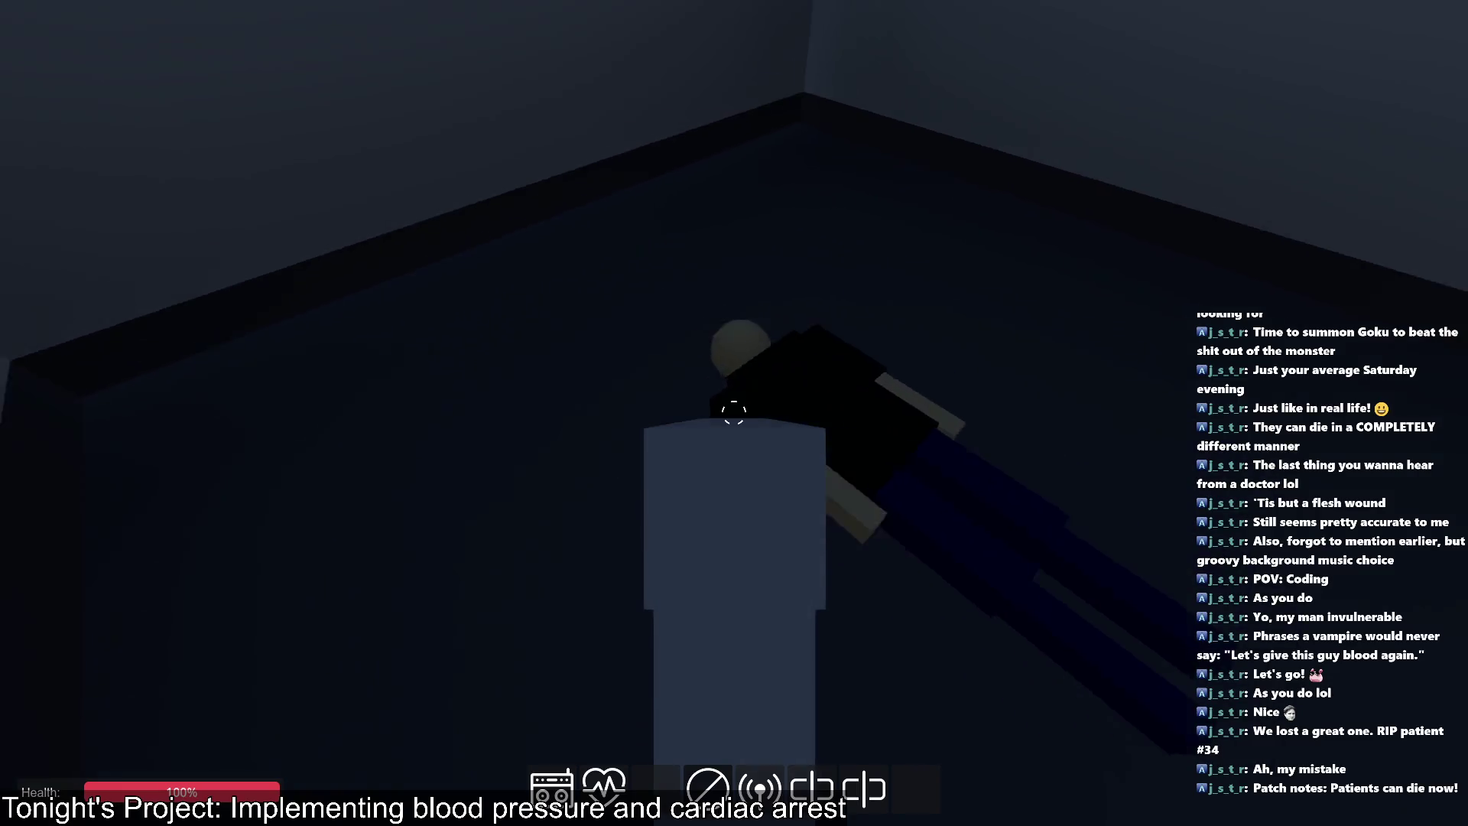
pyautogui.press('w')
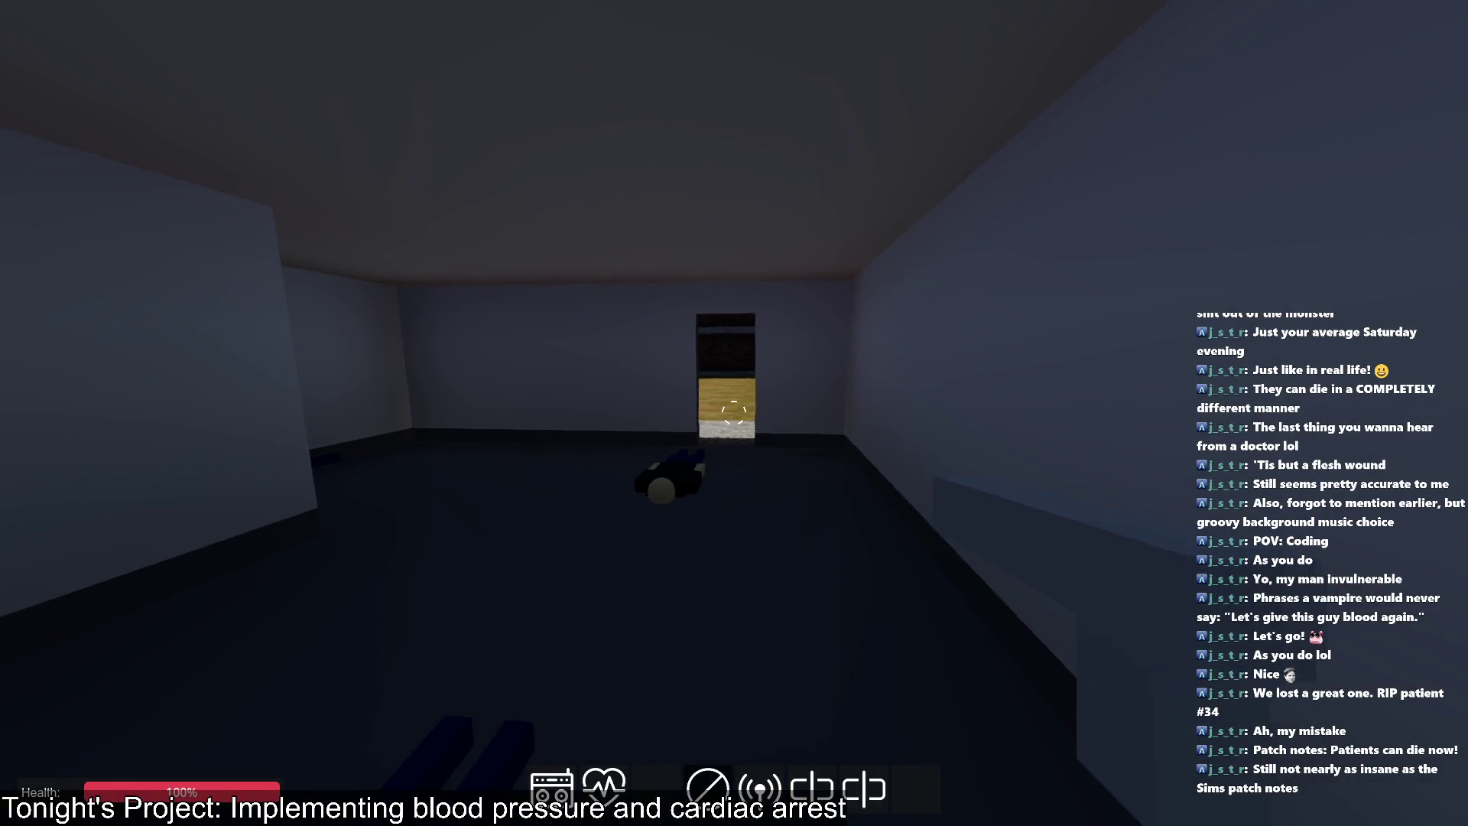
pyautogui.press('w')
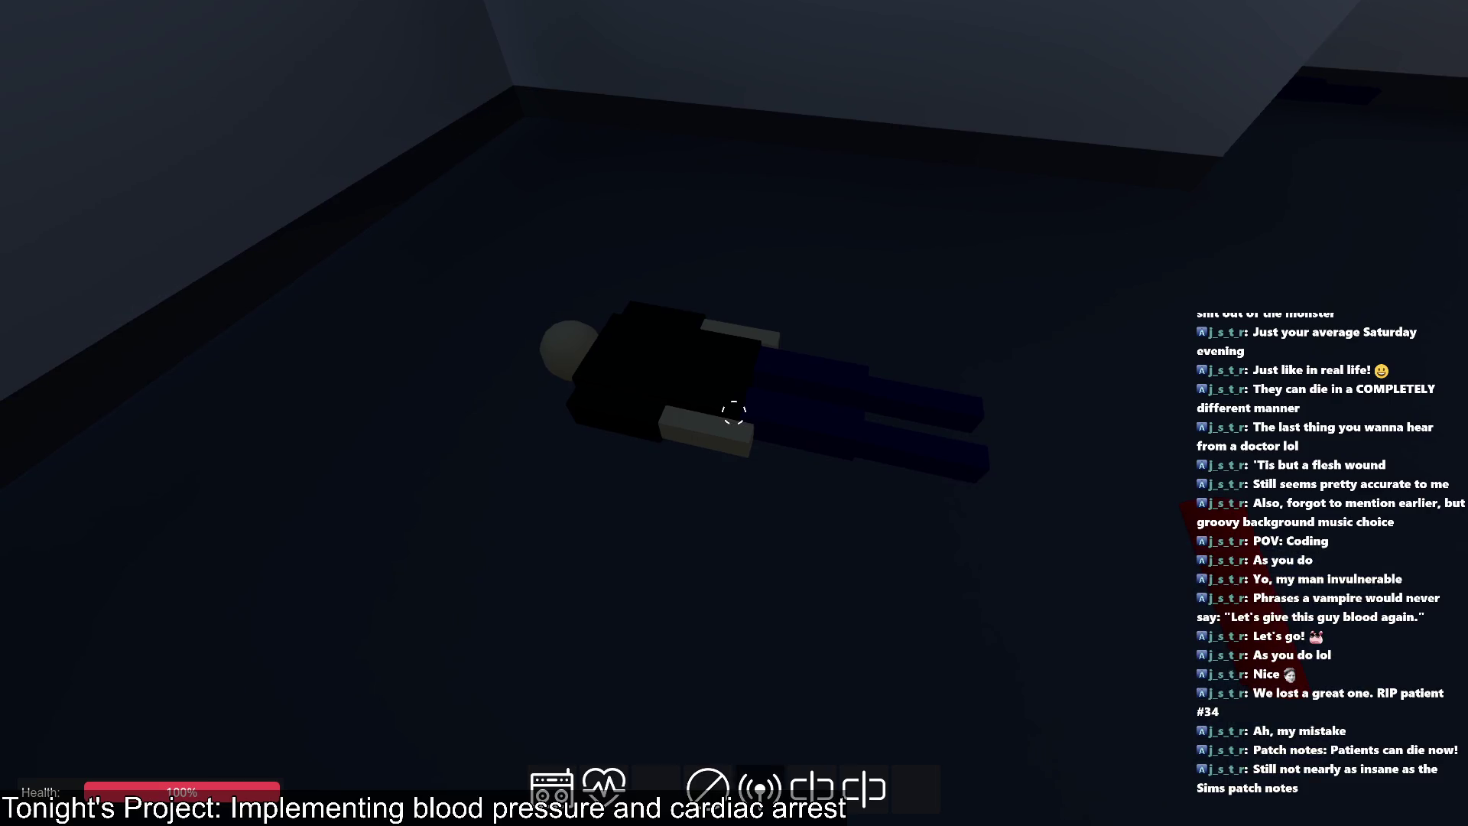
pyautogui.press('w')
pyautogui.press('w')
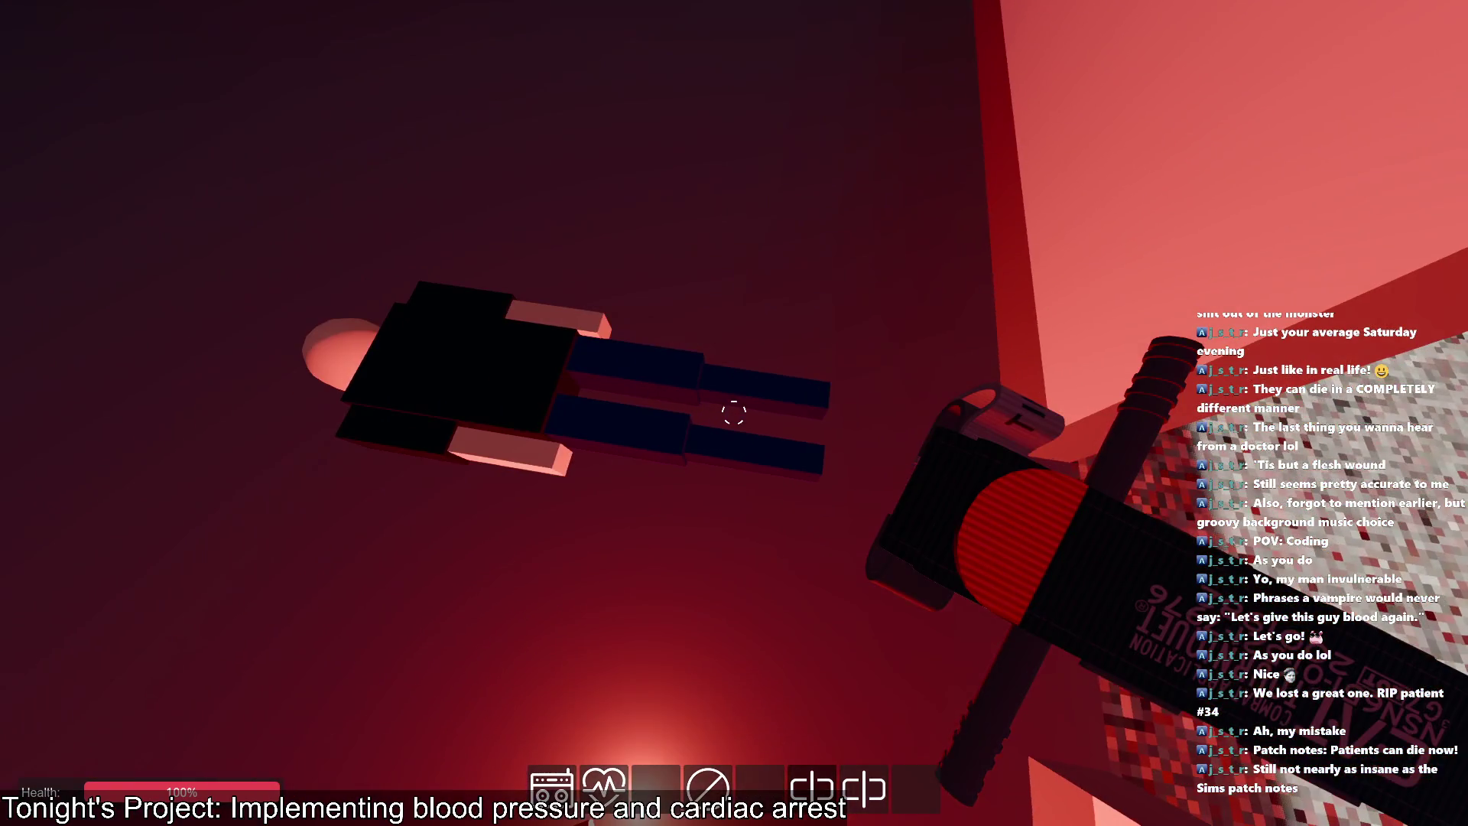
# Set the patient monitor beside the casualty and attach the three-lead cable to their chest
pyautogui.click(734, 413)
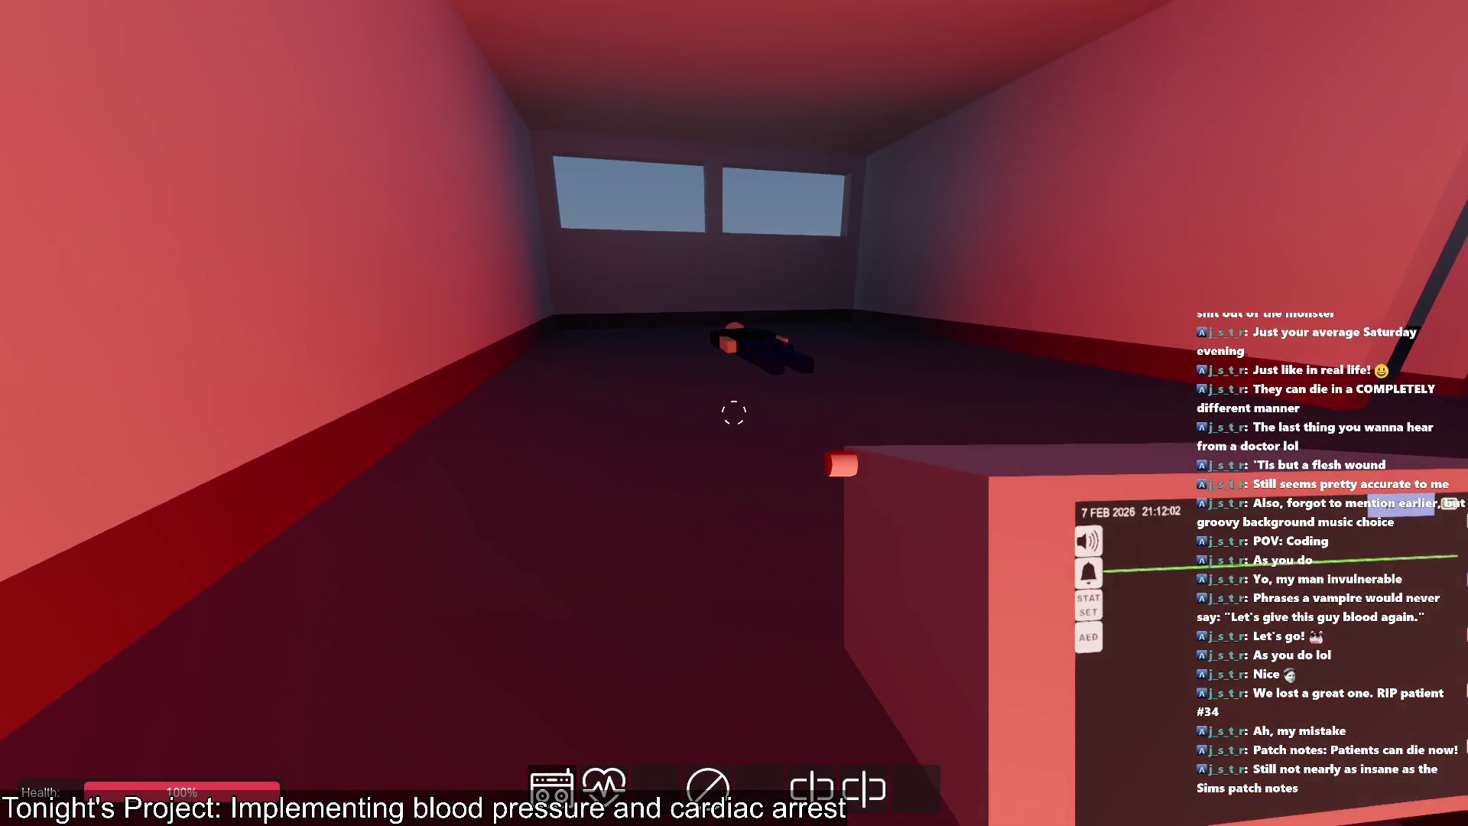
pyautogui.click(734, 413)
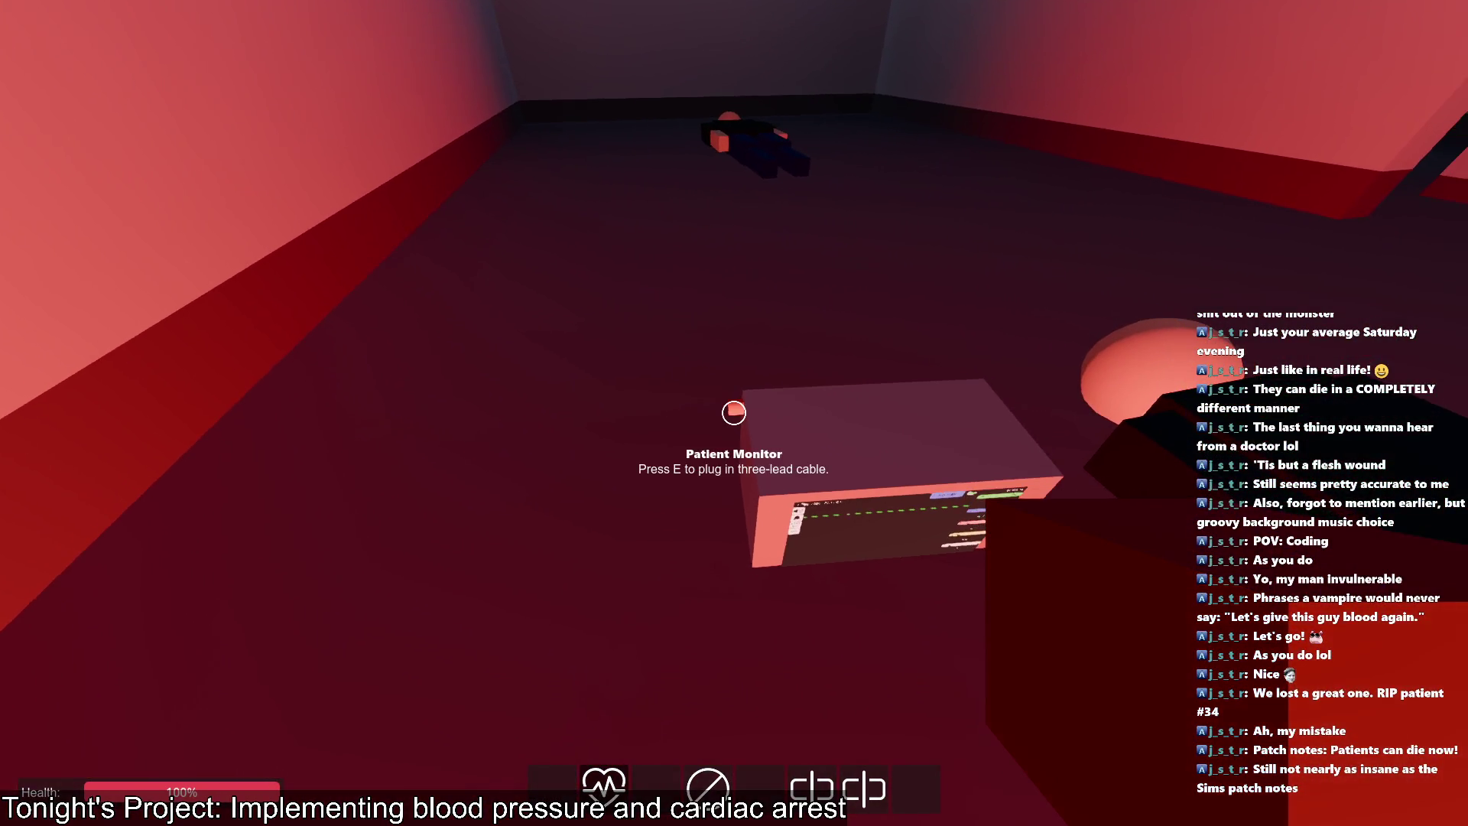
pyautogui.press('e')
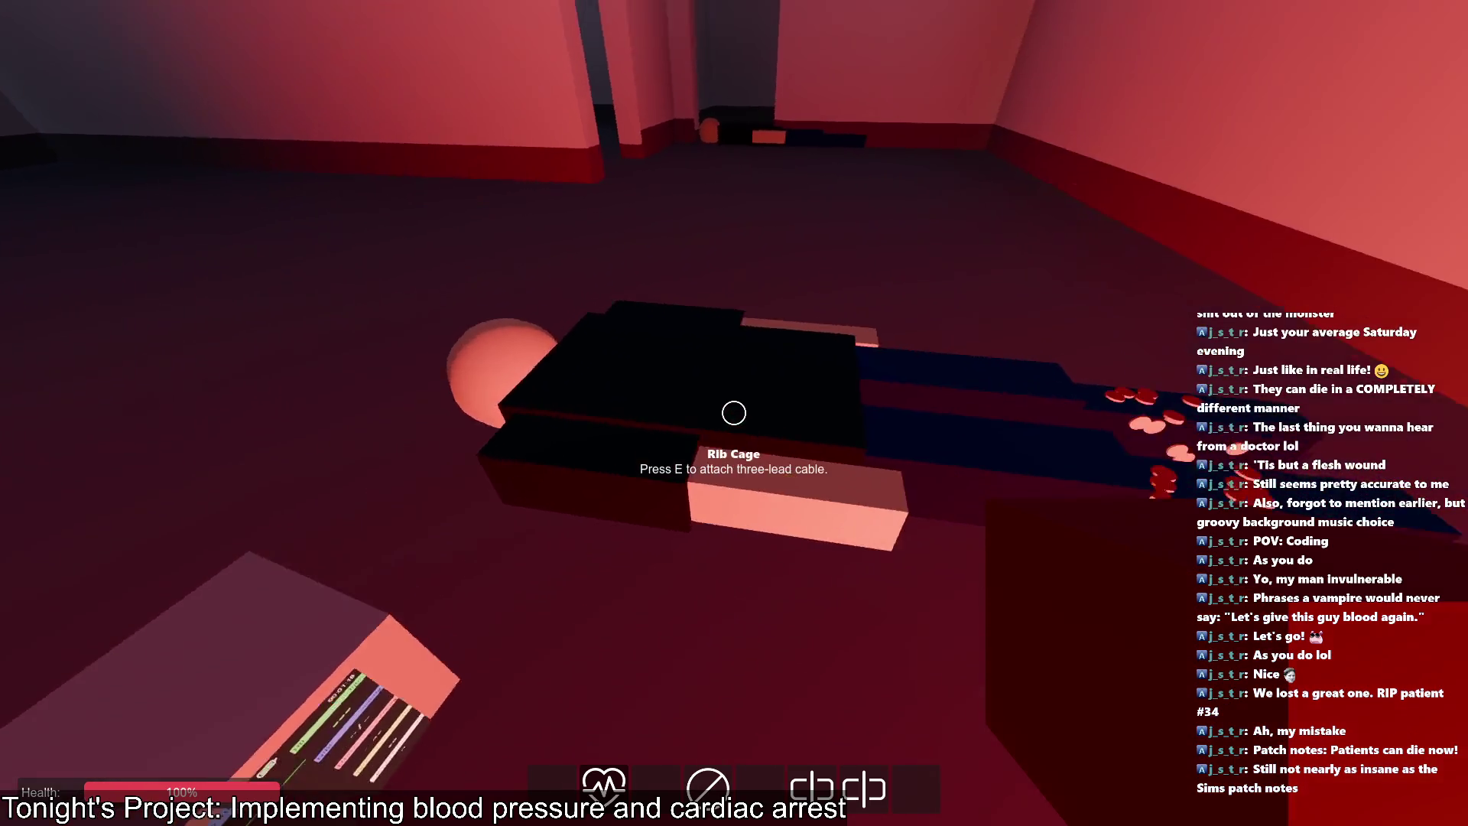
pyautogui.press('e')
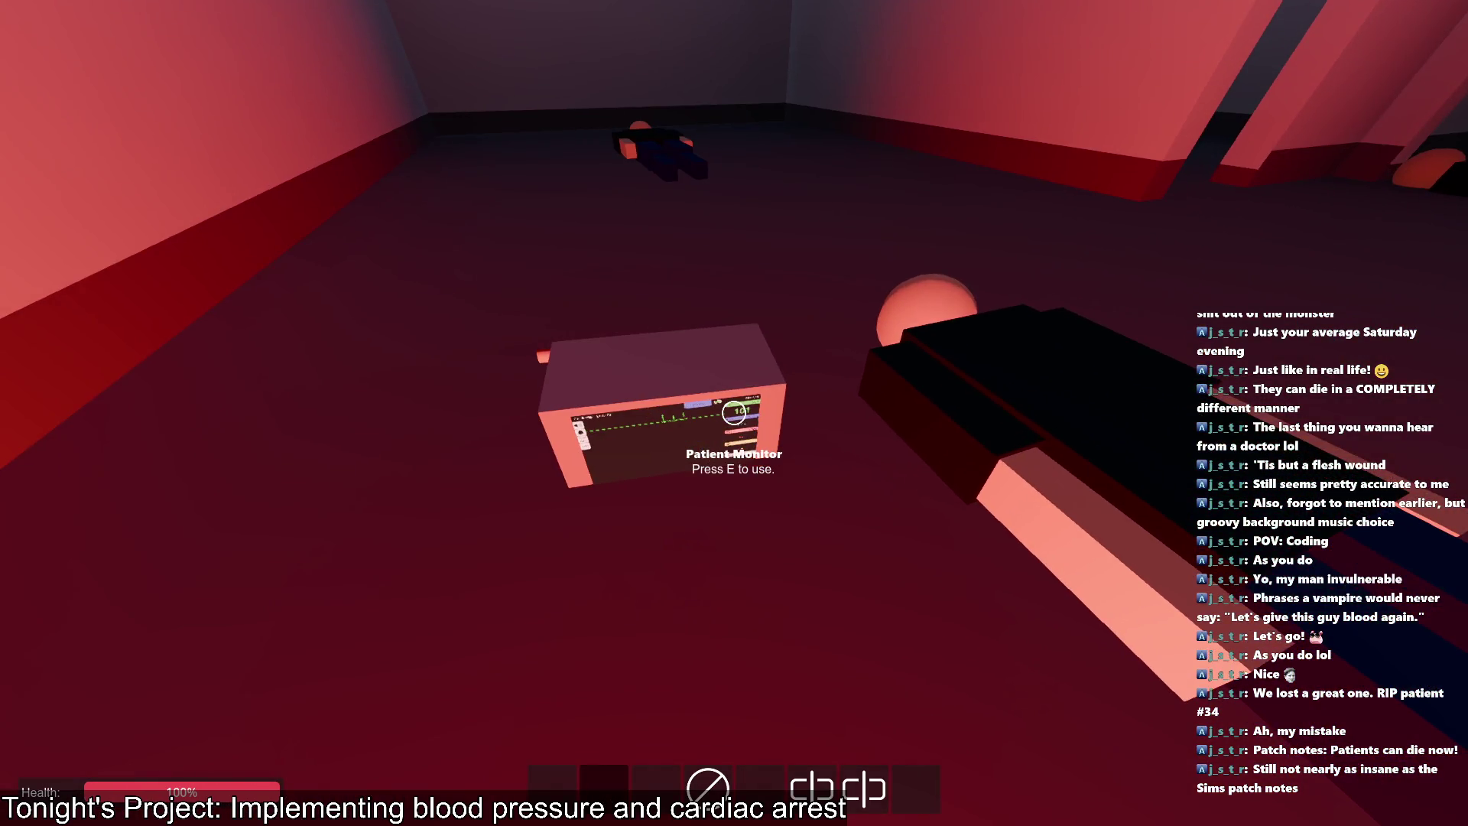
# Check the monitor's vitals, showing a heart rate of 137, then return to the editor
pyautogui.press('e')
pyautogui.press('e')
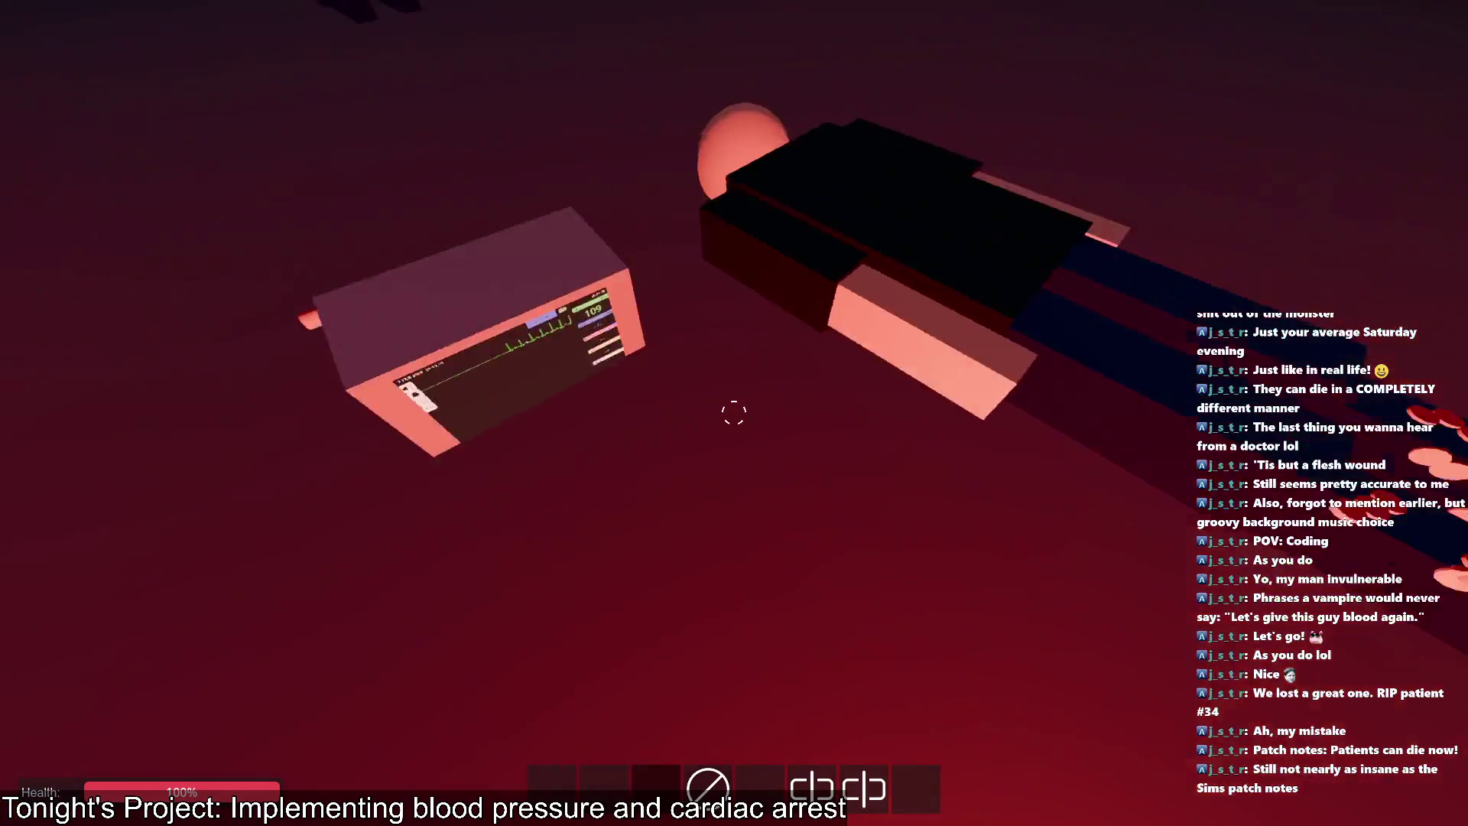
pyautogui.press('e')
pyautogui.press('e')
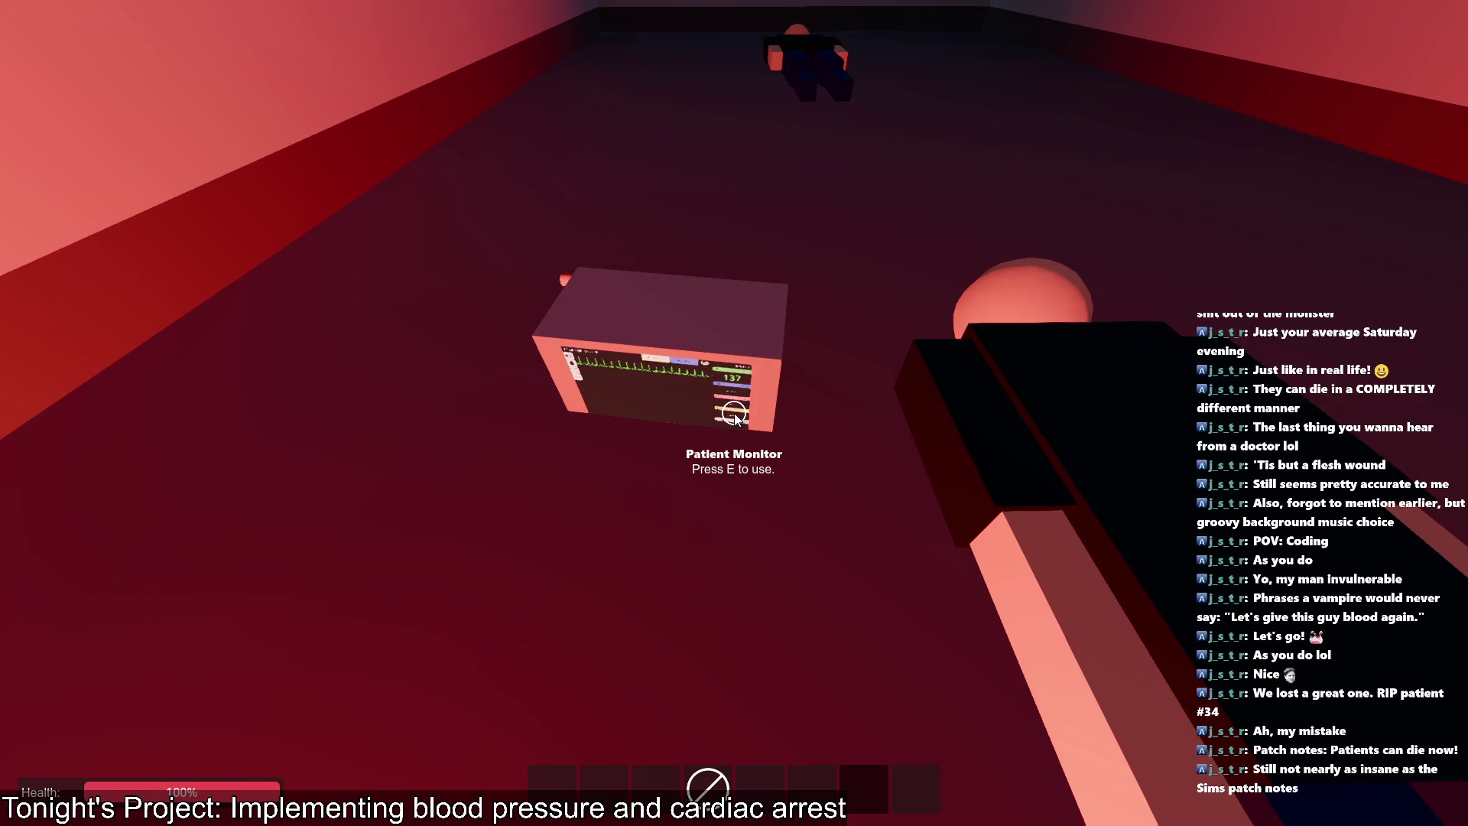
pyautogui.press('e')
pyautogui.hotkey('alt', 'Tab')
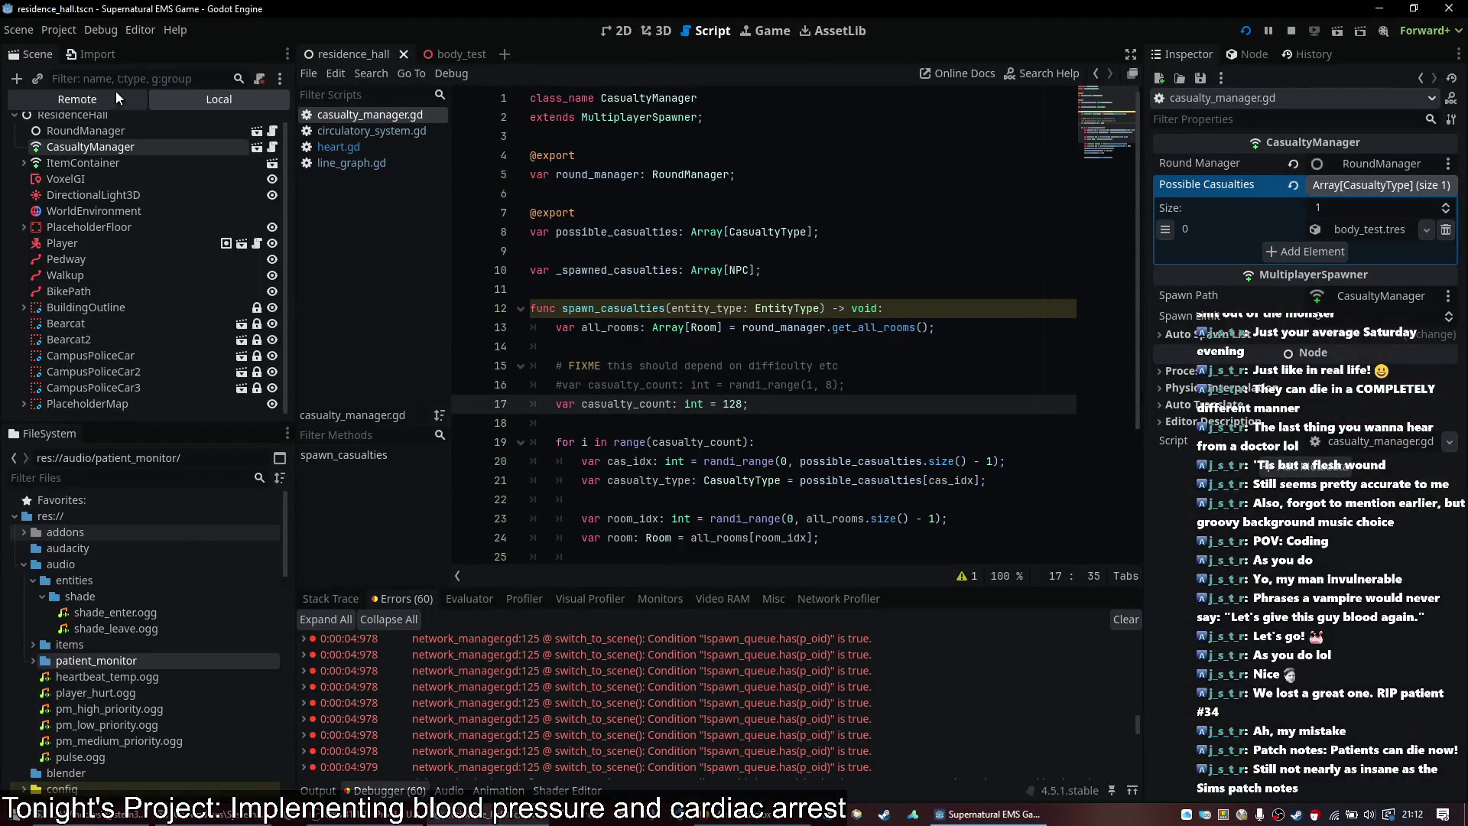
# In the Remote scene tree, expand ResidenceHall > ItemContainer > PatientMonitor down to its Controller
pyautogui.click(114, 99)
pyautogui.click(98, 200)
pyautogui.click(71, 236)
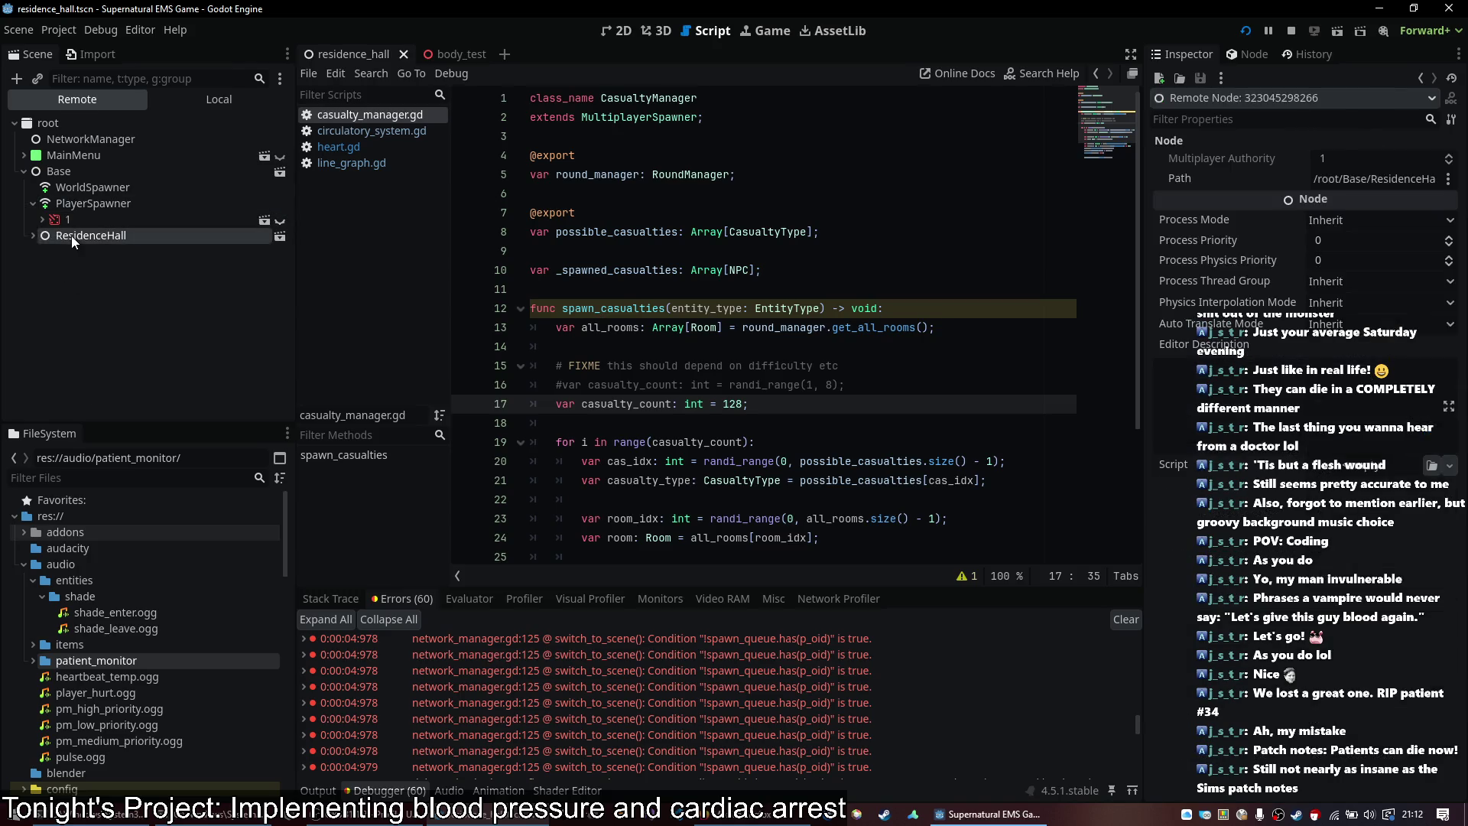
pyautogui.doubleClick(71, 236)
pyautogui.scroll(-3, 104, 259)
pyautogui.doubleClick(101, 163)
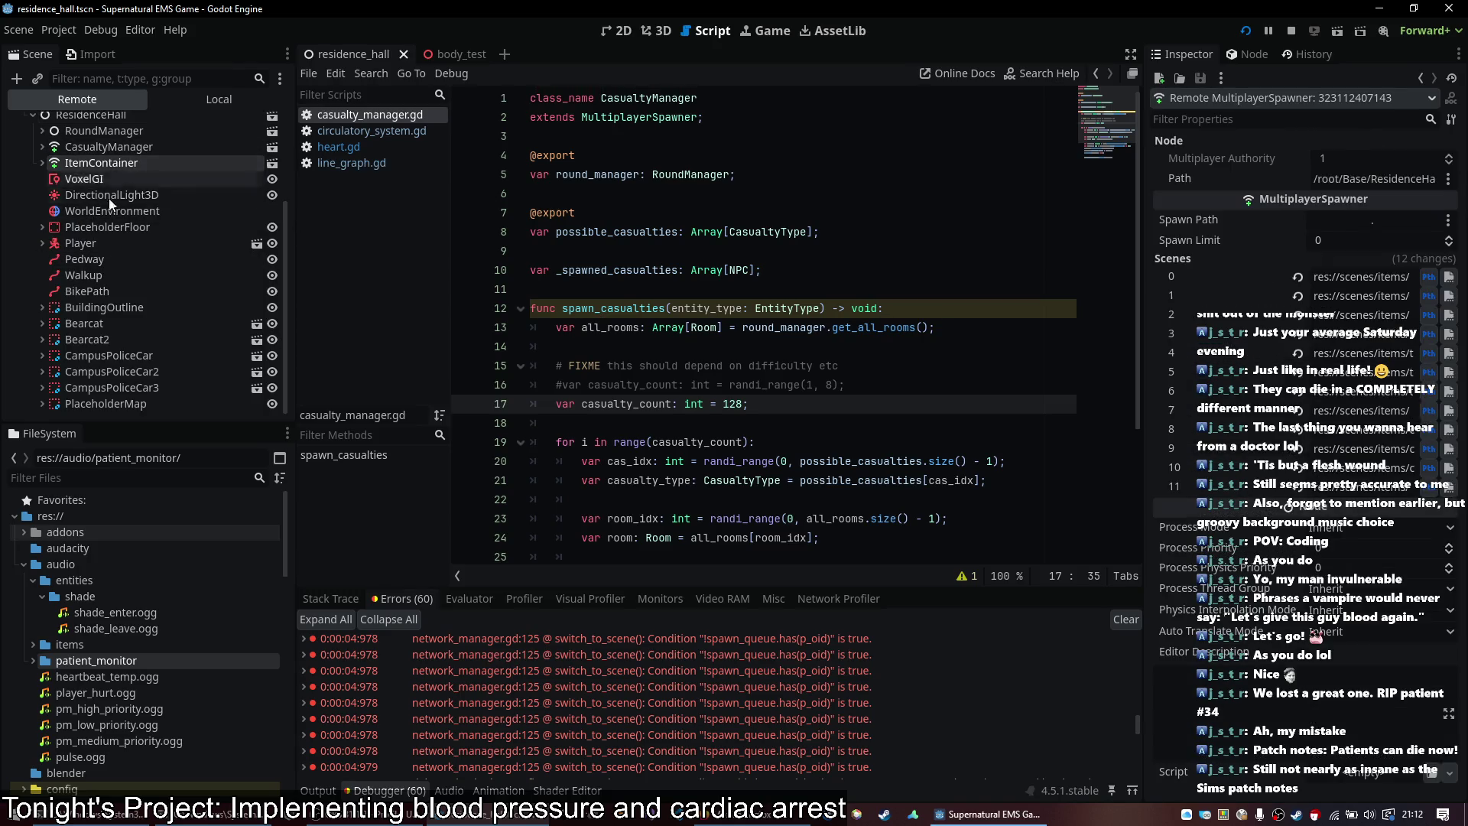
pyautogui.scroll(-2, 121, 290)
pyautogui.click(138, 222)
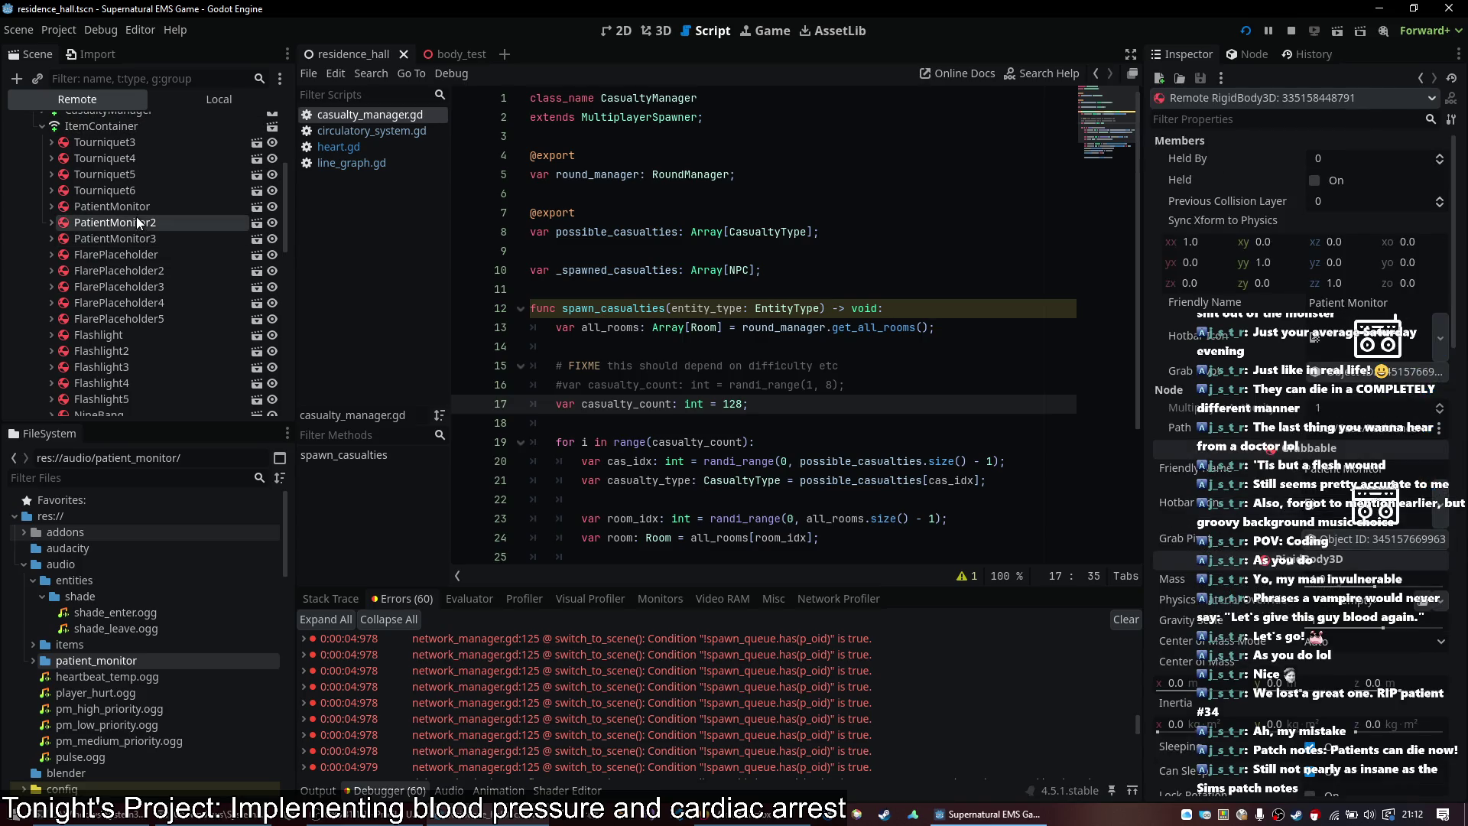
pyautogui.doubleClick(136, 207)
pyautogui.doubleClick(185, 256)
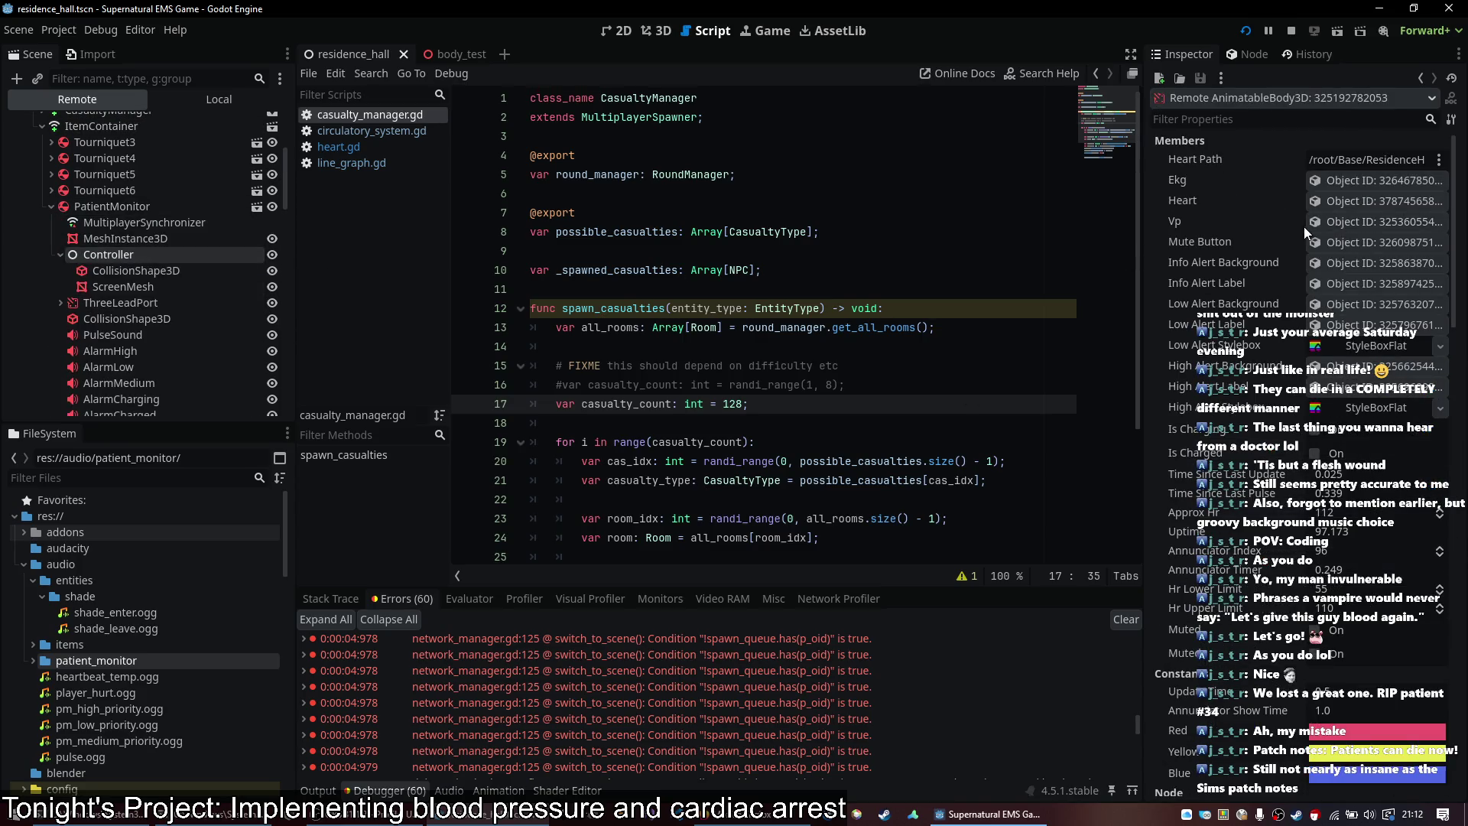
# Inspect the live Heart and CirculatorySystem values, then return to the game
pyautogui.click(1384, 198)
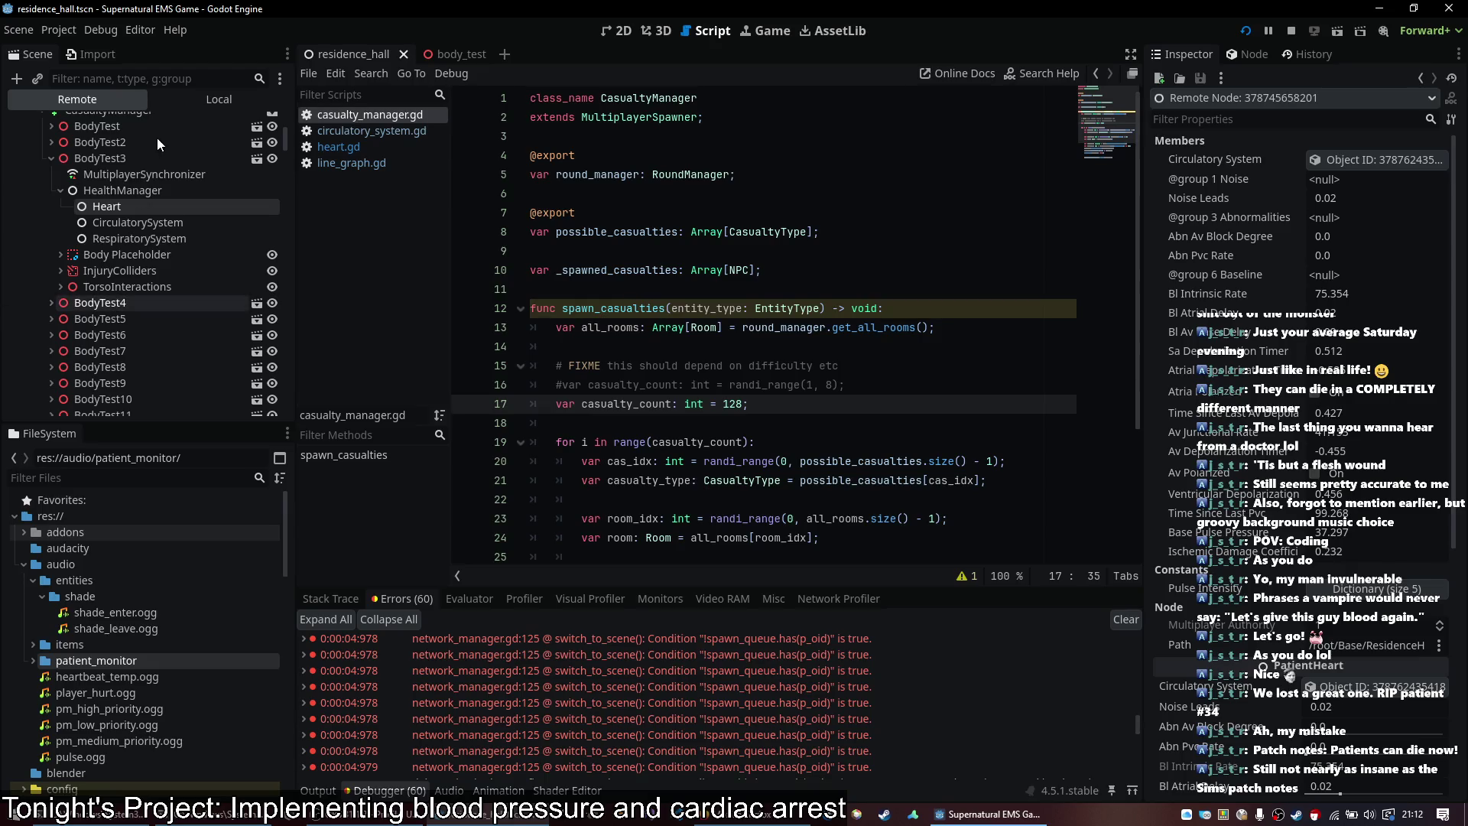
pyautogui.click(160, 222)
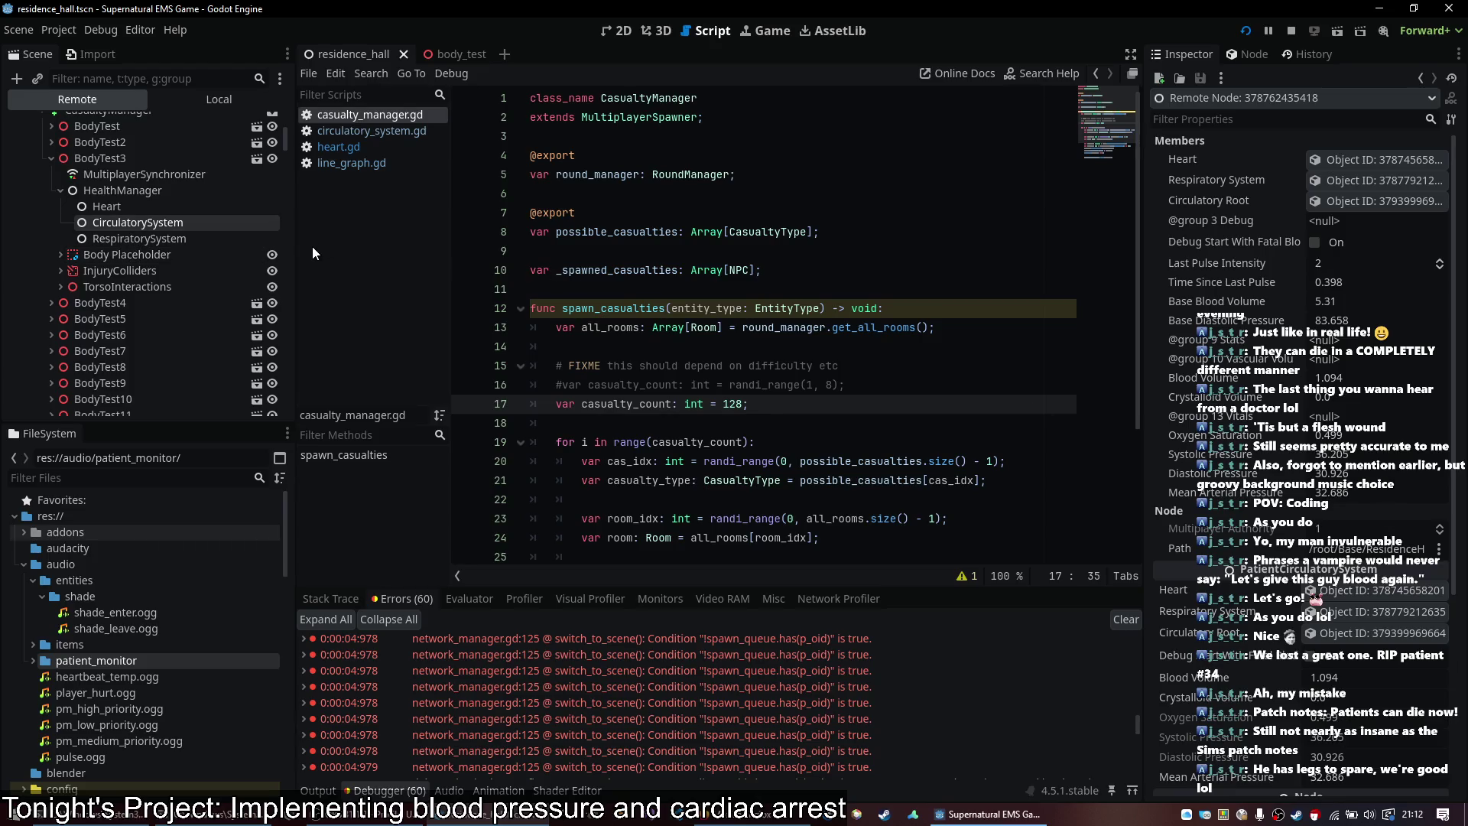
pyautogui.click(141, 215)
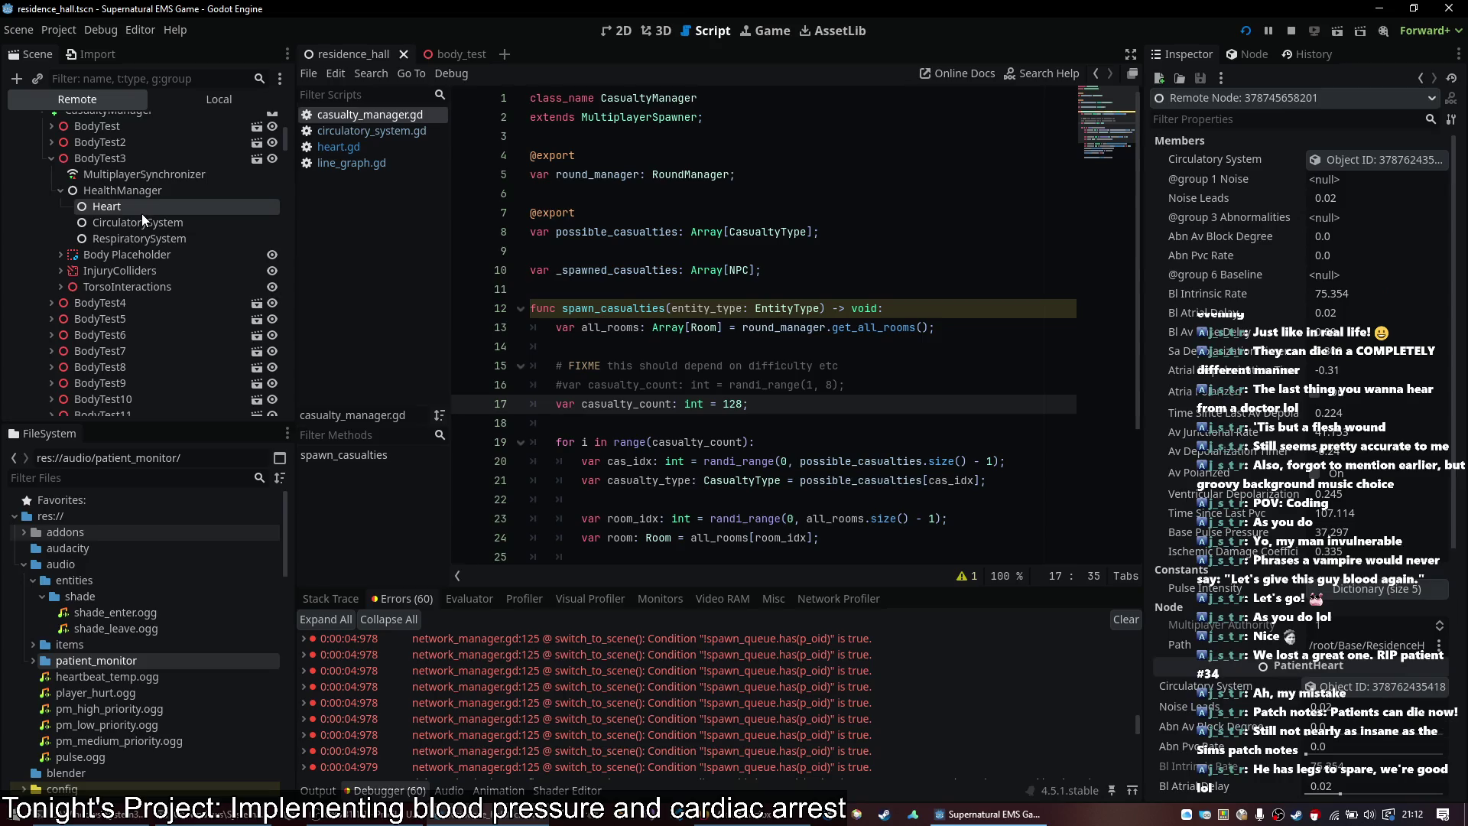
pyautogui.hotkey('alt', 'Tab')
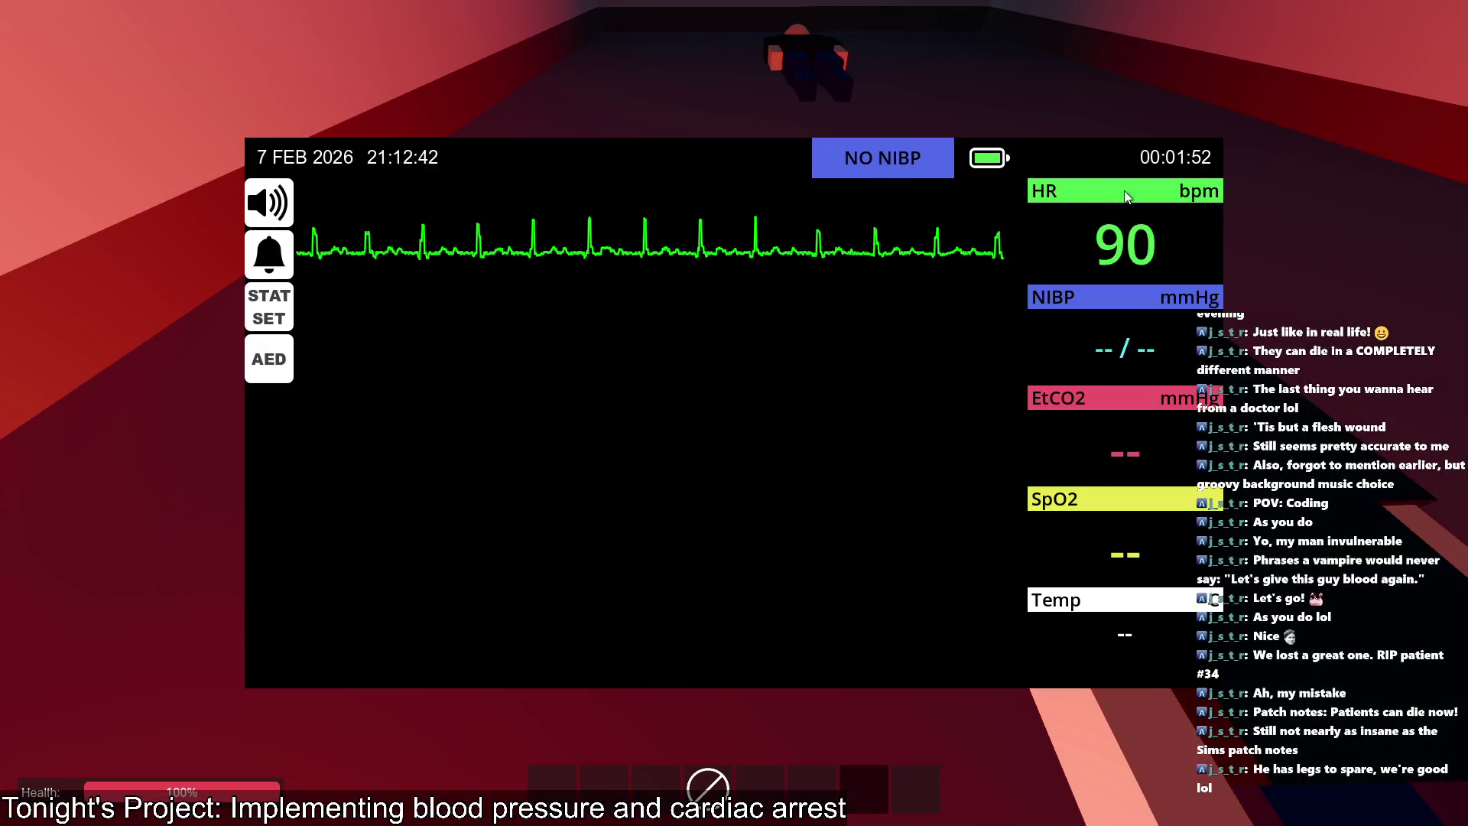
# Reopen the monitor to confirm the heart rate is now 75, then return to the editor
pyautogui.click(141, 213)
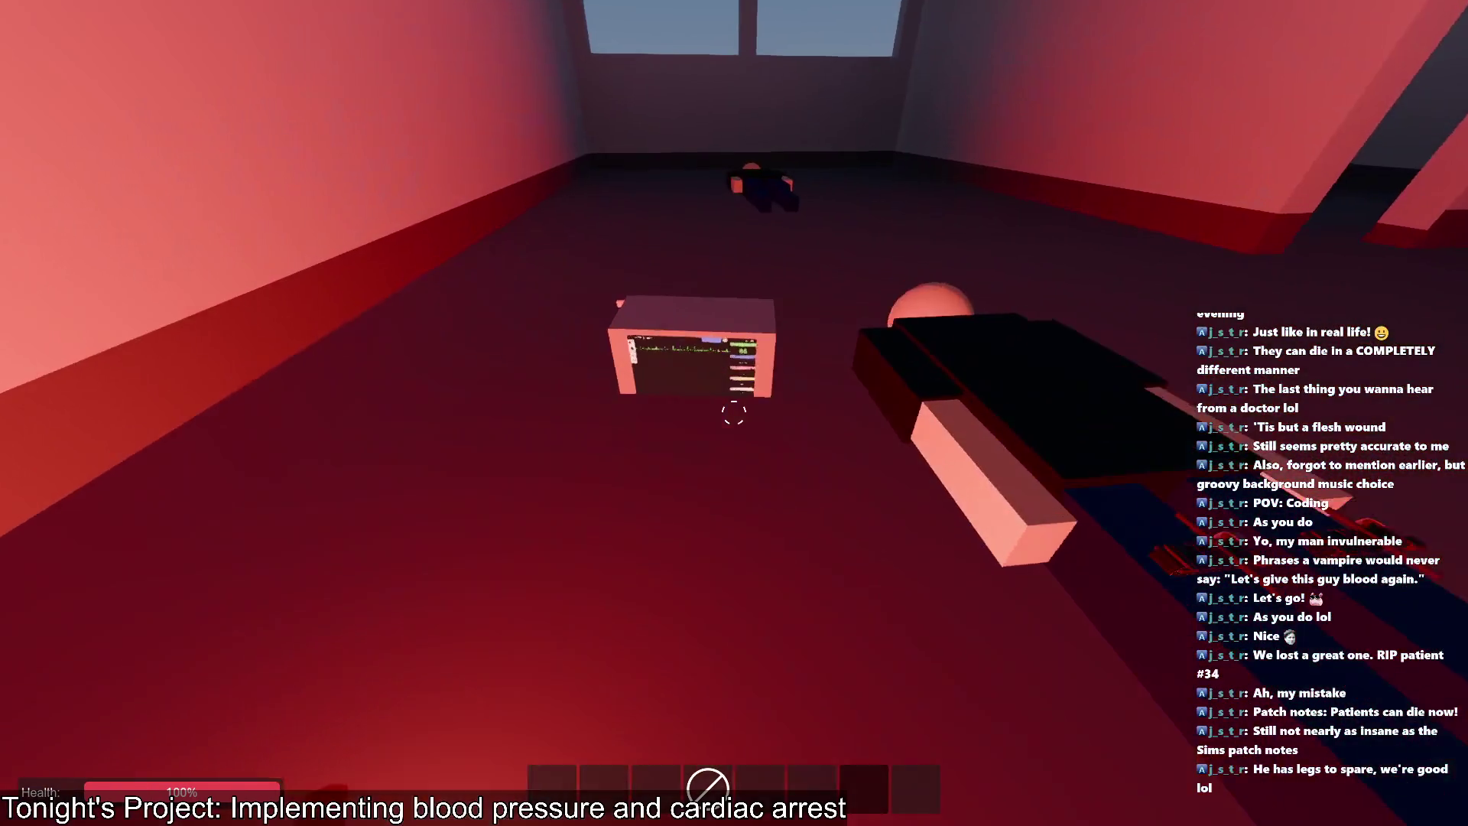
pyautogui.click(734, 413)
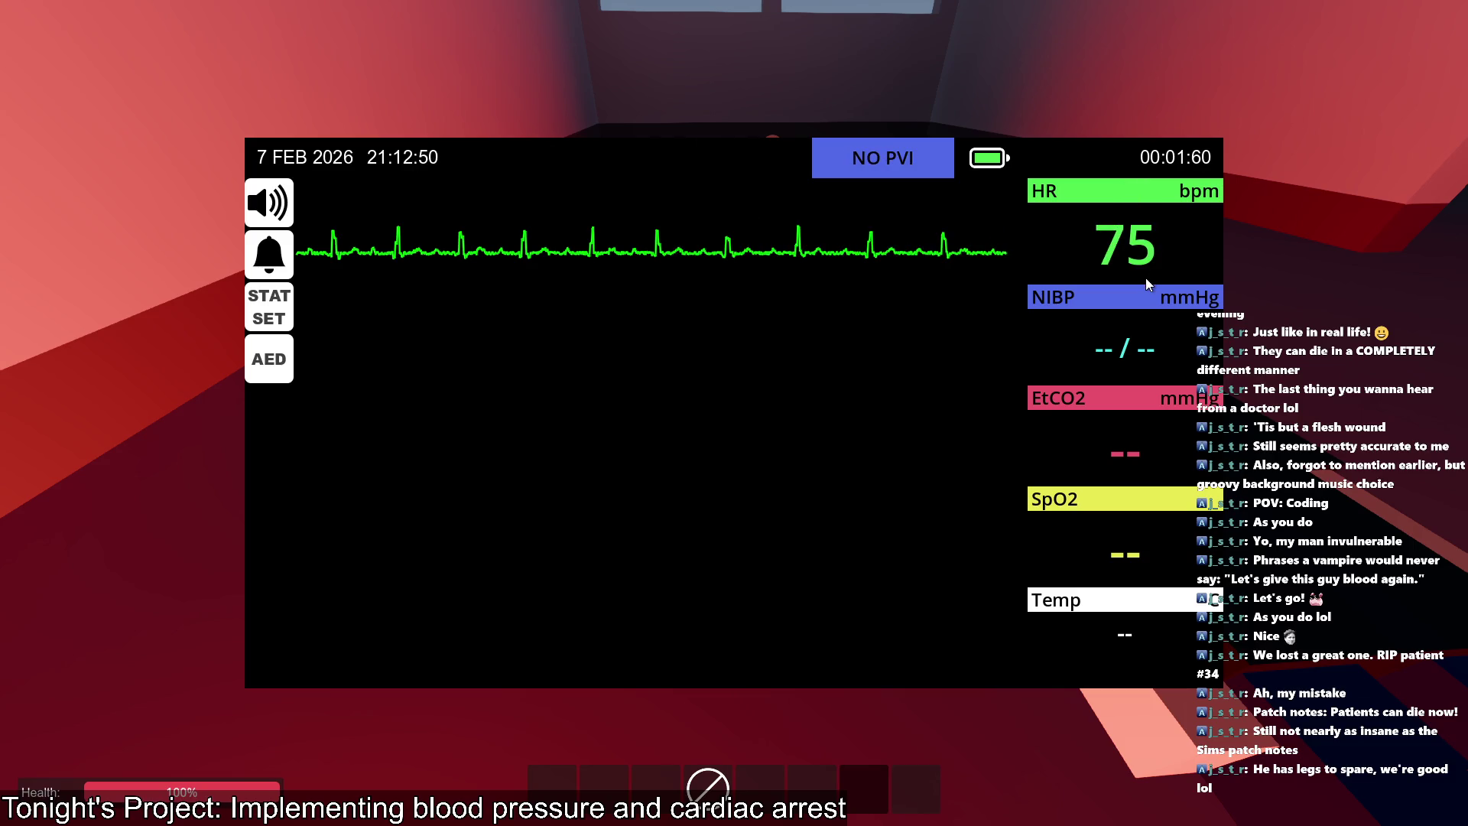
pyautogui.press('e')
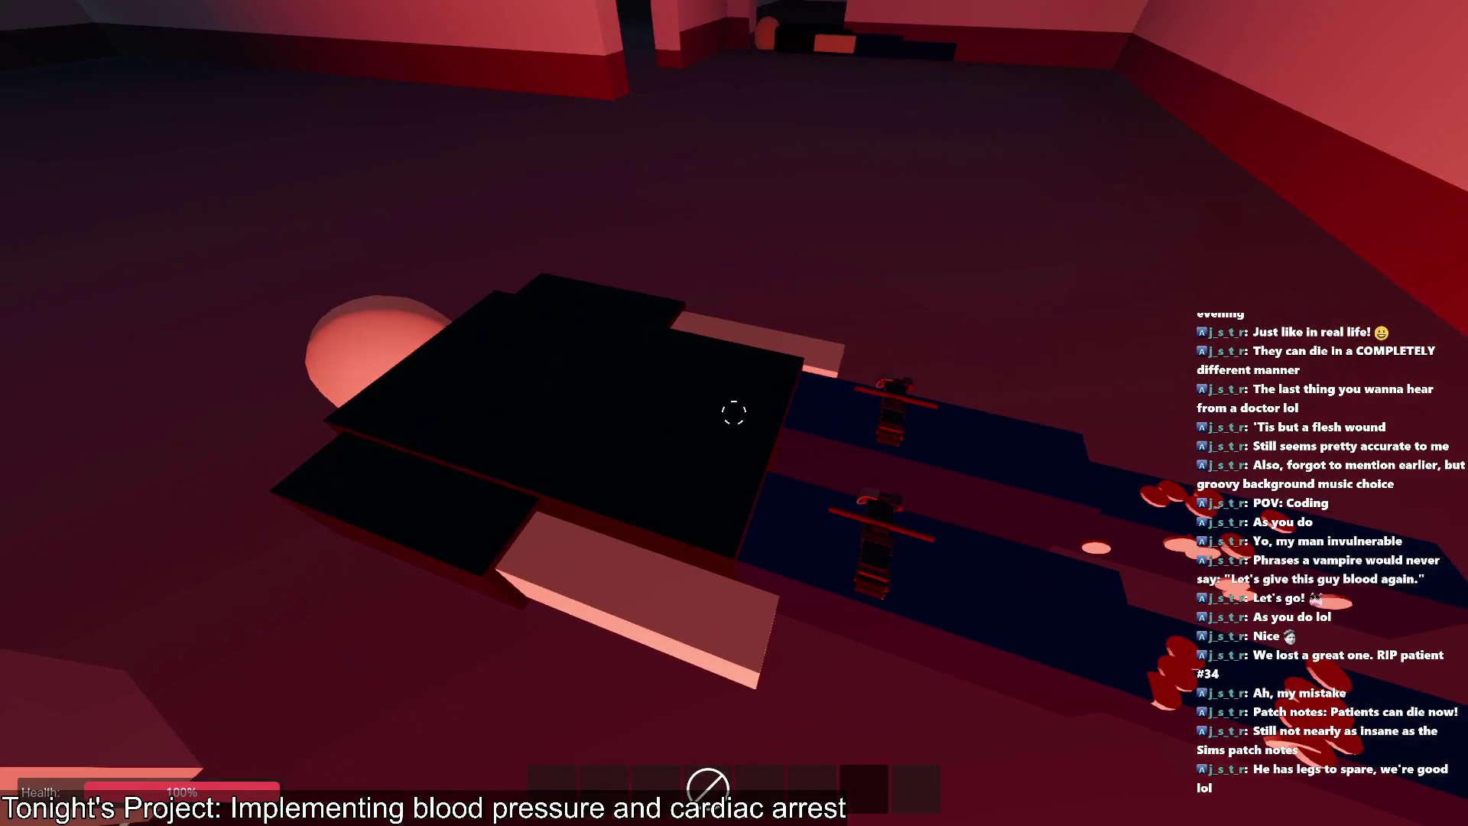
pyautogui.hotkey('alt', 'Tab')
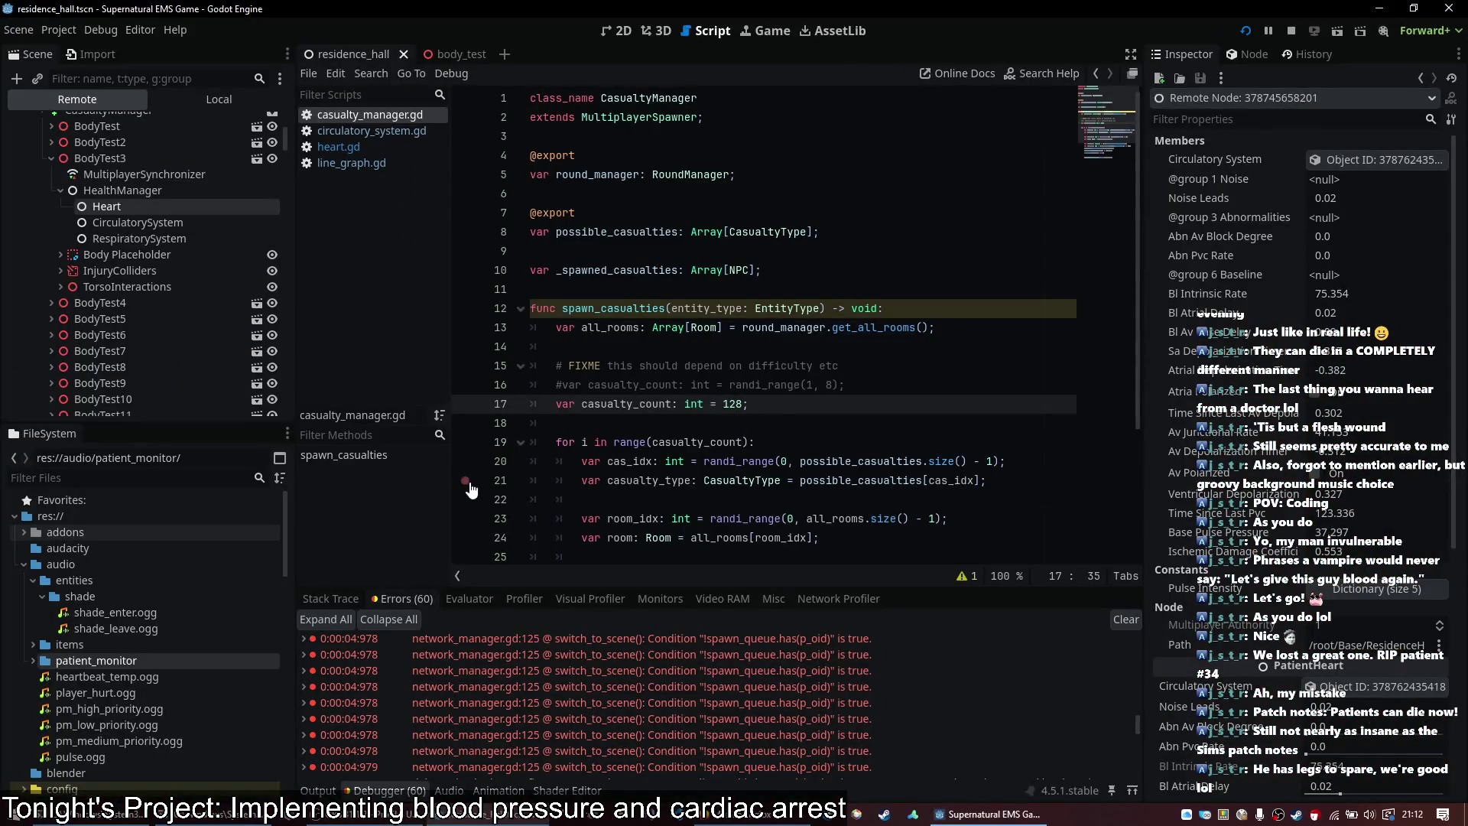
# Inspect CirculatorySystem's live values, including diastolic pressure 30.926, then return to the game
pyautogui.click(136, 223)
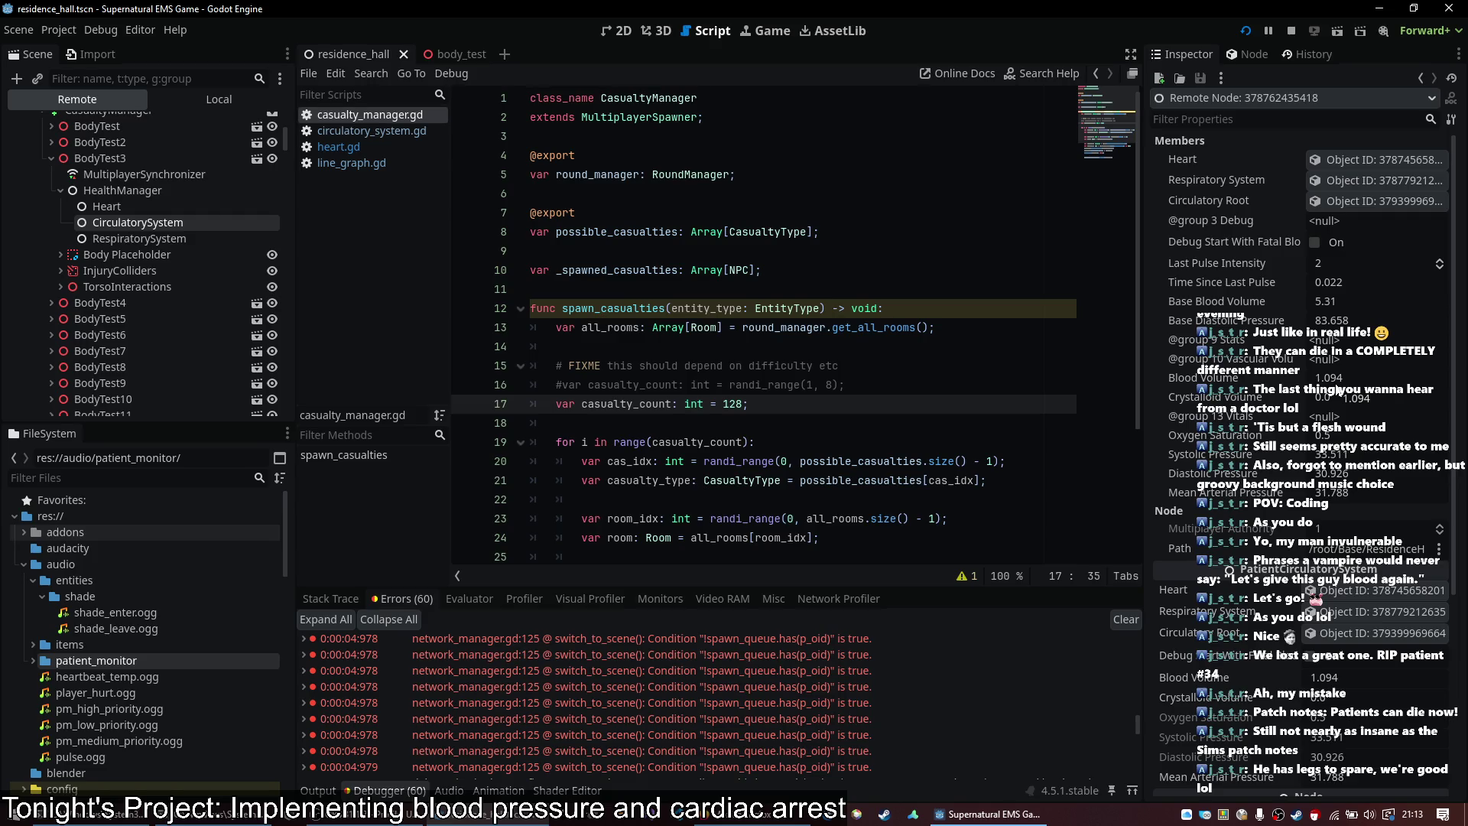
pyautogui.scroll(-3, 930, 483)
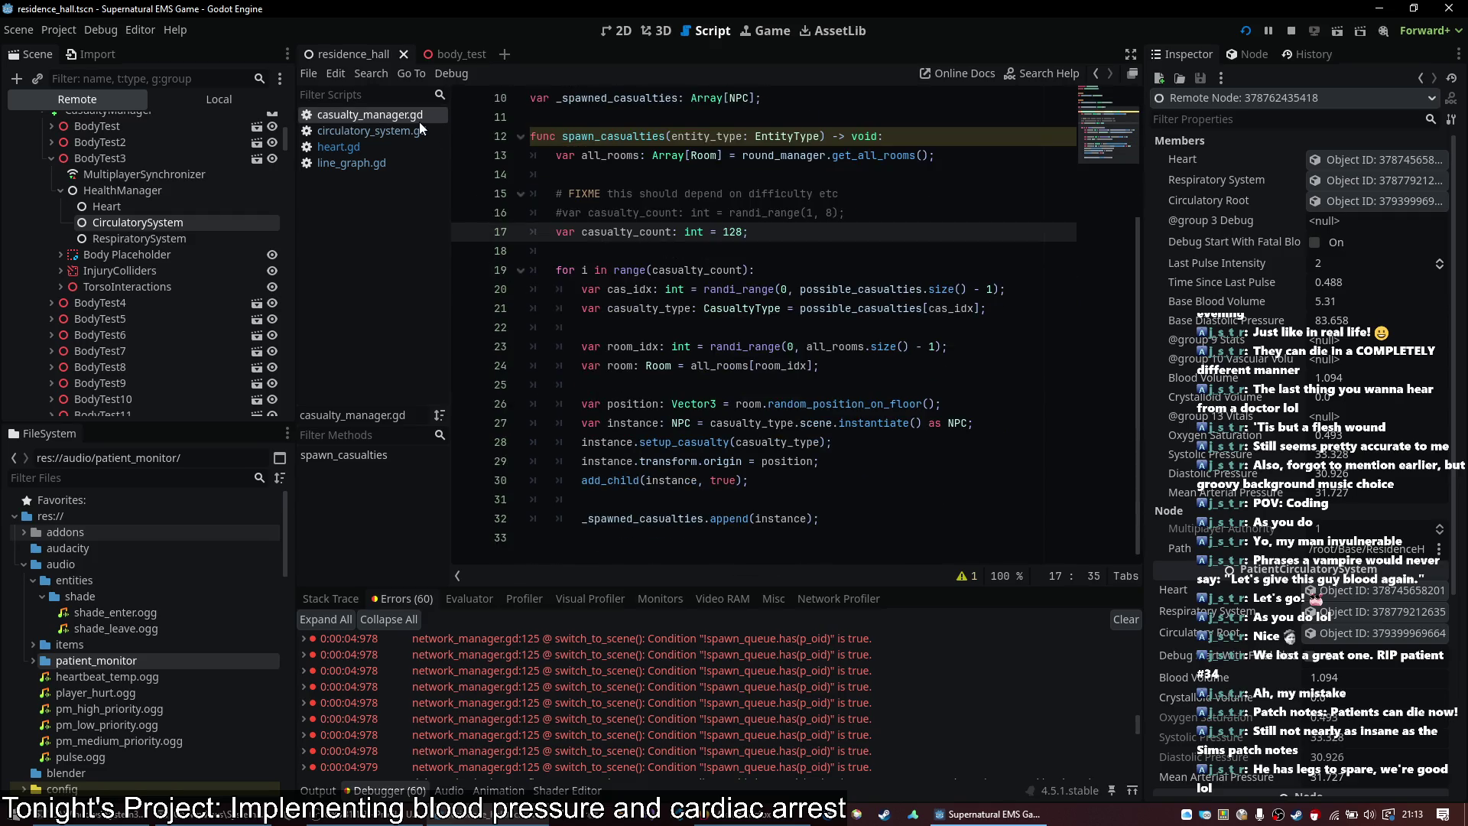
pyautogui.hotkey('alt', 'Tab')
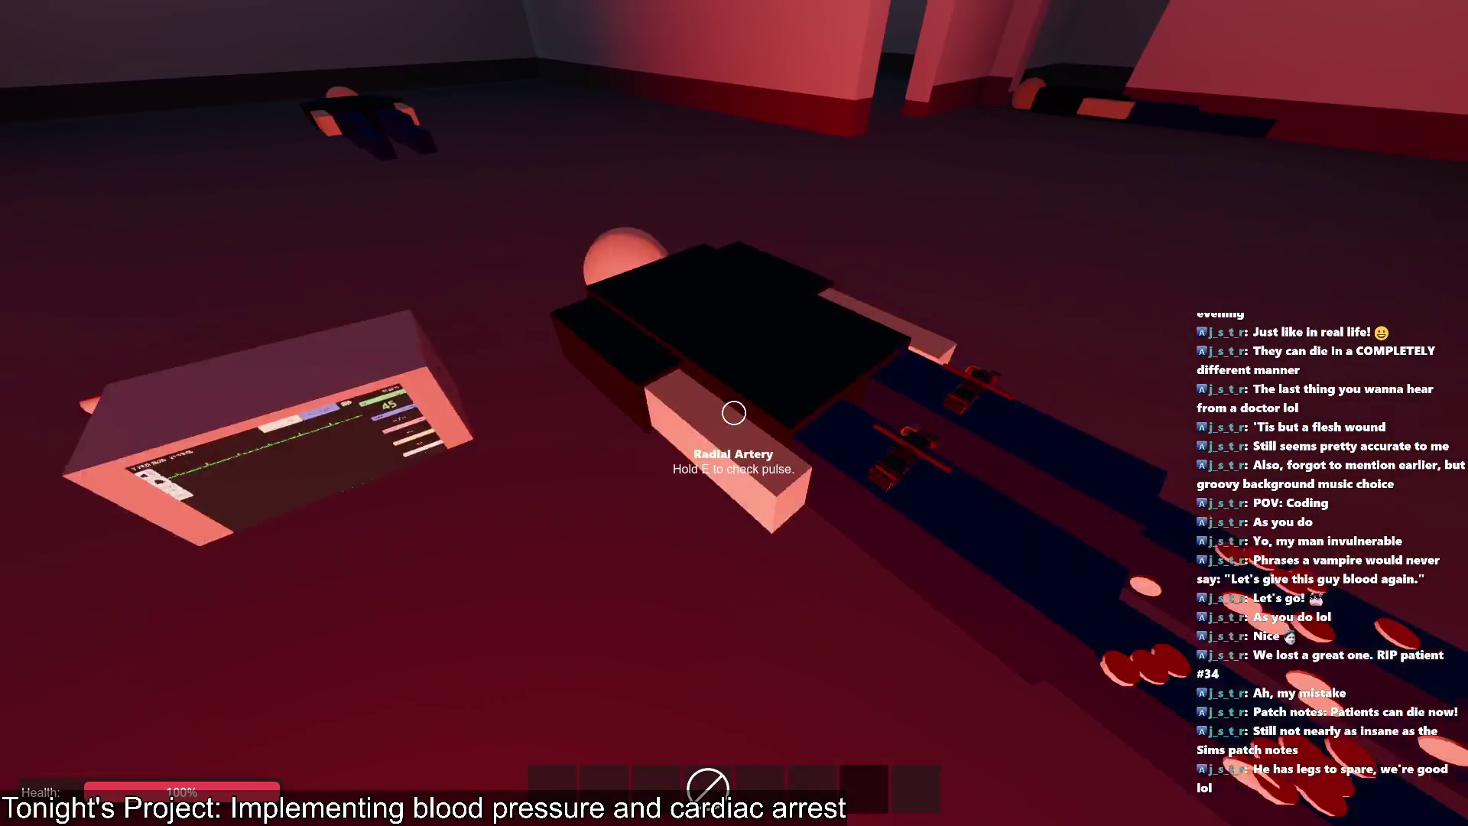
# Watch the monitor's heart rate drop from 38 to asystole, mute its alarm, and step back
pyautogui.press('e')
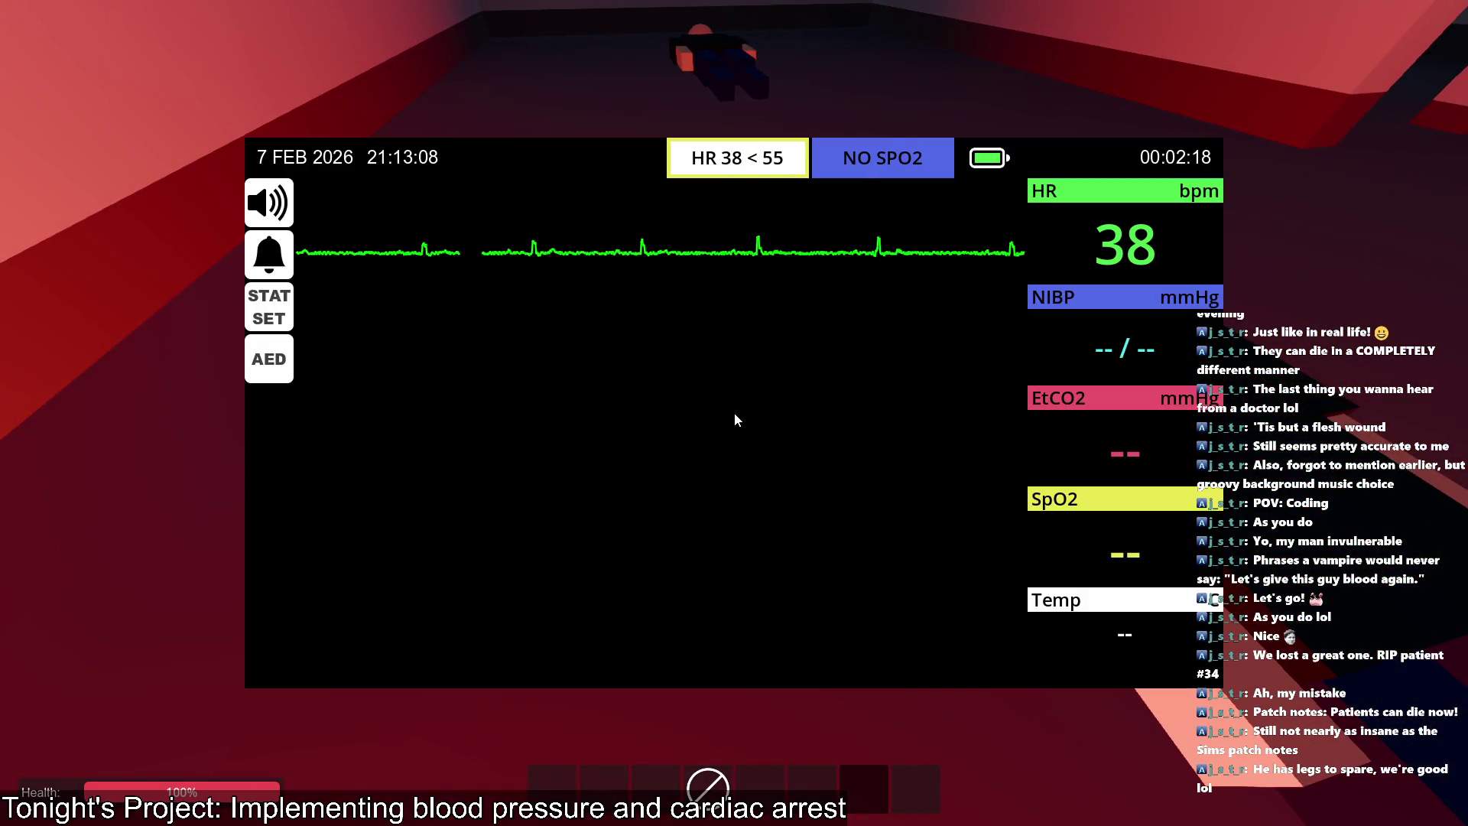
pyautogui.press('e')
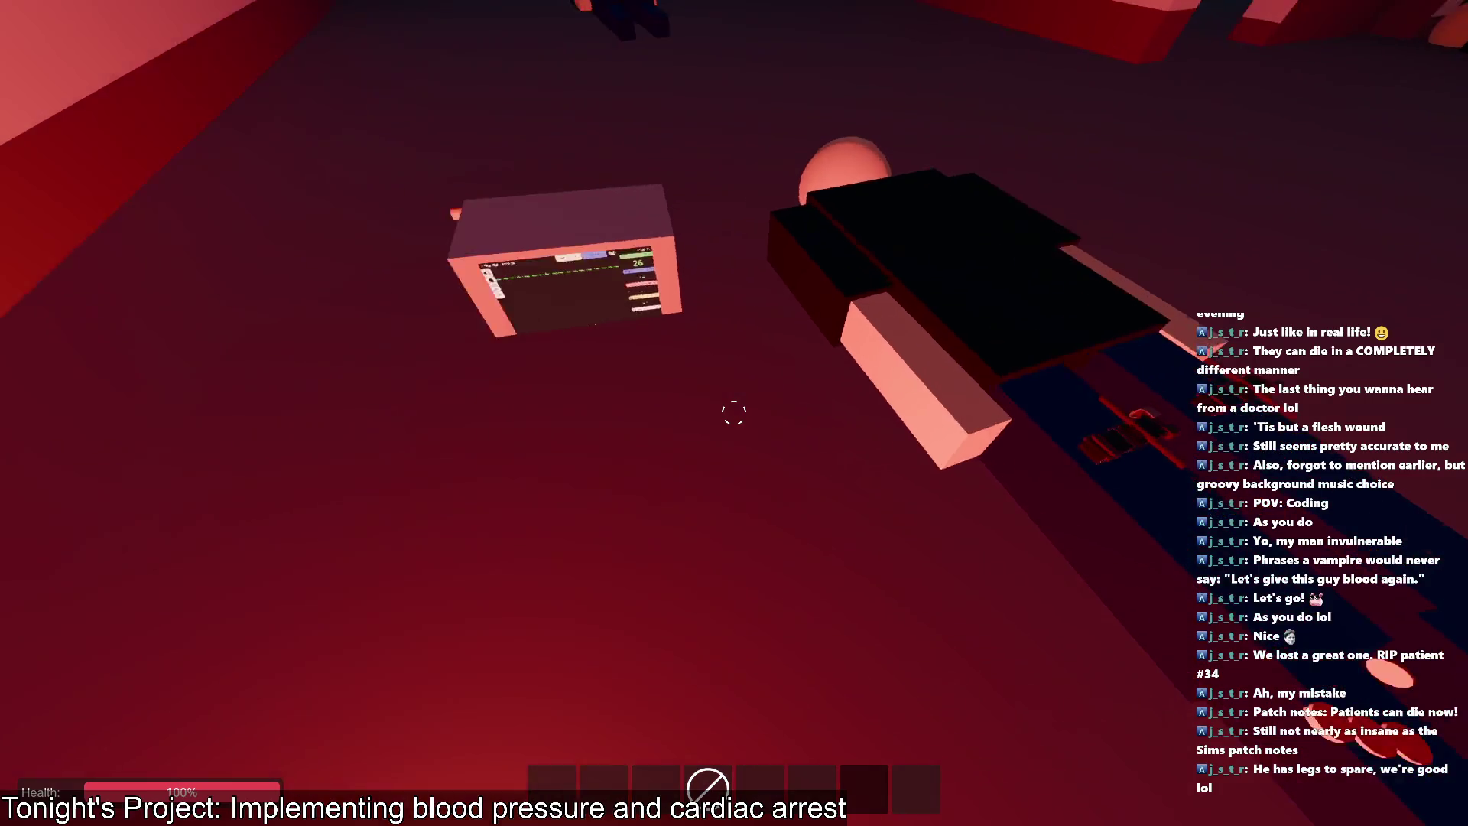
pyautogui.moveTo(734, 412)
pyautogui.press('e')
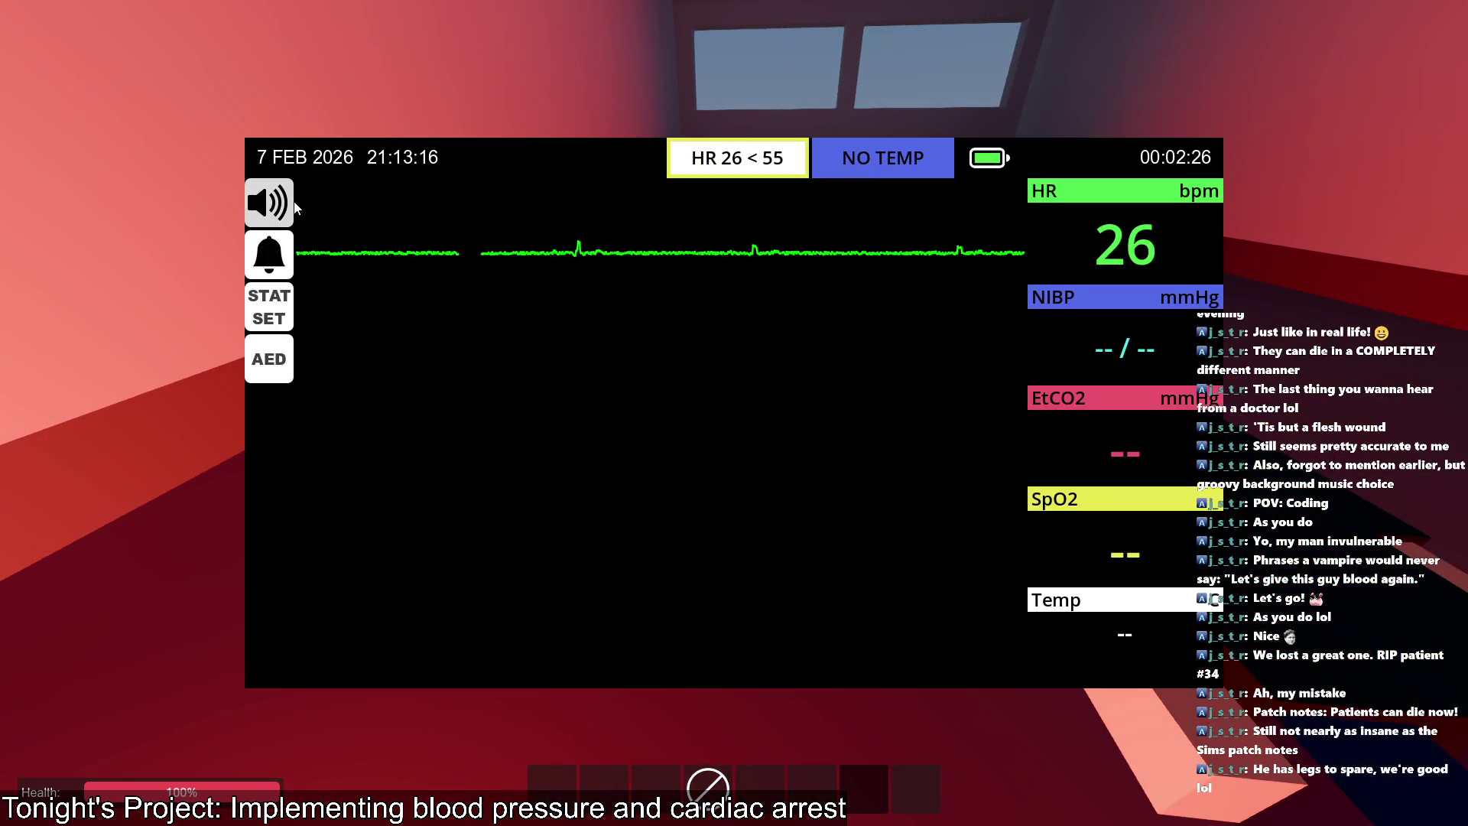
pyautogui.click(266, 203)
pyautogui.press('e')
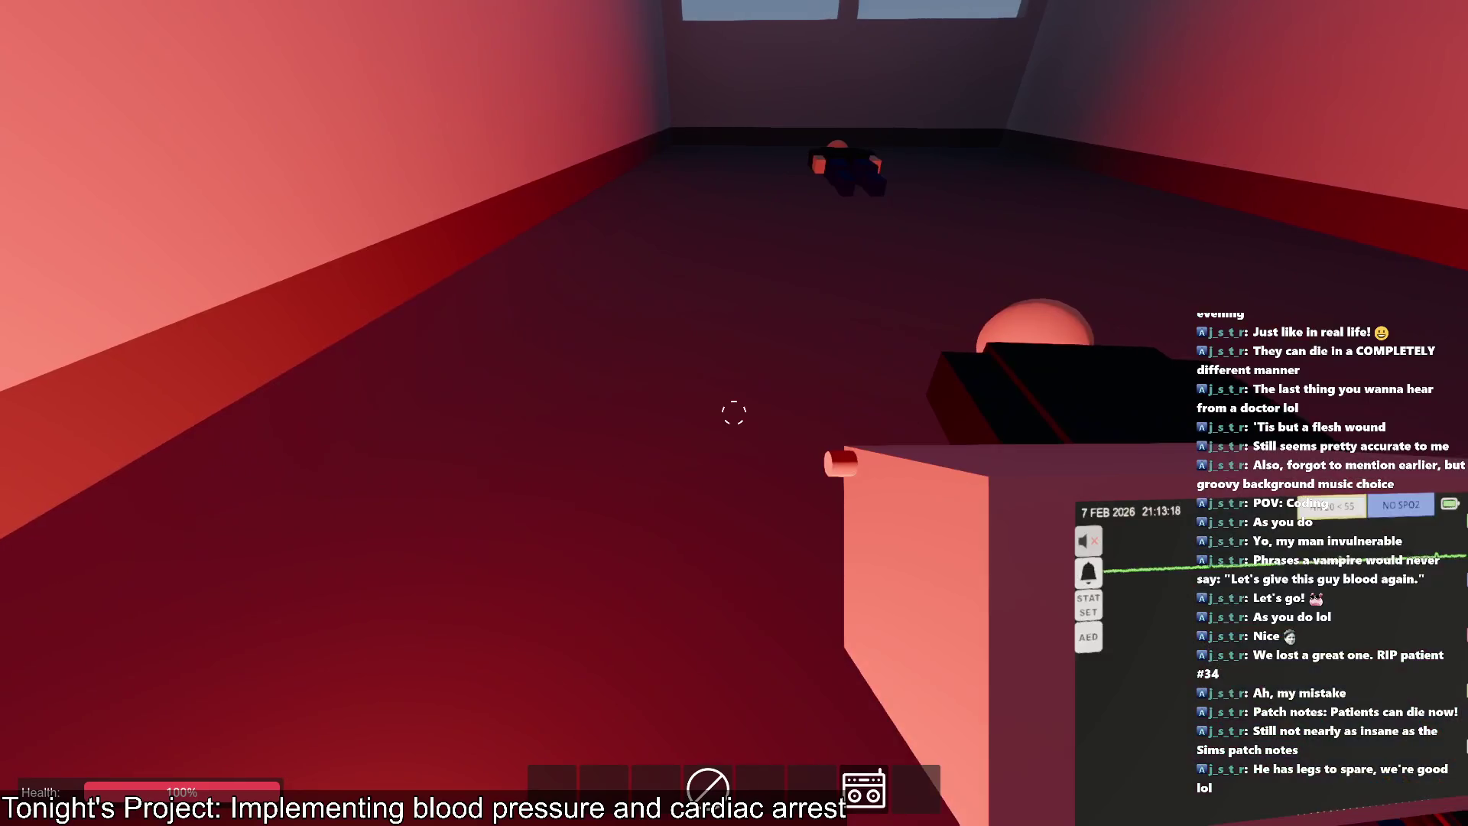
pyautogui.press('s')
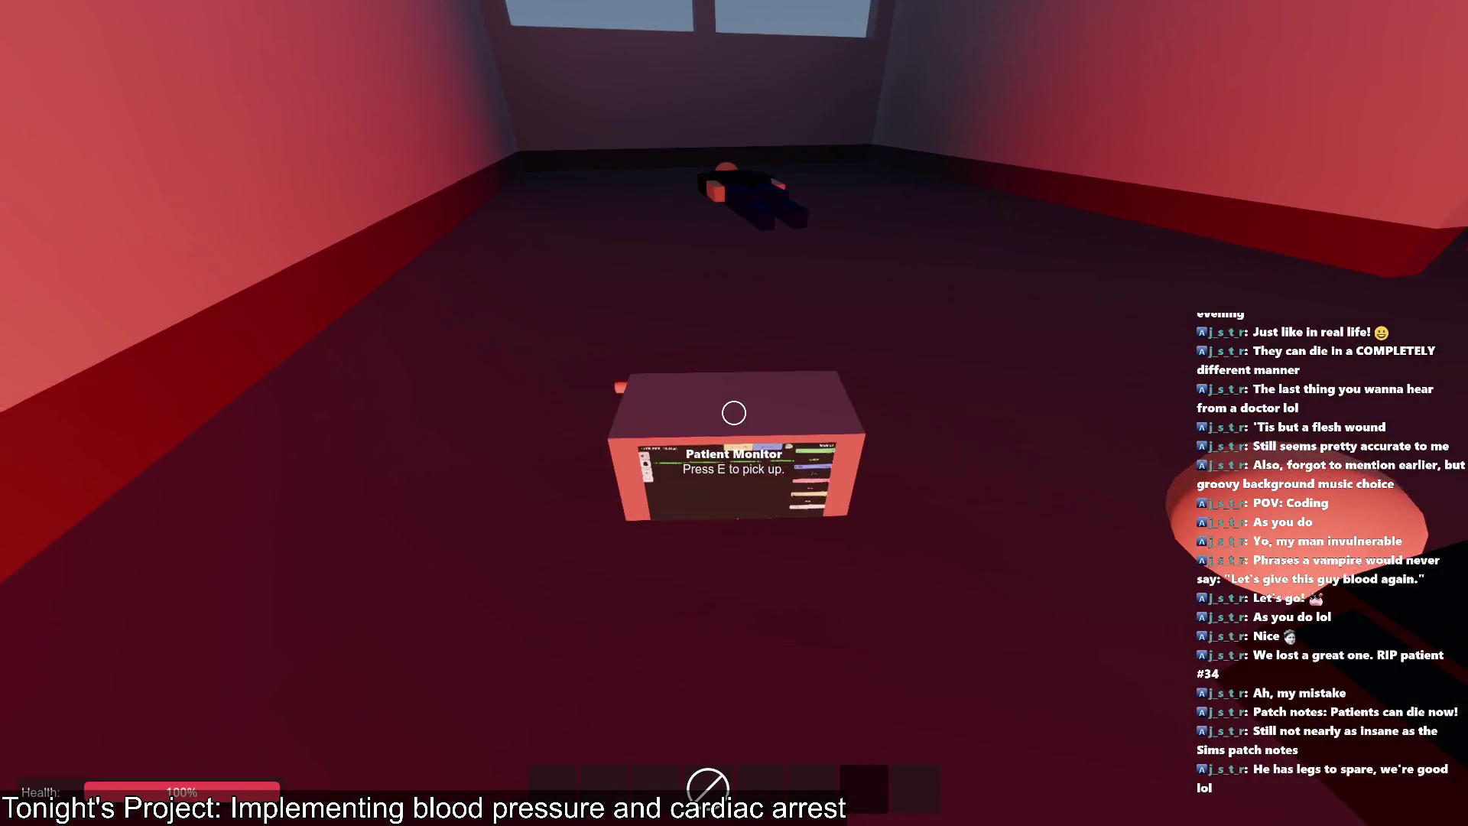
pyautogui.click(733, 412)
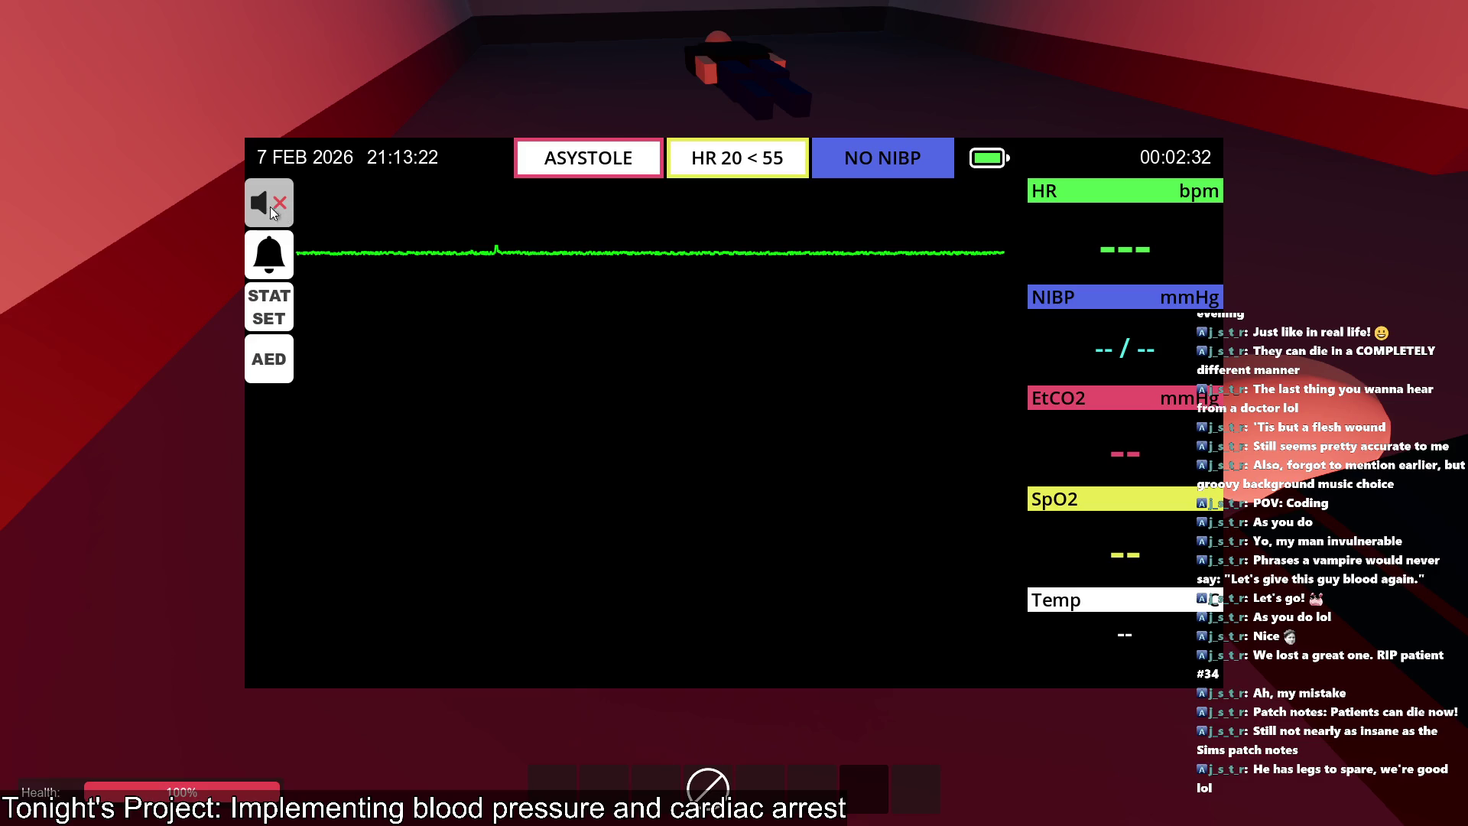
# Close the vitals screen and walk through the building to the box of tourniquets
pyautogui.press('e')
pyautogui.press('w')
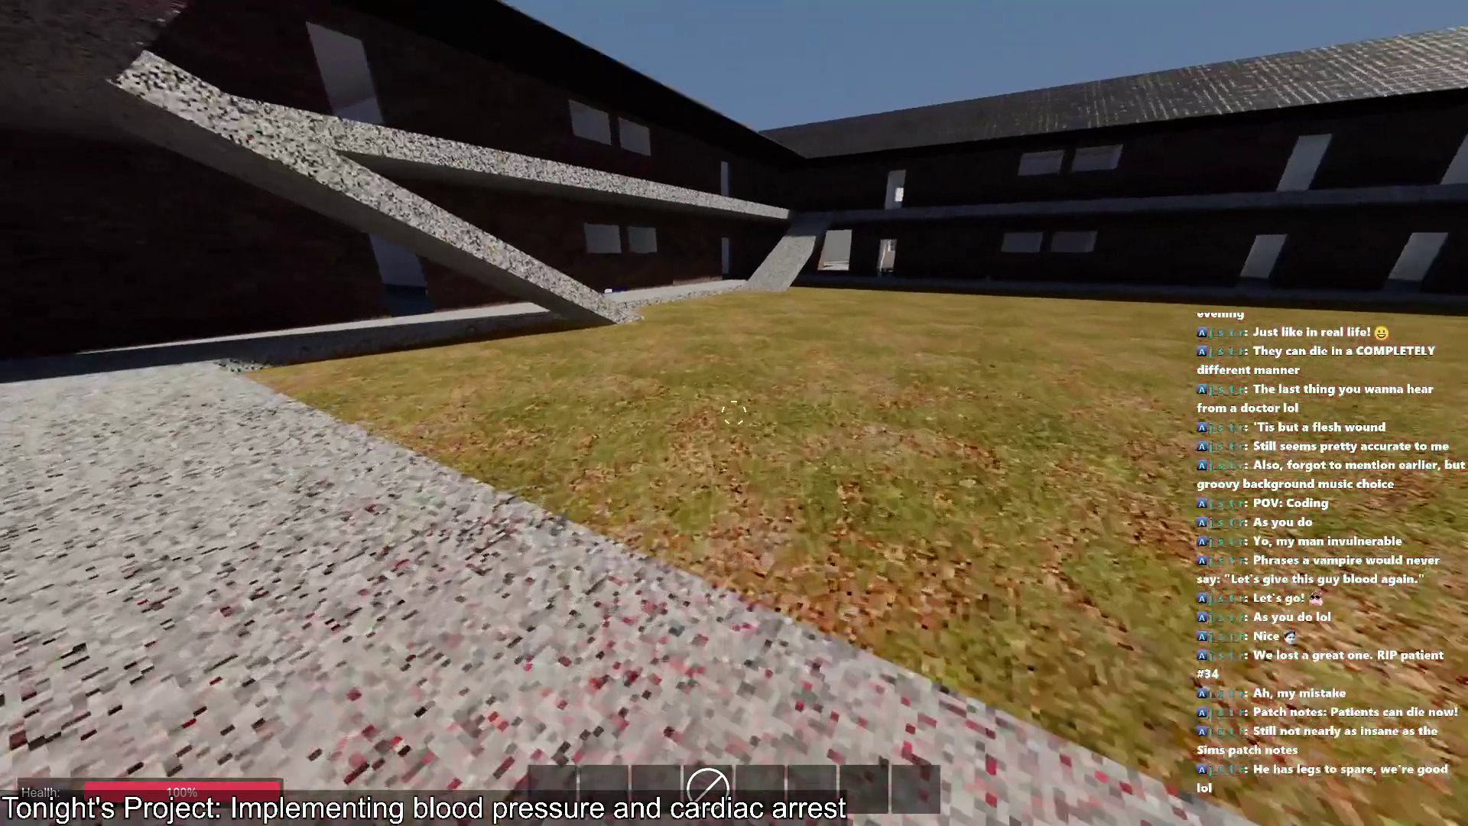
pyautogui.press('w')
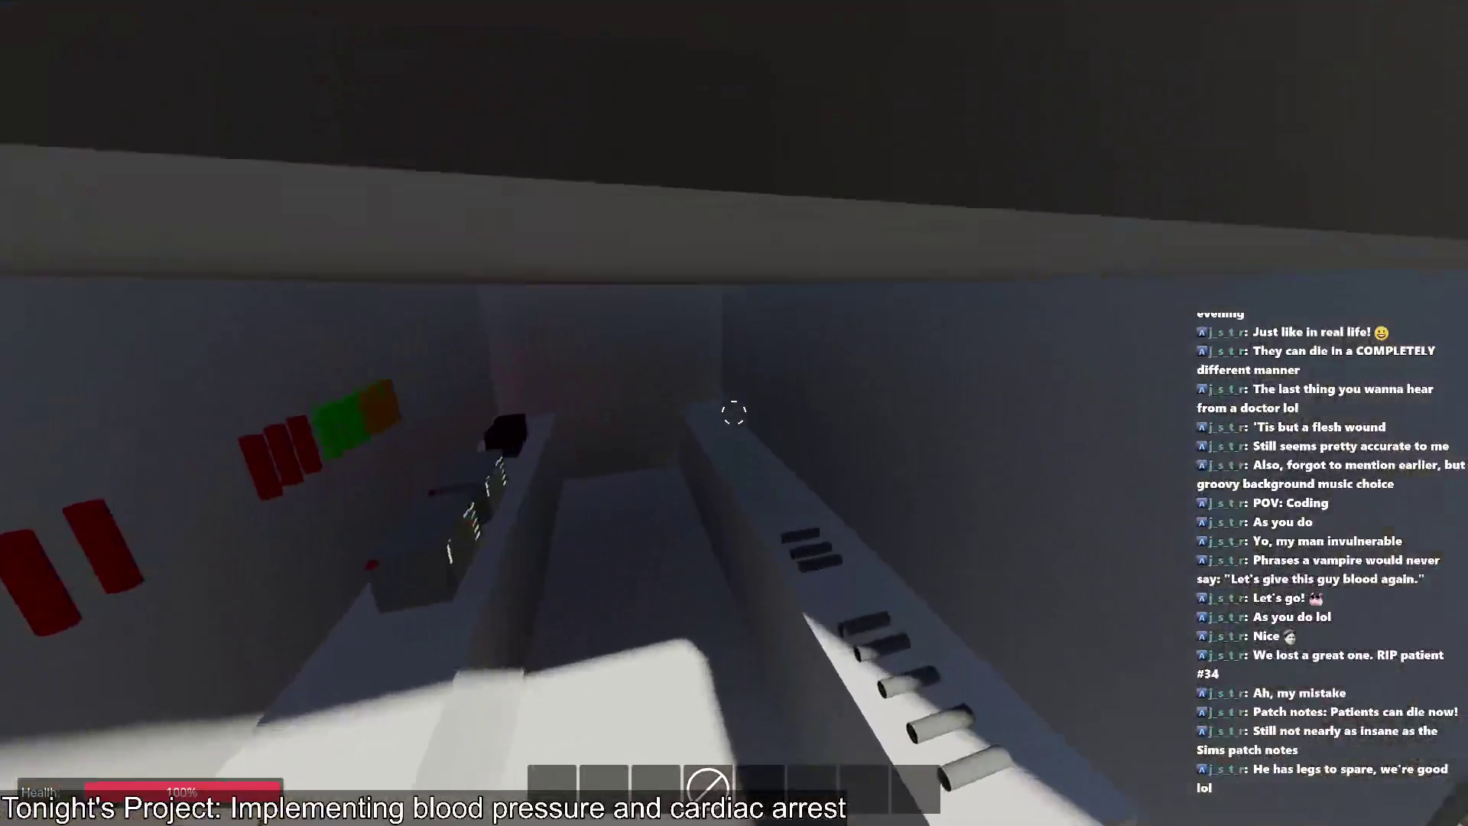
pyautogui.press('w')
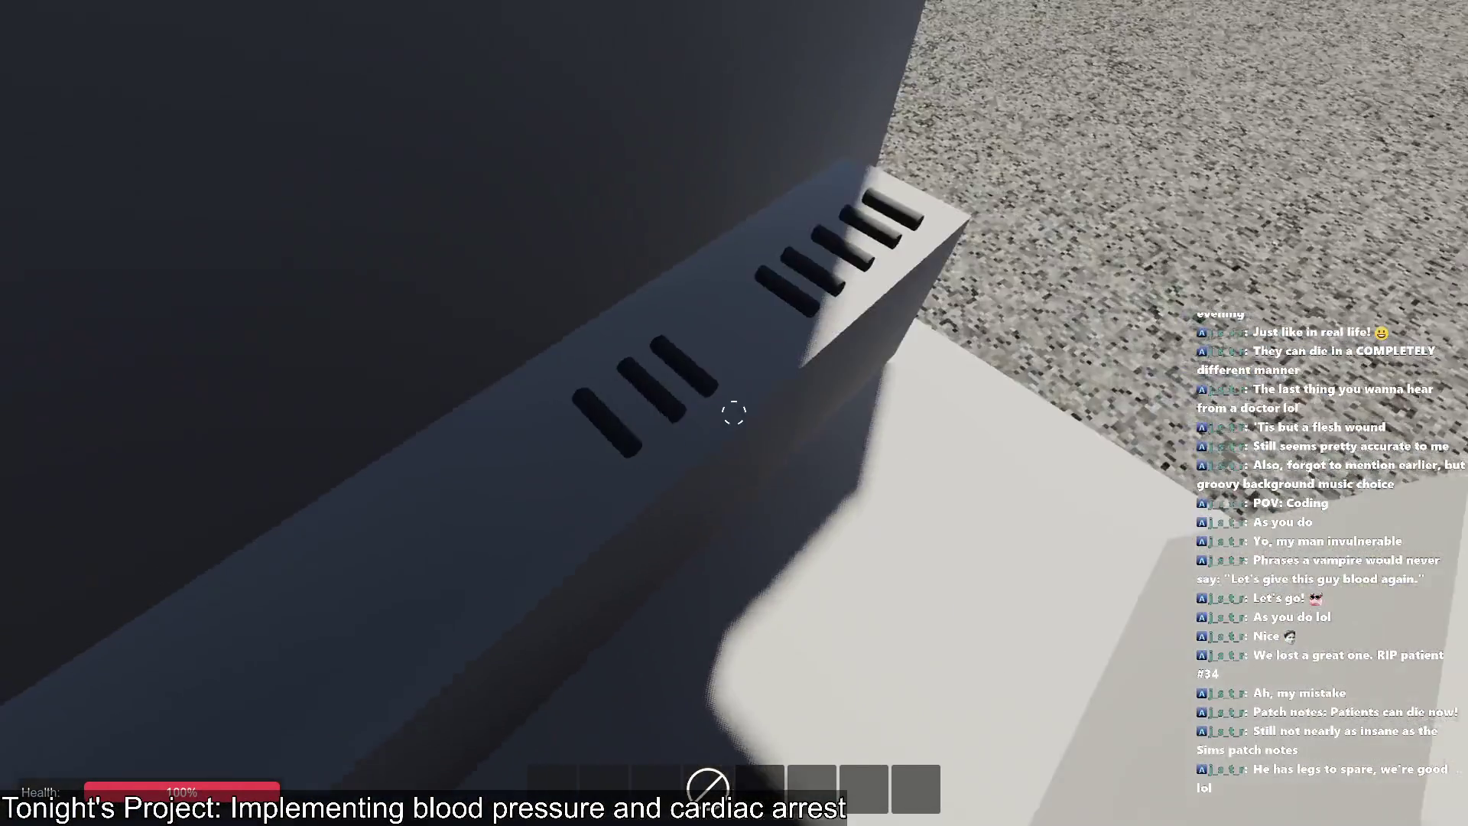
pyautogui.press('w')
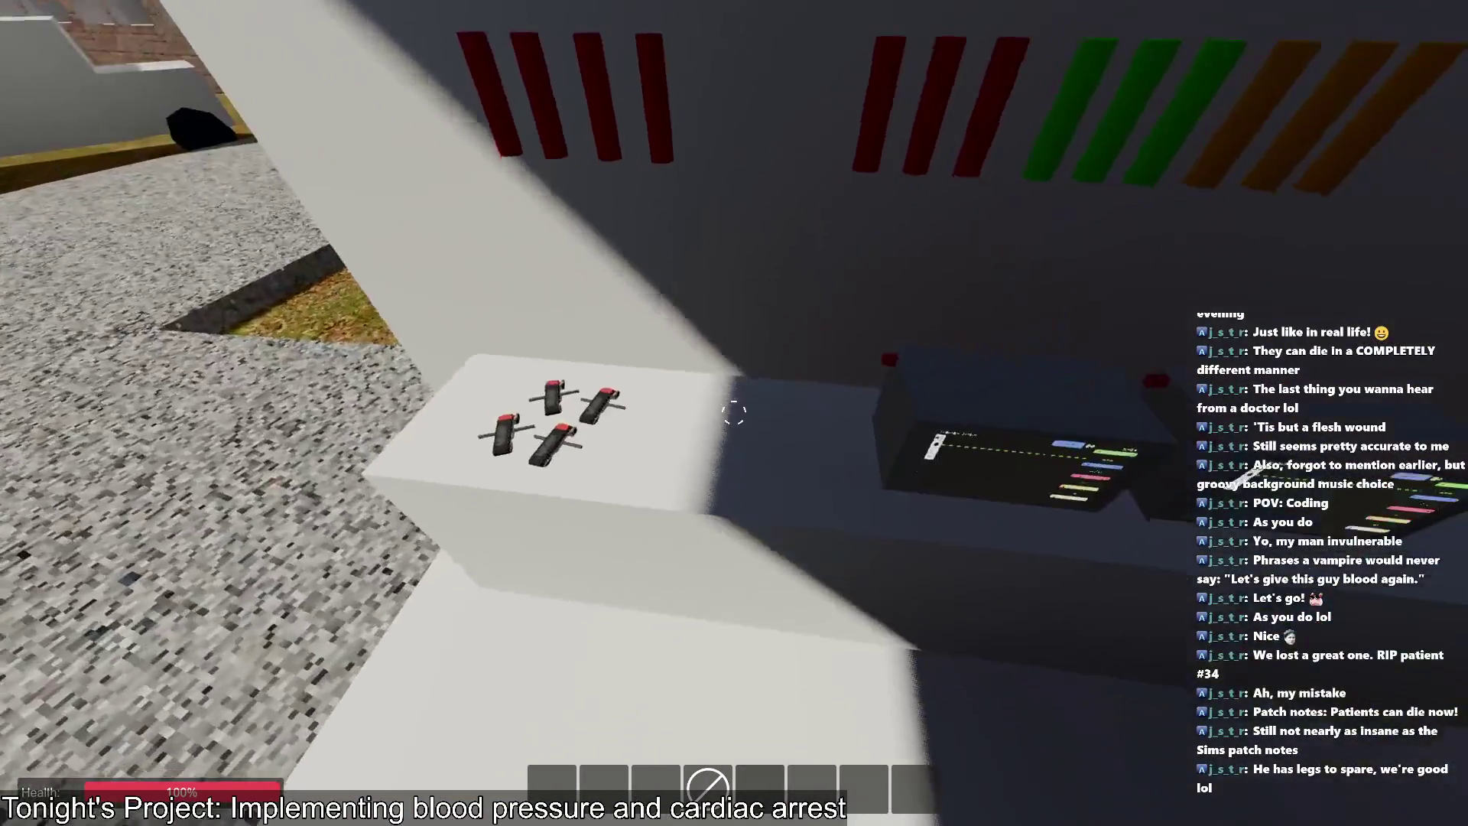
# Pick up two tourniquets from the white box, cycle through the hotbar, and return to the editor
pyautogui.press('e')
pyautogui.press('s')
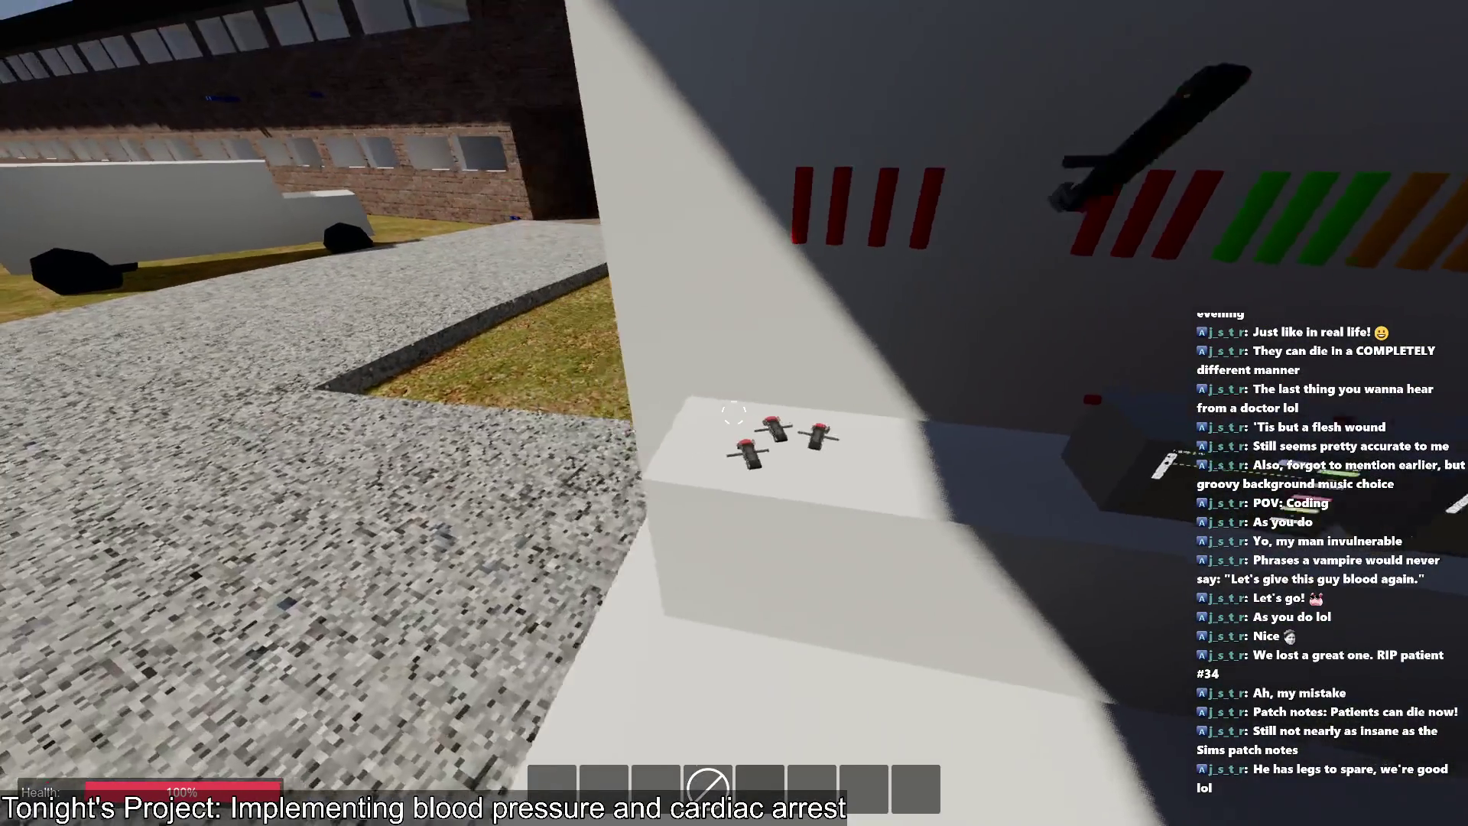
pyautogui.press('w')
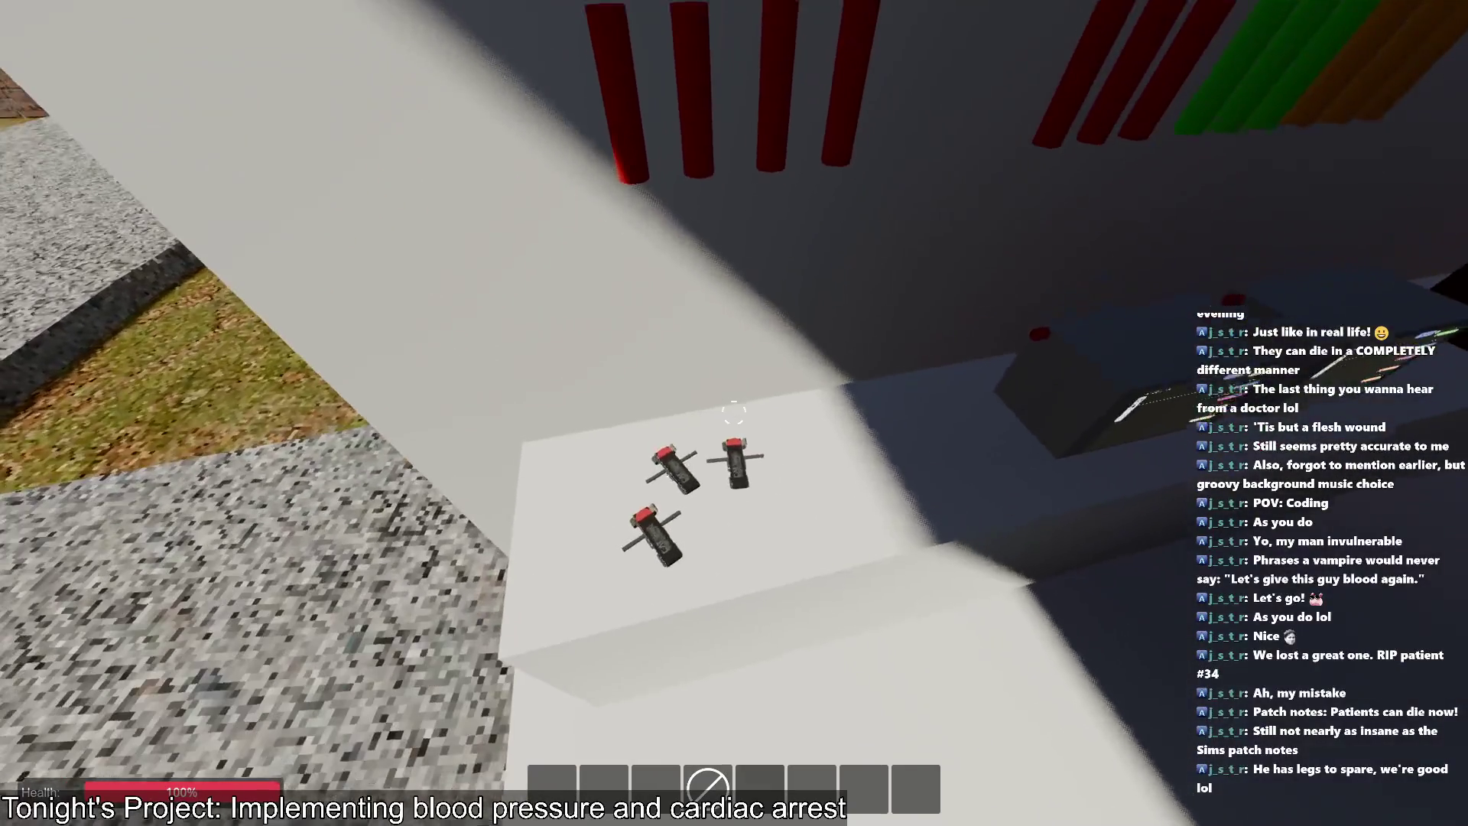
pyautogui.click(734, 413)
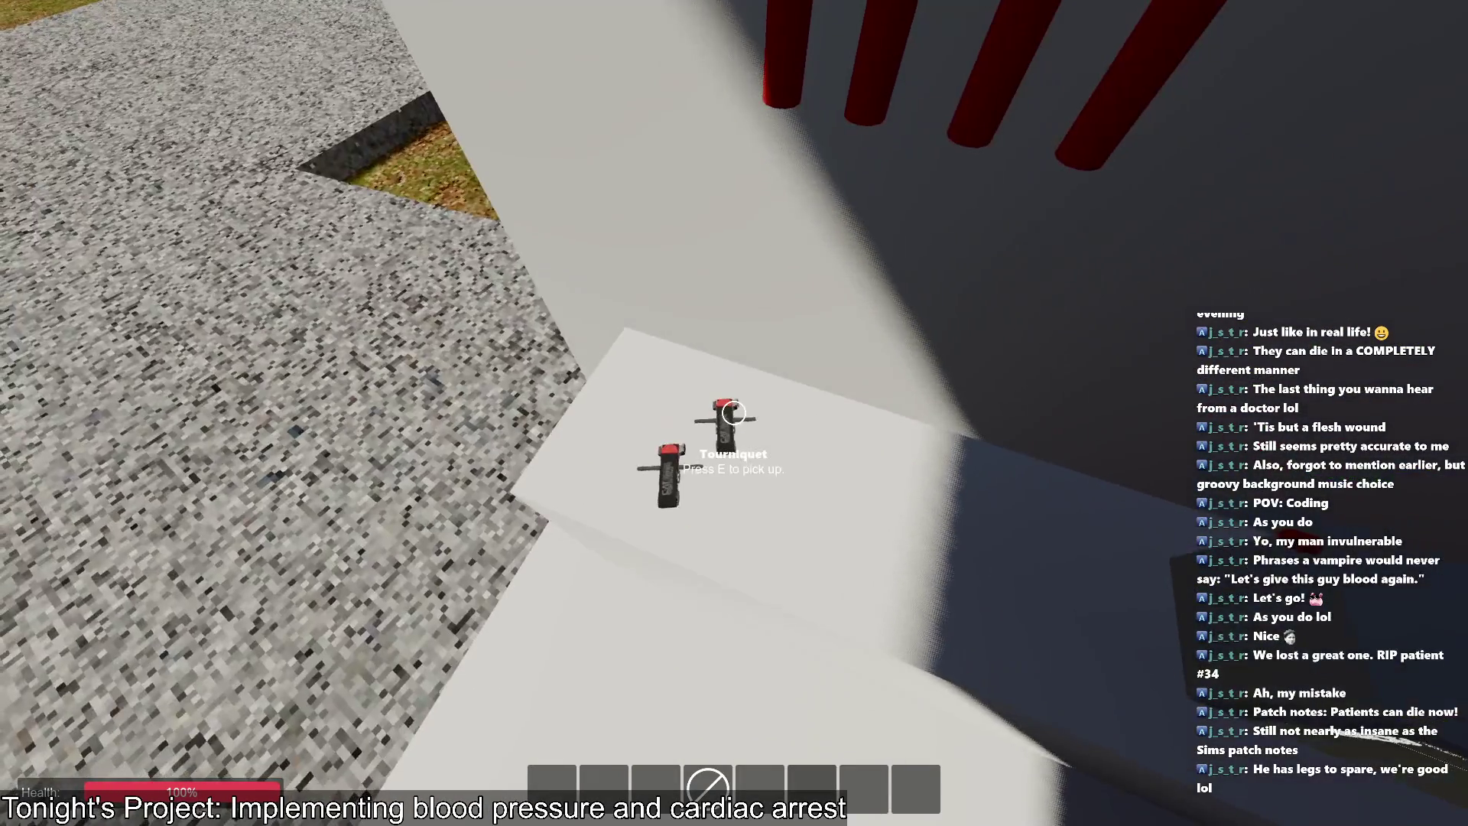
pyautogui.press('e')
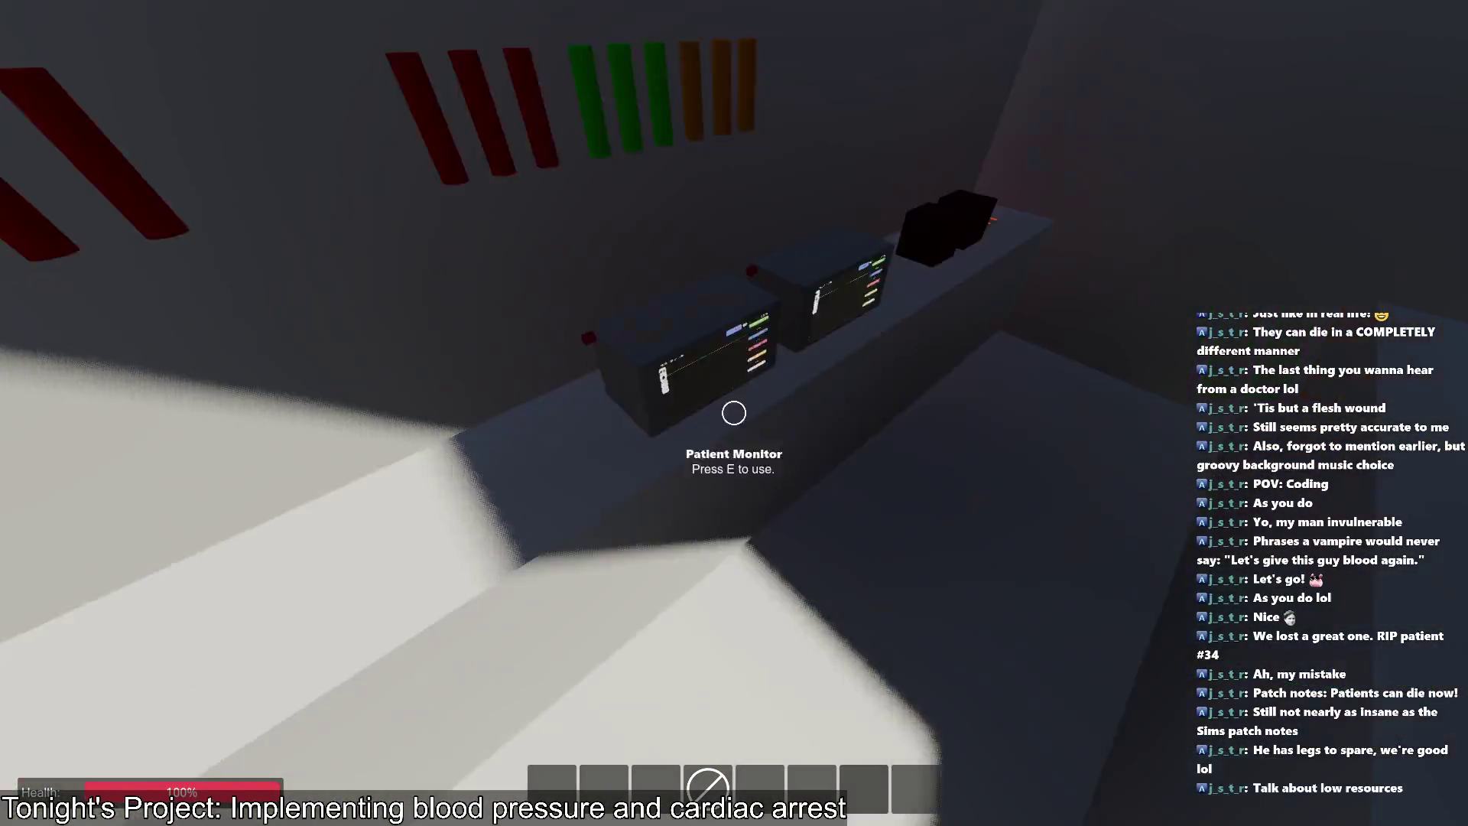
pyautogui.scroll(-1, 733, 413)
pyautogui.scroll(-1, 733, 413)
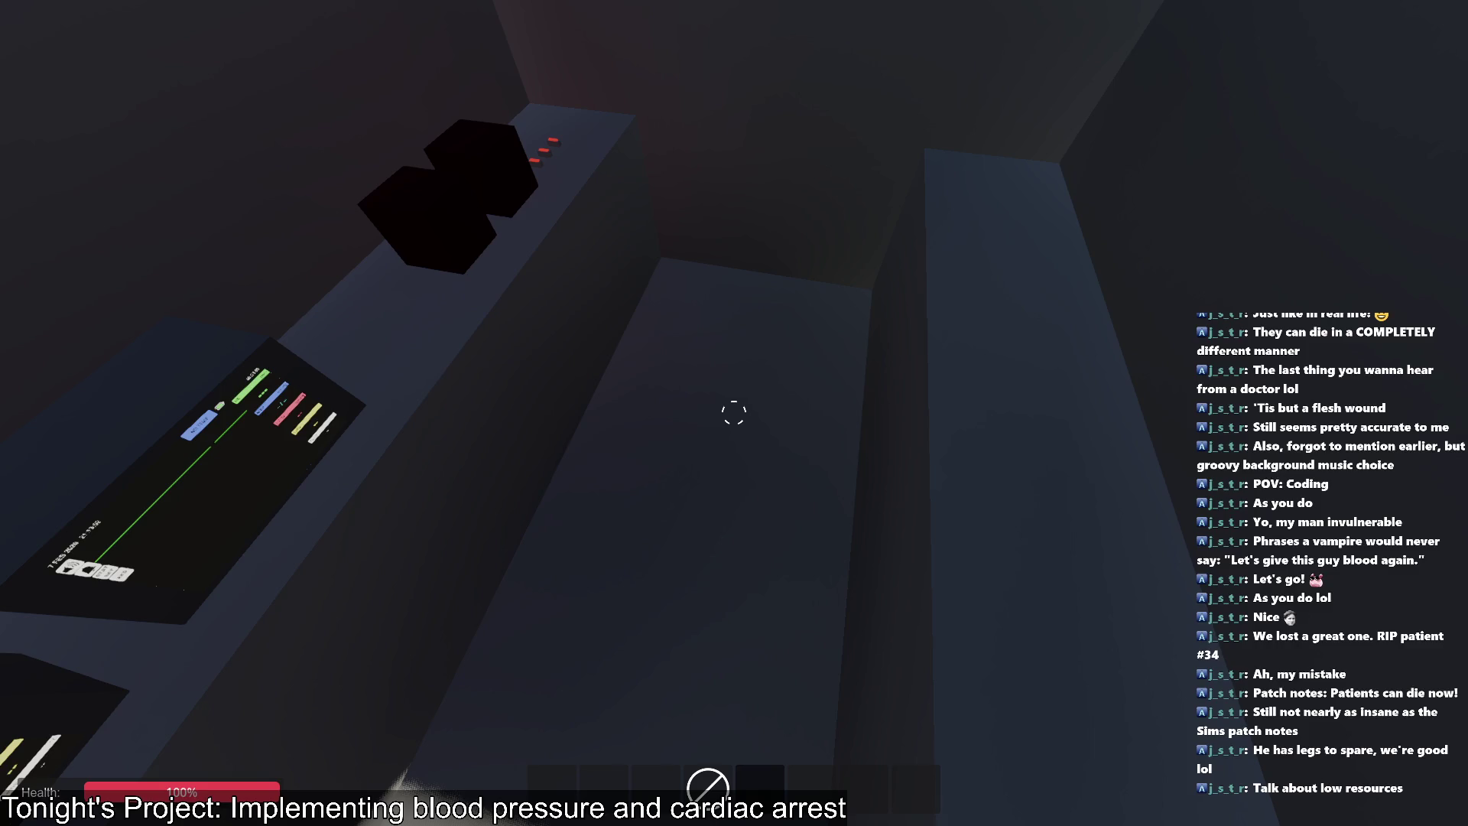
pyautogui.scroll(-1, 733, 413)
pyautogui.scroll(-1, 733, 413)
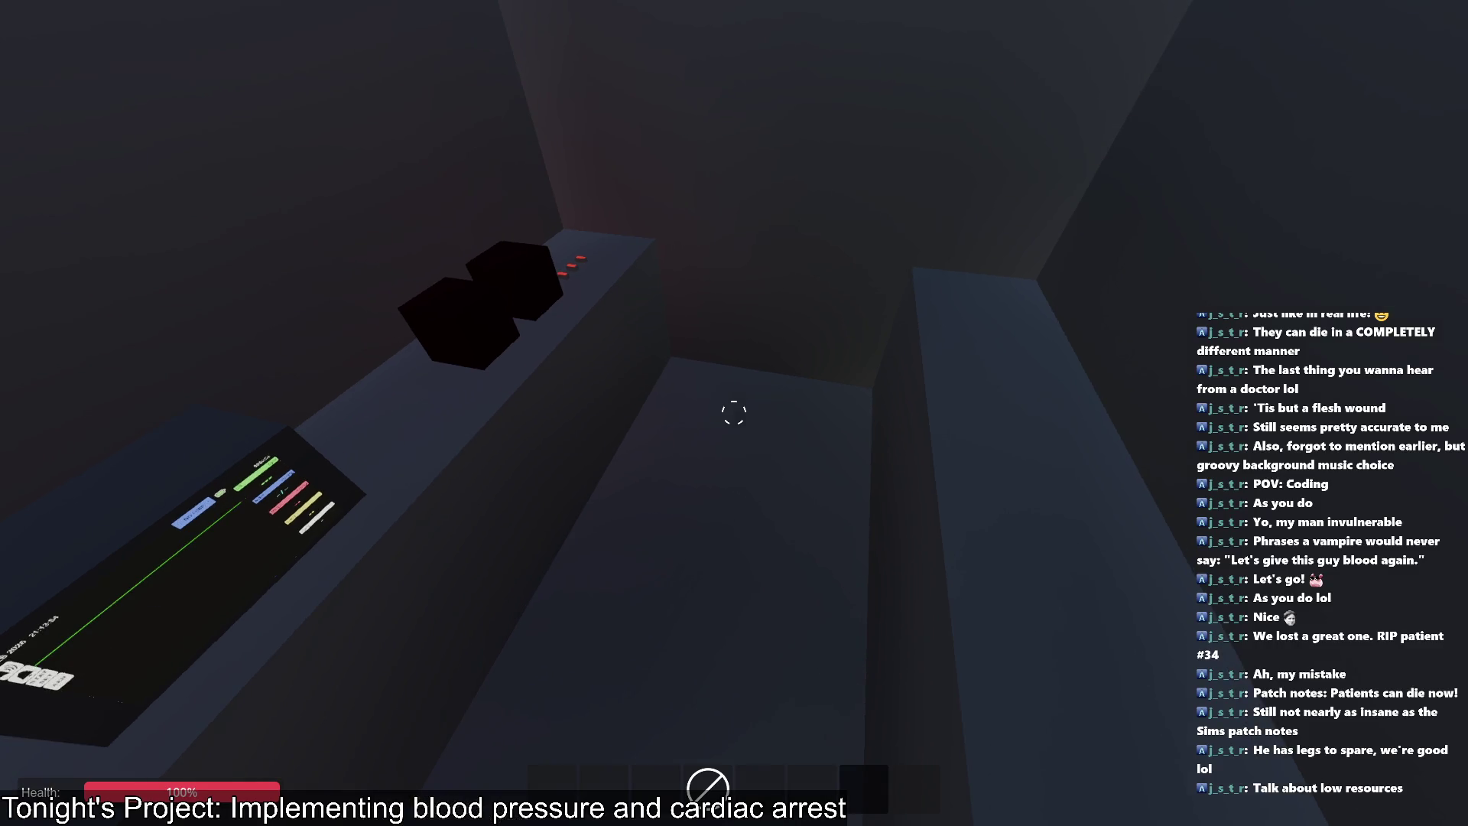
pyautogui.scroll(-1, 733, 413)
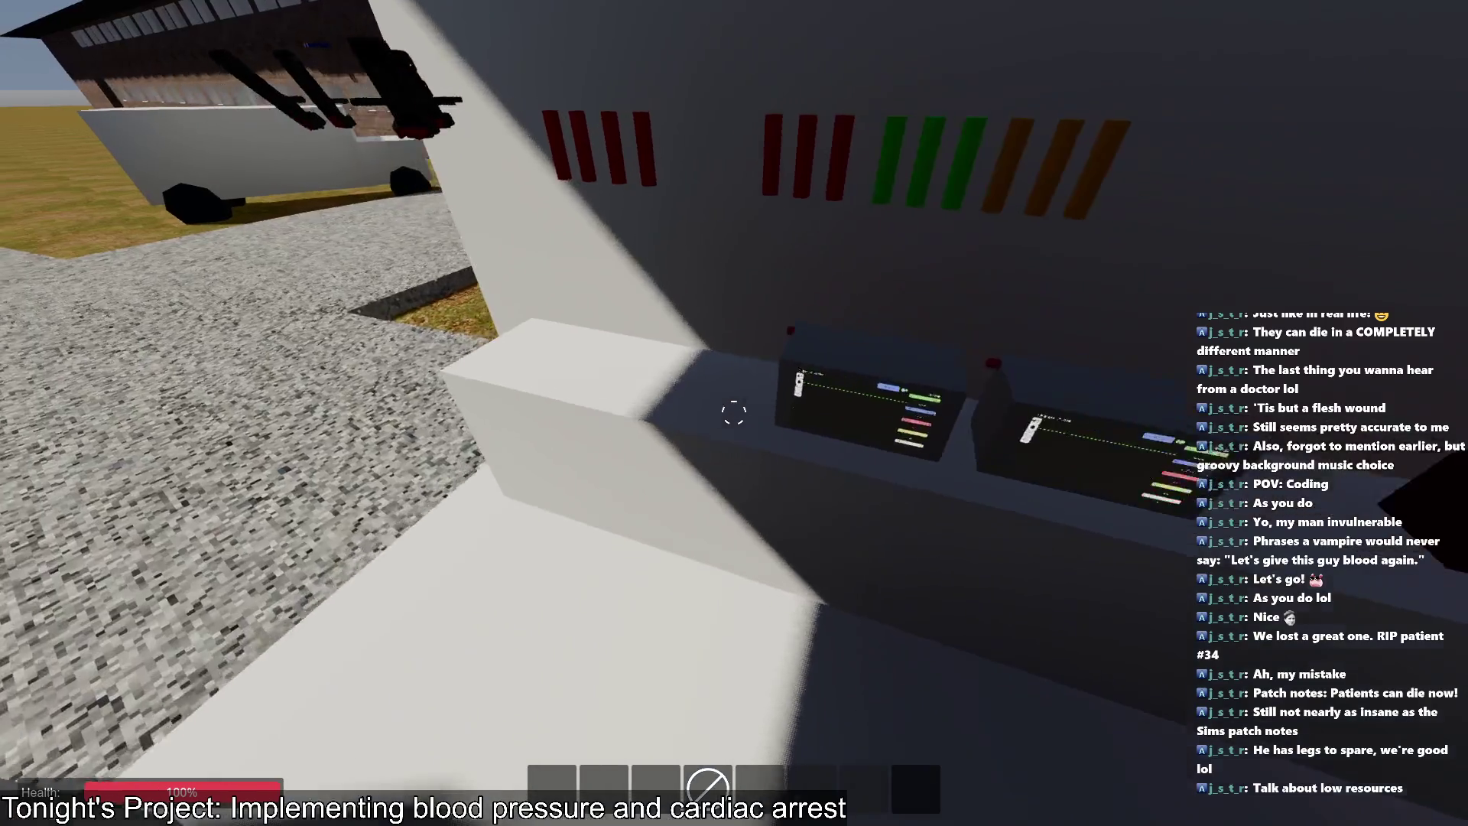
pyautogui.scroll(3, 733, 413)
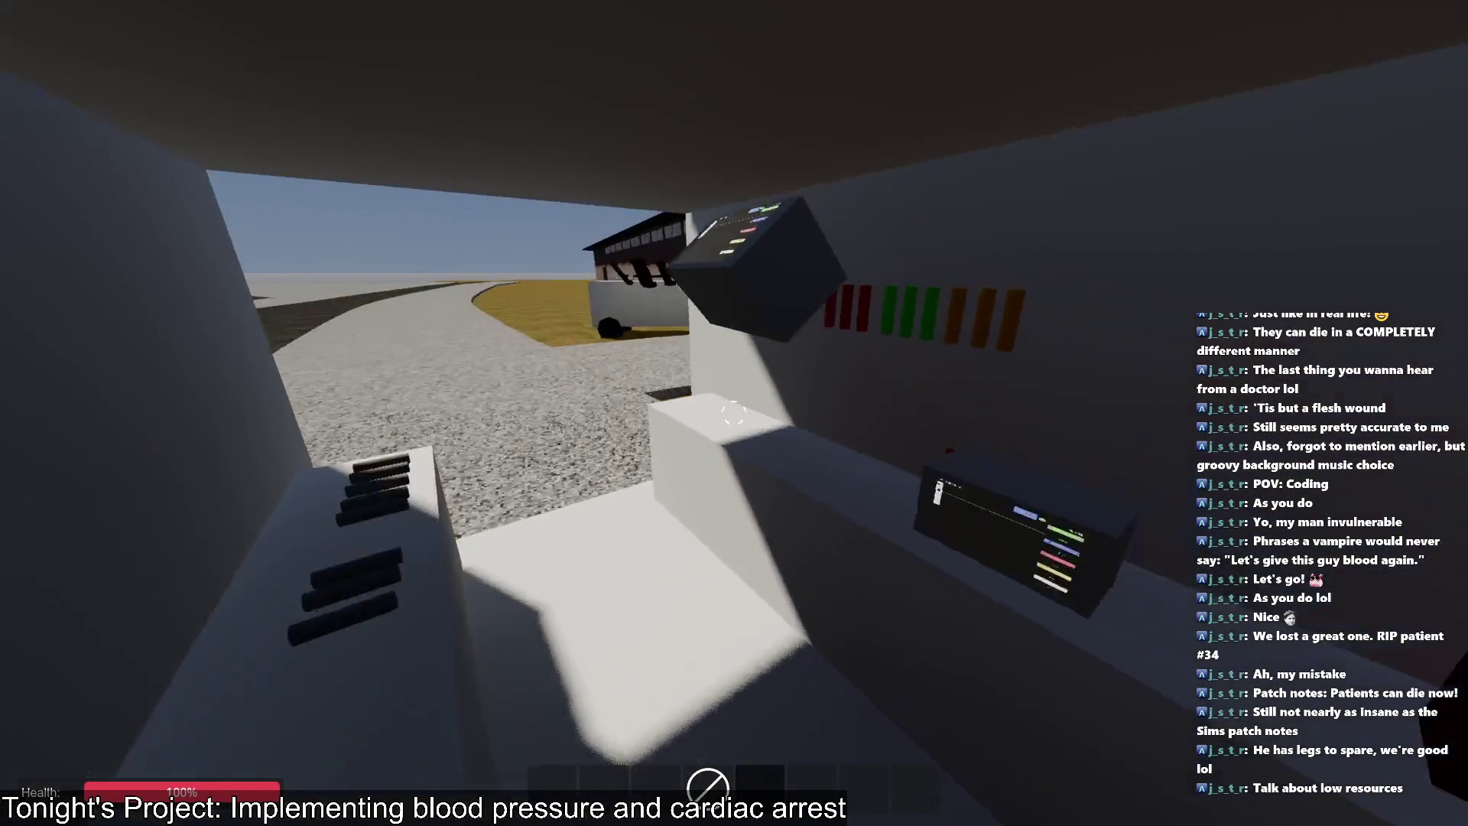
pyautogui.hotkey('alt', 'Tab')
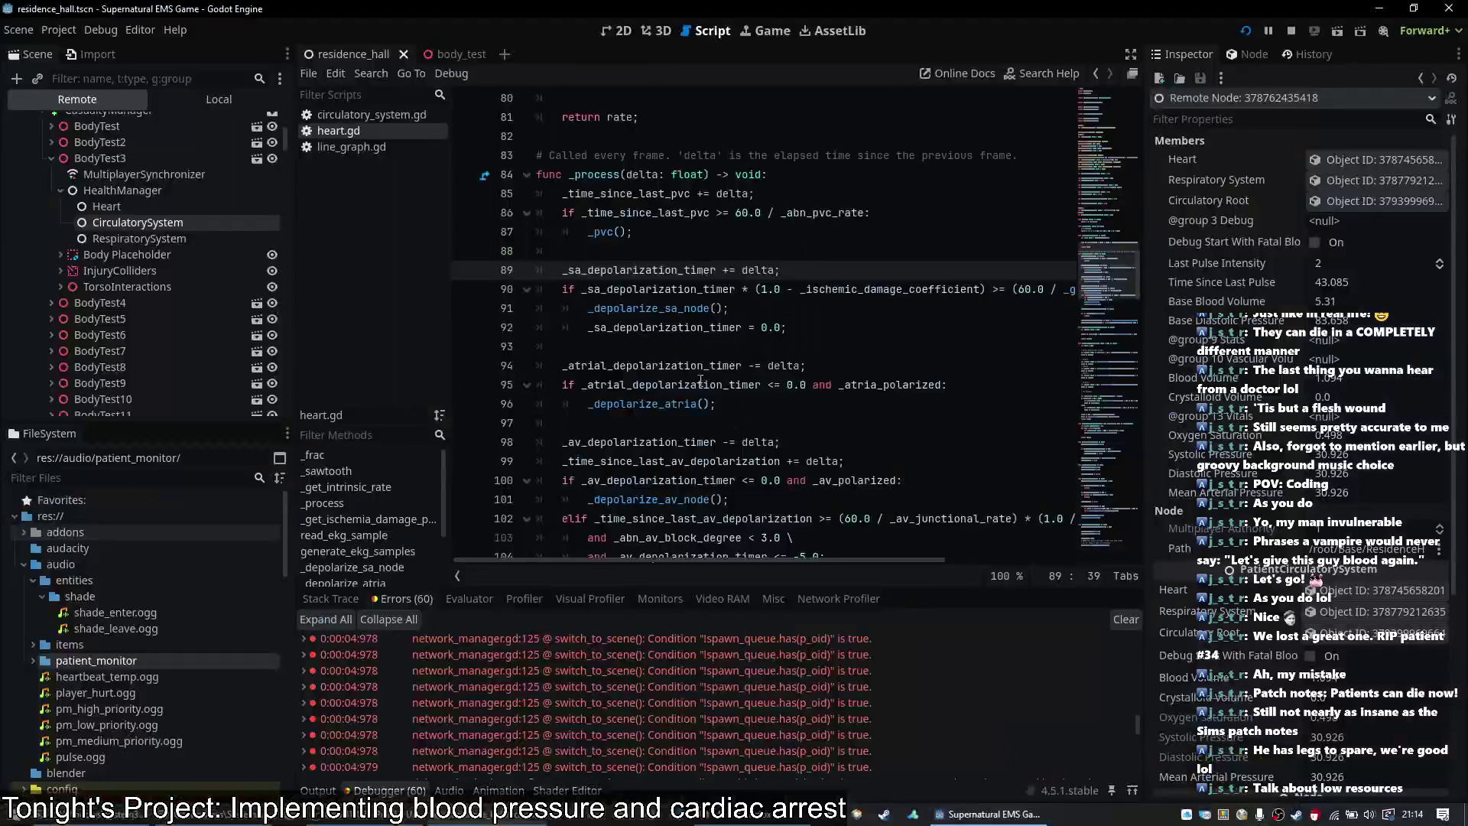
# Collapse the BodyTest3 and CasualtyManager branches in the Remote scene tree
pyautogui.scroll(5, 225, 188)
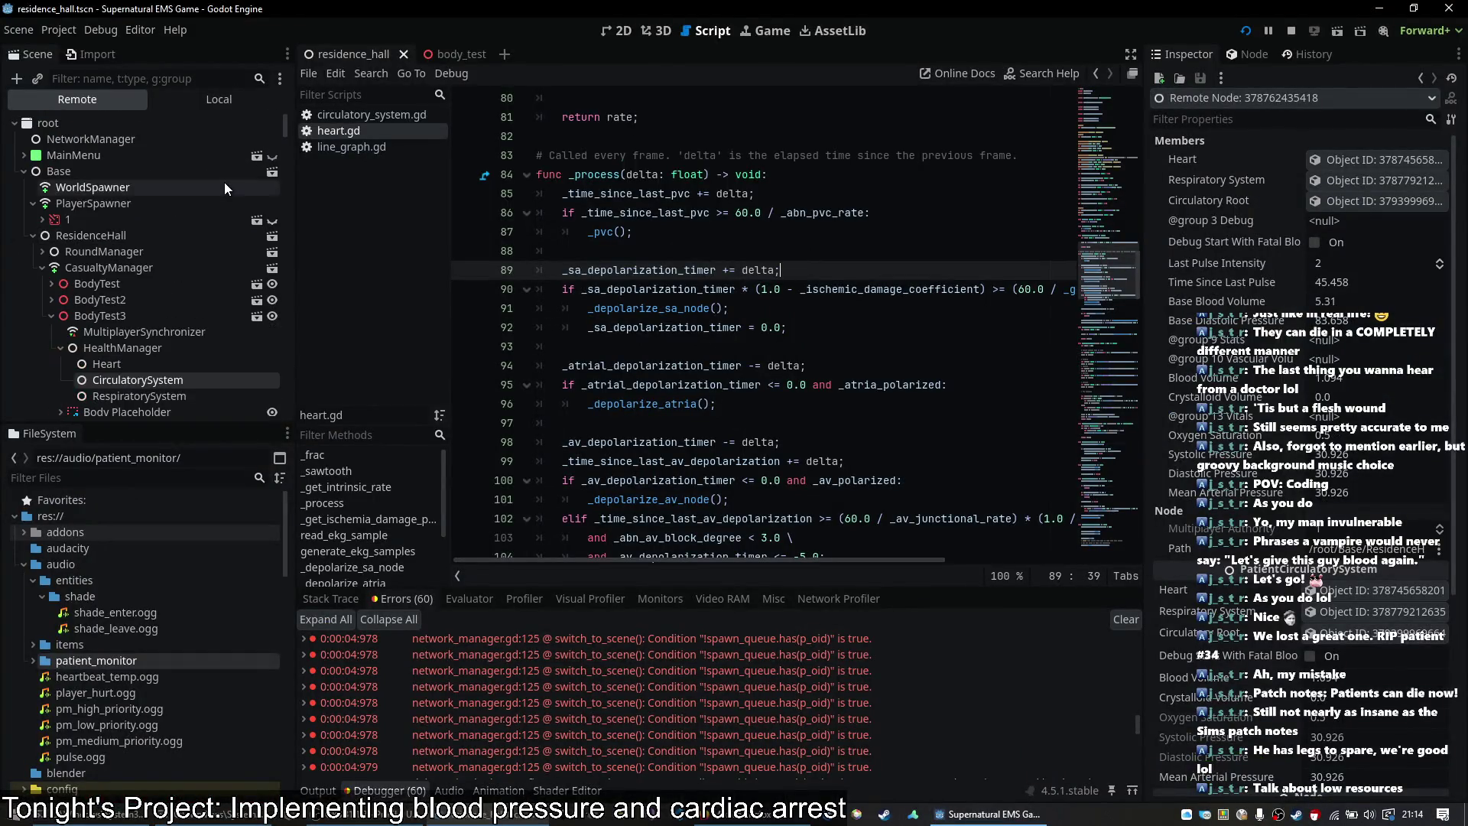
pyautogui.scroll(-5, 100, 182)
pyautogui.scroll(5, 107, 184)
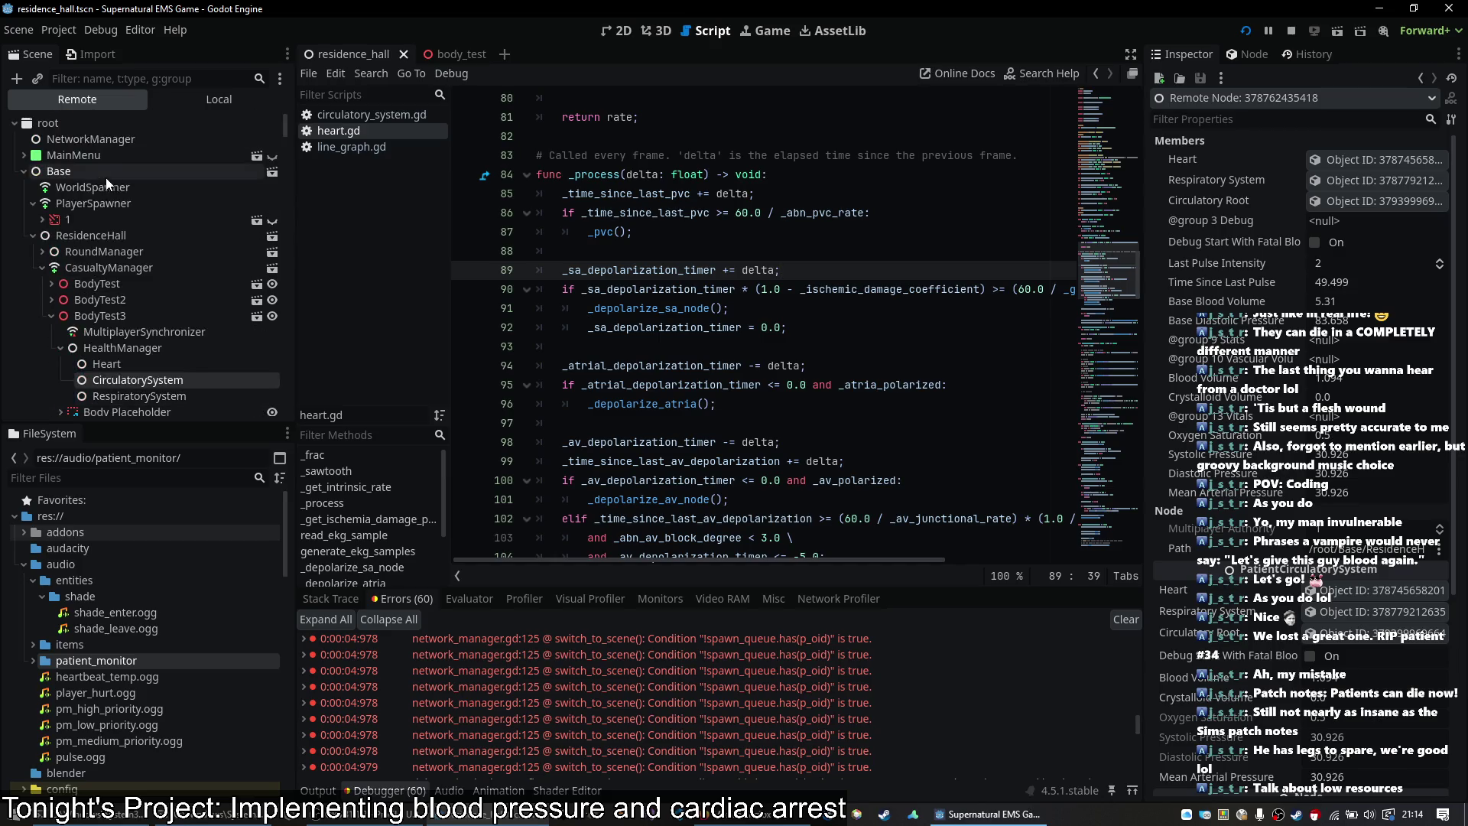
pyautogui.scroll(-1, 48, 310)
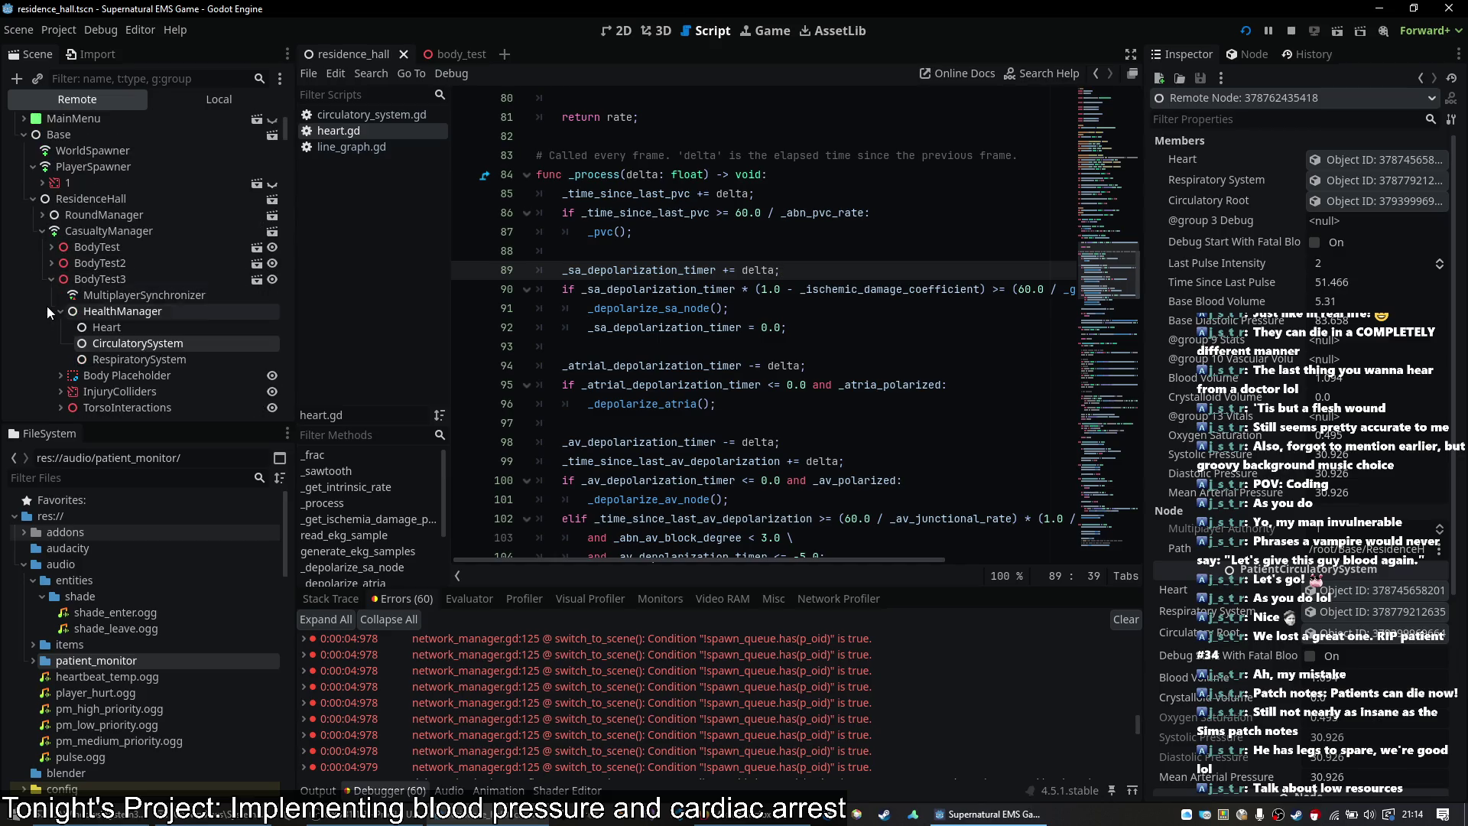
pyautogui.click(49, 278)
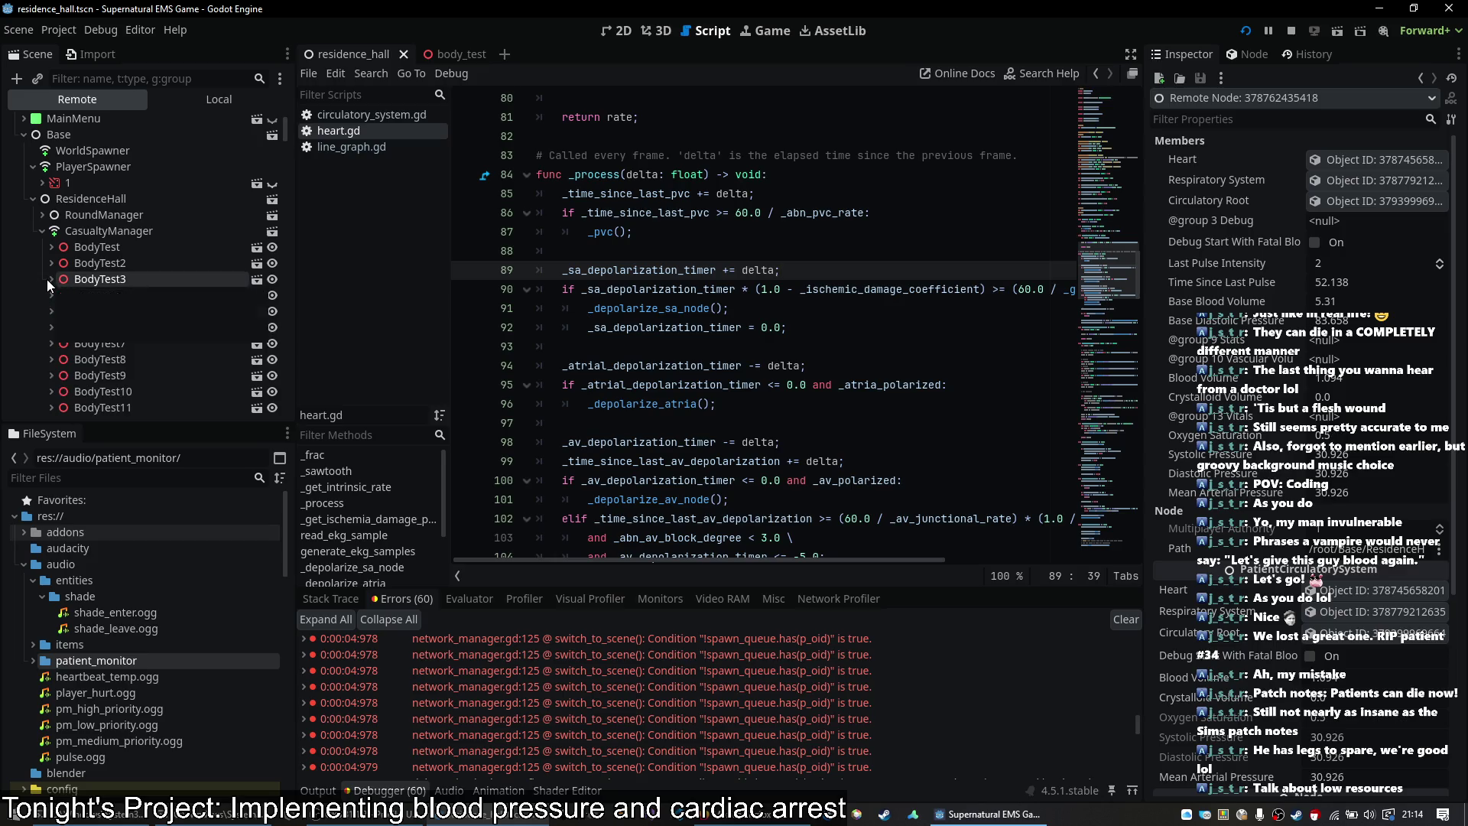
pyautogui.click(41, 232)
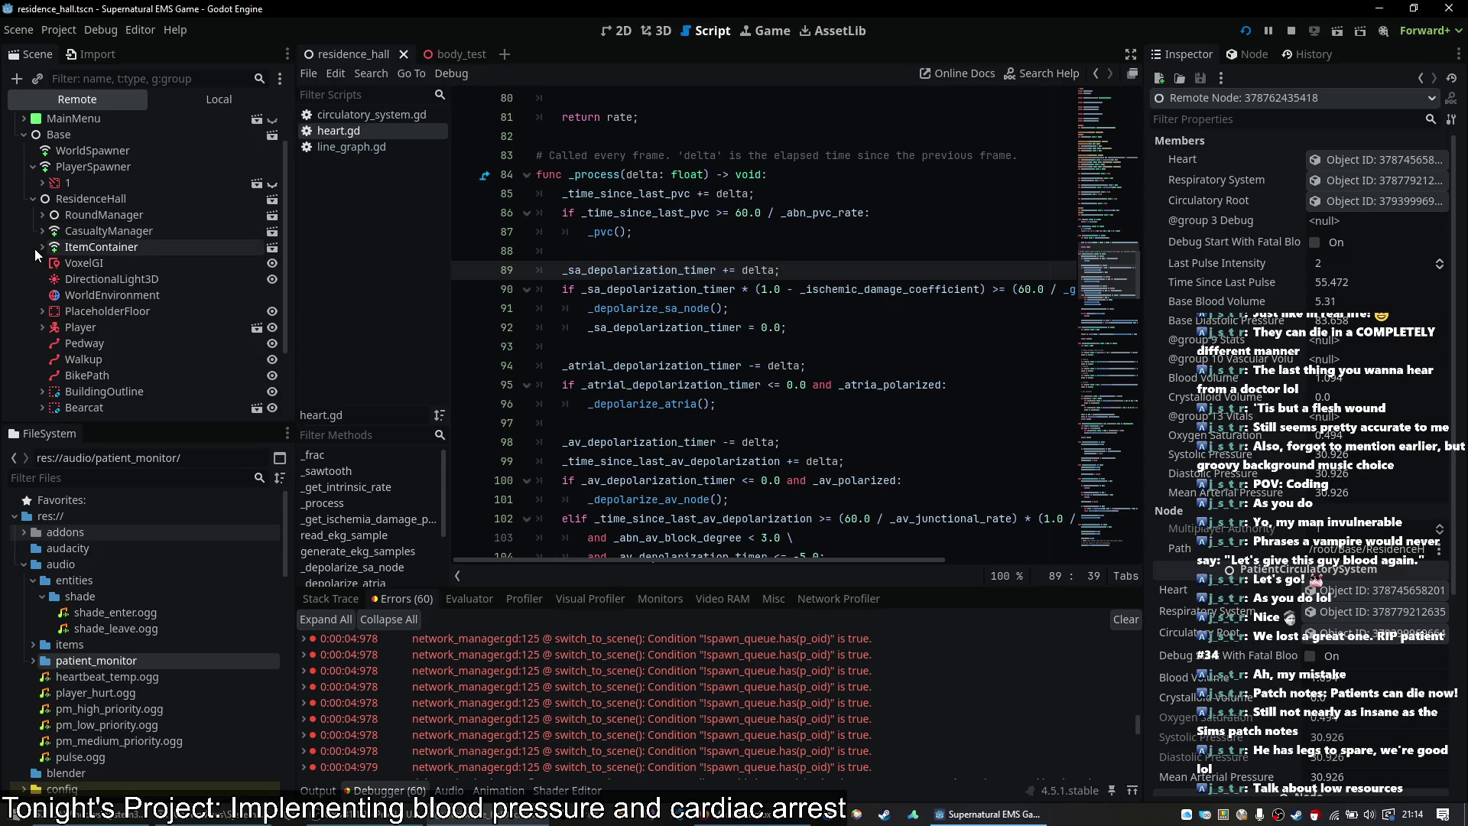
# Select Player > CameraParent > Camera3D > GrabHandler and expand its 8-slot Hotbar array
pyautogui.click(41, 327)
pyautogui.scroll(-2, 41, 328)
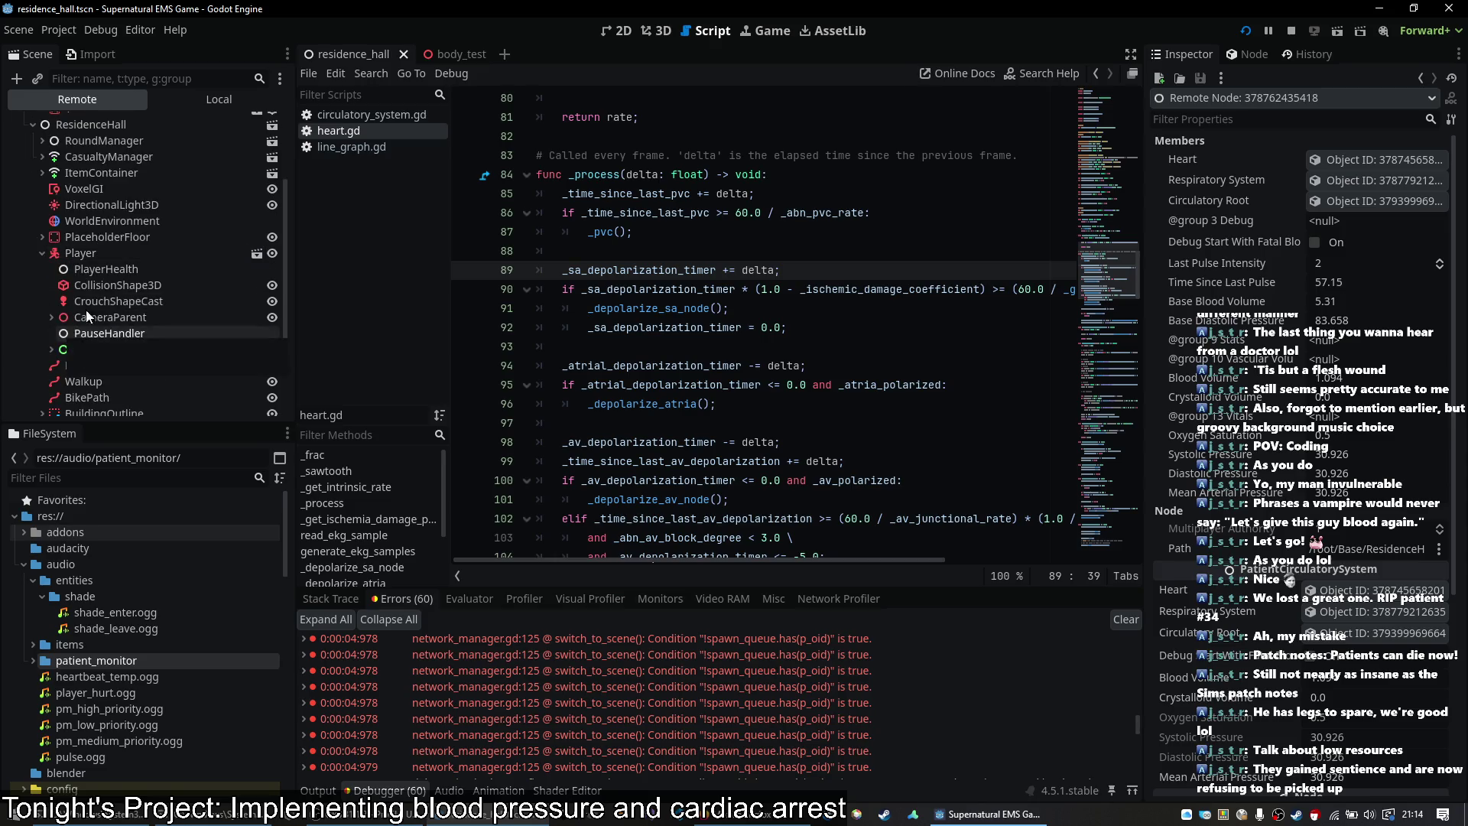
pyautogui.doubleClick(72, 317)
pyautogui.doubleClick(85, 333)
pyautogui.doubleClick(117, 350)
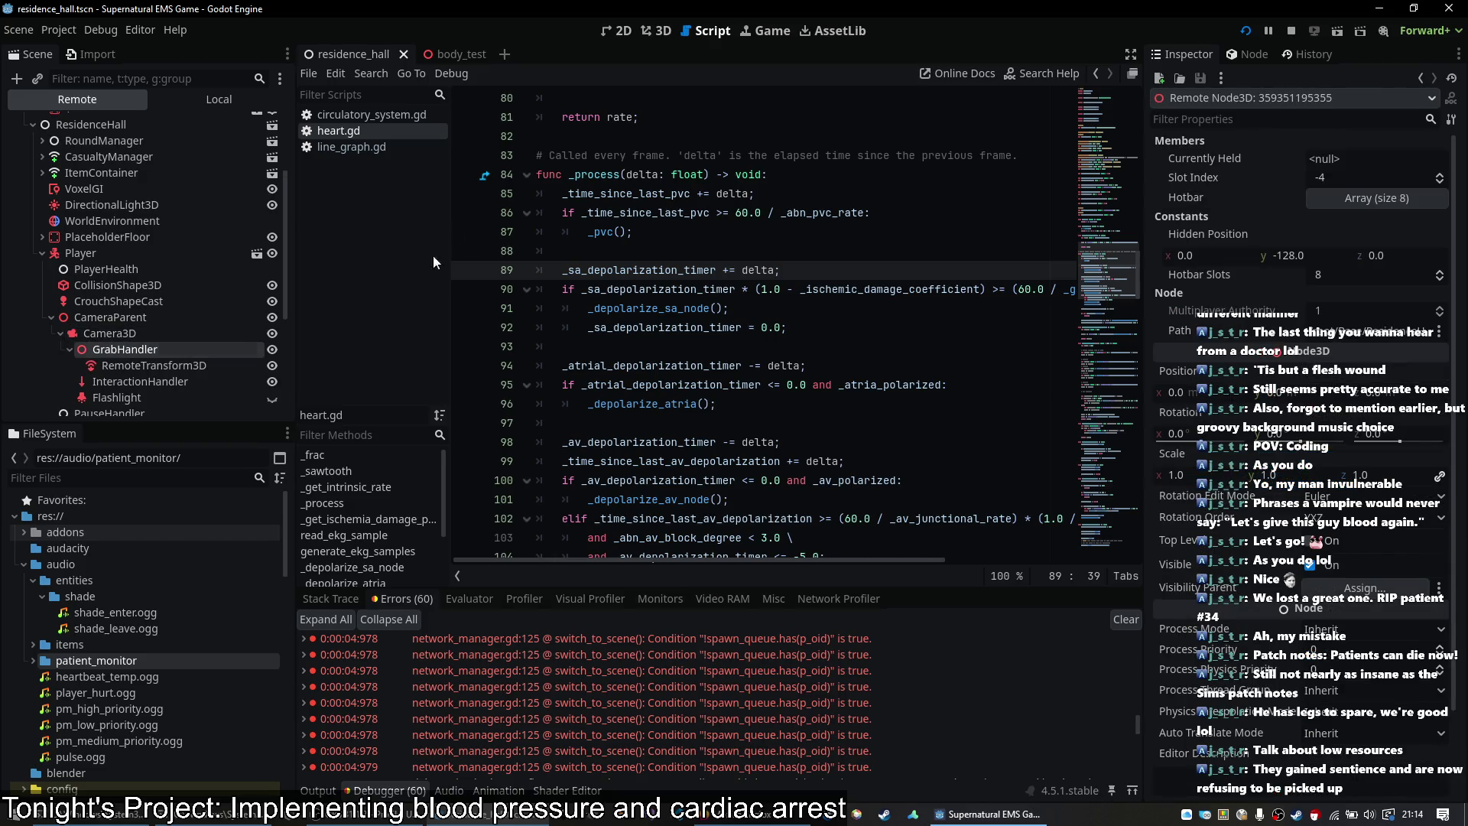
pyautogui.click(1316, 202)
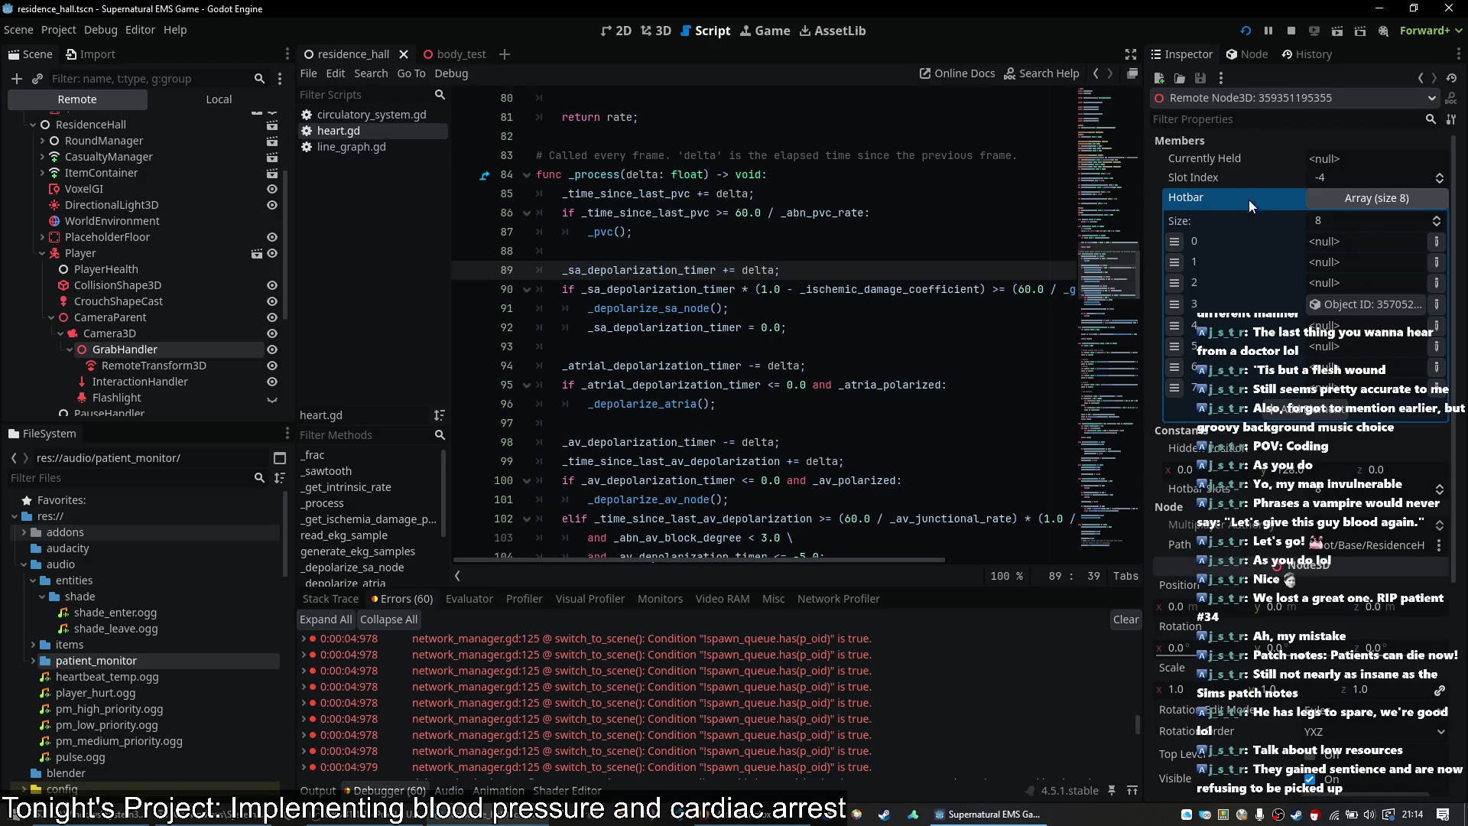
# Reset GrabHandler's Slot Index from -4 to 0, then switch to hotbar slot 2 in the running game
pyautogui.moveTo(1336, 178); pyautogui.dragTo(1336, 153)
pyautogui.hotkey('alt', 'Tab')
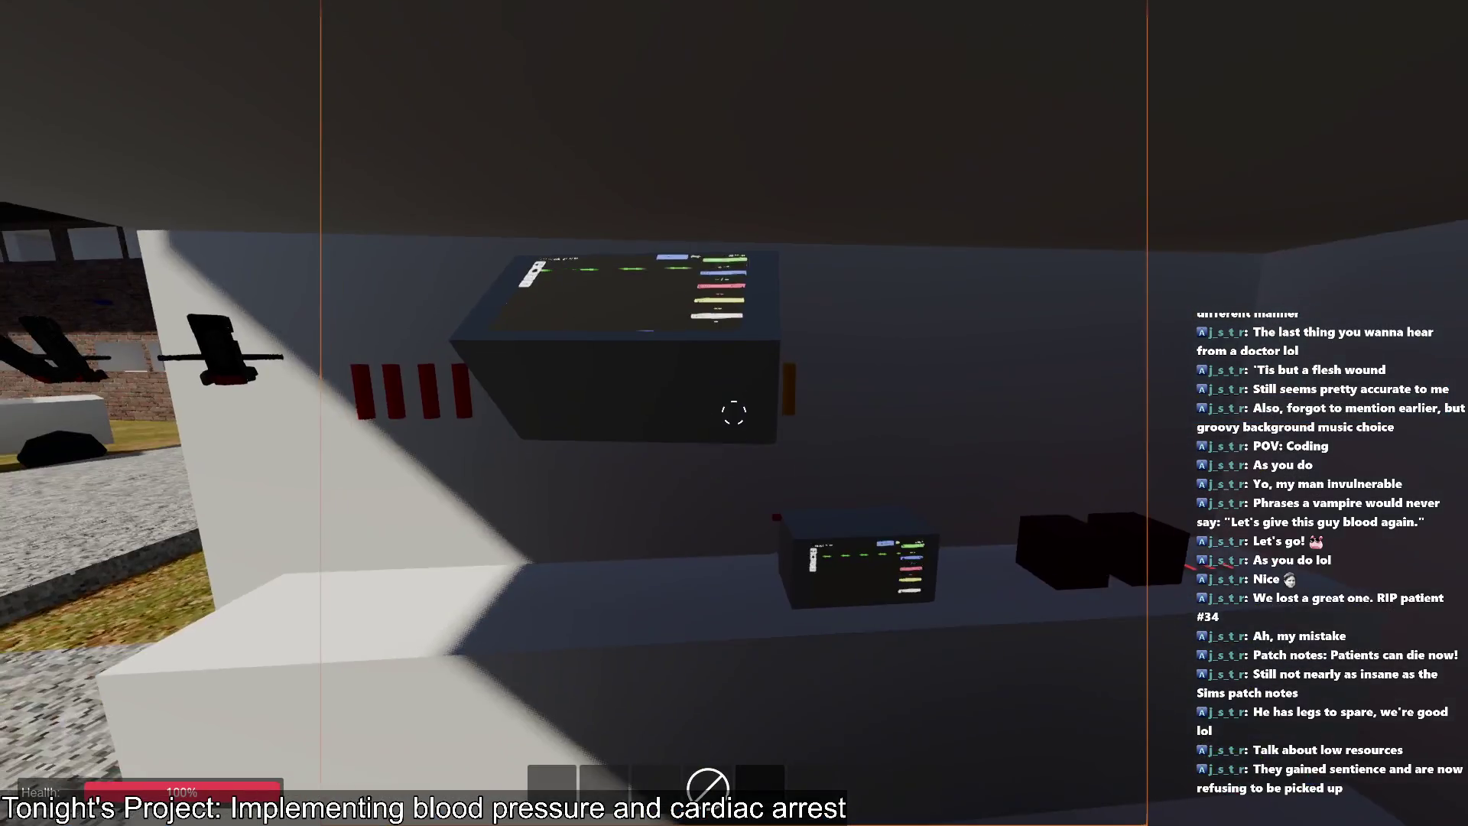
pyautogui.press('2')
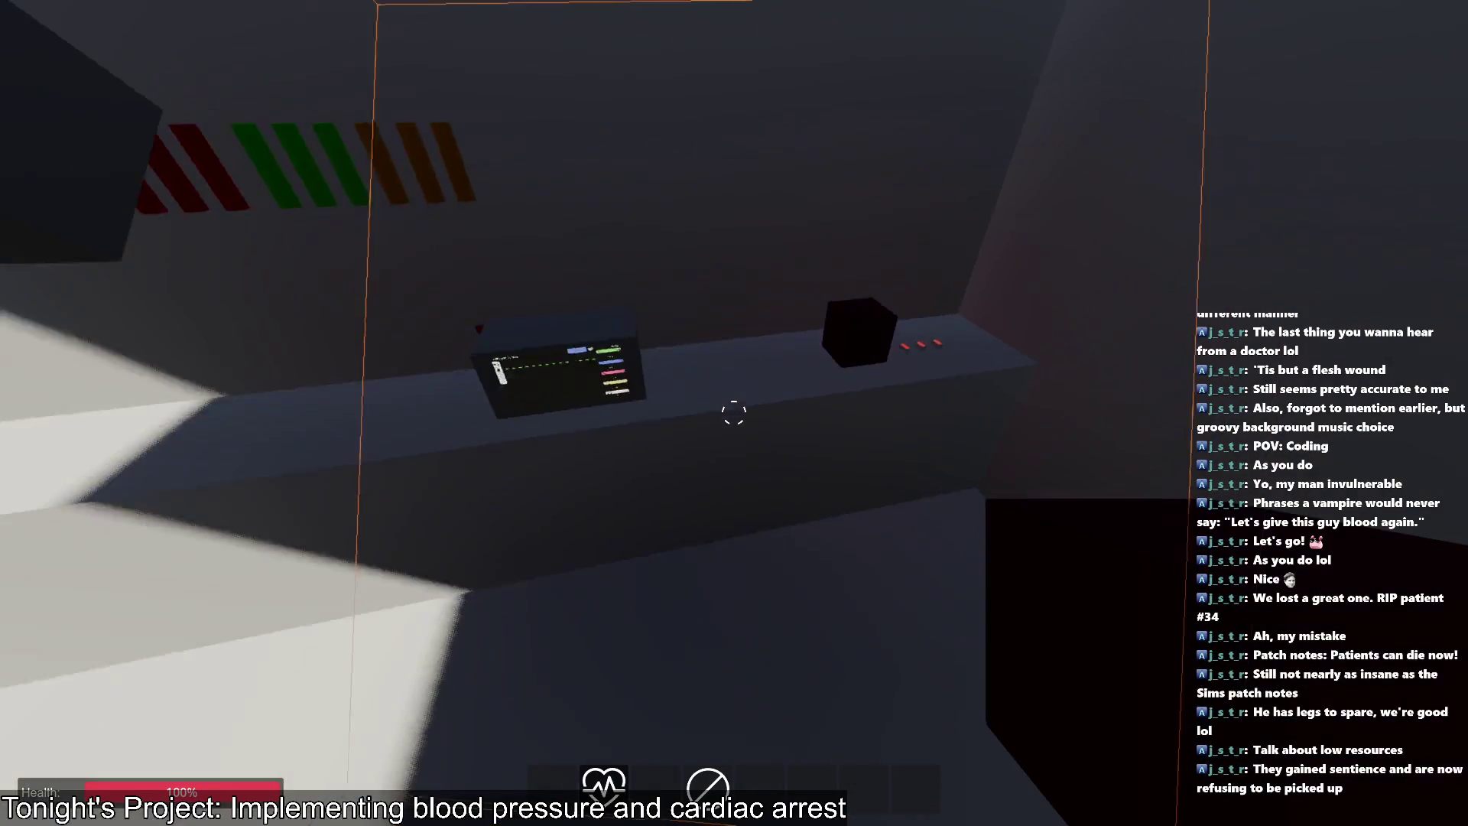
pyautogui.hotkey('alt', 'Tab')
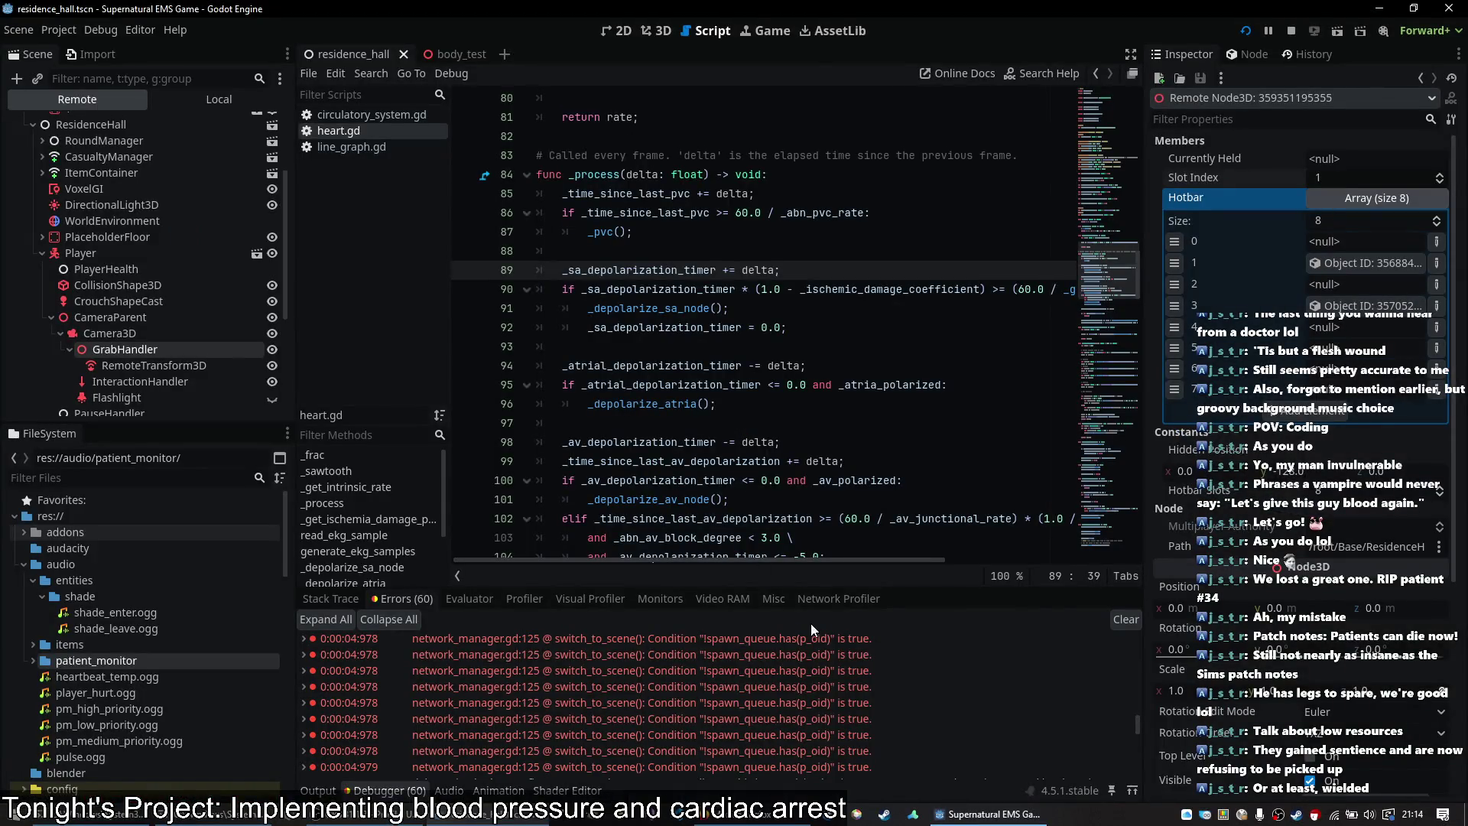
# Scroll the debugger errors, select ResidenceHall in the Remote tree, and open player.tscn from FileSystem
pyautogui.scroll(-10, 806, 641)
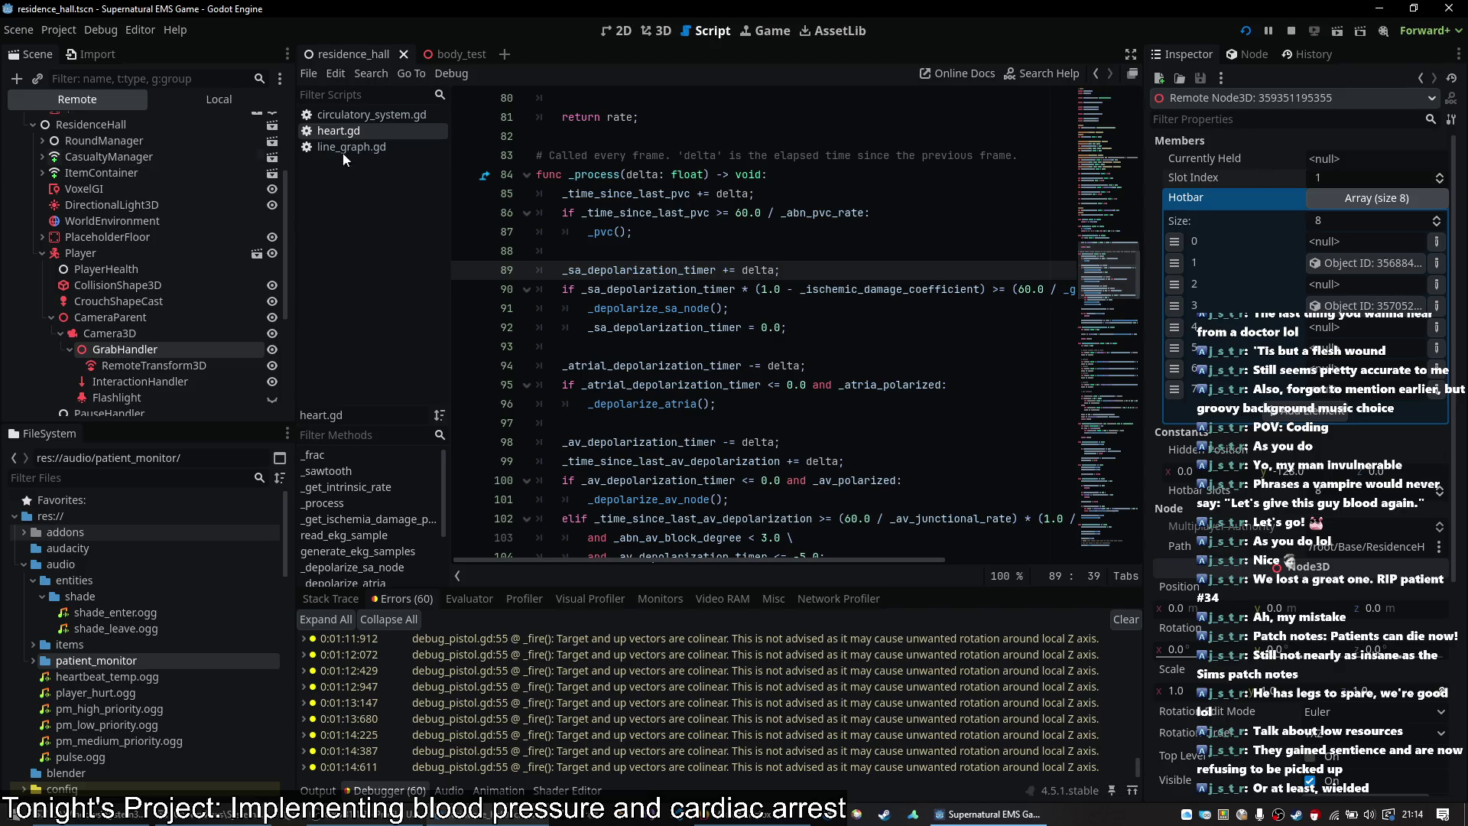
pyautogui.click(192, 96)
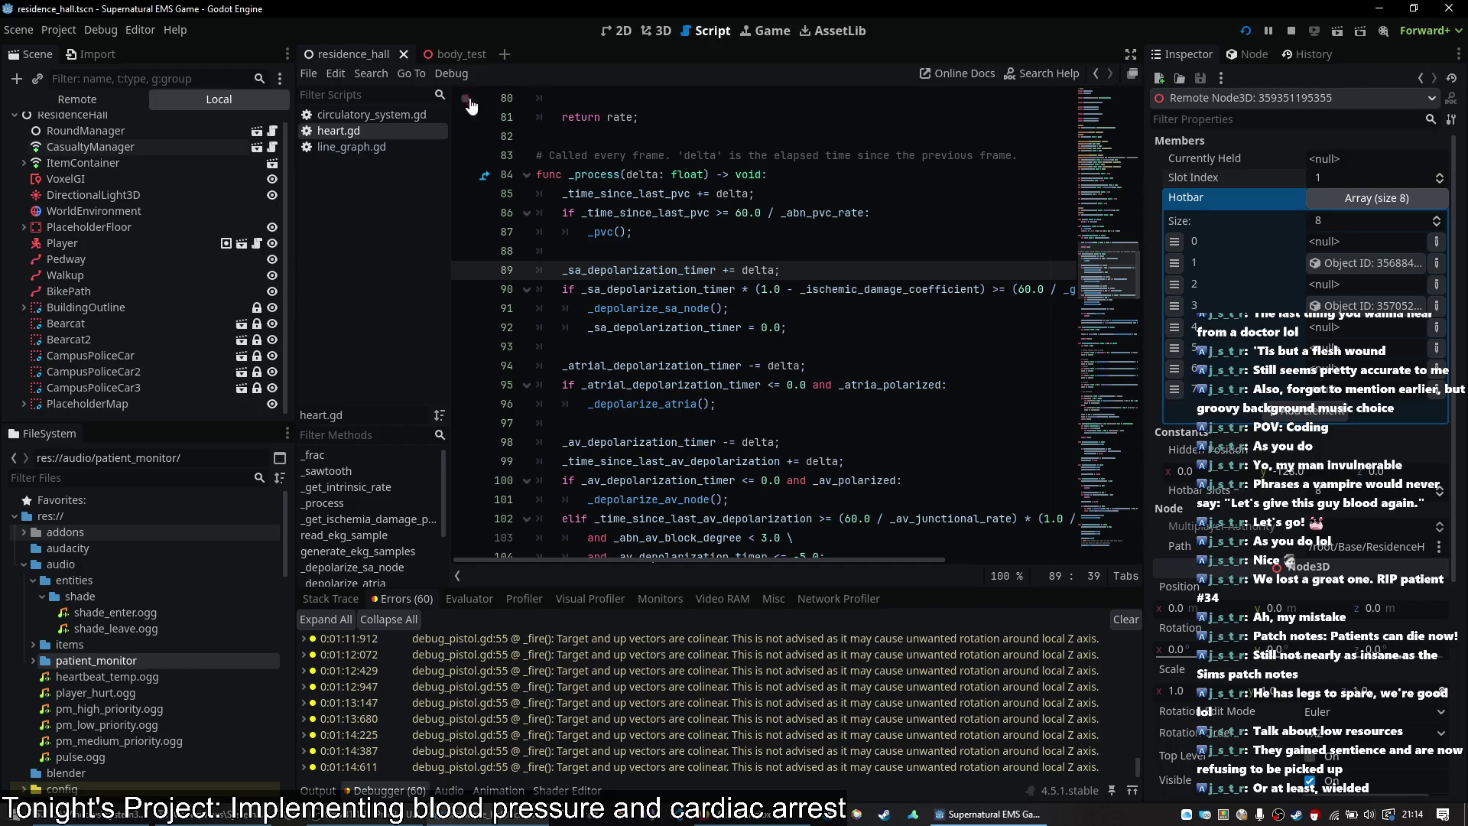
pyautogui.click(84, 113)
pyautogui.scroll(-10, 112, 640)
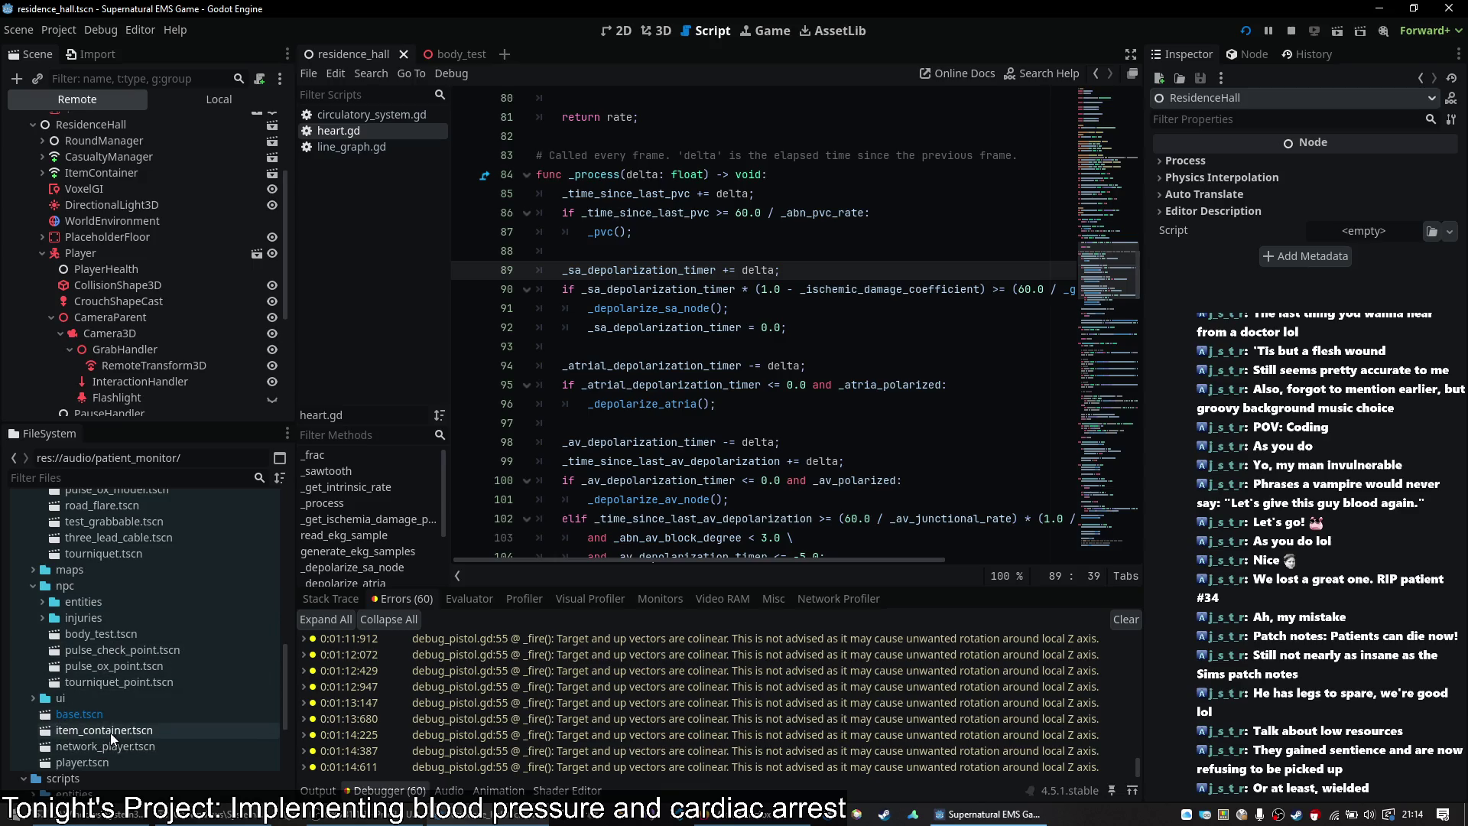
pyautogui.doubleClick(81, 762)
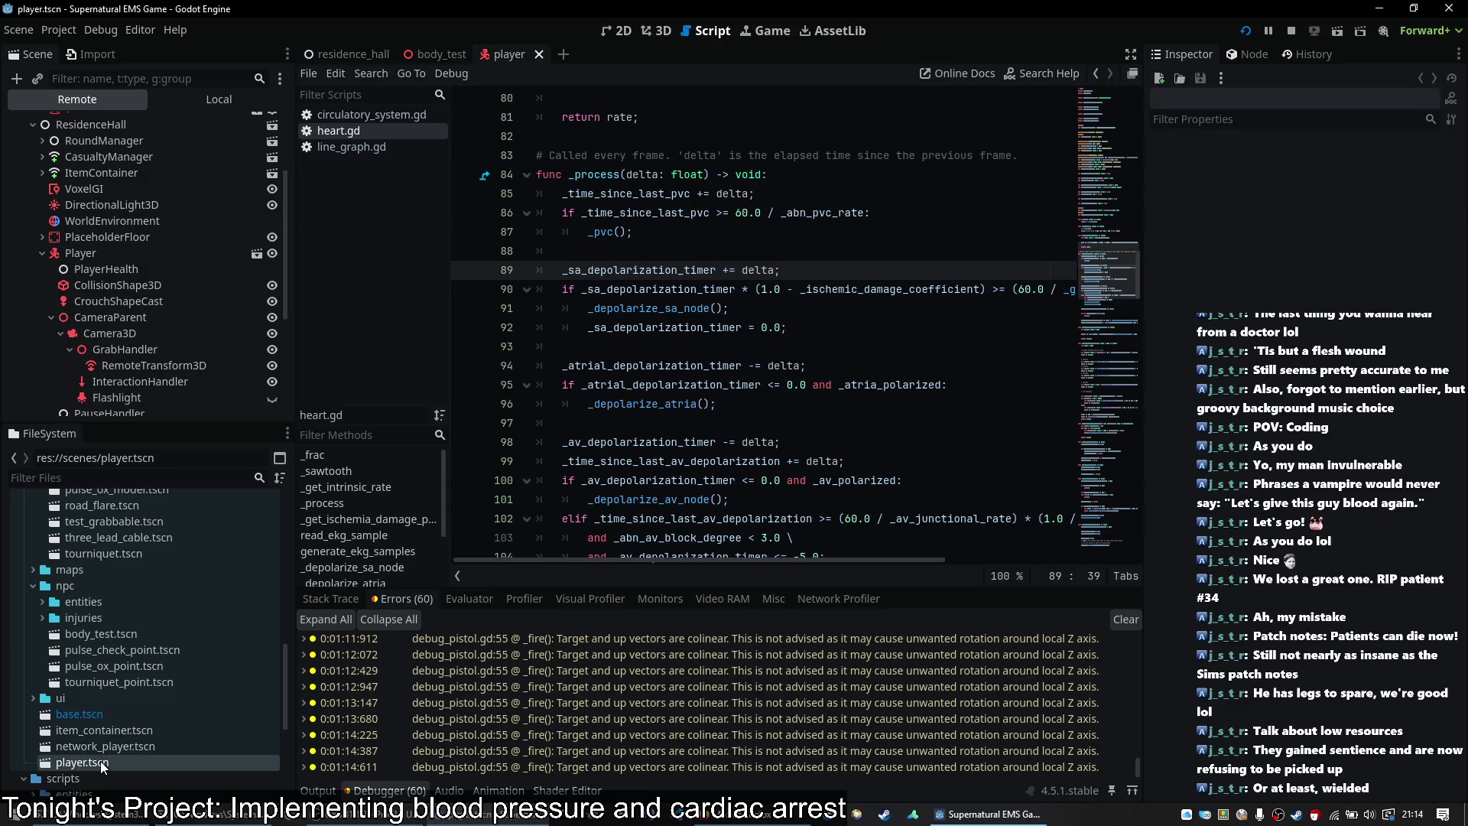
# Open grab_handler.gd from the player scene's GrabHandler and read down to _find_empty_hotbar_slot
pyautogui.click(220, 97)
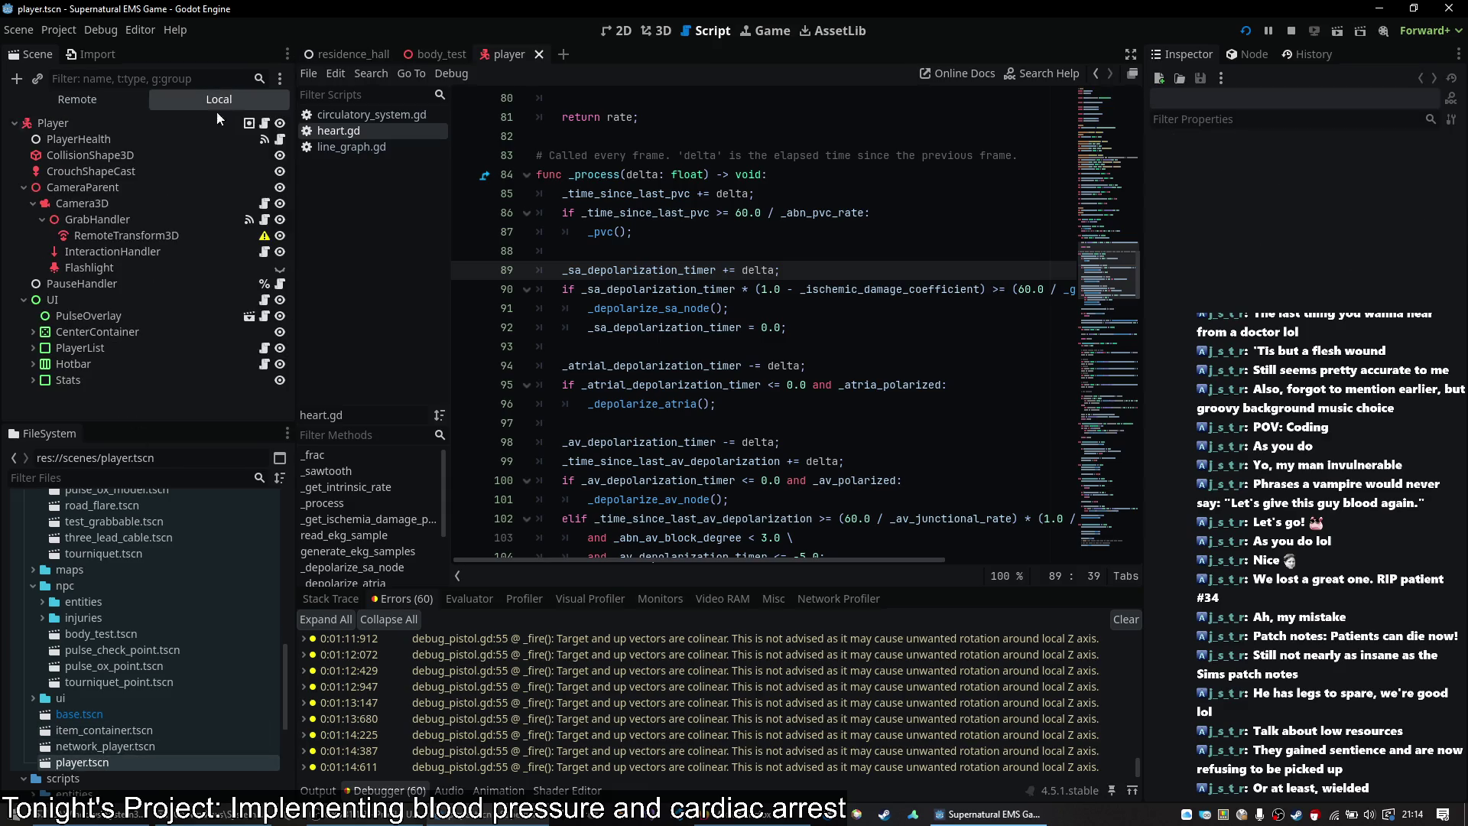
pyautogui.click(265, 220)
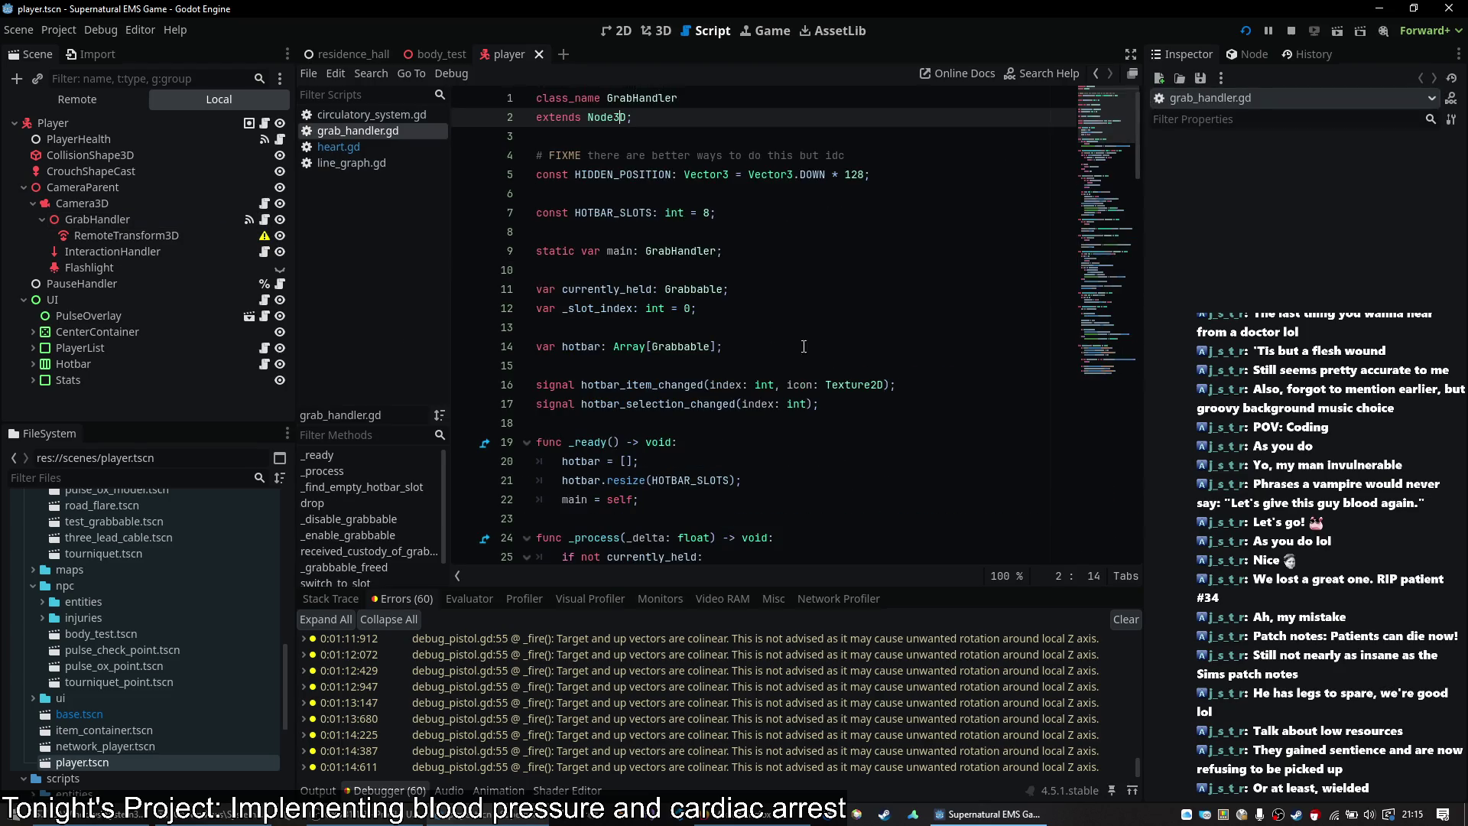
pyautogui.scroll(-2, 728, 325)
pyautogui.scroll(-2, 729, 325)
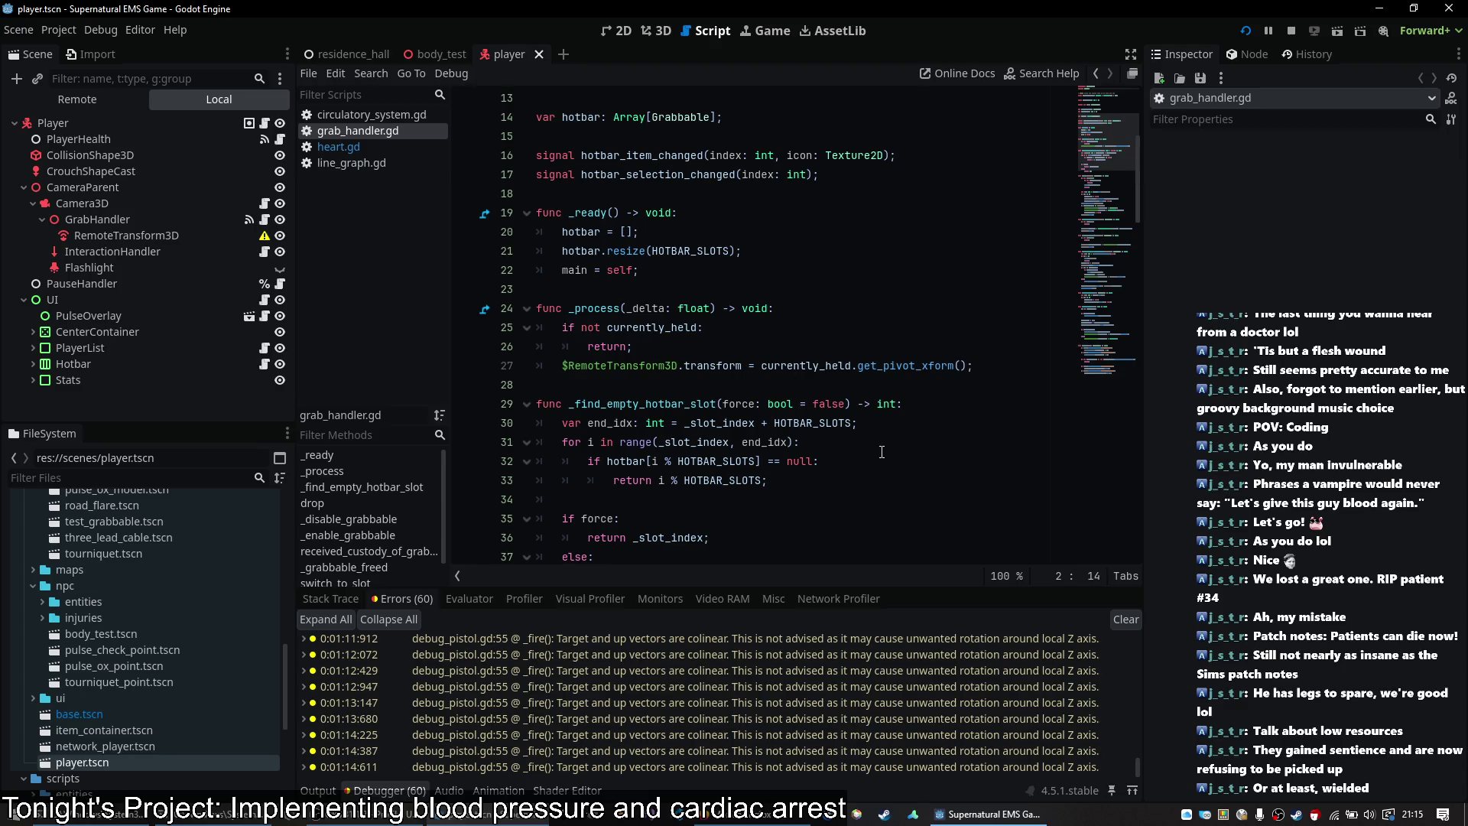
pyautogui.scroll(-2, 881, 452)
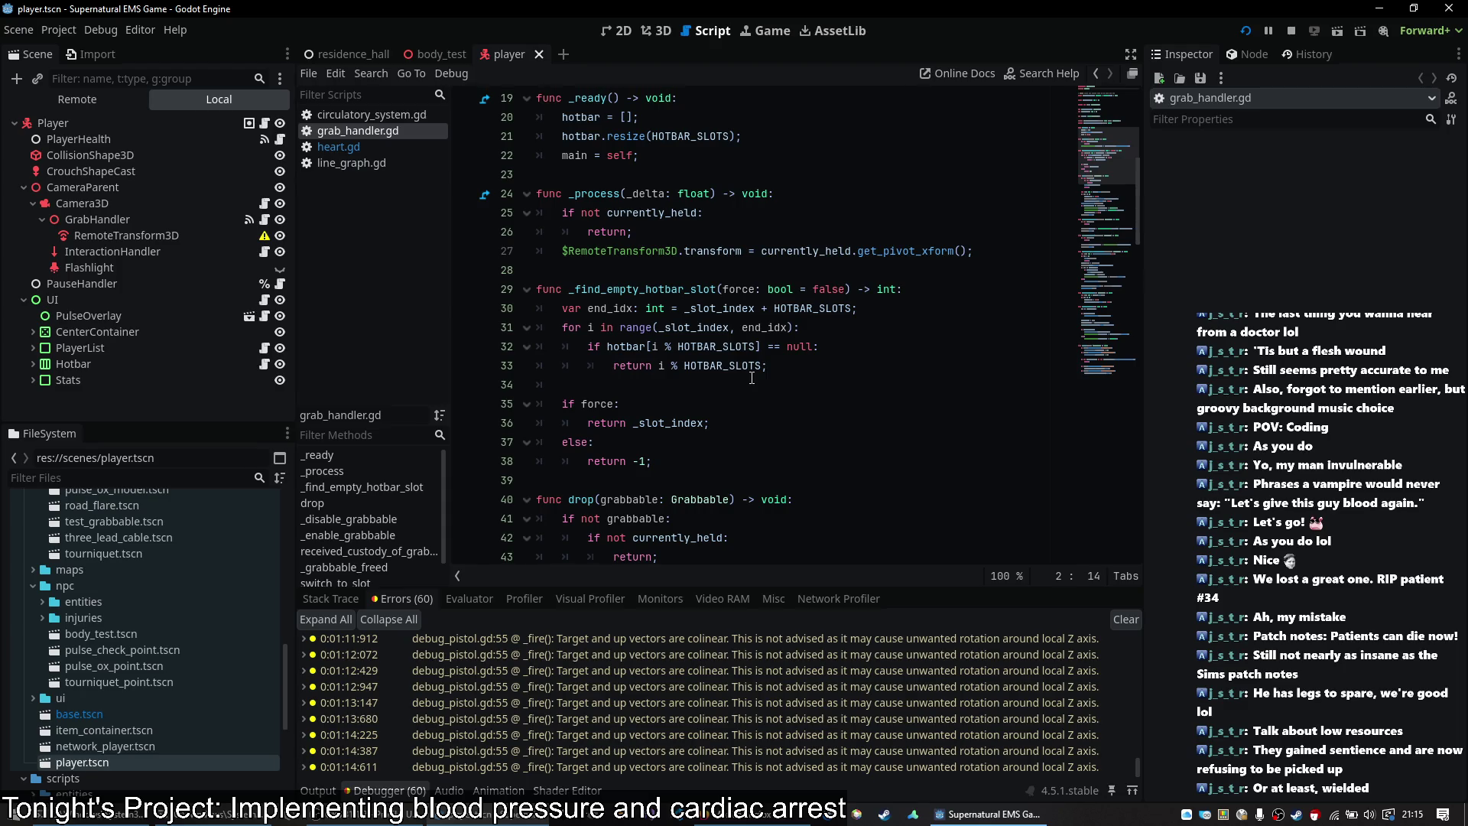
pyautogui.scroll(-2, 751, 378)
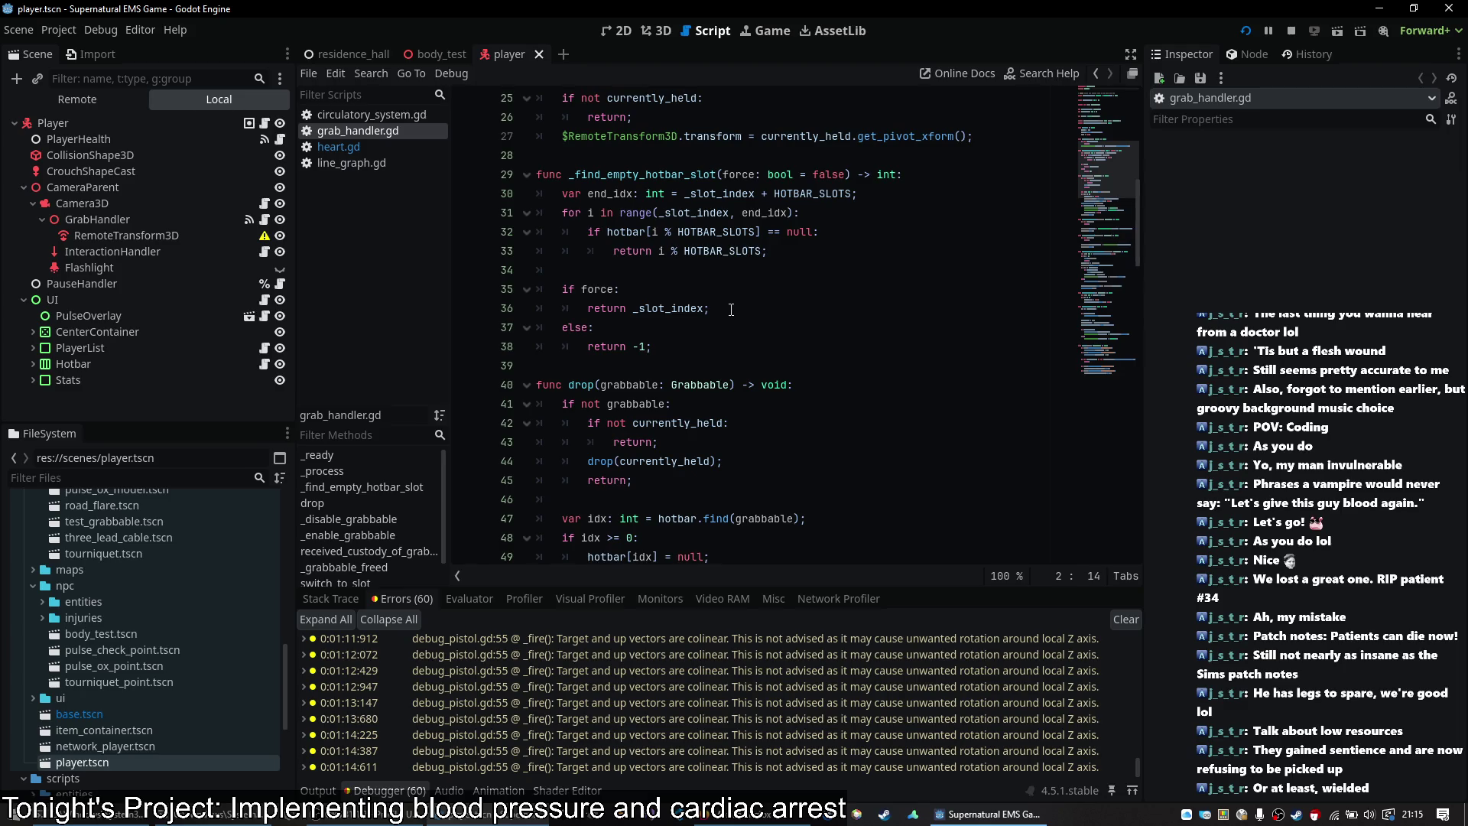
# Jump to the switch_to_slot definition in grab_handler.gd and open a new line under its header
pyautogui.scroll(2, 731, 310)
pyautogui.scroll(-8, 733, 291)
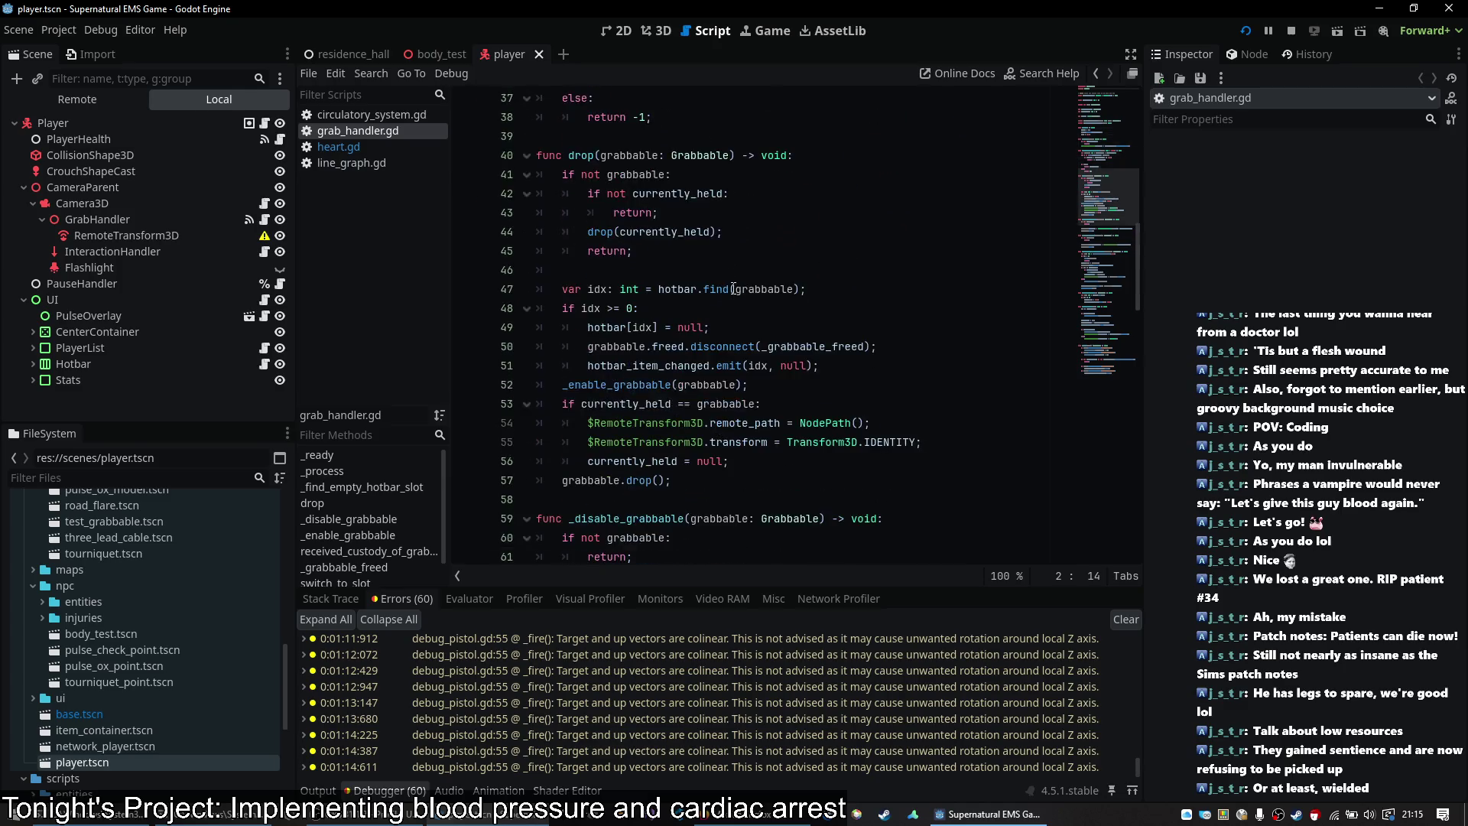
pyautogui.scroll(-10, 732, 289)
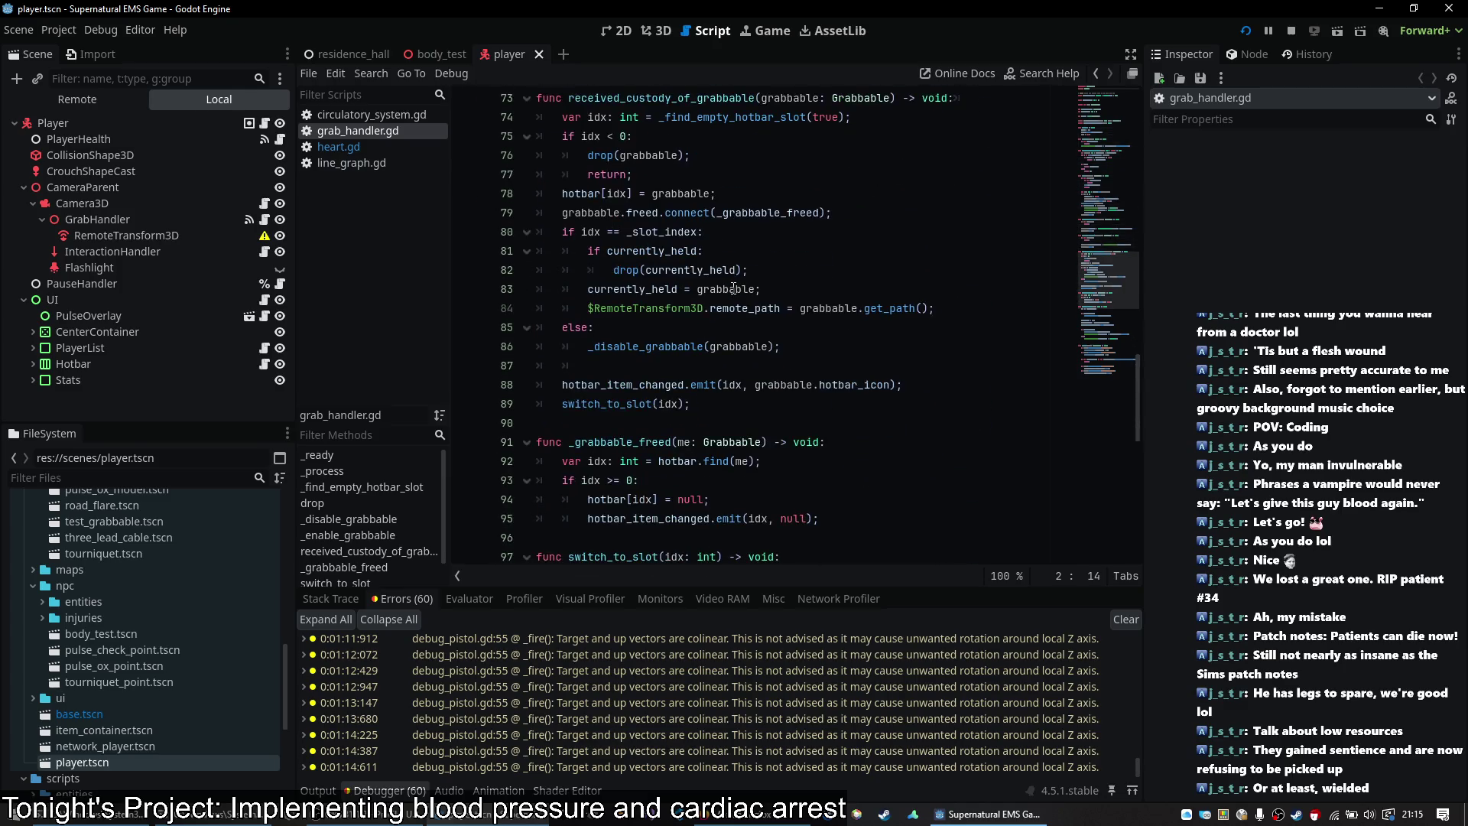
pyautogui.scroll(-2, 733, 288)
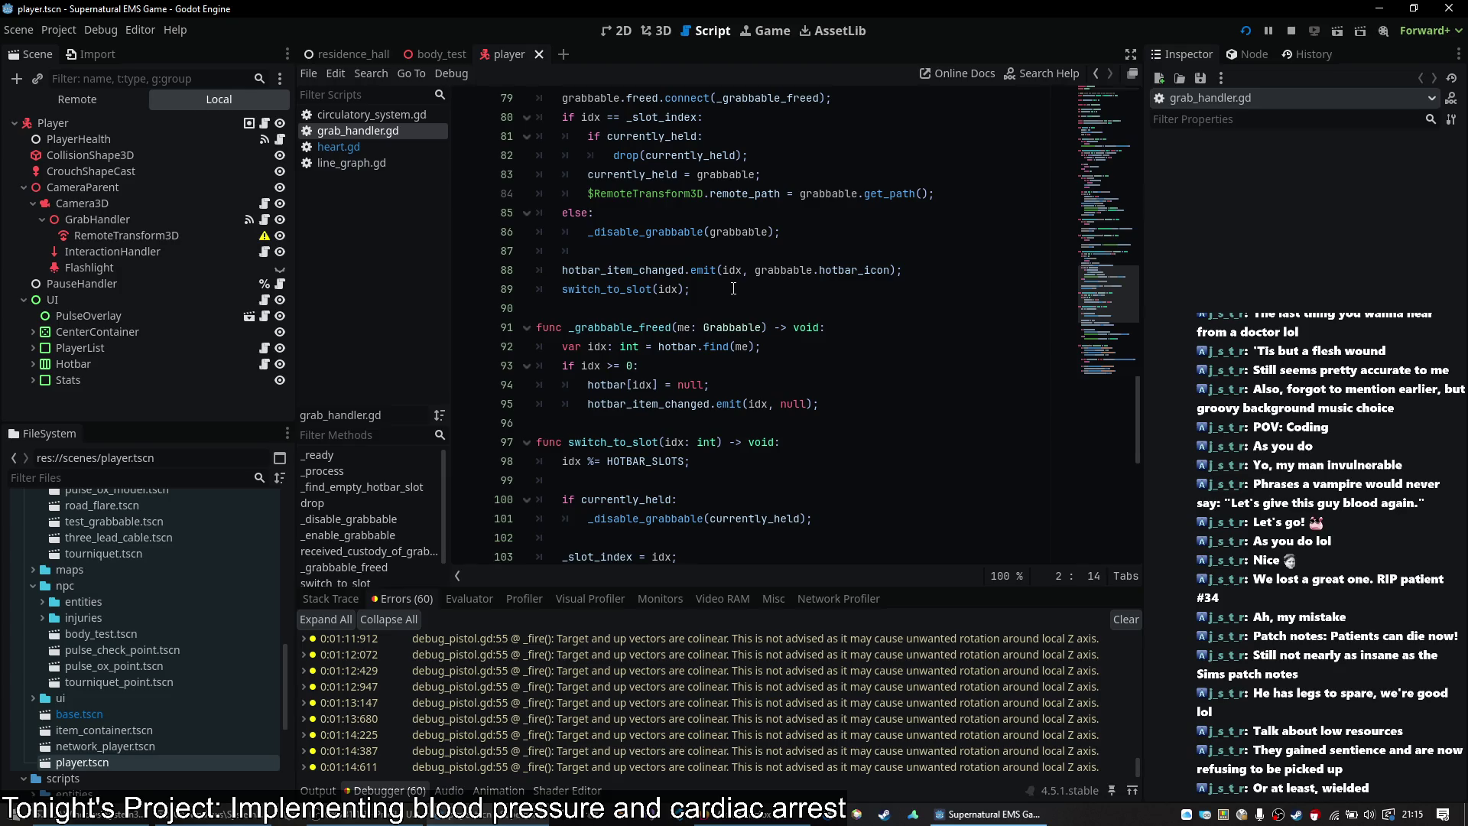
pyautogui.scroll(-8, 732, 291)
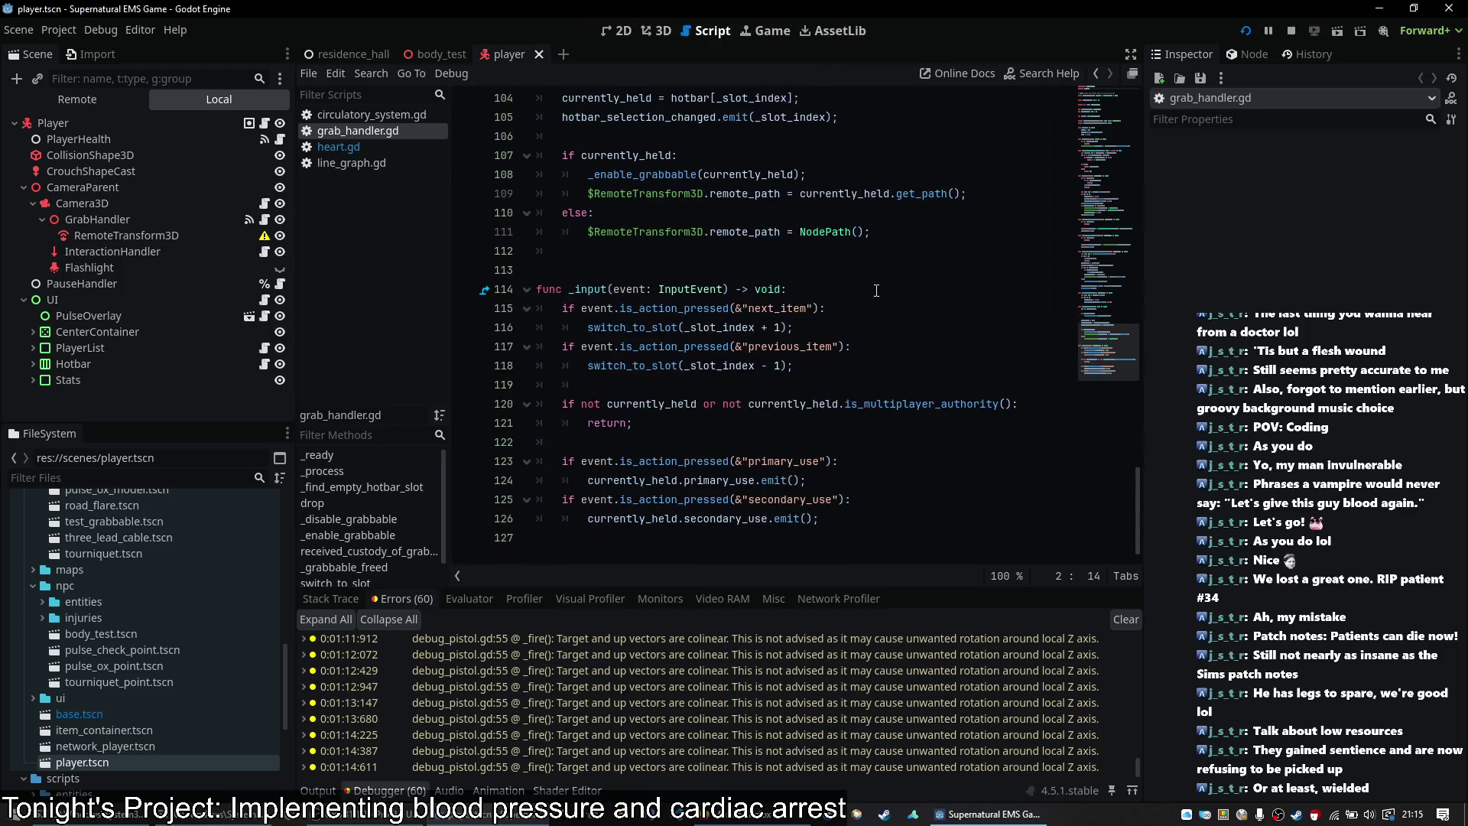
pyautogui.keyDown('ctrl'); pyautogui.click(663, 327); pyautogui.keyUp('ctrl')
pyautogui.click(839, 324)
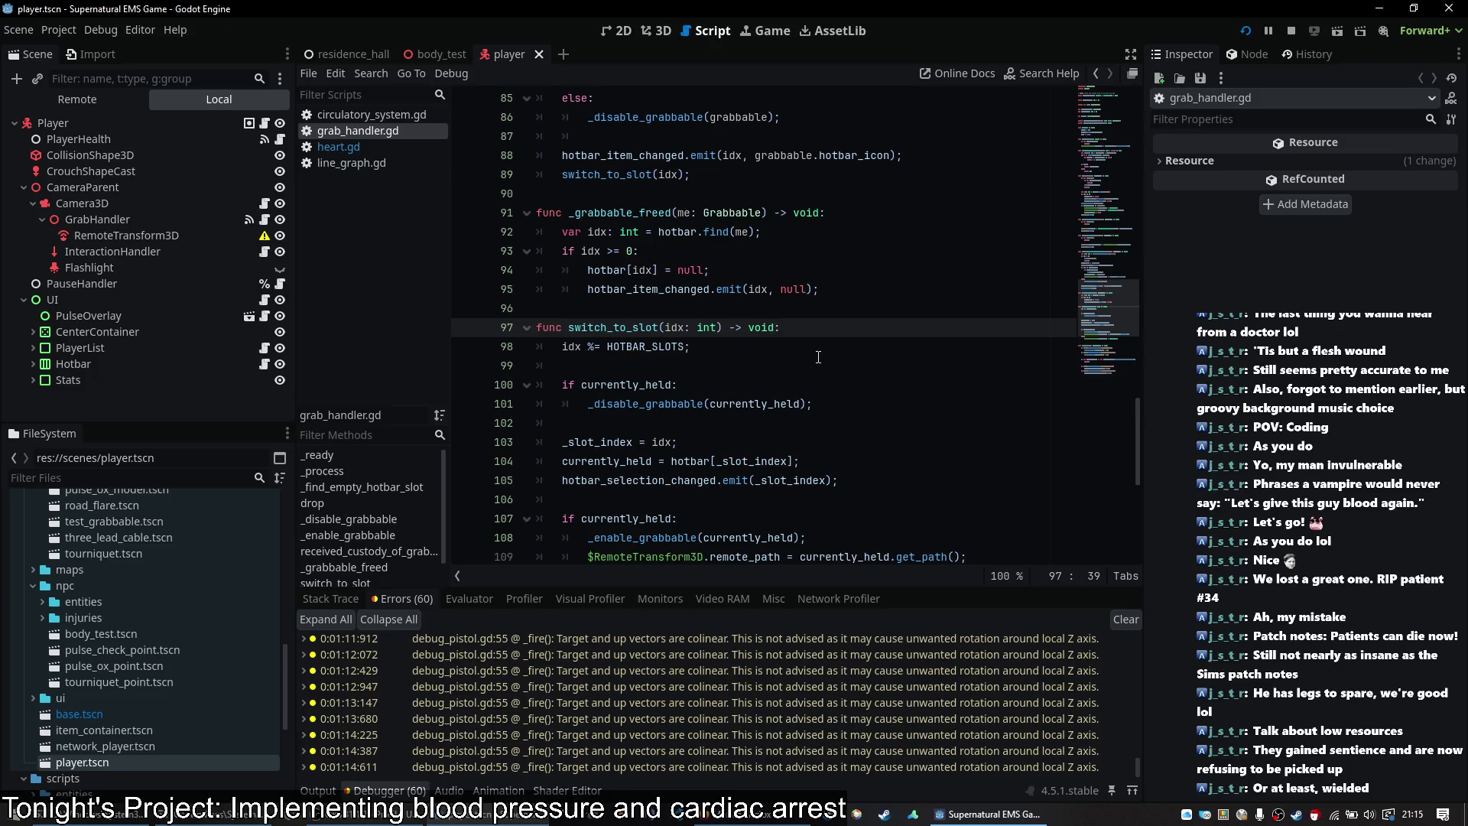
pyautogui.press('Down')
pyautogui.click(841, 326)
pyautogui.press('Return')
# Add an 'if idx < 0:' check setting 'idx = HOTBAR_SLOTS - idx;' and save the script
pyautogui.write('(idx < 0')
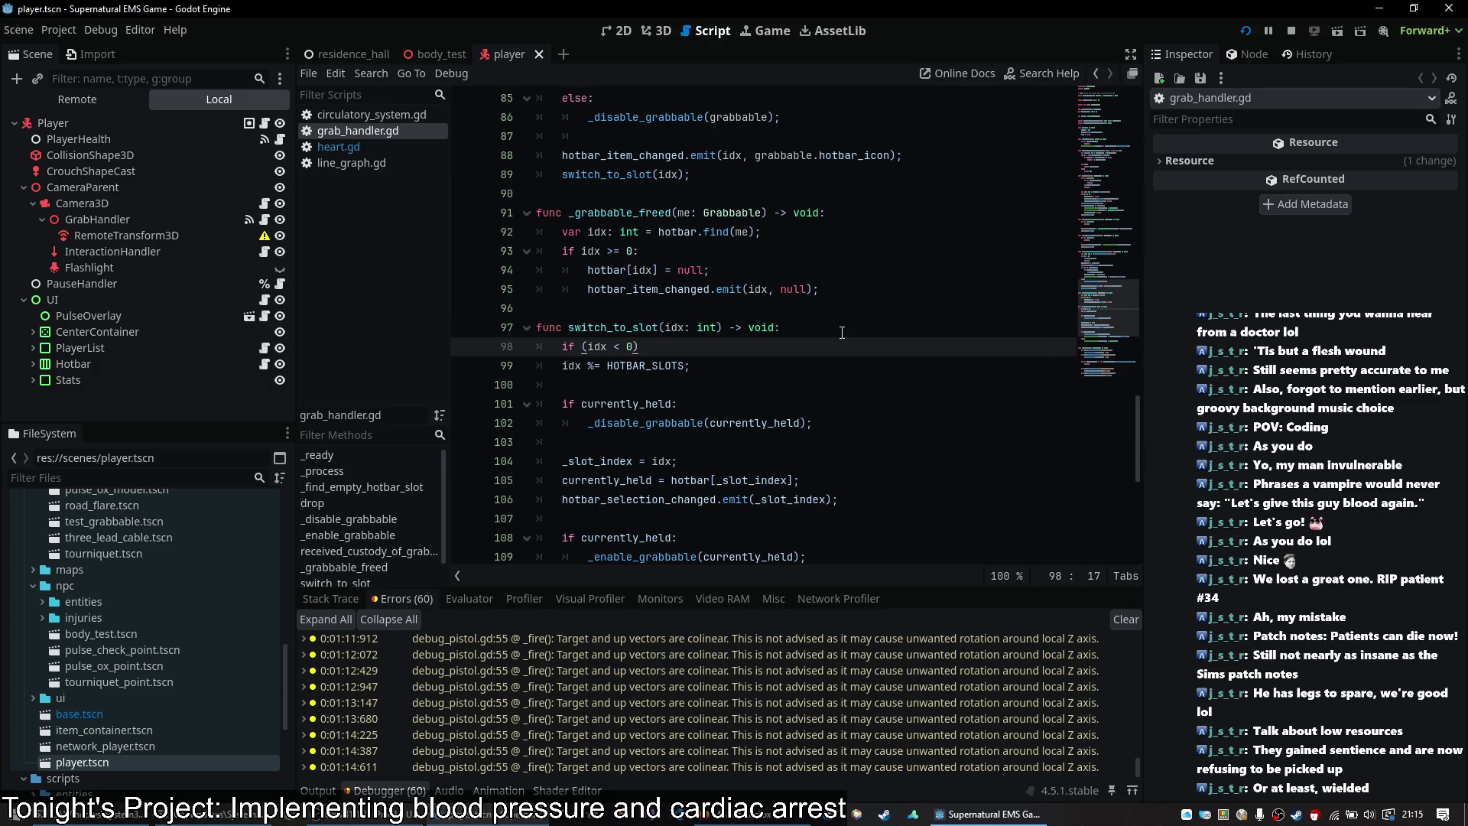
pyautogui.press('Return')
pyautogui.write('idx =')
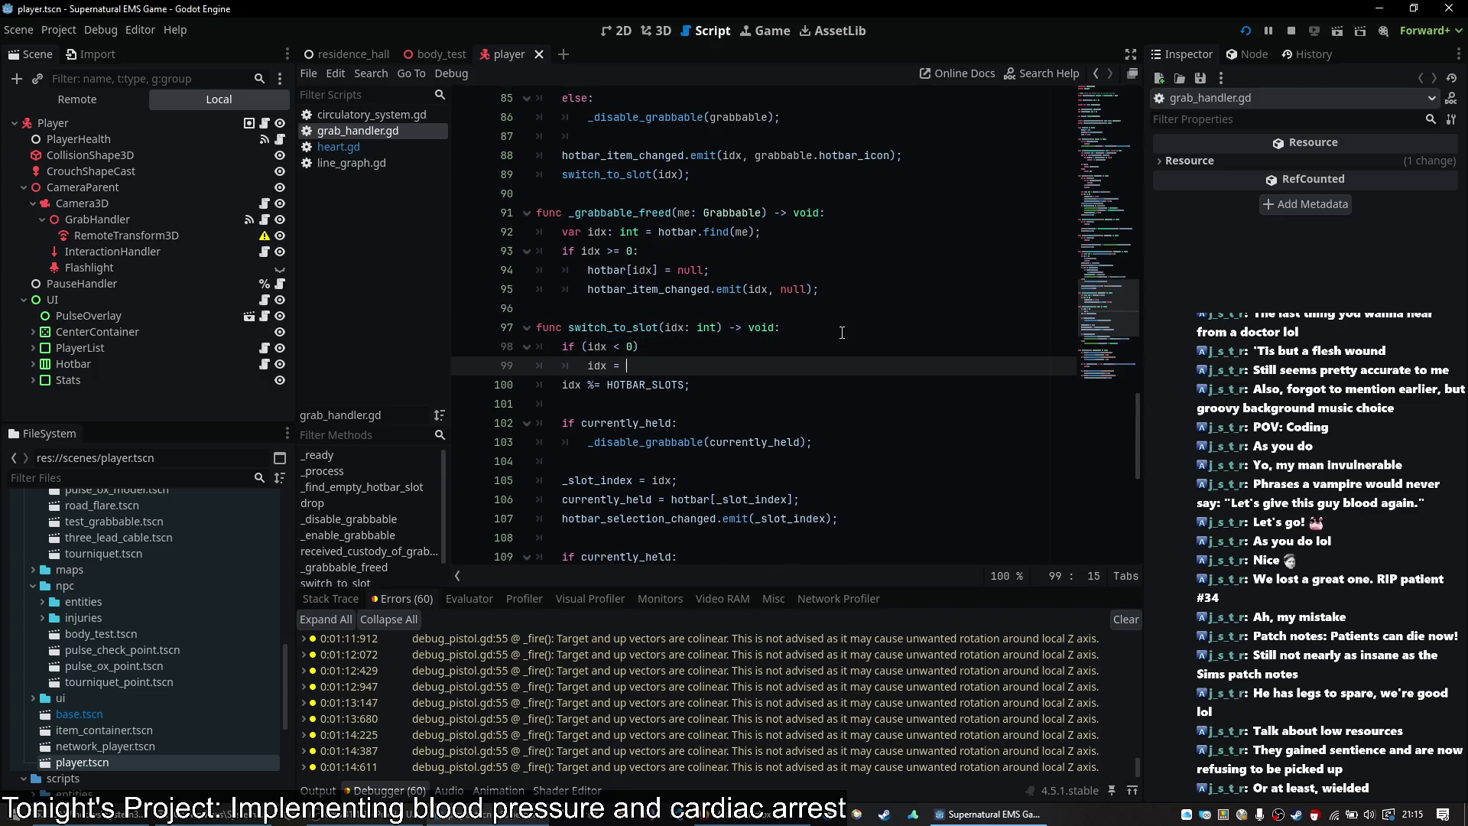
pyautogui.press('BackSpace')
pyautogui.press('BackSpace')
pyautogui.press('BackSpace')
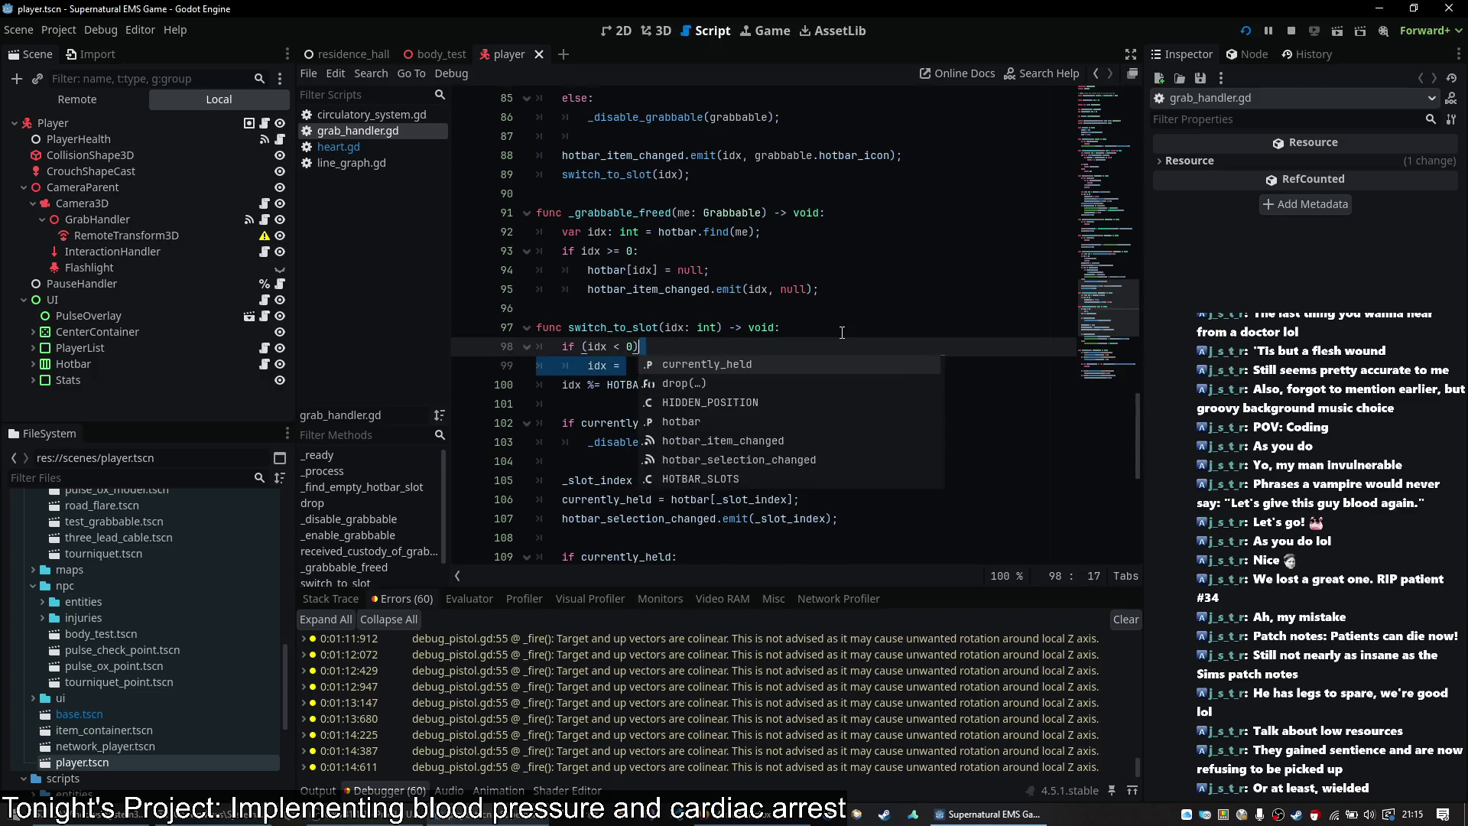
pyautogui.press('BackSpace')
pyautogui.press('BackSpace')
pyautogui.press('BackSpace')
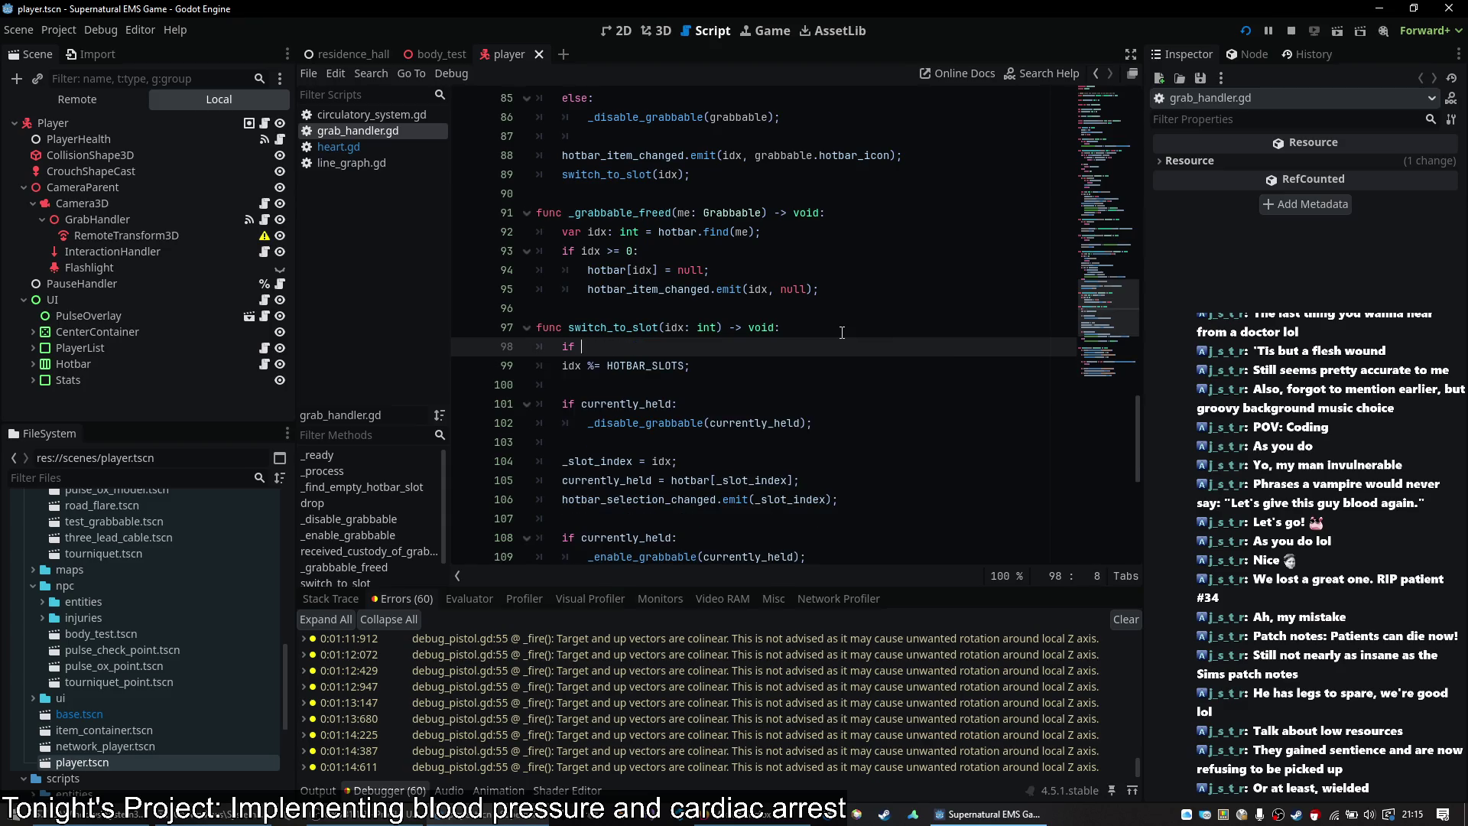
pyautogui.write('idx < 0:')
pyautogui.press('Return')
pyautogui.write('idx = ')
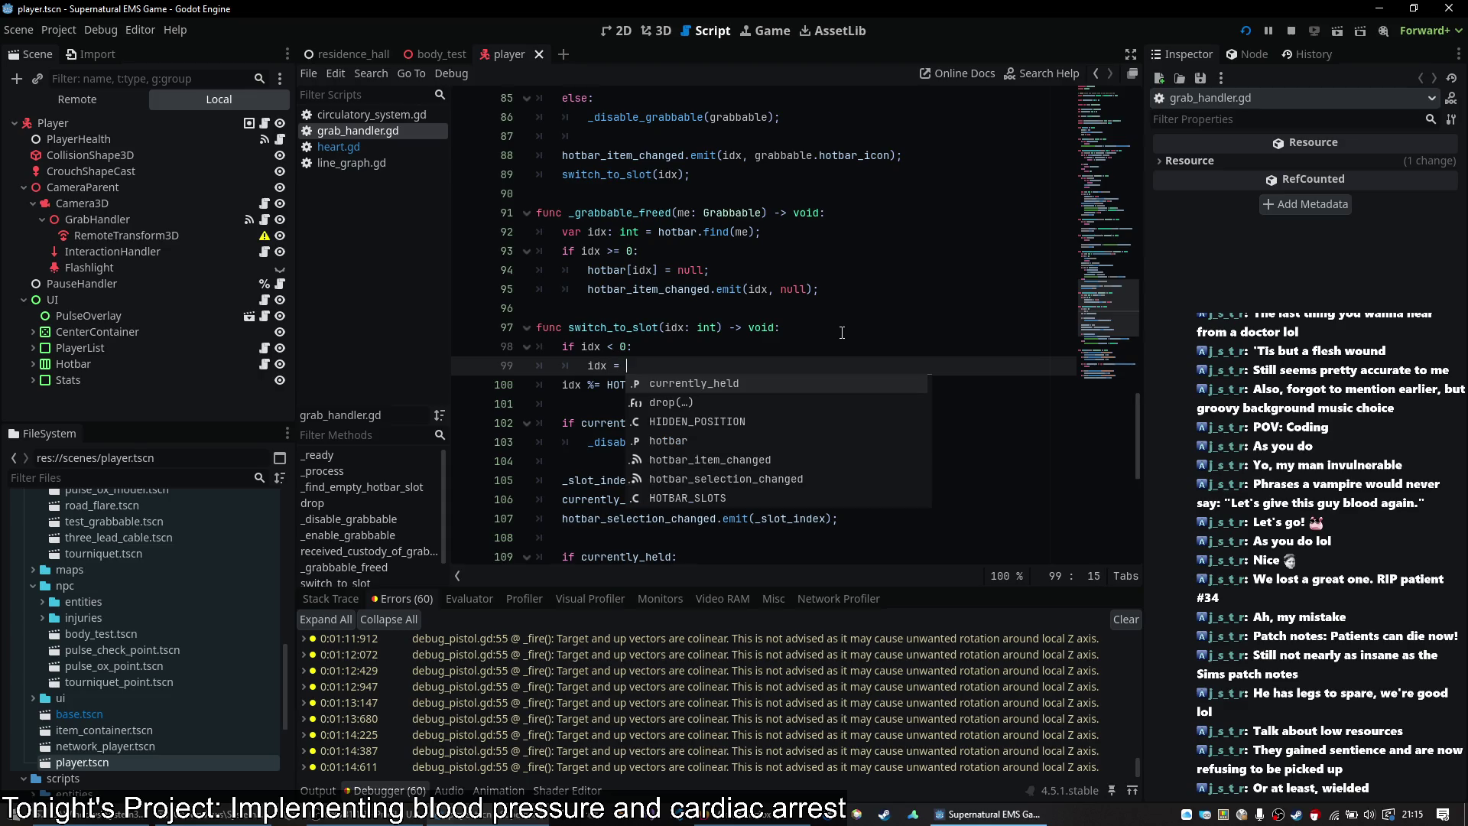
pyautogui.write('HOTBAR_SLOTS - i')
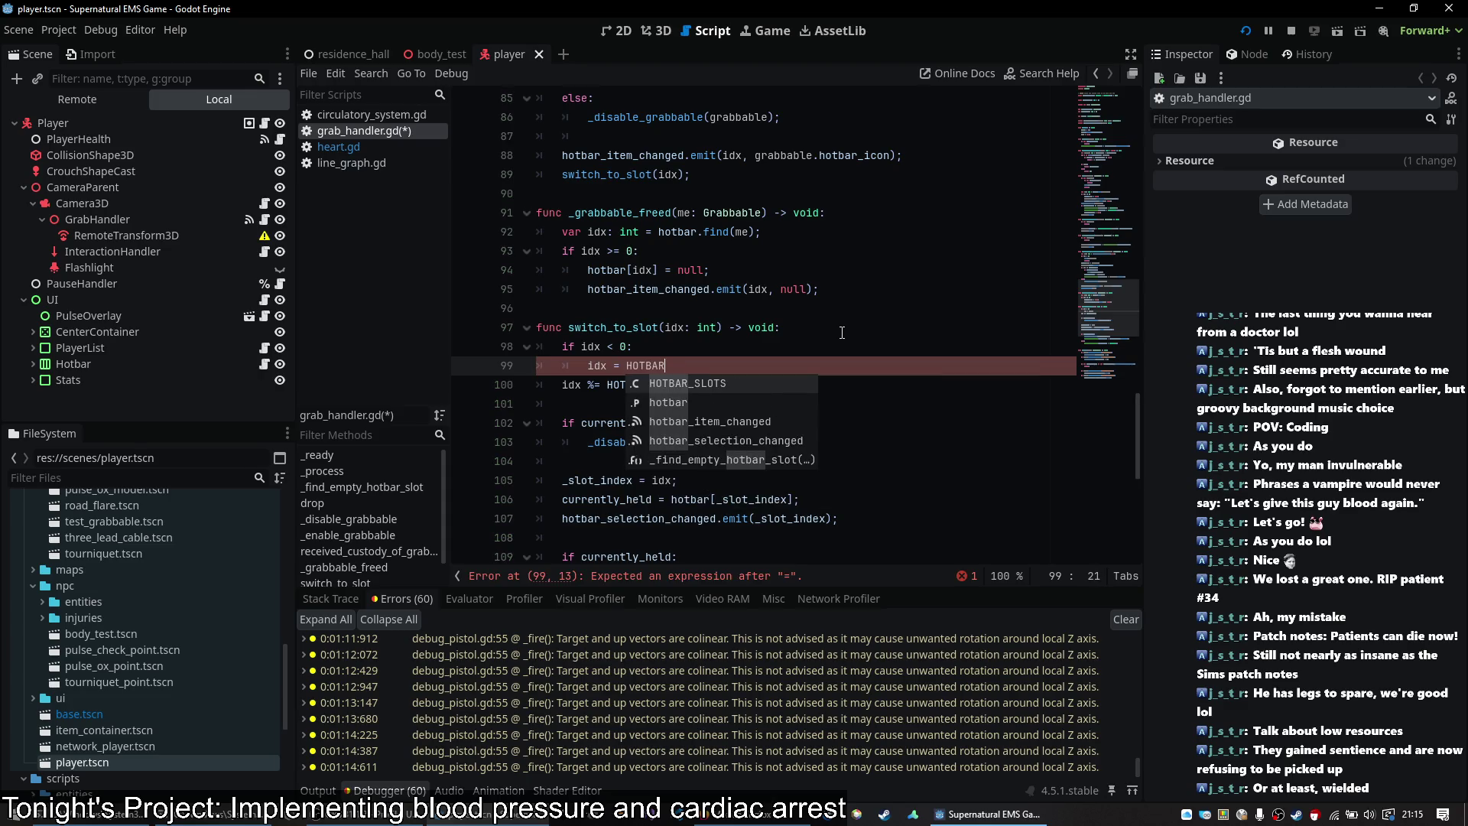
pyautogui.write('dx;')
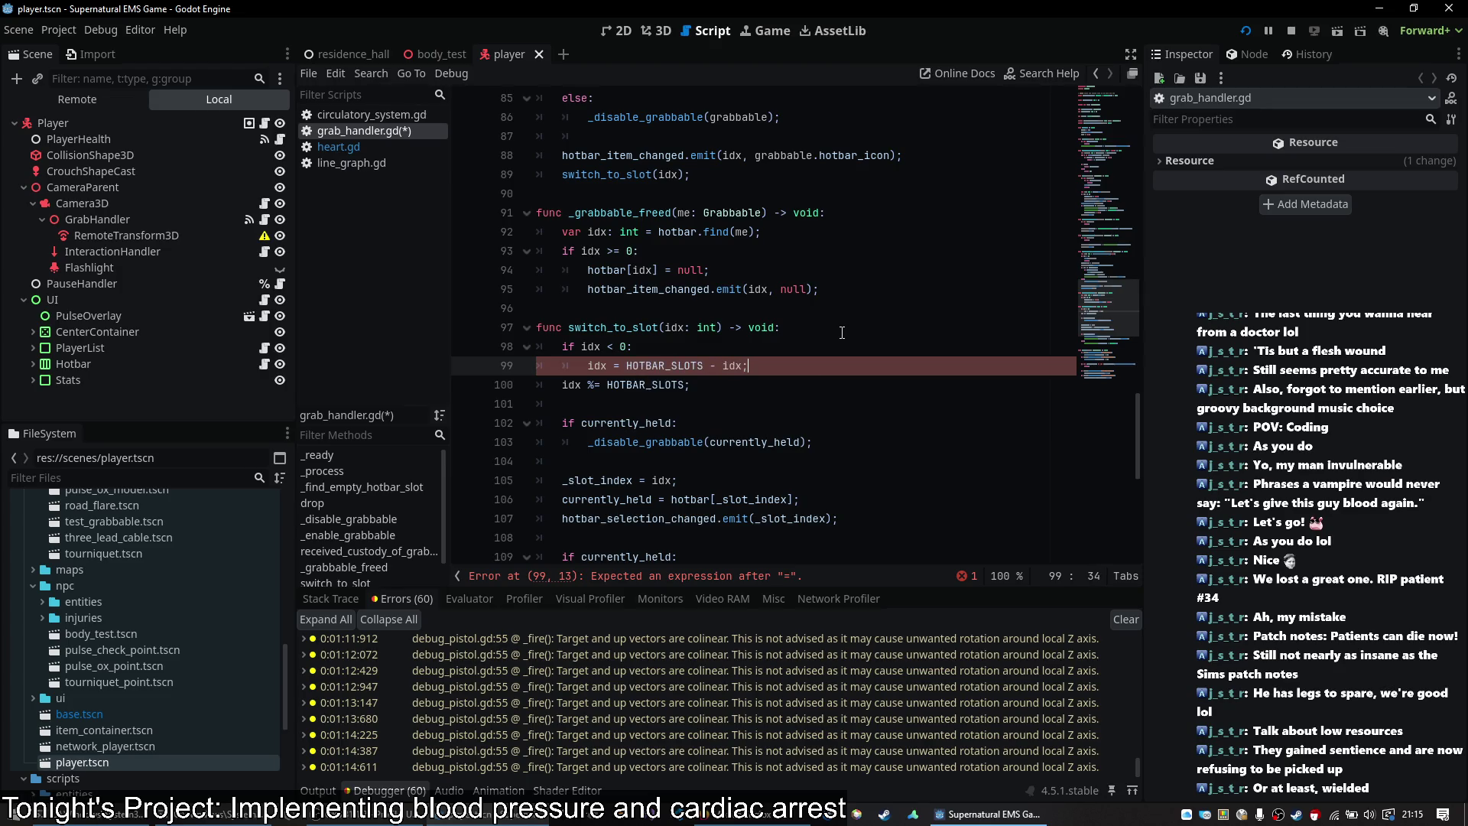
pyautogui.hotkey('ctrl', 's')
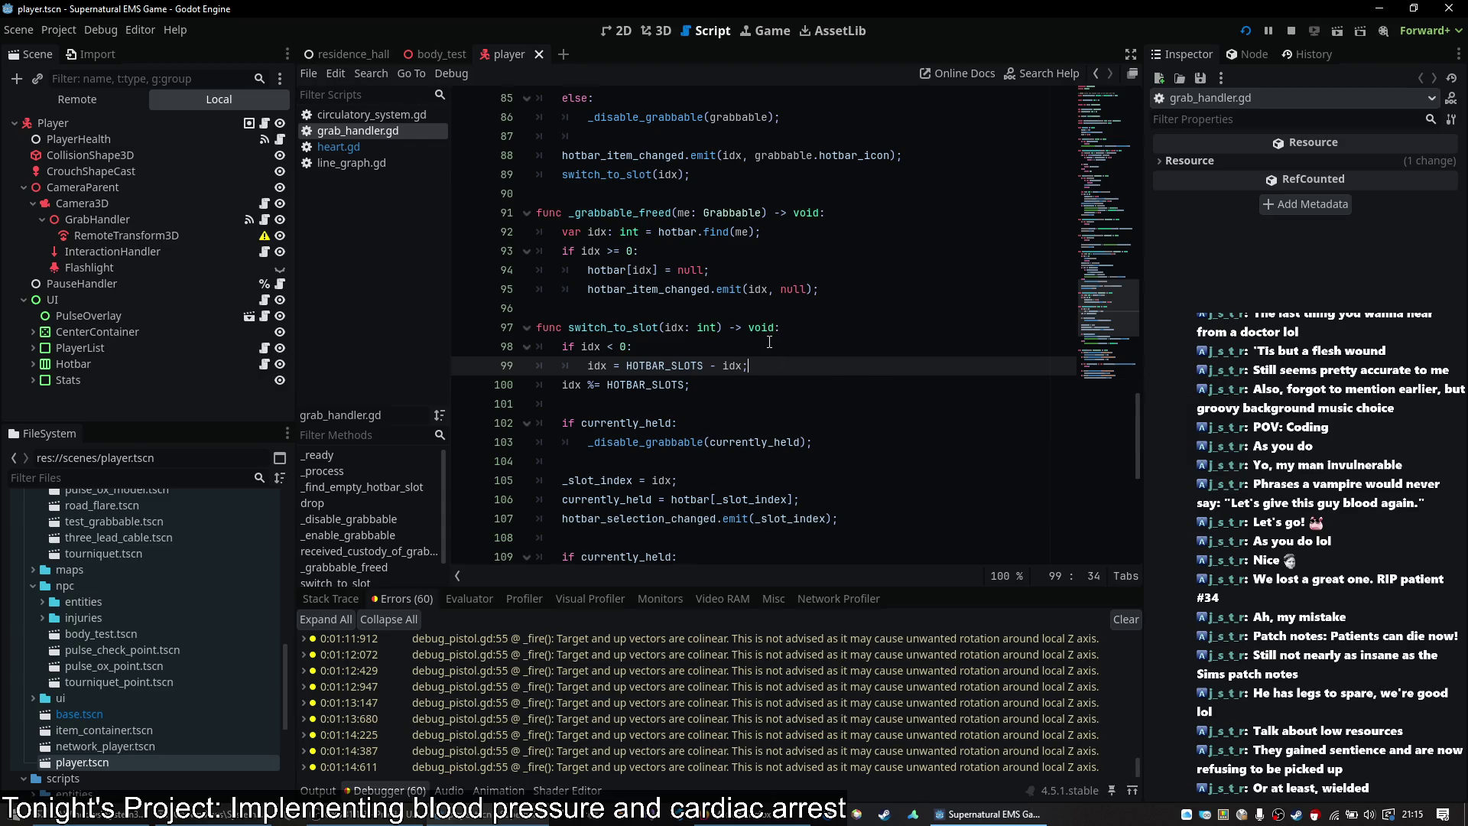
# Change the assignment to 'HOTBAR_SLOTS - absi(idx);' and run the project to test it
pyautogui.doubleClick(735, 366)
pyautogui.write('abs(')
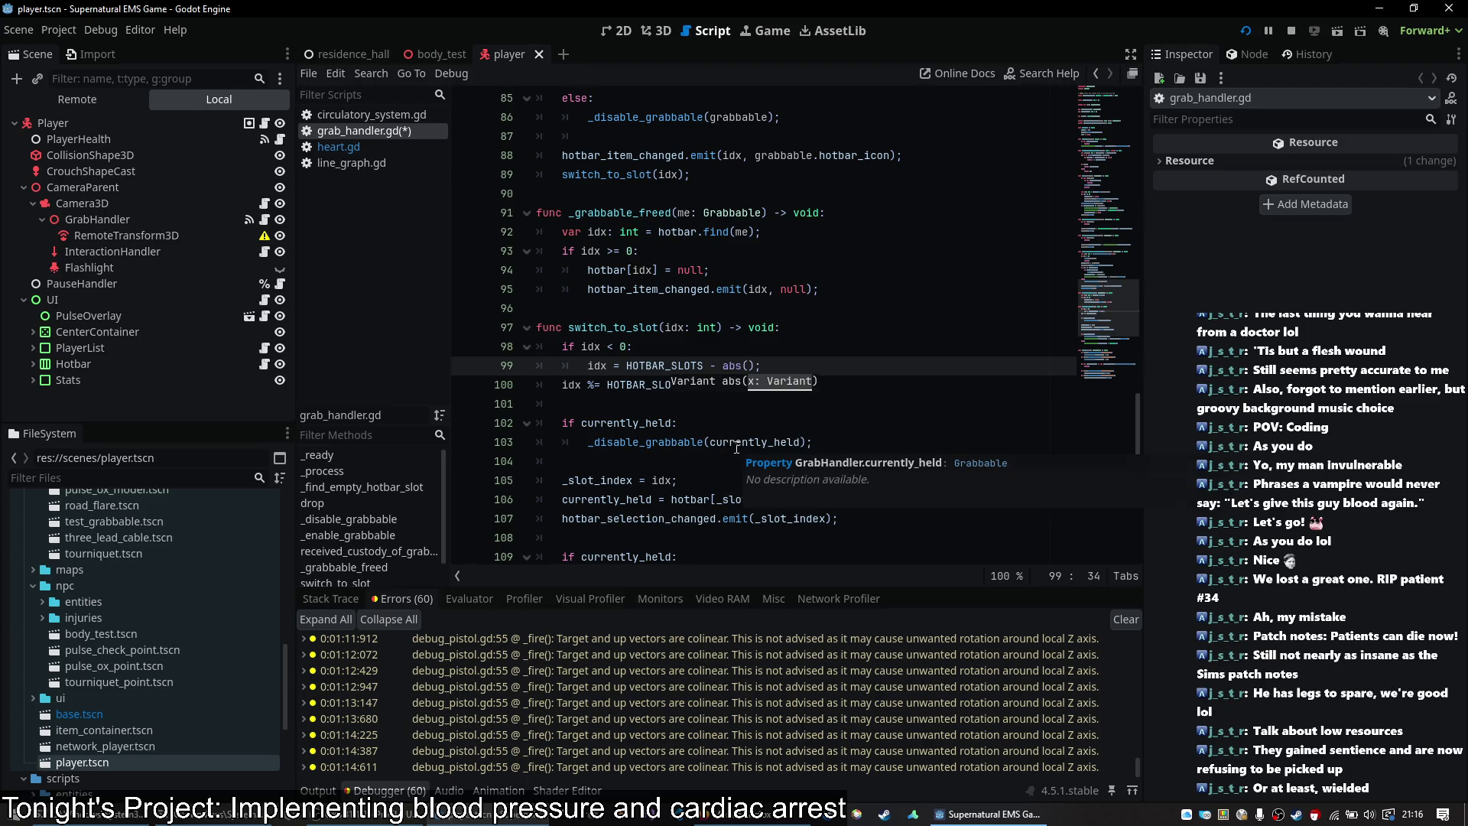
pyautogui.press('Left')
pyautogui.write('i')
pyautogui.press('Right')
pyautogui.write('idx')
pyautogui.press('End')
pyautogui.write(';')
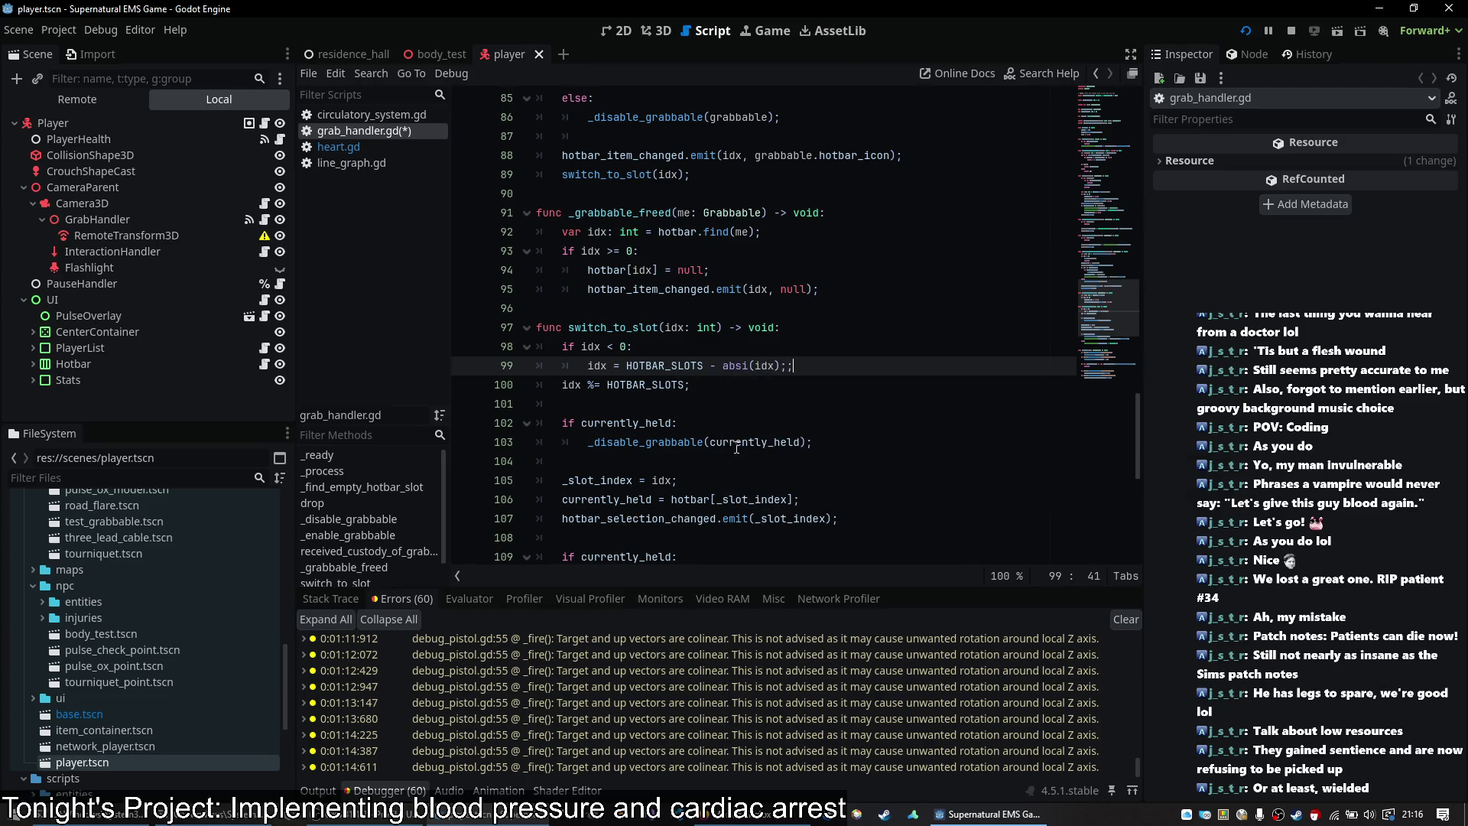
pyautogui.press('F5')
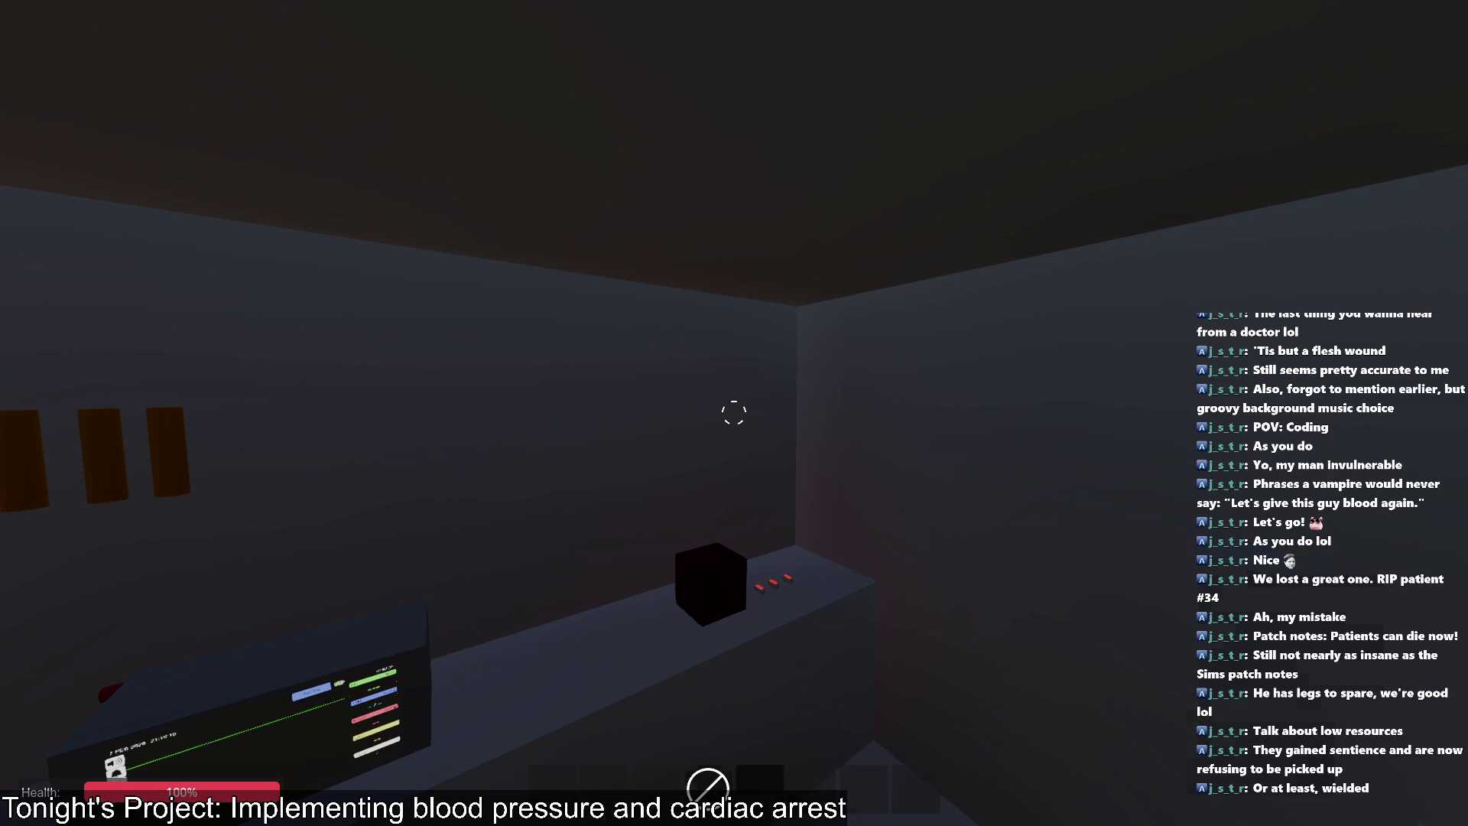
# Walk toward the shelf, cycle a hotbar item, then stop the game
pyautogui.press('w')
pyautogui.press('e')
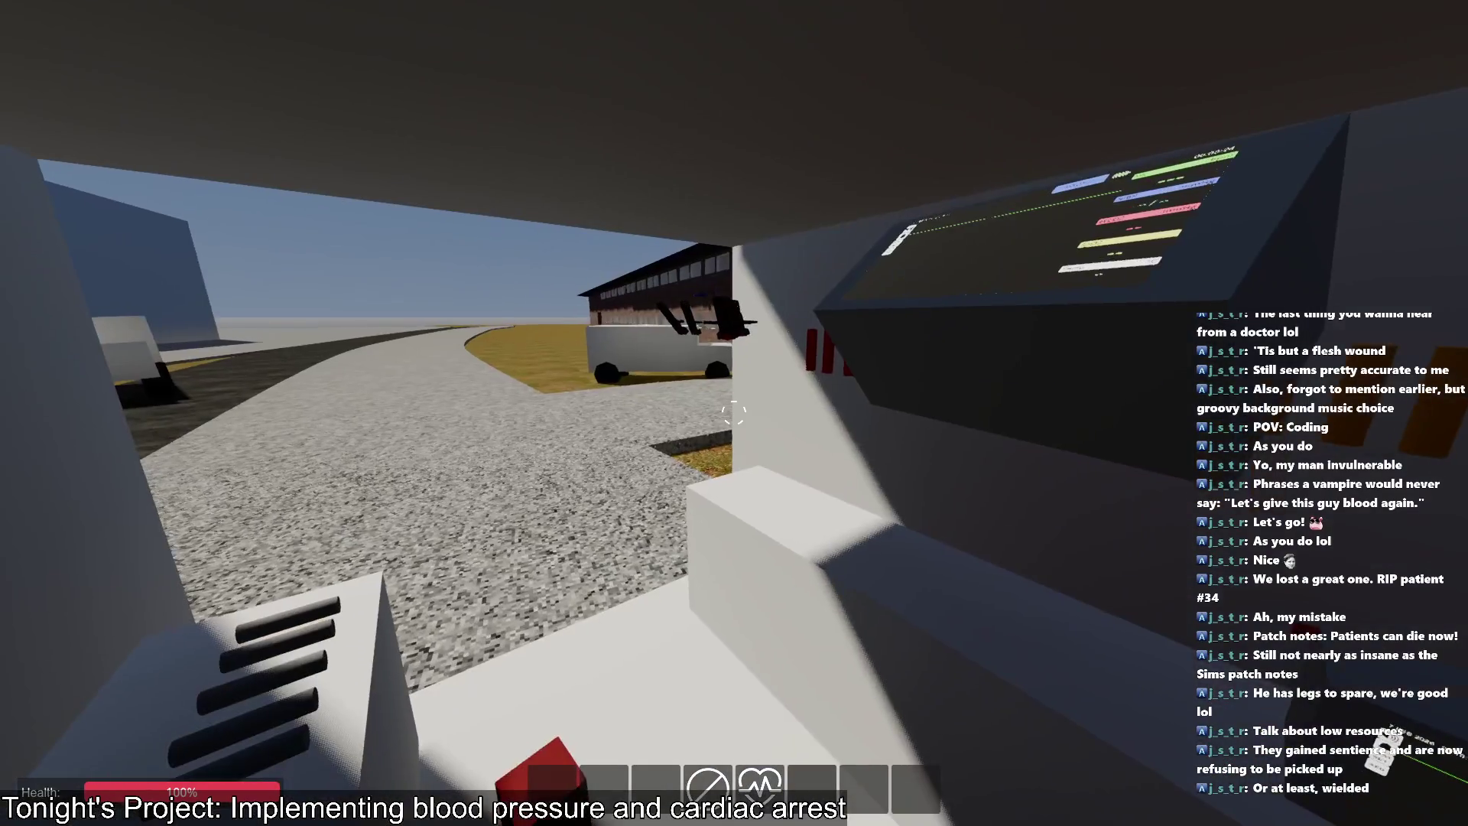
pyautogui.press('F8')
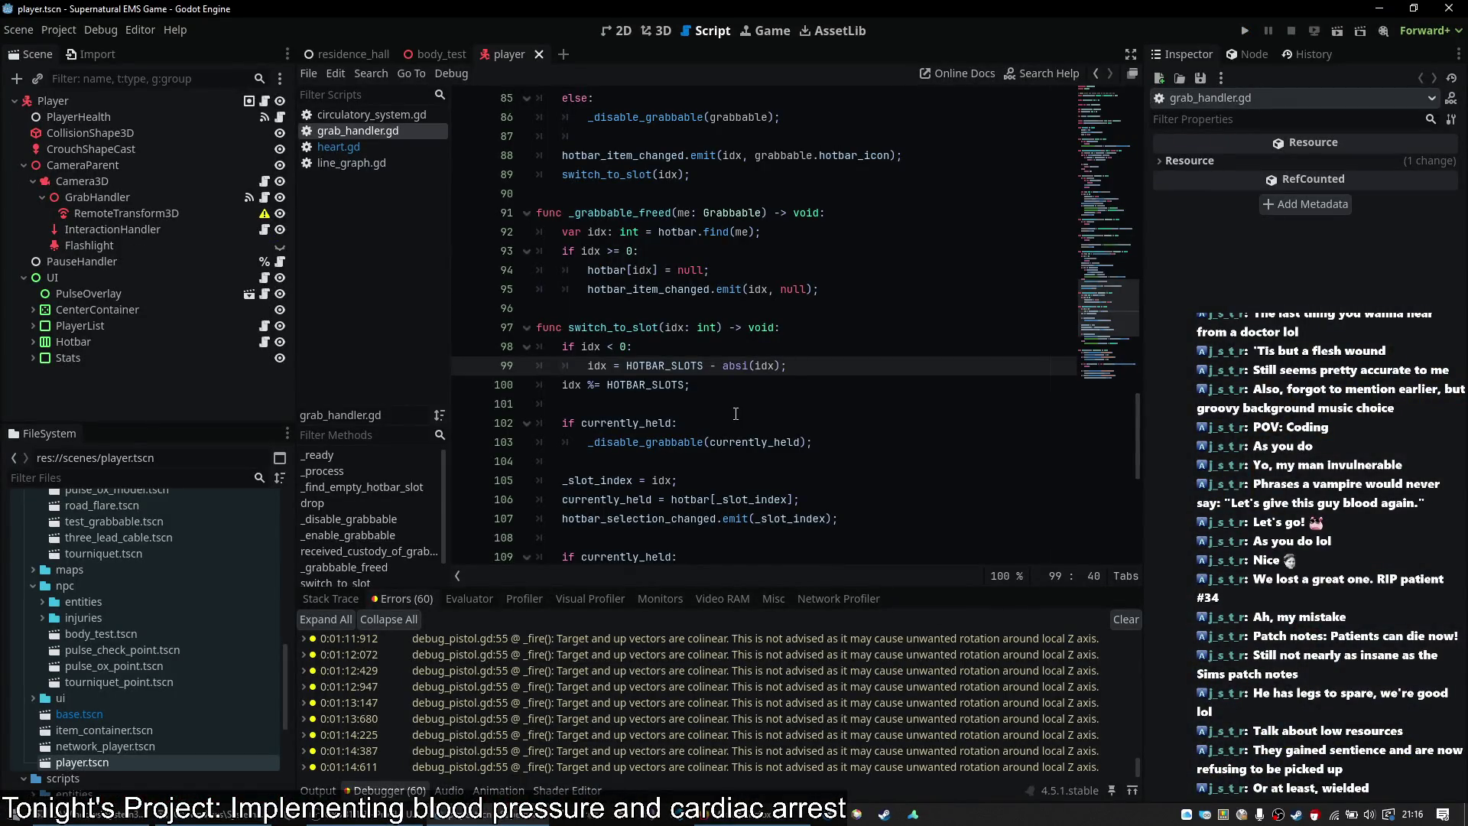
# Relaunch the project, host a new lobby and walk to the Ready Button
pyautogui.click(1242, 31)
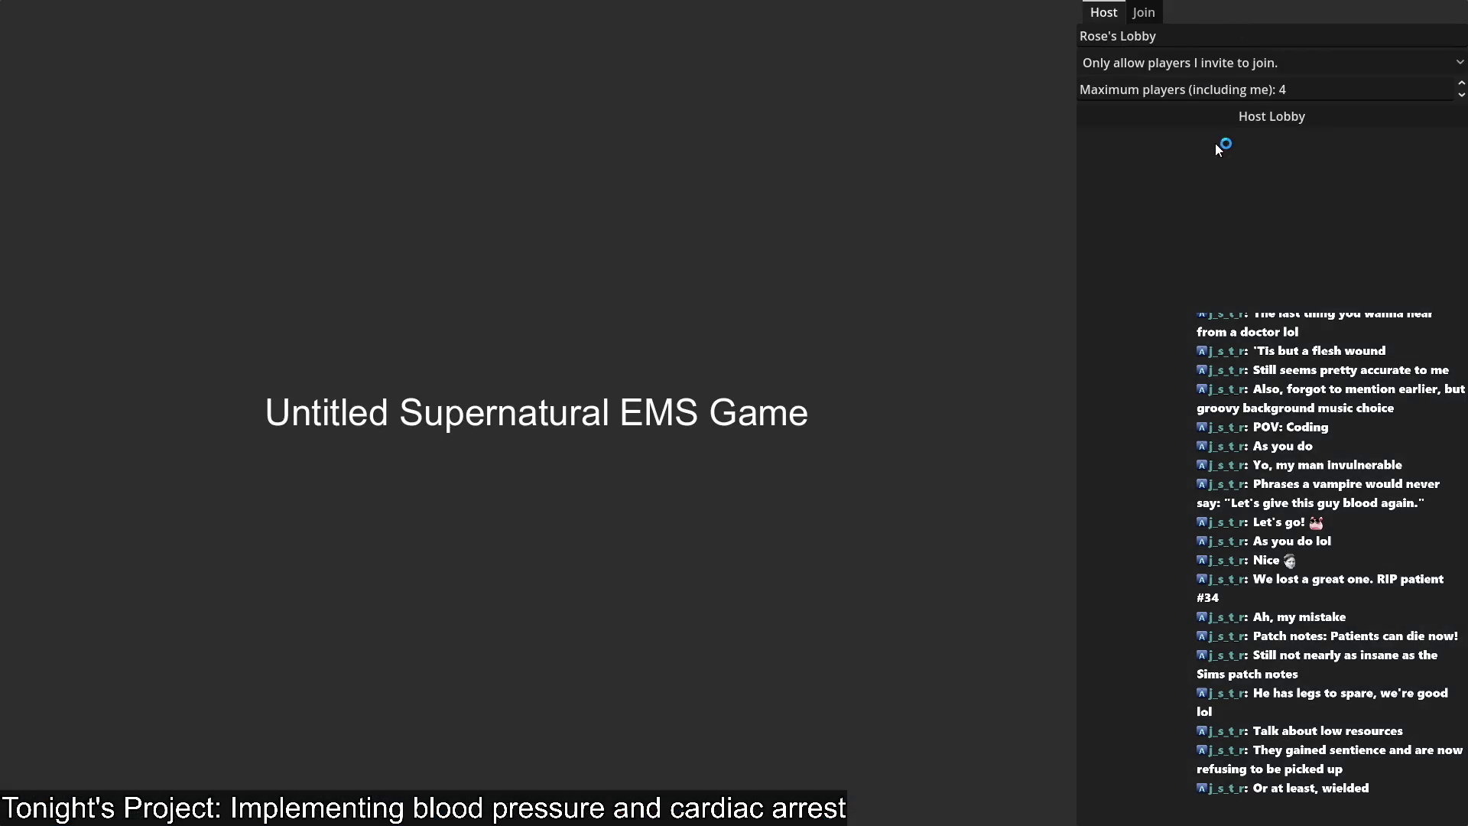
pyautogui.click(1242, 120)
pyautogui.press('w')
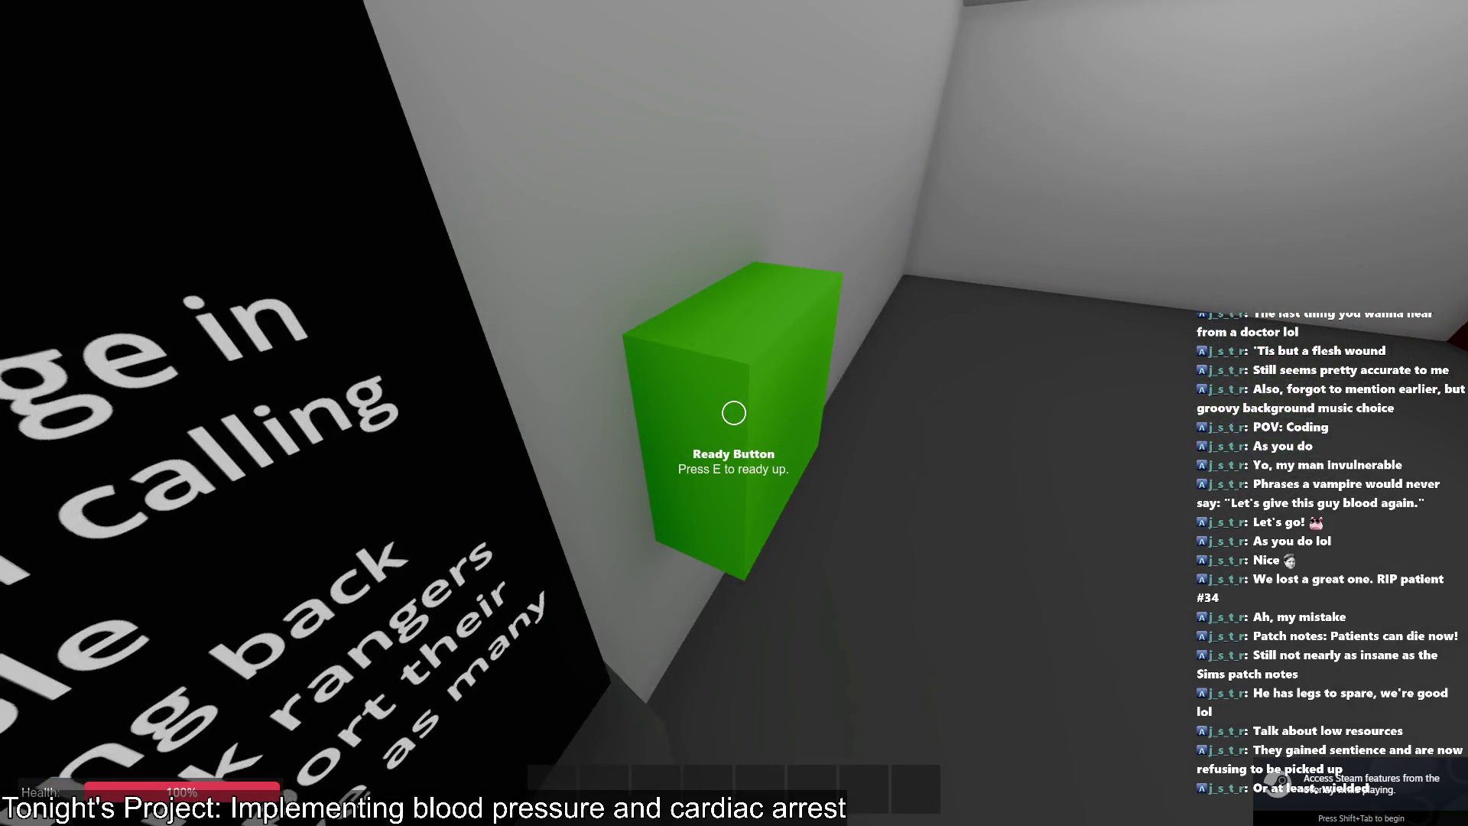
# Ready up, resume the paused game from the debugger, and walk to the patient monitors
pyautogui.press('e')
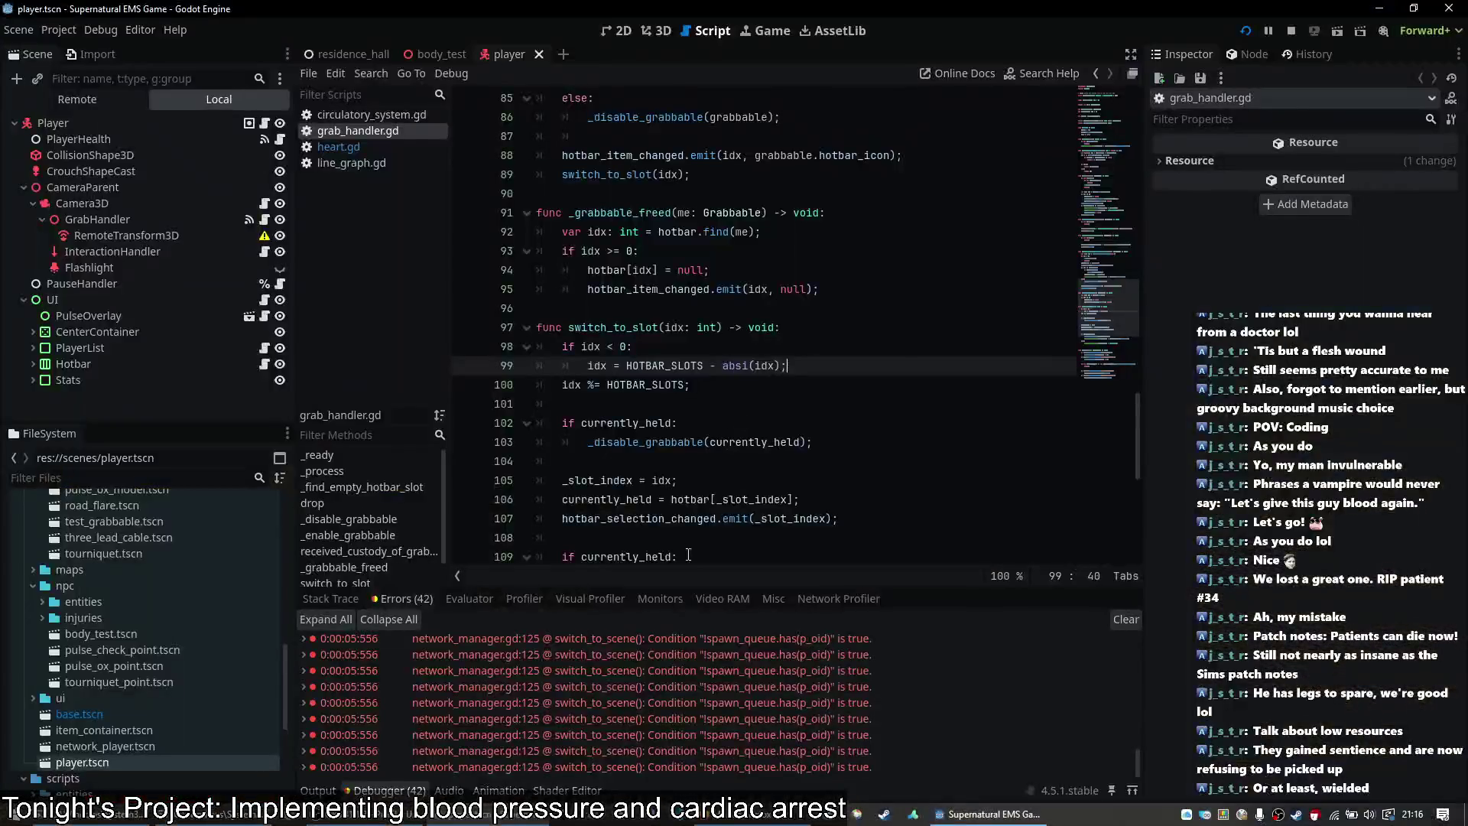
pyautogui.scroll(9, 778, 473)
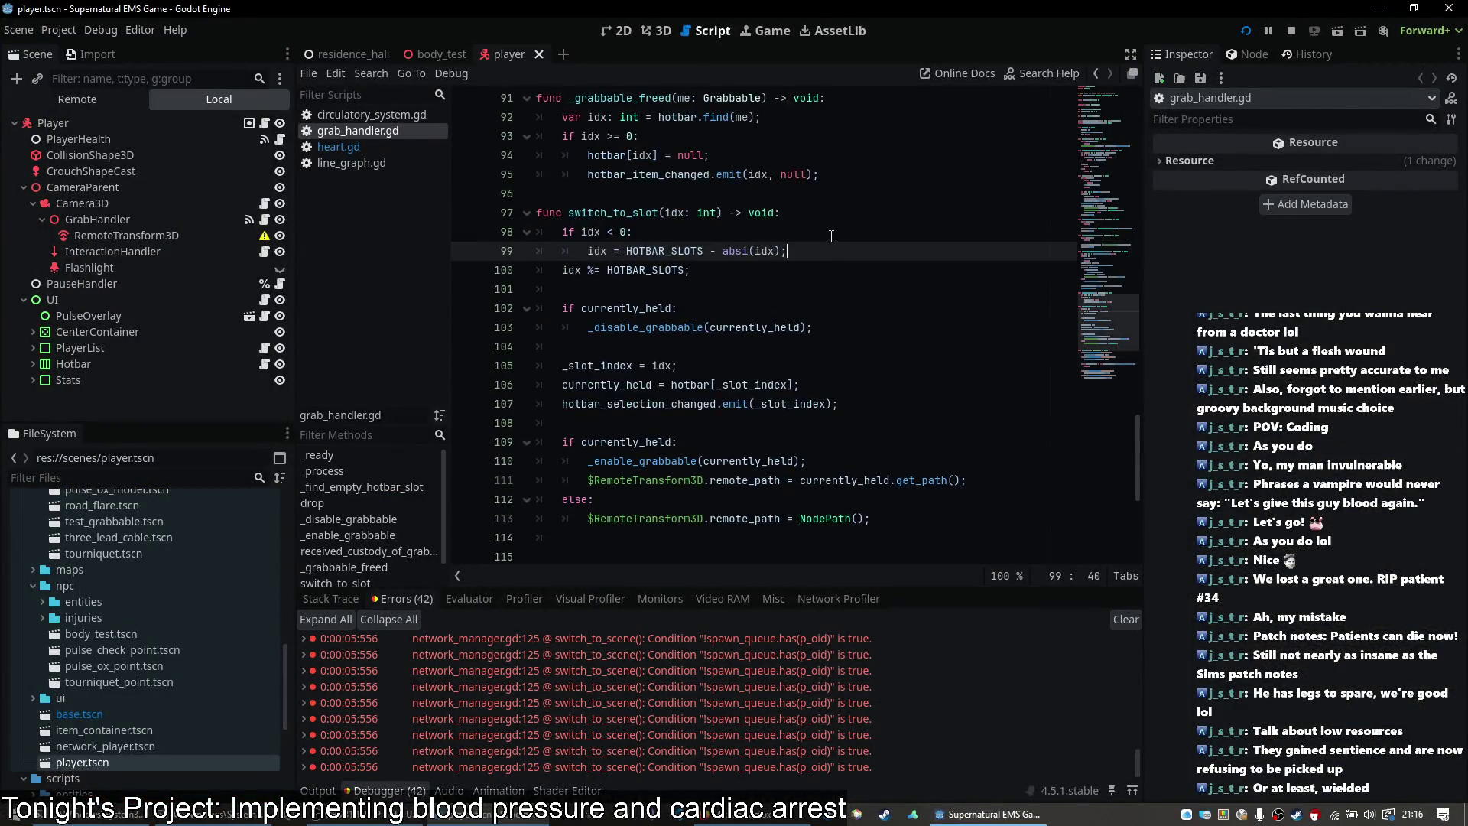
pyautogui.scroll(6, 833, 252)
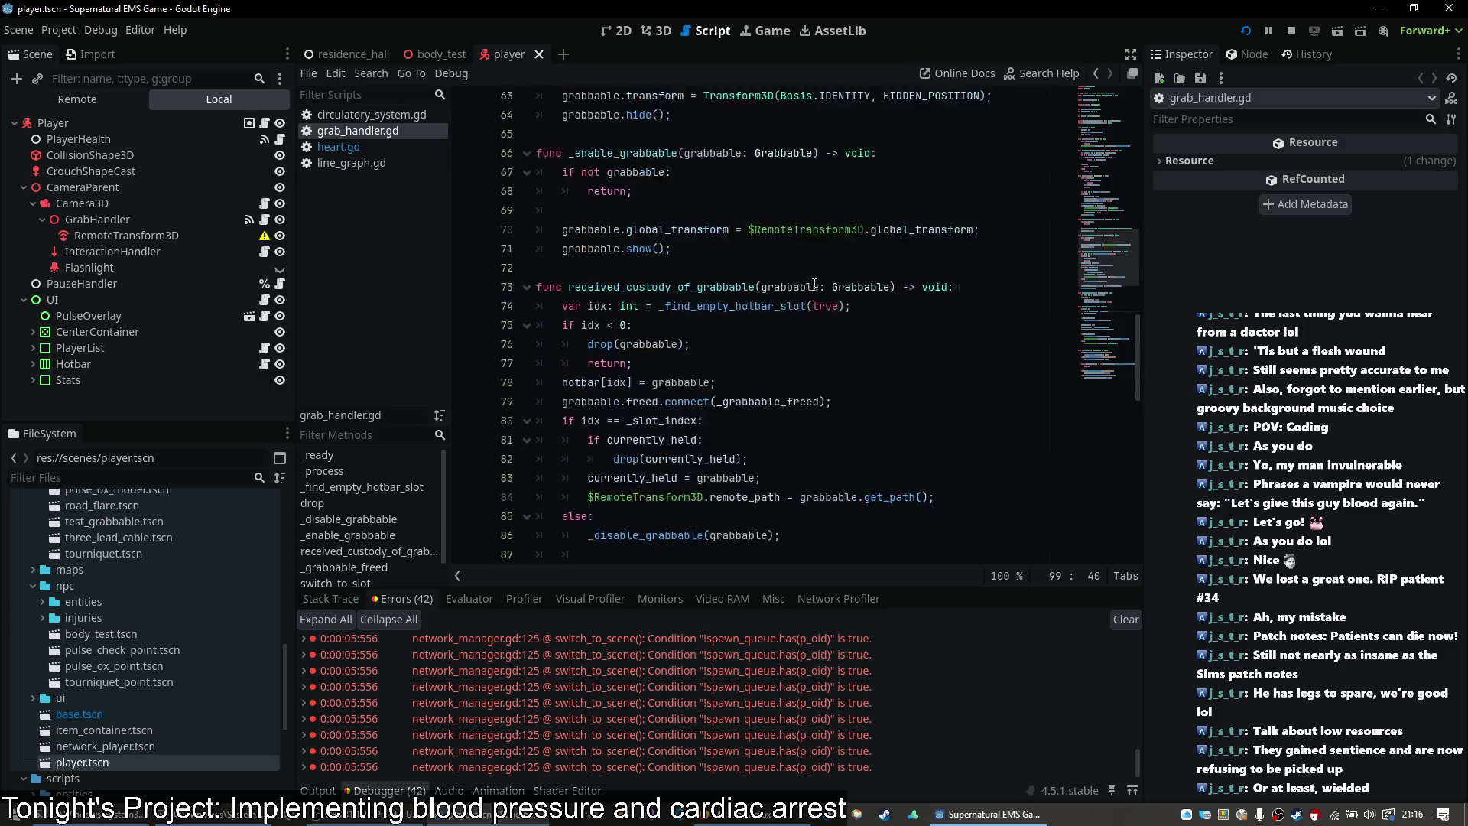
pyautogui.click(841, 274)
pyautogui.press('F12')
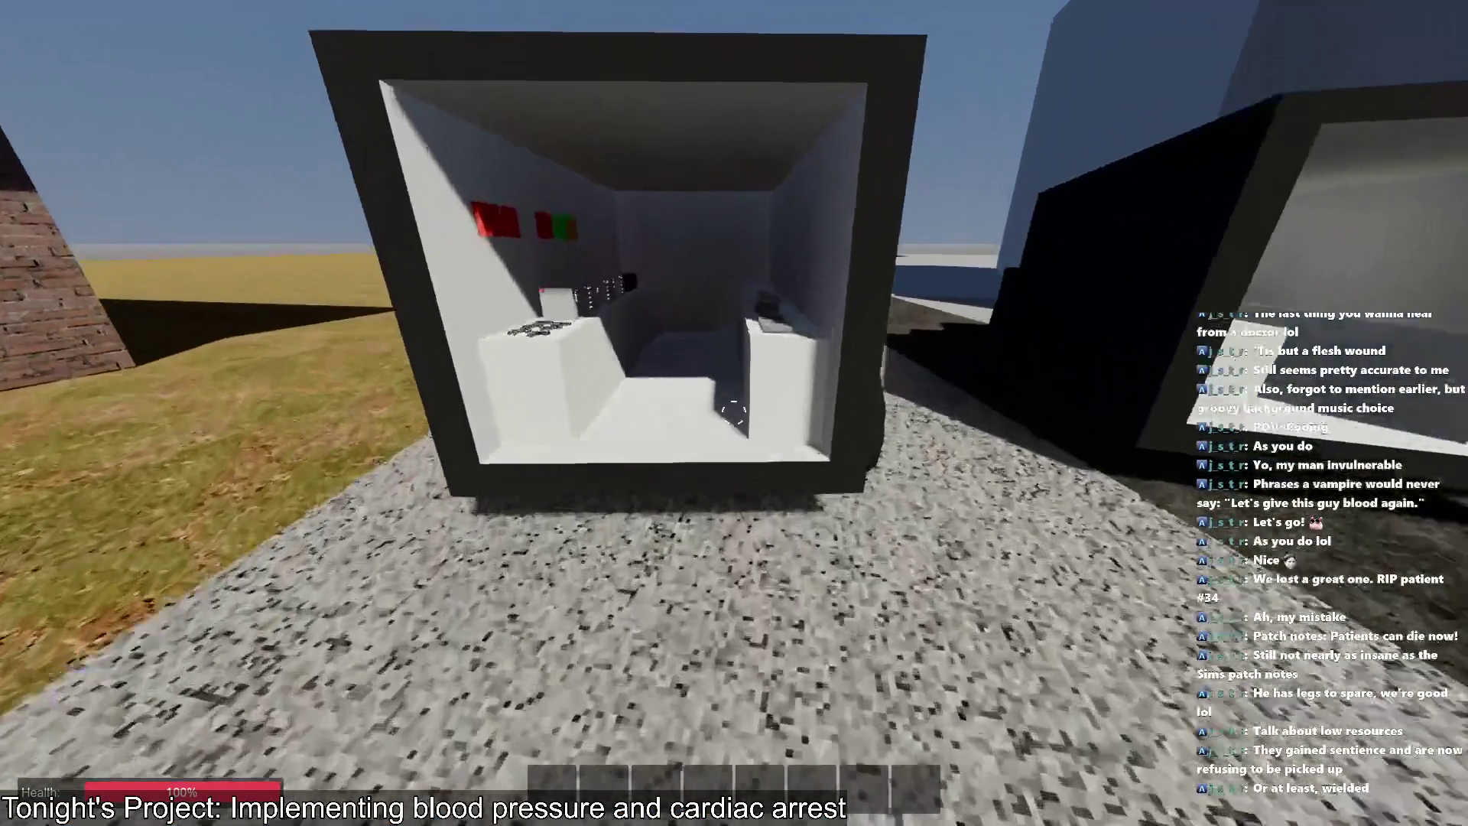
pyautogui.press('w')
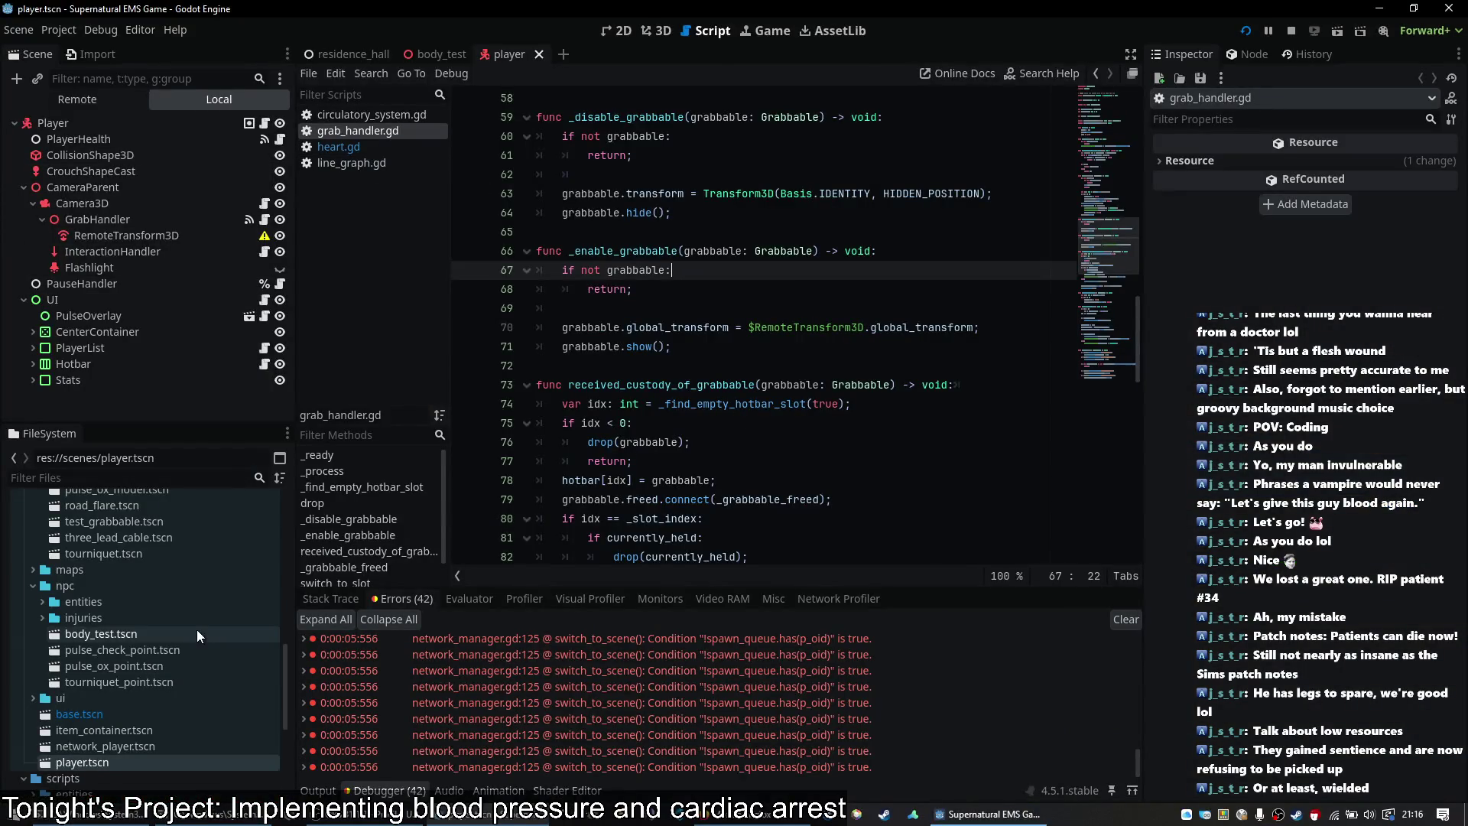
# Change casualty_count from 128 to 16 in residence_hall's CasualtyManager script, then relaunch the game
pyautogui.scroll(3, 156, 626)
pyautogui.click(125, 98)
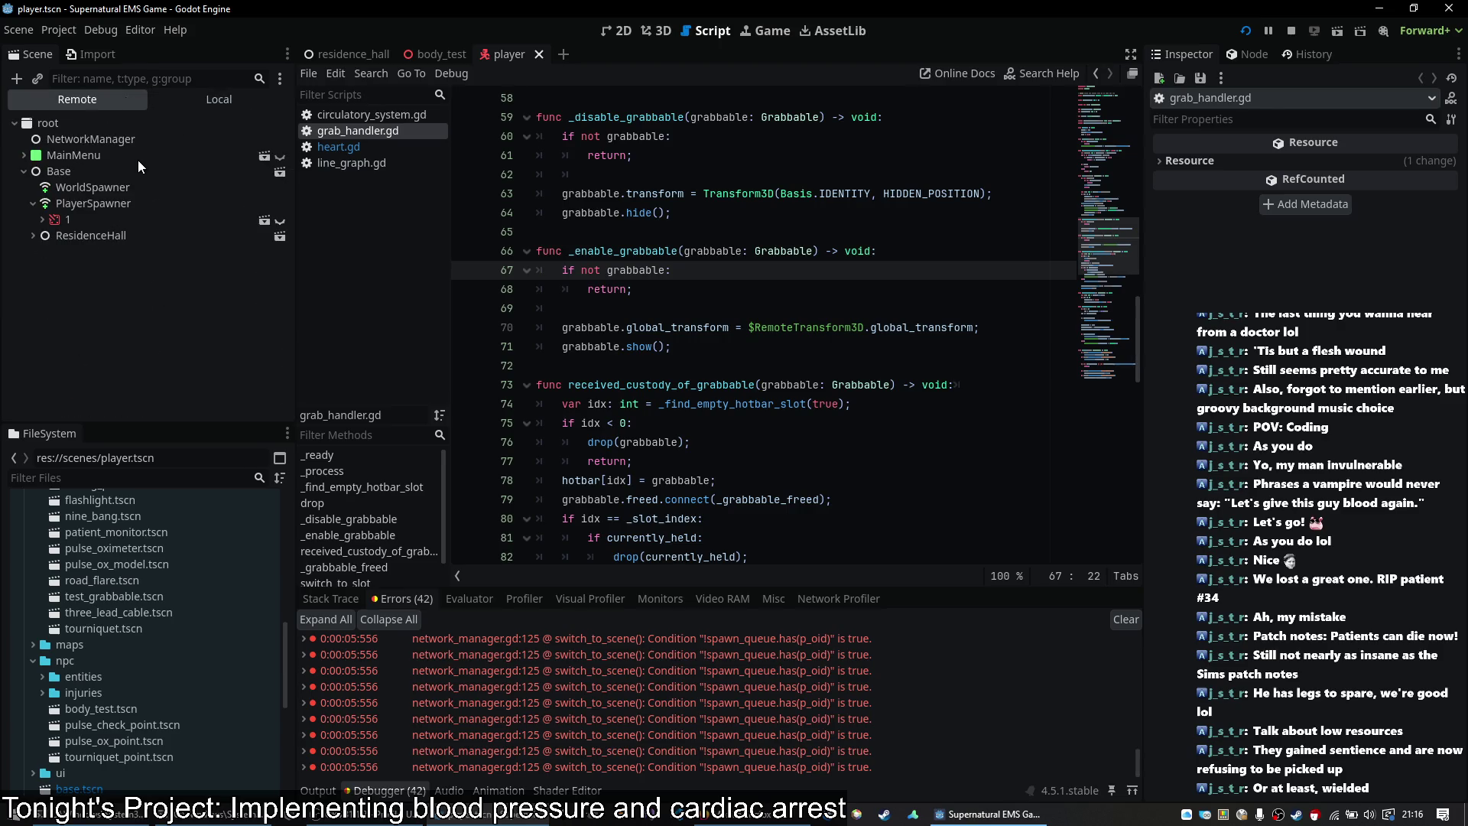
pyautogui.click(233, 105)
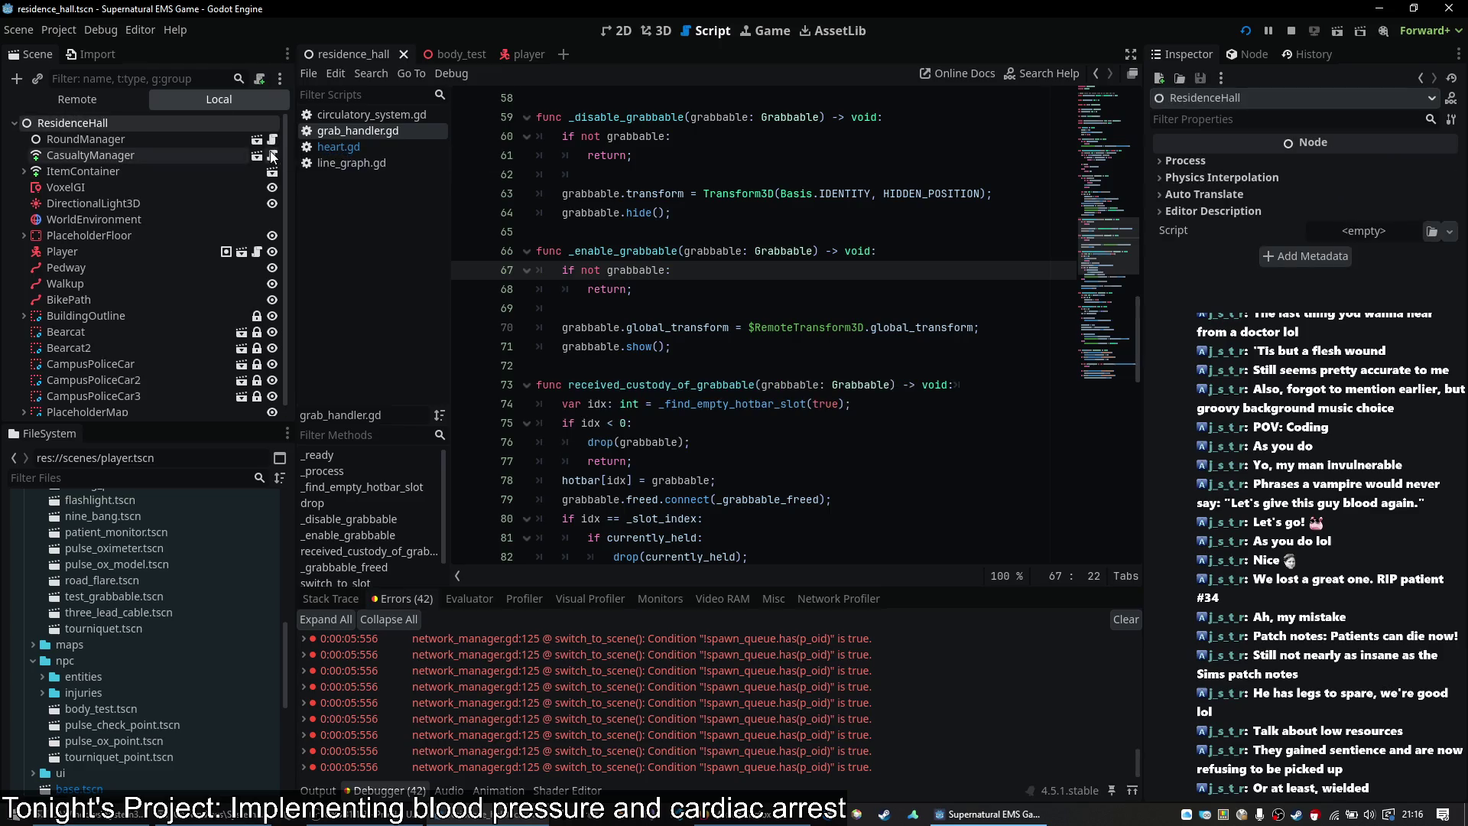
pyautogui.click(272, 156)
pyautogui.doubleClick(733, 405)
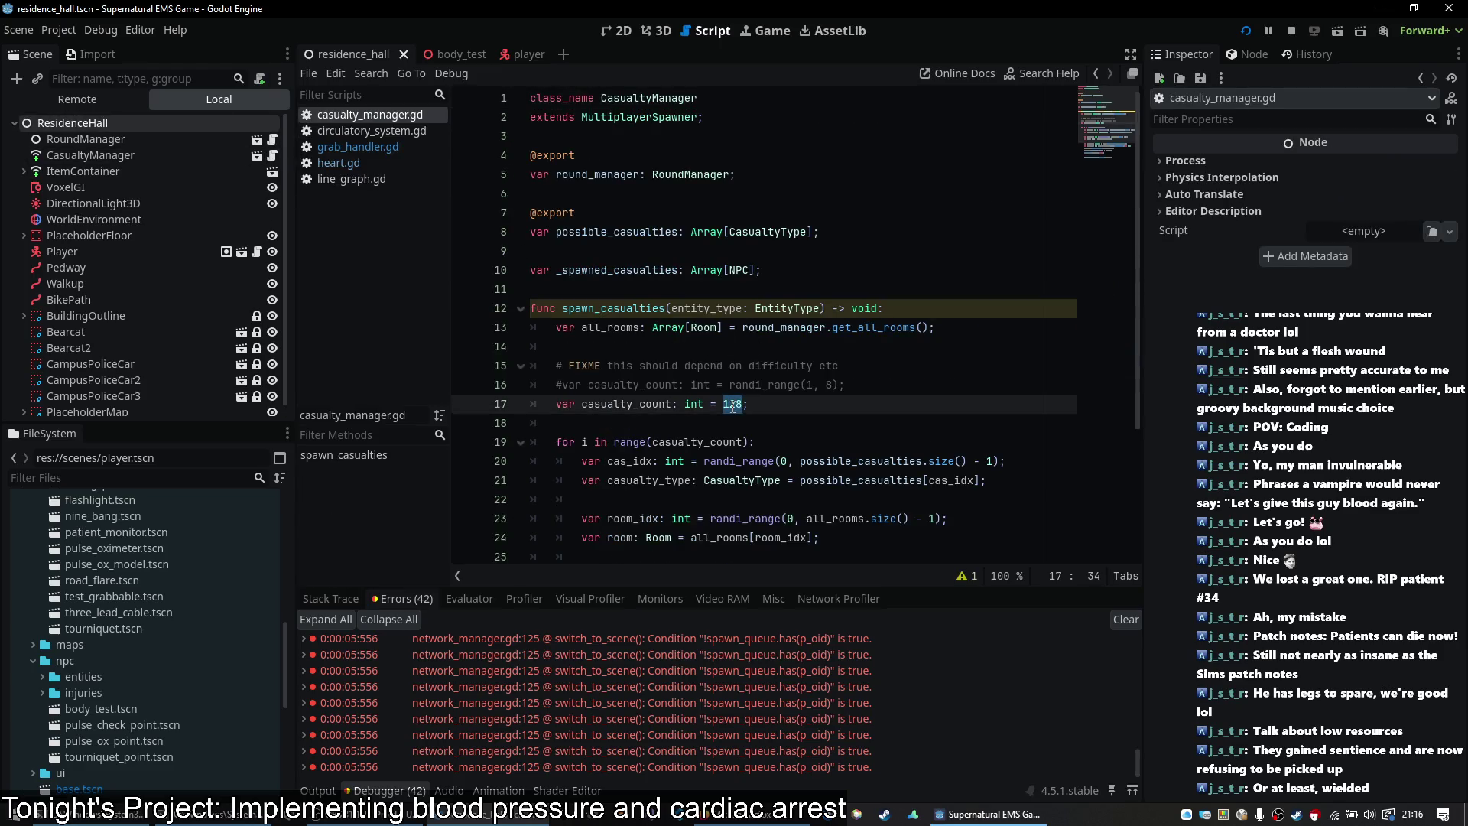
pyautogui.write('16')
pyautogui.click(849, 382)
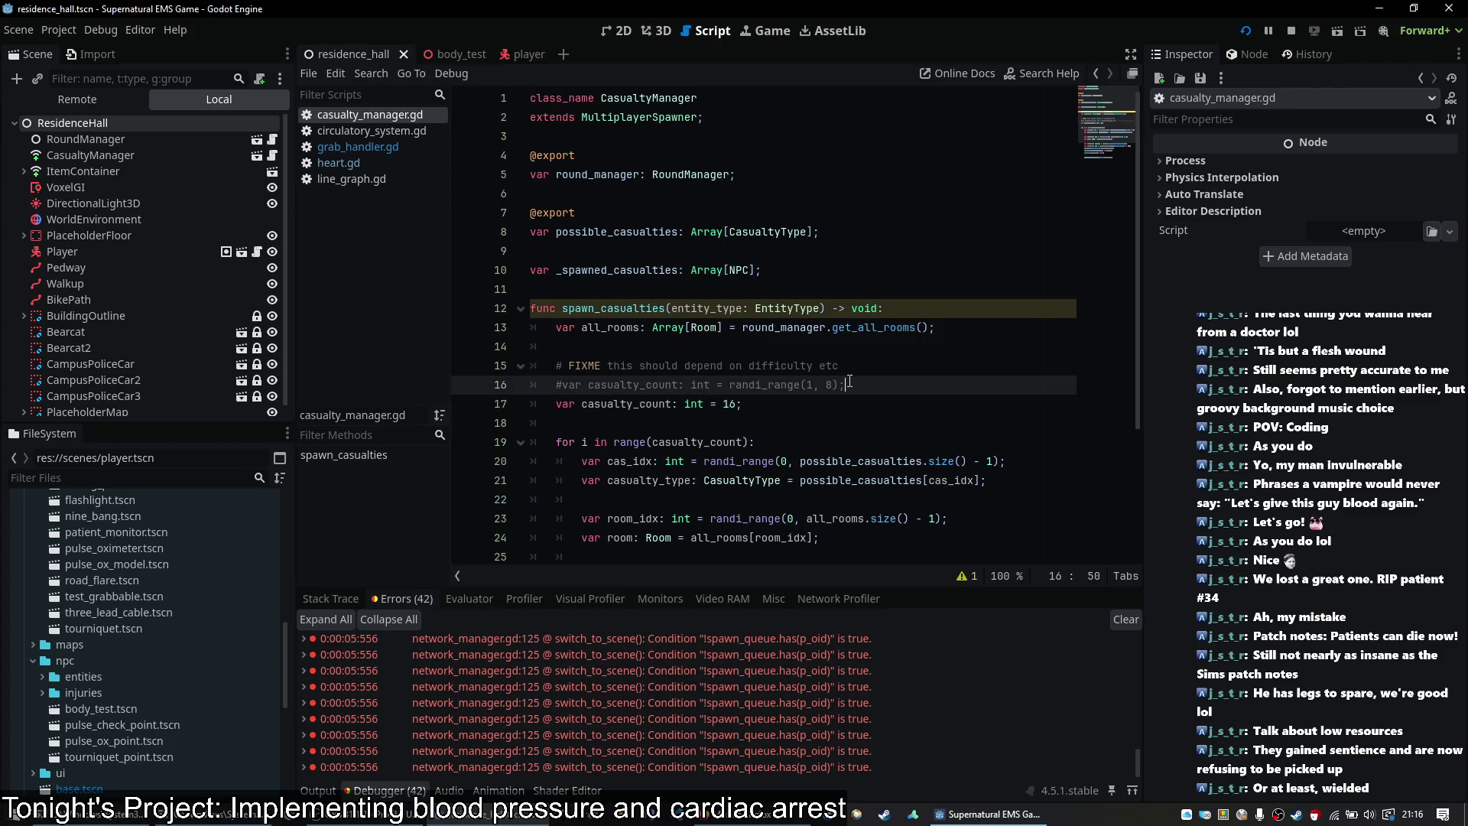
pyautogui.write('s')
pyautogui.click(1245, 28)
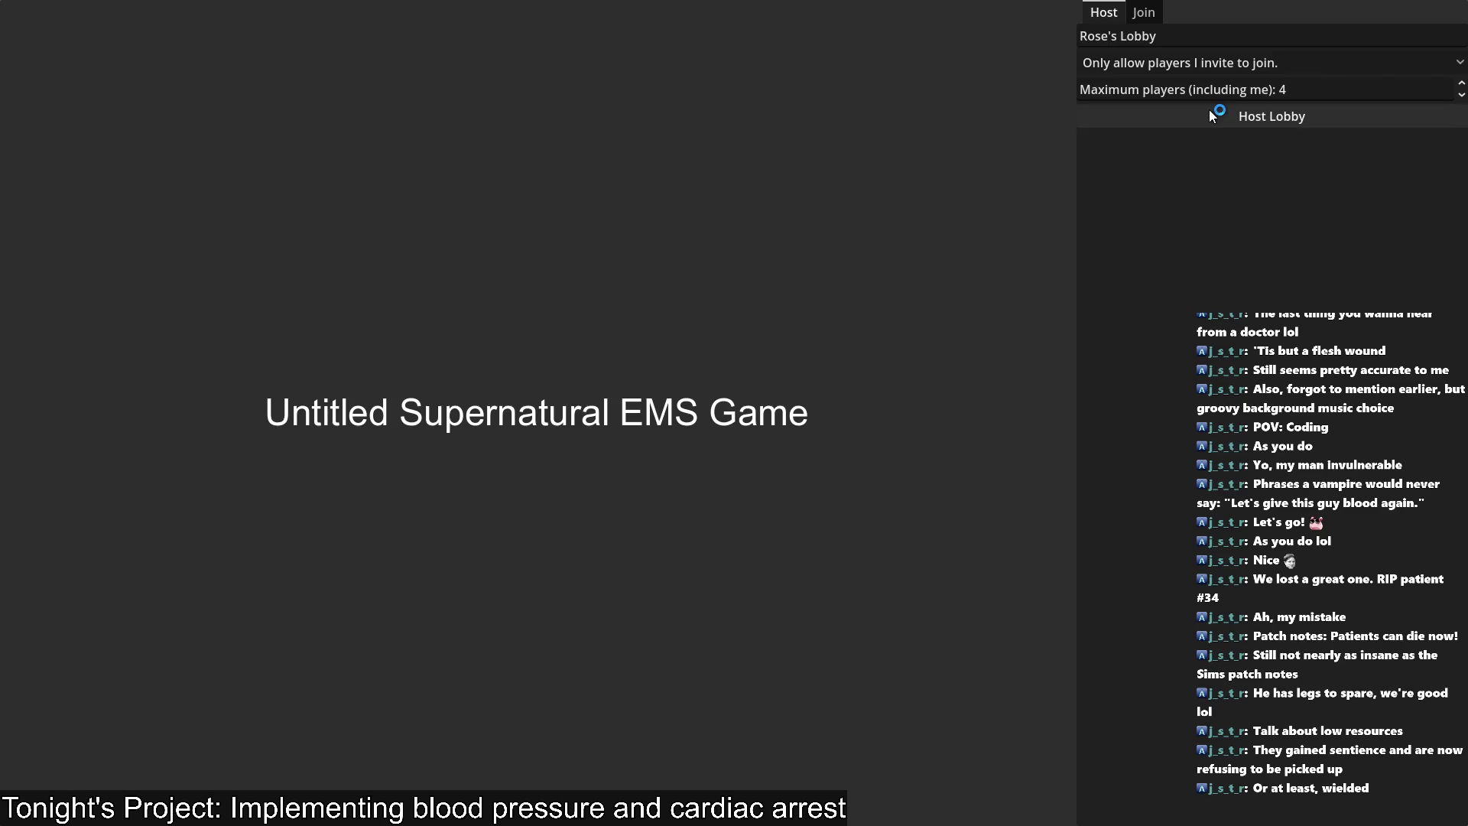
# Host a new lobby and ready up at the green box to start the match
pyautogui.click(1209, 112)
pyautogui.press('w')
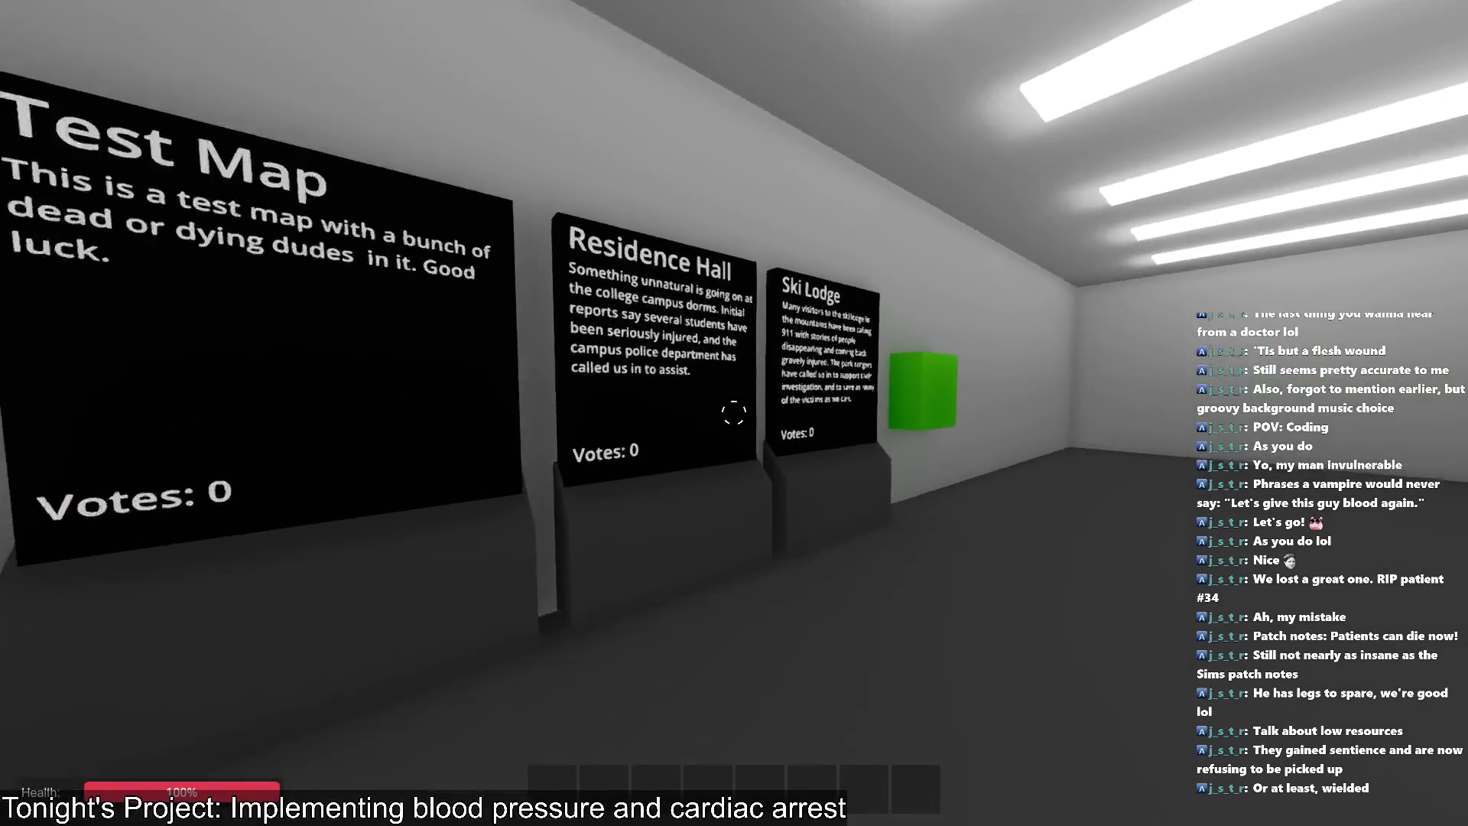
pyautogui.press('w')
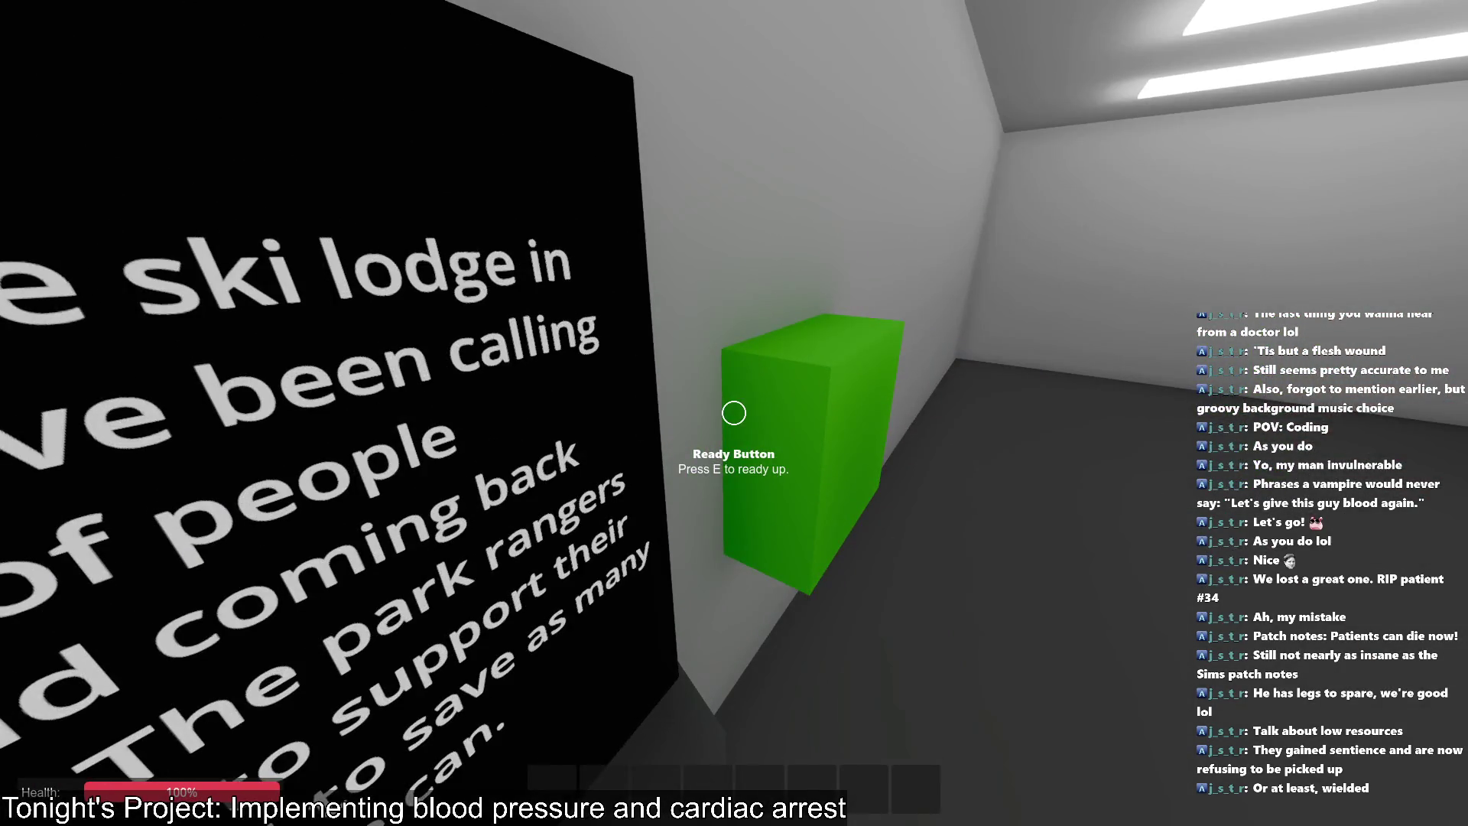
pyautogui.press('e')
# Pick up the patient monitors, pulse oximeter, two tourniquets and red chemlight from the ambulance
pyautogui.press('w')
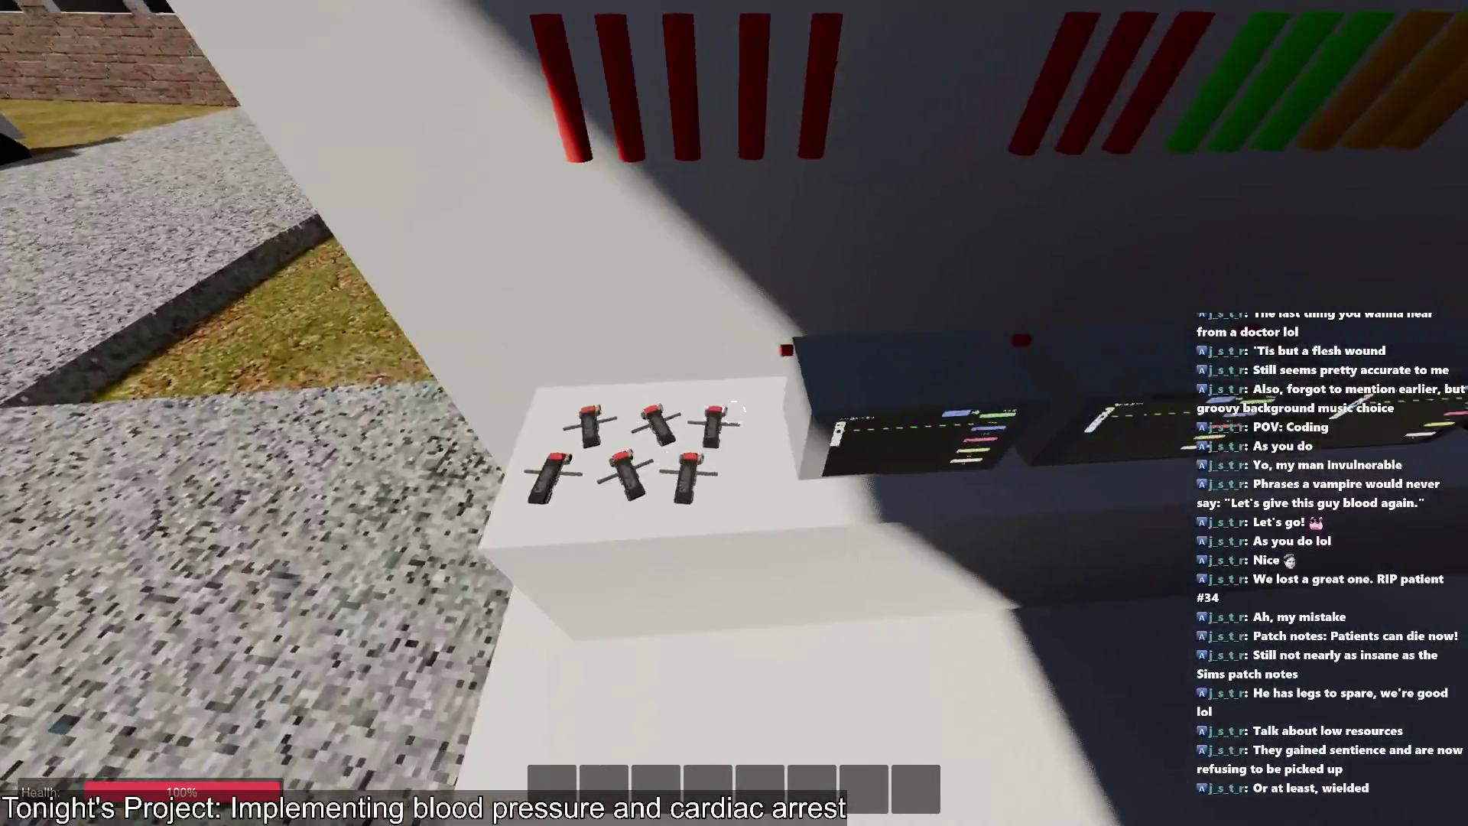
pyautogui.press('e')
pyautogui.press('e')
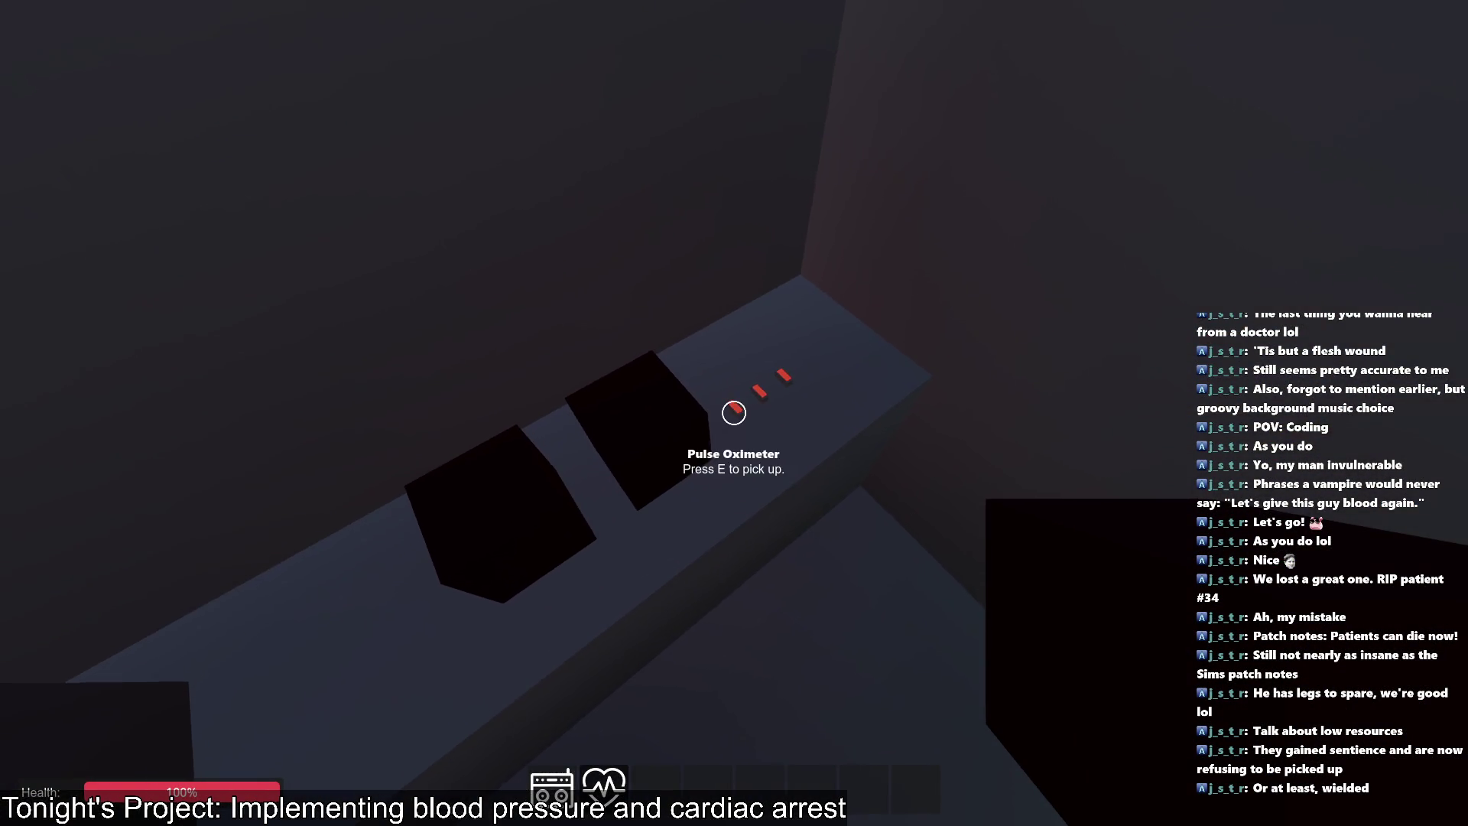
pyautogui.press('e')
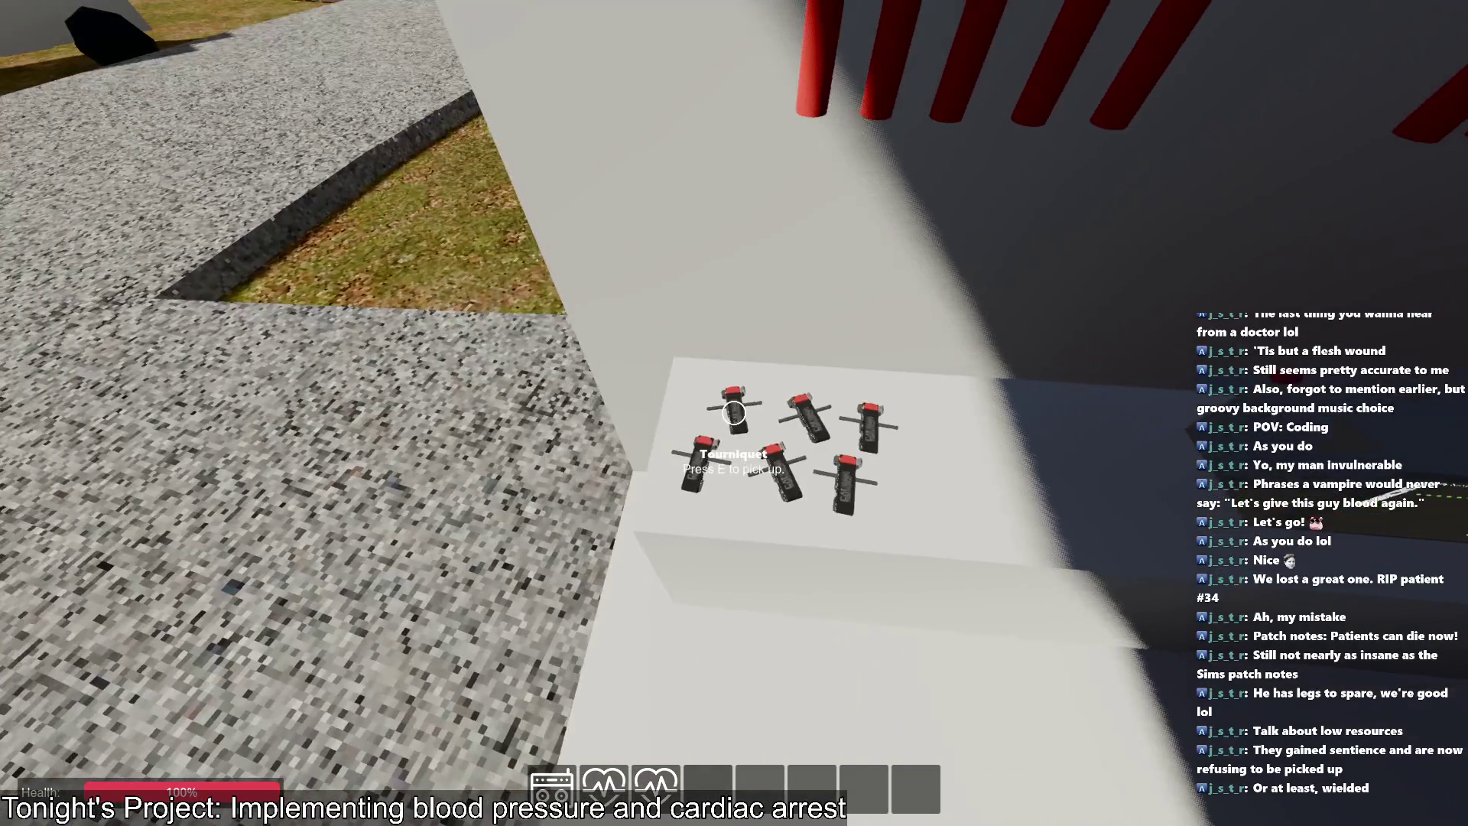
pyautogui.press('e')
pyautogui.press('e')
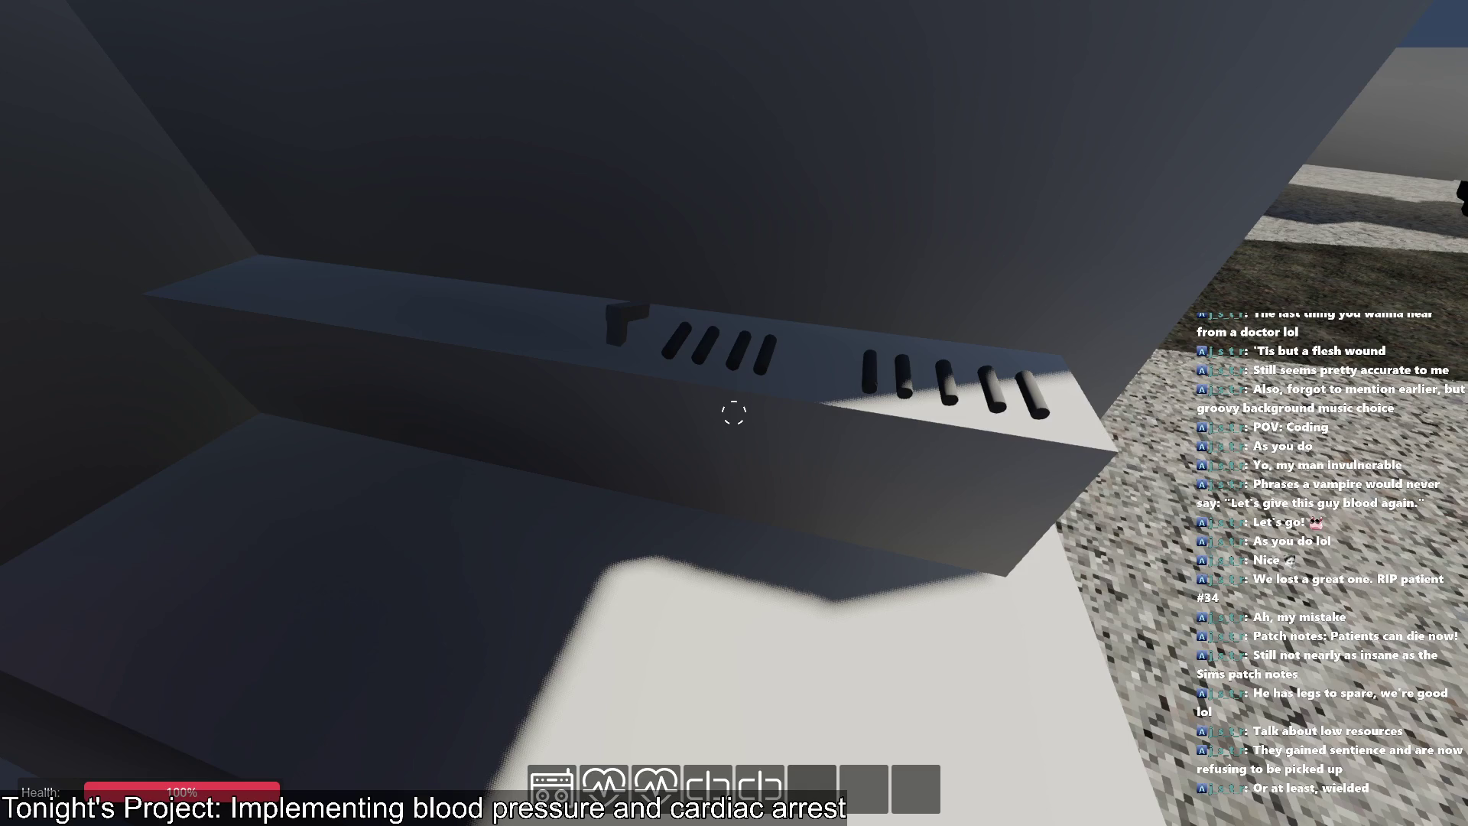
pyautogui.press('e')
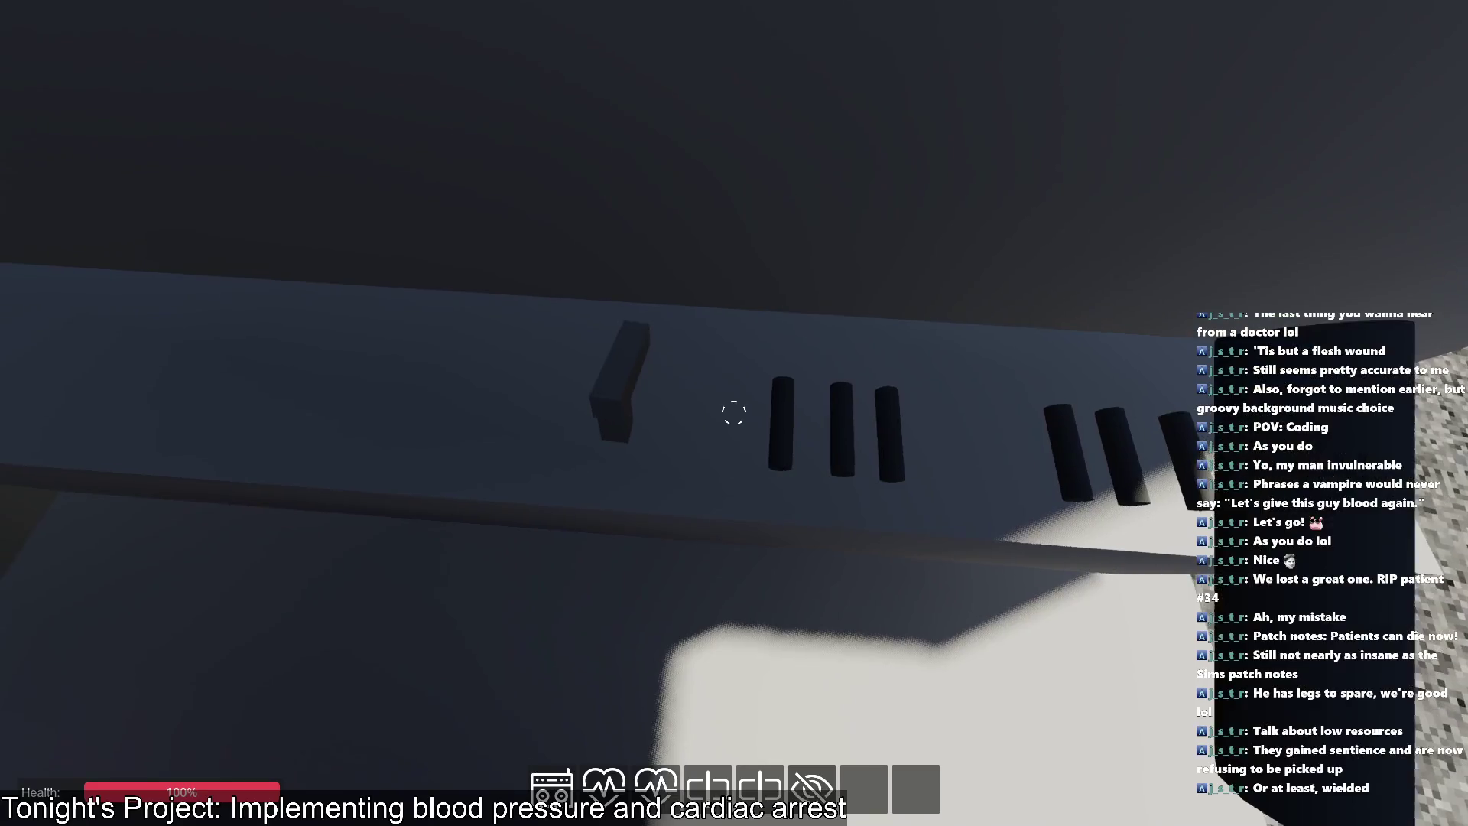
pyautogui.press('e')
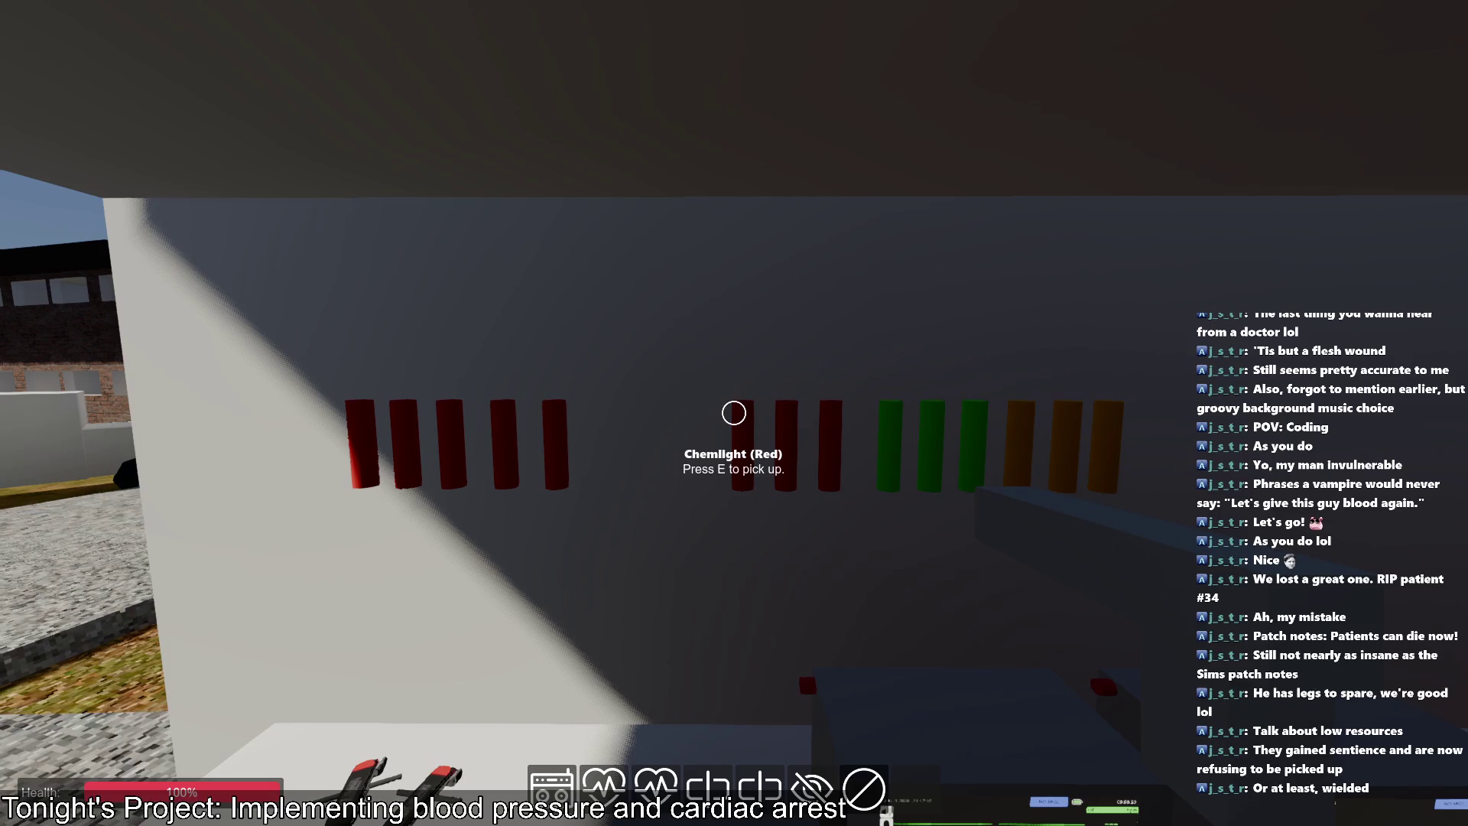
pyautogui.press('e')
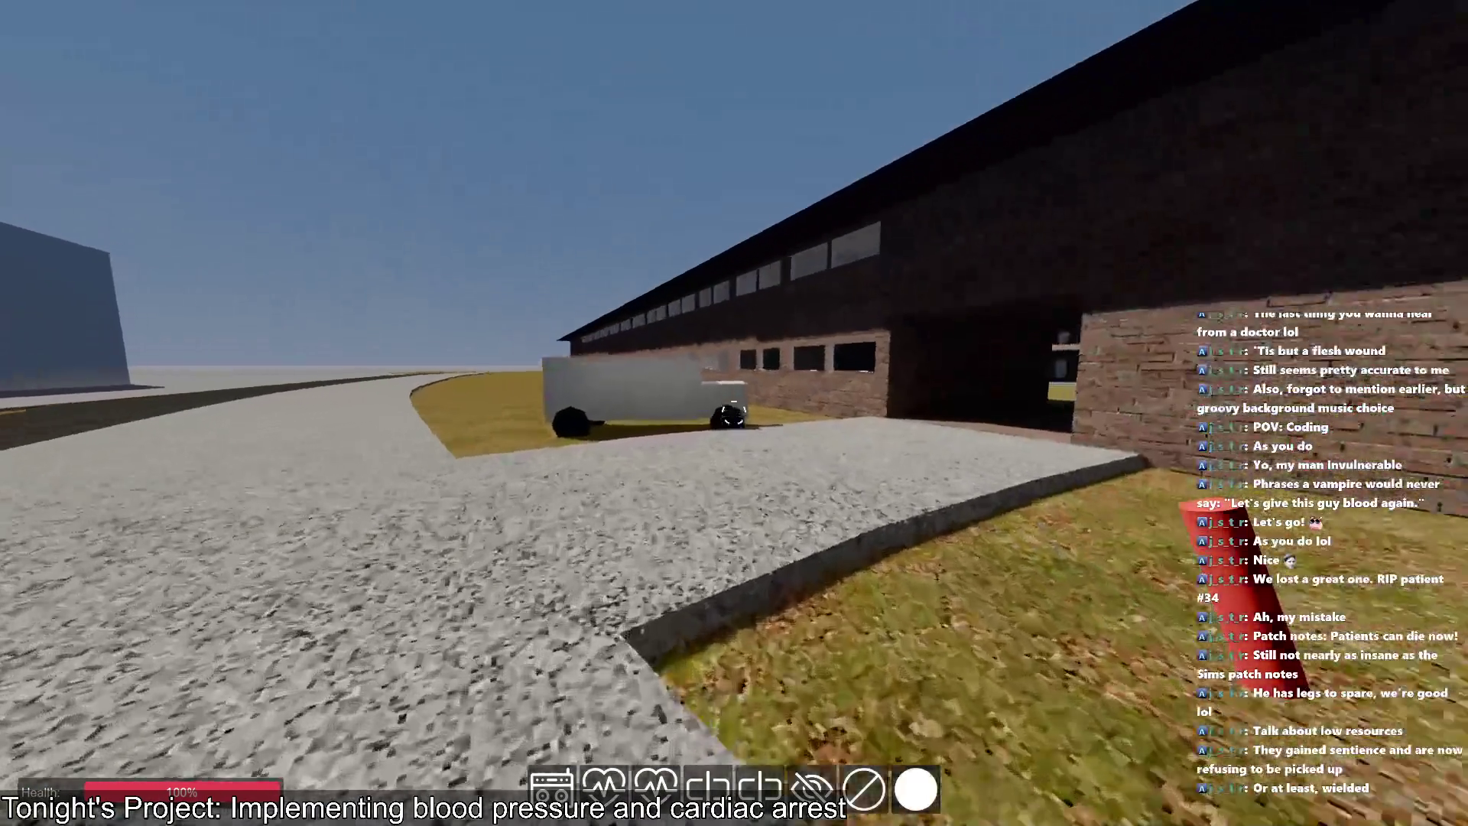
pyautogui.scroll(-1, 734, 413)
pyautogui.scroll(1, 734, 413)
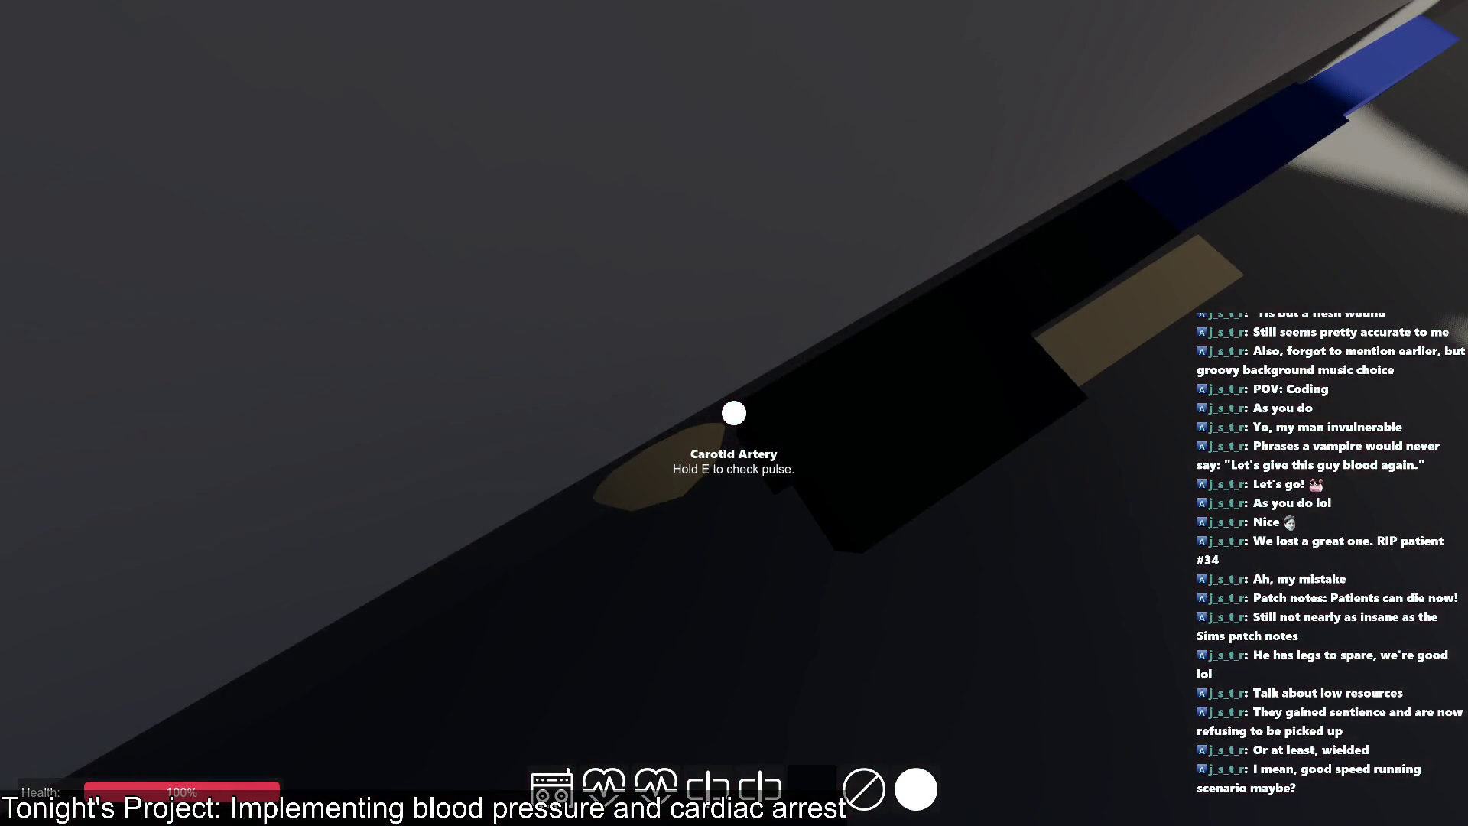
# Check the carotid pulse, place the monitor, and attach the three-lead cable and pulse oximeter
pyautogui.press('e')
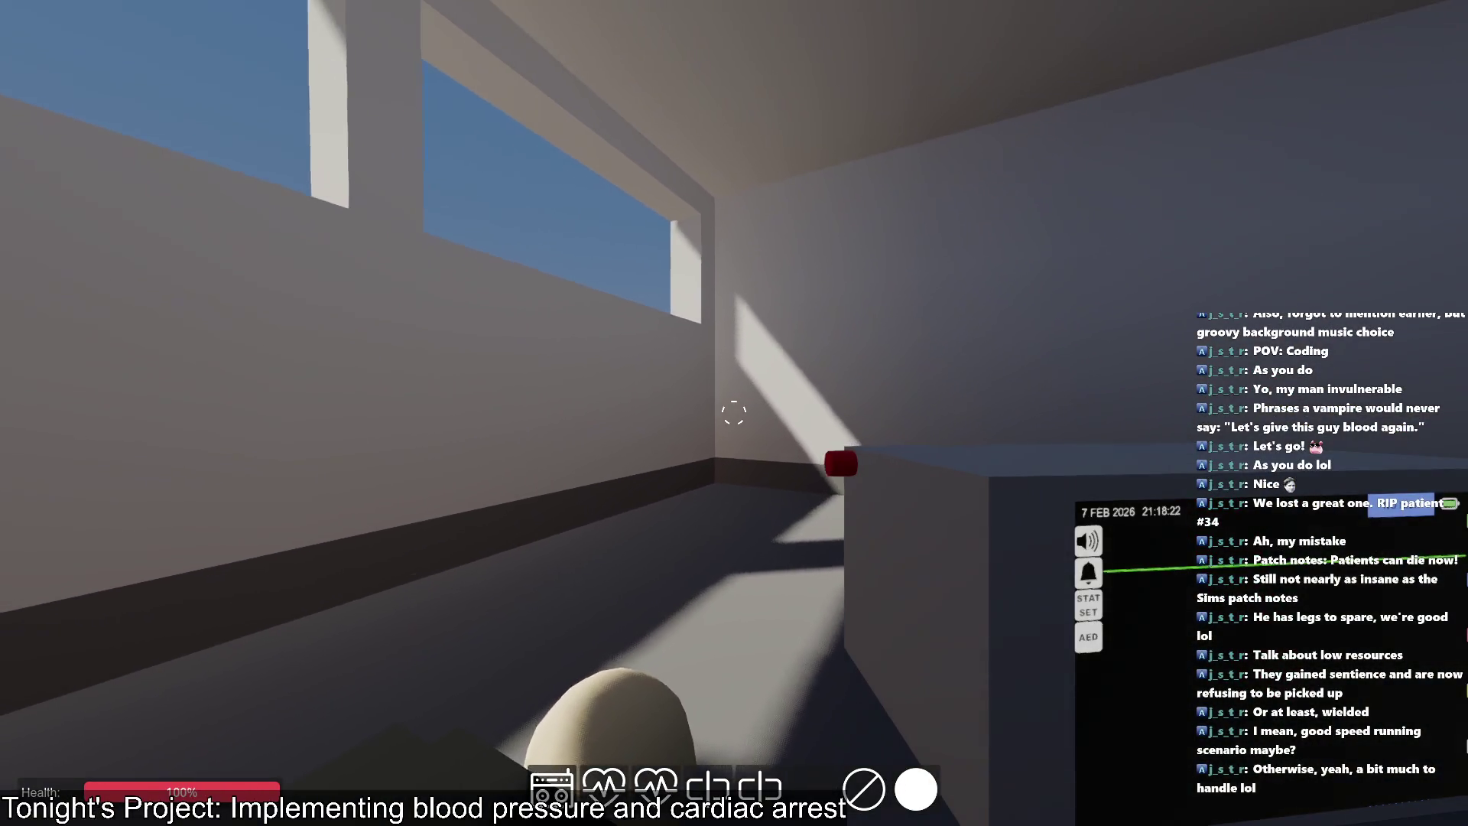
pyautogui.click(734, 413)
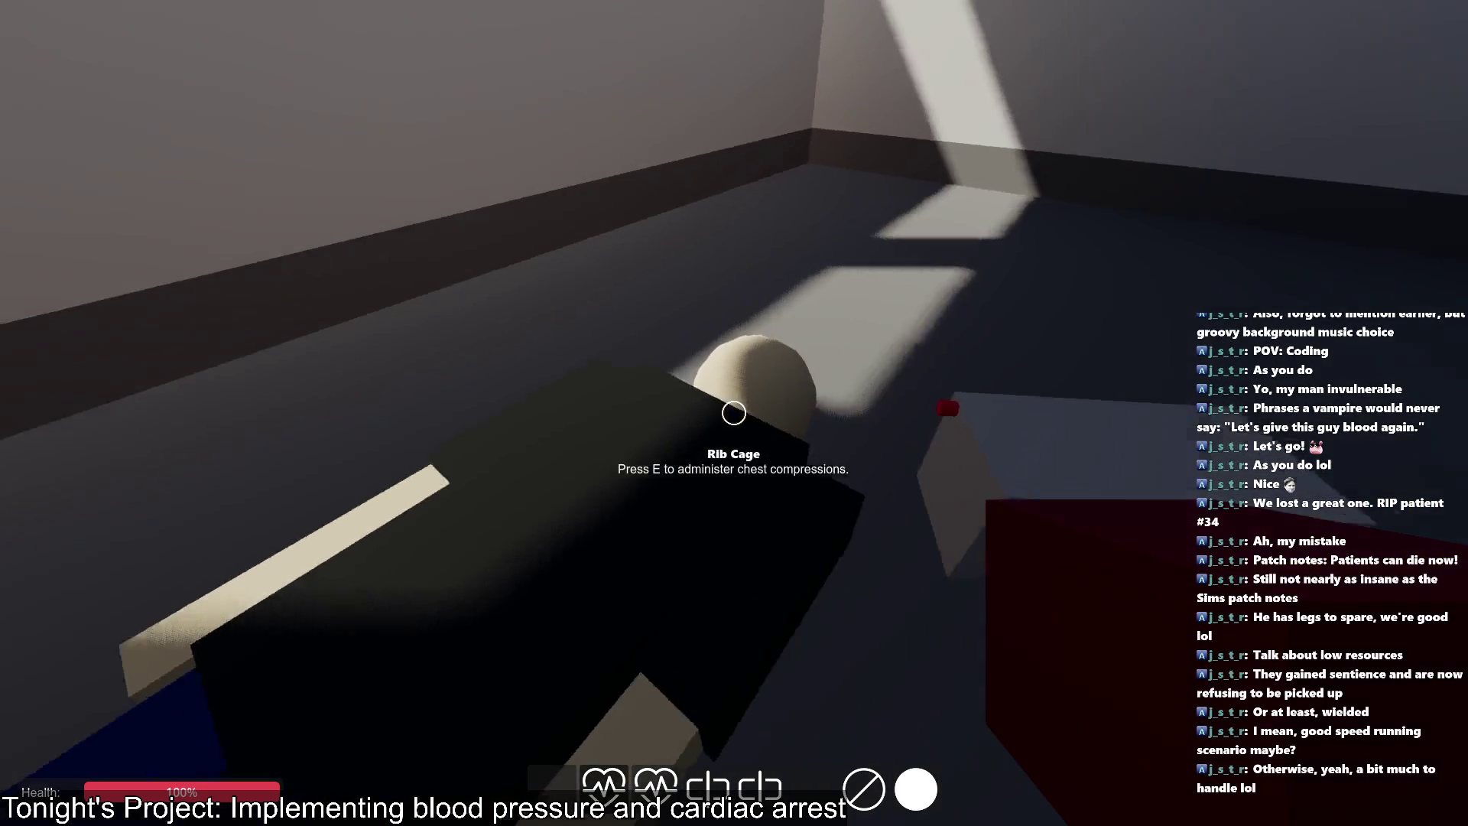
pyautogui.press('e')
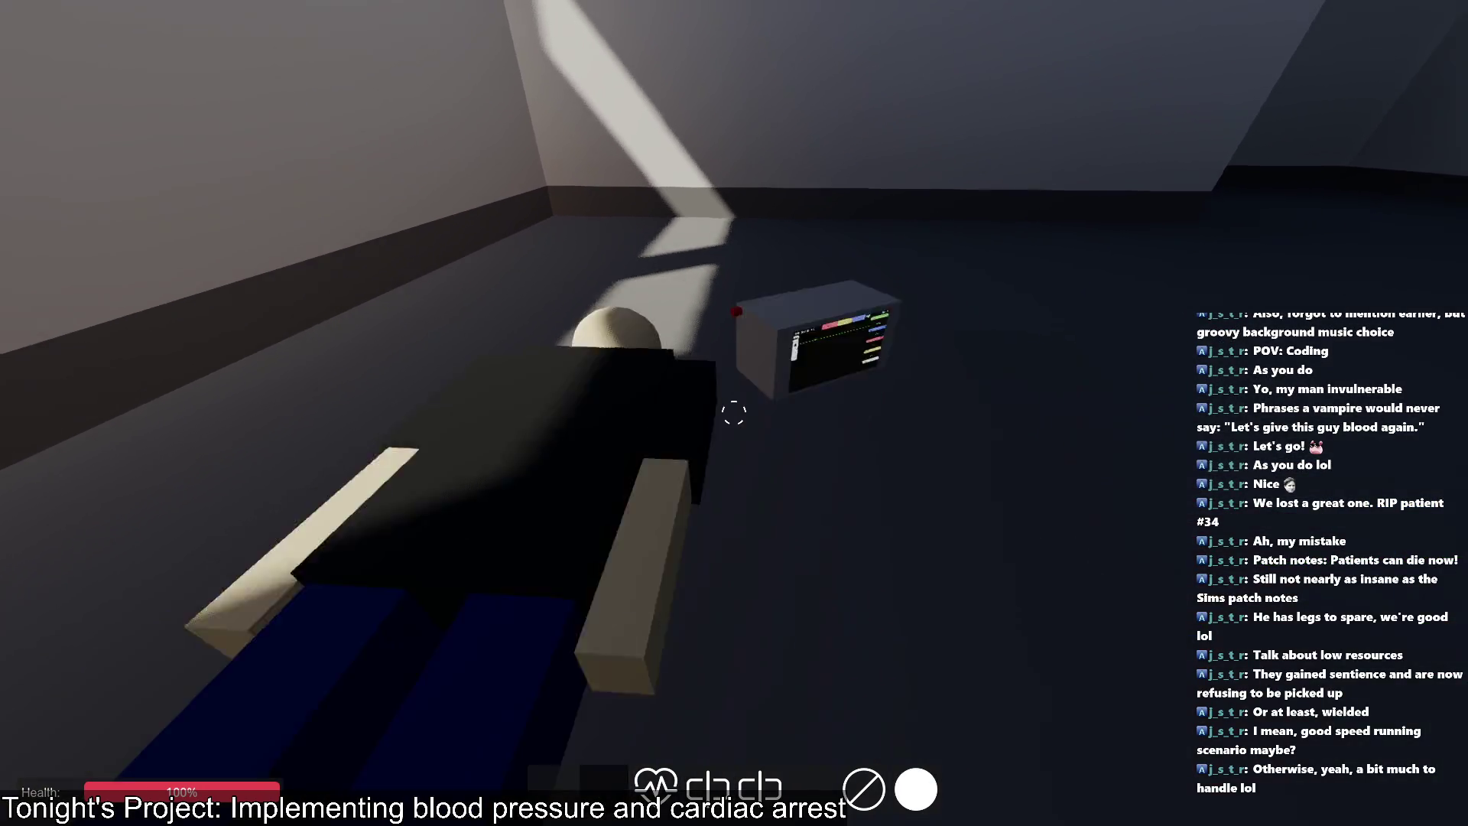
pyautogui.press('e')
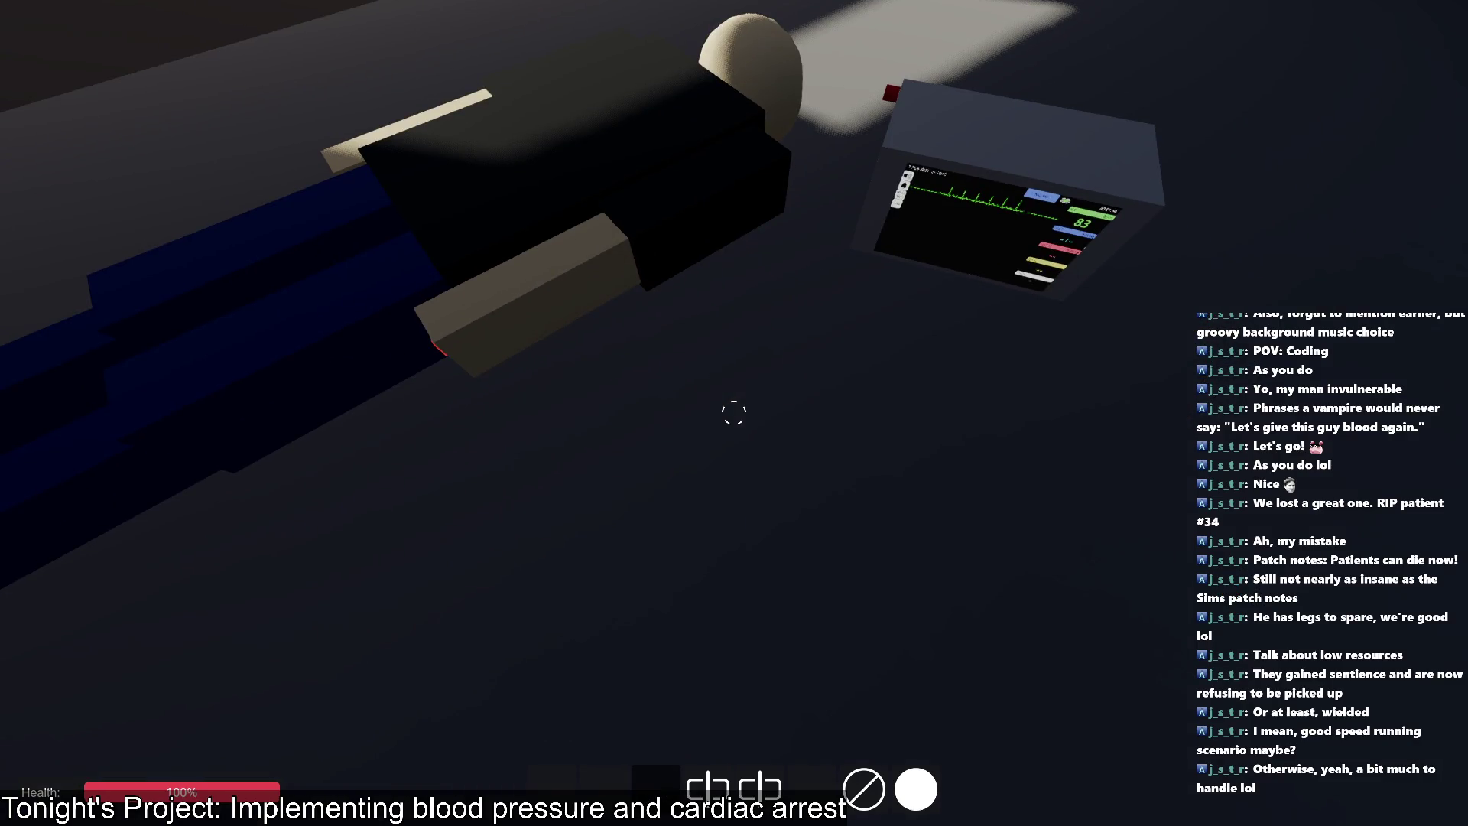
# Try a tourniquet, check the posterior tibial pulse, then open the monitor's full screen and return to Godot
pyautogui.press('4')
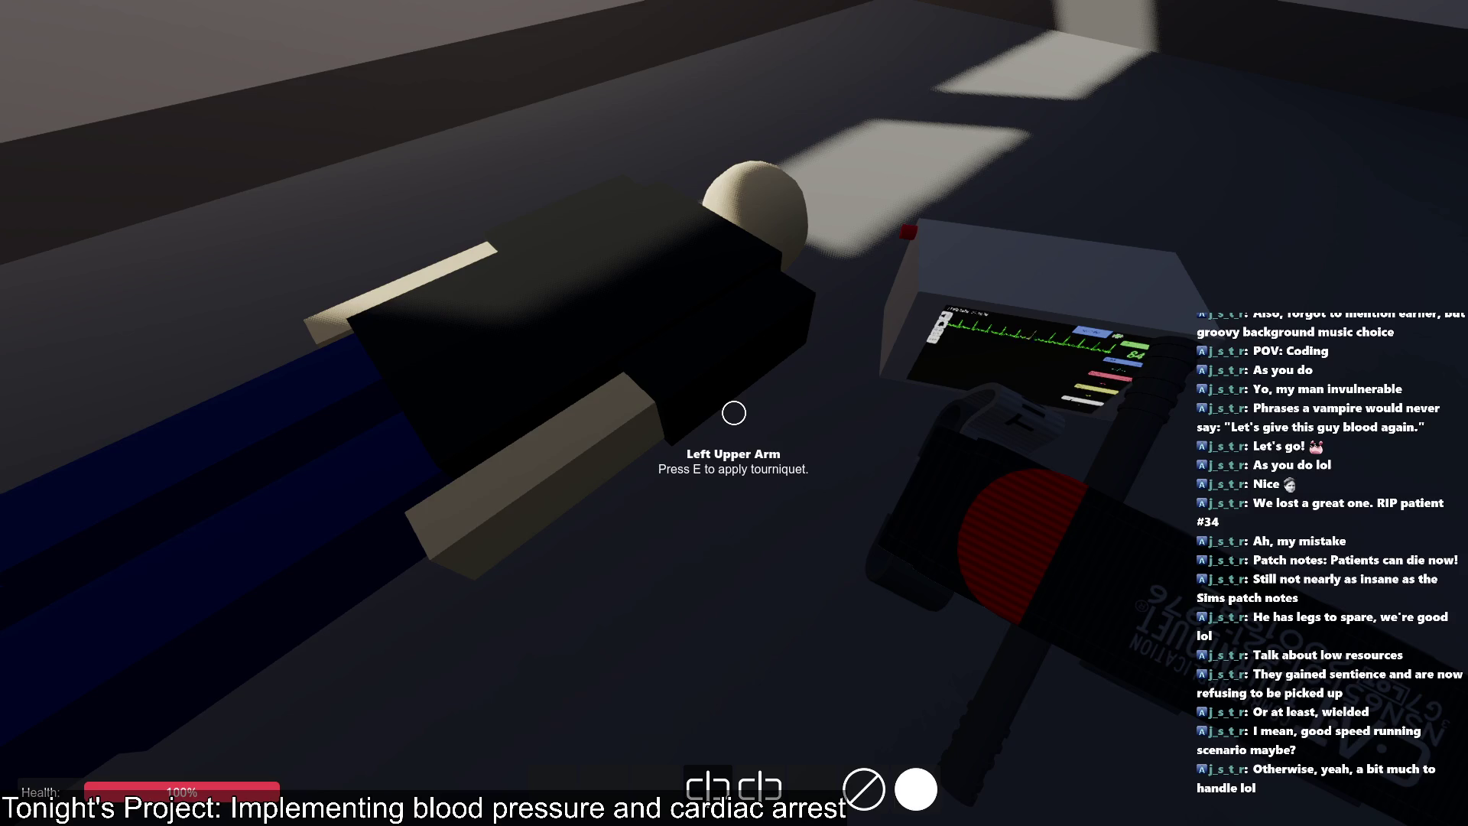
pyautogui.press('5')
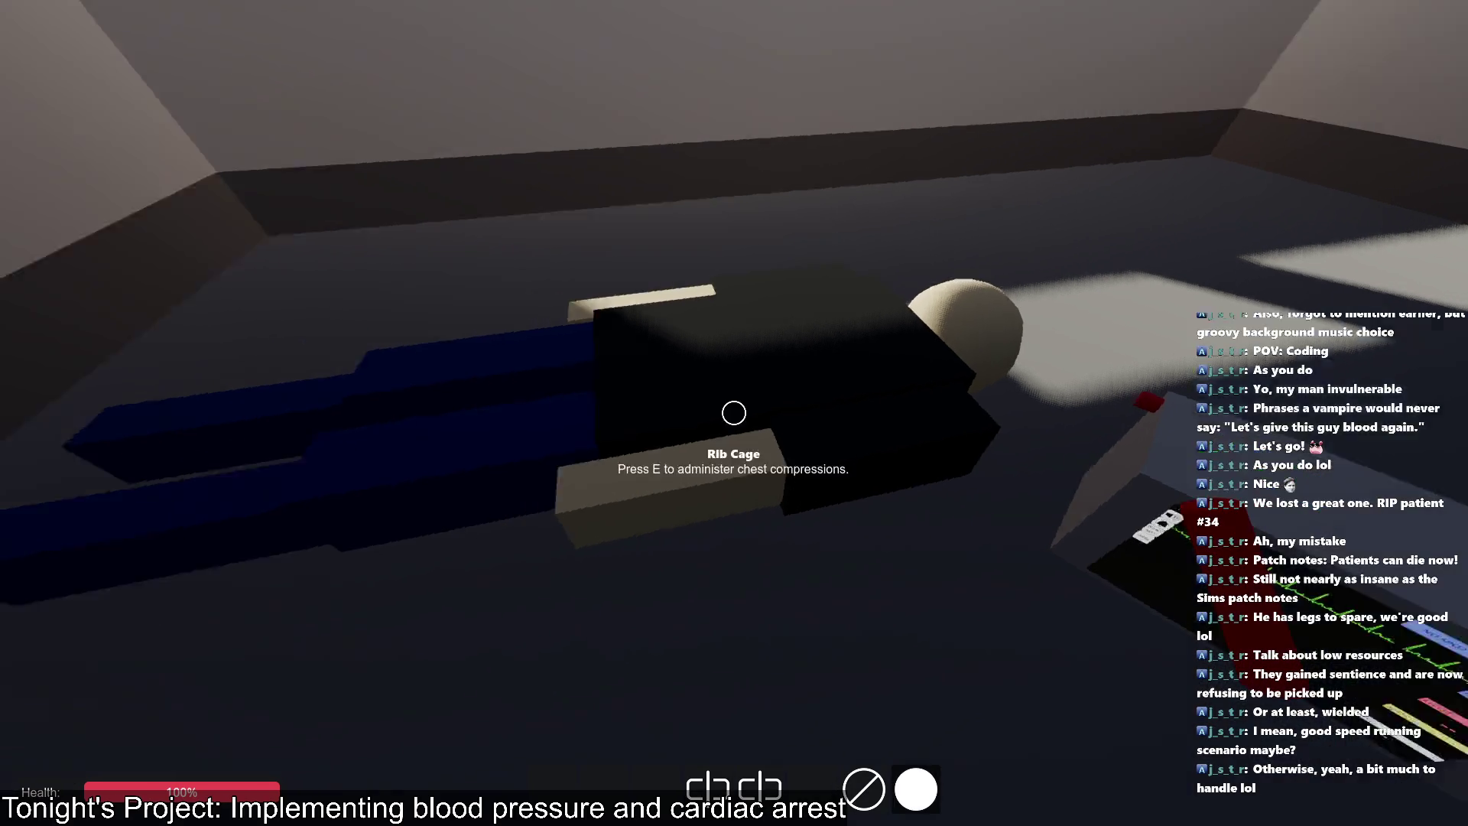
pyautogui.press('d')
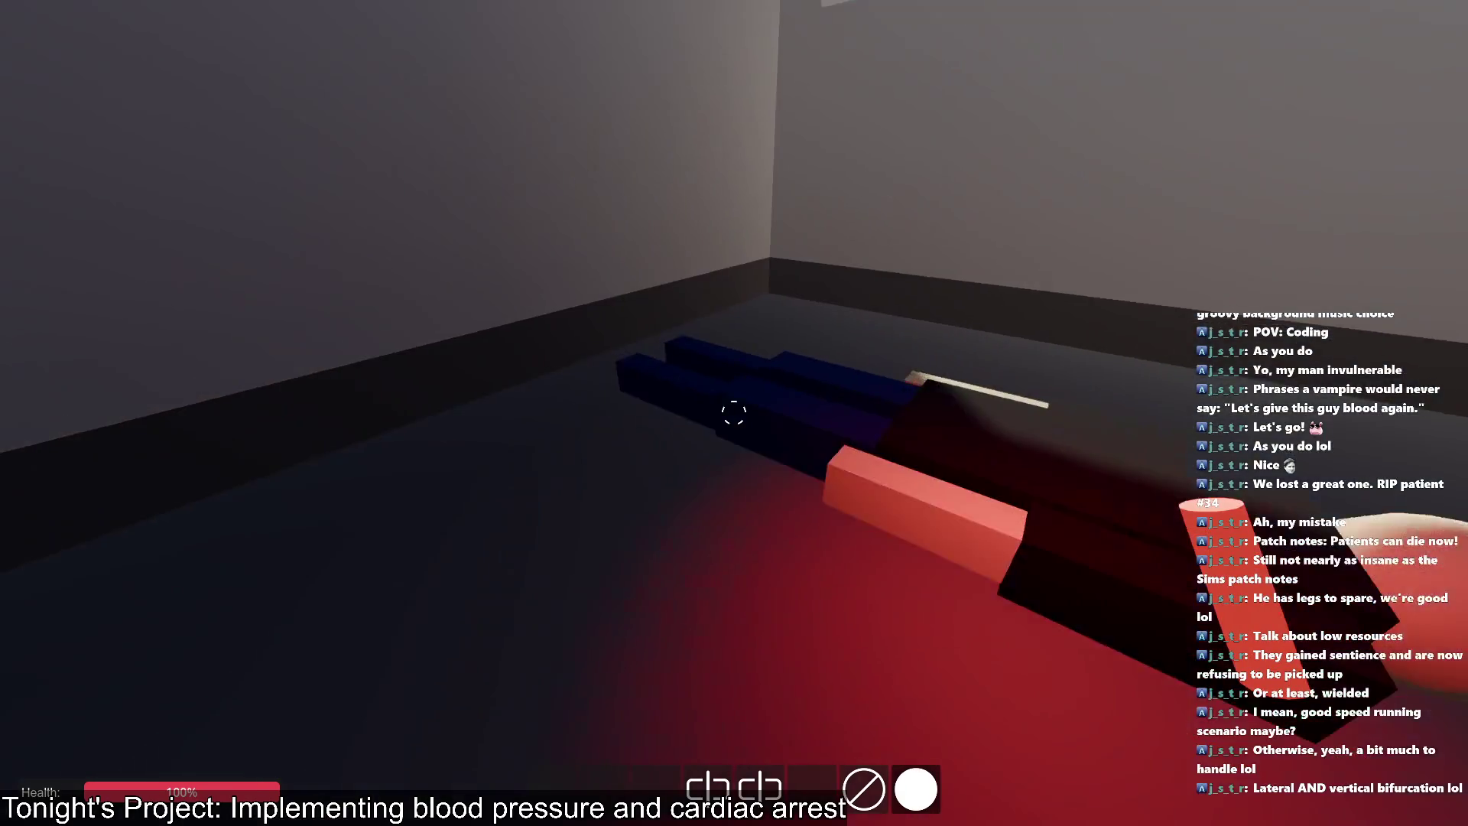
pyautogui.press('w')
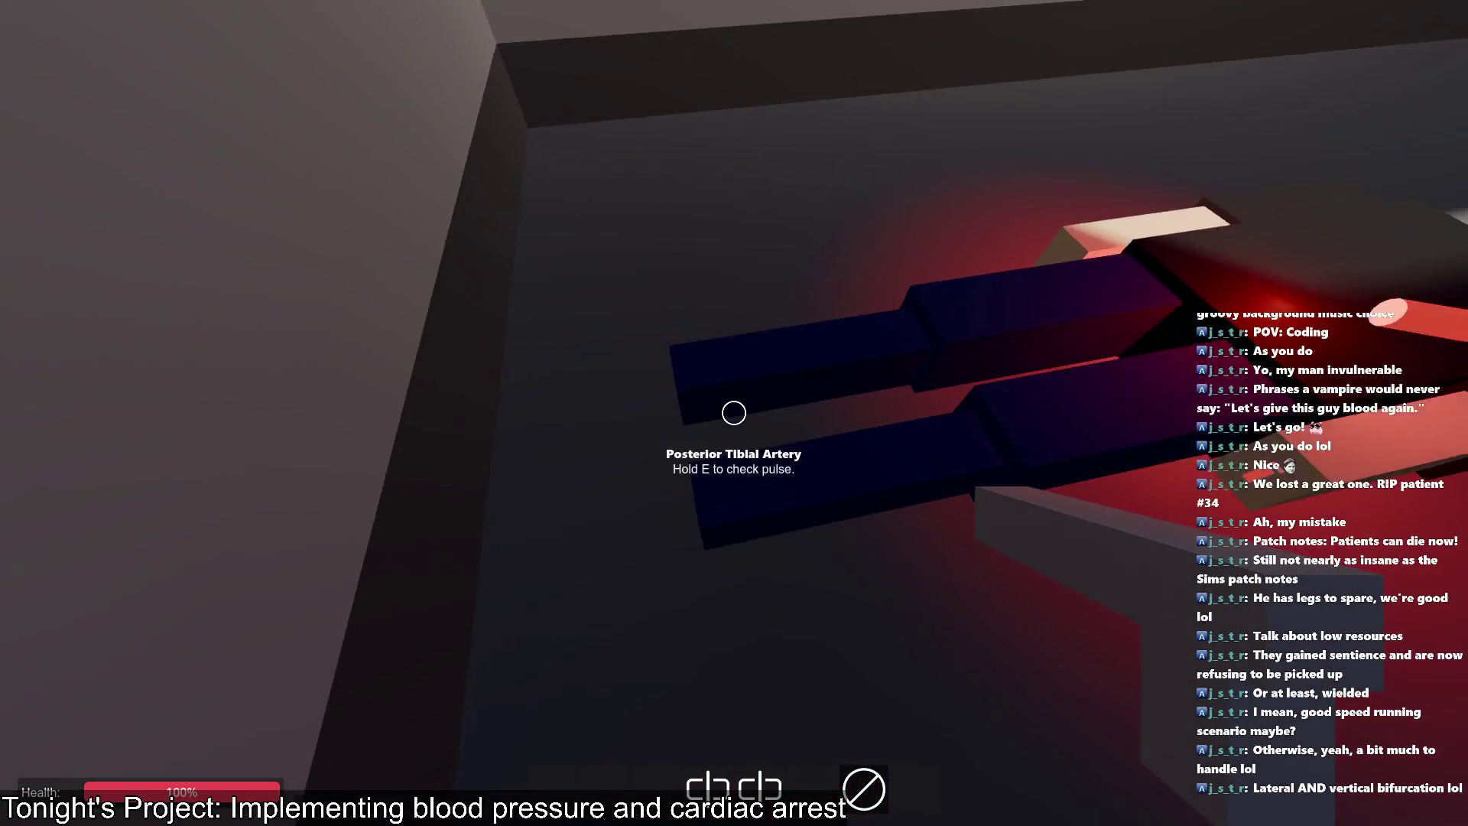
pyautogui.press('s')
pyautogui.press('6')
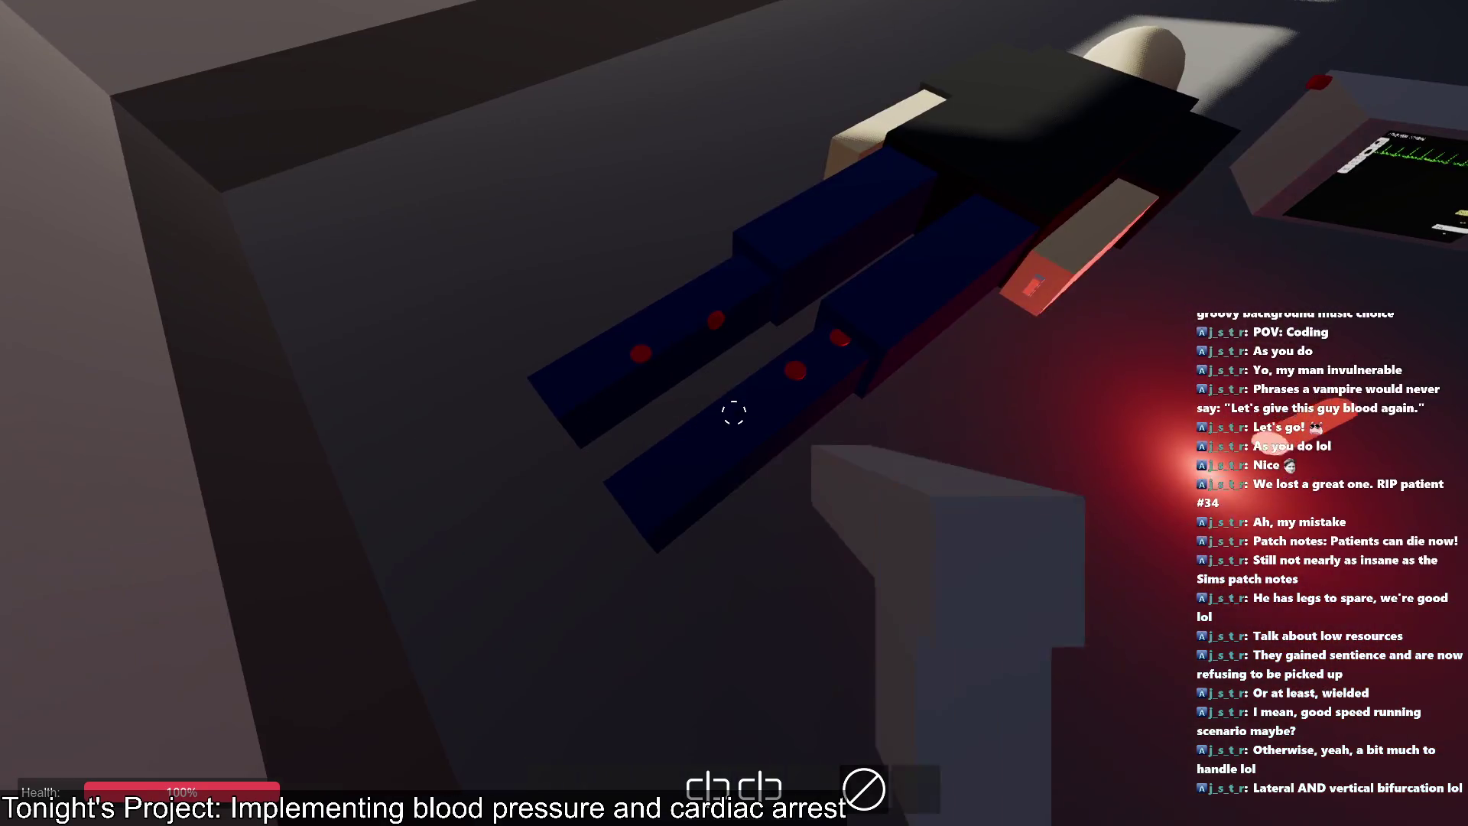
pyautogui.press('7')
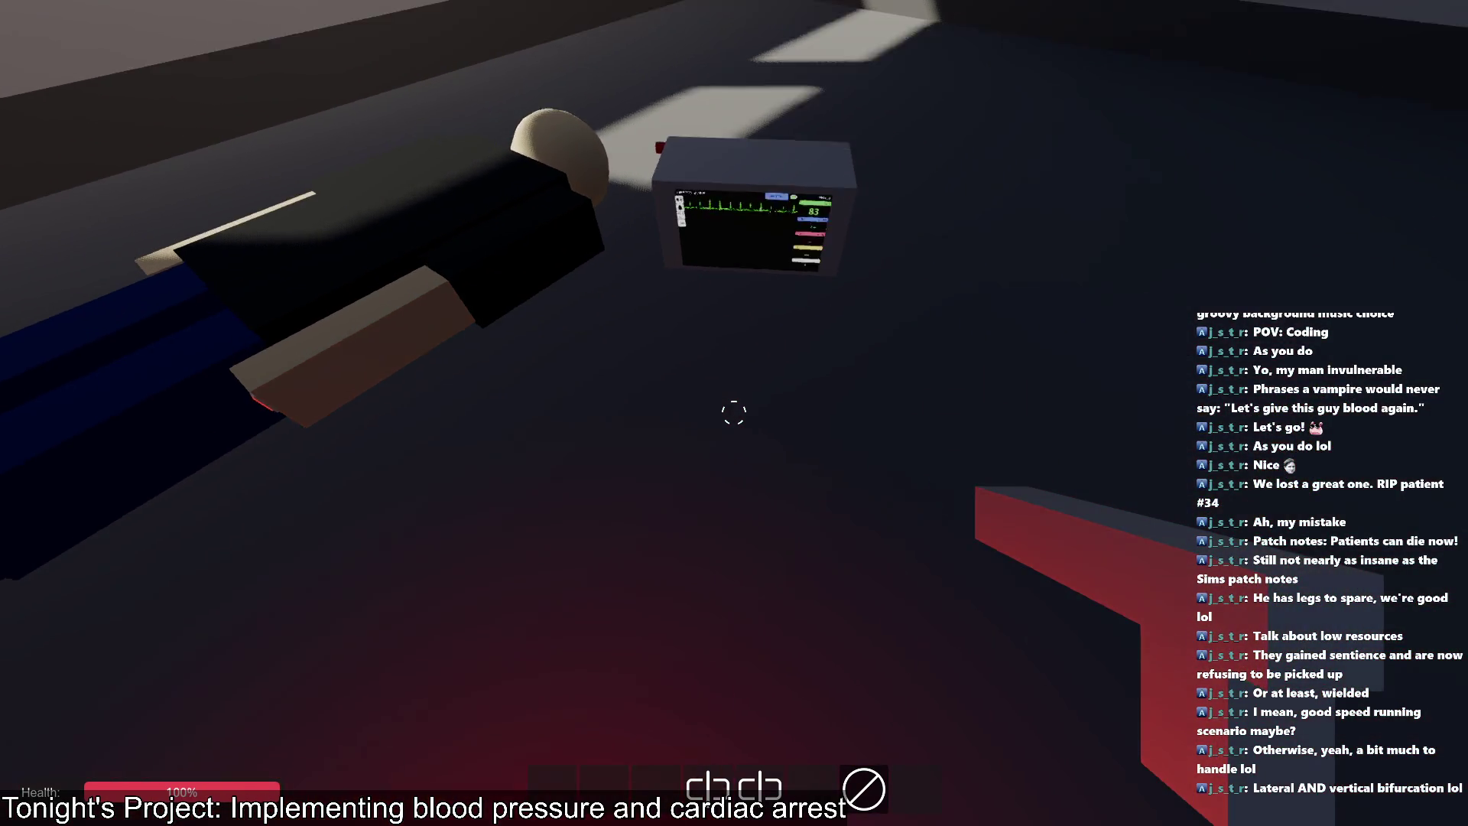
pyautogui.press('e')
pyautogui.hotkey('alt', 'Tab')
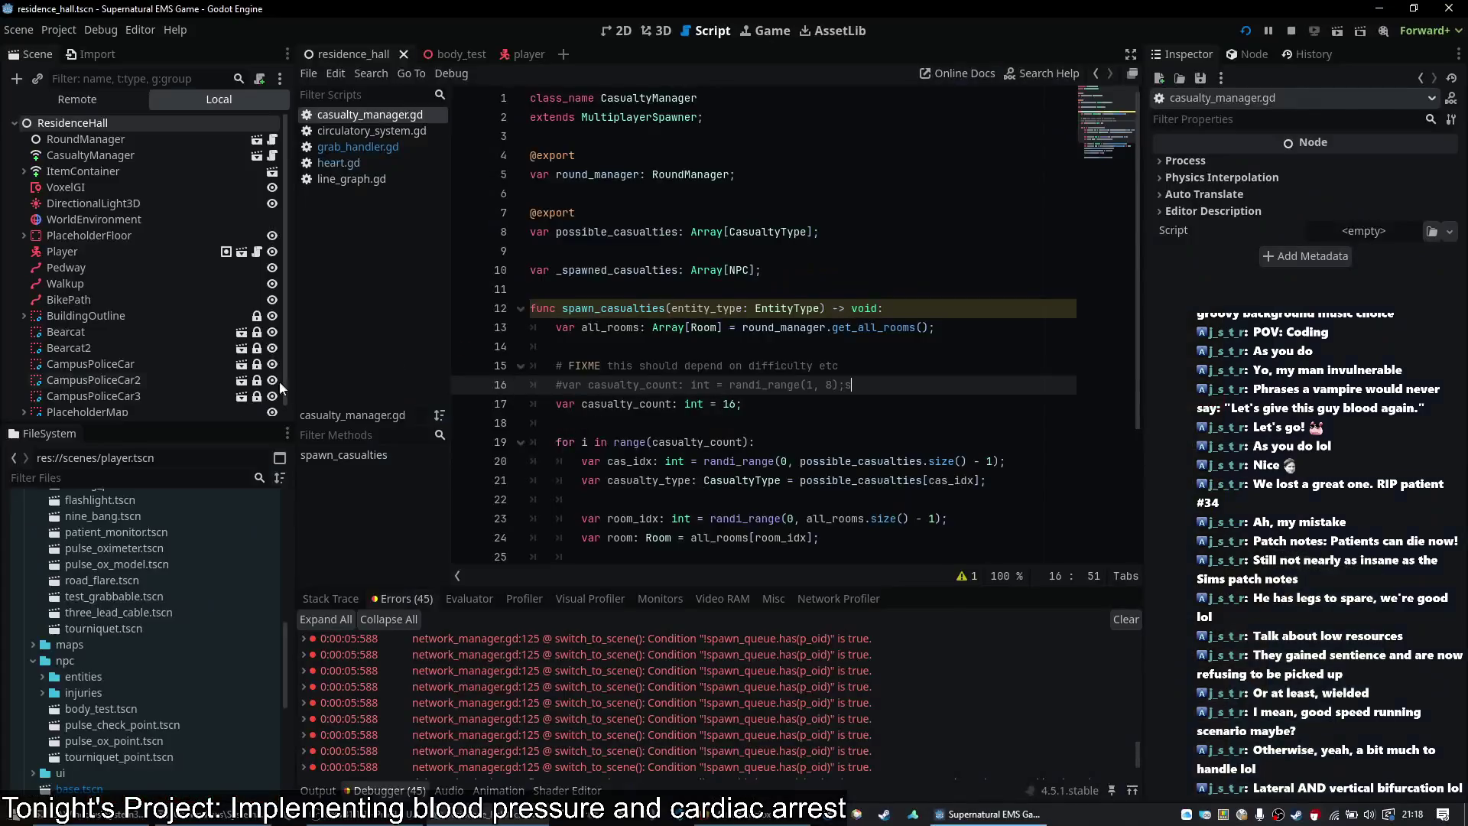
# In the Remote scene tree, expand ResidenceHall > ItemContainer > PatientMonitor > Controller and select CirculatorySystem
pyautogui.click(90, 95)
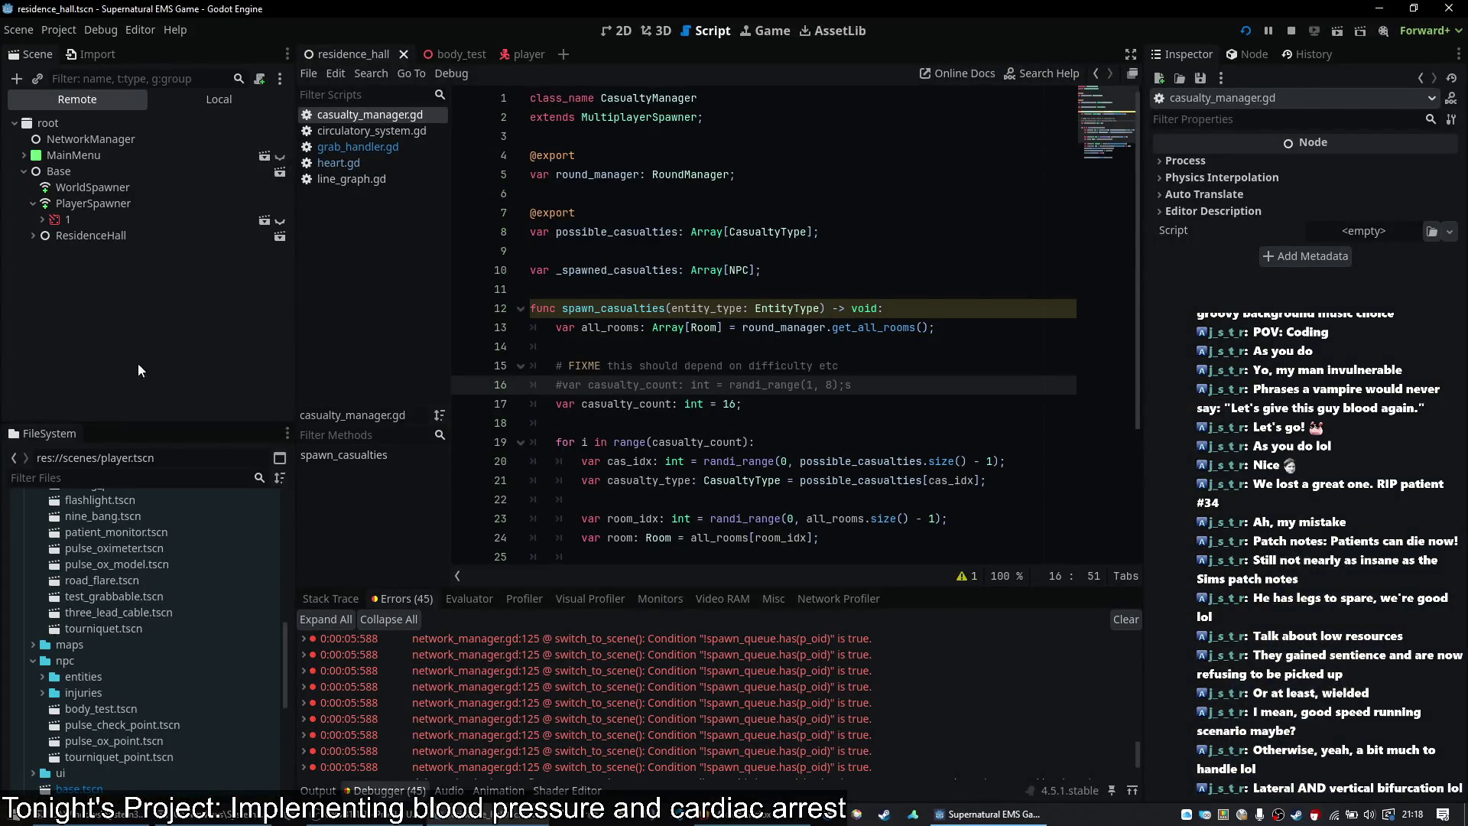
pyautogui.doubleClick(127, 240)
pyautogui.scroll(-3, 127, 274)
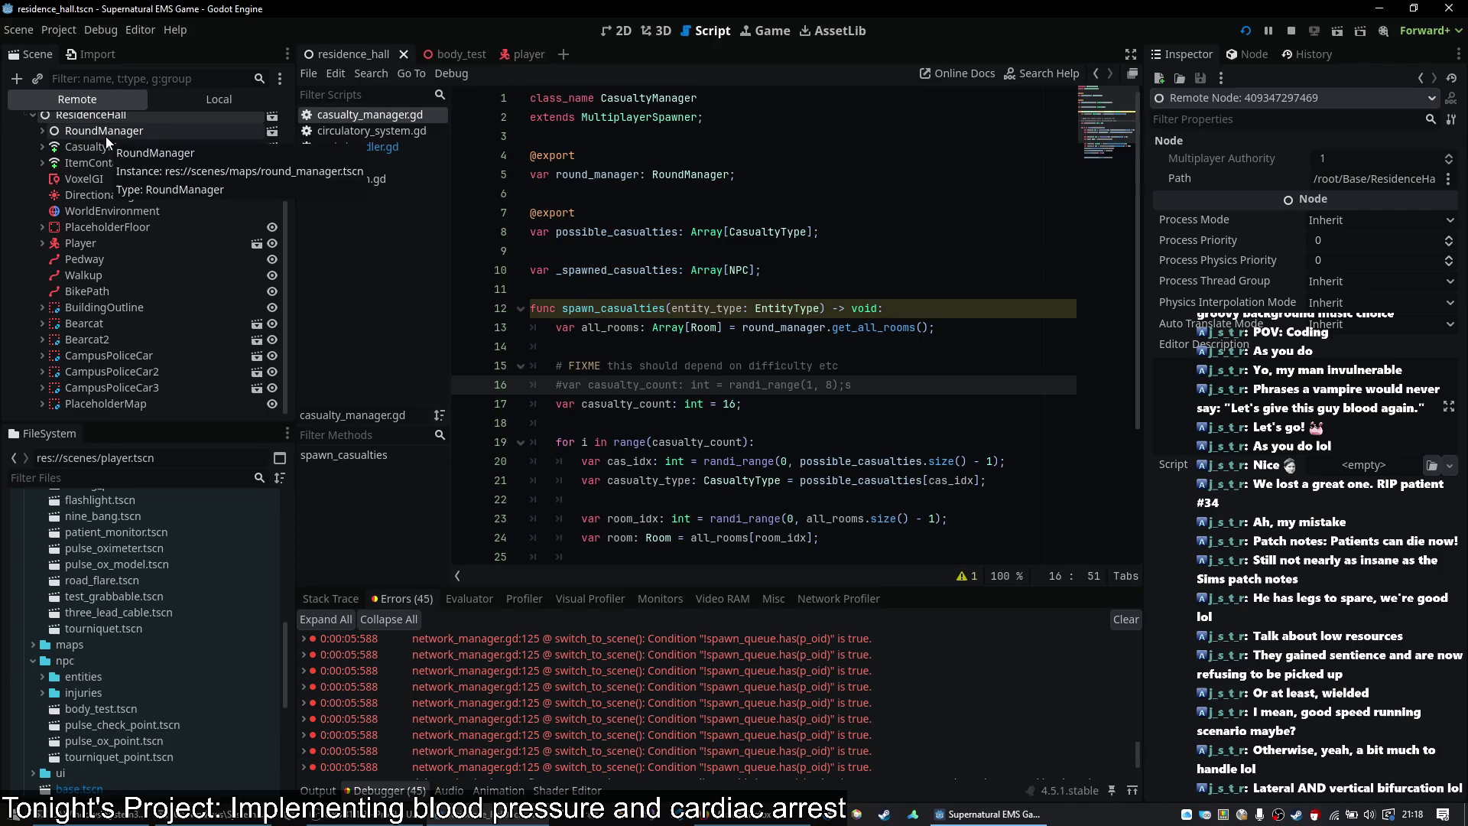
pyautogui.doubleClick(104, 162)
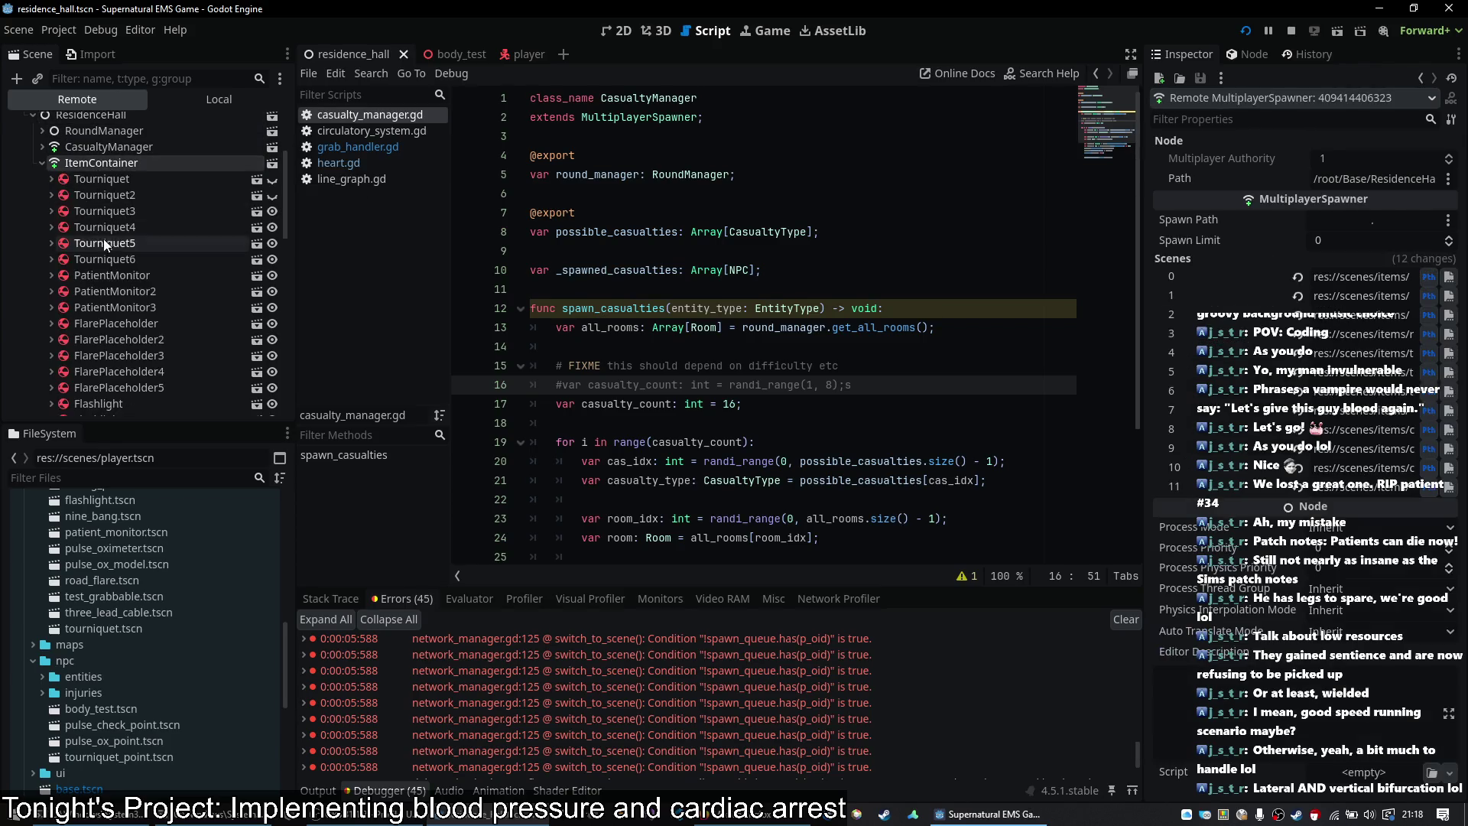
pyautogui.scroll(-2, 139, 306)
pyautogui.doubleClick(144, 237)
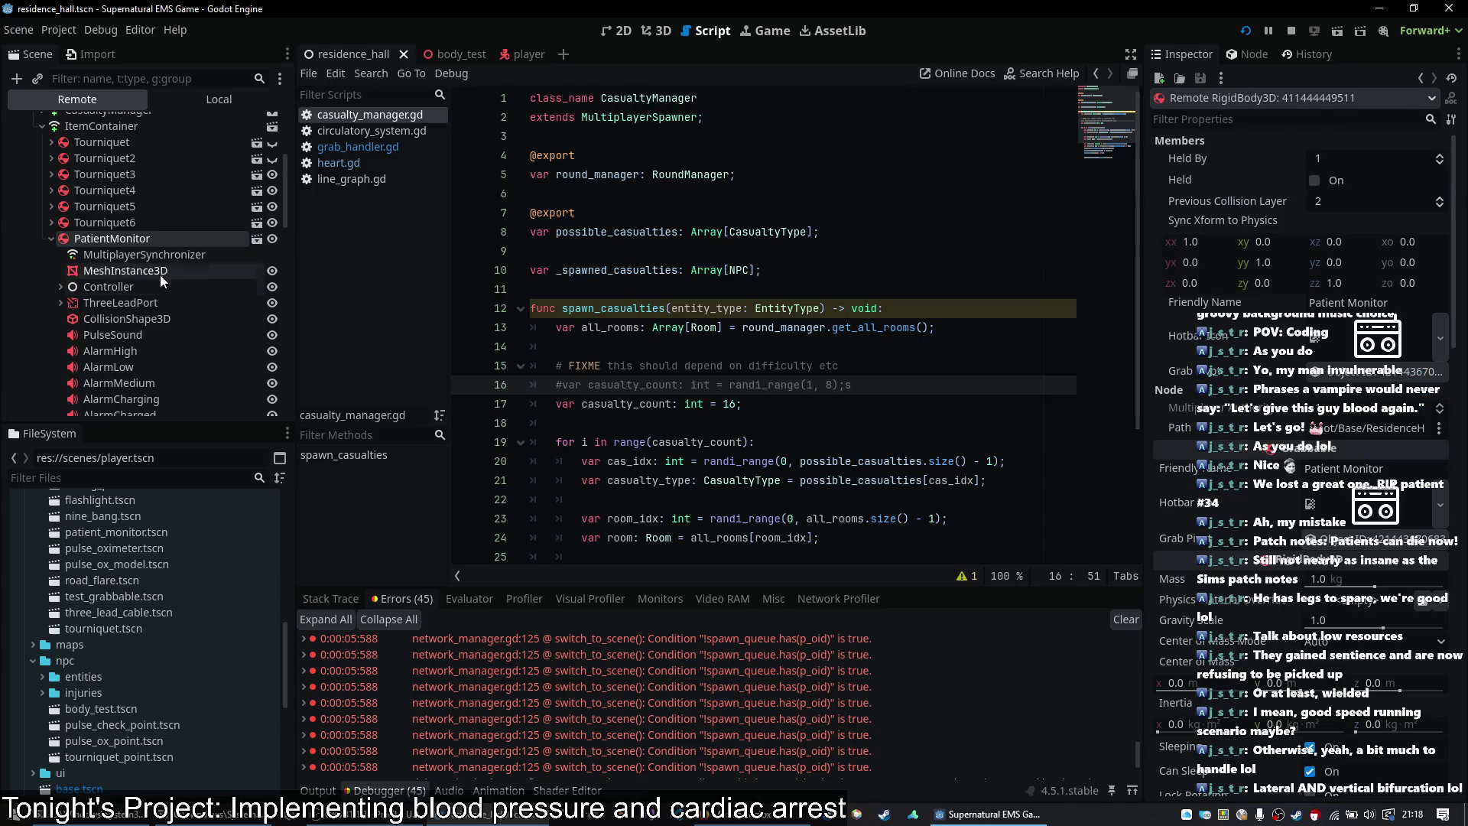
pyautogui.doubleClick(152, 286)
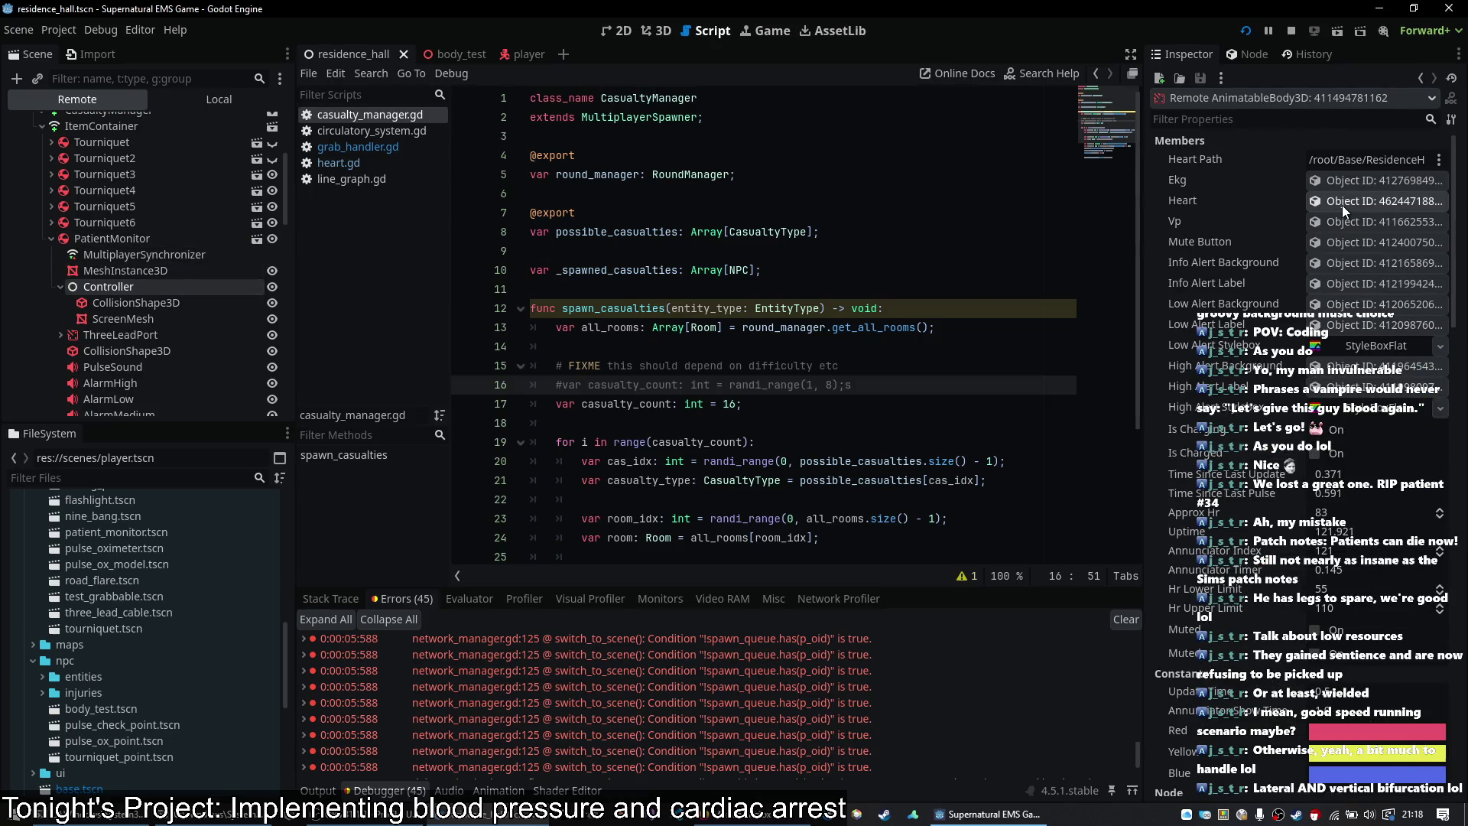
pyautogui.click(1341, 205)
pyautogui.click(171, 212)
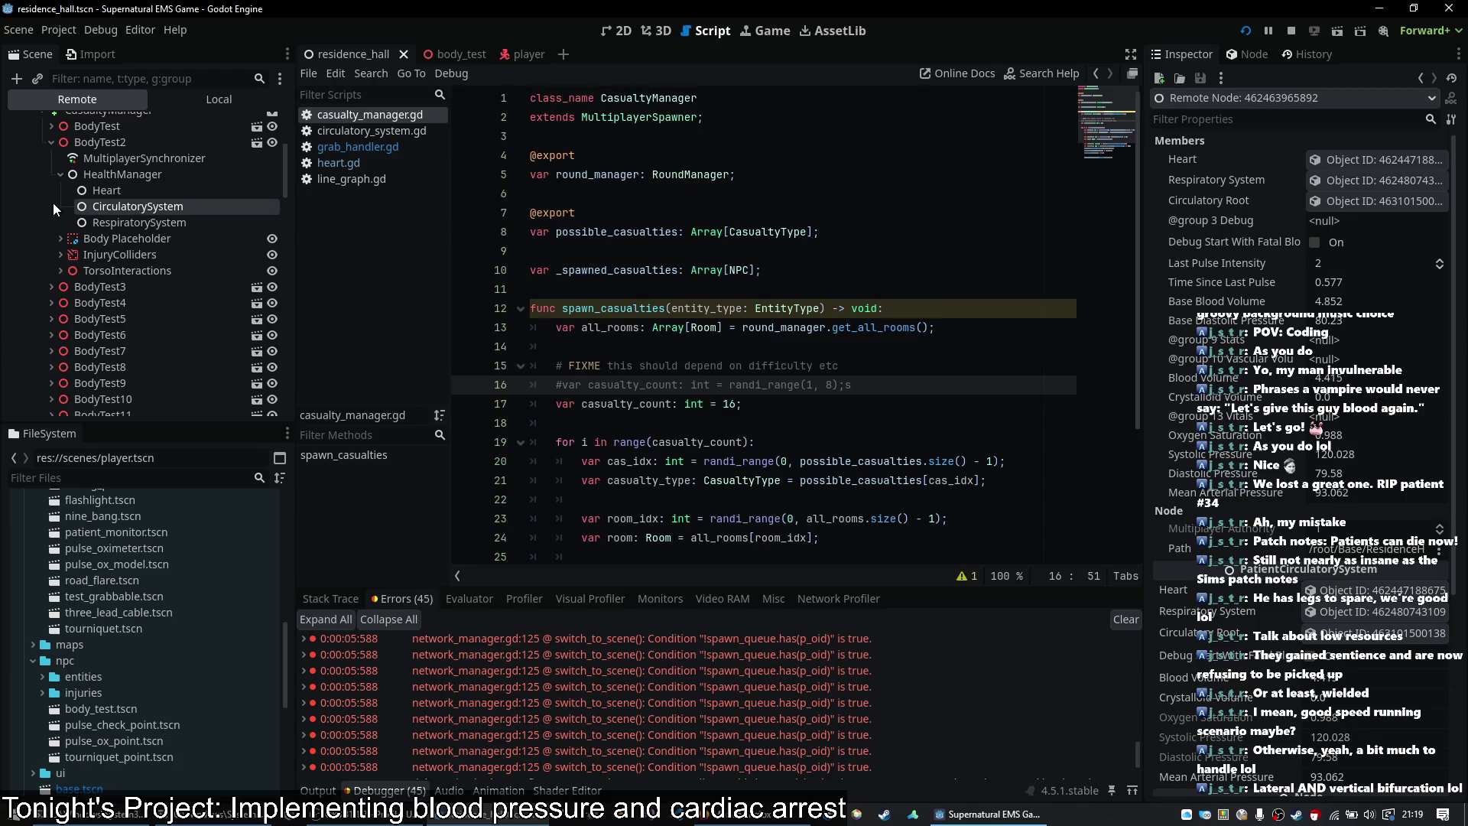
pyautogui.click(126, 190)
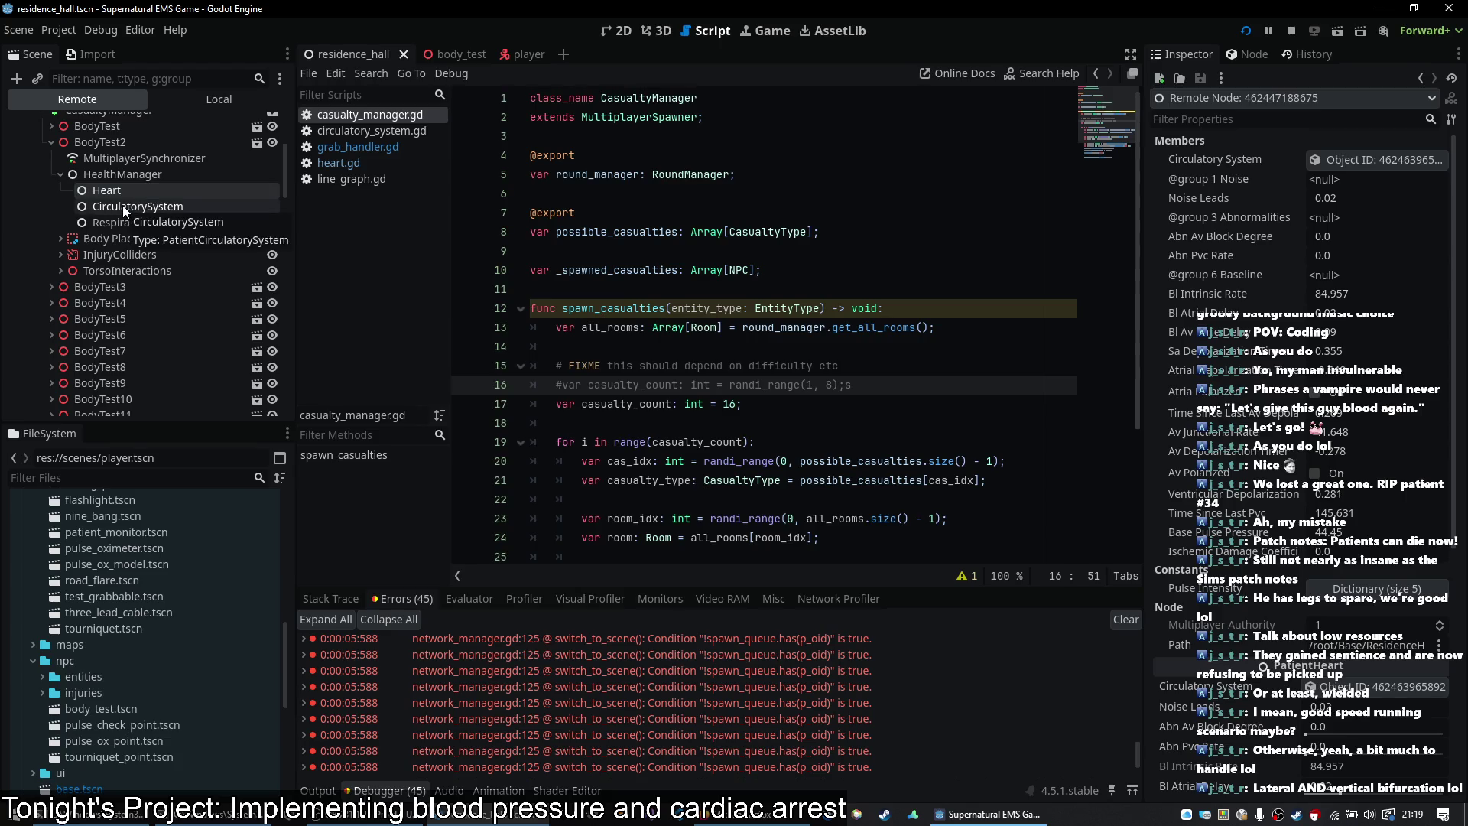
pyautogui.click(125, 204)
pyautogui.hotkey('alt', 'Tab')
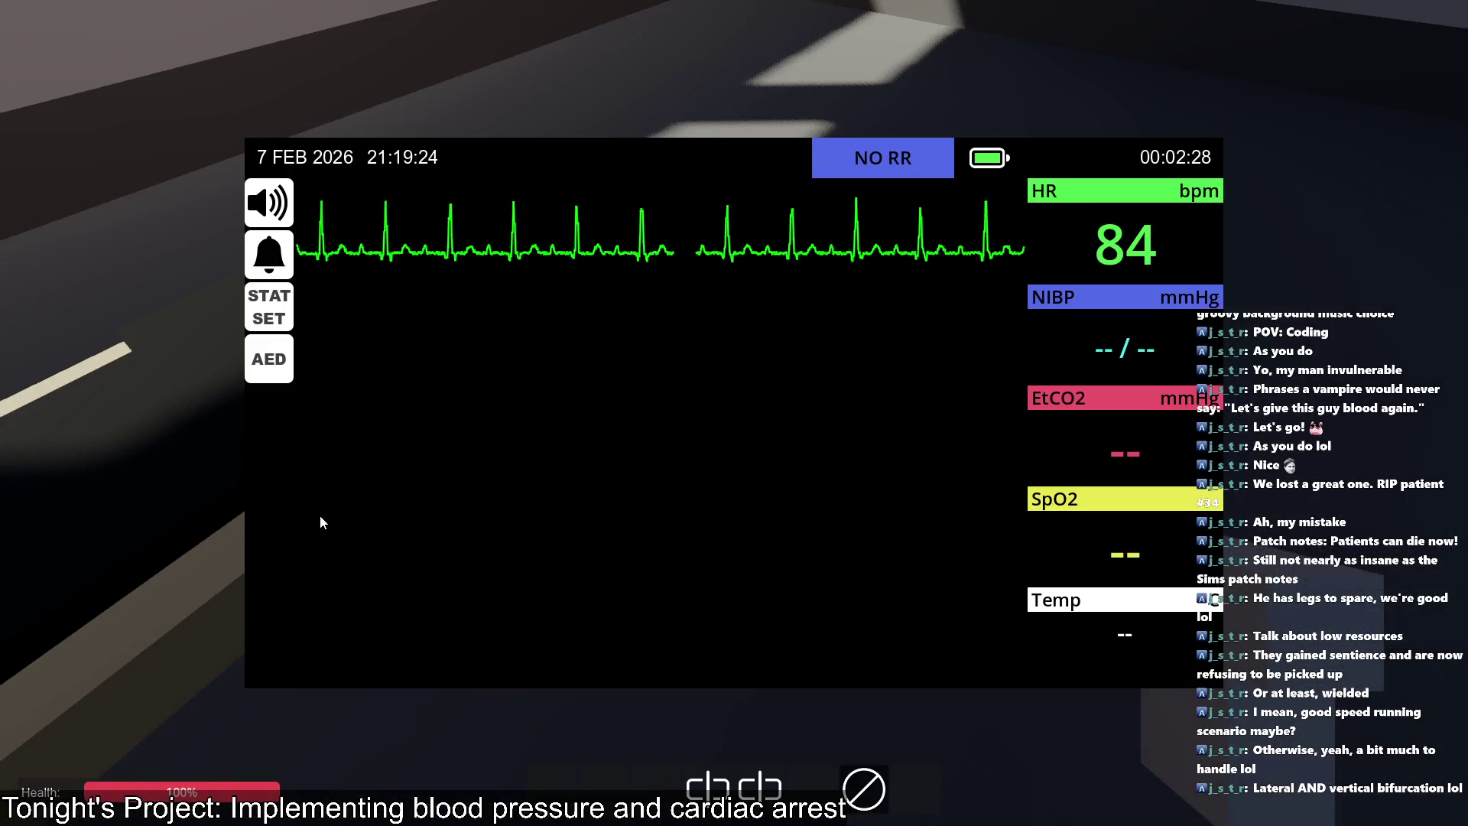
pyautogui.hotkey('alt', 'Tab')
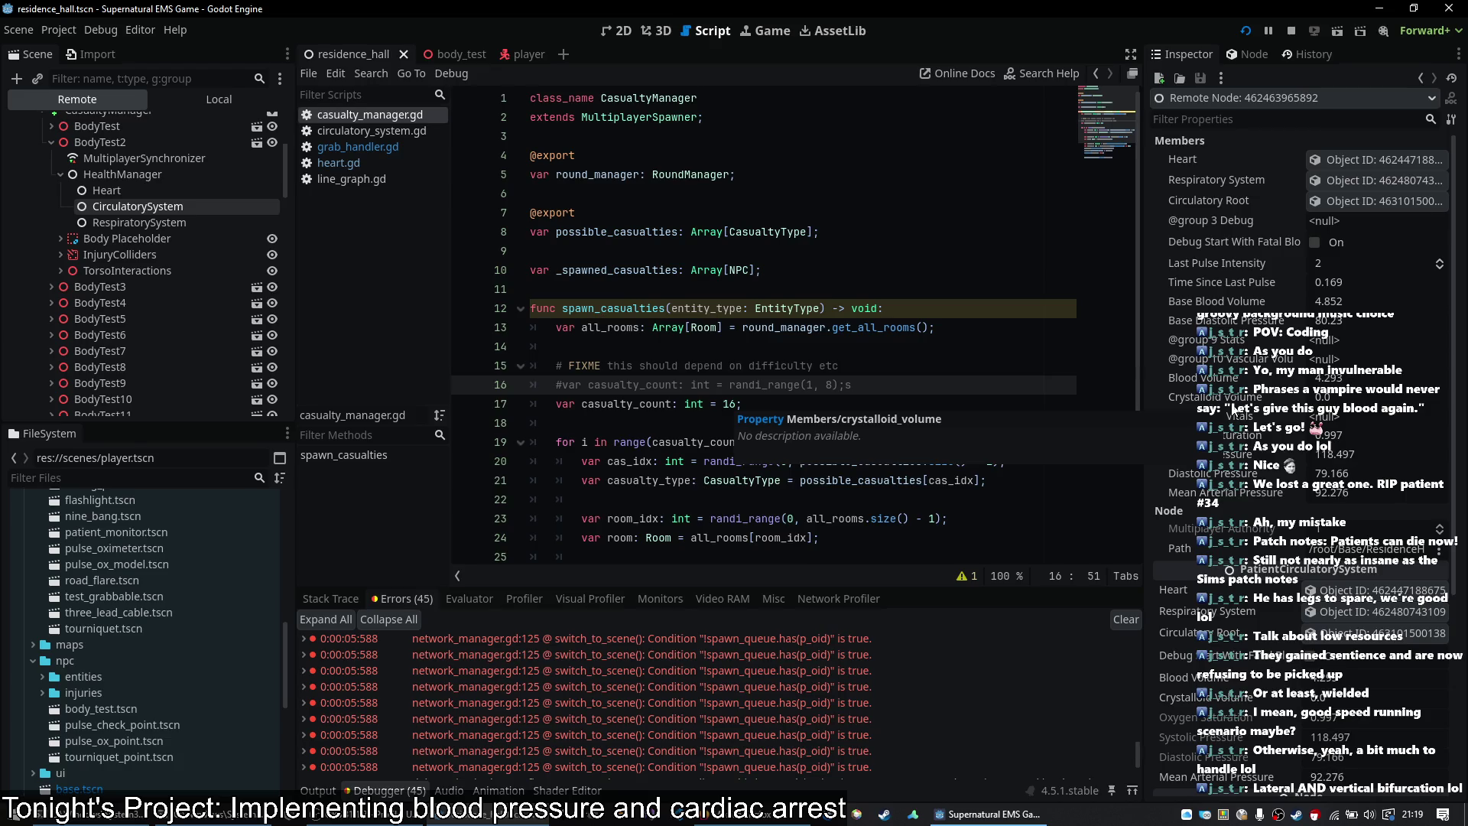
pyautogui.click(141, 196)
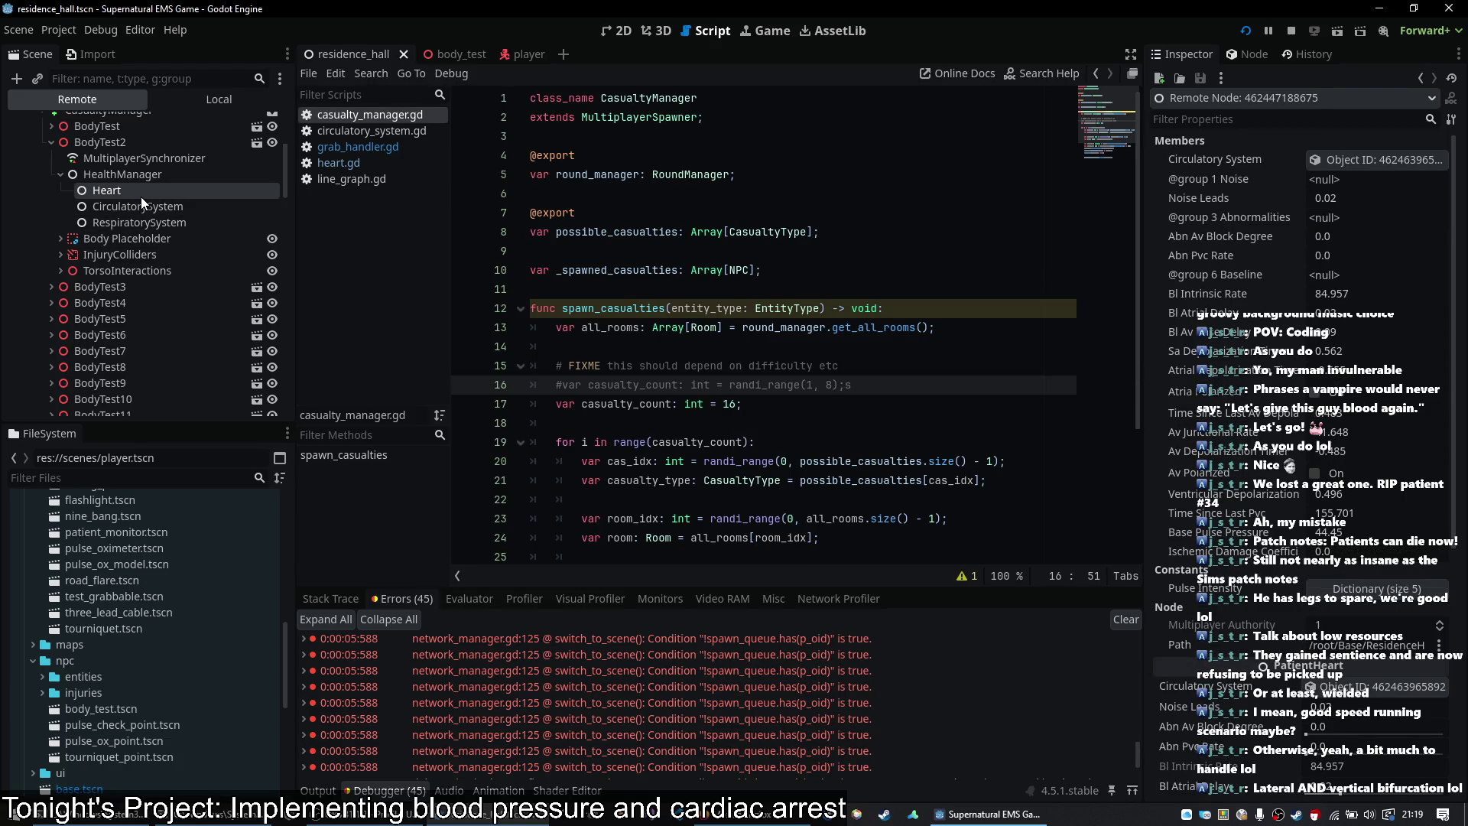
pyautogui.click(140, 201)
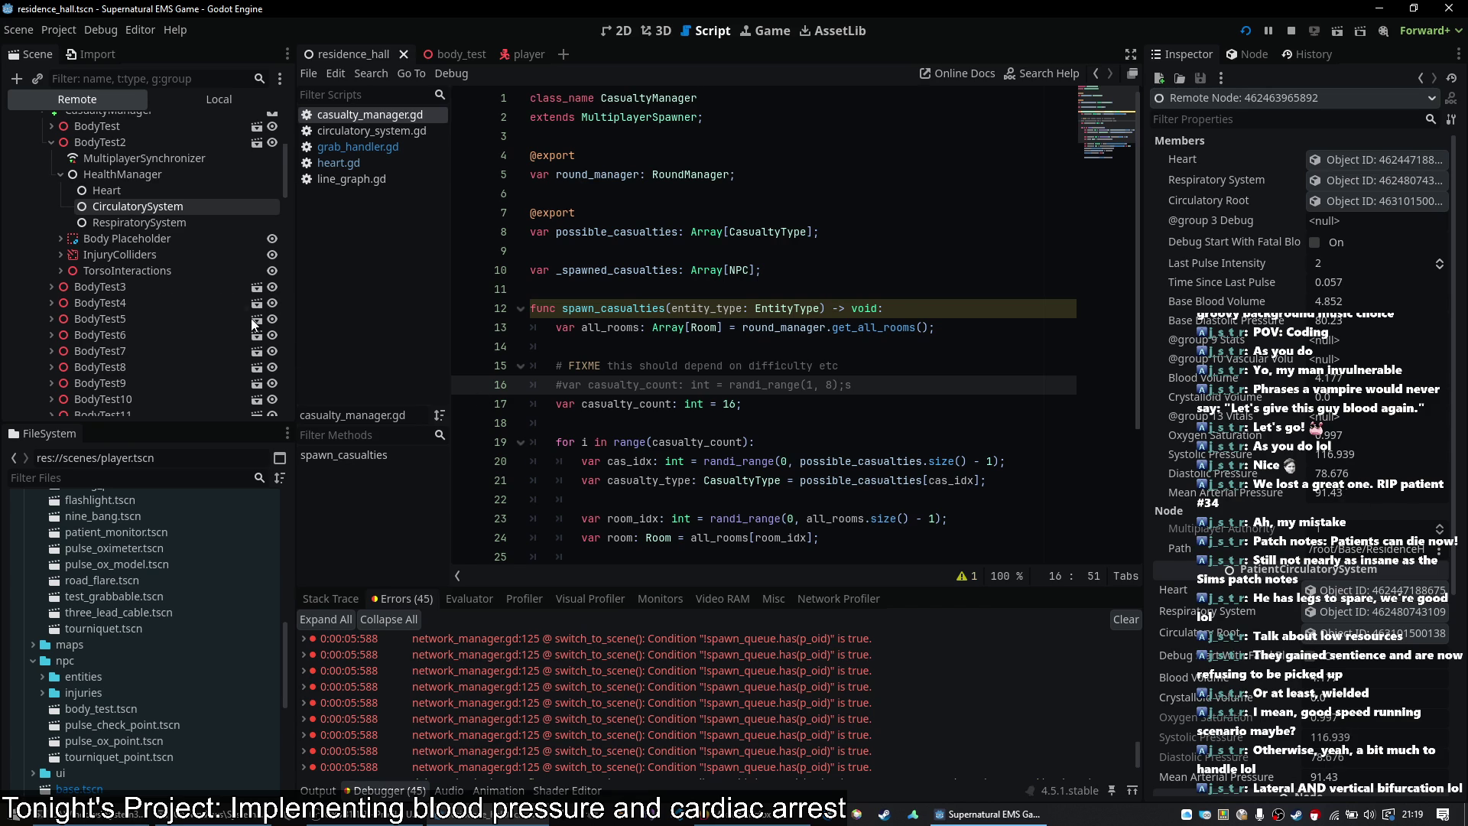
pyautogui.click(182, 191)
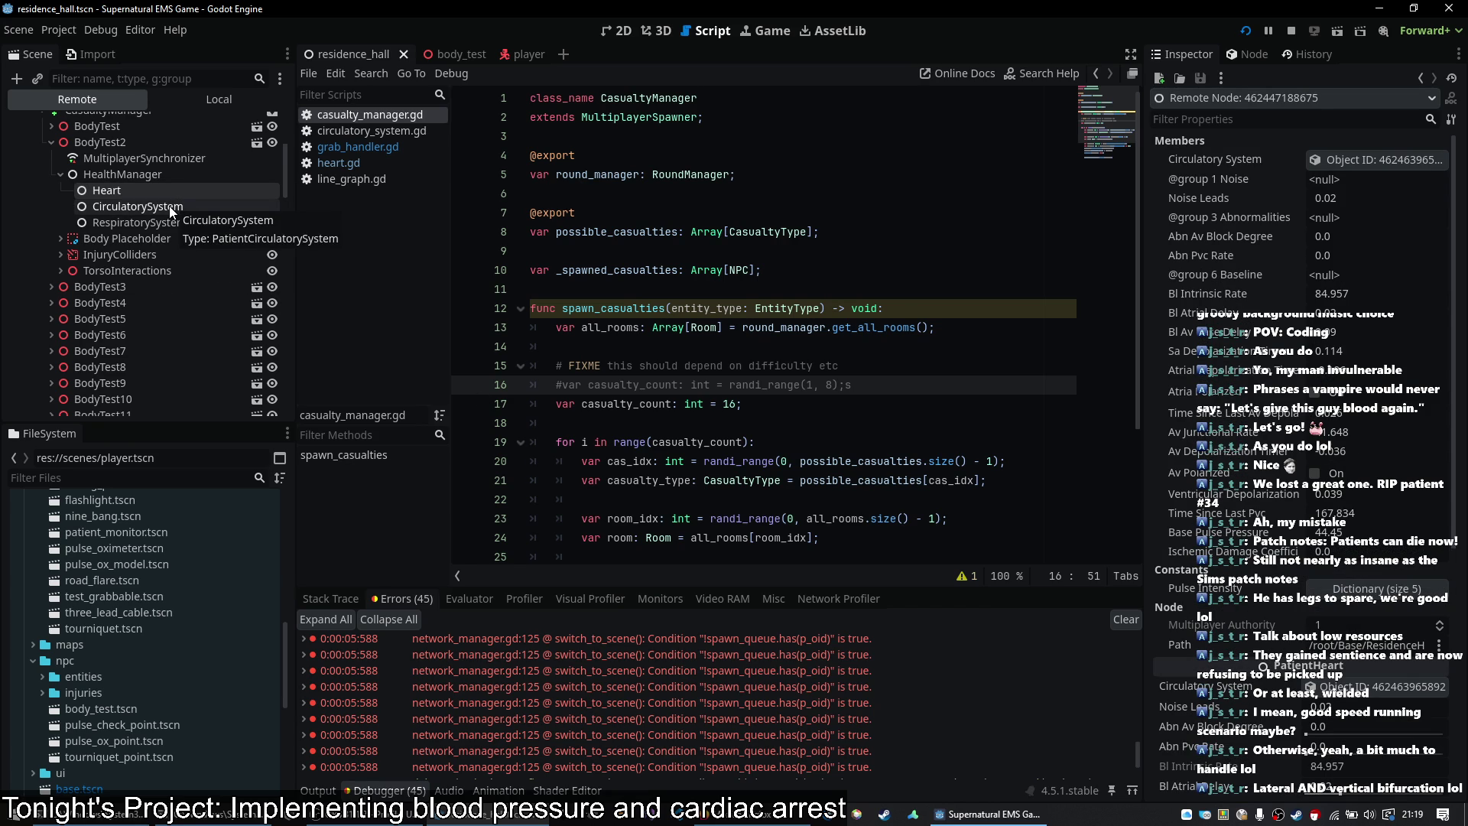
pyautogui.click(168, 204)
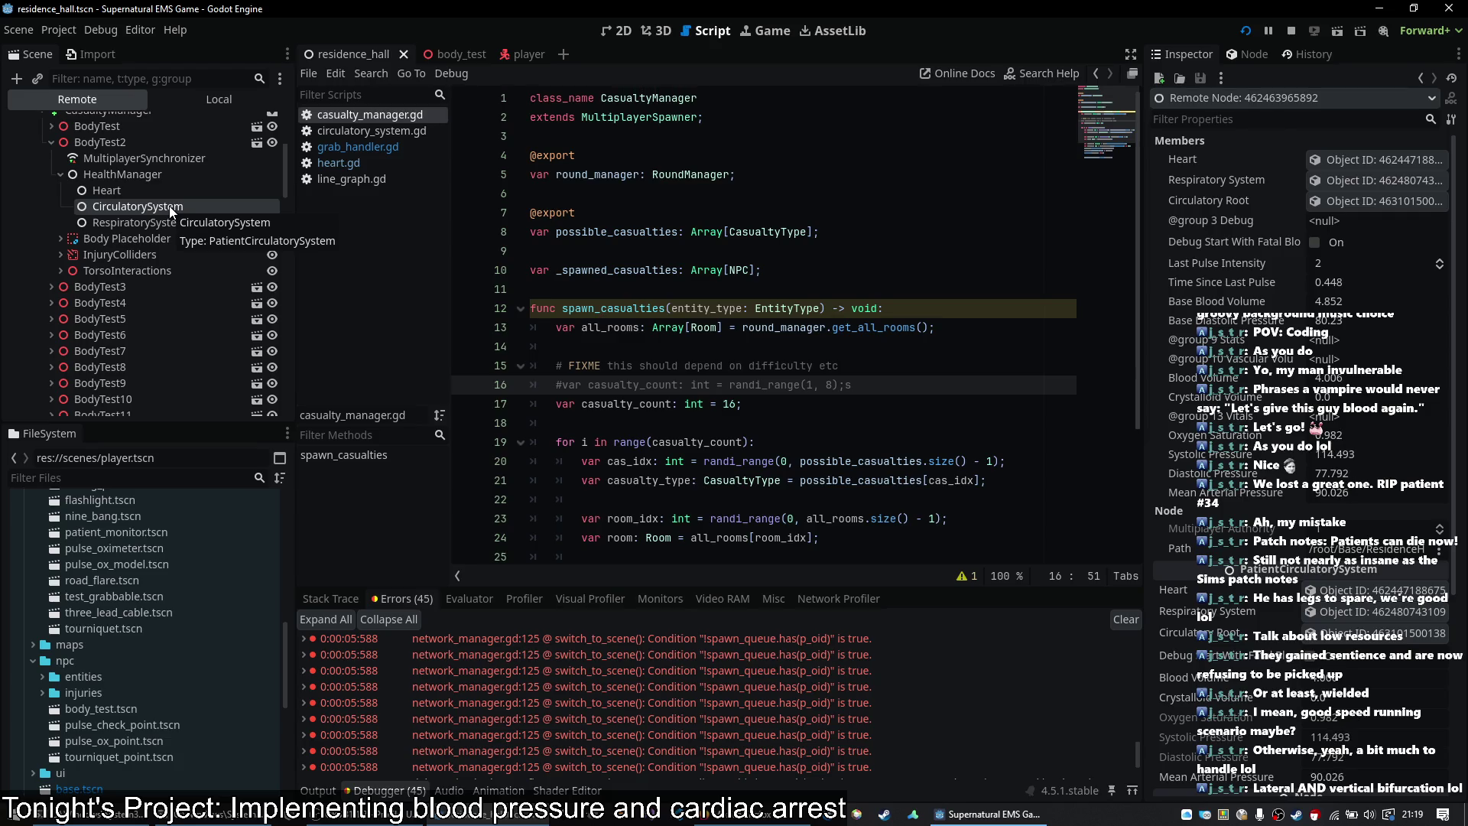
pyautogui.click(167, 194)
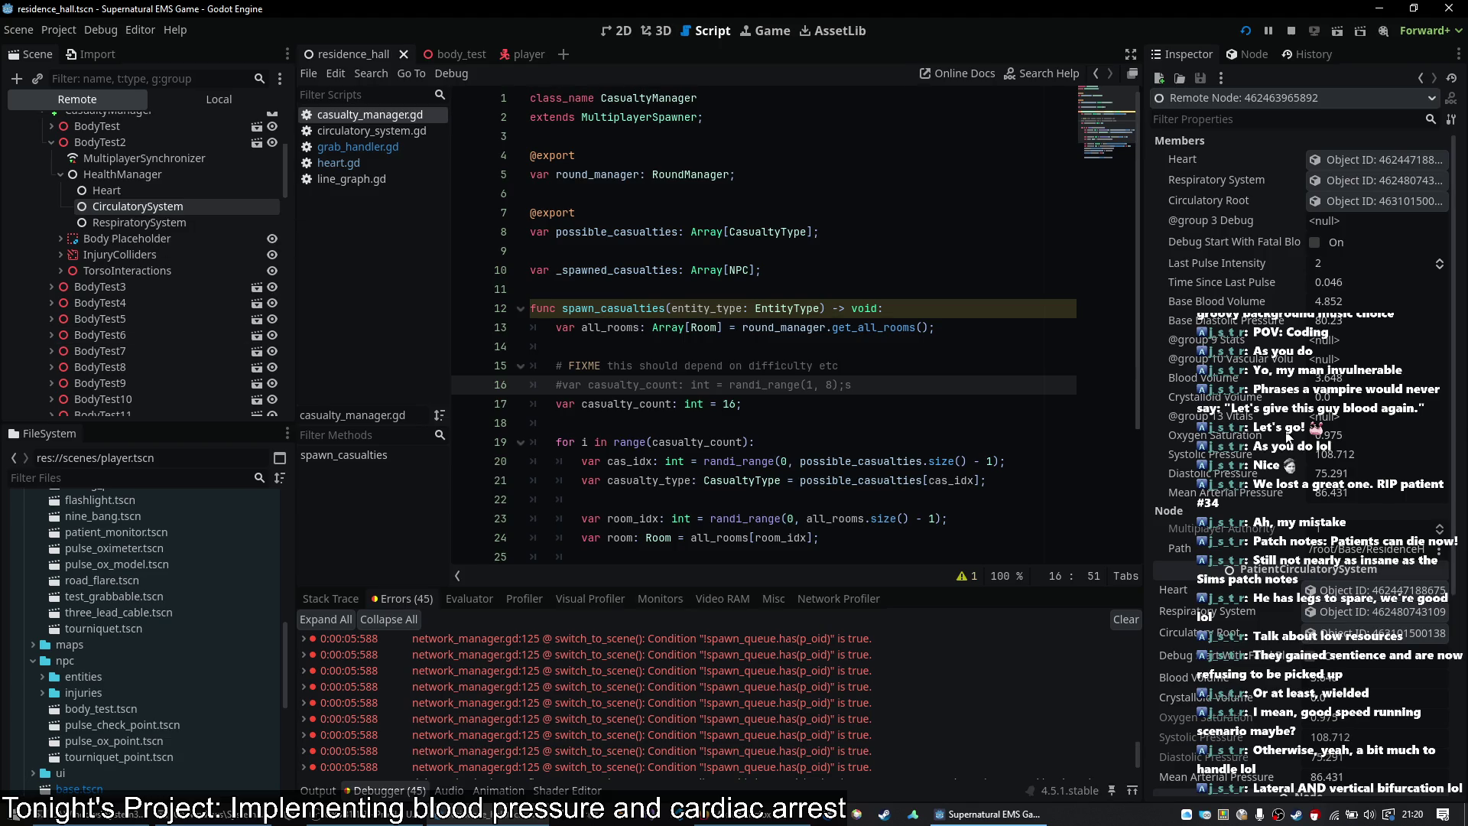
# Compare the Heart and CirculatorySystem live values against the game's patient monitor readings
pyautogui.click(191, 194)
pyautogui.click(186, 208)
pyautogui.hotkey('alt', 'Tab')
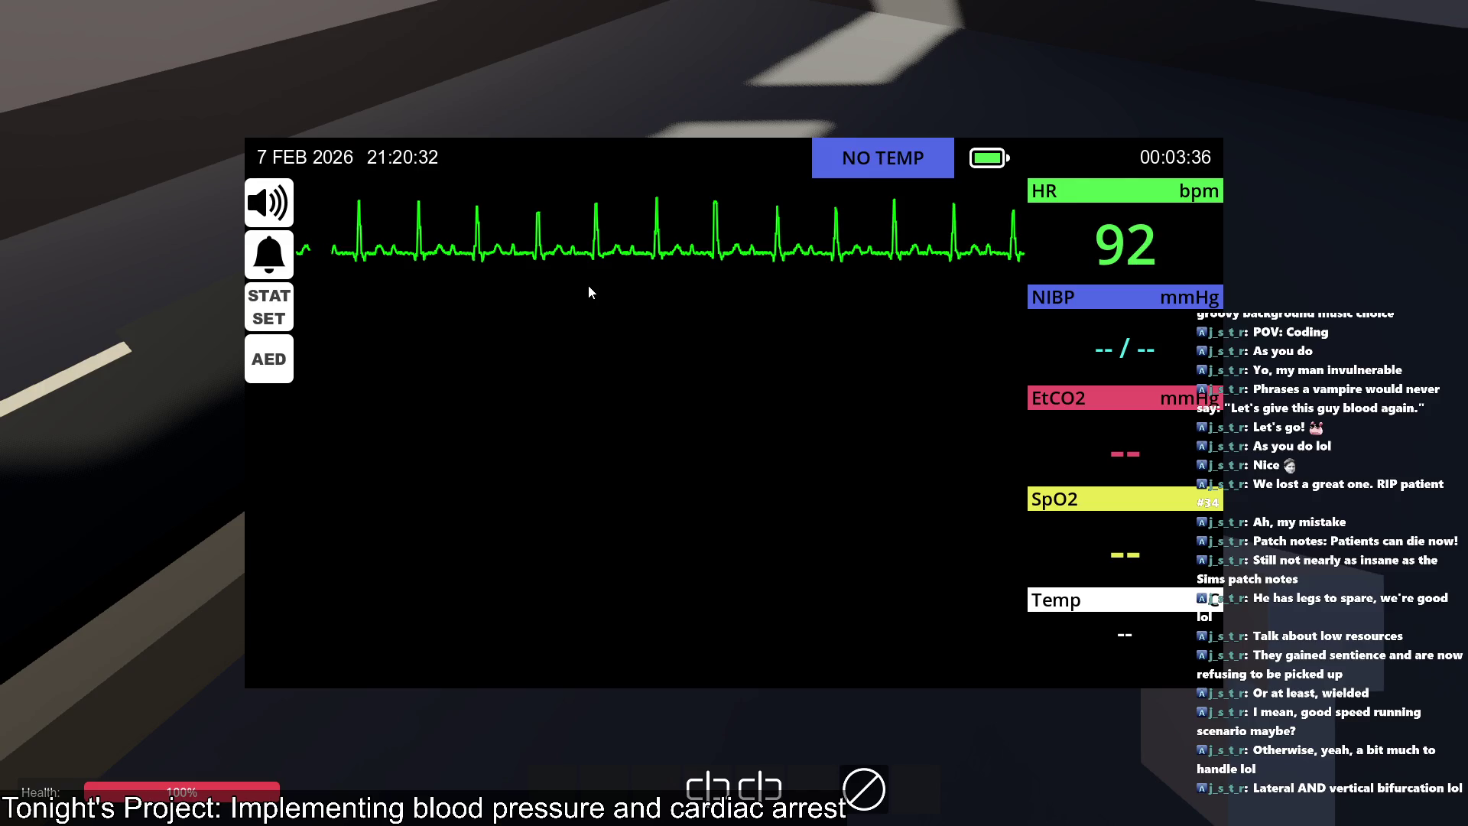
pyautogui.hotkey('alt', 'Tab')
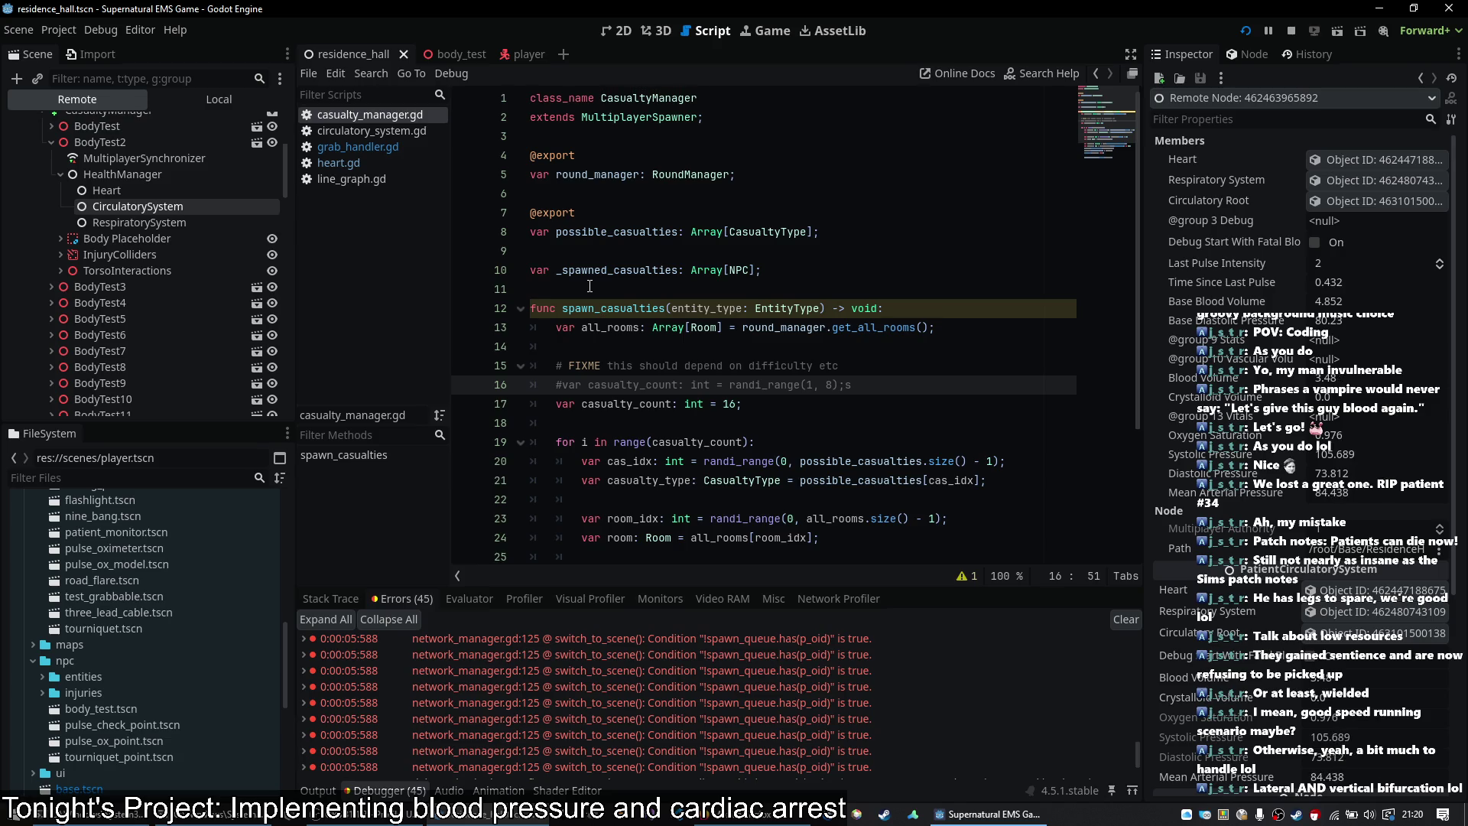
pyautogui.hotkey('alt', 'Tab')
pyautogui.hotkey('alt', 'Tab')
pyautogui.hotkey('alt', 'Tab')
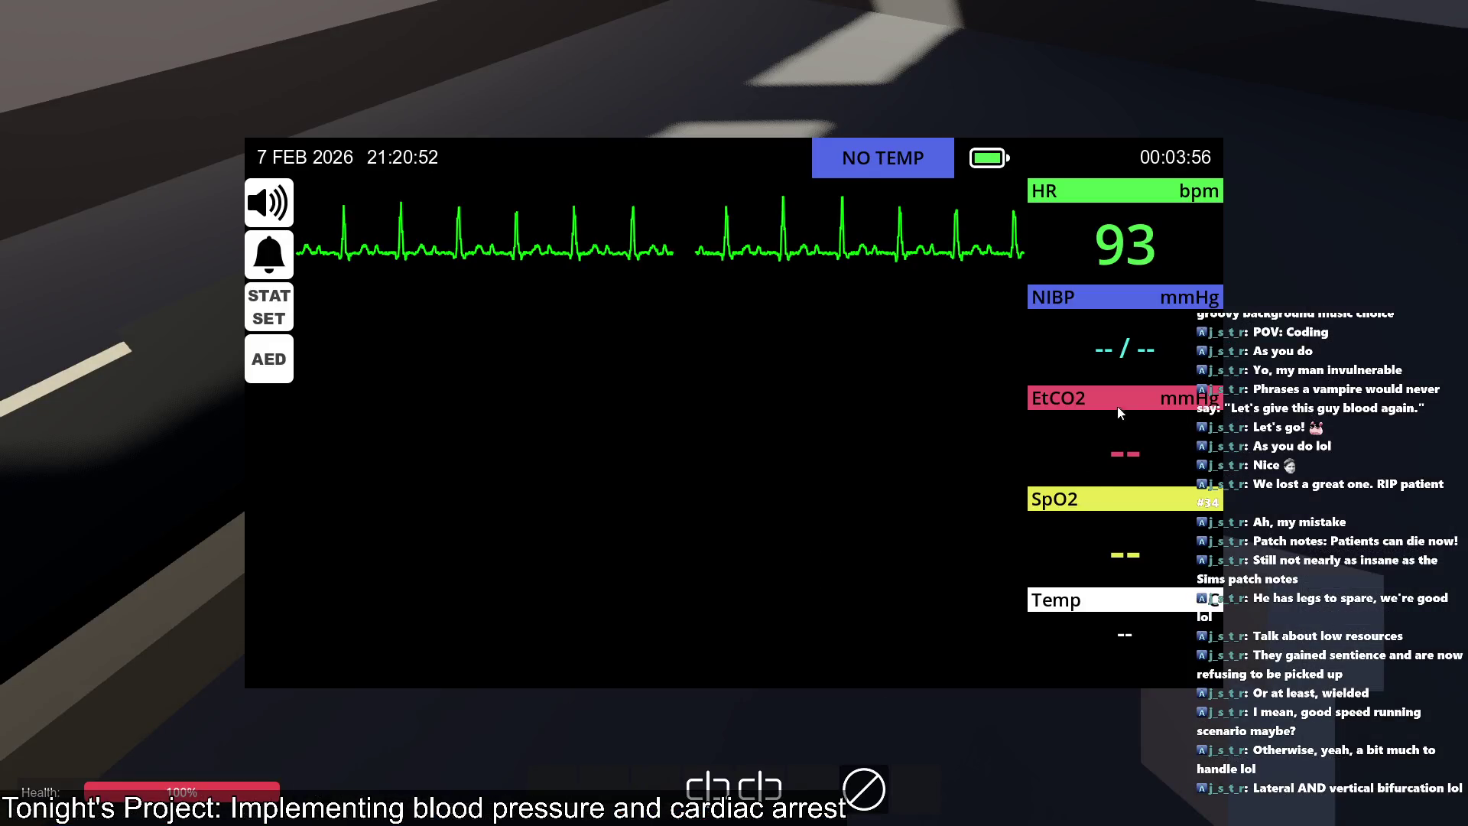
pyautogui.hotkey('alt', 'Tab')
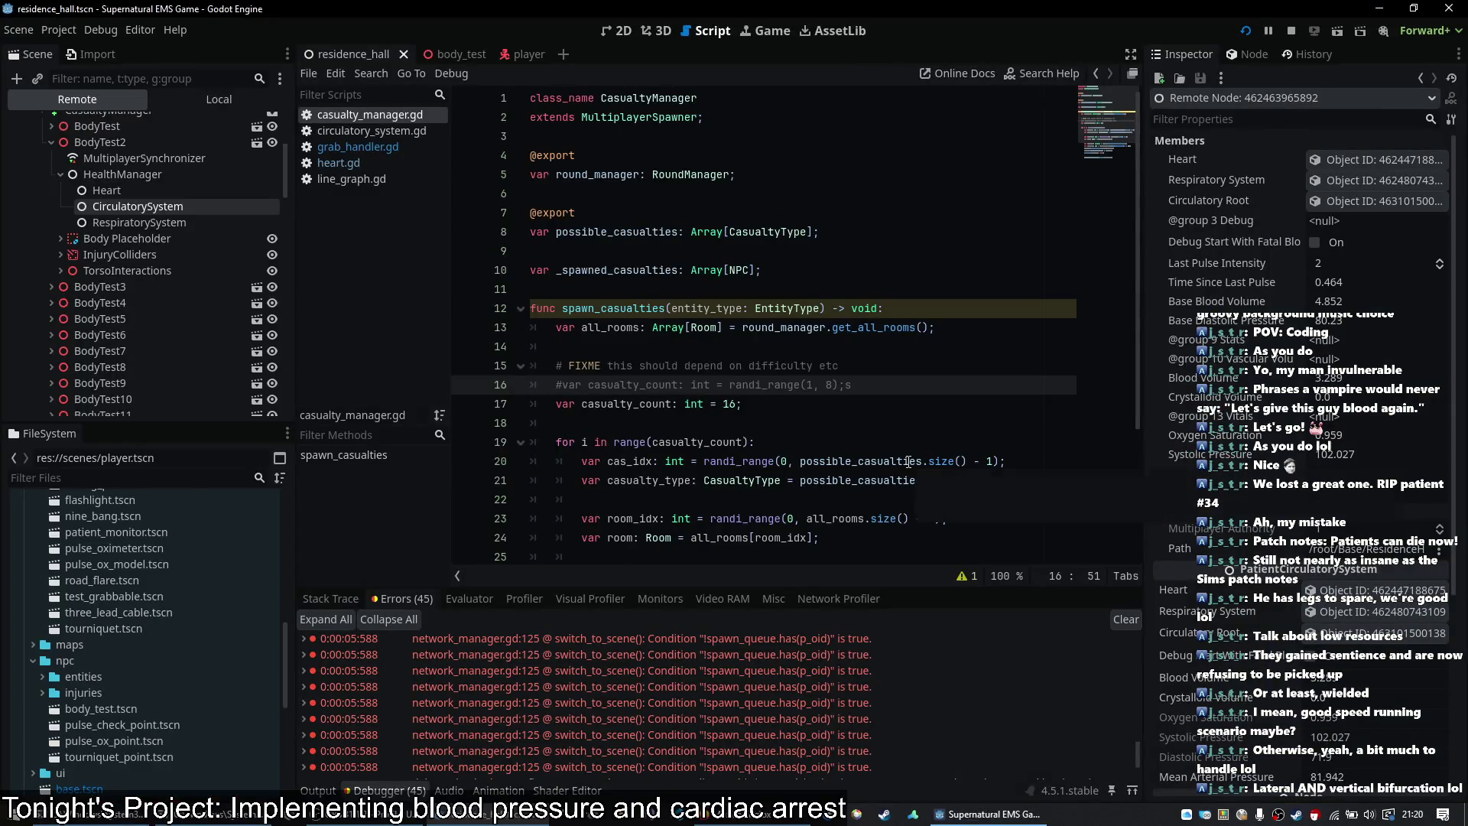
# Recheck CirculatorySystem values, then return to the game and close the monitor overlay
pyautogui.click(141, 212)
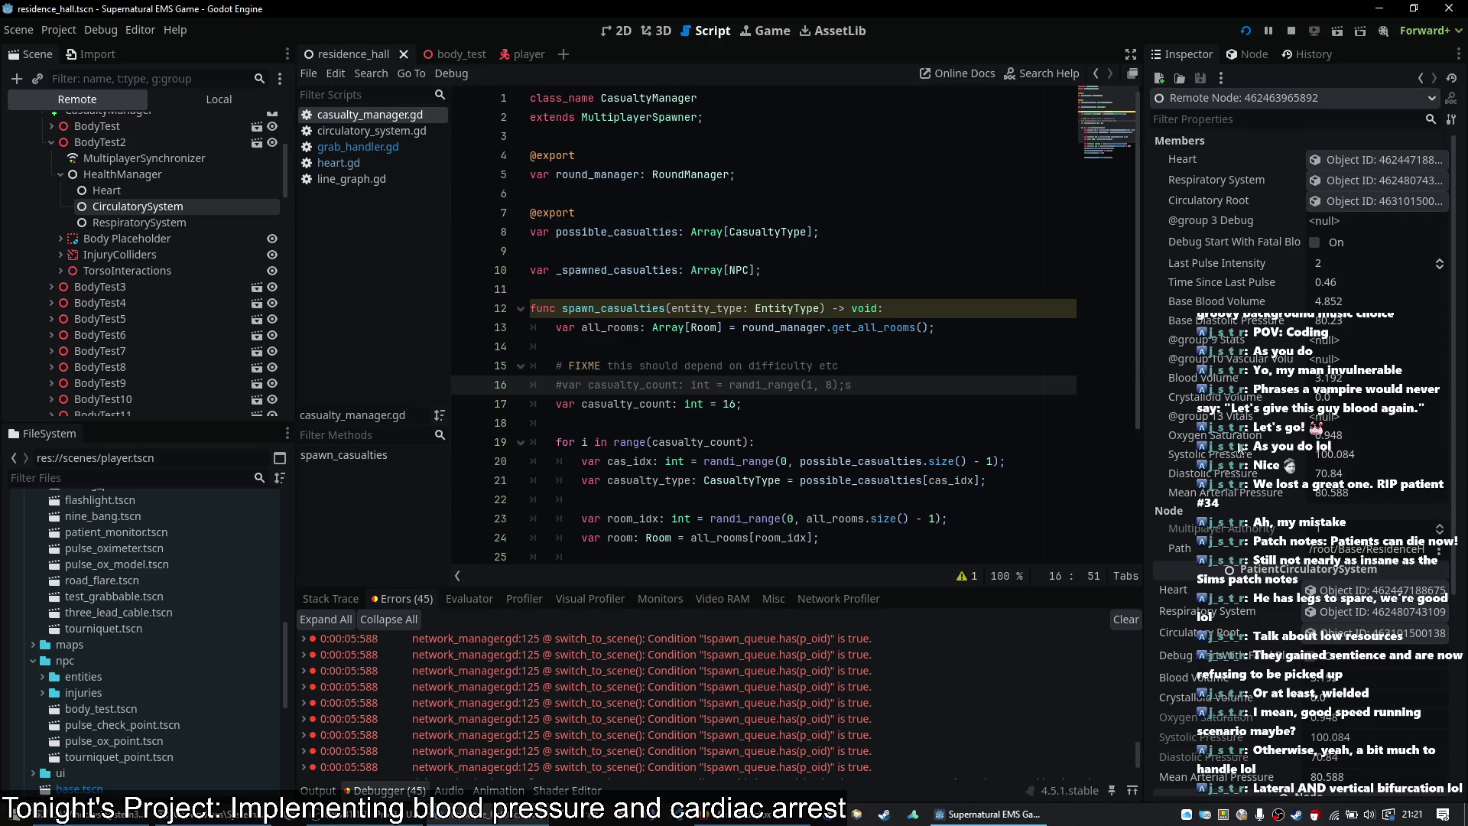
pyautogui.hotkey('alt', 'Tab')
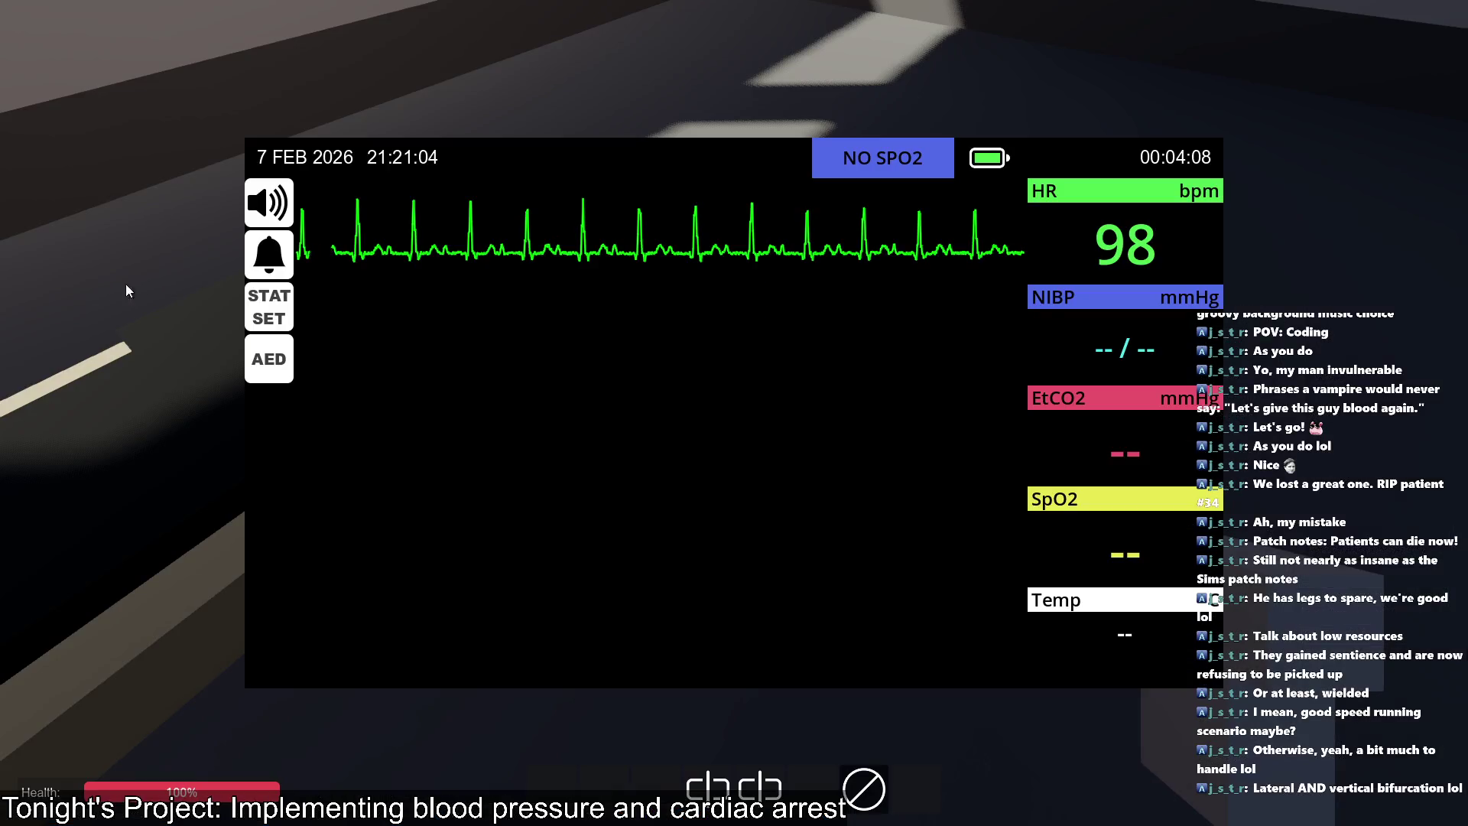
pyautogui.press('Escape')
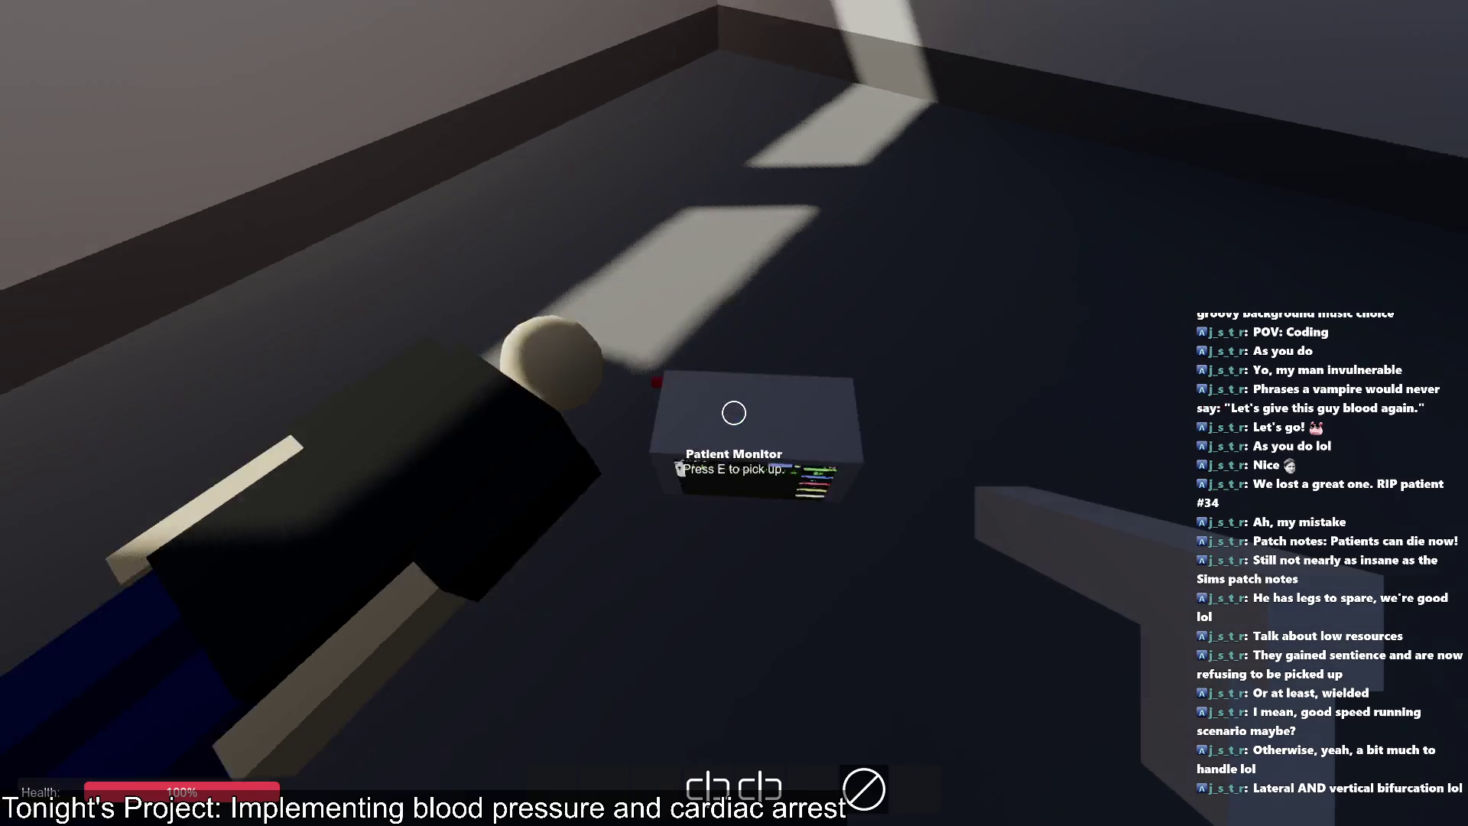
# Check the Heart and CirculatorySystem nodes, then open the monitor's HR alert limits (78 and 116 bpm)
pyautogui.press('4')
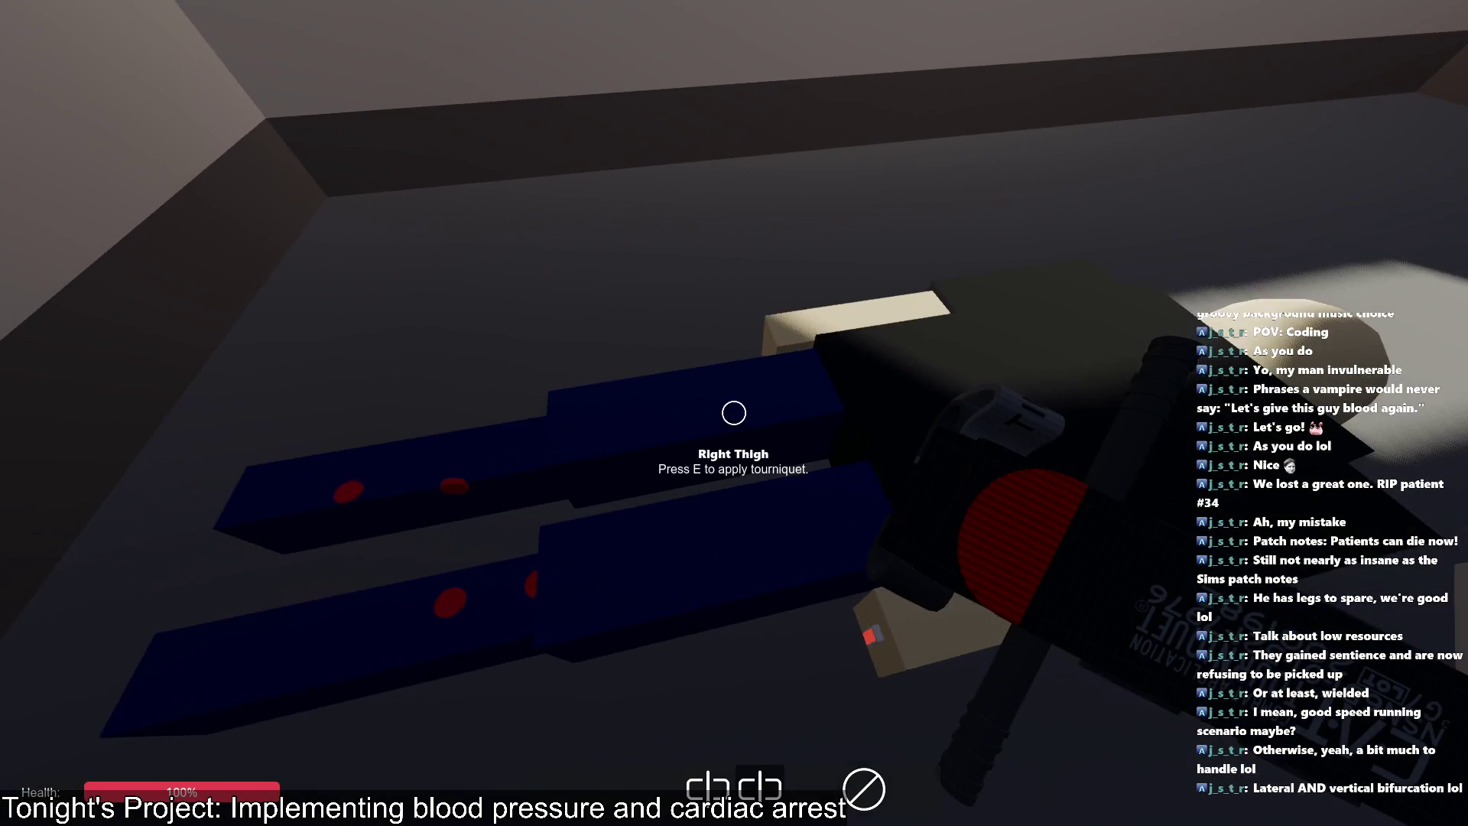
pyautogui.press('e')
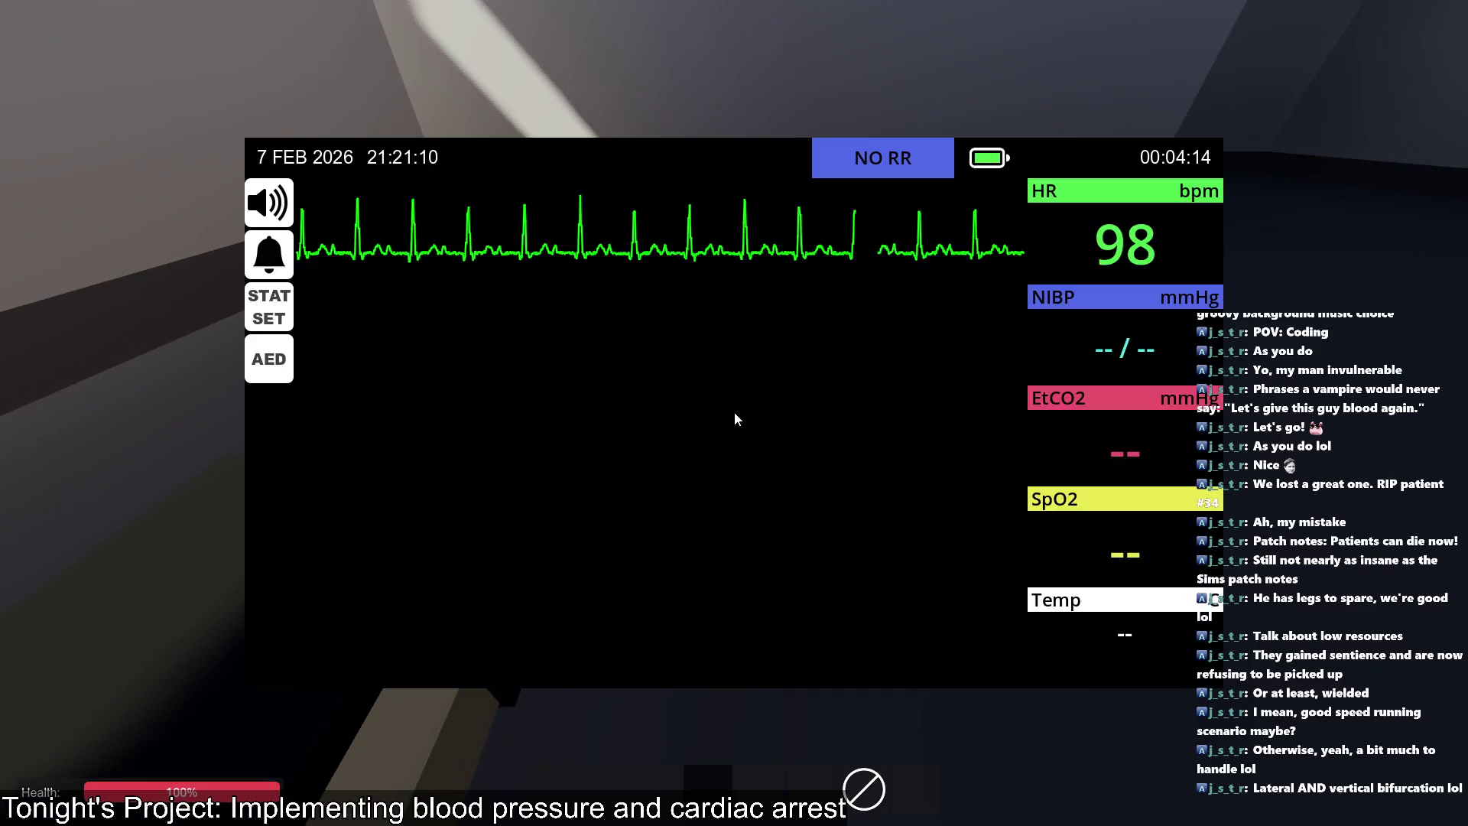
pyautogui.hotkey('alt', 'Tab')
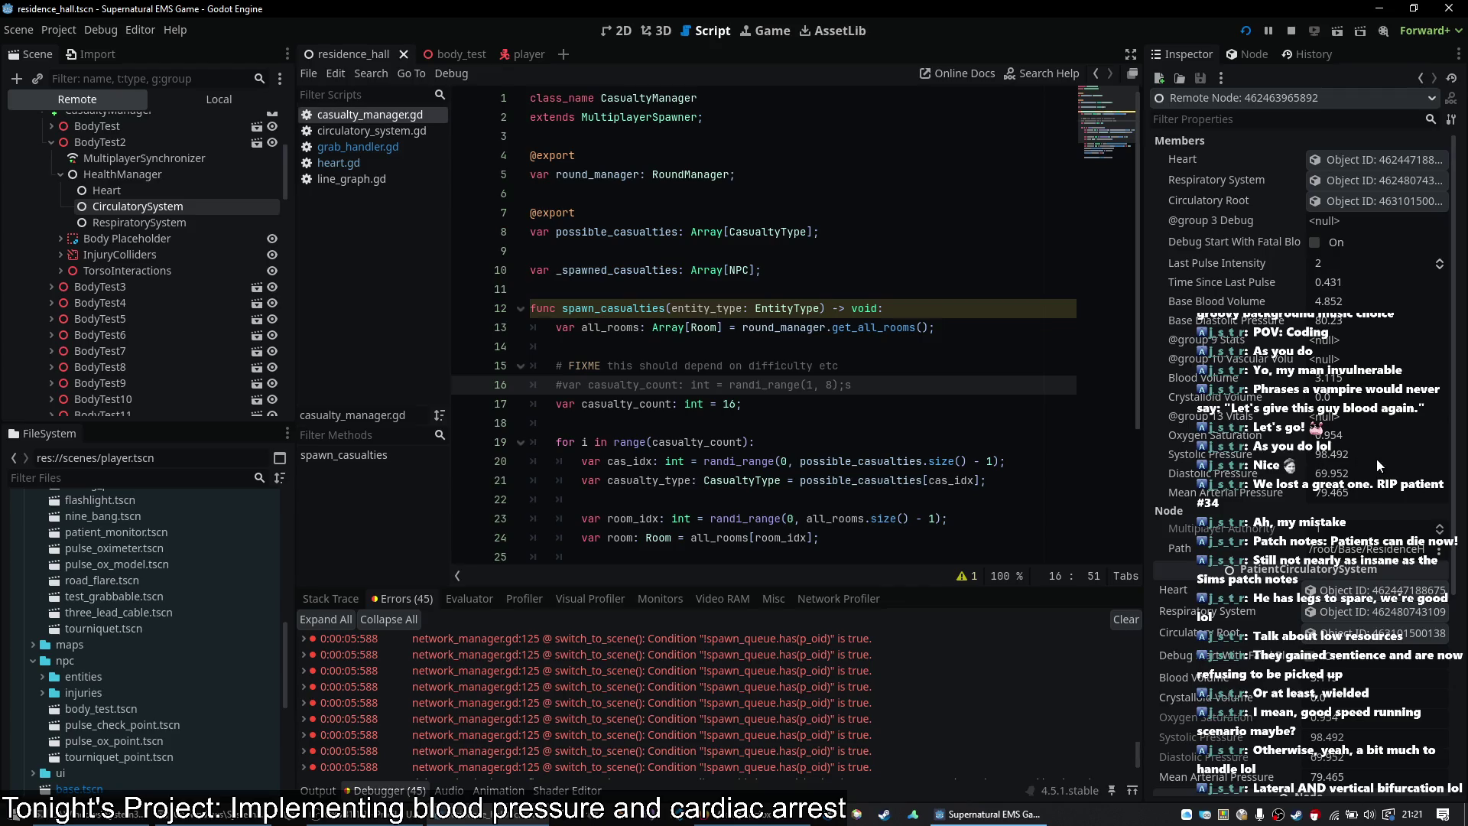
pyautogui.click(107, 189)
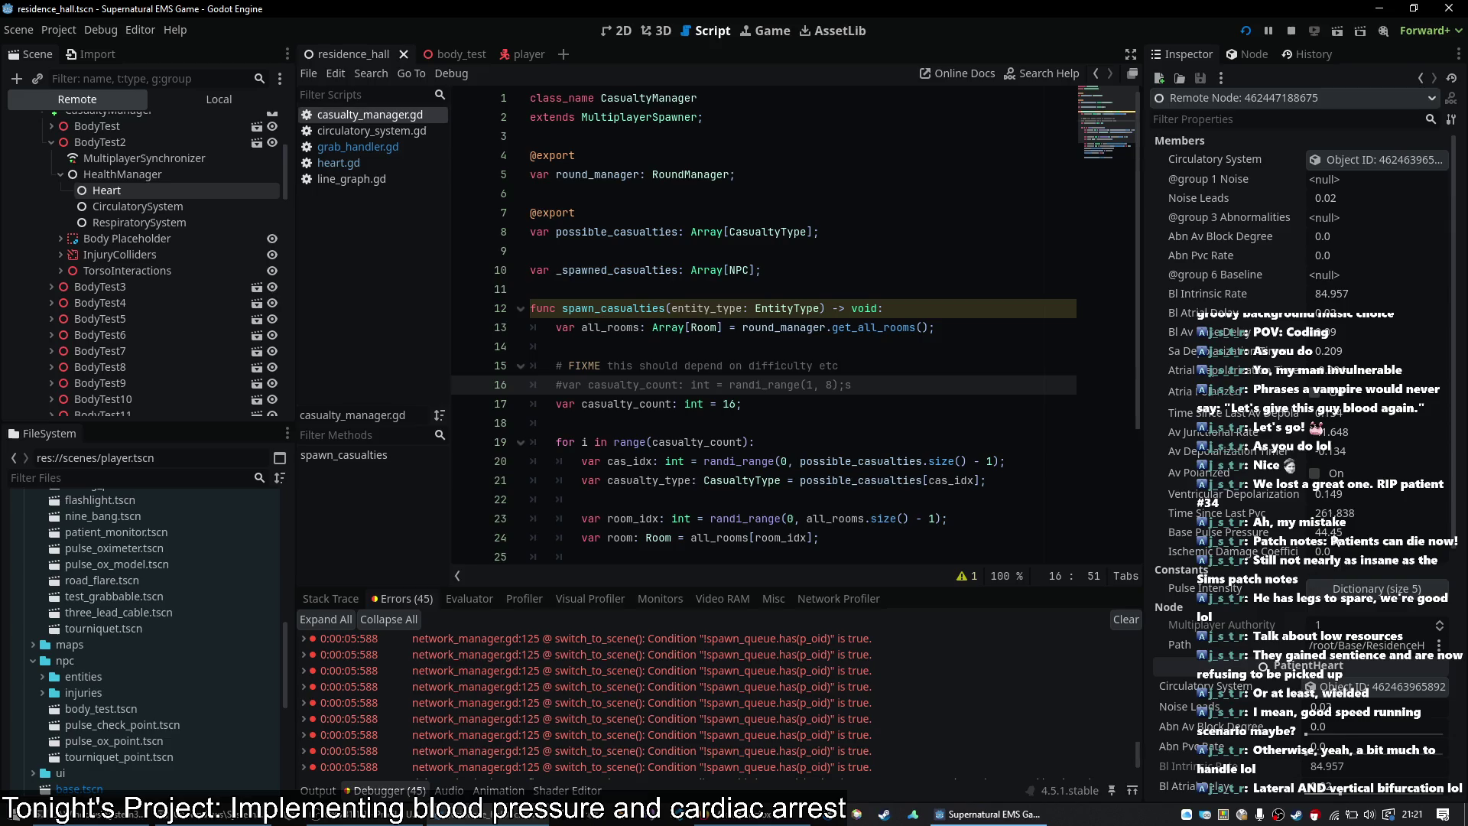
pyautogui.click(140, 206)
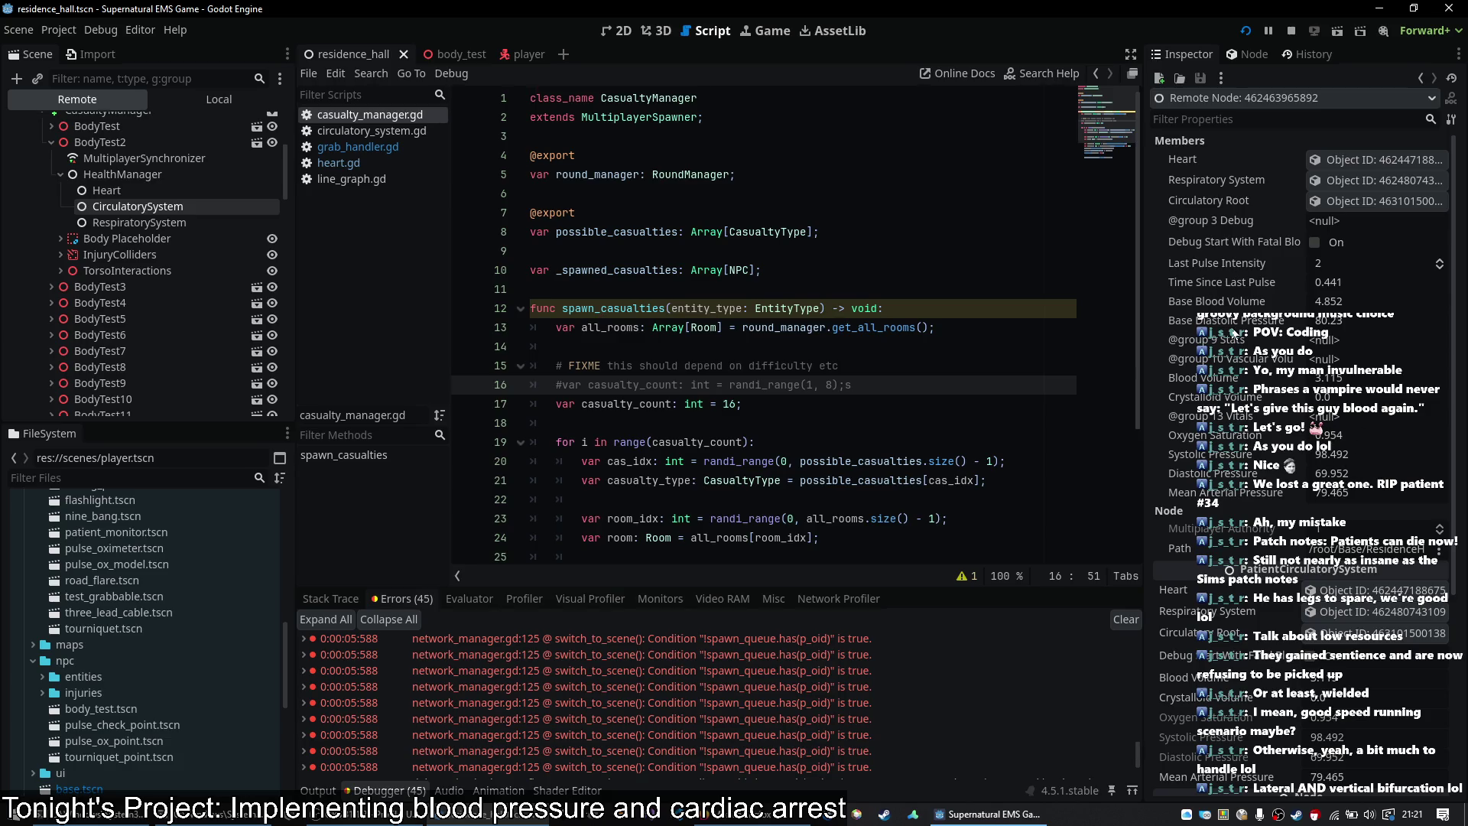
pyautogui.hotkey('alt', 'Tab')
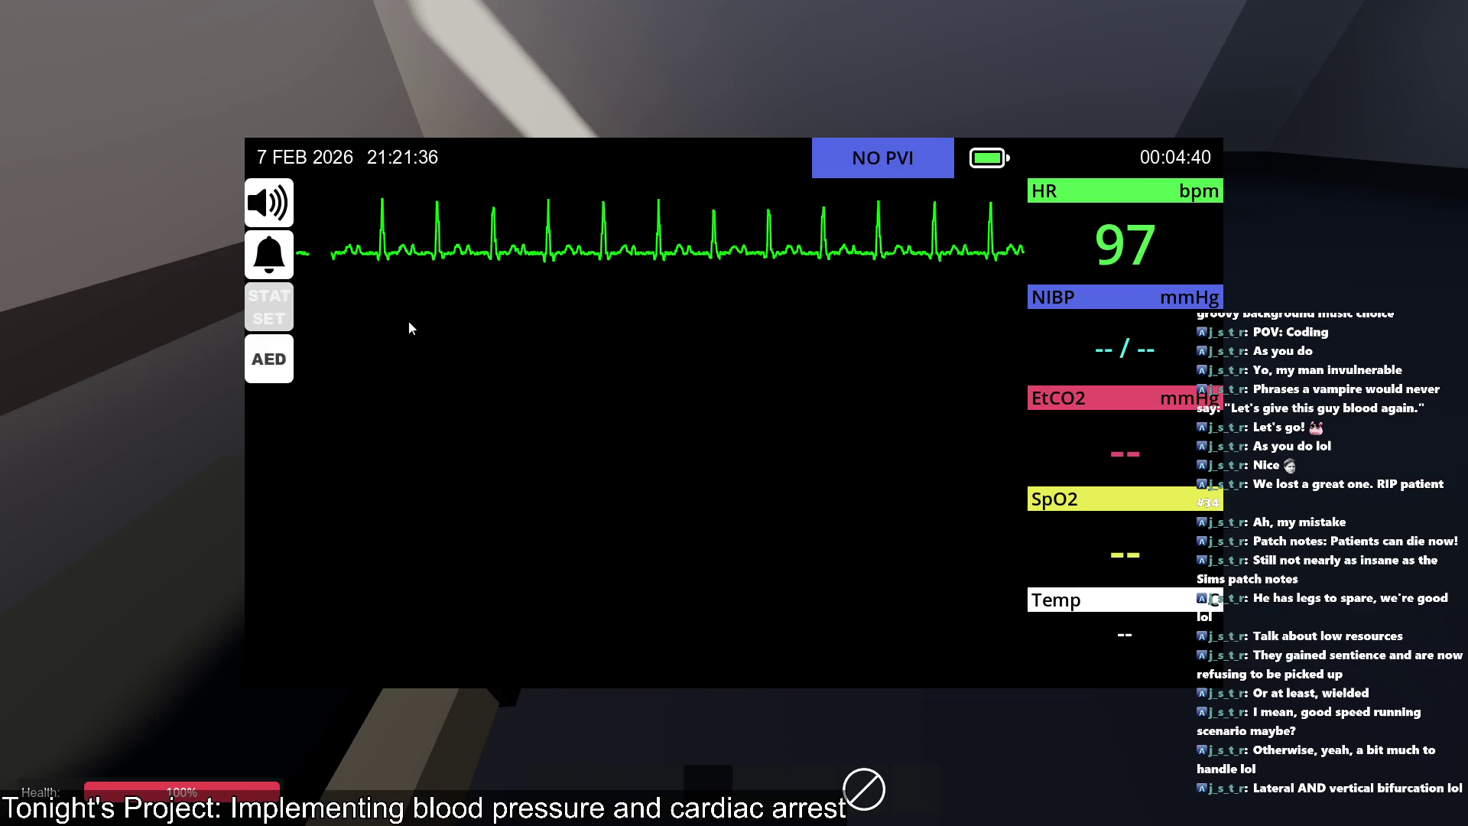
pyautogui.click(1164, 235)
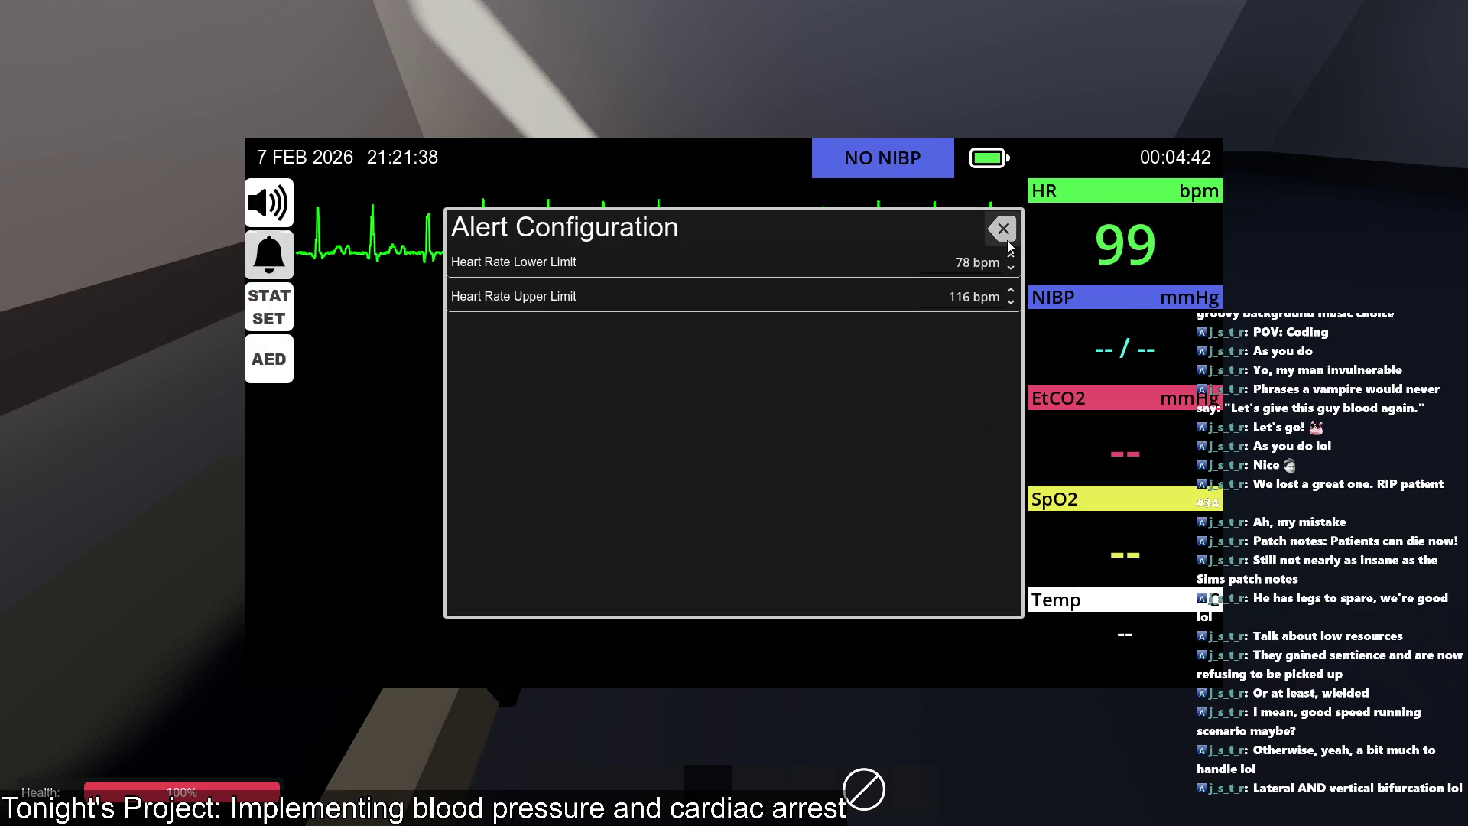
# Close the monitor's alert settings, then pick up the red rod and drop it beside the patient
pyautogui.click(1006, 240)
pyautogui.press('Escape')
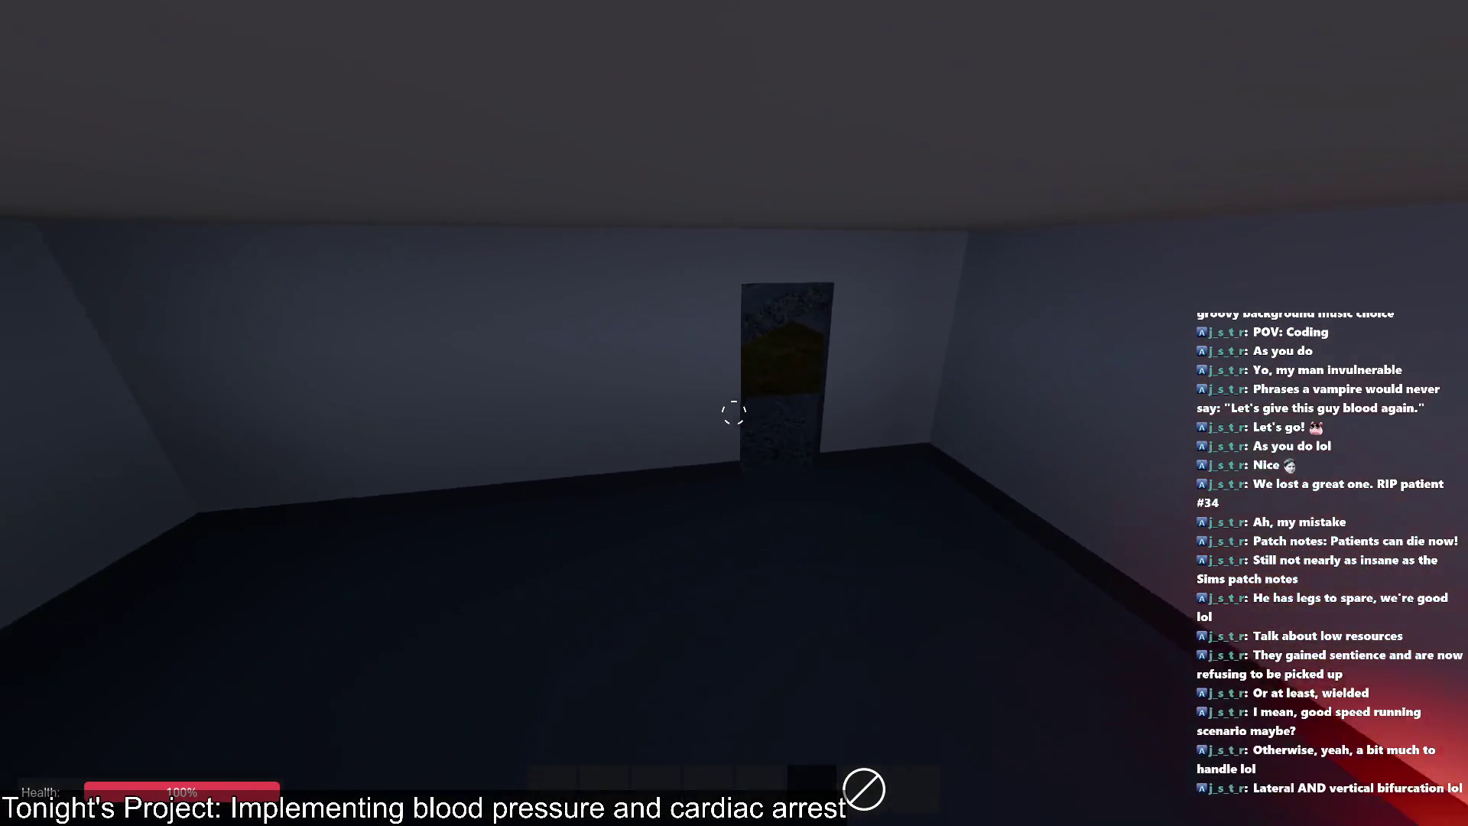
pyautogui.press('e')
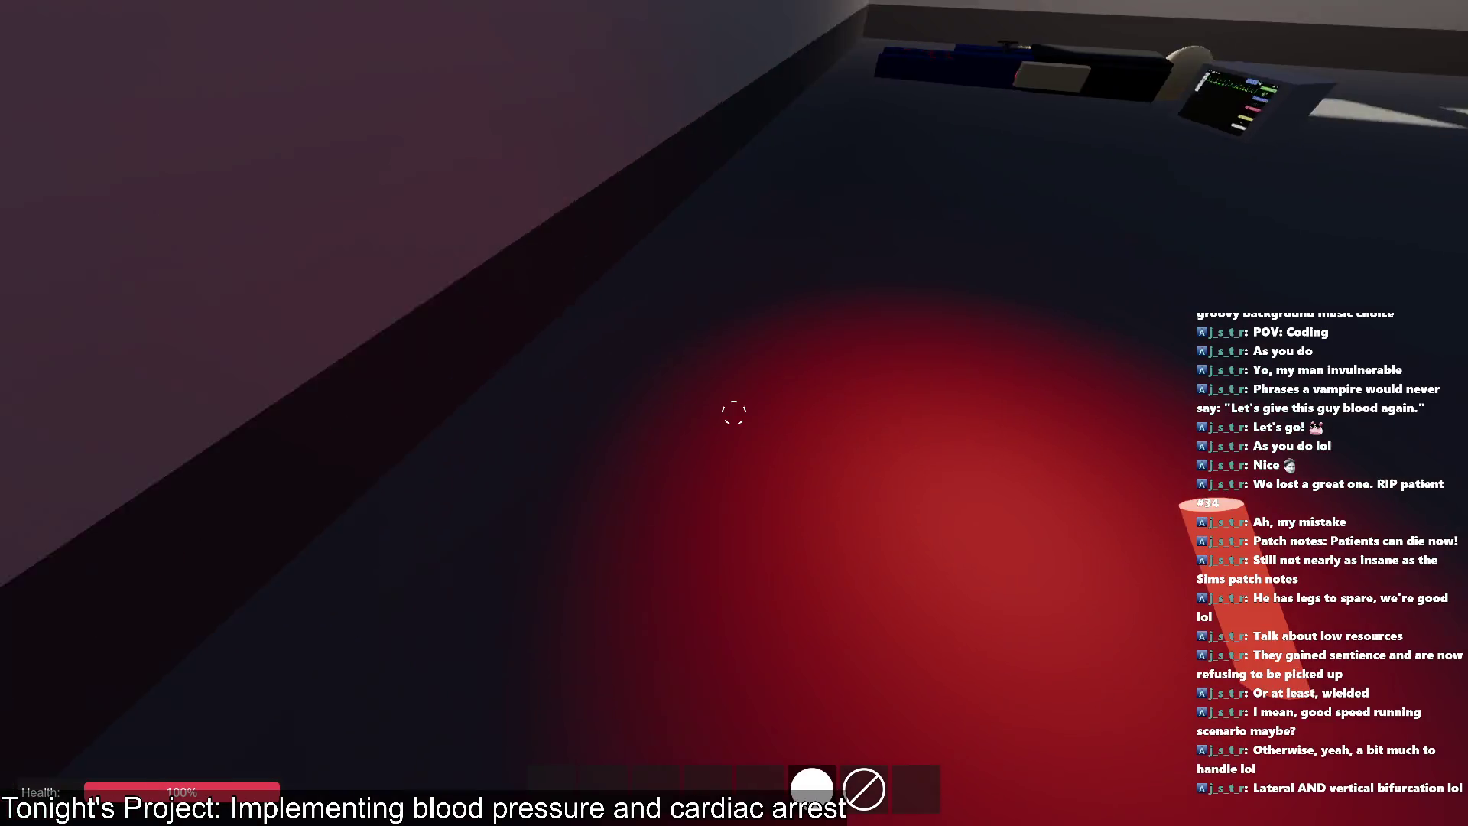
pyautogui.press('q')
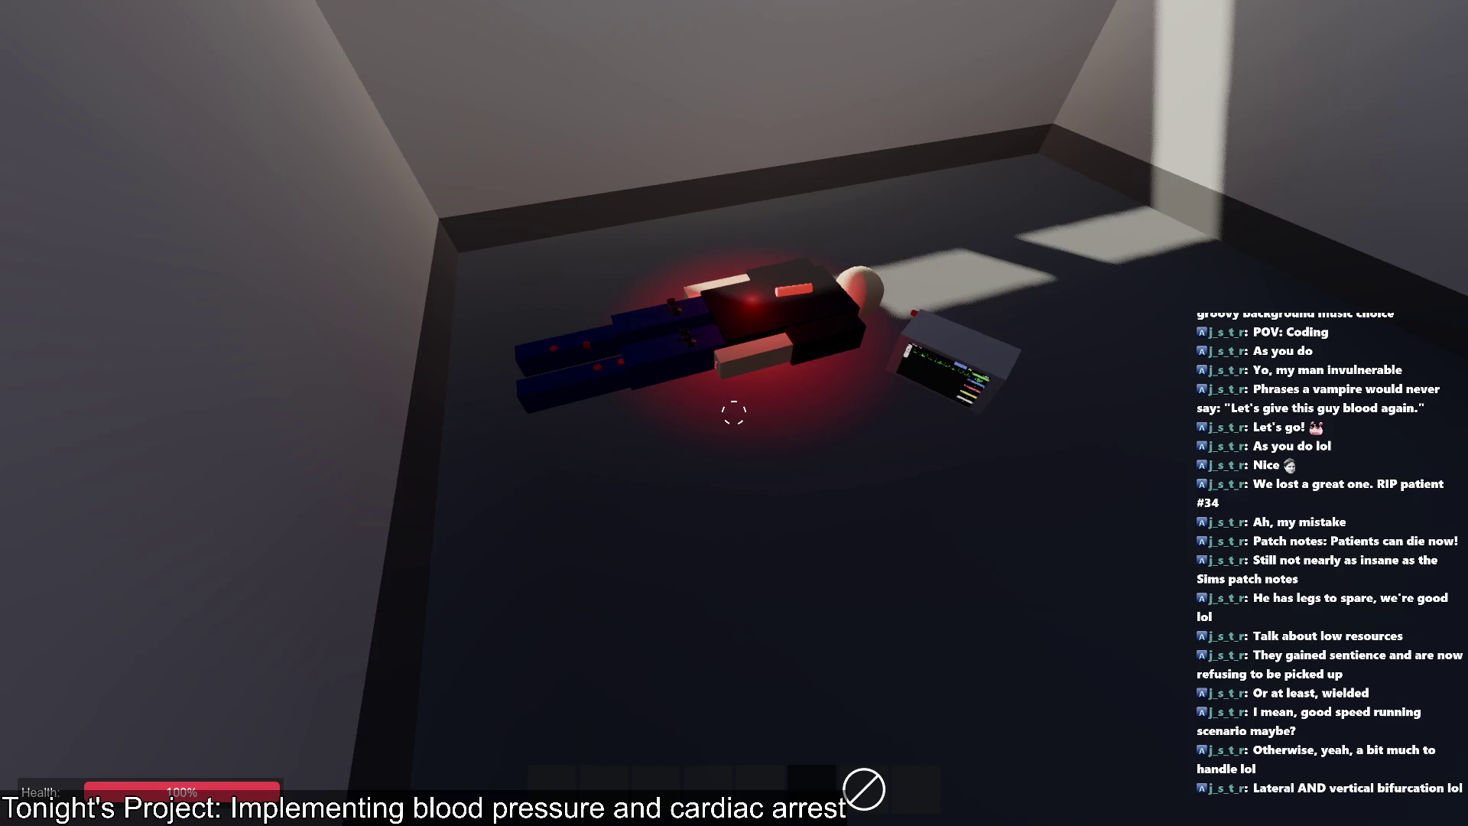
# Walk around the patient's legs and back, opening and closing the patient monitor twice
pyautogui.press('w')
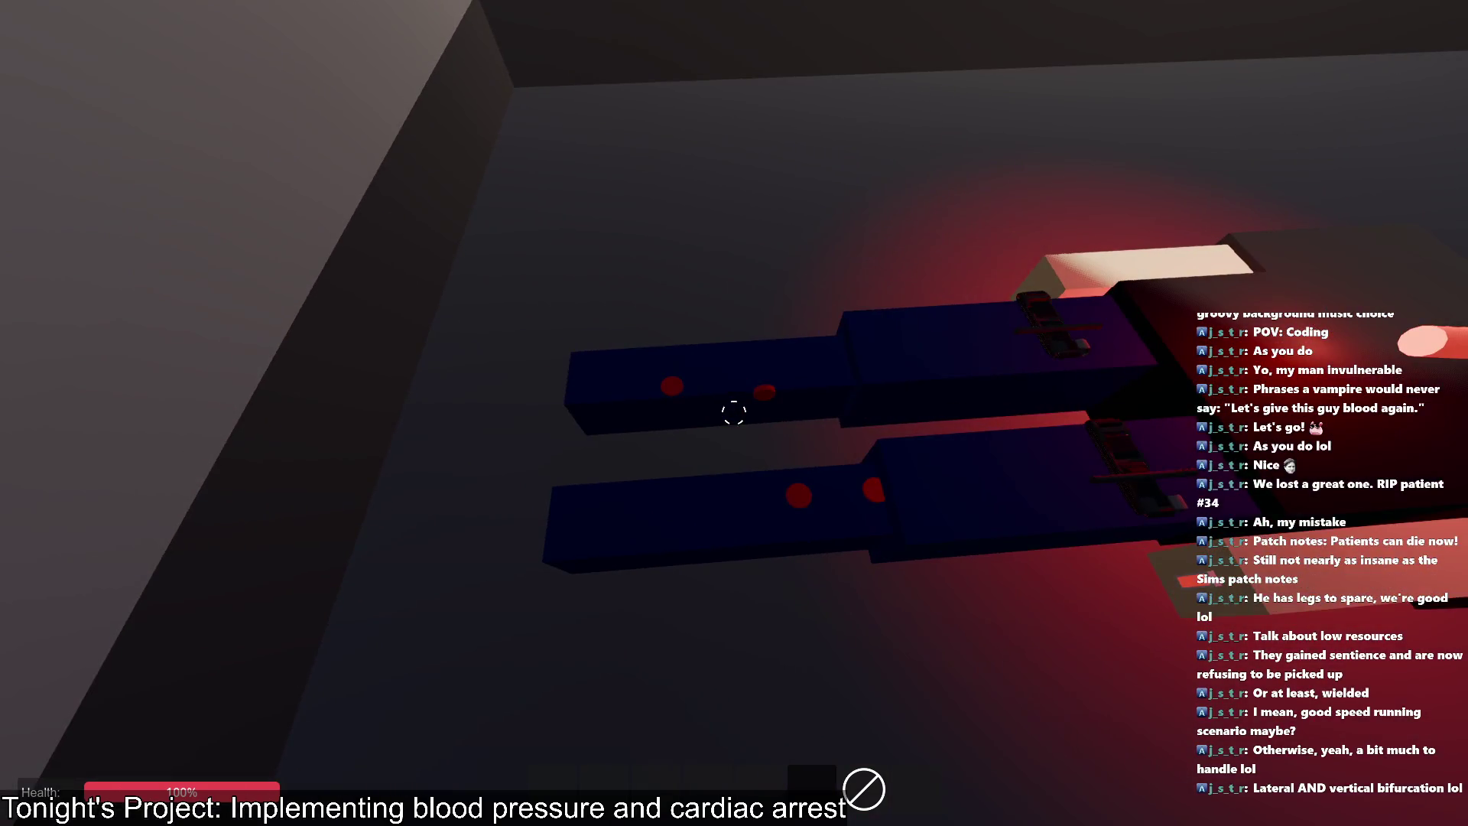
pyautogui.press('s')
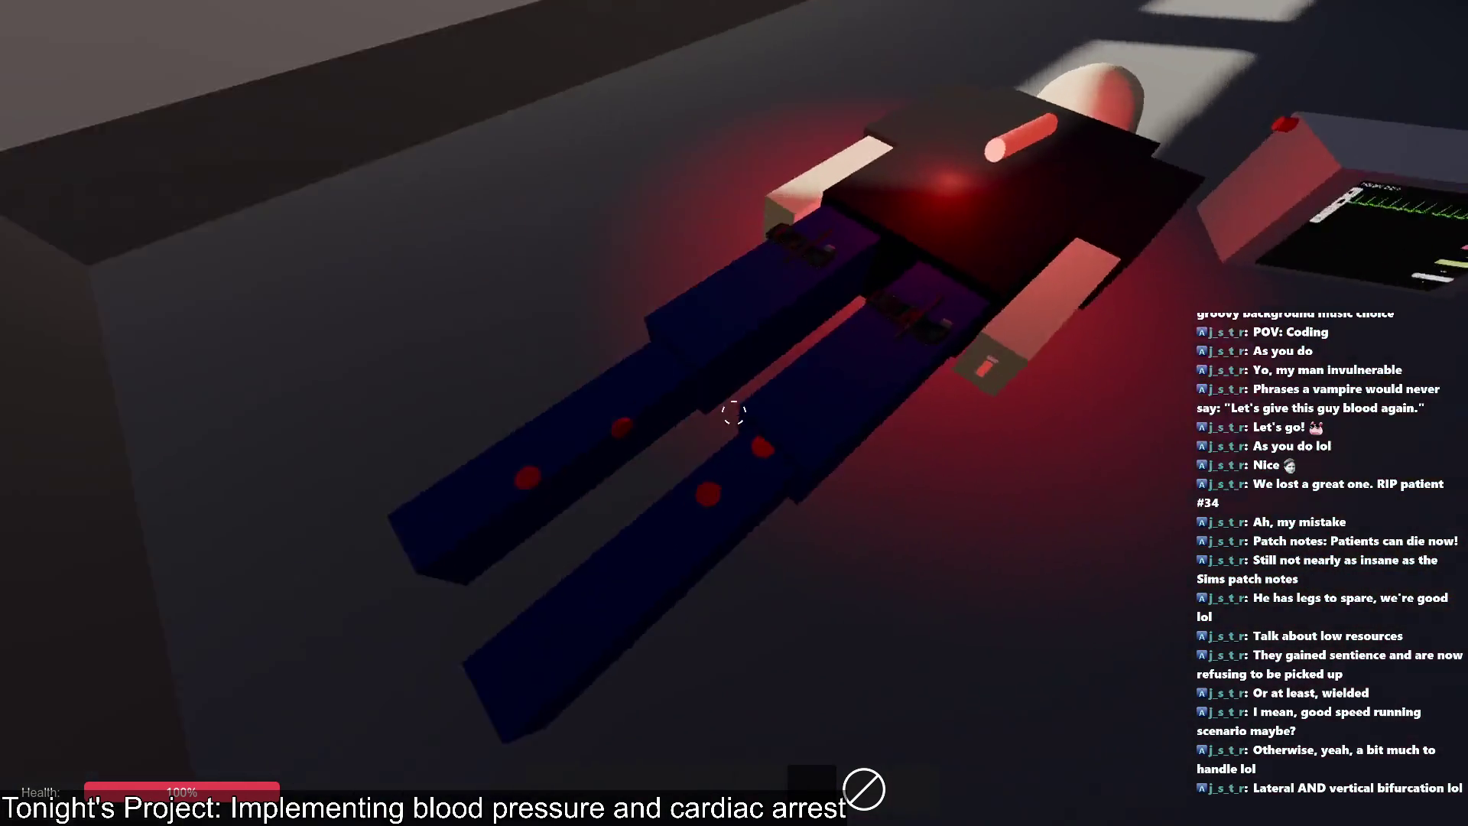
pyautogui.press('s')
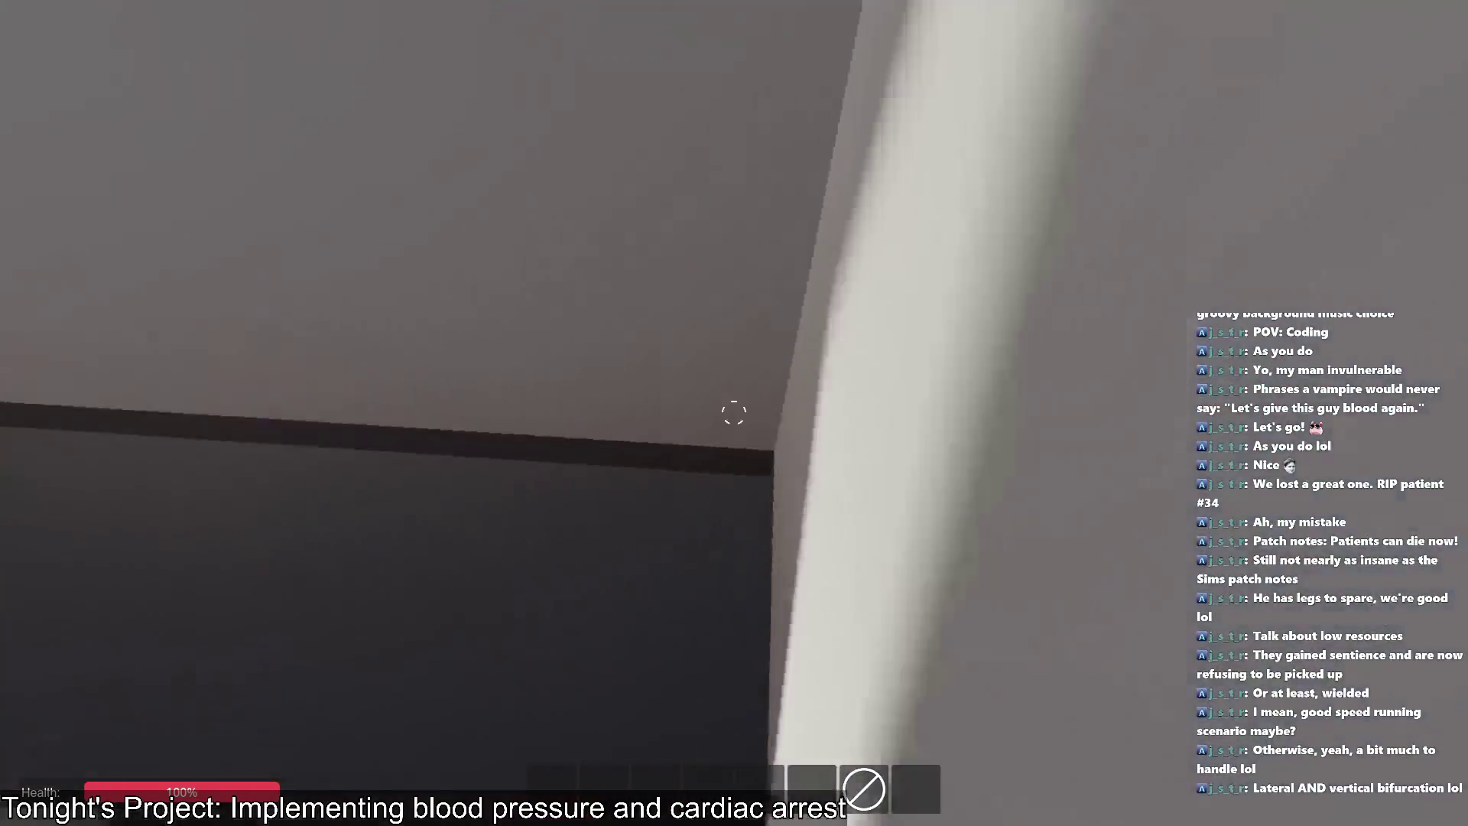
pyautogui.press('s')
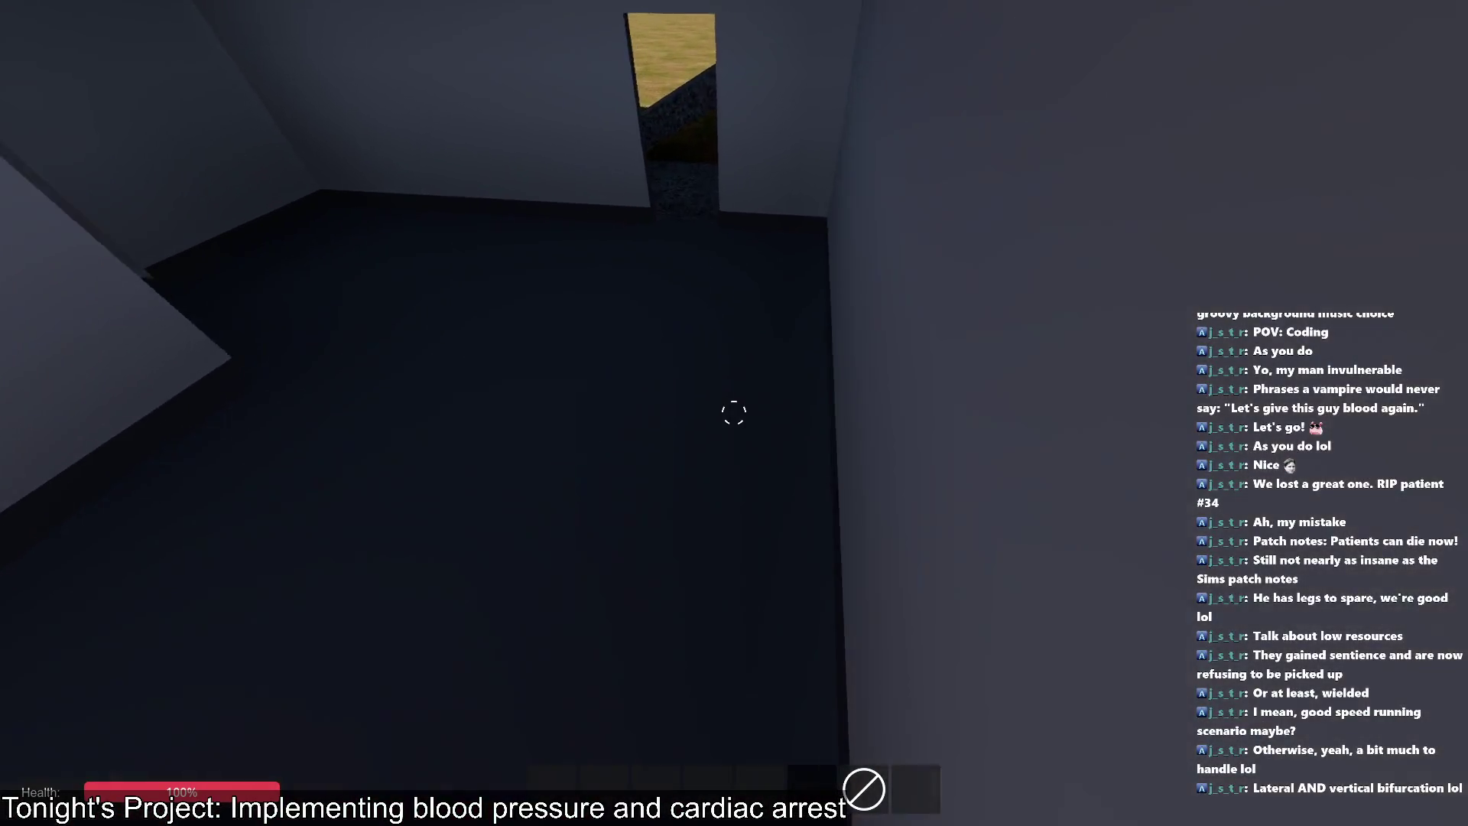
pyautogui.press('w')
pyautogui.press('e')
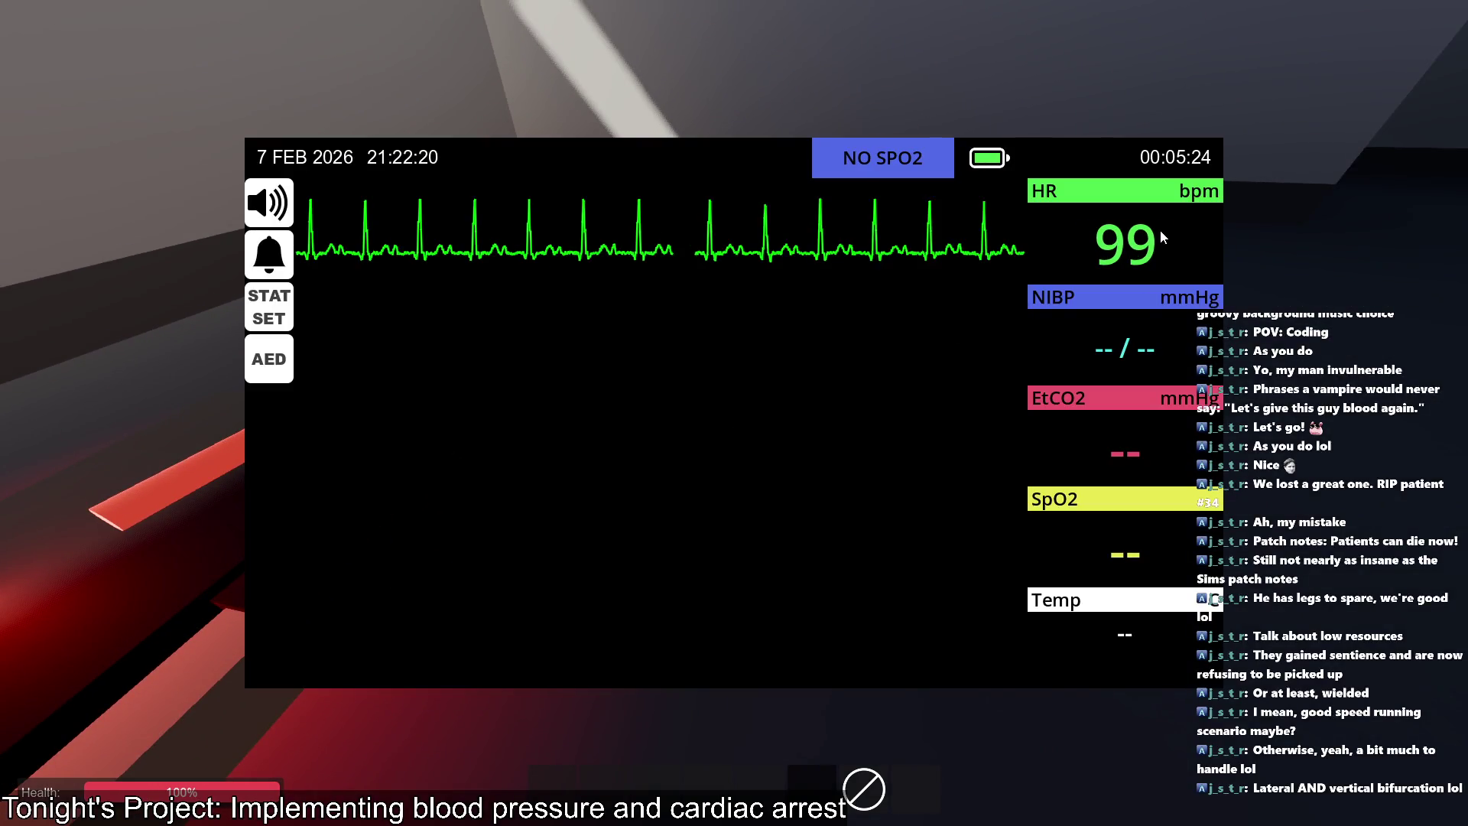
pyautogui.press('e')
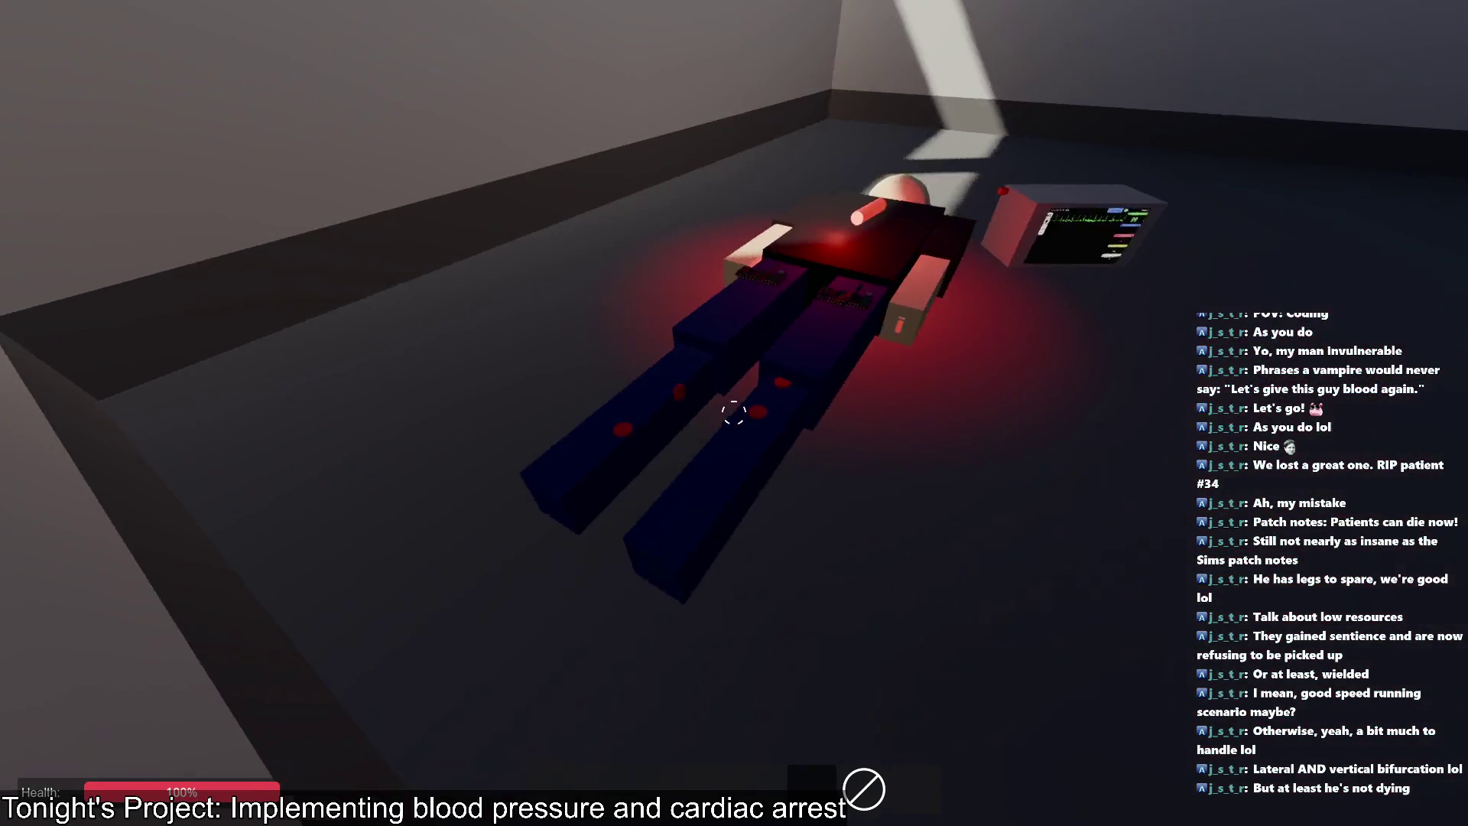
pyautogui.press('e')
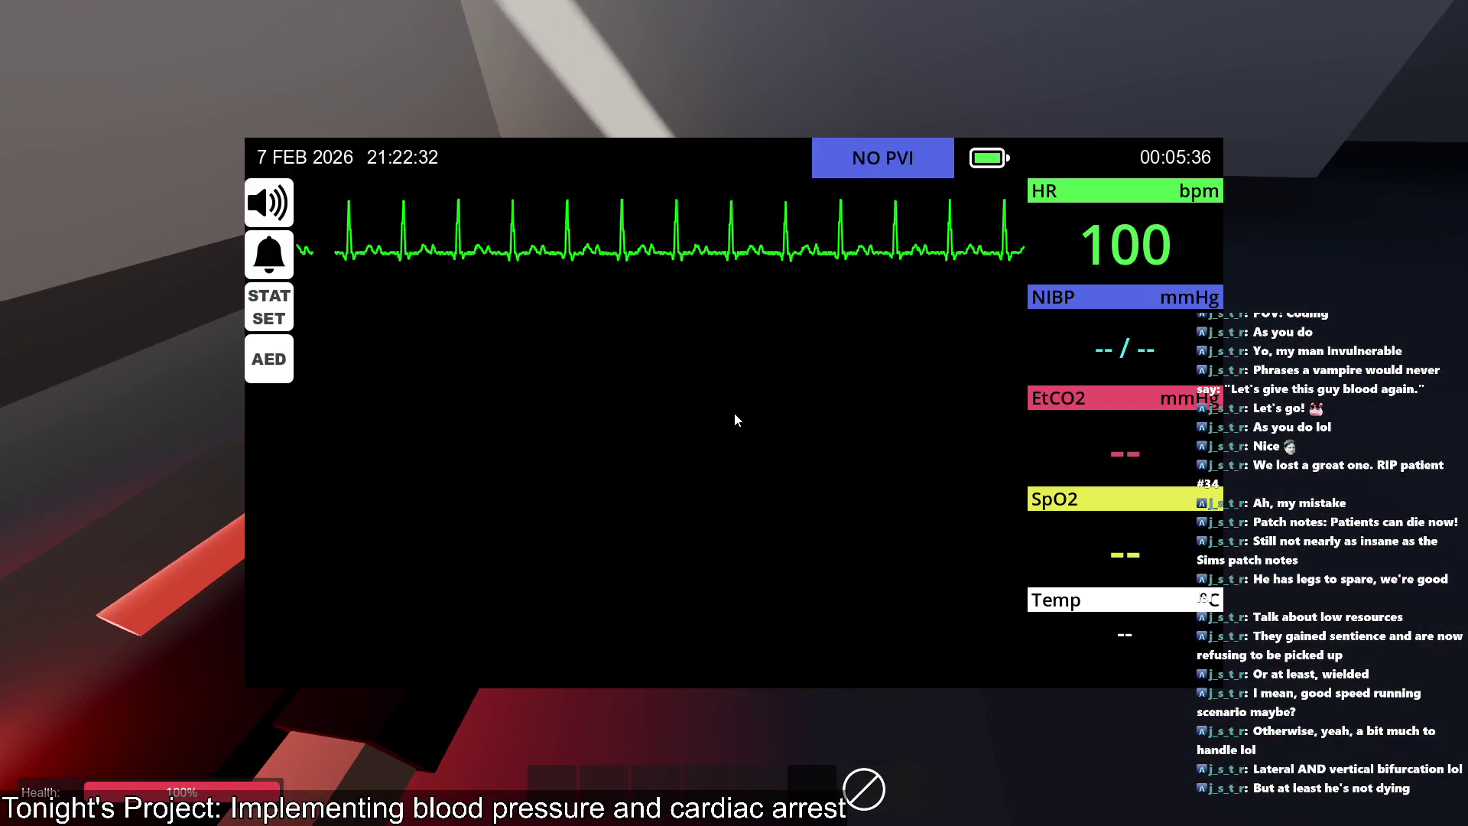
pyautogui.press('e')
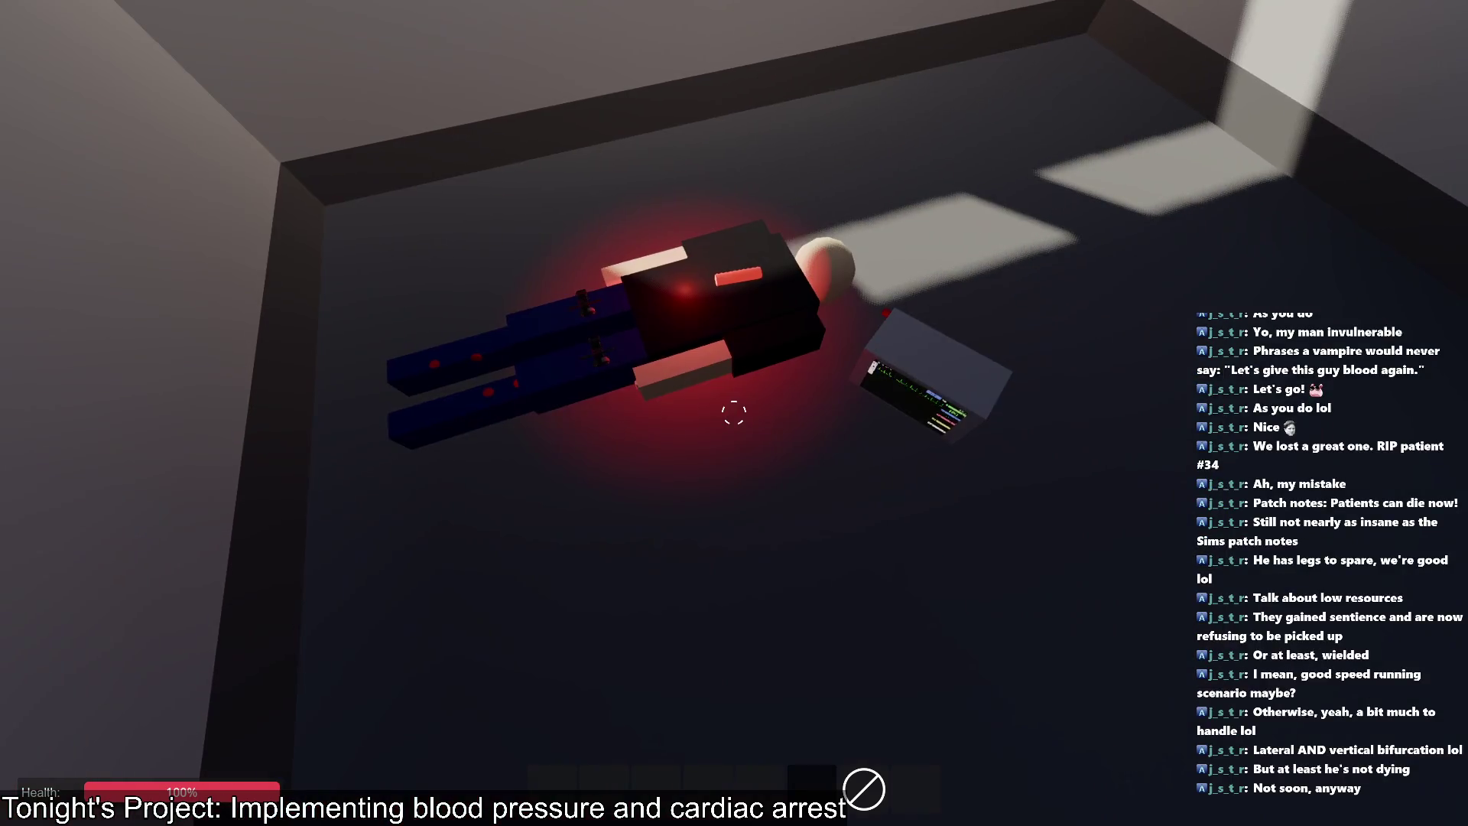
# Walk toward the doorway, look around the room, and end looking down at the patient's chest
pyautogui.press('w')
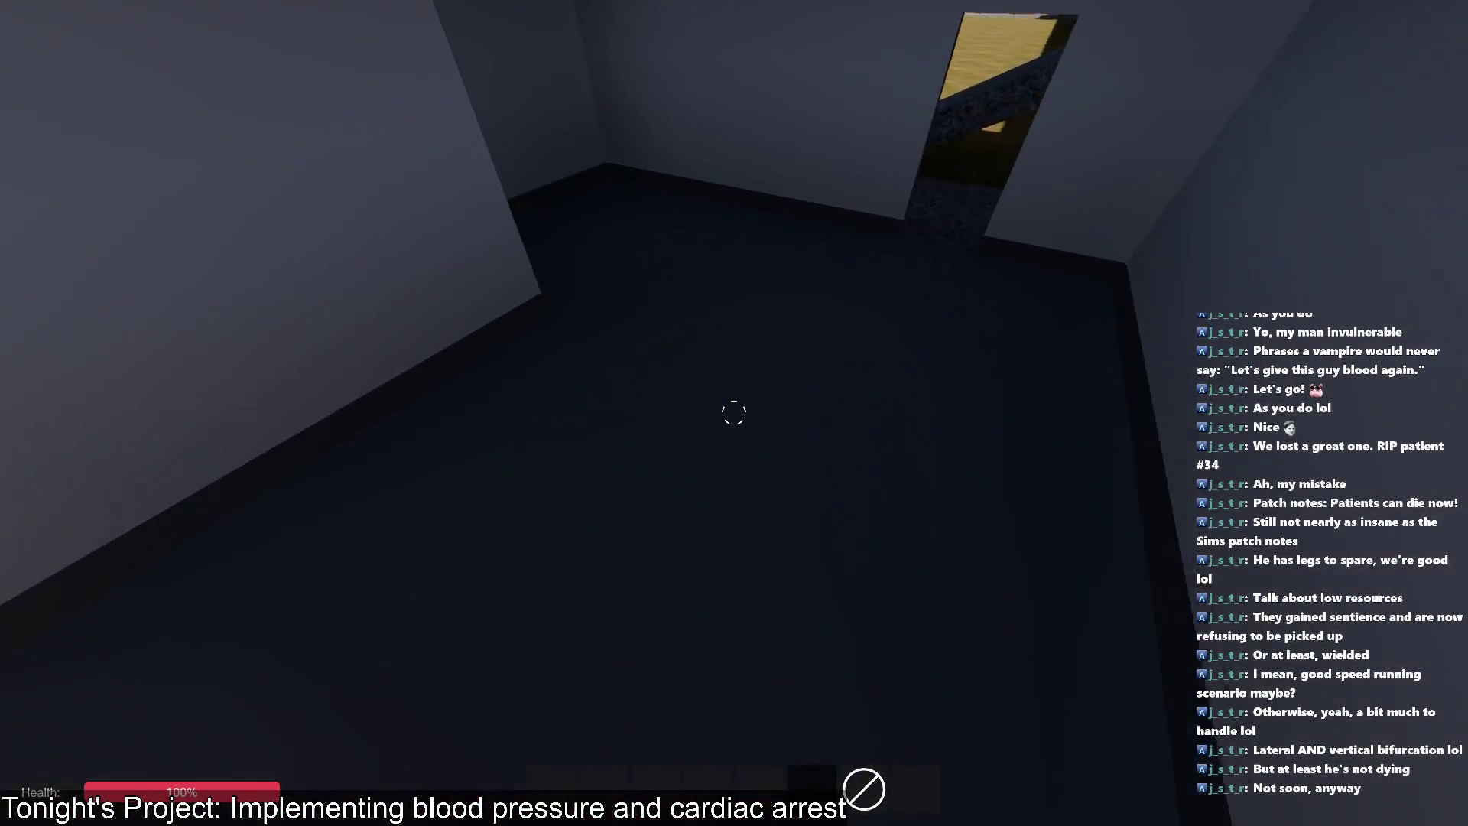
pyautogui.press('w')
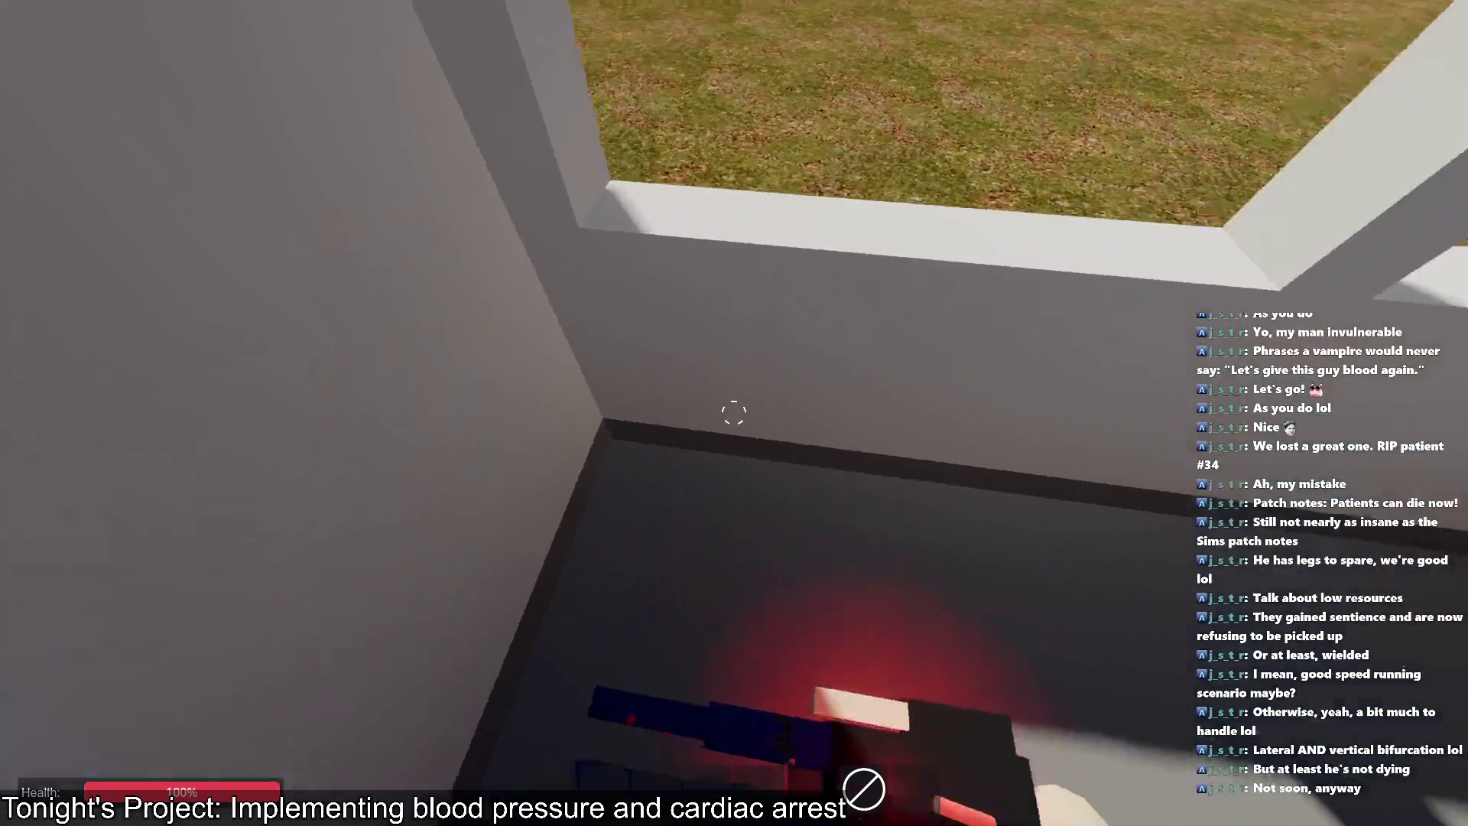
pyautogui.press('w')
pyautogui.press('w')
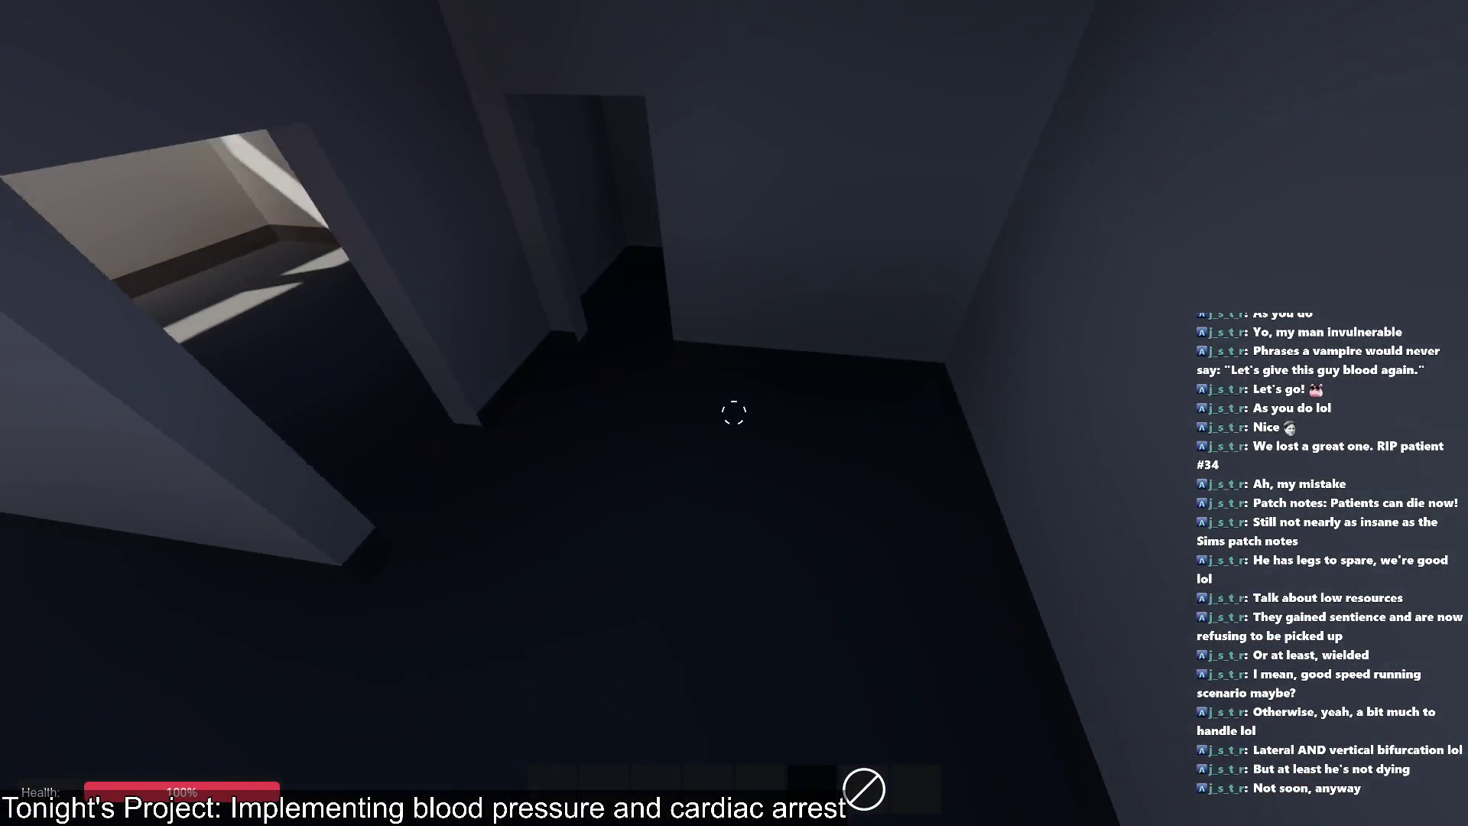
pyautogui.press('w')
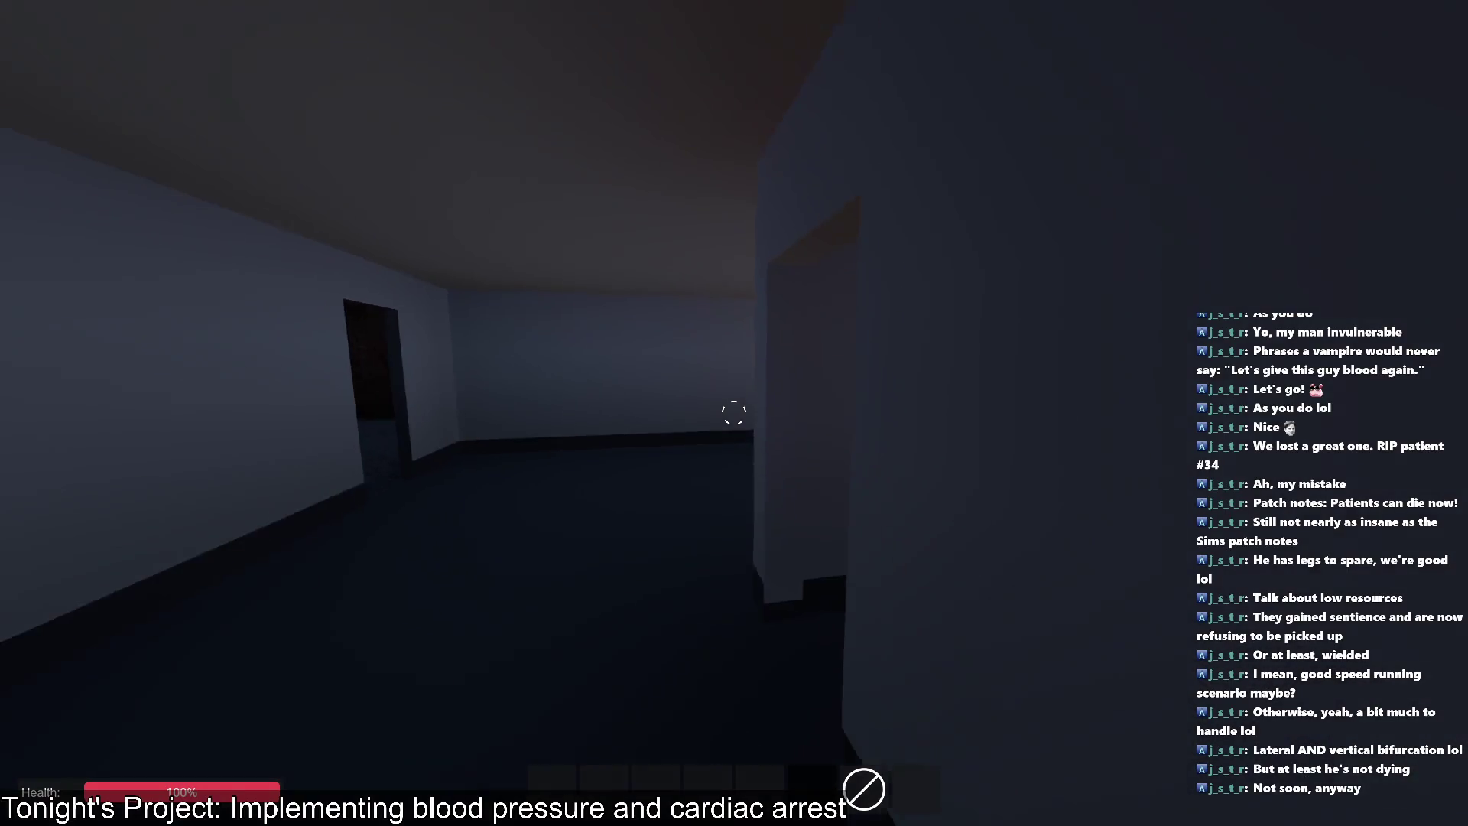
pyautogui.press('w')
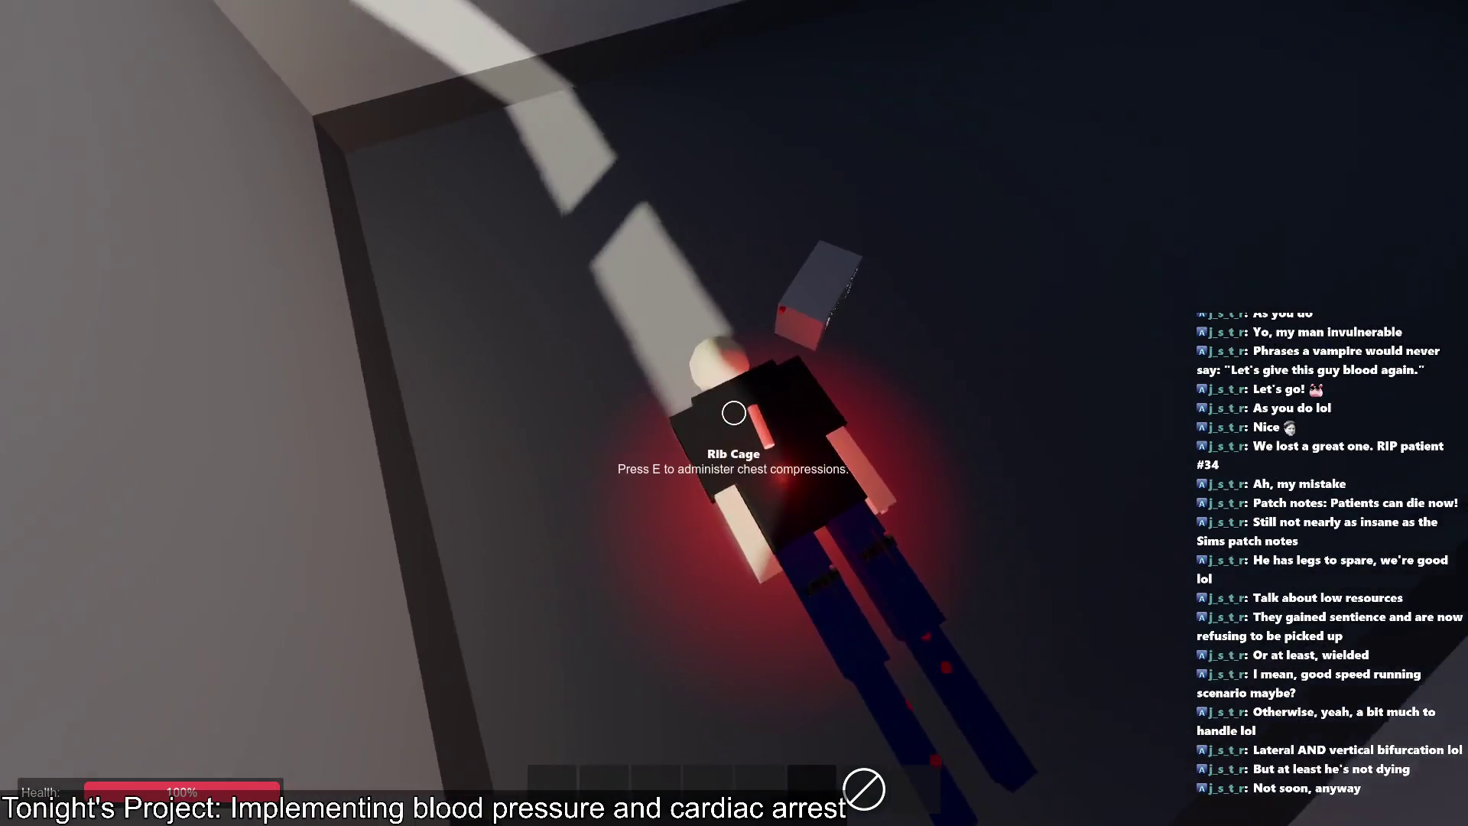
pyautogui.press('w')
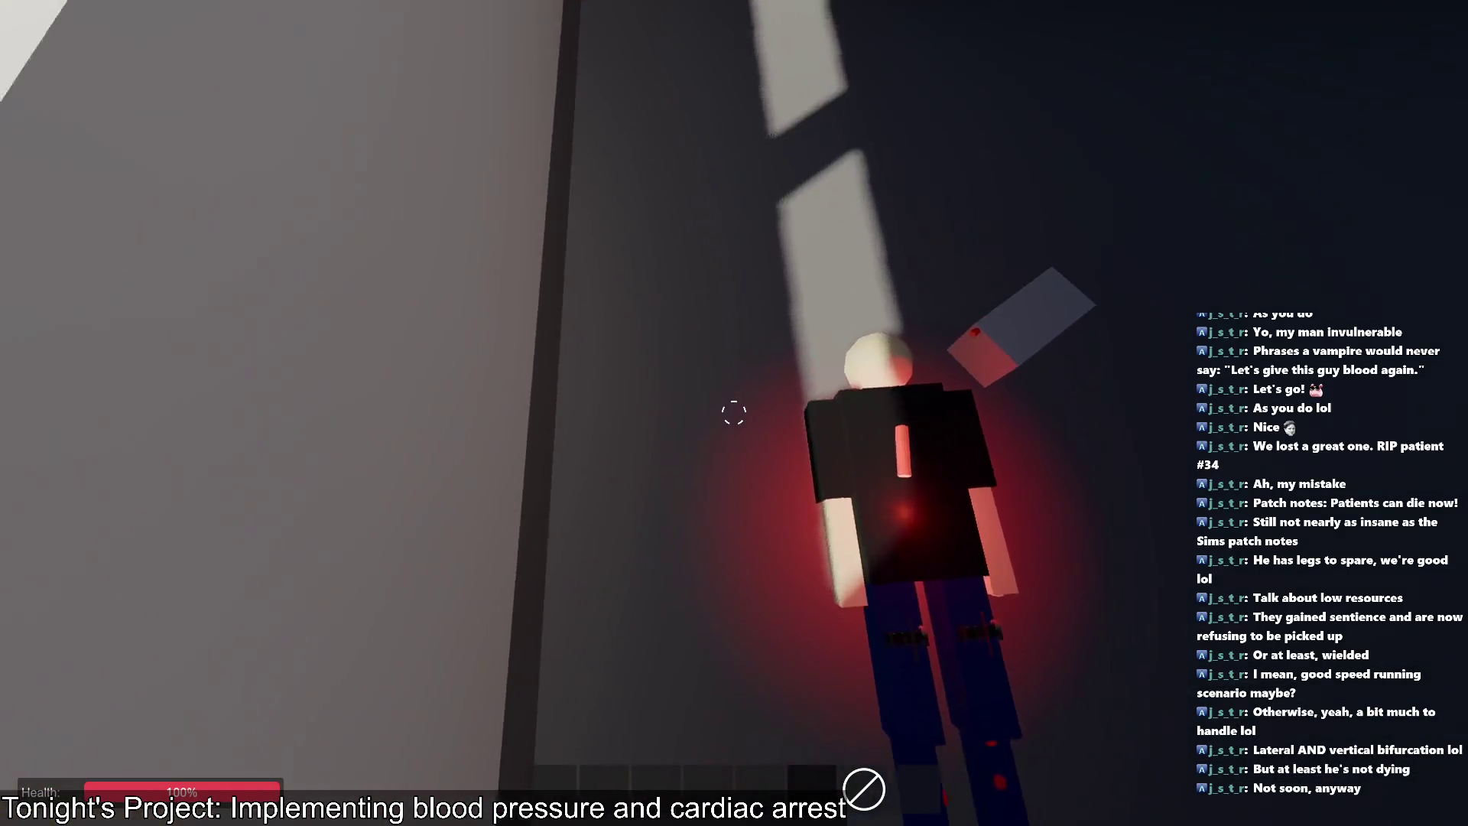
# Step up to the patient's chest and check RespiratorySystem's live values in Godot
pyautogui.press('w')
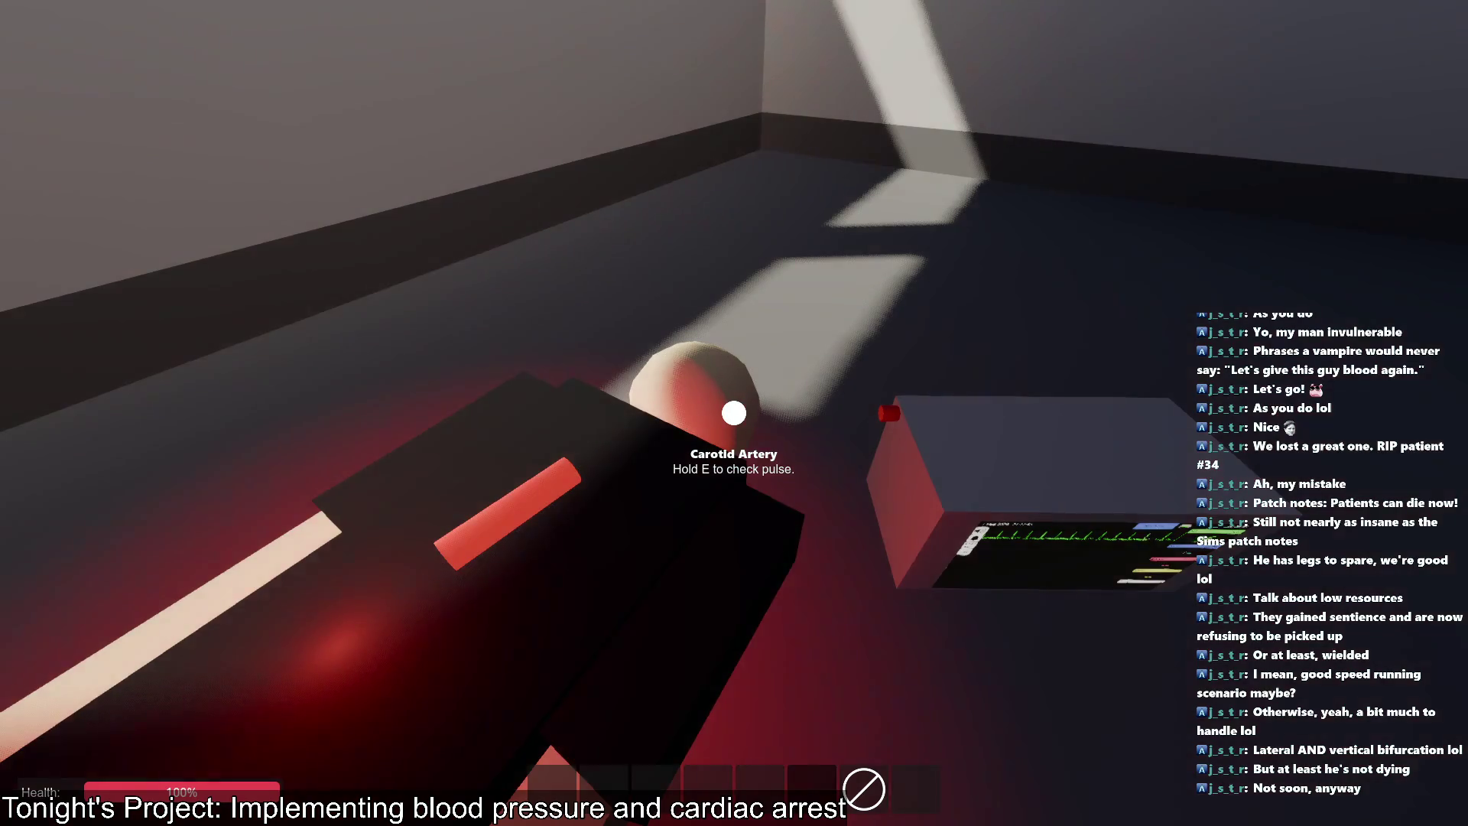
pyautogui.hotkey('alt', 'Tab')
pyautogui.click(127, 223)
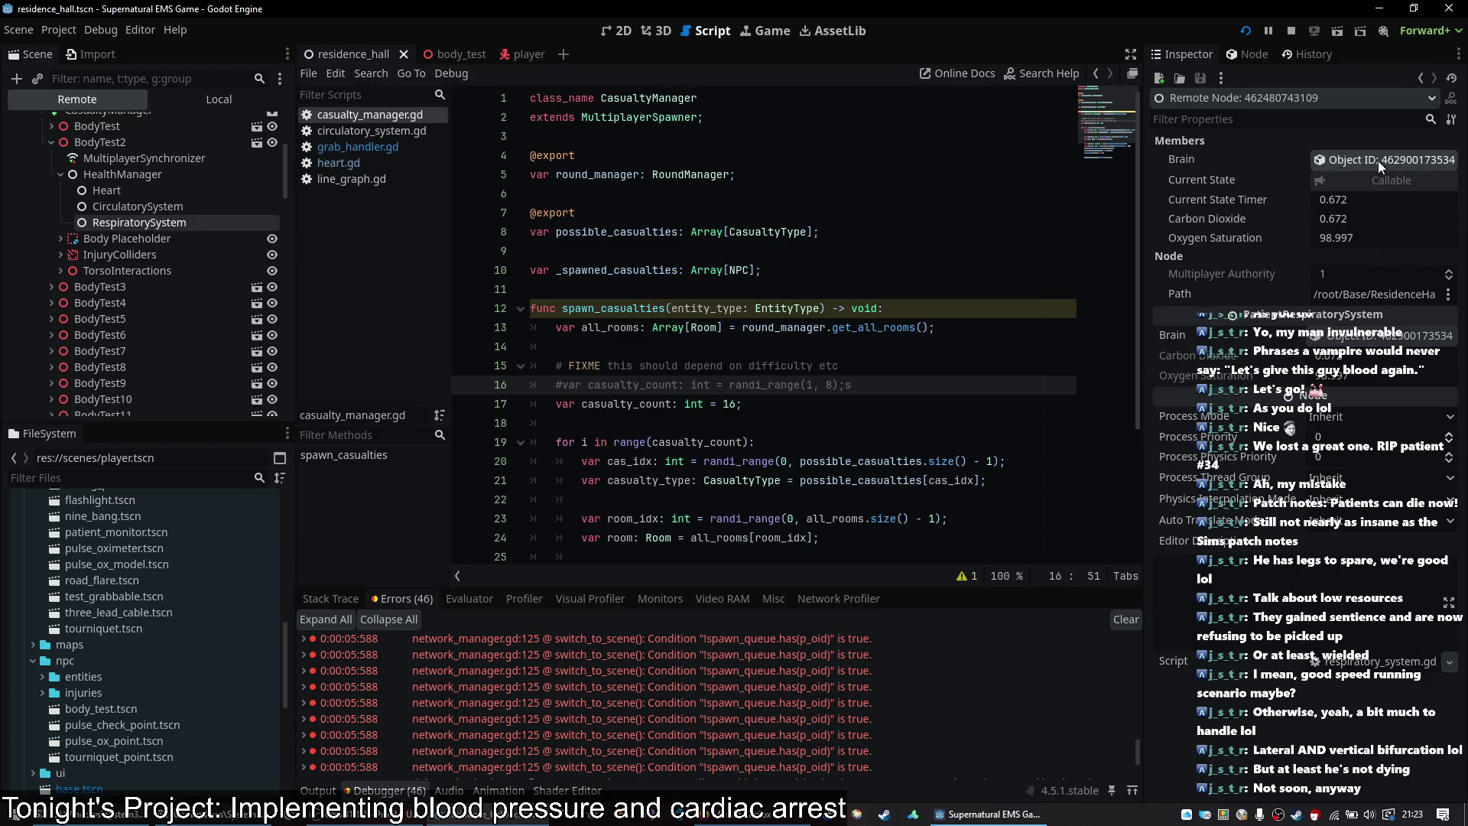
pyautogui.hotkey('alt', 'Tab')
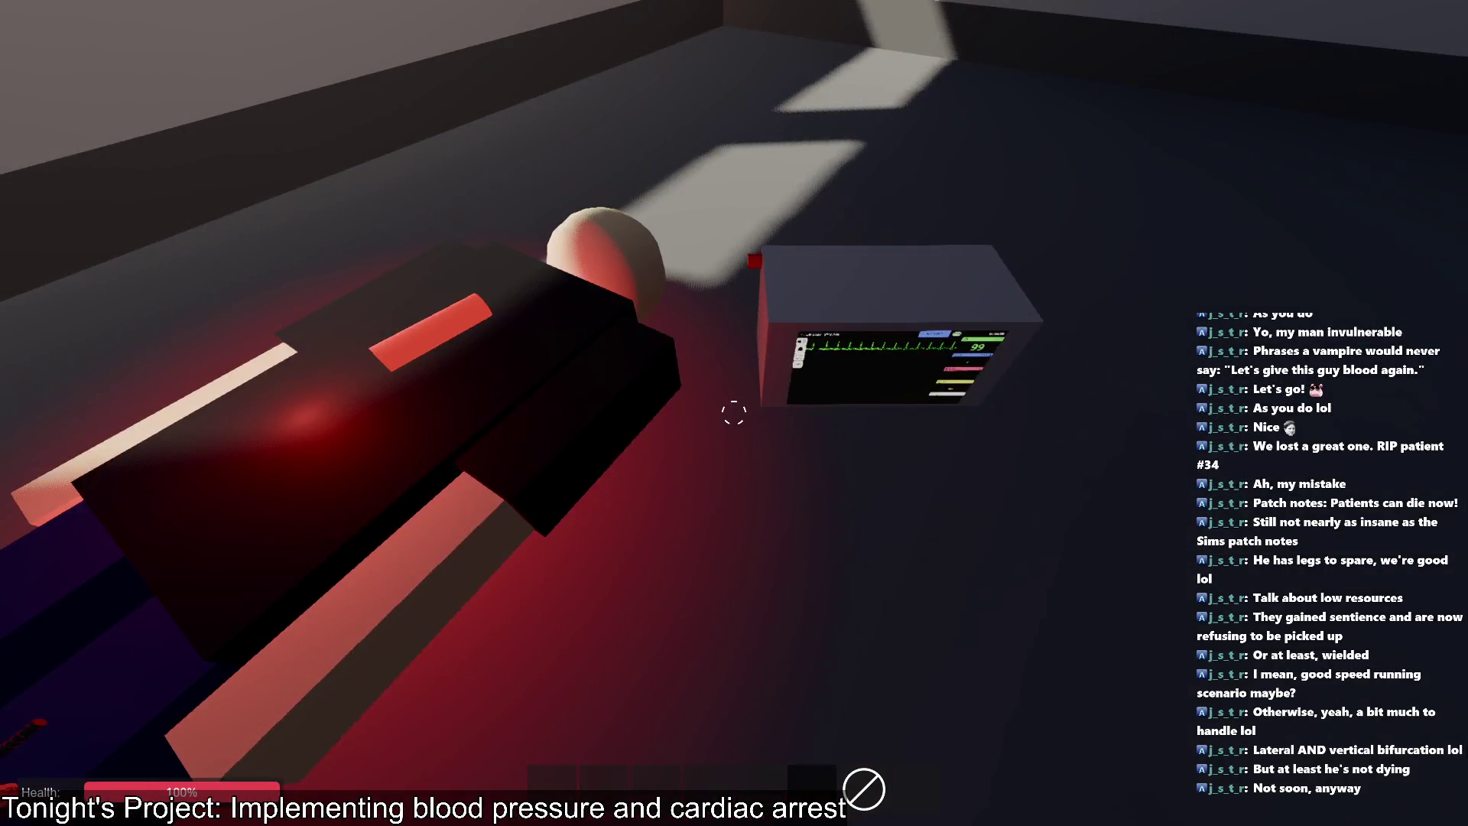
# Open and close the monitor's vitals screen, step outside, and return to face the monitor
pyautogui.click(734, 412)
pyautogui.press('Escape')
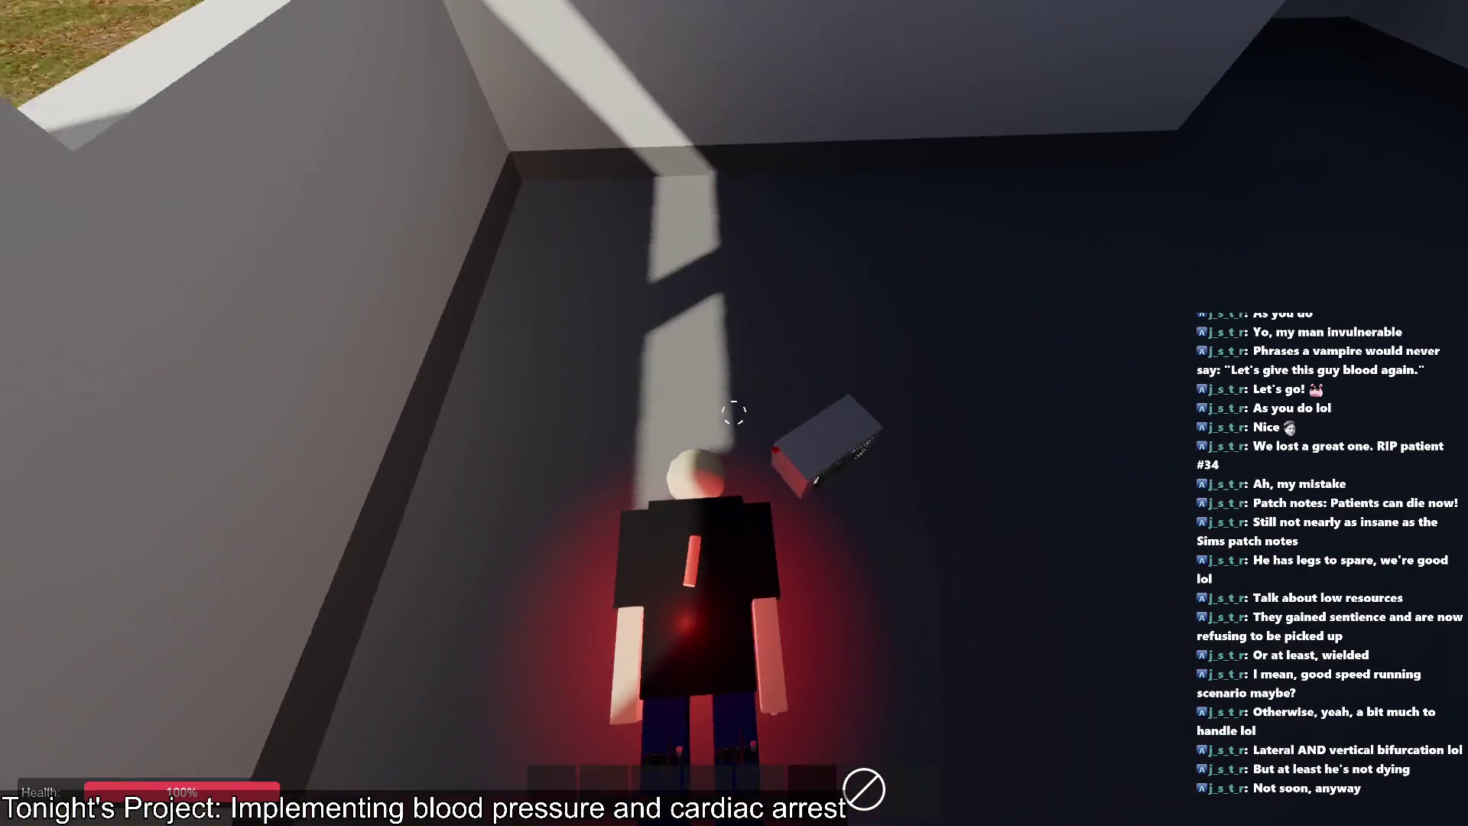
pyautogui.press('w')
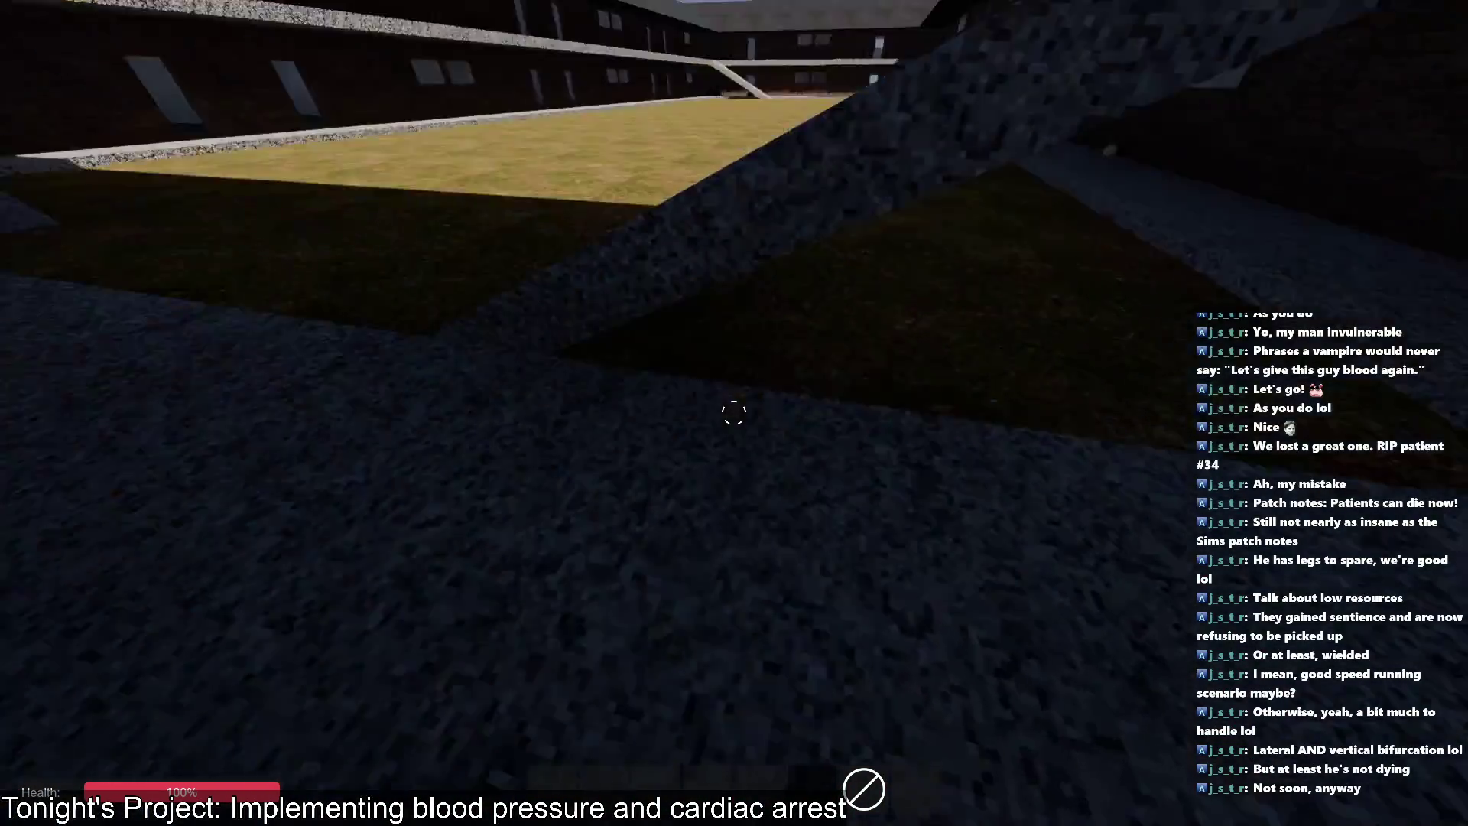
pyautogui.press('w')
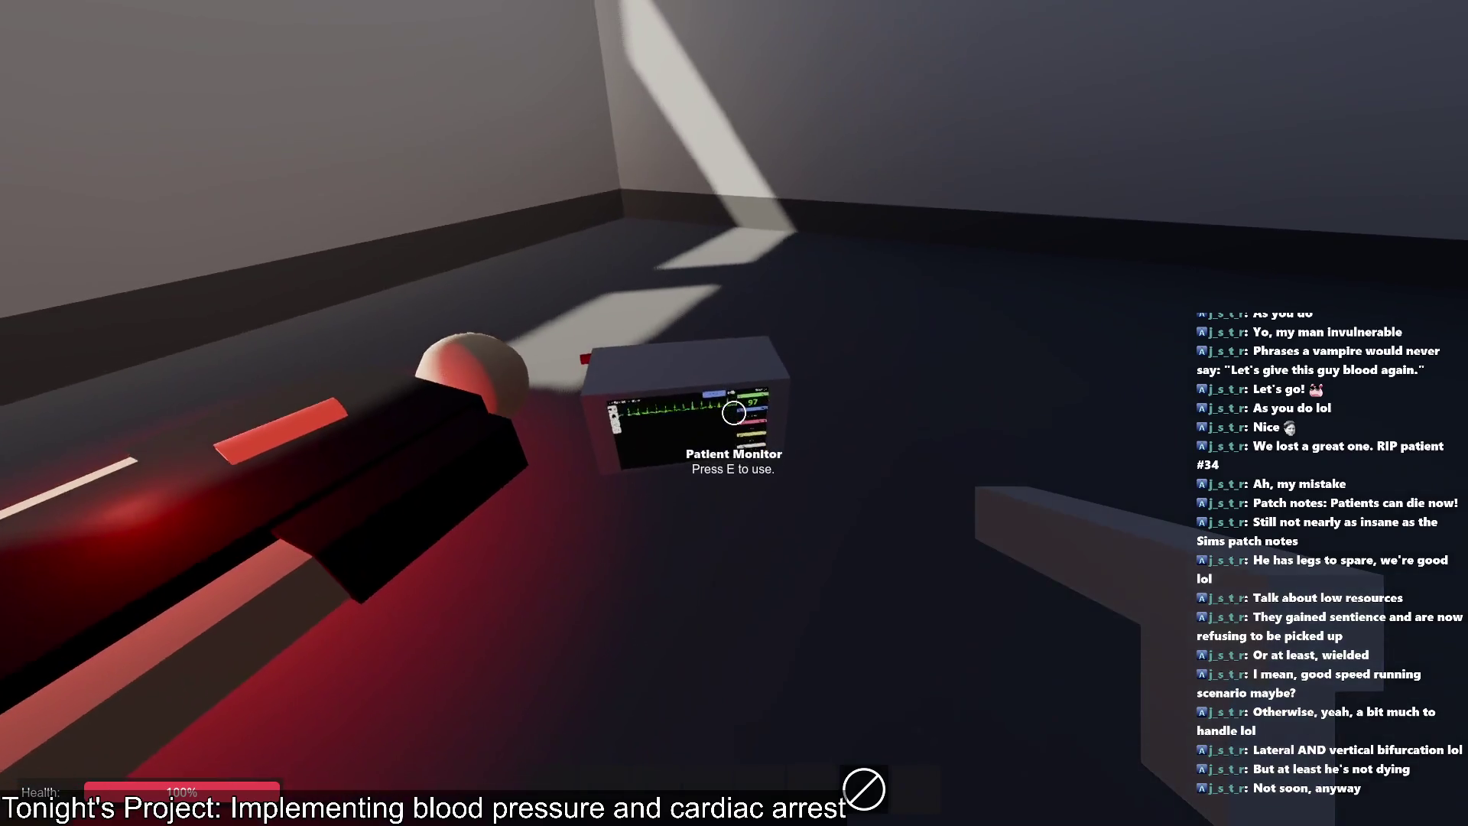
pyautogui.press('e')
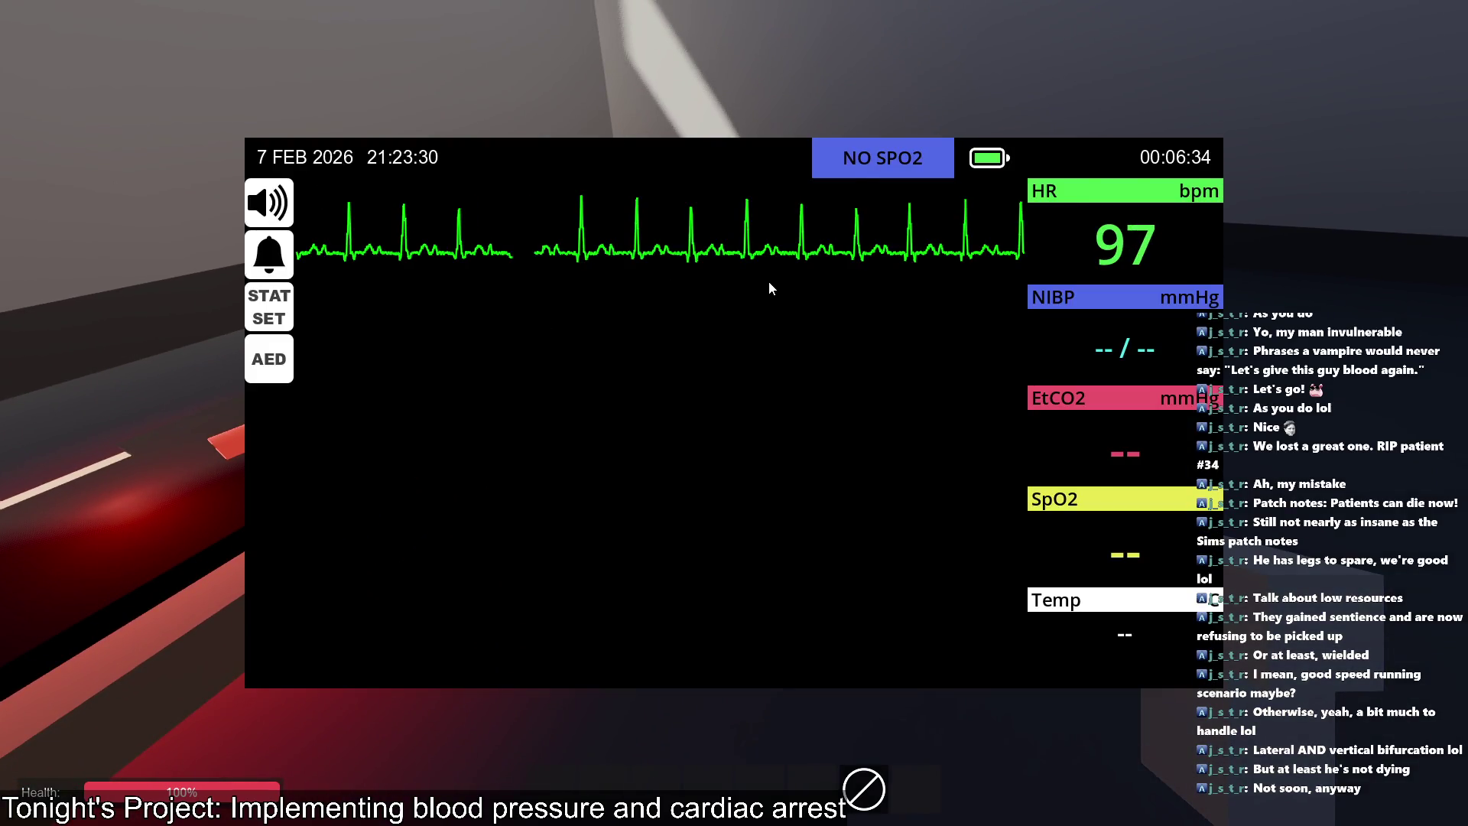
pyautogui.press('e')
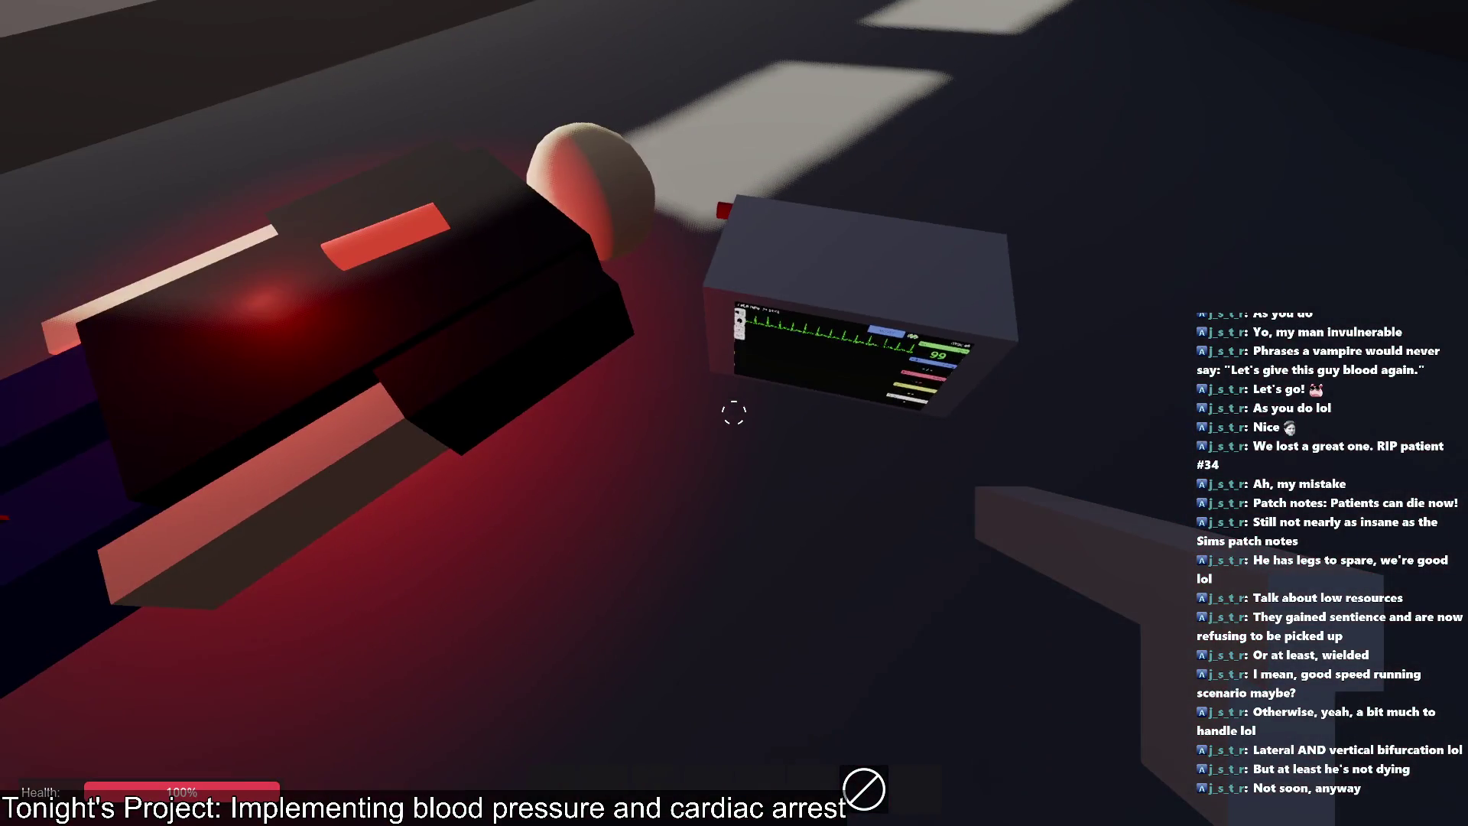
pyautogui.click(734, 413)
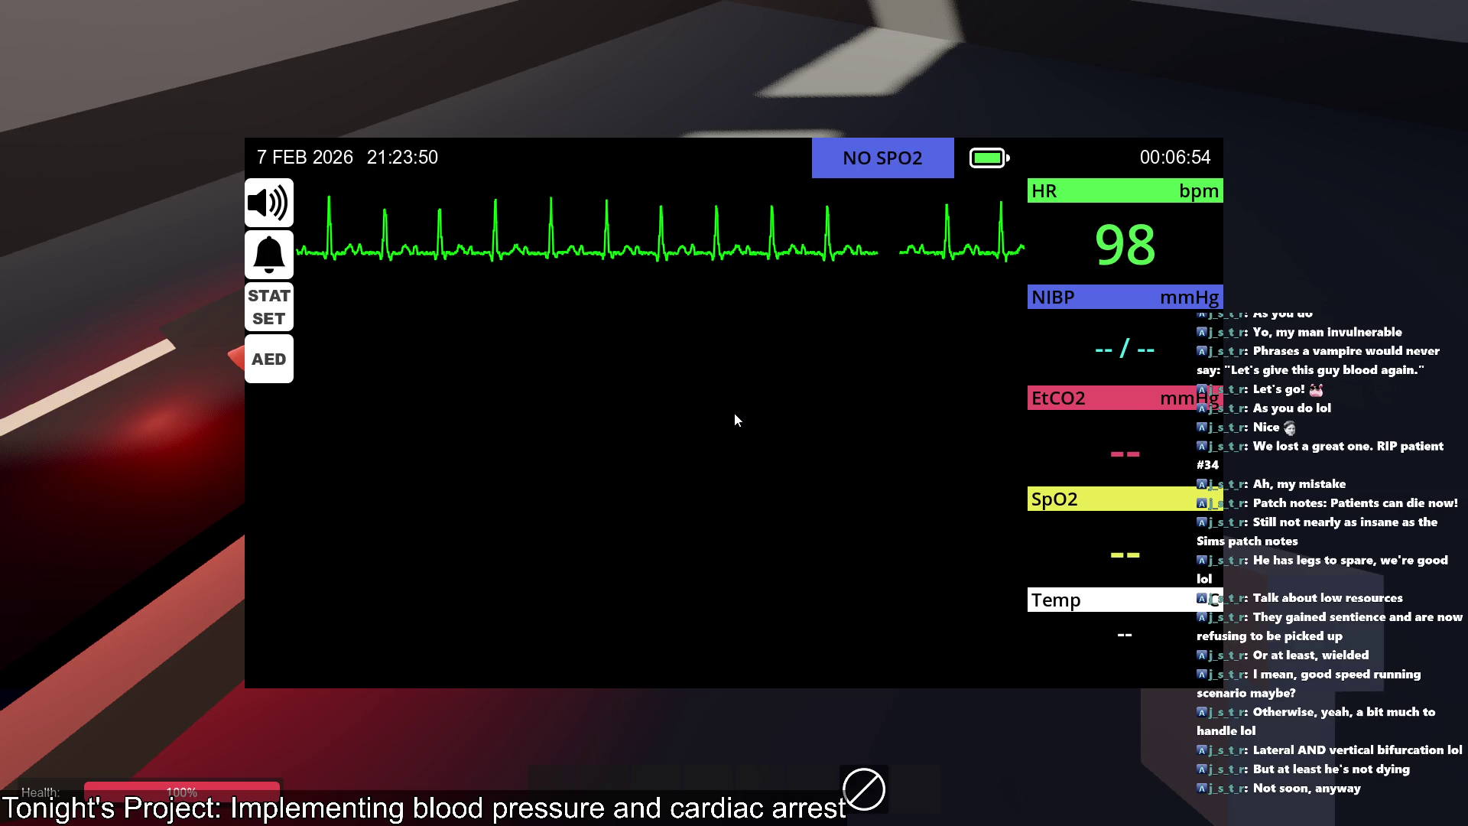
pyautogui.press('Escape')
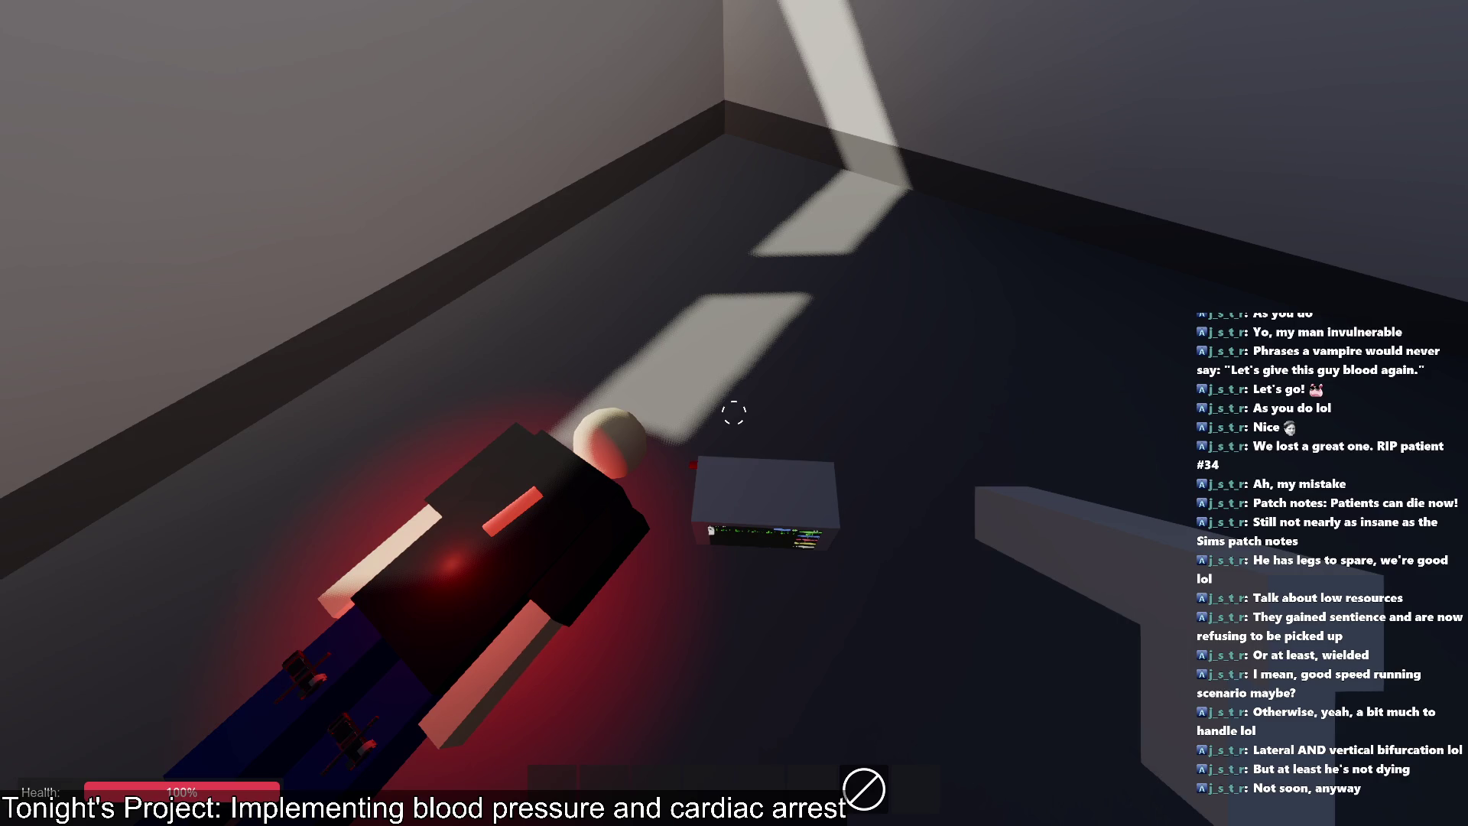
pyautogui.press('a')
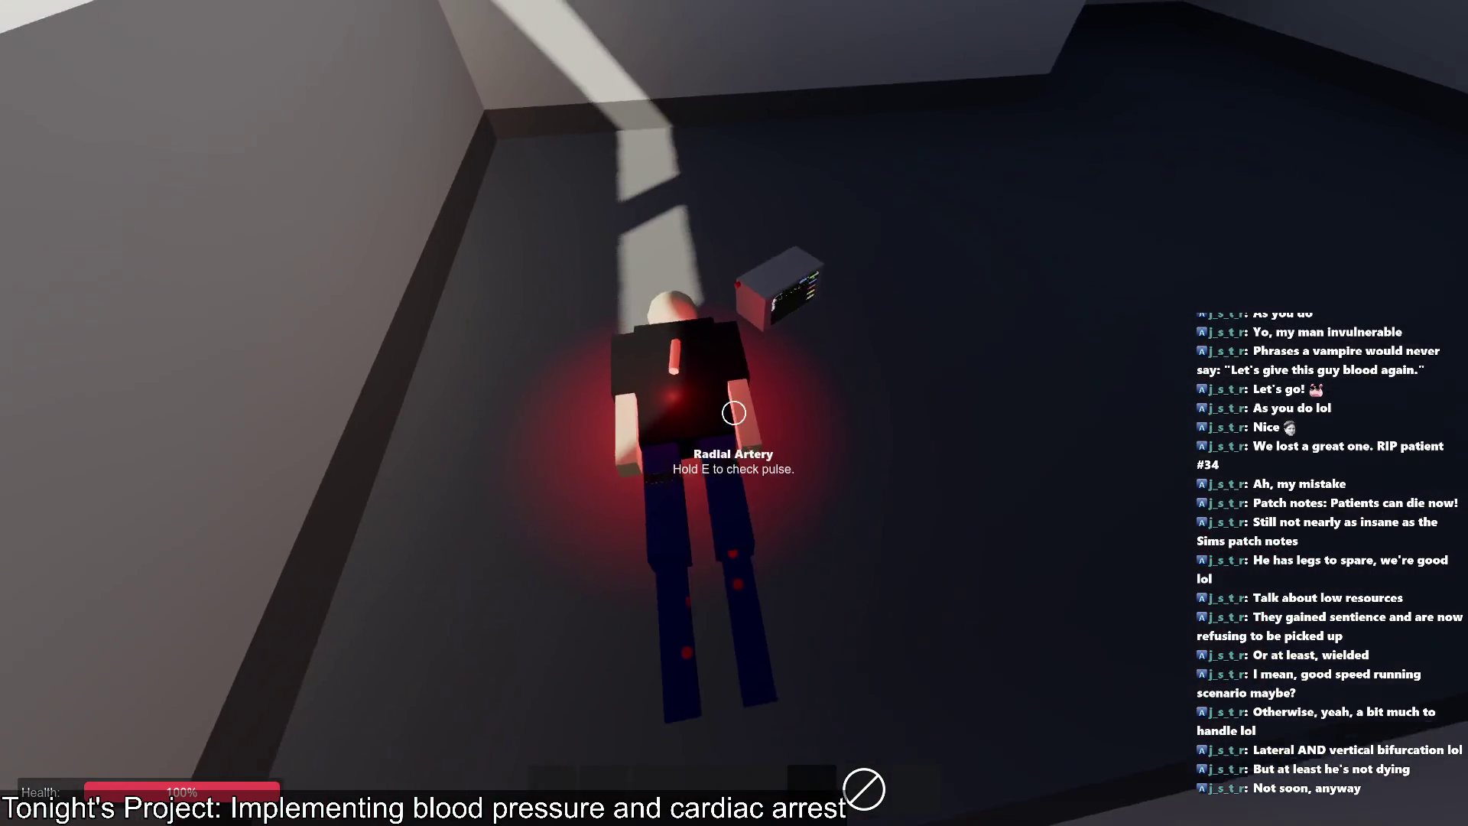
pyautogui.press('w')
pyautogui.press('s')
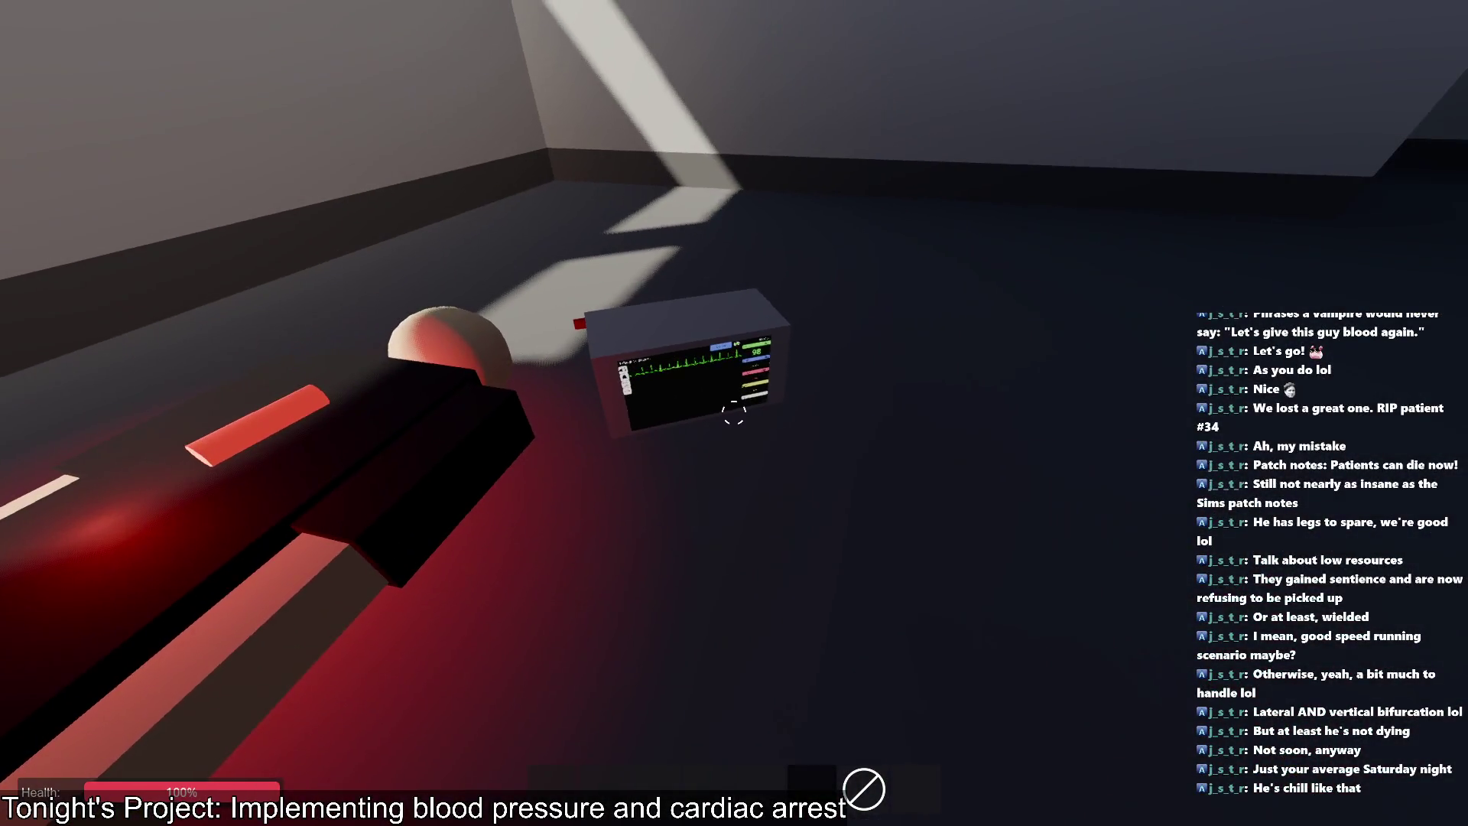
# Take a STAT SET vitals reading on the patient monitor, which reads 99 bpm
pyautogui.click(734, 412)
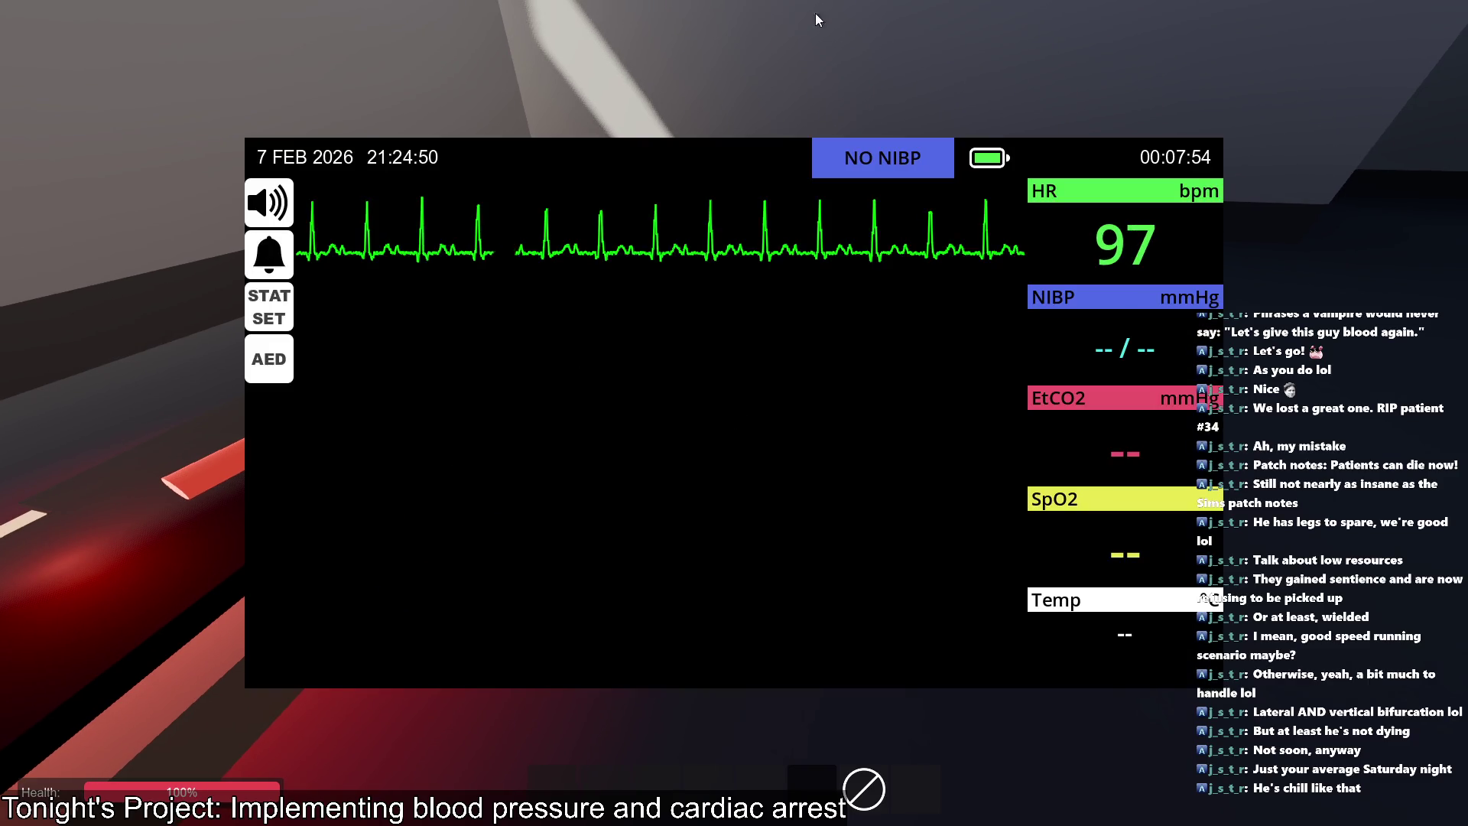
pyautogui.click(269, 307)
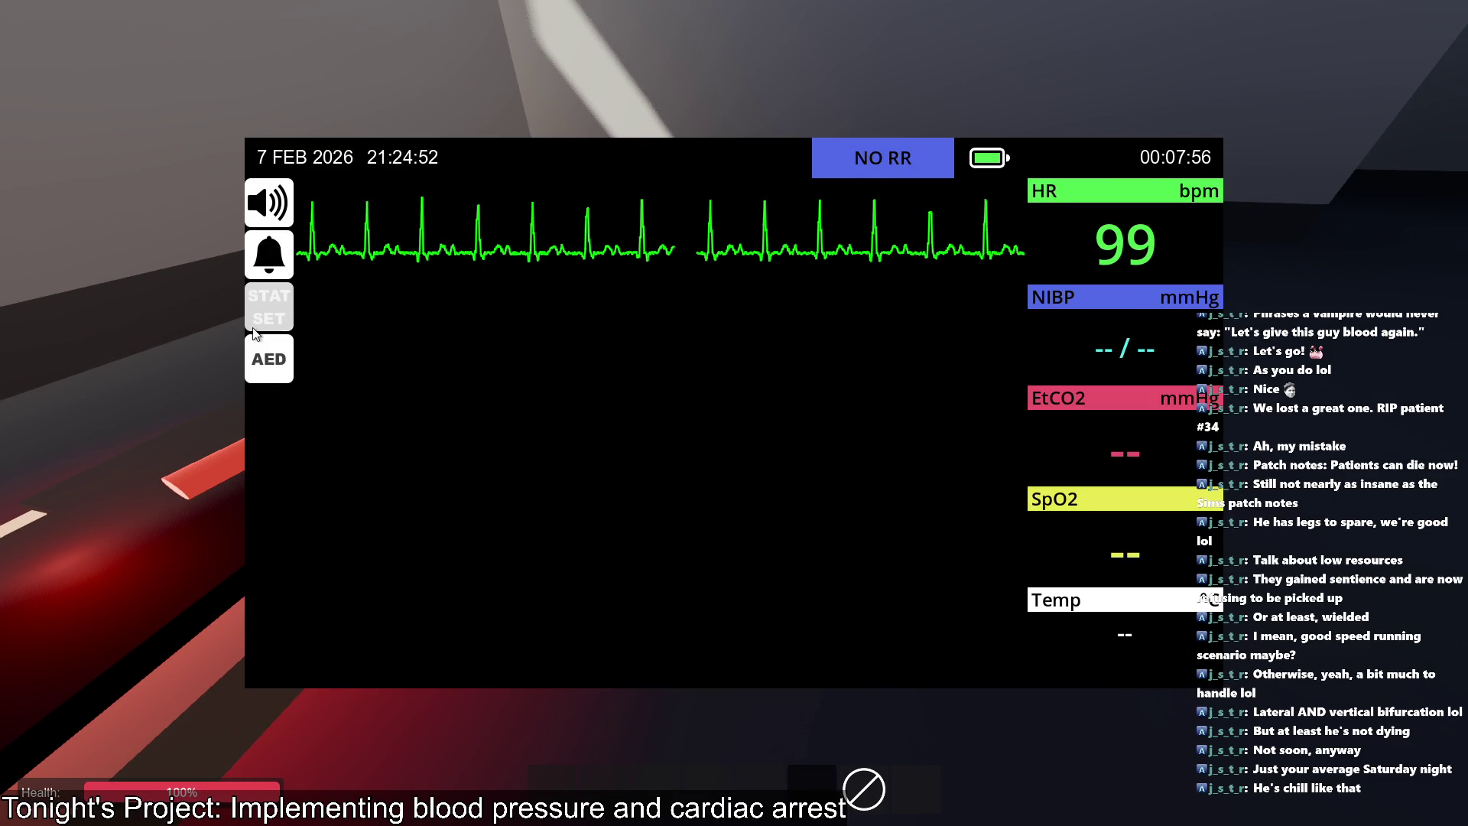
pyautogui.press('Escape')
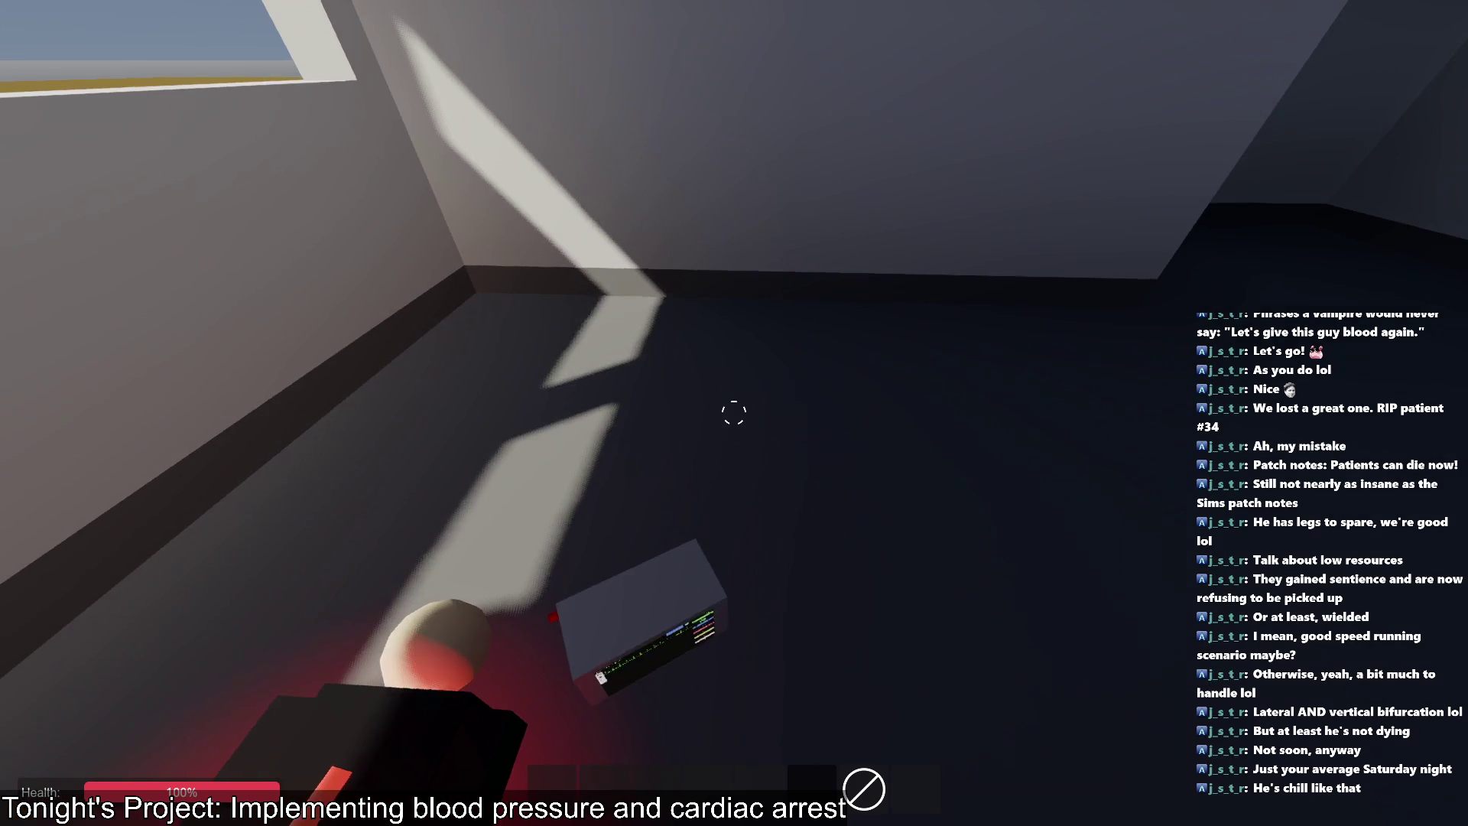
# Walk the player outside the residence hall and return to the Godot script editor
pyautogui.press('w')
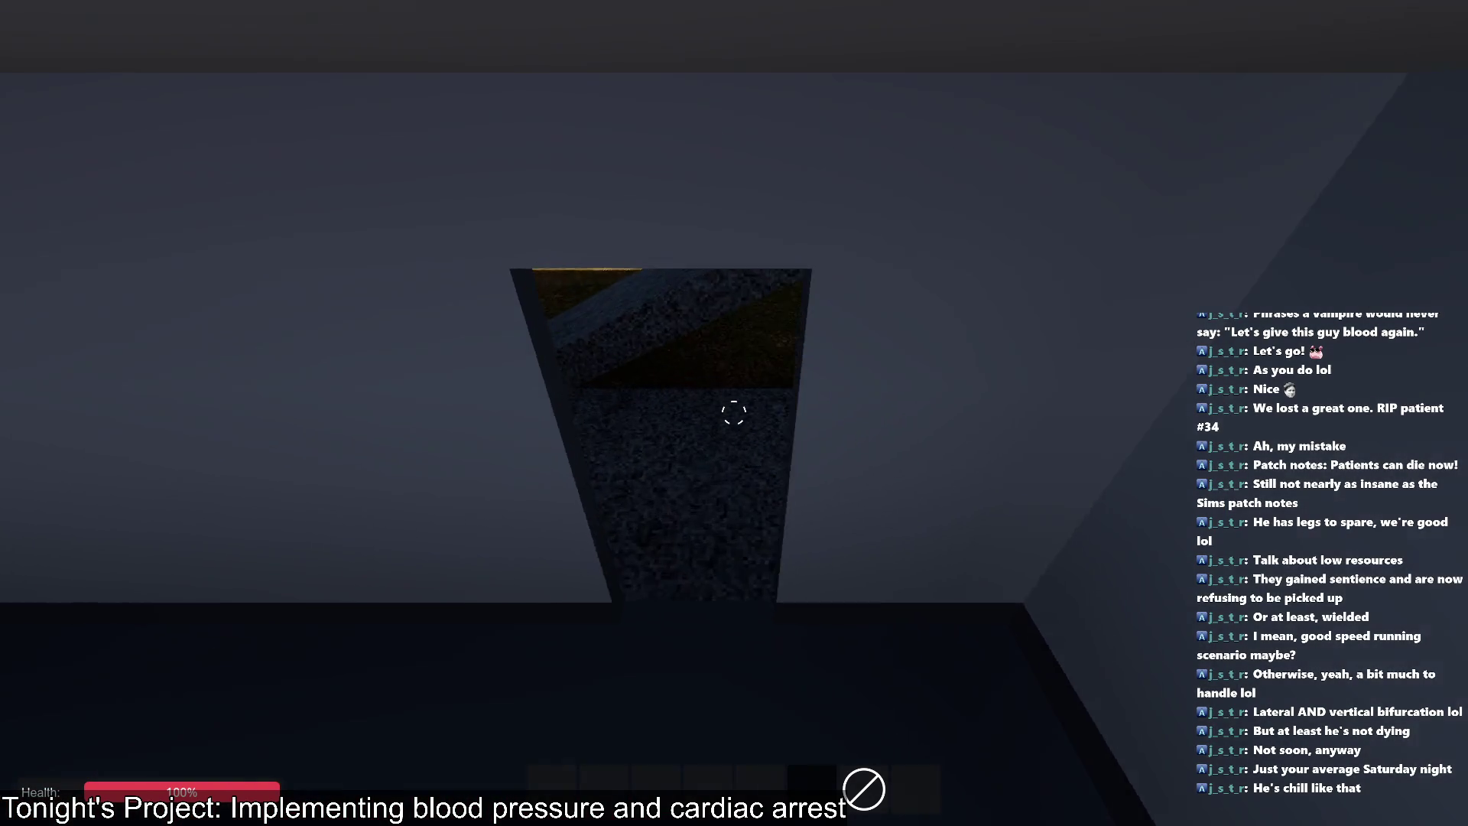
pyautogui.press('w')
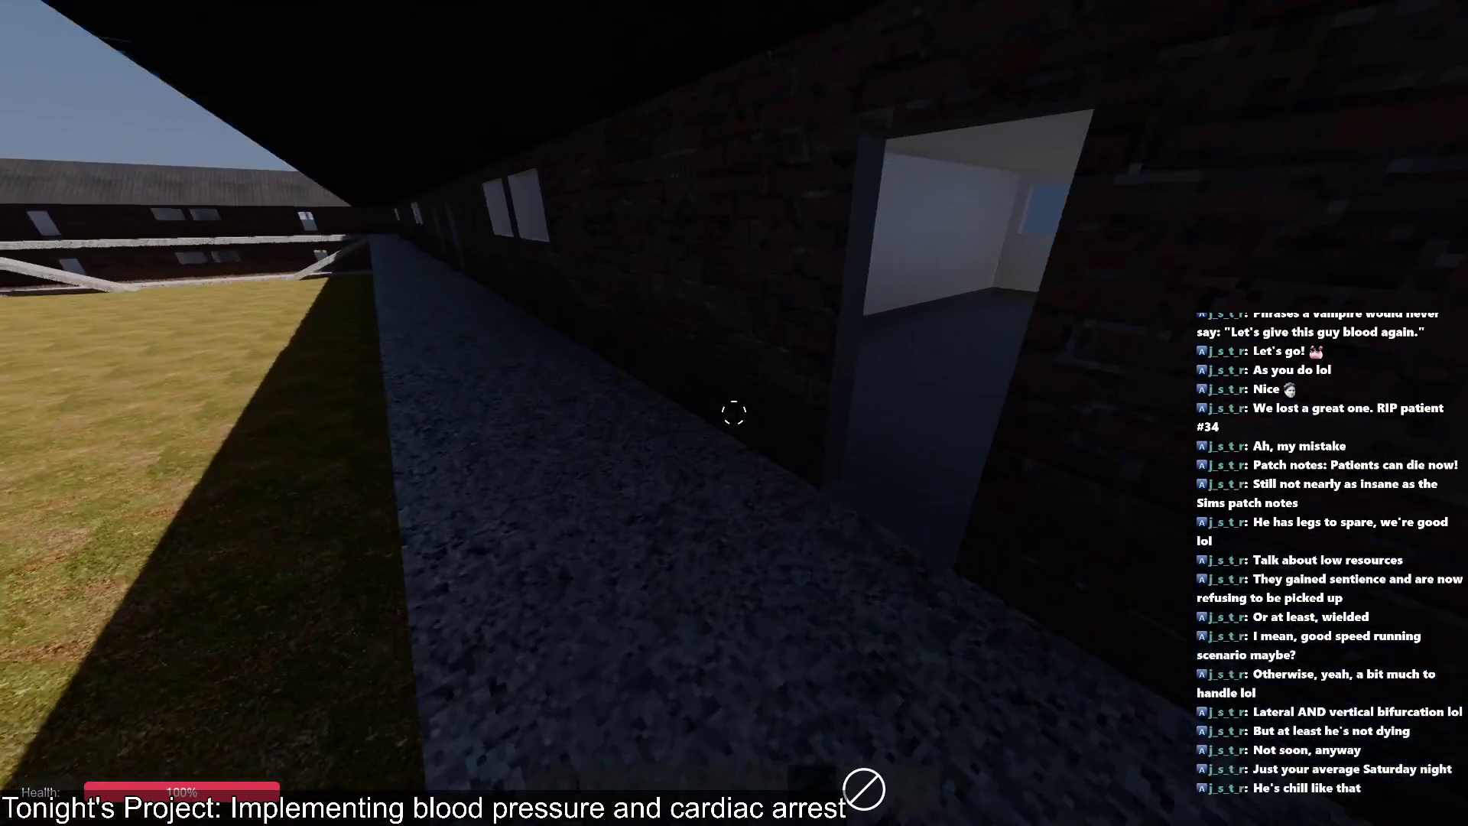
pyautogui.hotkey('alt', 'Tab')
pyautogui.hotkey('alt', 'Tab')
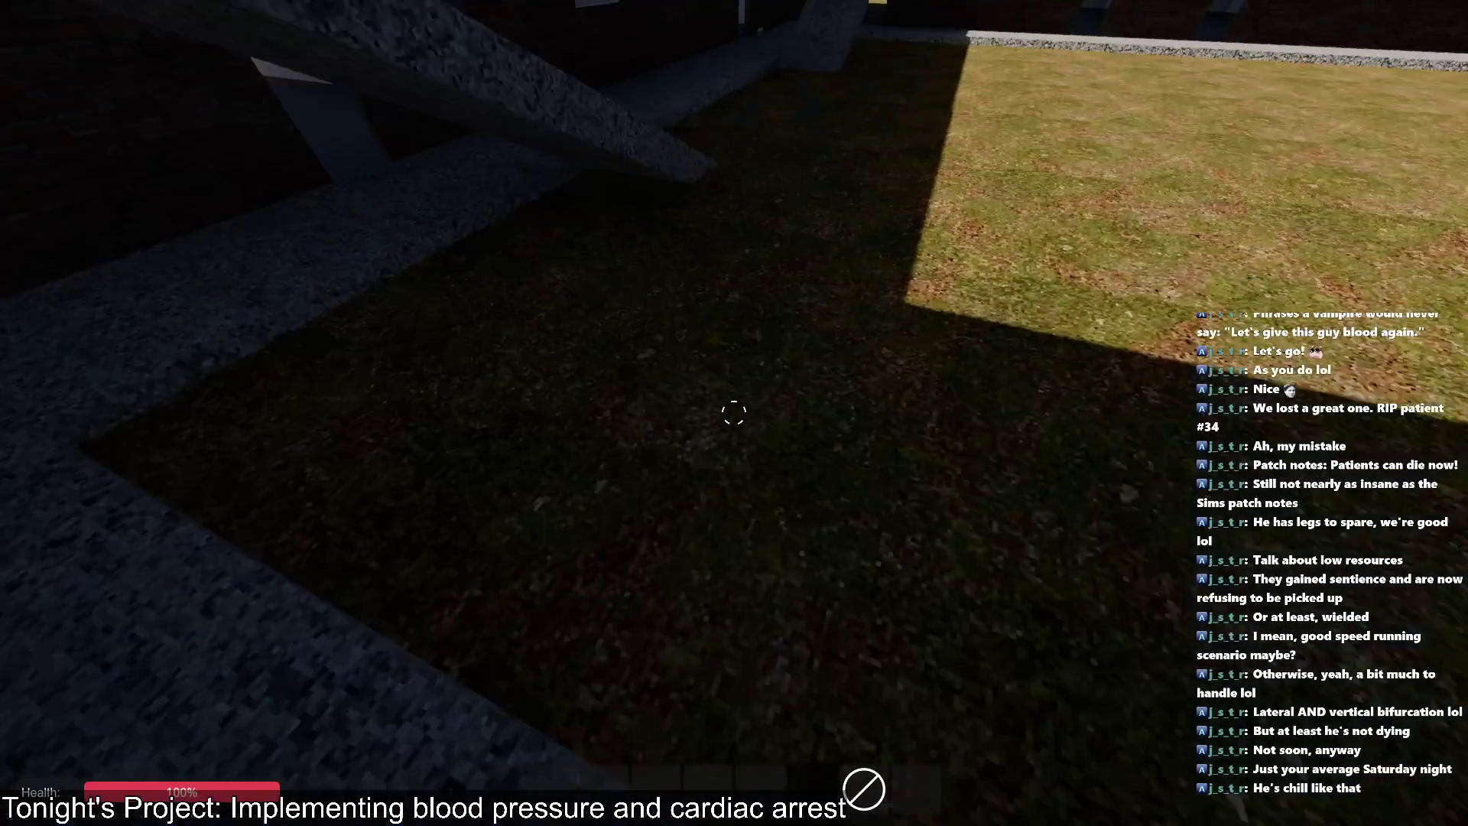
pyautogui.hotkey('alt', 'Tab')
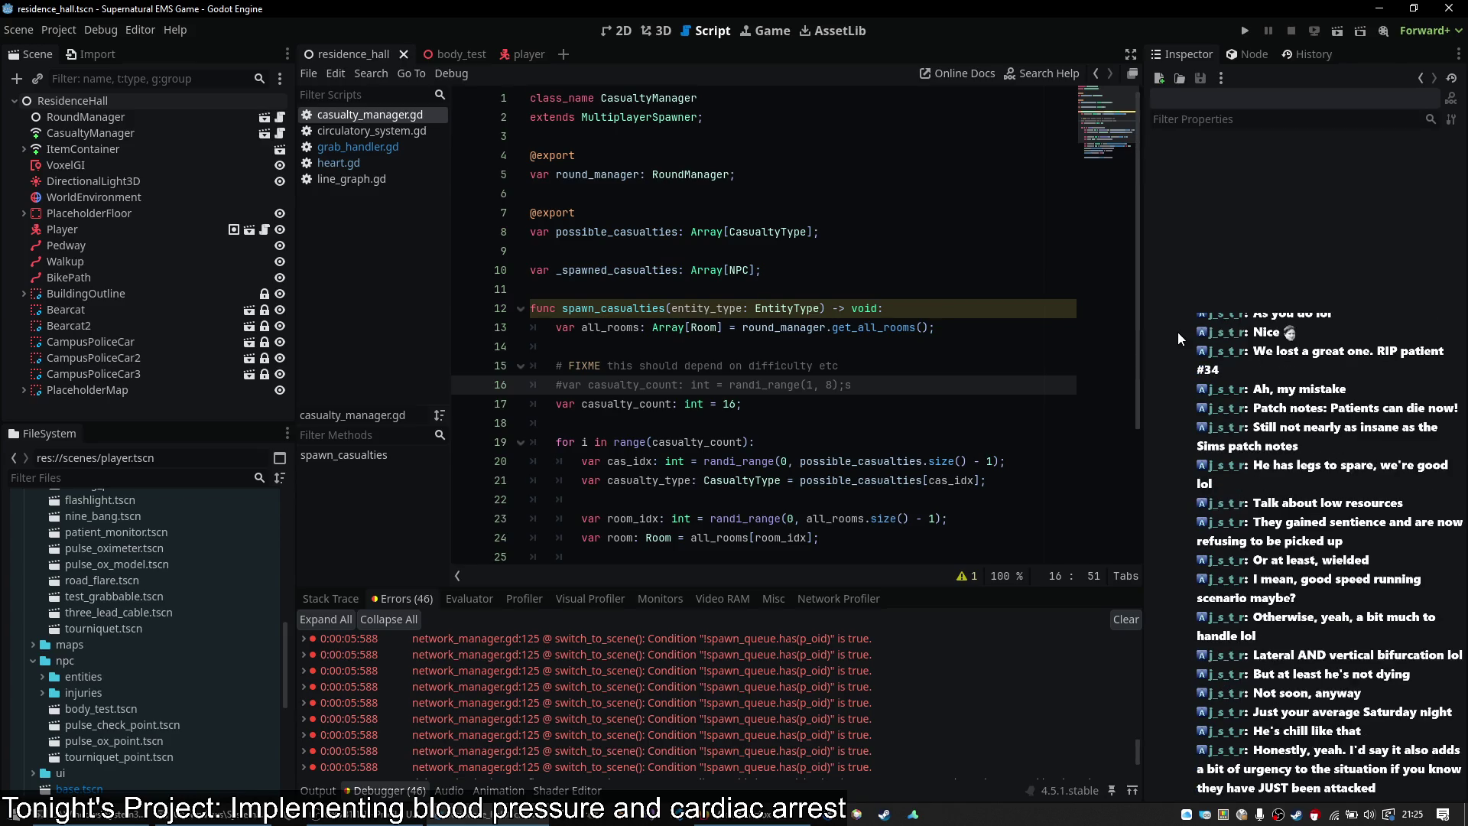
# In the 3D view, fly the camera around, over and through the residence hall building
pyautogui.click(659, 31)
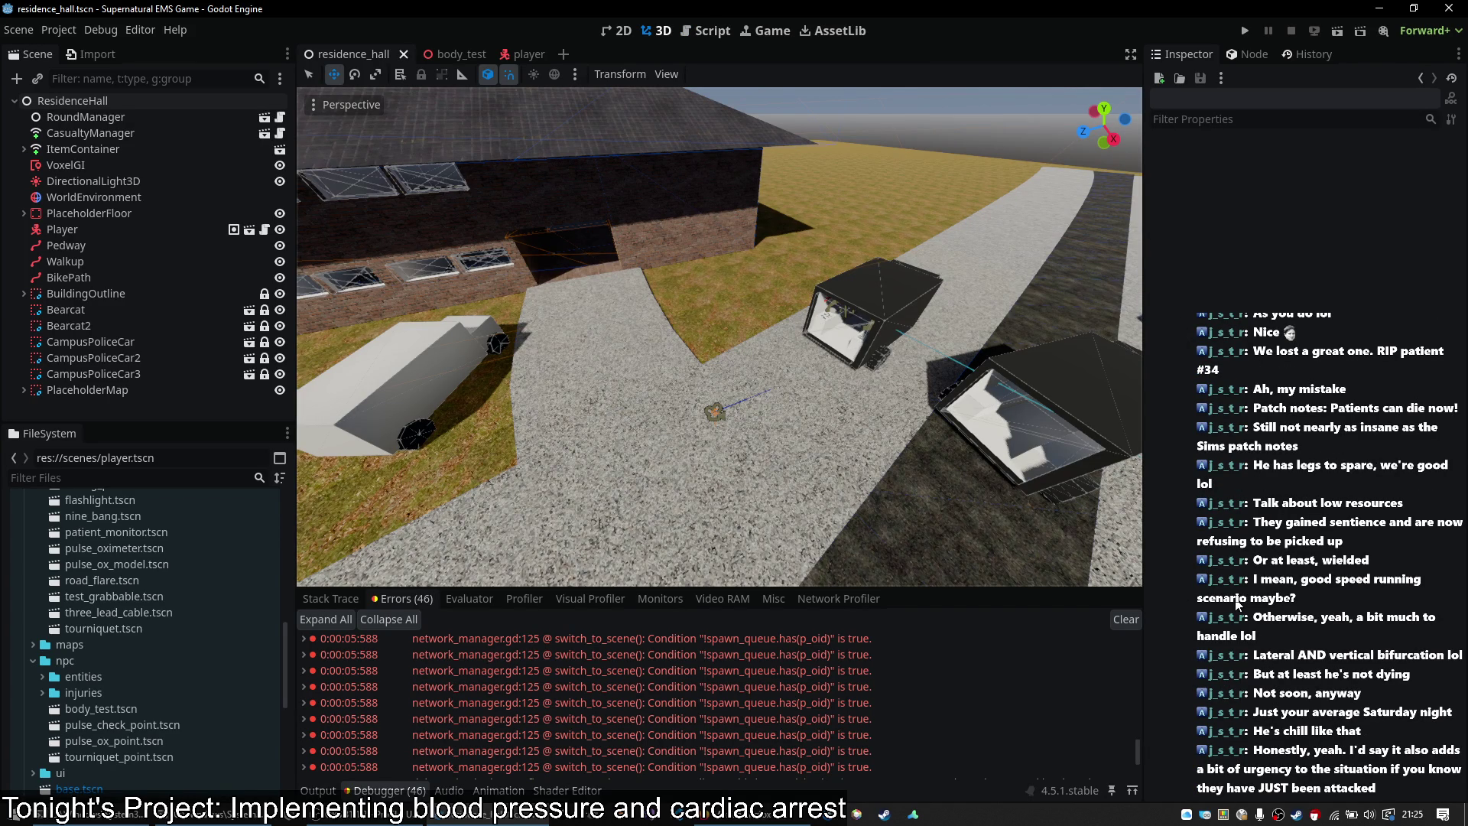
pyautogui.rightClick(1013, 452)
pyautogui.press('w')
pyautogui.press('s')
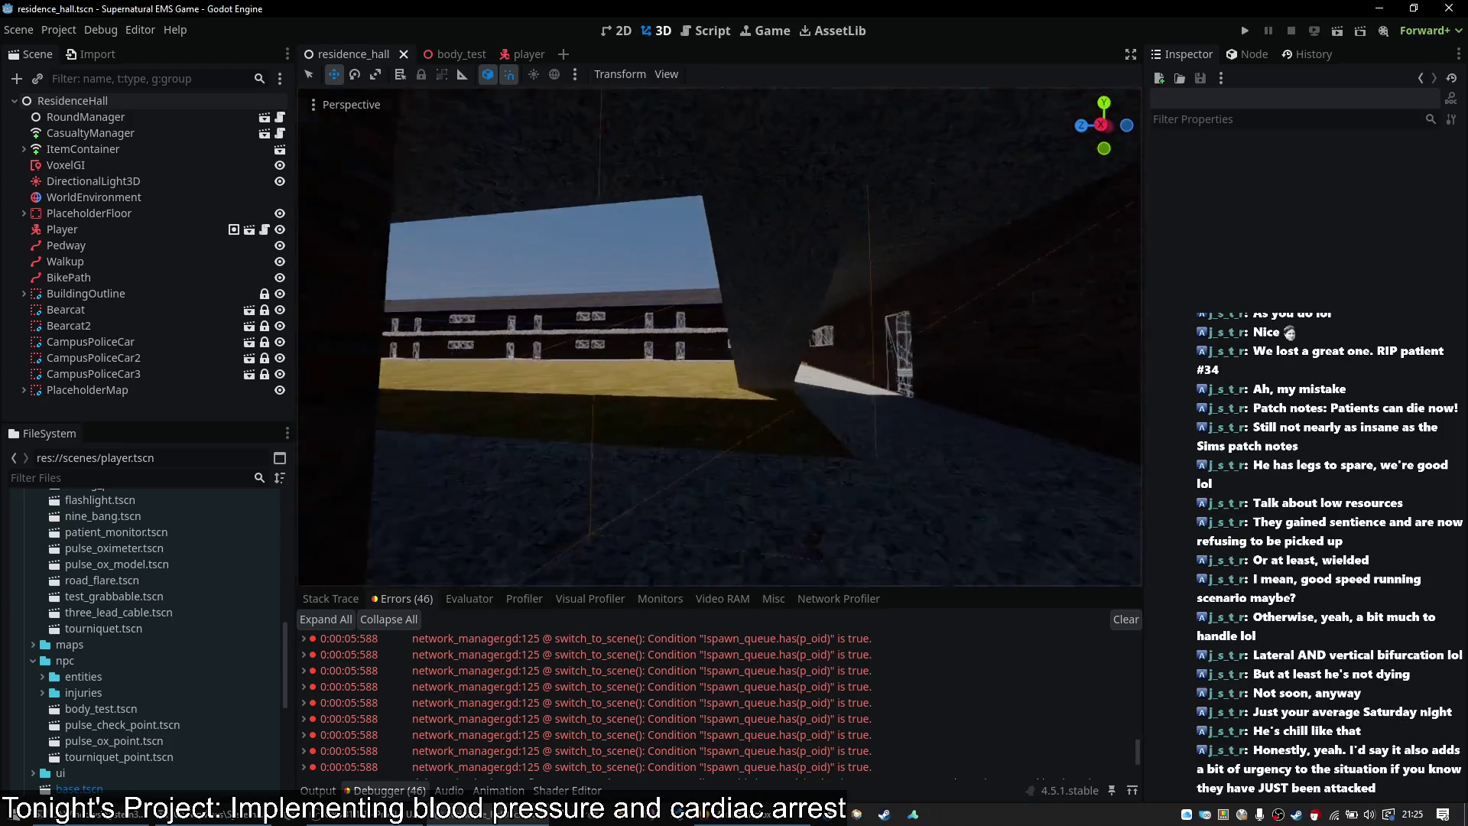
pyautogui.press('e')
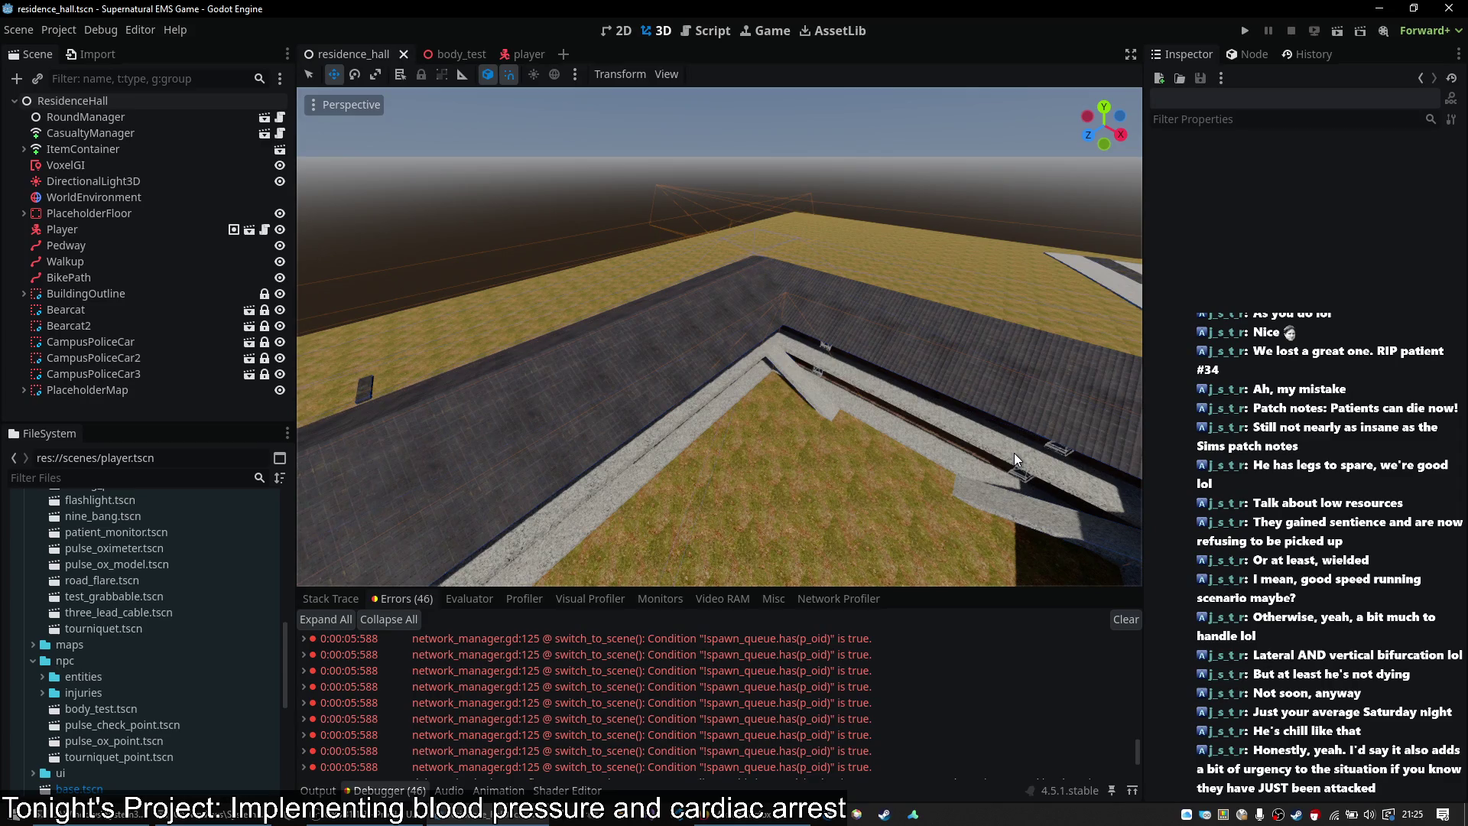
pyautogui.rightClick(992, 429)
pyautogui.press('q')
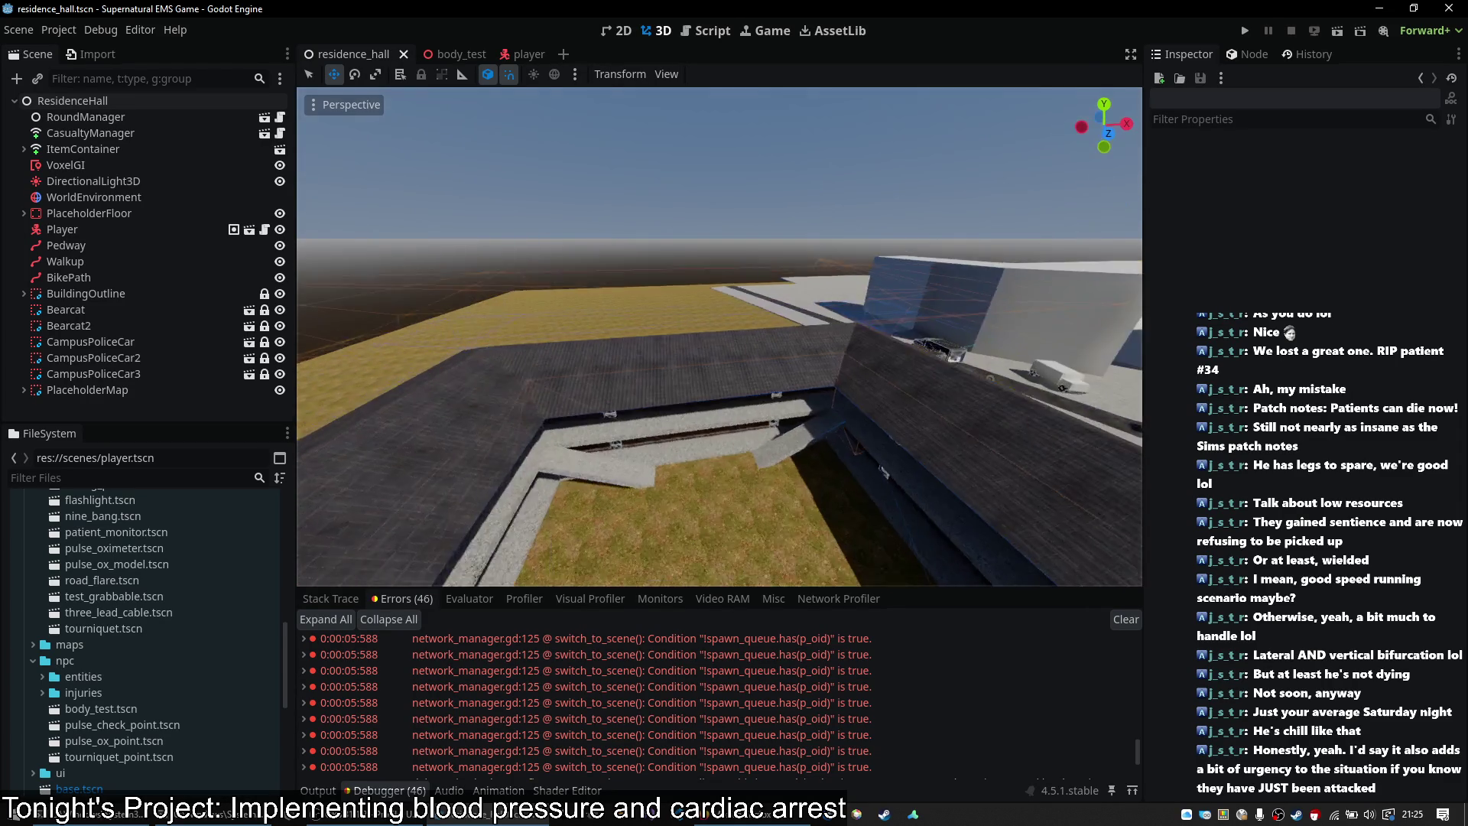
pyautogui.press('w')
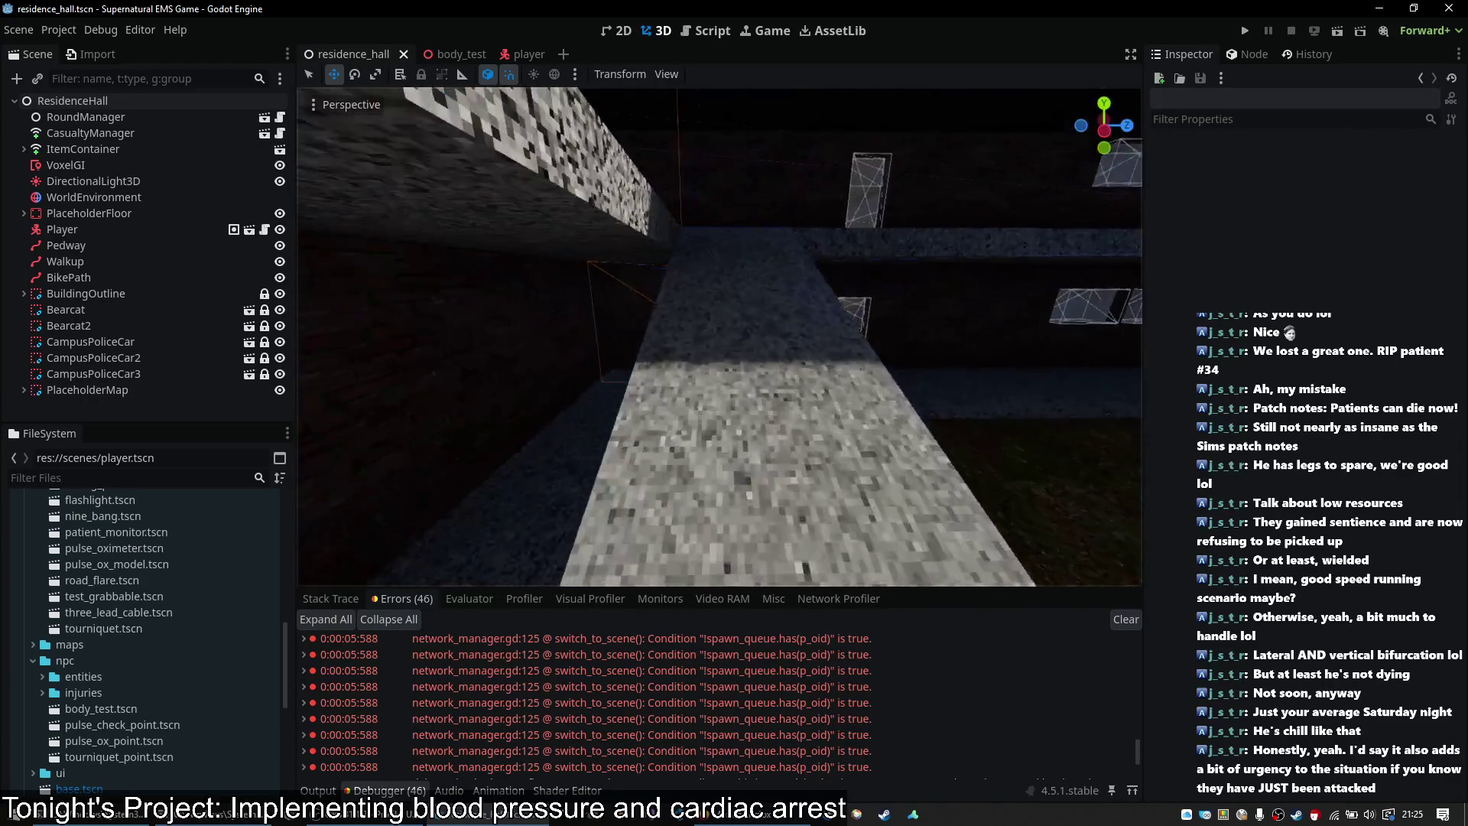
pyautogui.press('e')
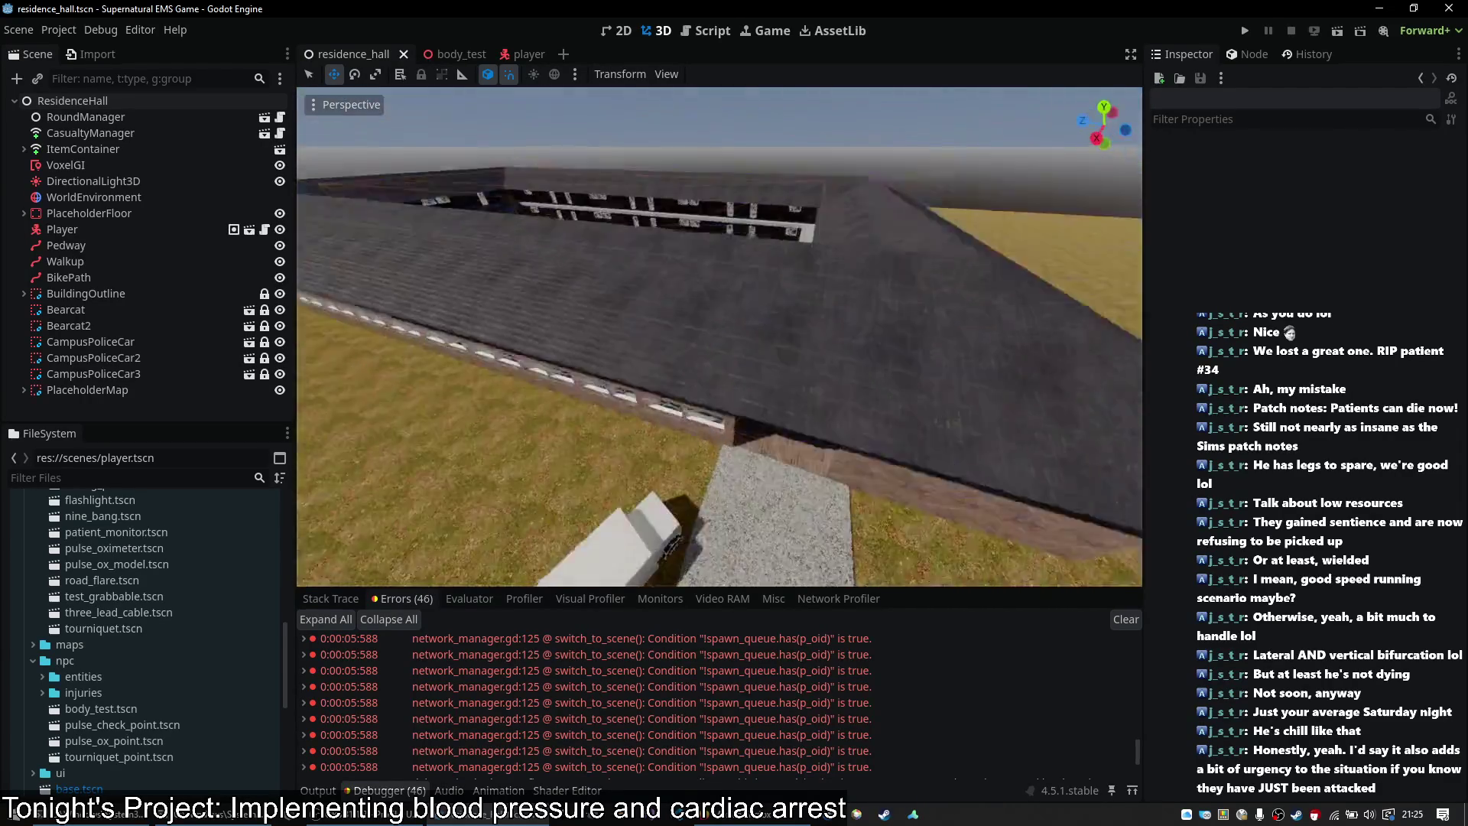
pyautogui.press('w')
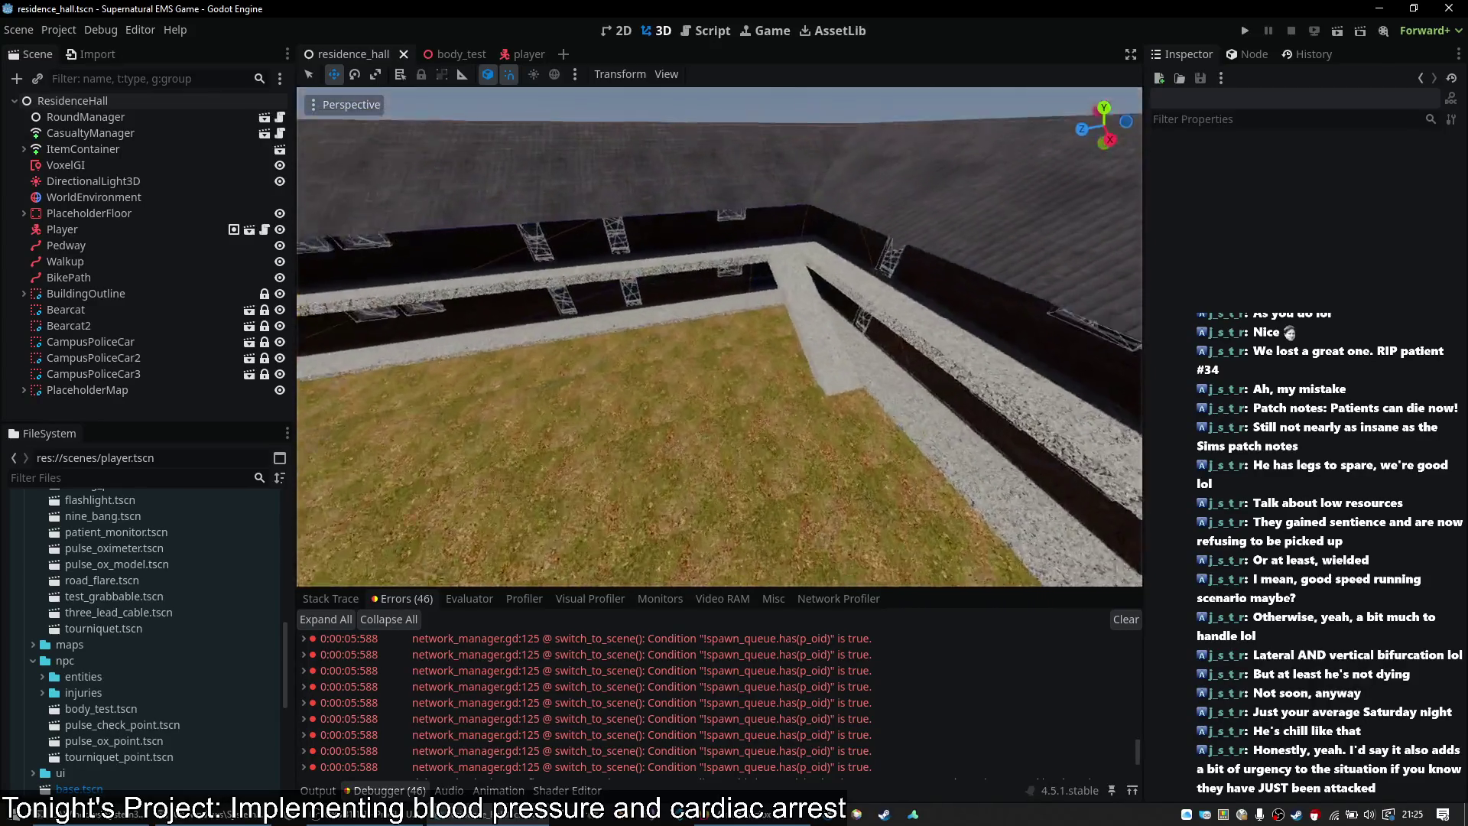
pyautogui.press('w')
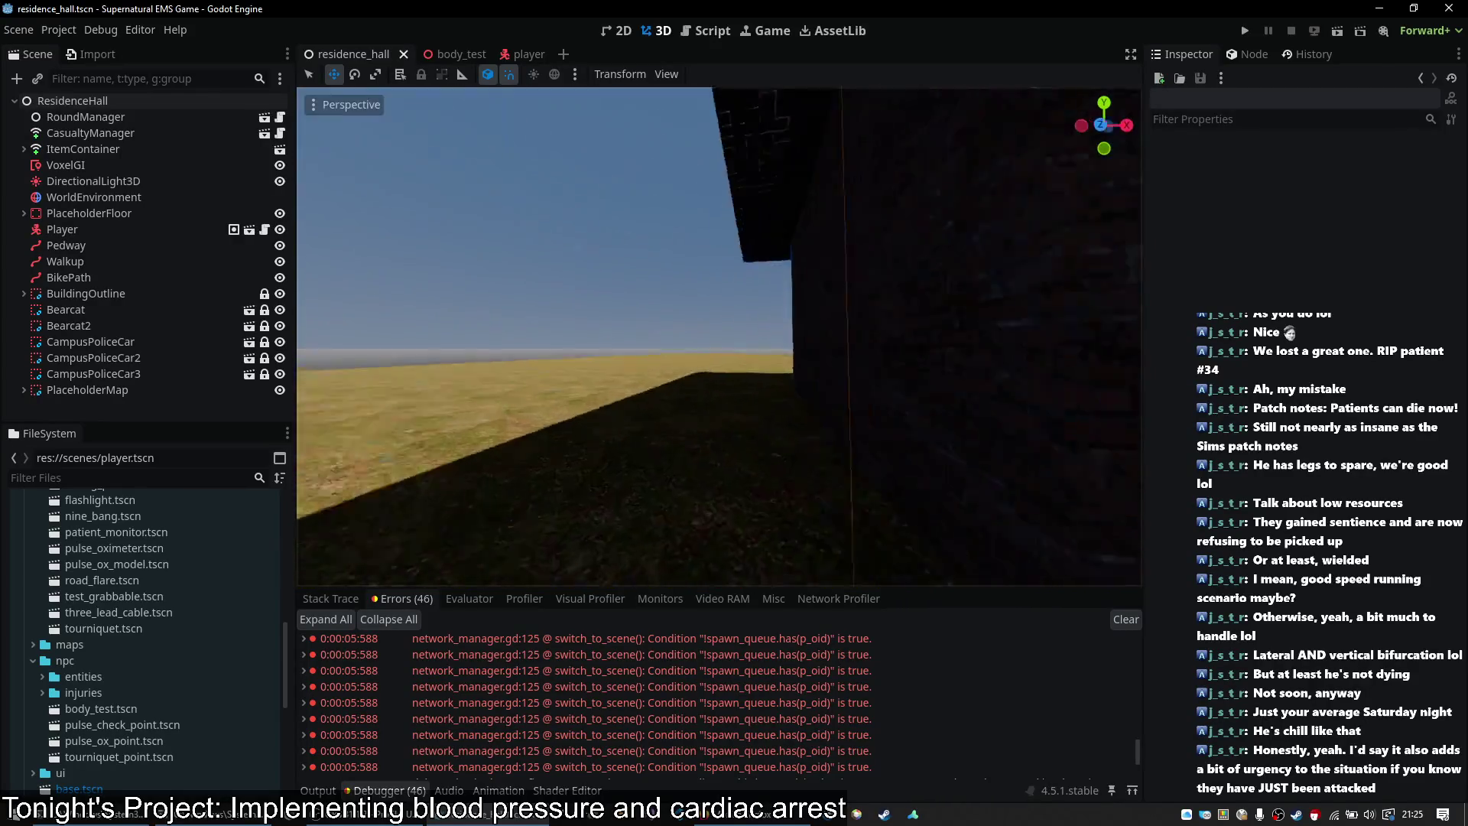
pyautogui.press('w')
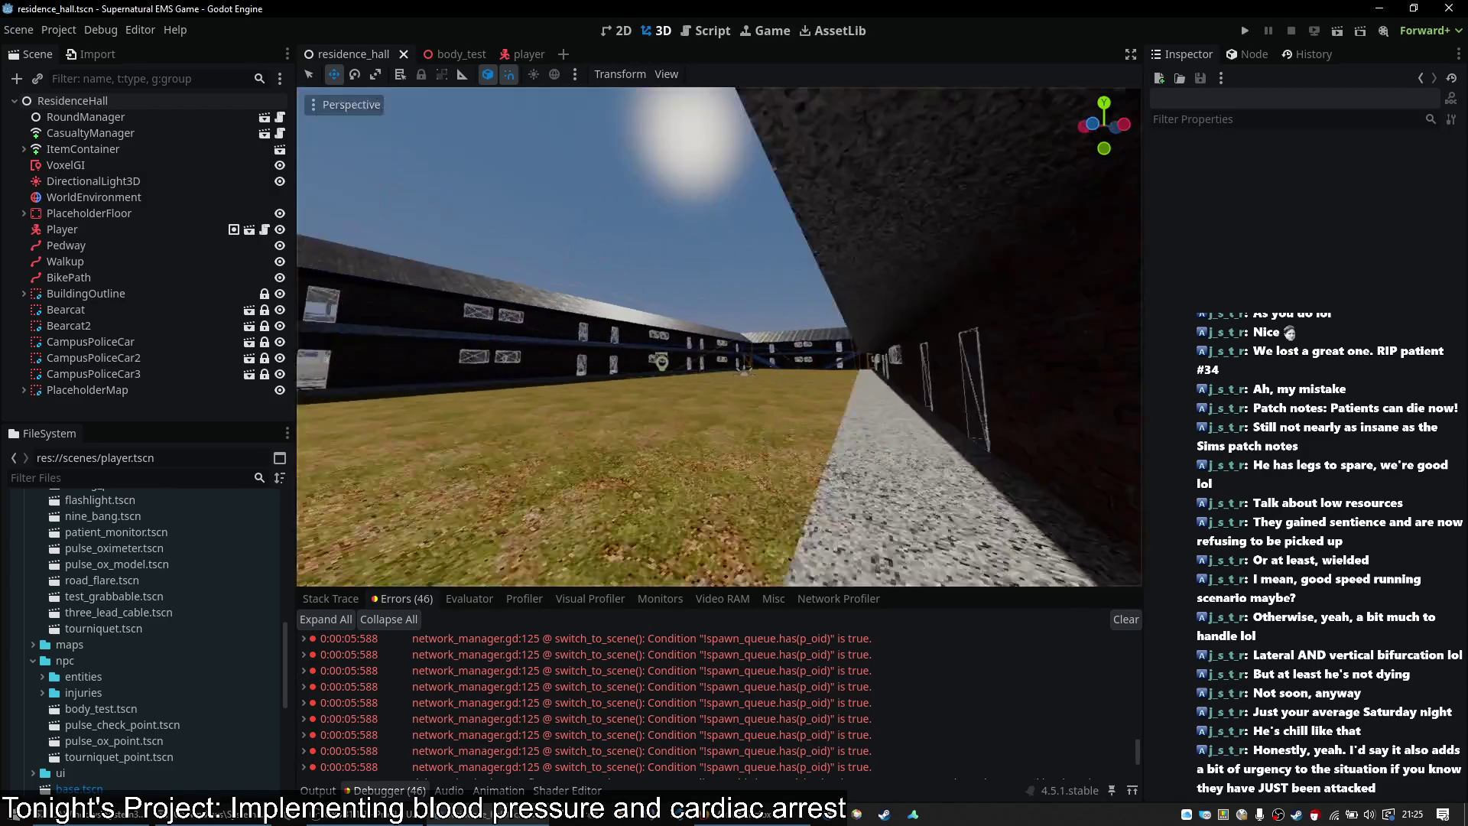
# Fly over the courtyard, trucks and dark interiors, then switch to the Firefox game notes
pyautogui.press('e')
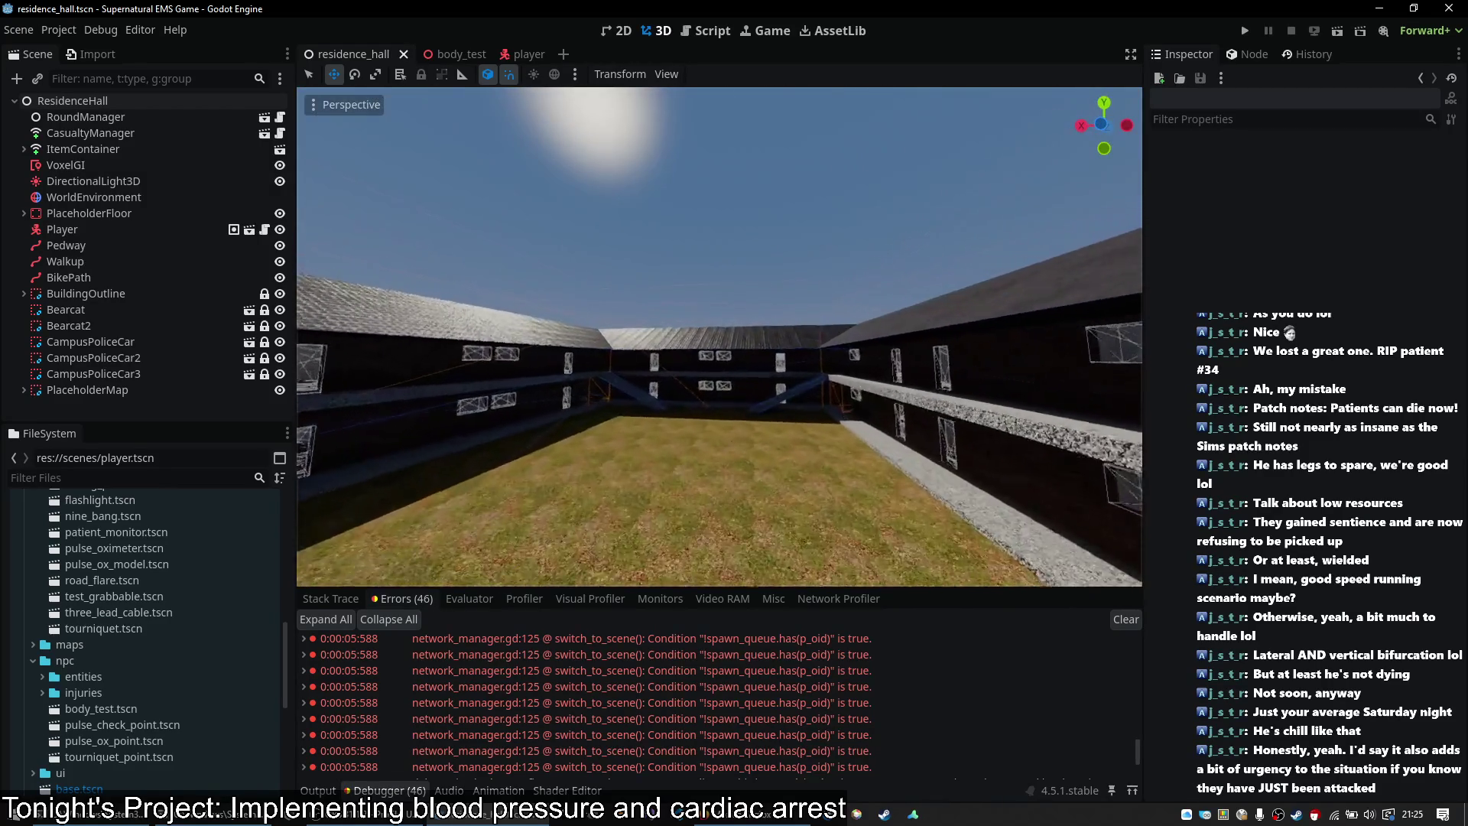
pyautogui.press('w')
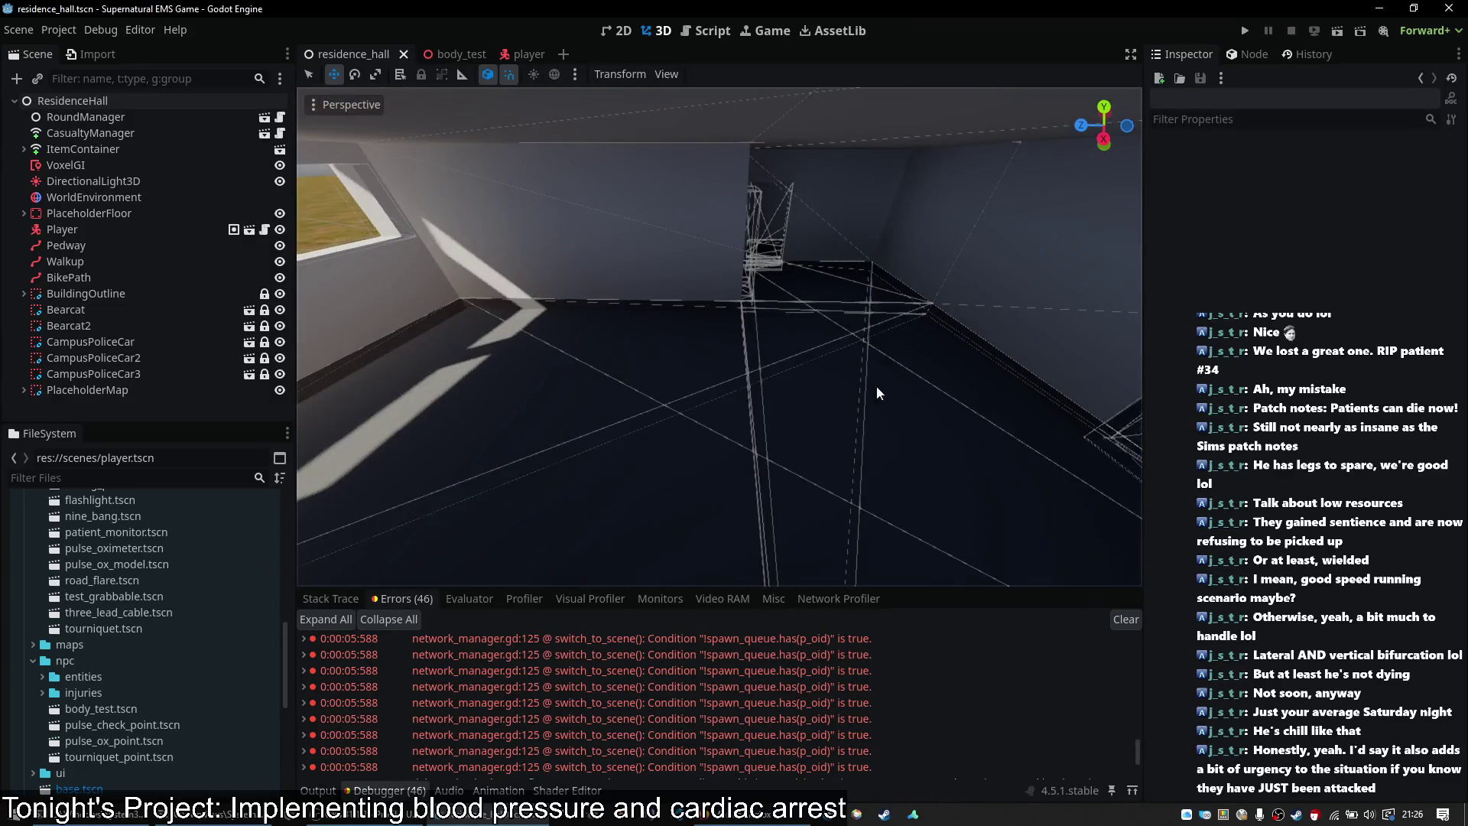
pyautogui.press('w')
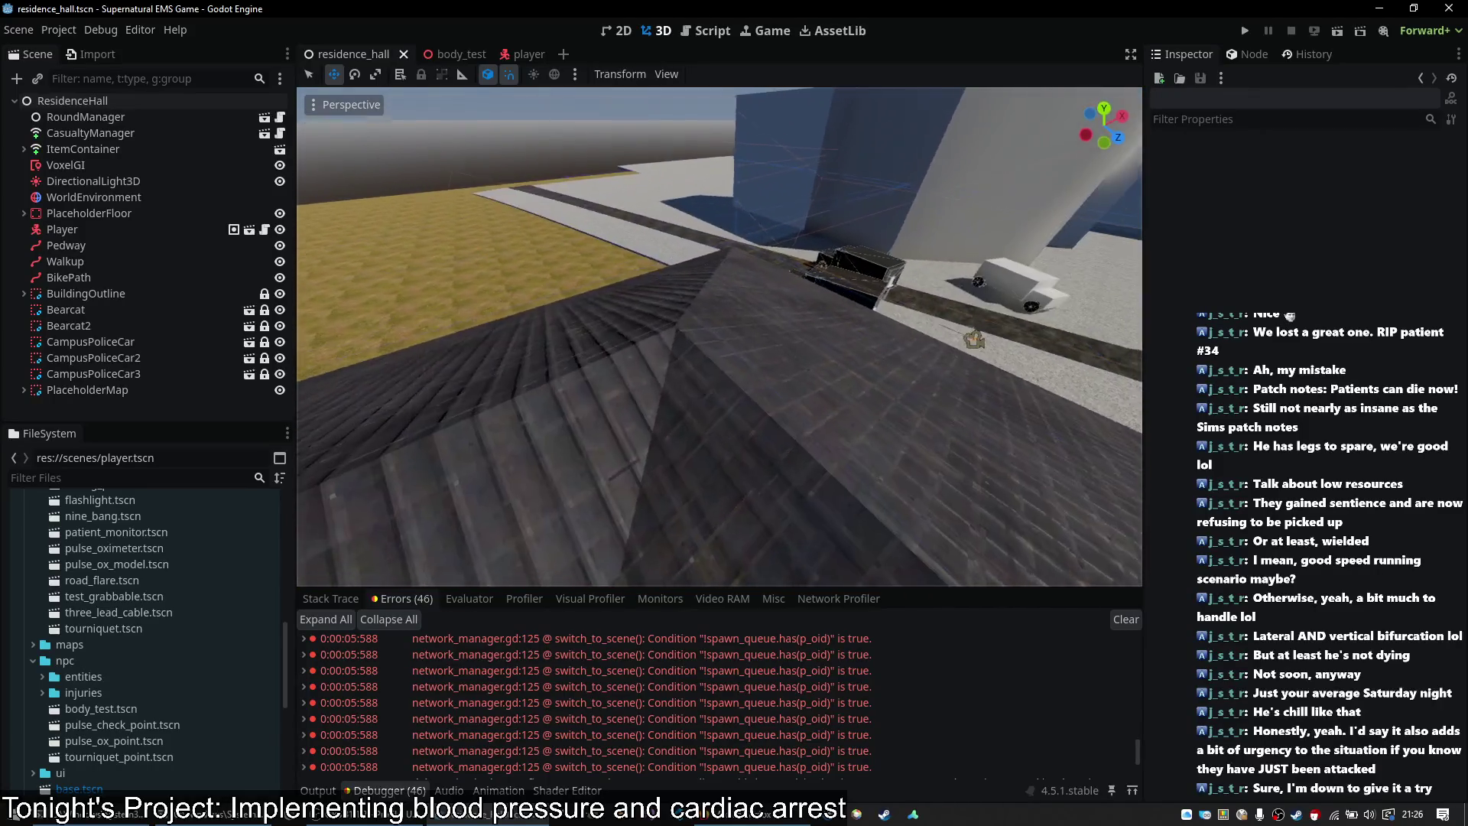
pyautogui.press('w')
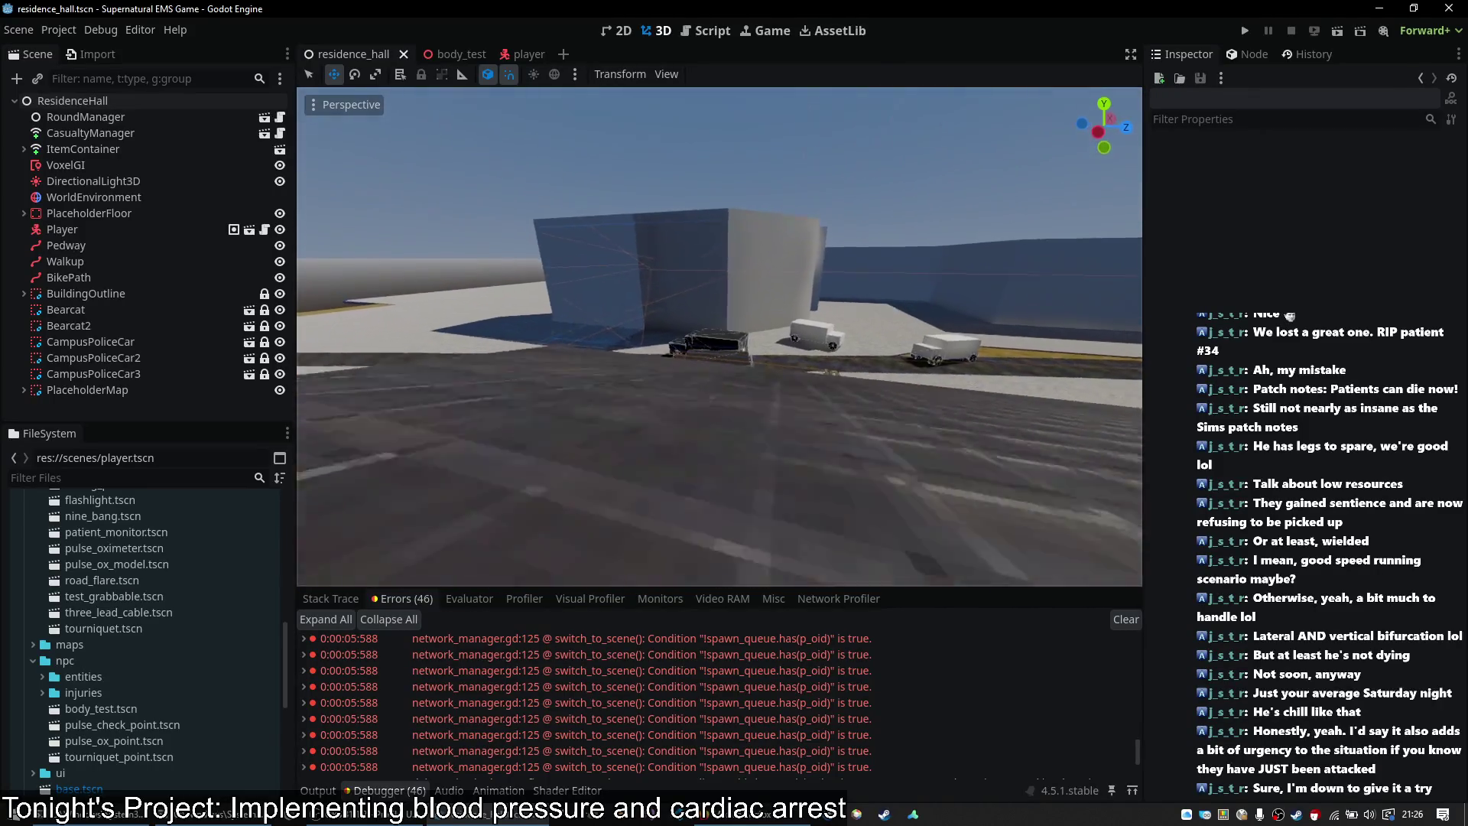
pyautogui.press('w')
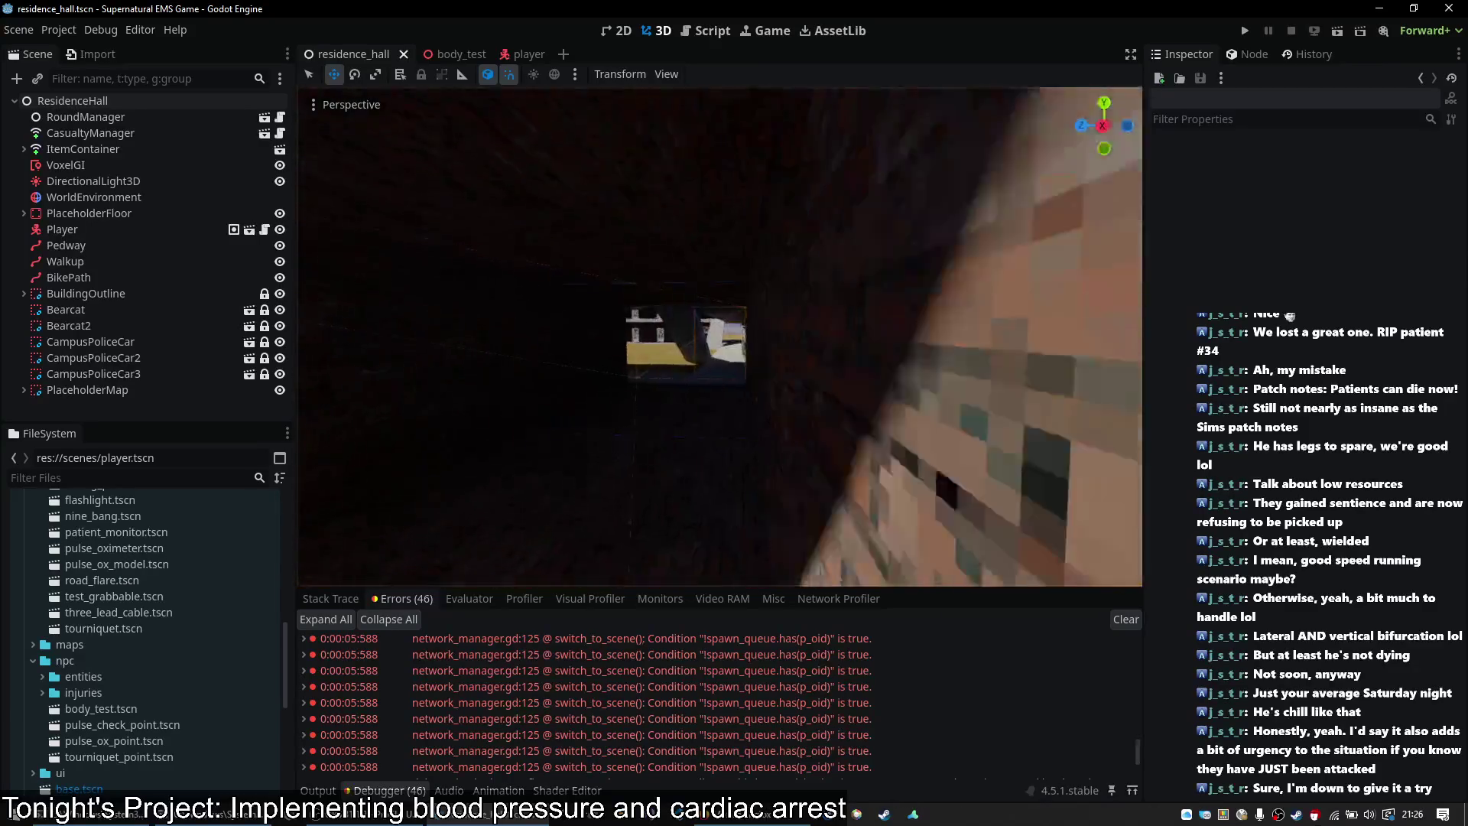
pyautogui.press('w')
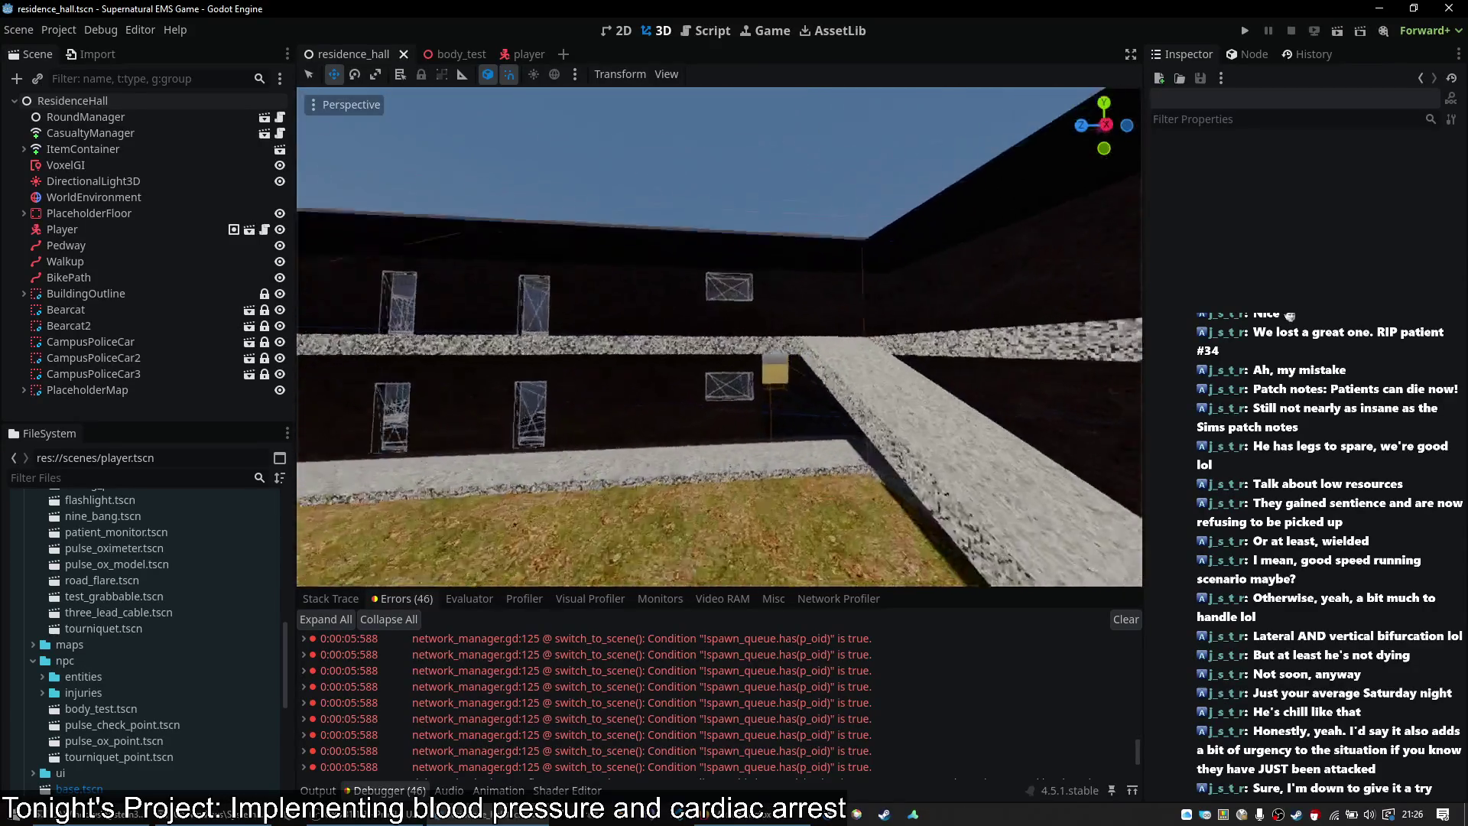
pyautogui.press('w')
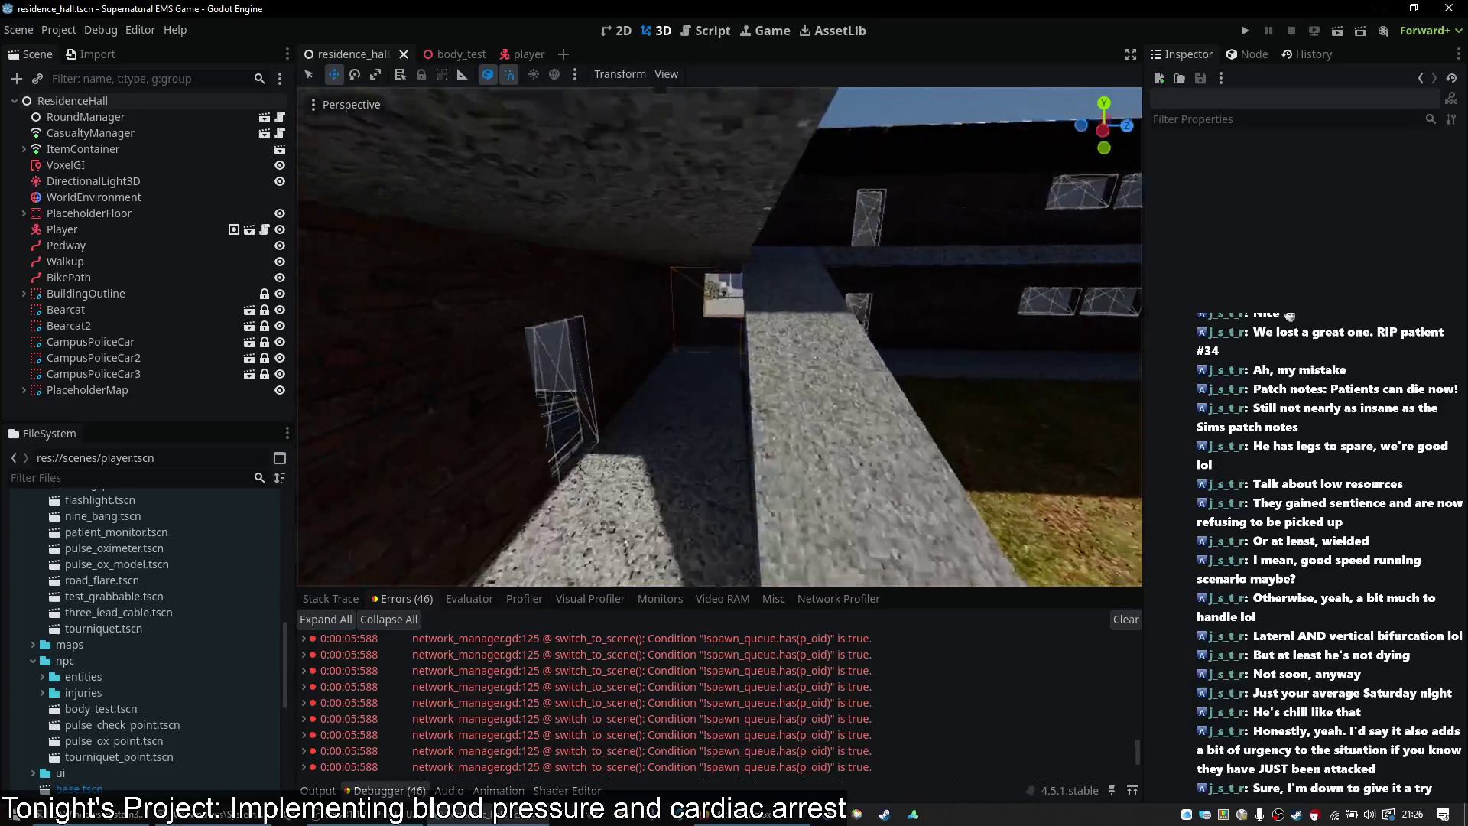
pyautogui.press('w')
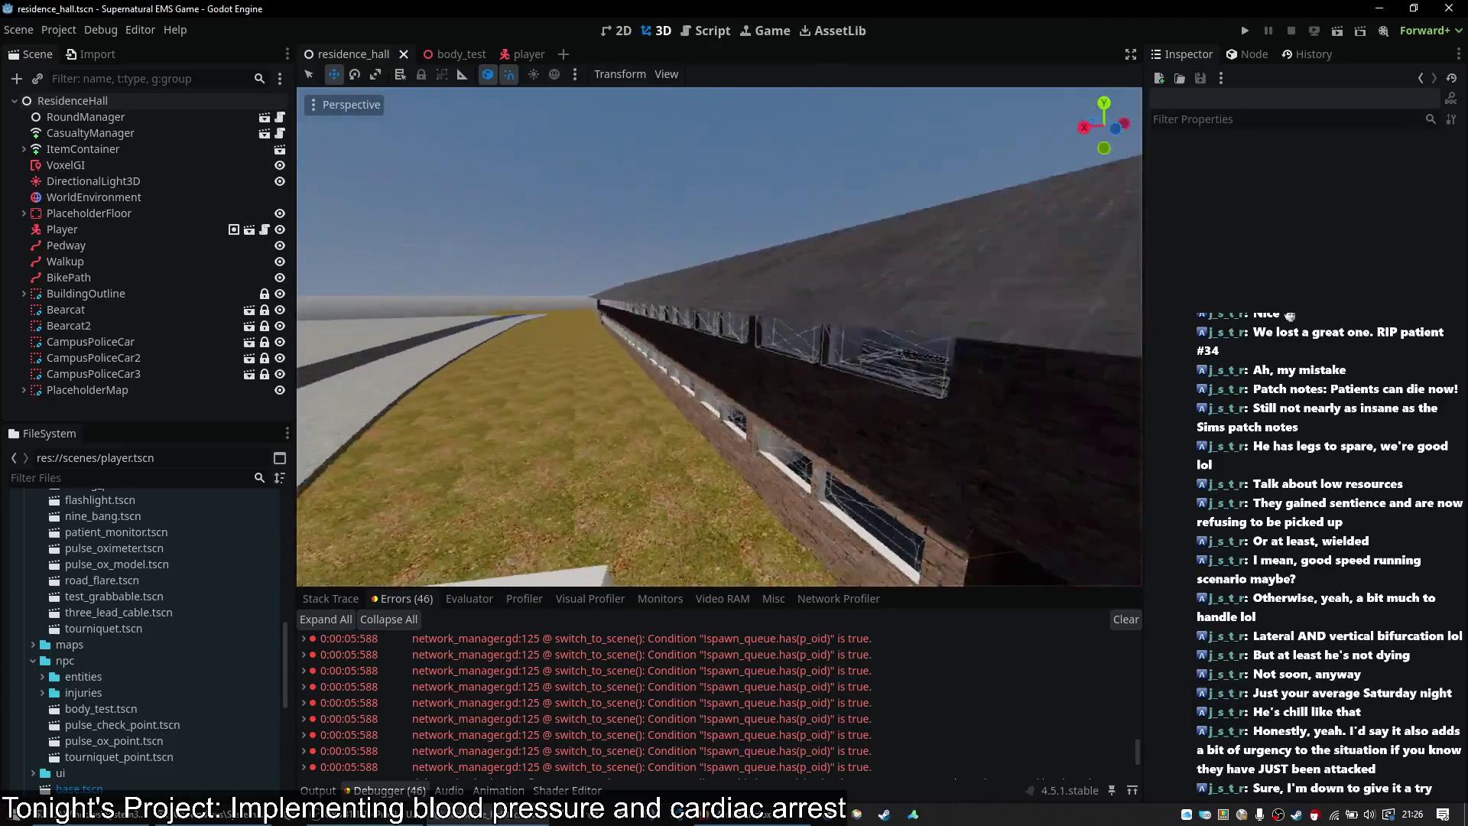
pyautogui.press('w')
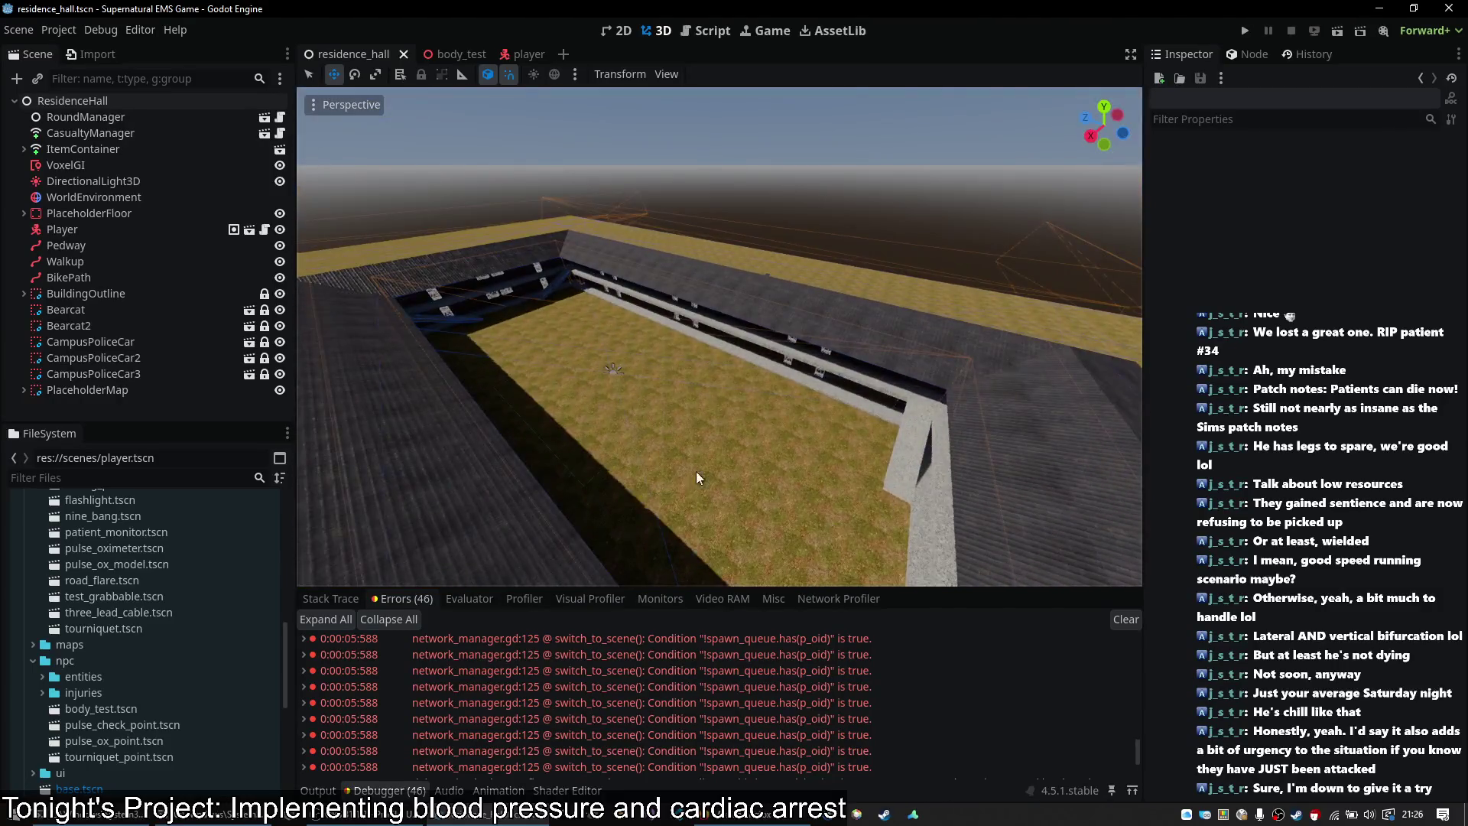
pyautogui.press('w')
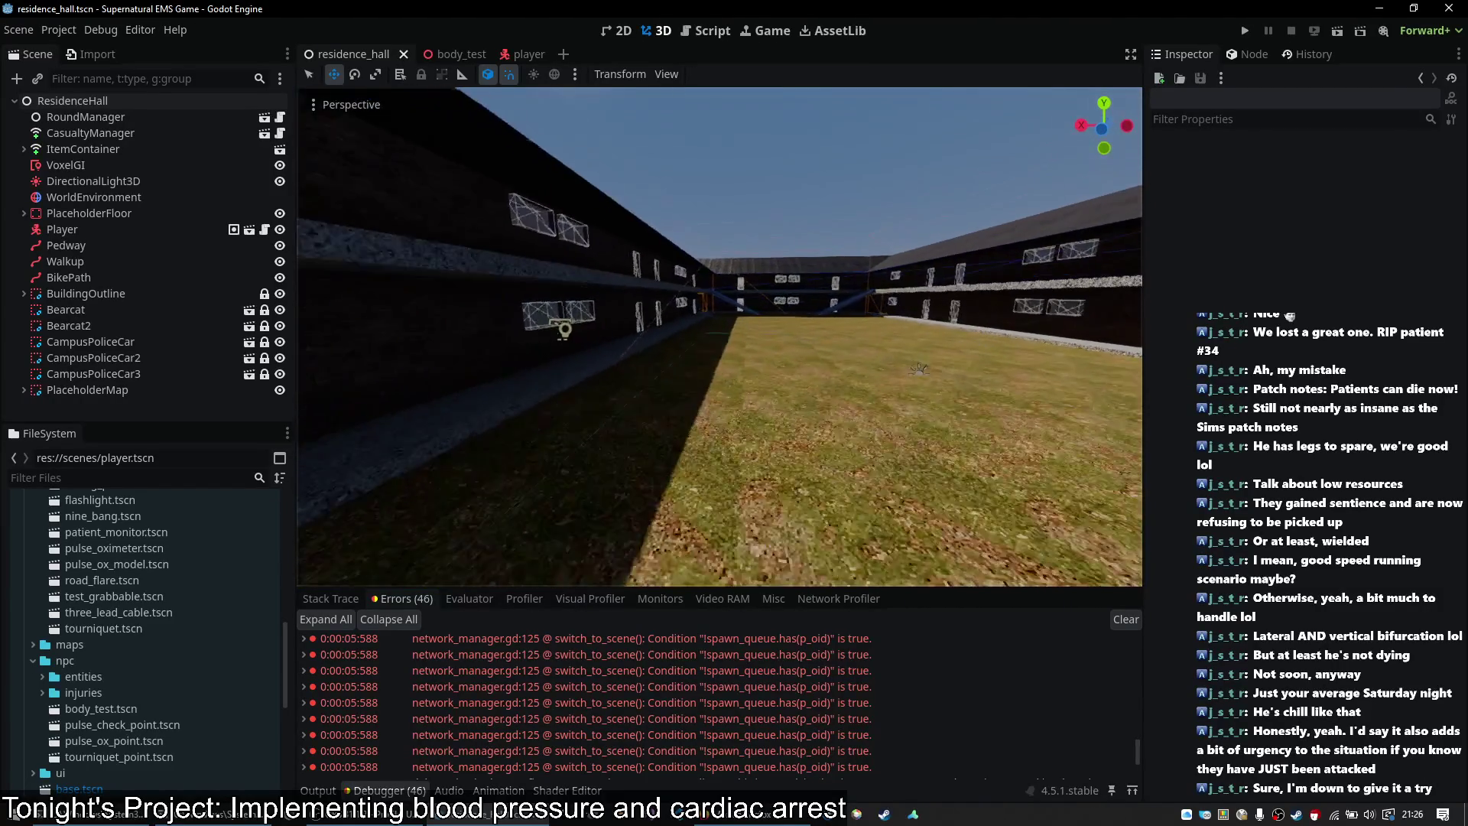
pyautogui.press('w')
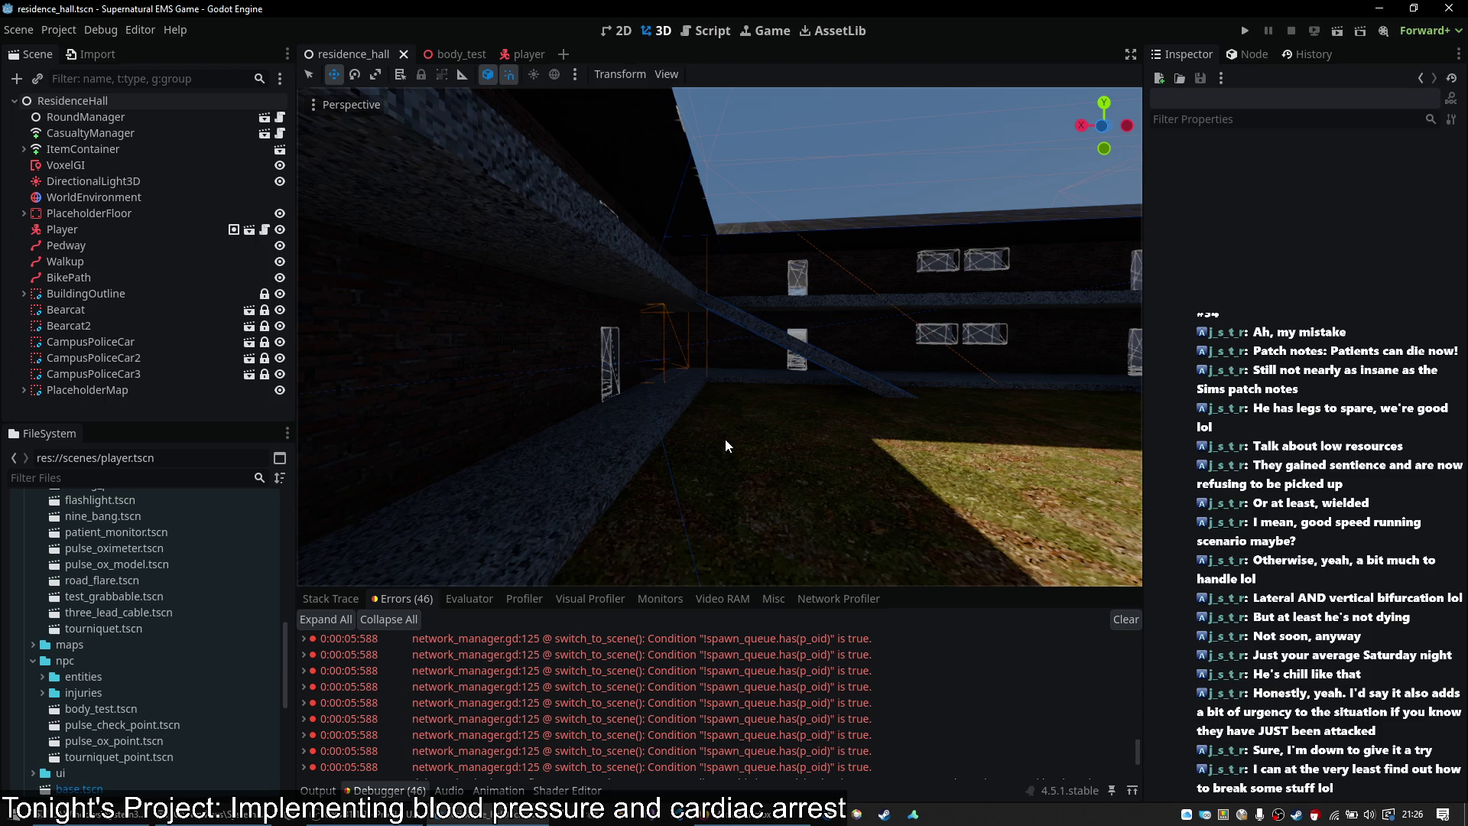
pyautogui.hotkey('alt', 'Tab')
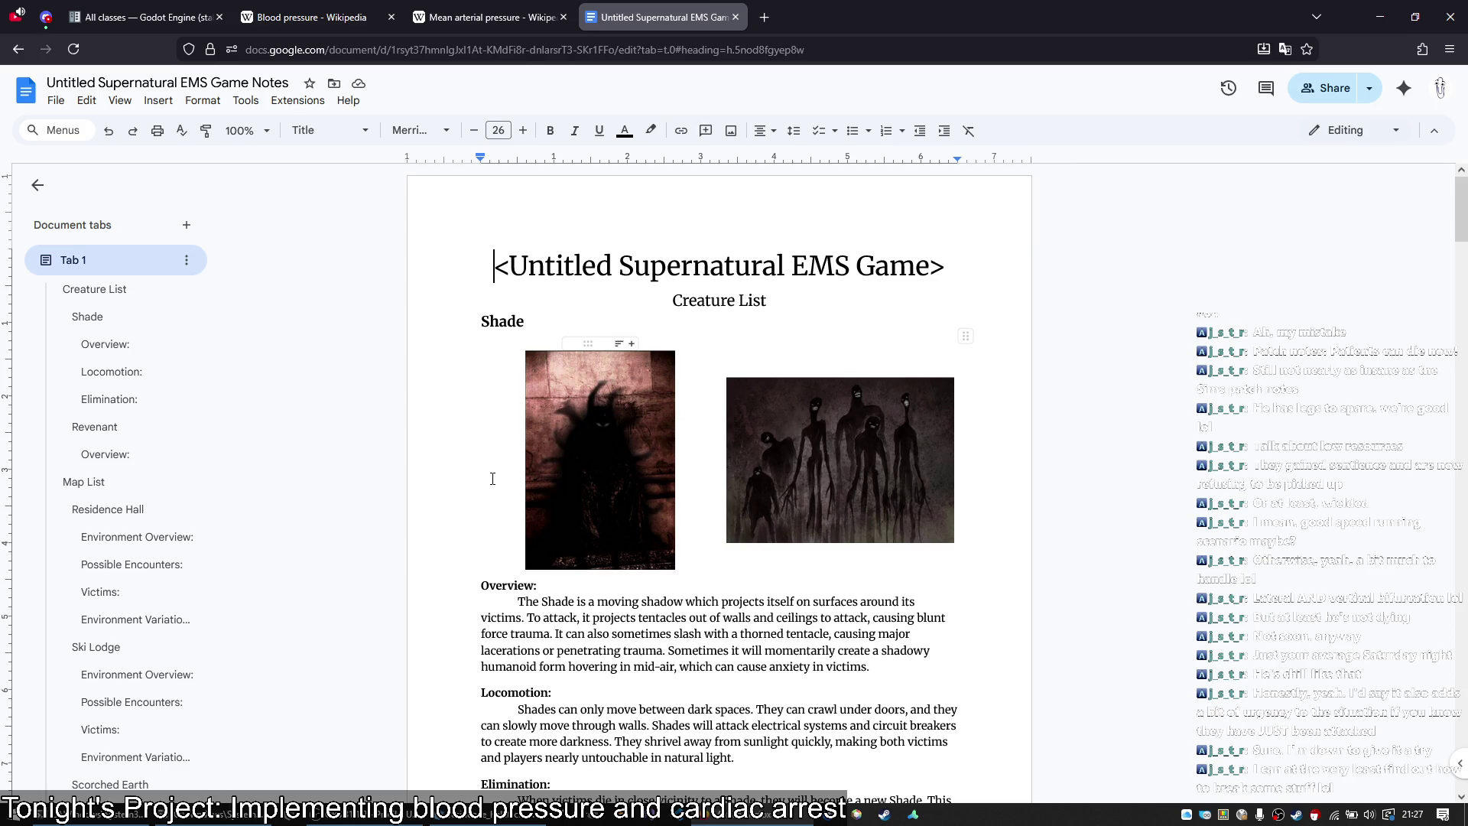
# Insert a page break before the Creature List heading, moving it to the next page
pyautogui.scroll(-6, 492, 478)
pyautogui.scroll(-6, 493, 479)
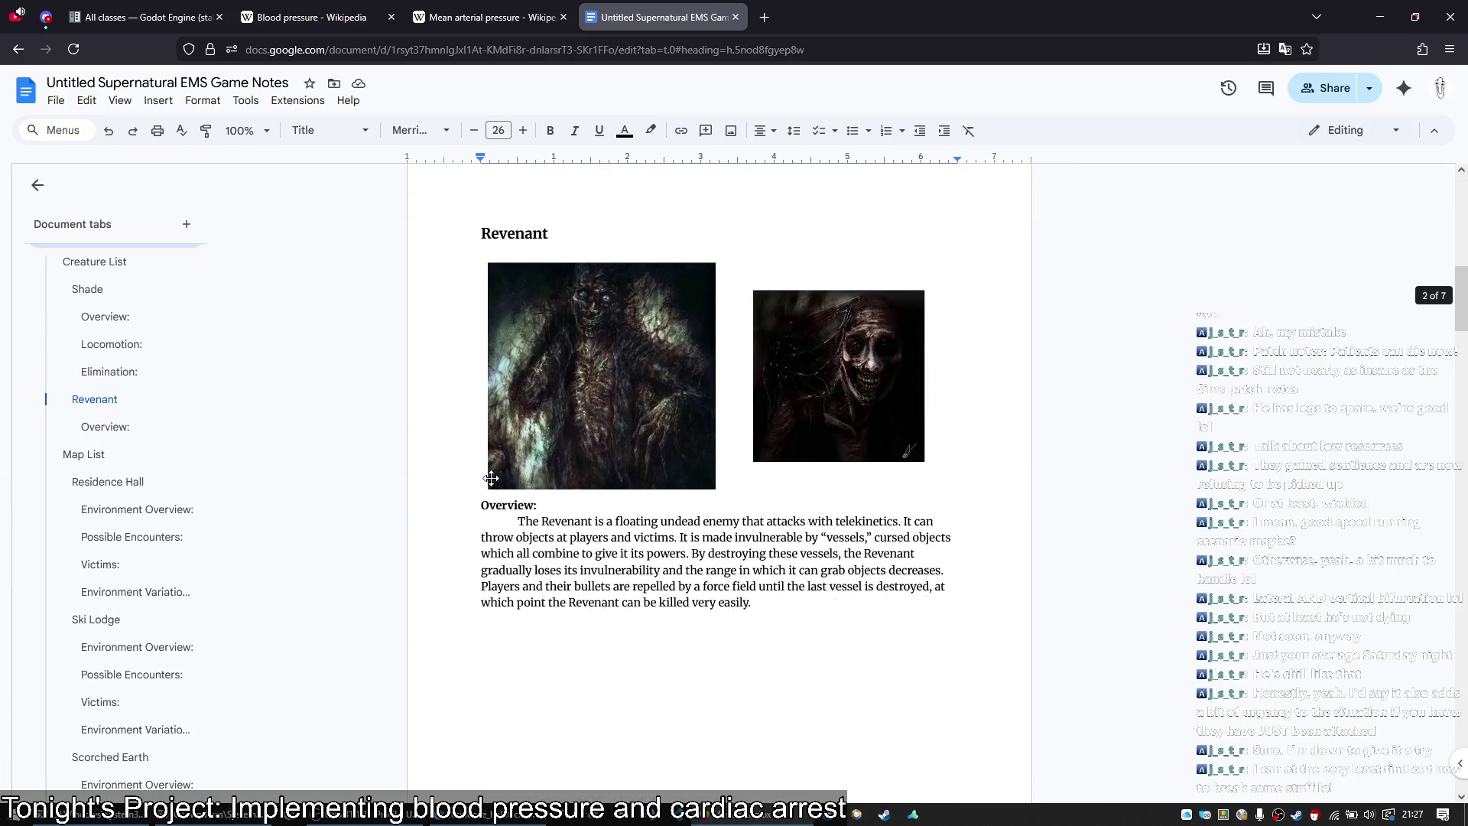
pyautogui.scroll(-15, 509, 644)
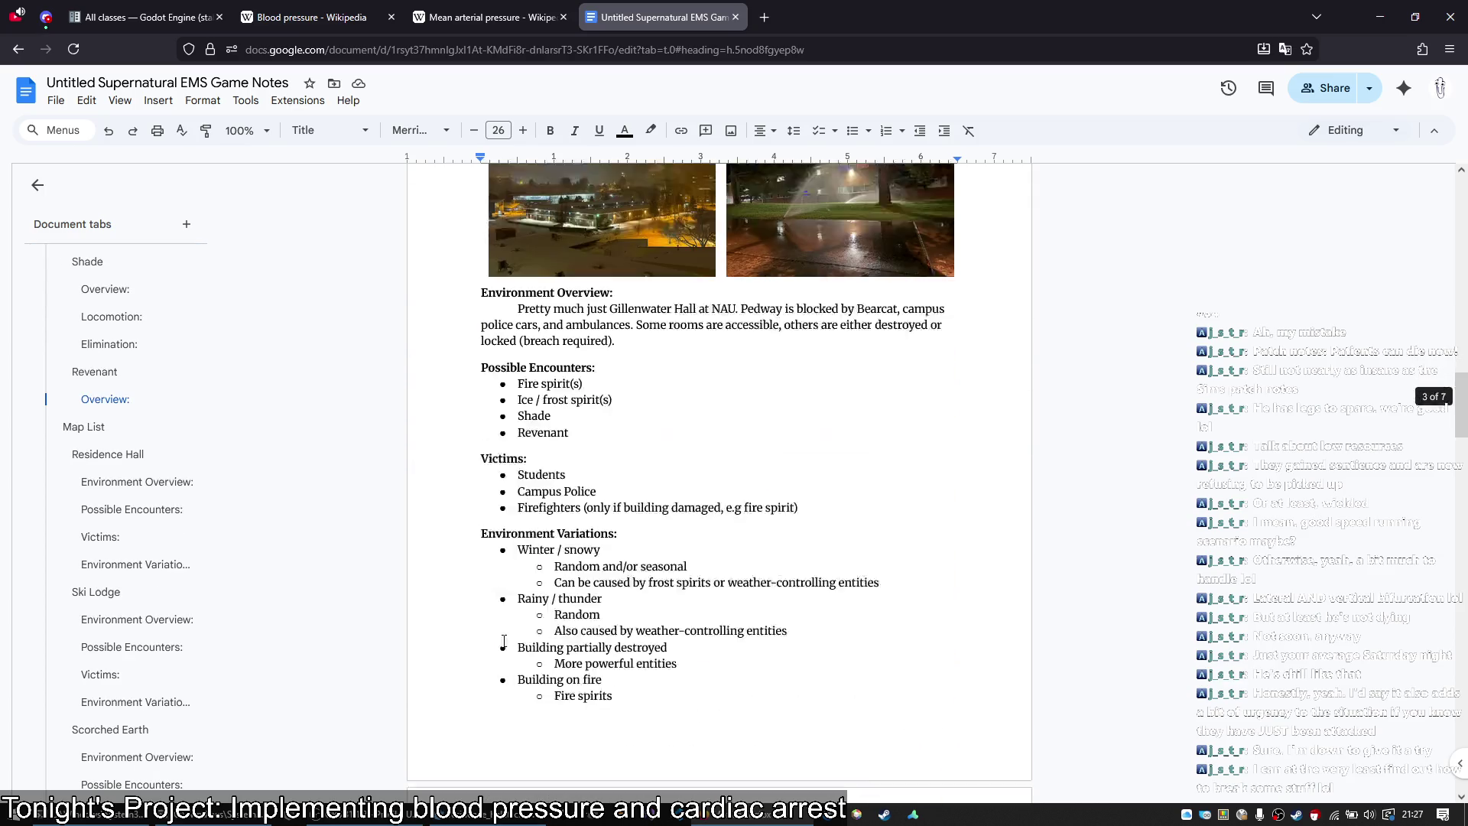
pyautogui.scroll(-20, 497, 638)
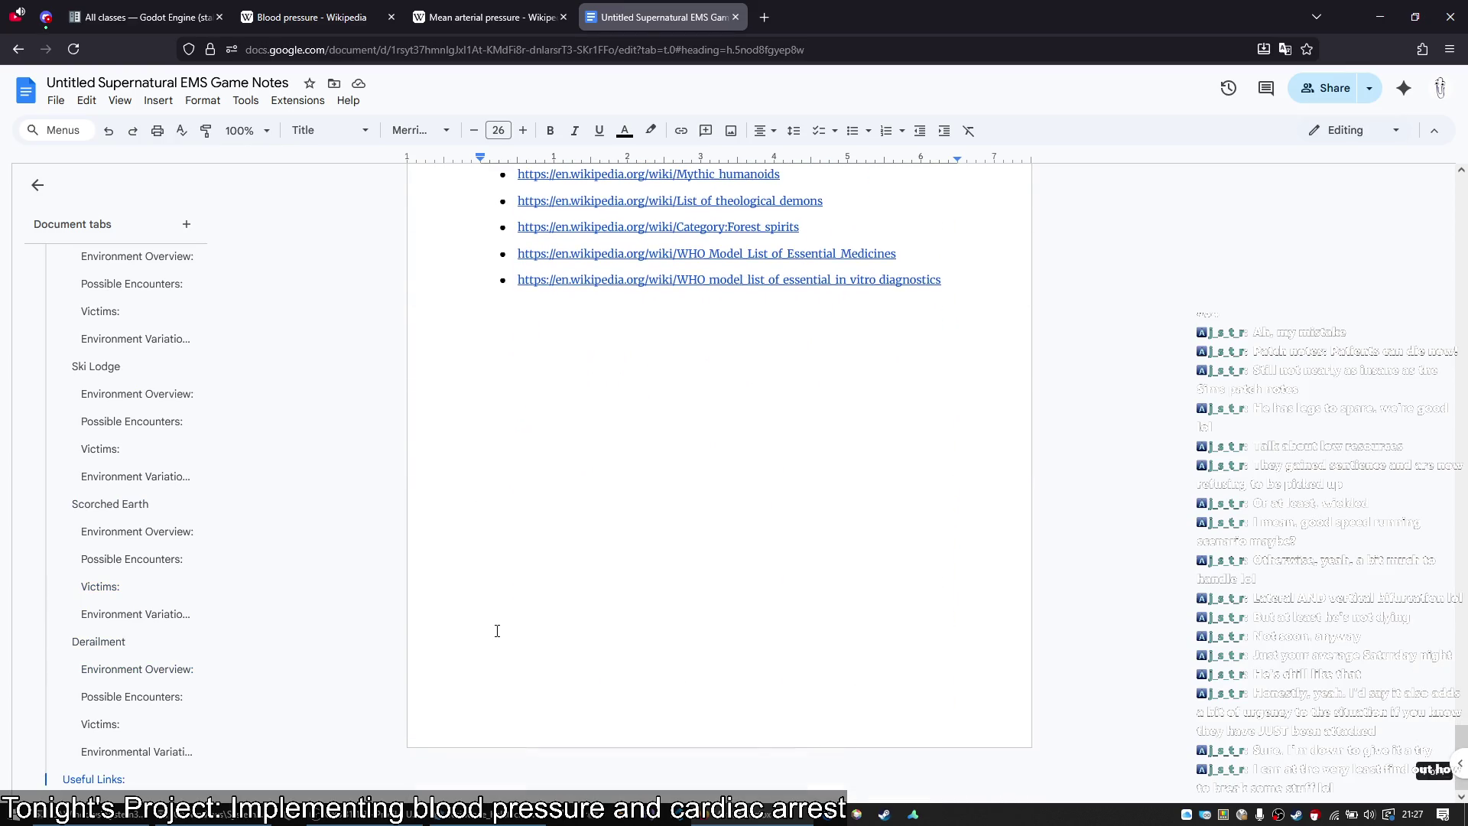
pyautogui.click(999, 406)
pyautogui.scroll(20, 996, 406)
pyautogui.scroll(20, 997, 405)
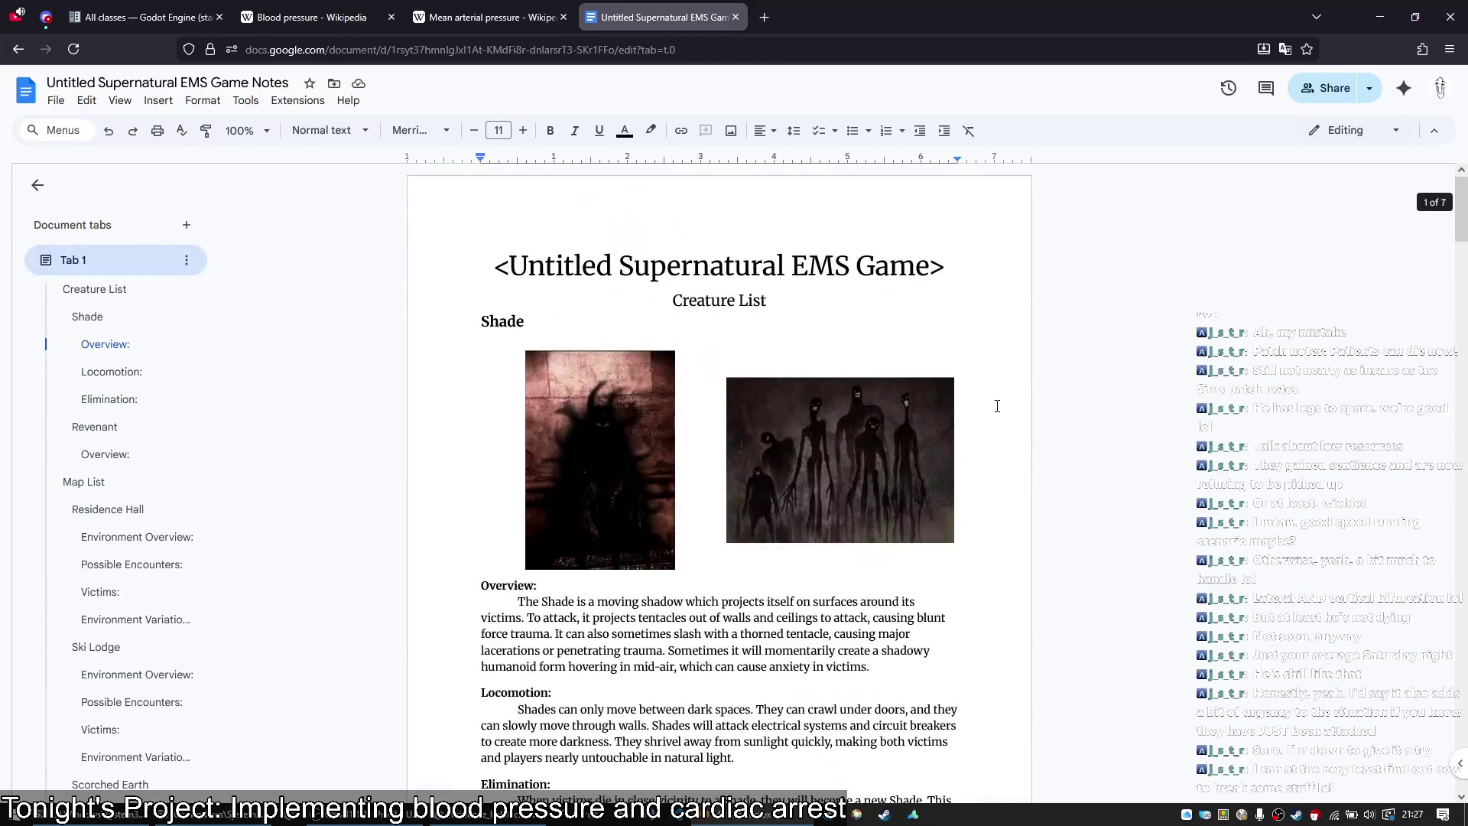
pyautogui.click(922, 330)
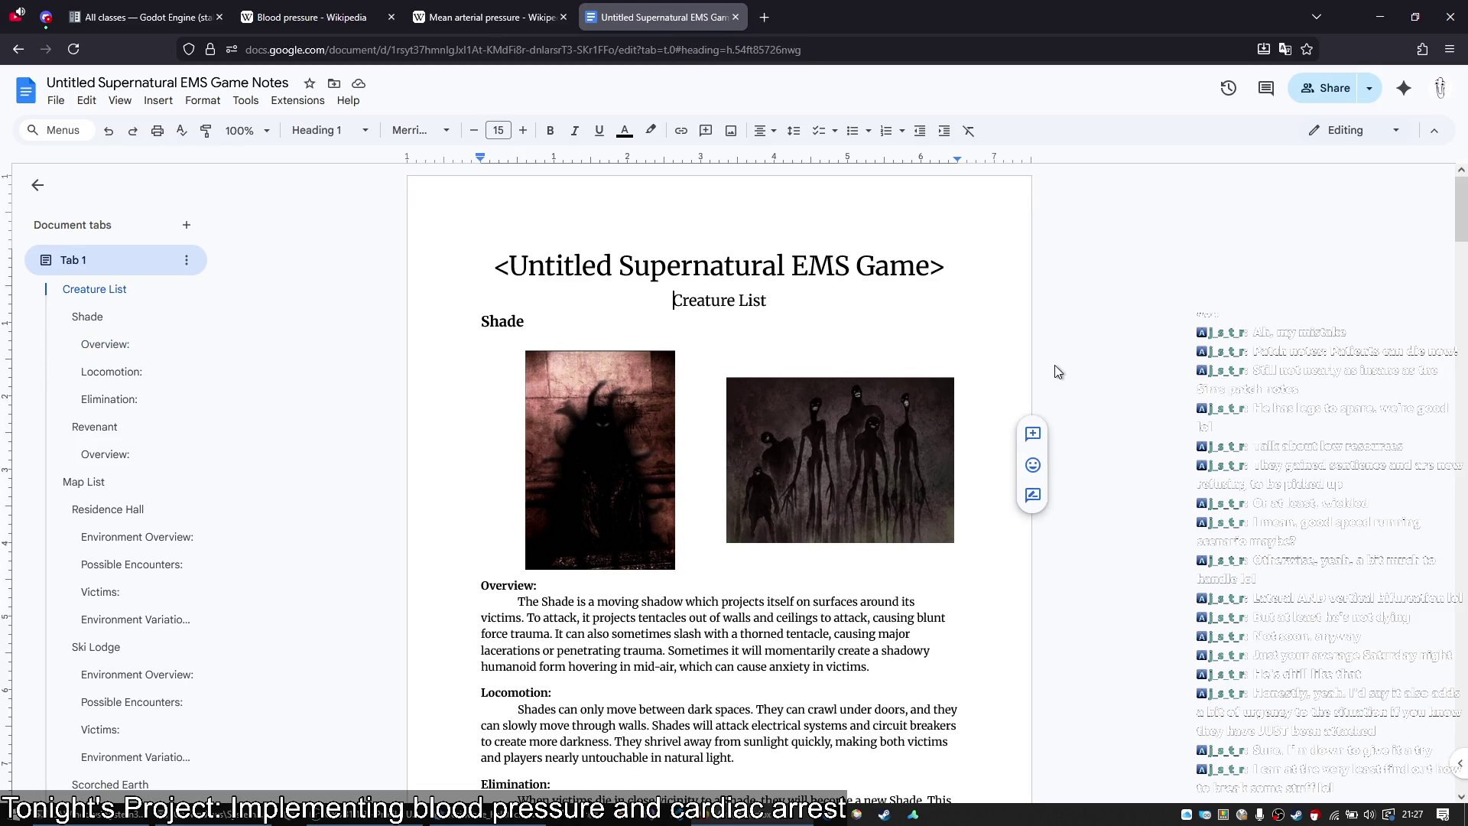
pyautogui.hotkey('ctrl', 'Return')
# Style the empty line under the title, trying Subtitle before settling on Heading 1
pyautogui.scroll(3, 1053, 372)
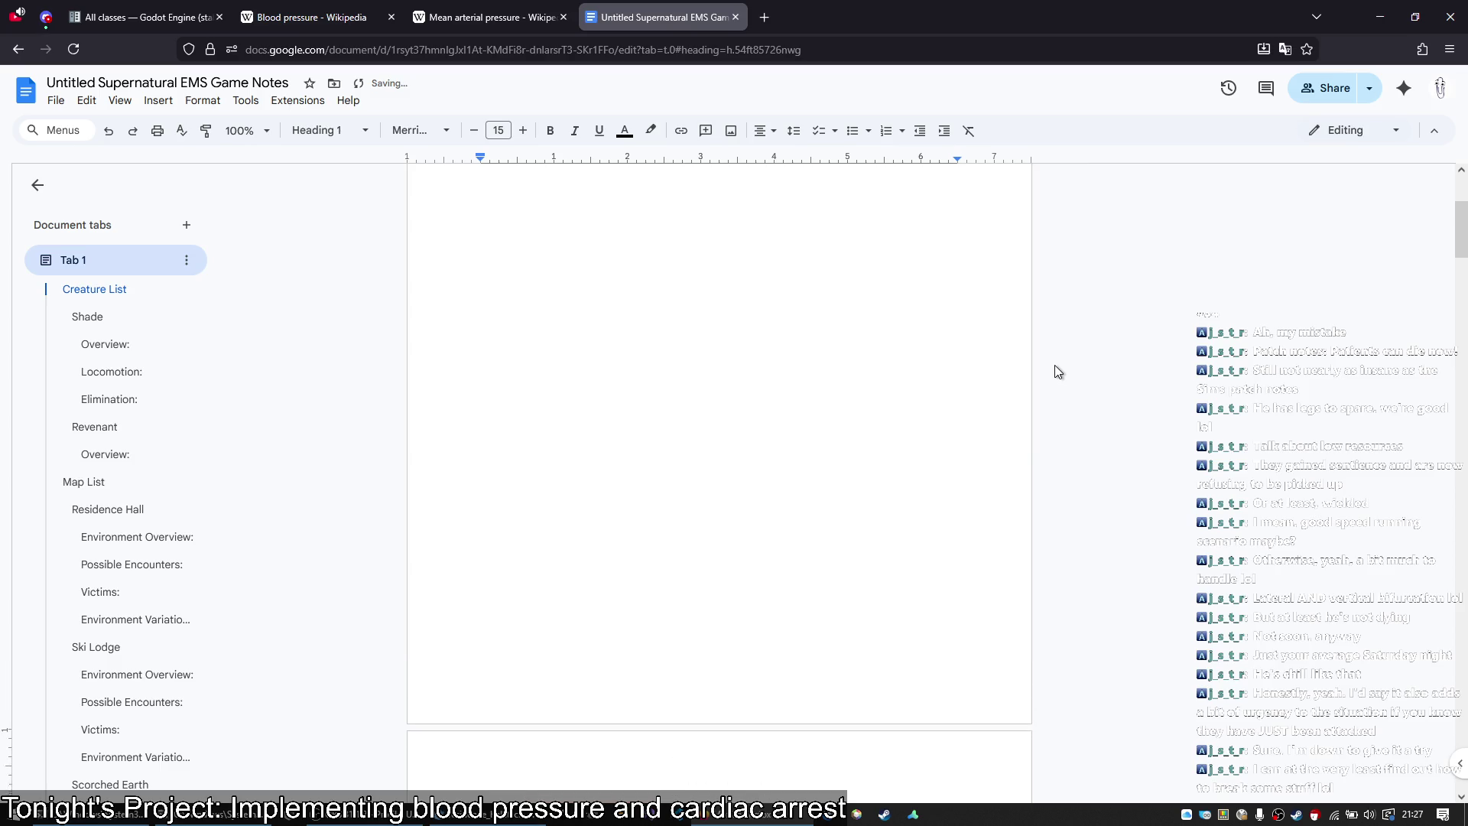
pyautogui.click(548, 260)
pyautogui.press('Up')
pyautogui.press('Down')
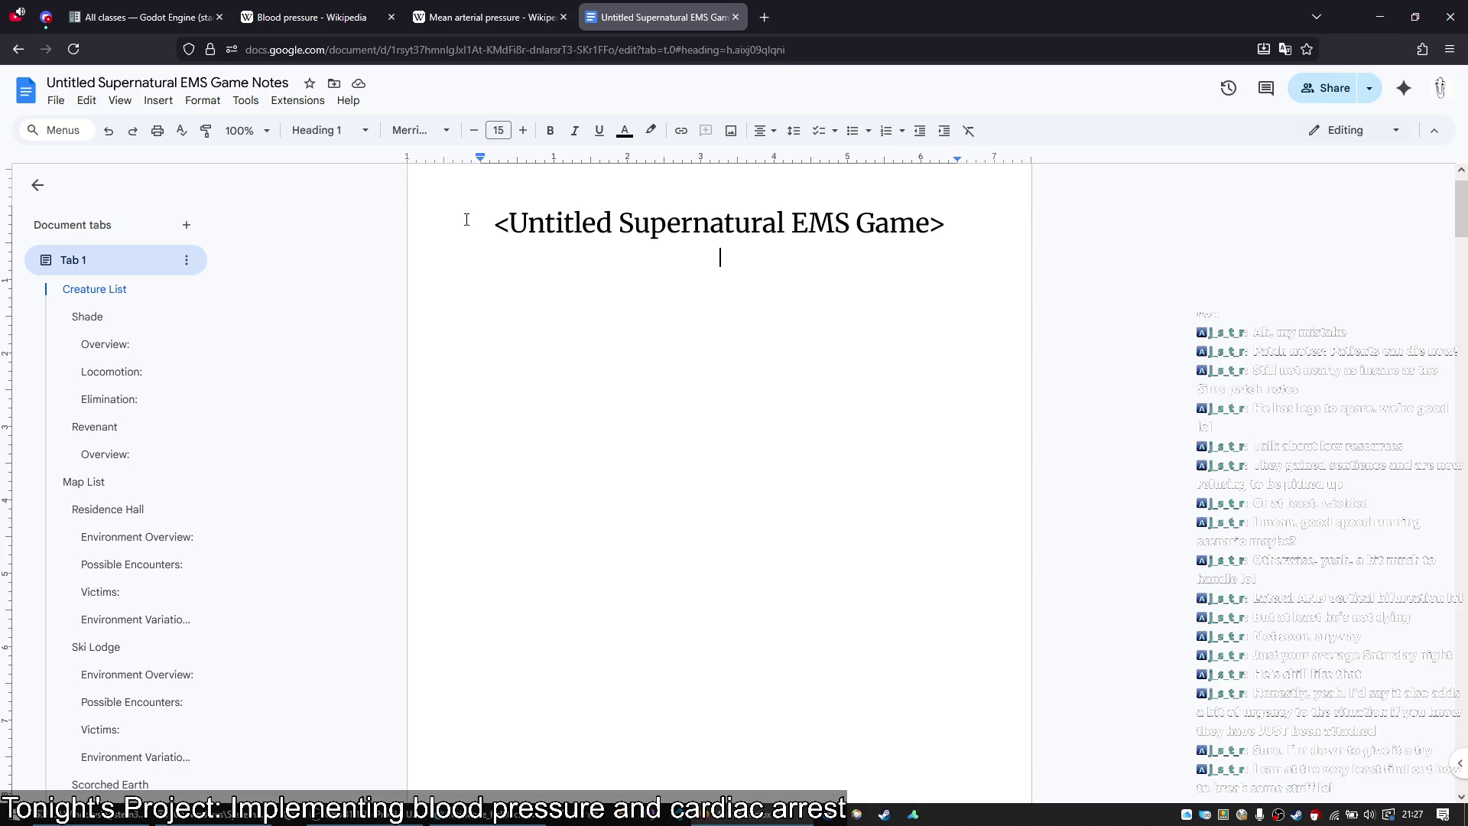
pyautogui.click(325, 136)
pyautogui.moveTo(310, 348)
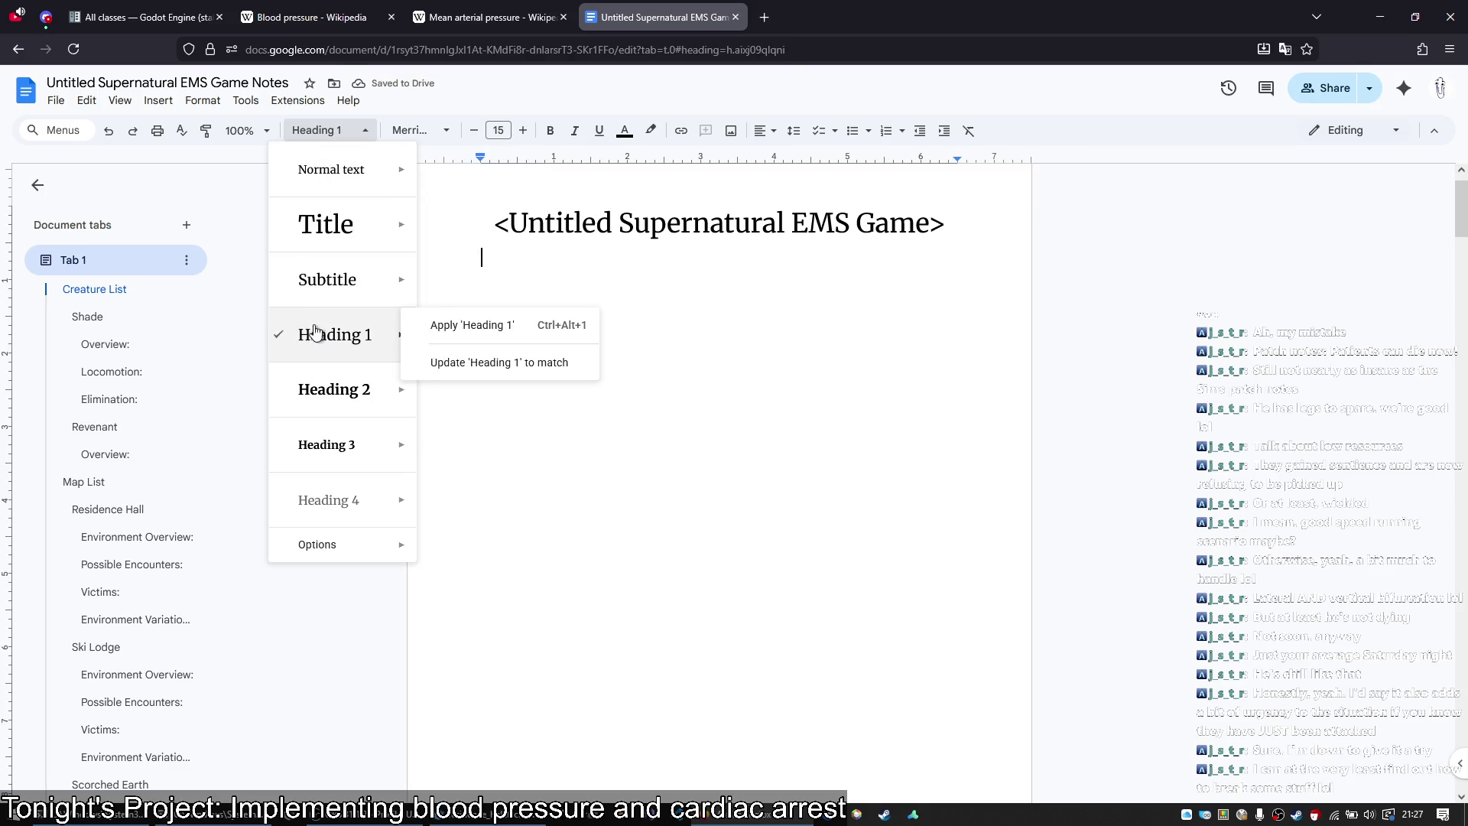
pyautogui.click(336, 279)
pyautogui.scroll(-8, 605, 322)
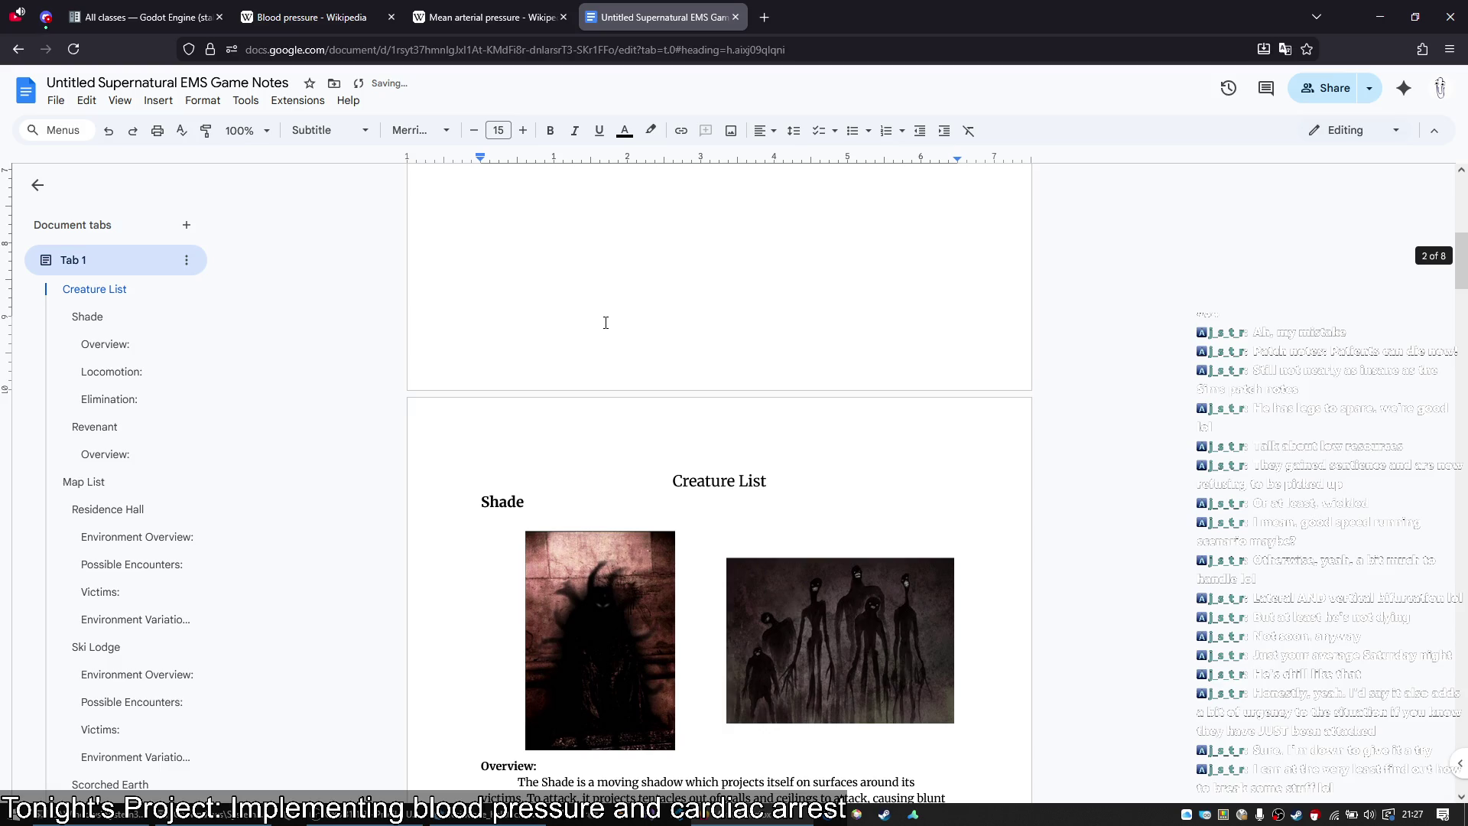
pyautogui.click(329, 131)
pyautogui.click(325, 331)
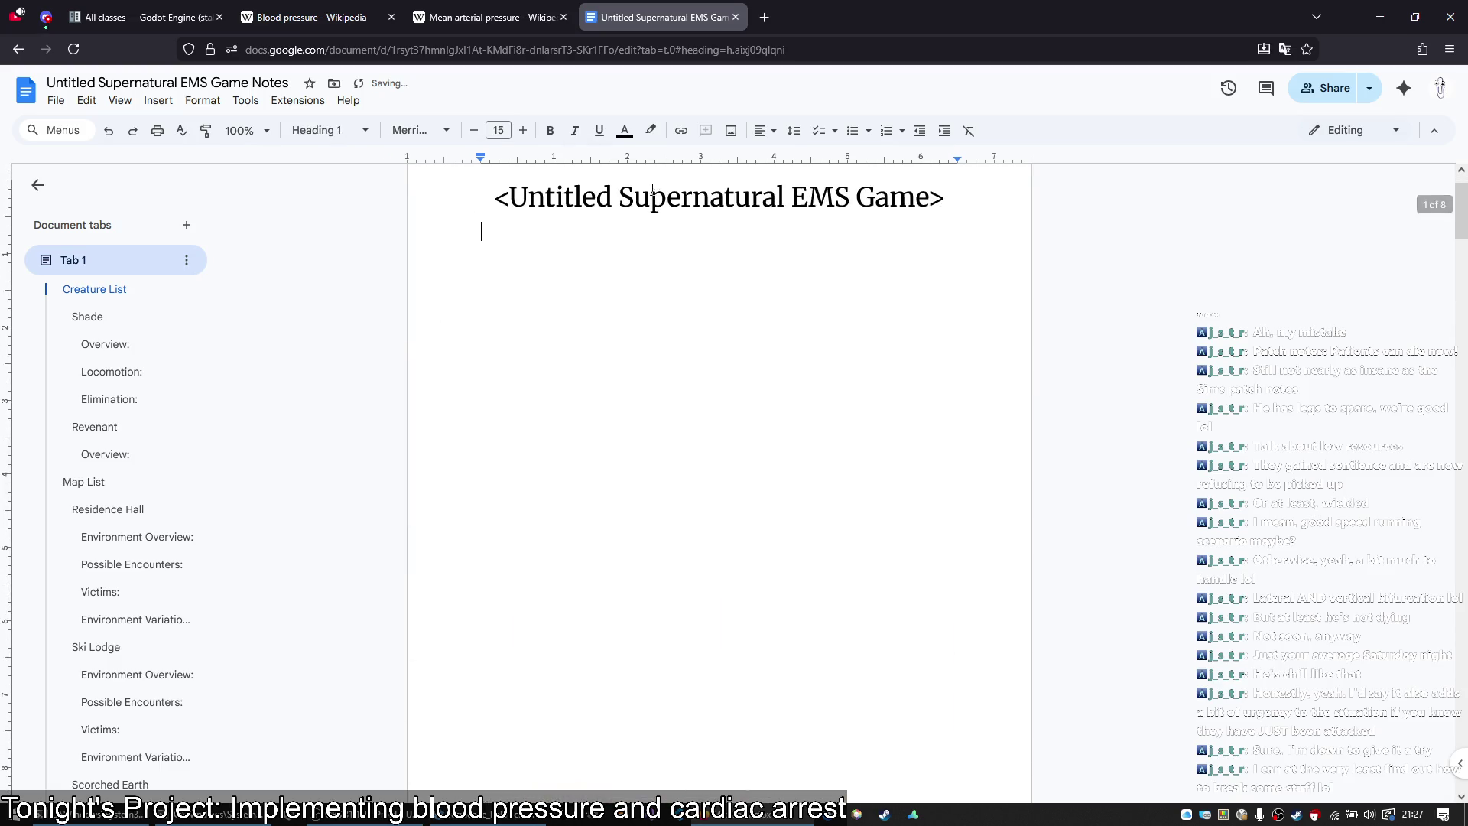
# Make the line under the title a Heading 1 reading 'To-Do List for Demo'
pyautogui.scroll(-7, 607, 209)
pyautogui.scroll(7, 688, 306)
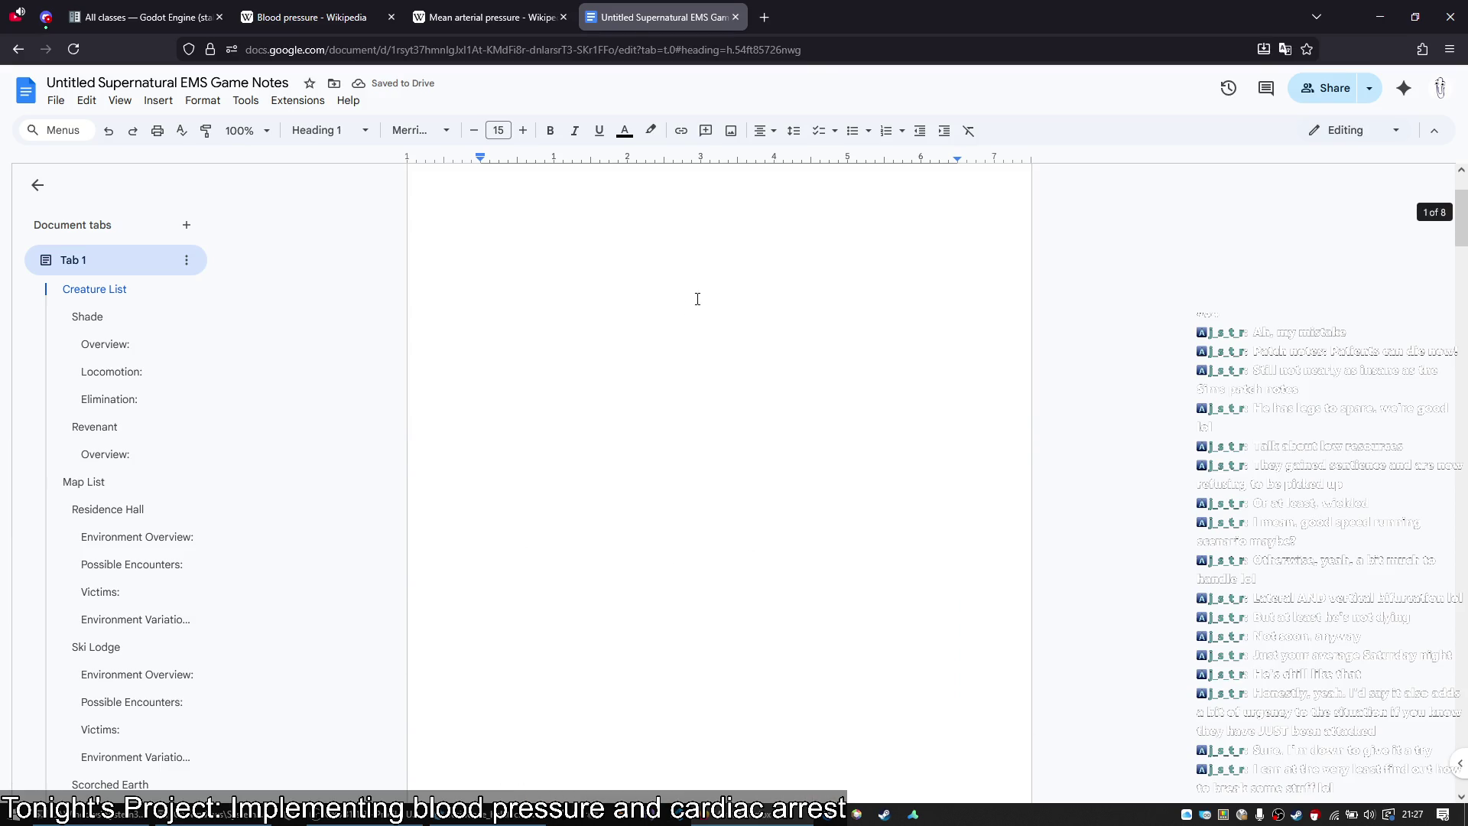
pyautogui.click(481, 298)
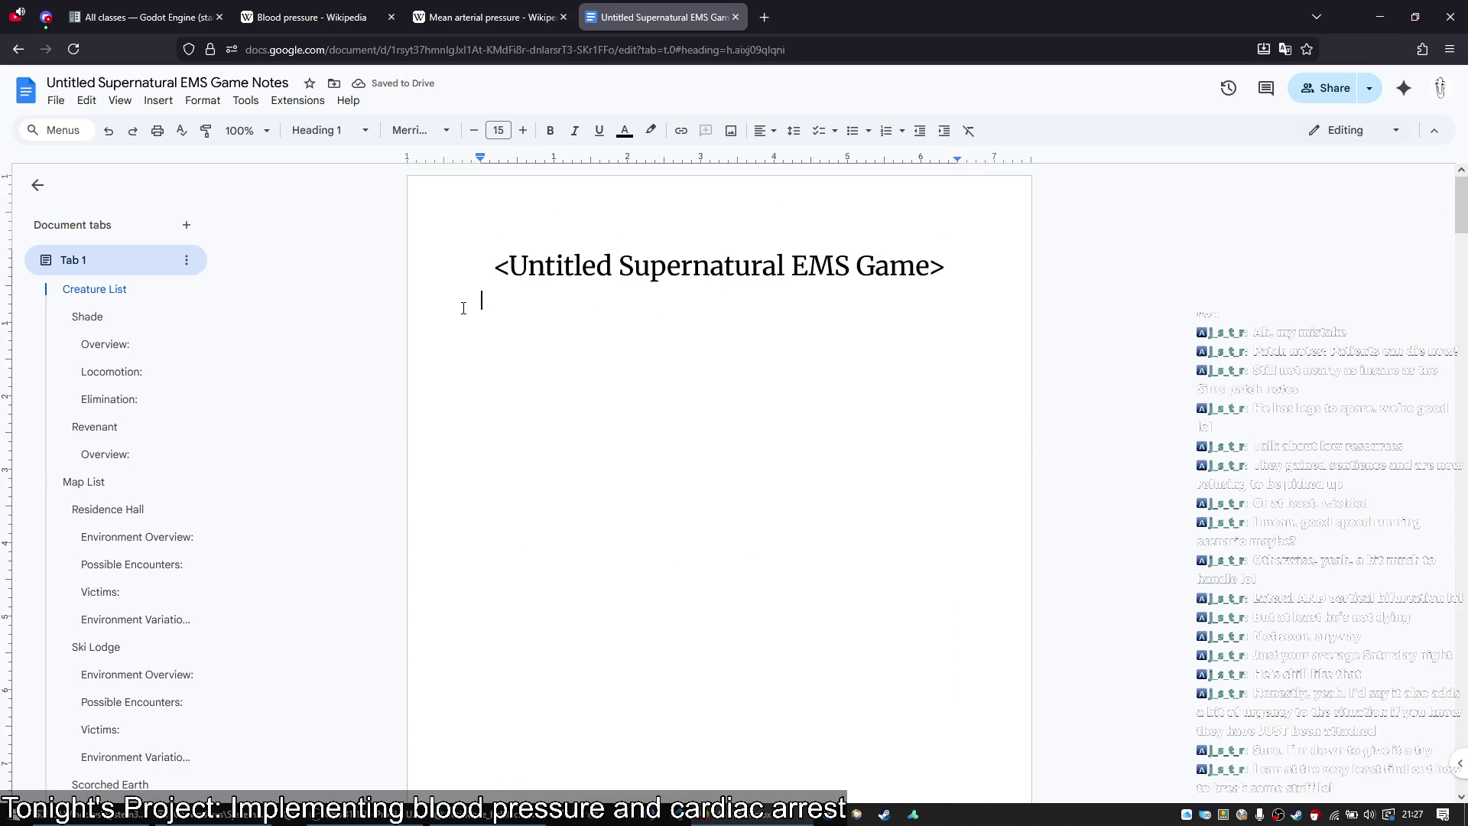
pyautogui.click(329, 132)
pyautogui.moveTo(330, 340)
pyautogui.click(329, 172)
pyautogui.click(329, 131)
pyautogui.click(331, 340)
pyautogui.write('To-Do List for Dem')
pyautogui.write('o')
# Add a Normal text line below the heading and make it a checklist item
pyautogui.press('Return')
pyautogui.click(349, 136)
pyautogui.click(337, 169)
pyautogui.scroll(-8, 688, 334)
pyautogui.scroll(8, 689, 337)
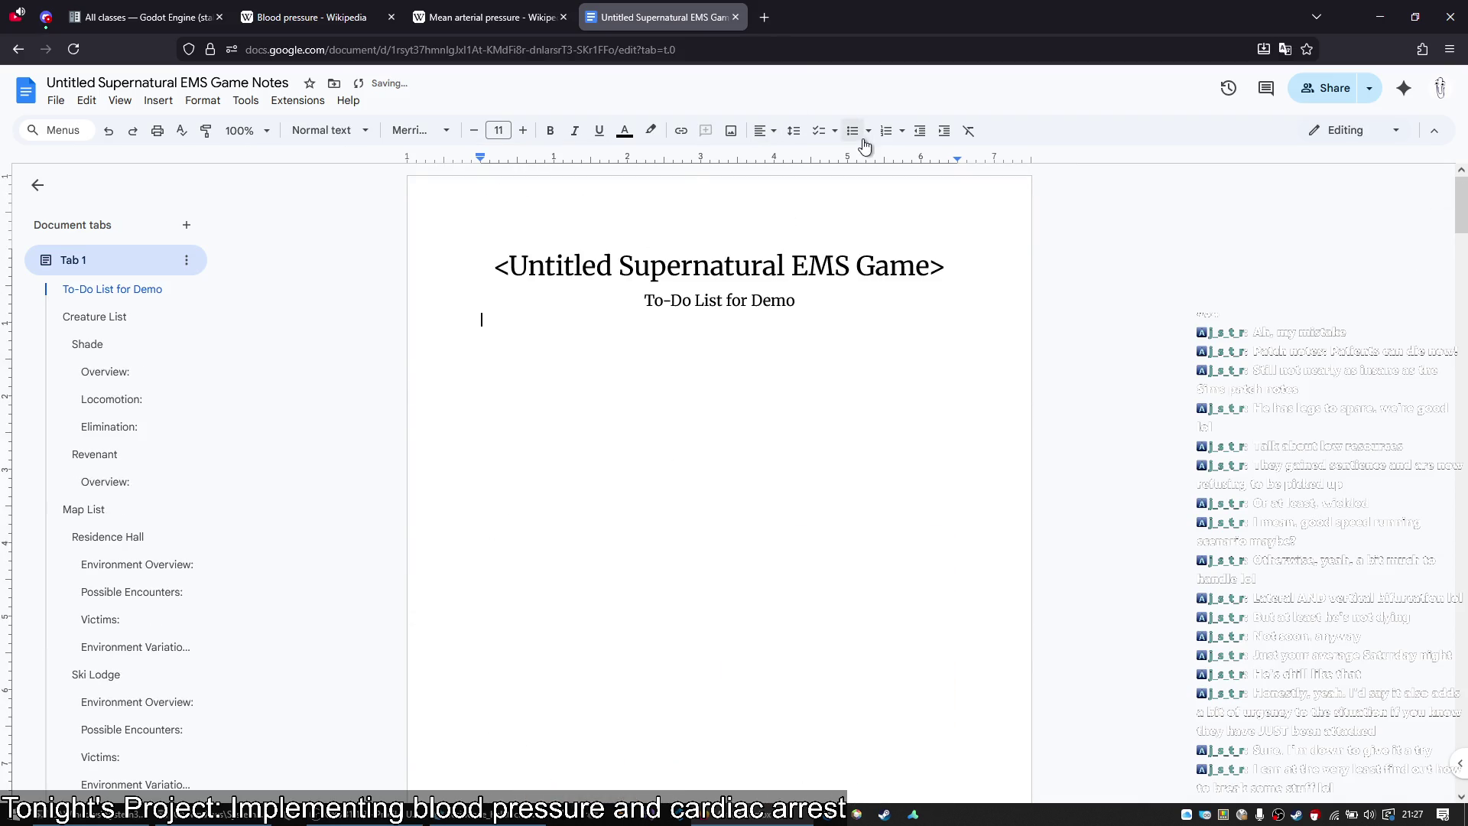
pyautogui.click(821, 136)
# Use the no-strikethrough checklist style and change 'Demo' to 'Alpha' in the heading
pyautogui.click(835, 131)
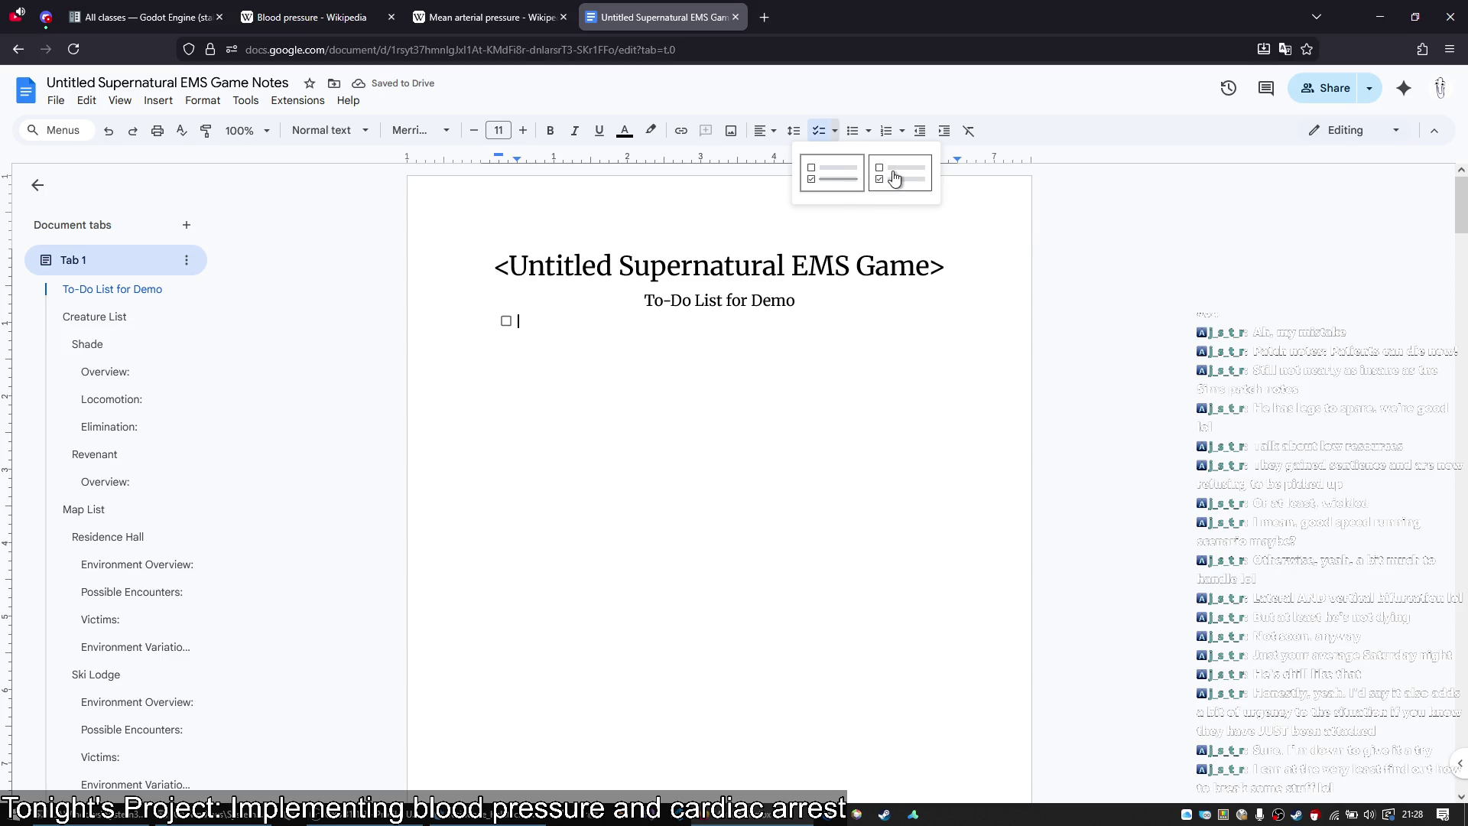
pyautogui.click(925, 175)
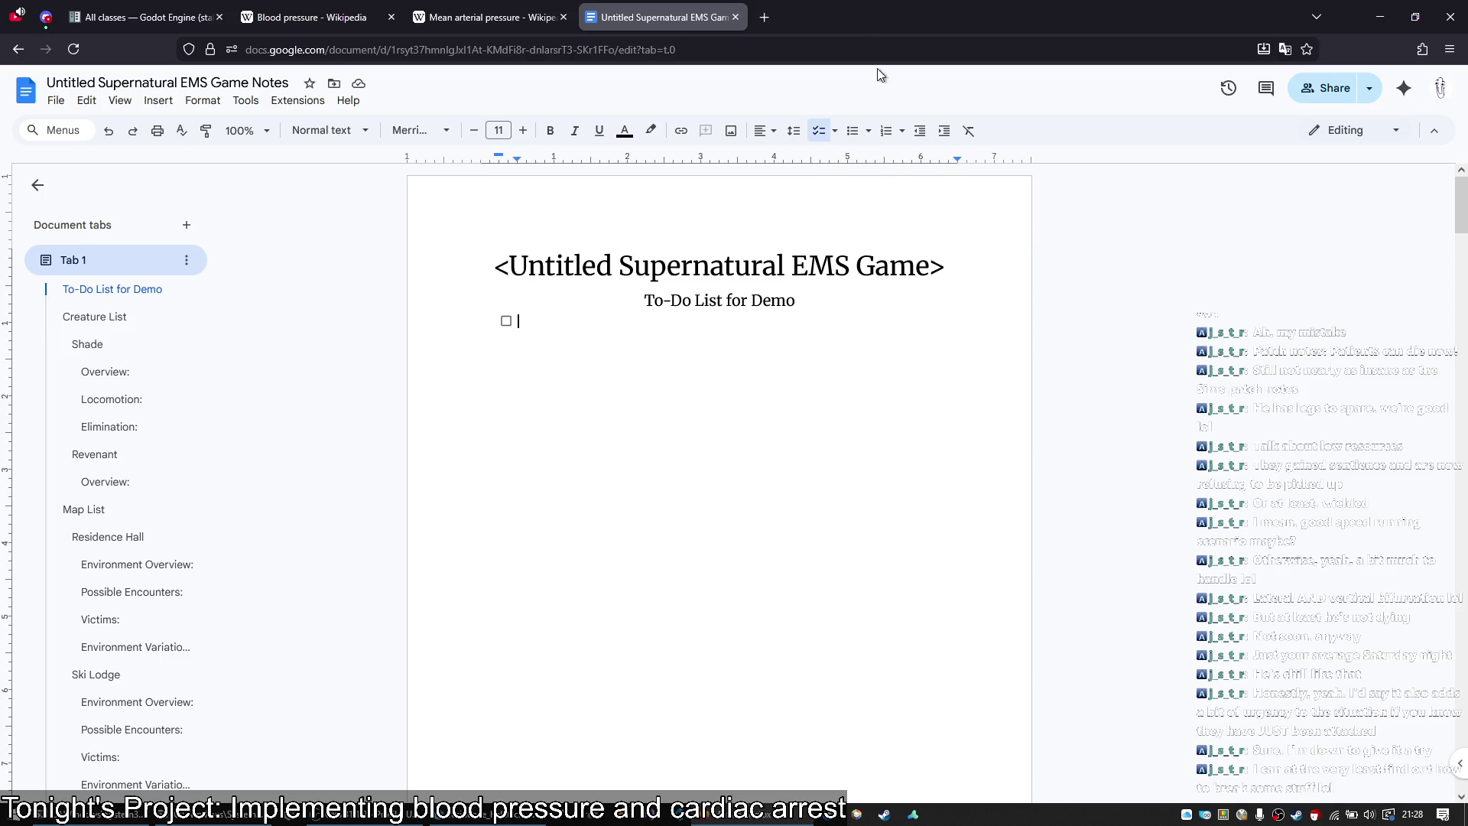
pyautogui.doubleClick(770, 306)
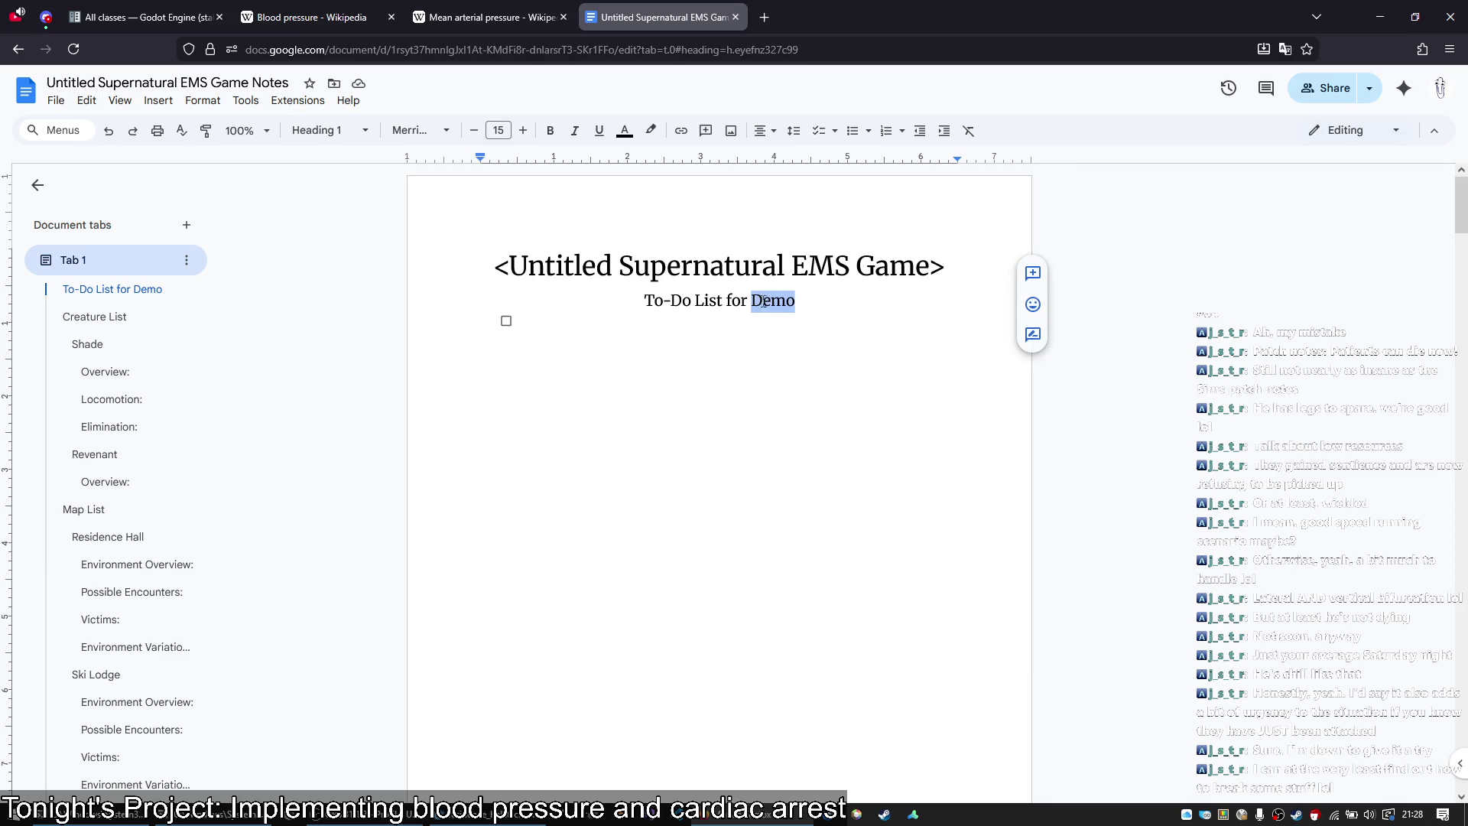
pyautogui.write('Alpha')
# Place the caret on the empty checklist item below the heading
pyautogui.press('Down')
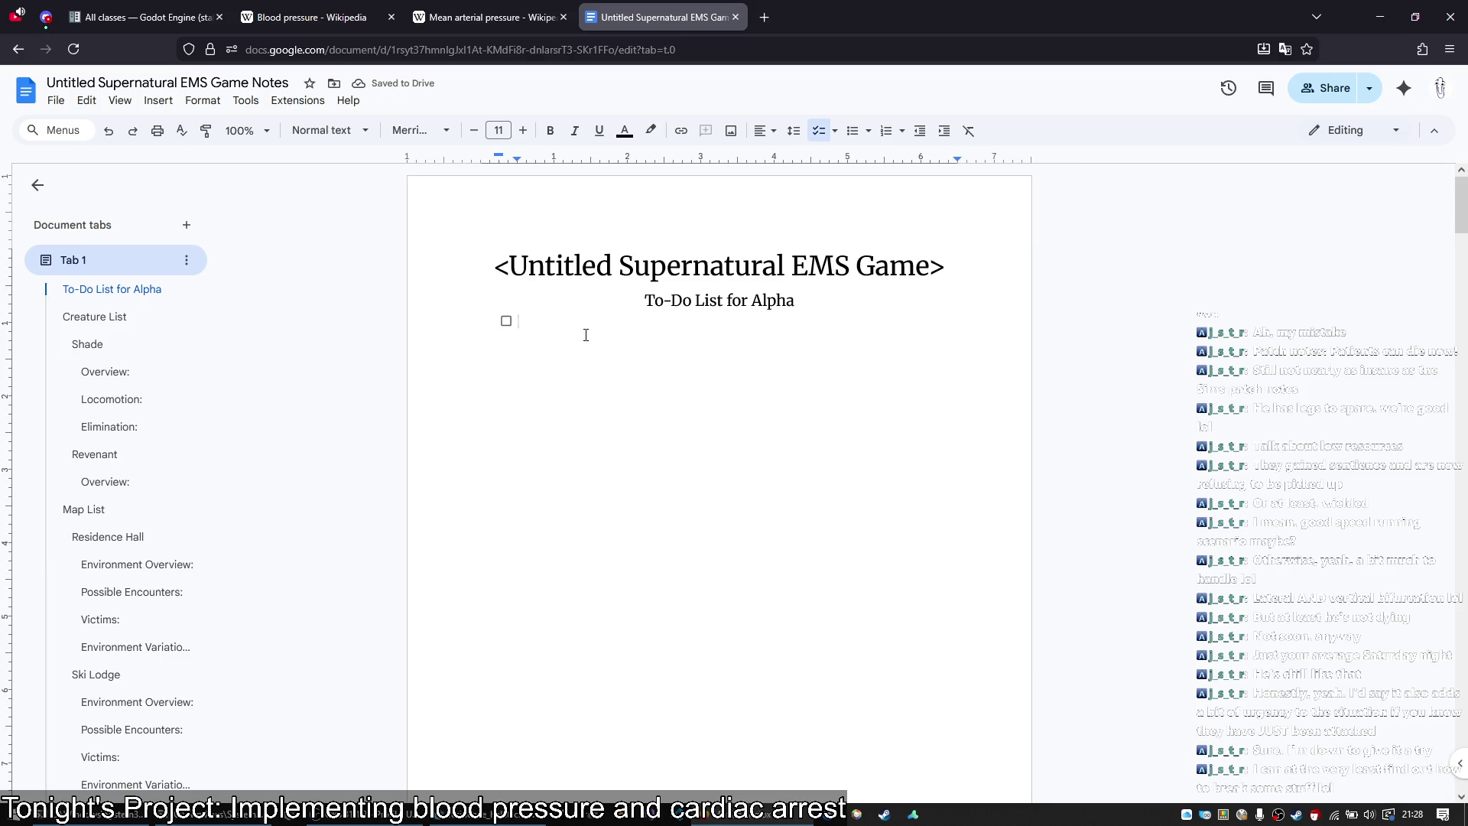
pyautogui.doubleClick(543, 327)
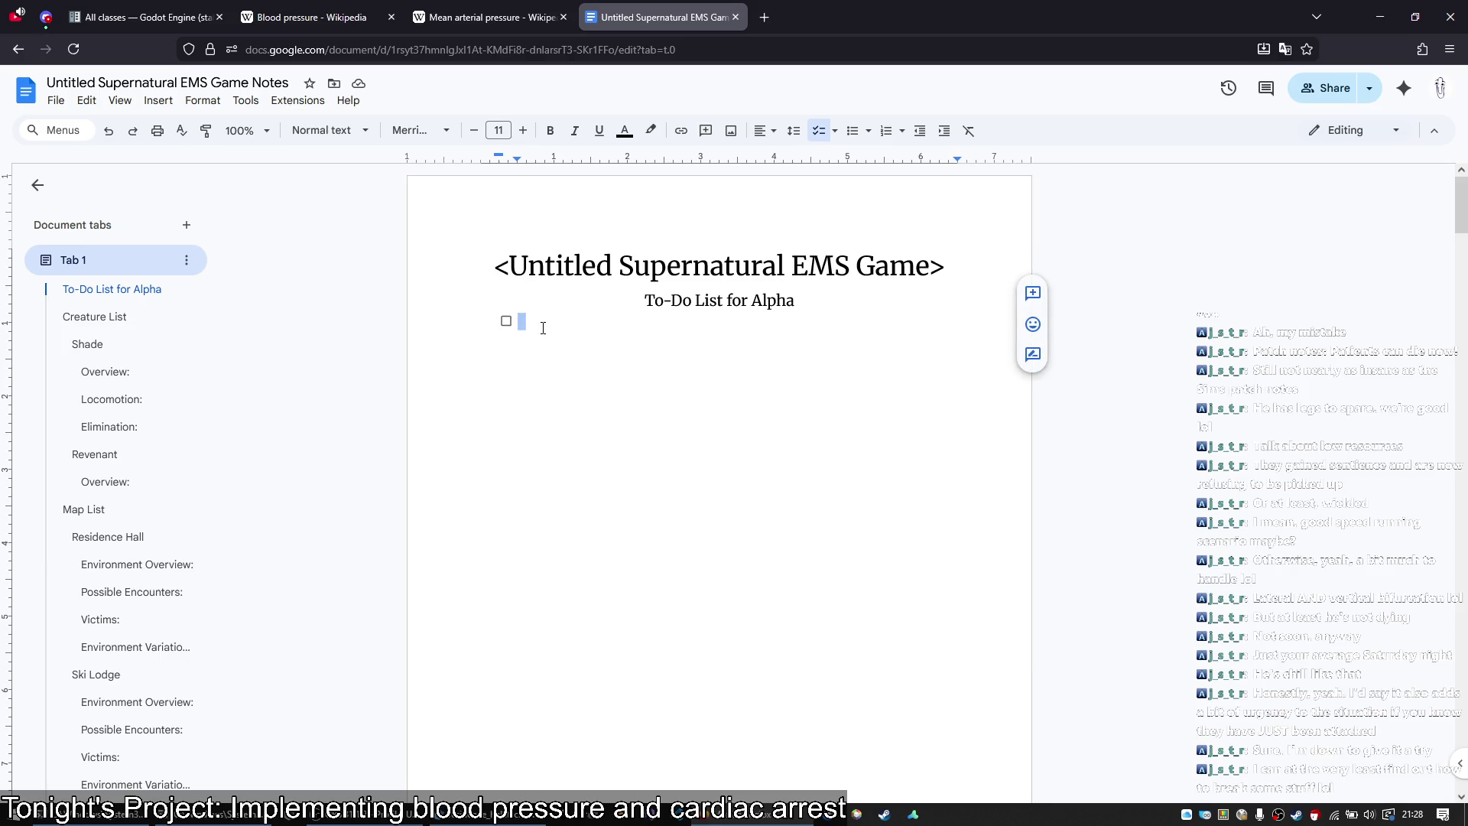
pyautogui.click(850, 528)
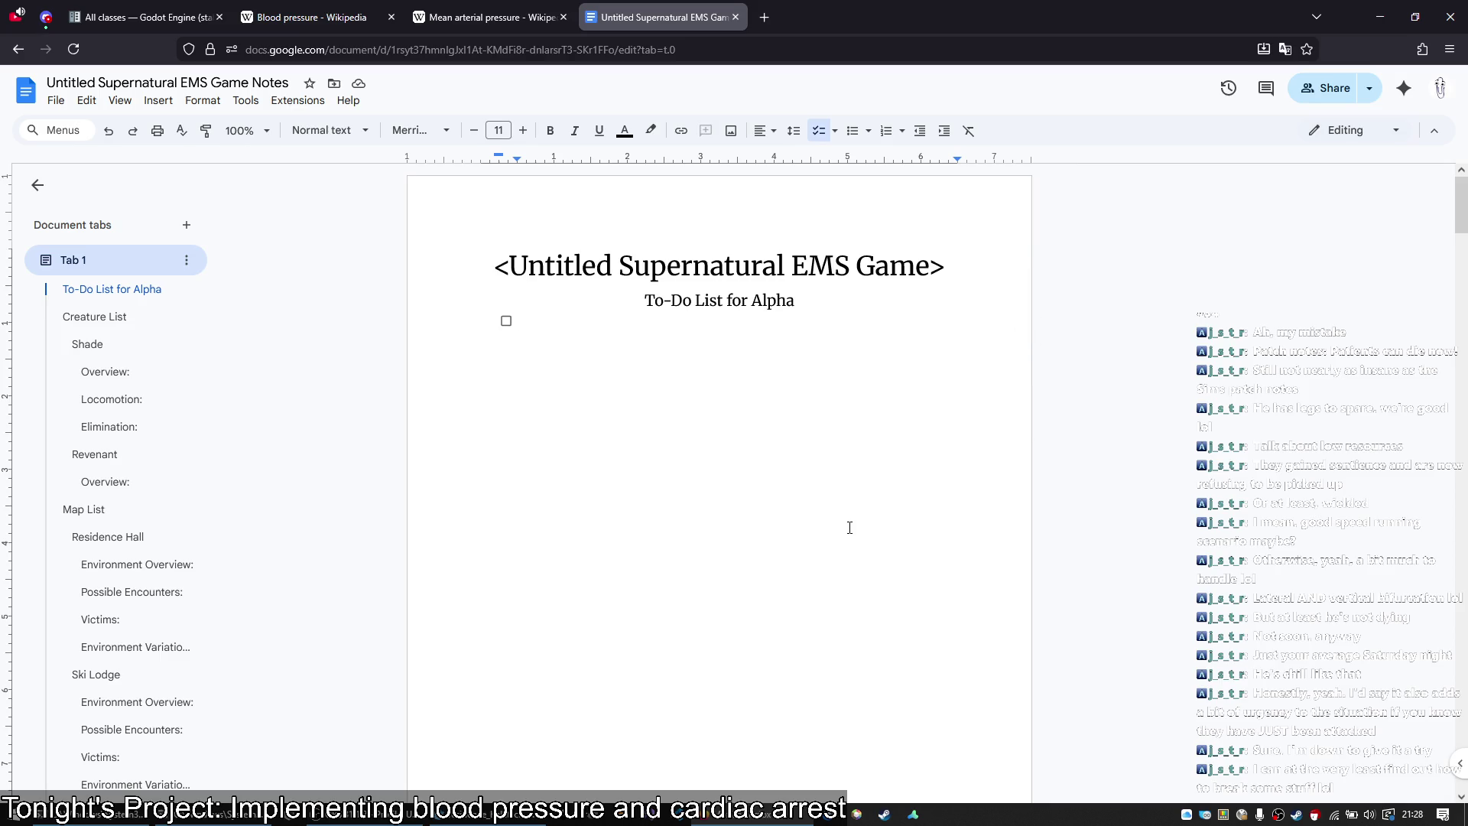
# Enter the checklist item 'Finish building out medical system prototype'
pyautogui.write('Finish building out ')
pyautogui.write('health system')
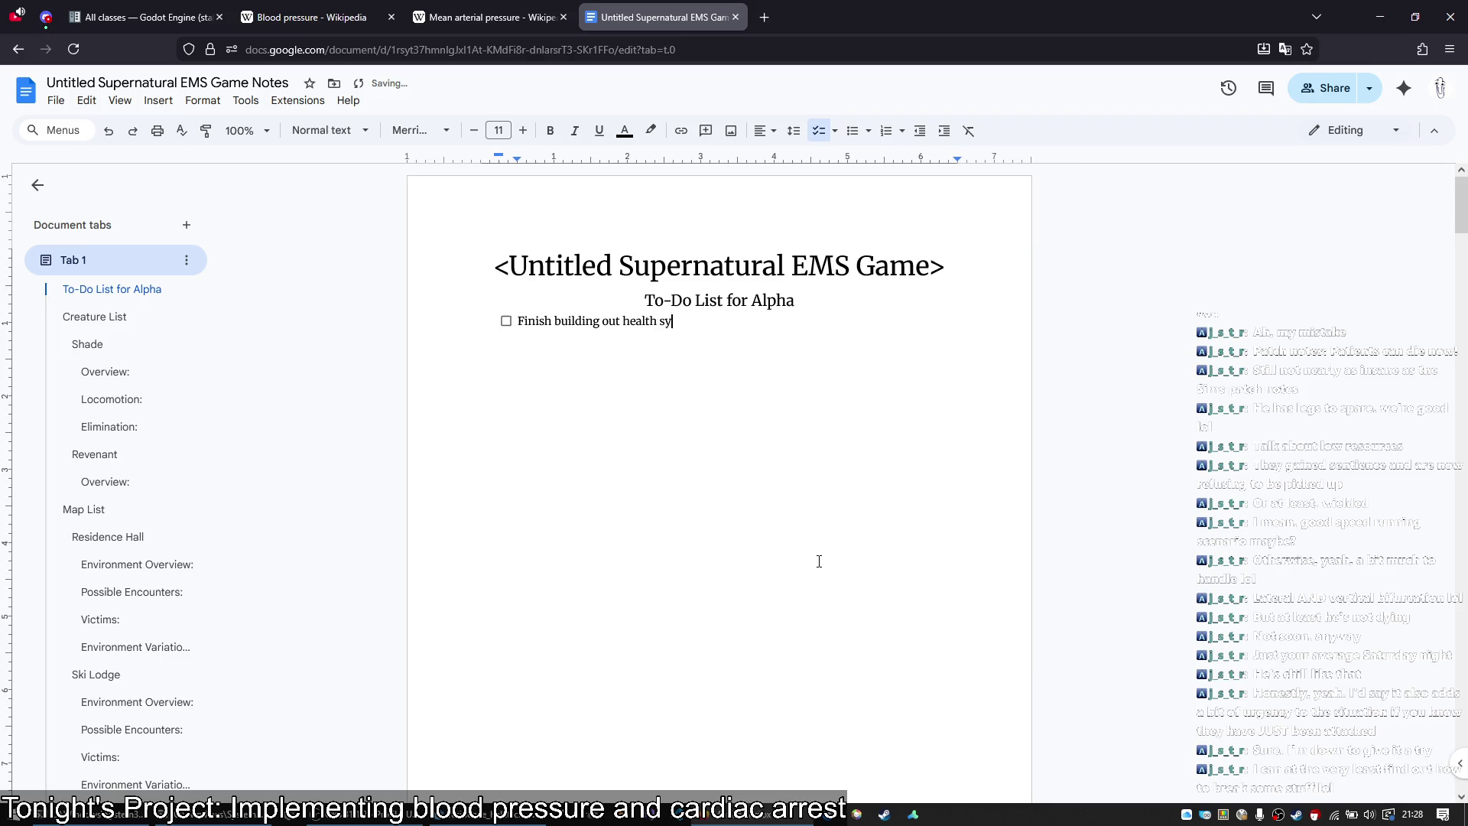
pyautogui.press('BackSpace')
pyautogui.press('BackSpace')
pyautogui.press('BackSpace')
pyautogui.write('medical syste')
pyautogui.press('Down')
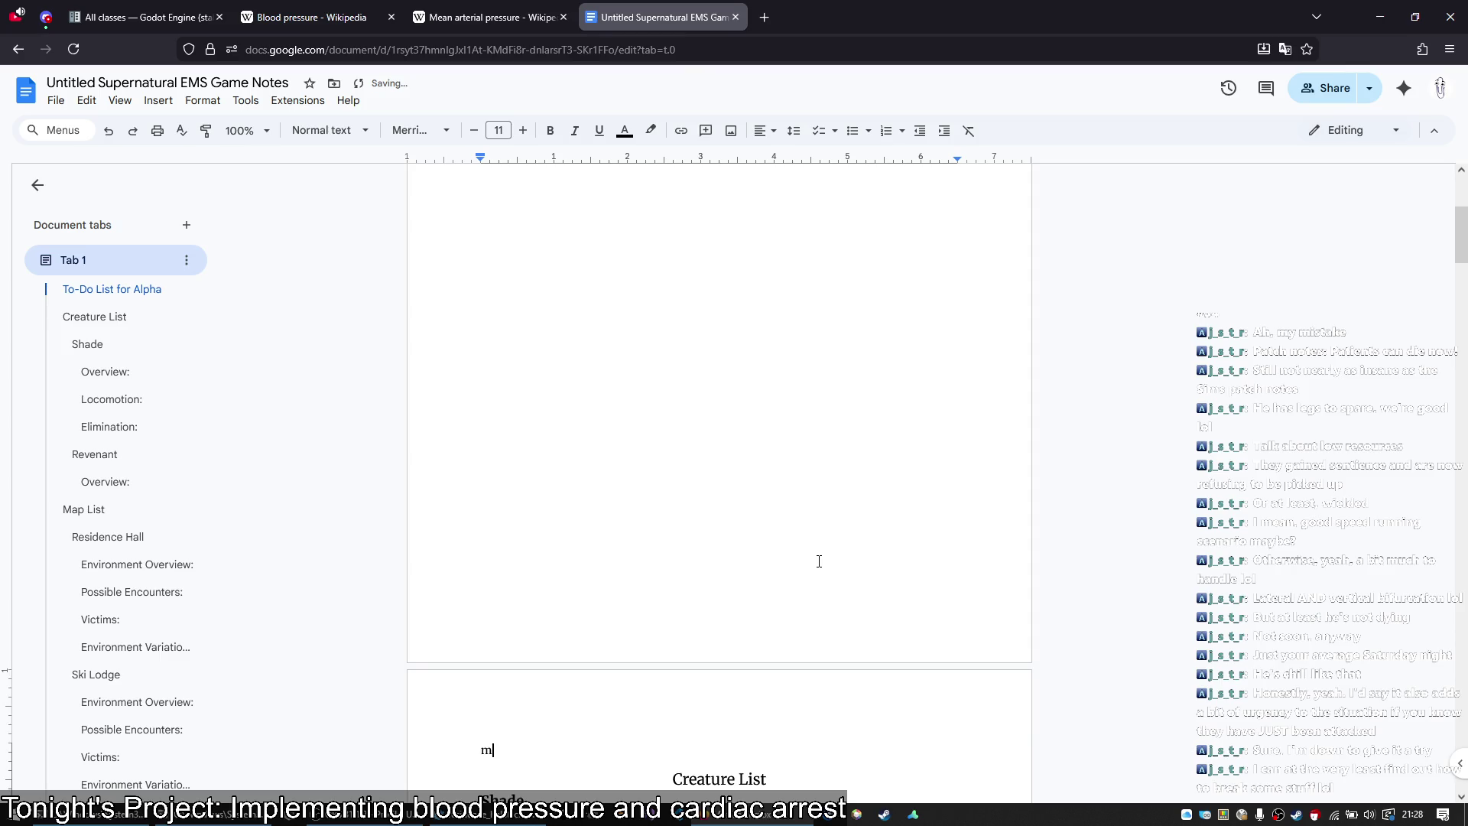
pyautogui.press('BackSpace')
pyautogui.hotkey('ctrl', 'z')
pyautogui.write('m')
pyautogui.press('BackSpace')
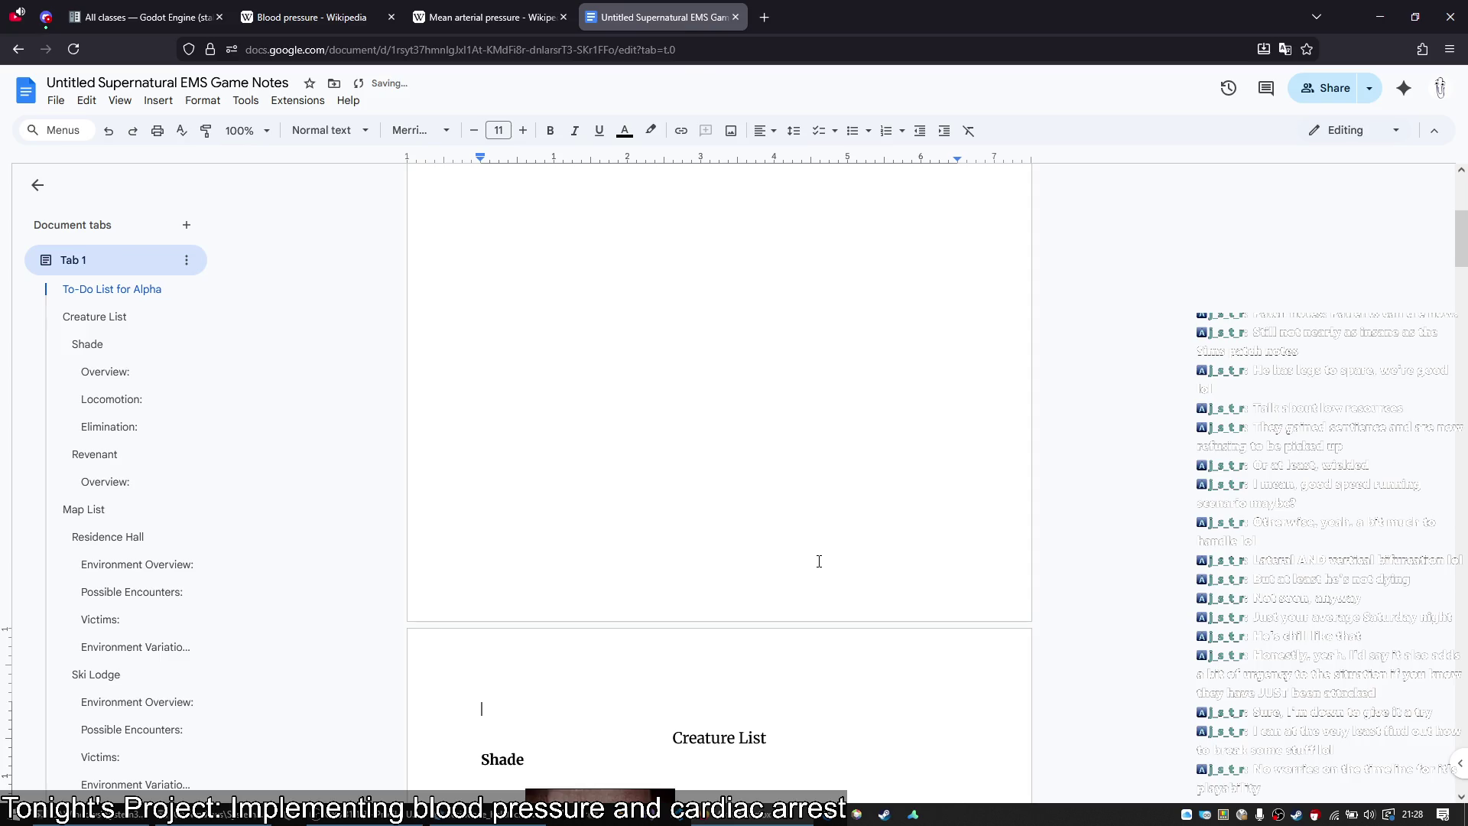
pyautogui.press('Delete')
pyautogui.press('BackSpace')
pyautogui.scroll(-5, 819, 562)
pyautogui.scroll(3, 819, 561)
pyautogui.scroll(3, 819, 561)
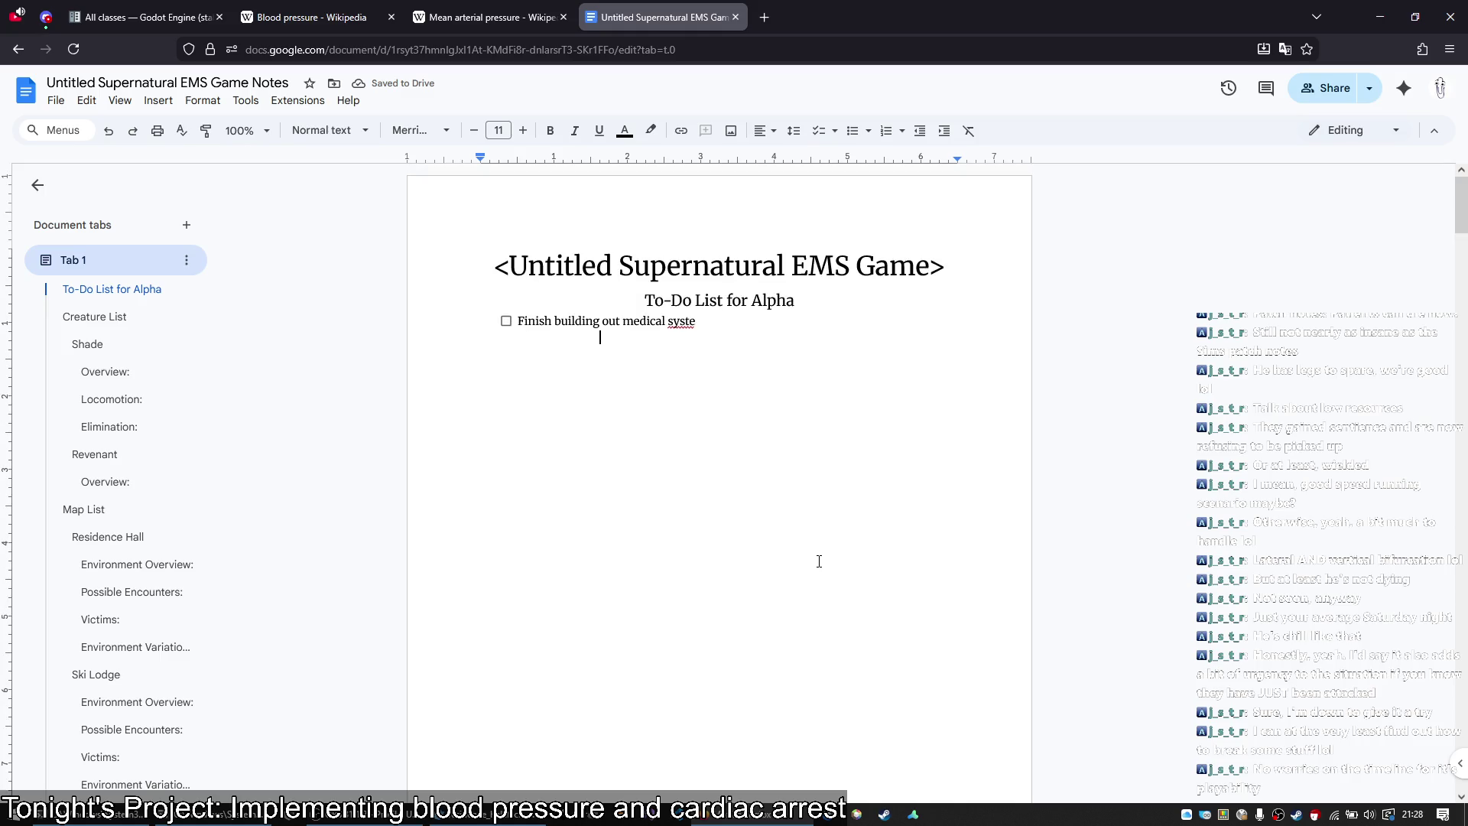
pyautogui.press('BackSpace')
pyautogui.write('m')
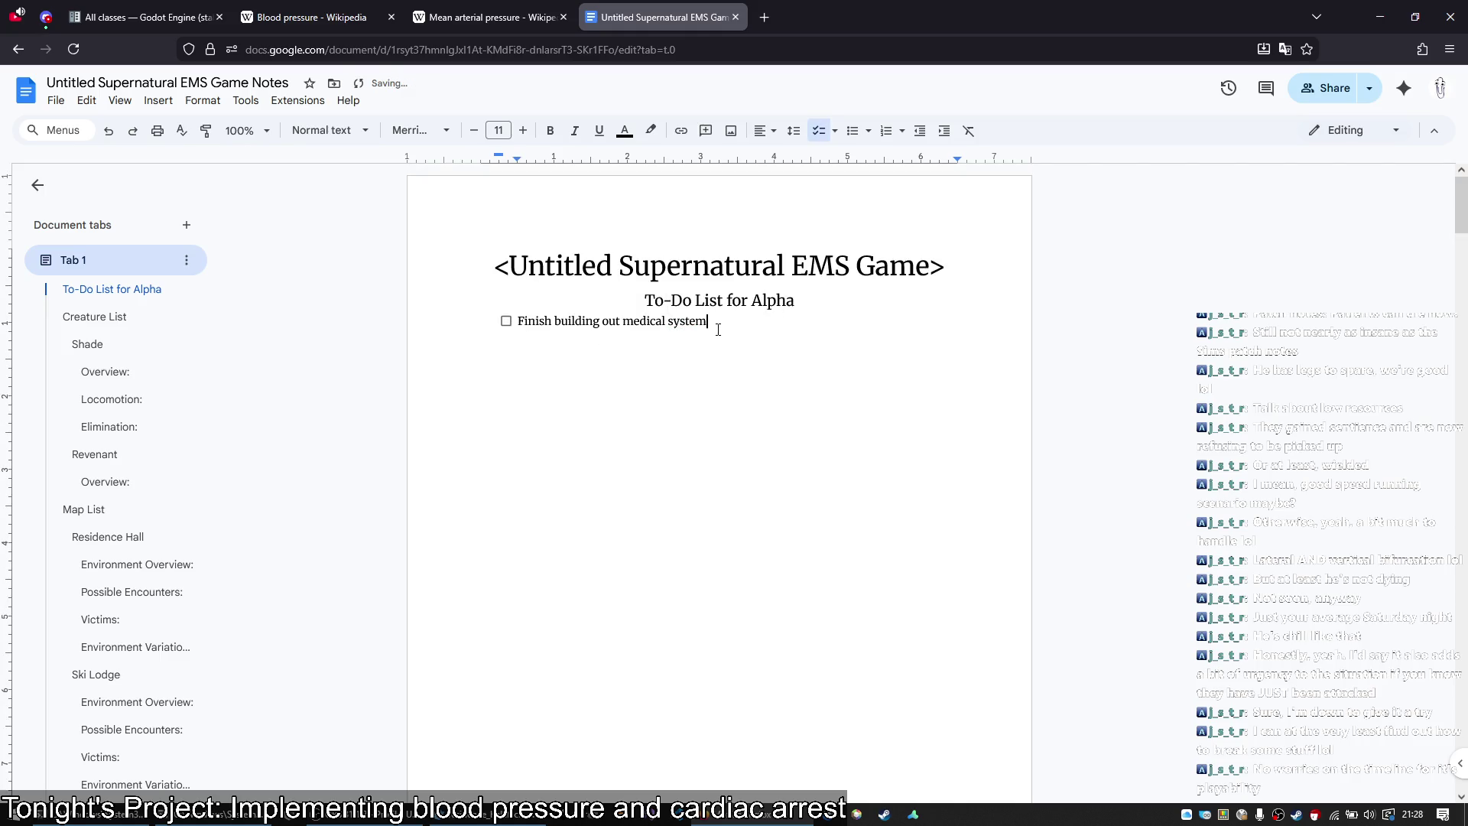
pyautogui.write(' prototype')
# Add indented sub-items 'Hemorrhage / blood loss' and 'Injury spawning'
pyautogui.press('Return')
pyautogui.press('Tab')
pyautogui.write('Hemodyn')
pyautogui.press('BackSpace')
pyautogui.press('BackSpace')
pyautogui.press('BackSpace')
pyautogui.write('morrhage')
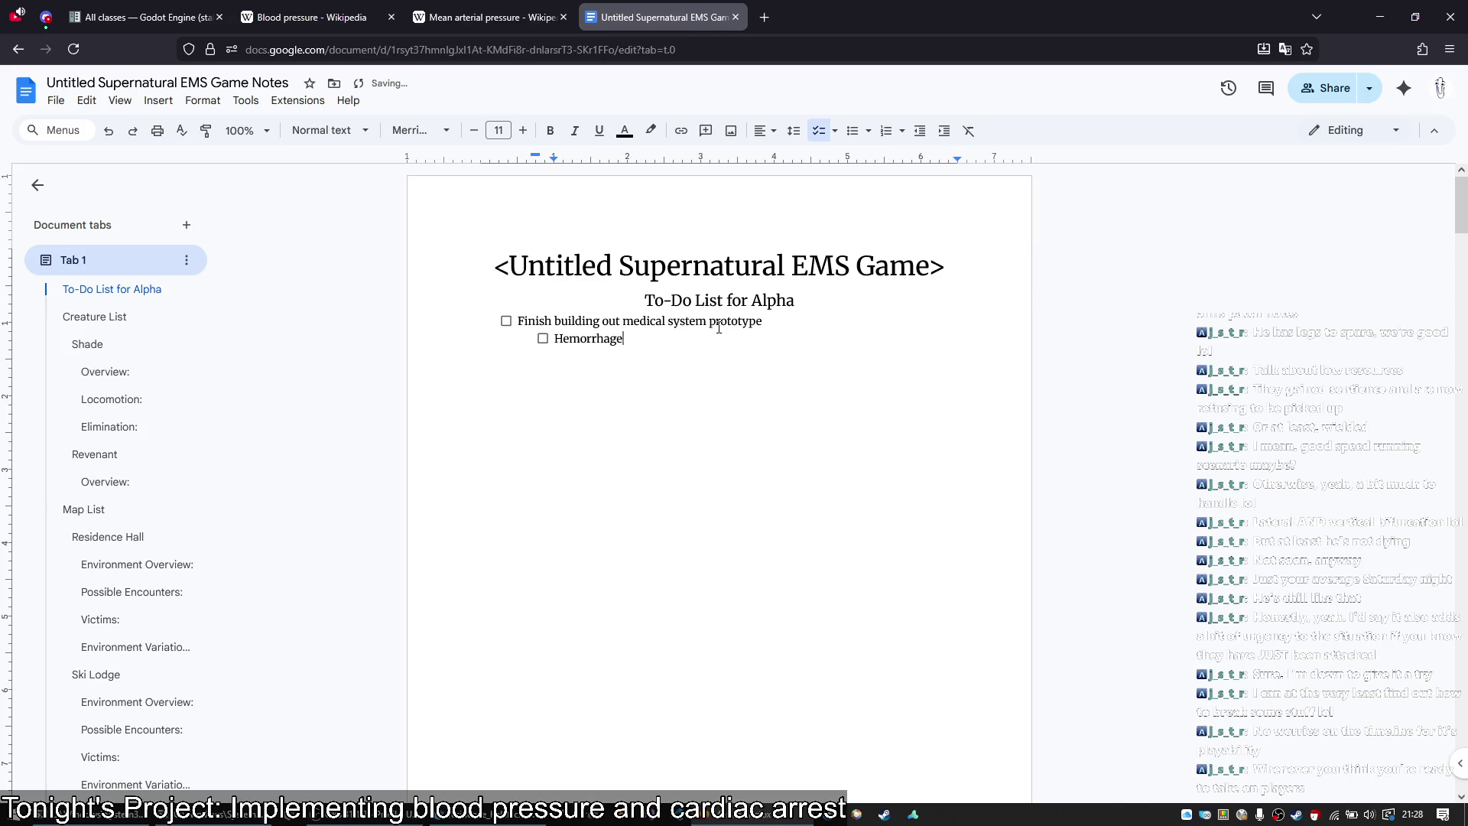
pyautogui.press('Return')
pyautogui.press('Up')
pyautogui.press('End')
pyautogui.write('/ blood loss')
pyautogui.press('Down')
pyautogui.write('Injury spawning')
pyautogui.press('Return')
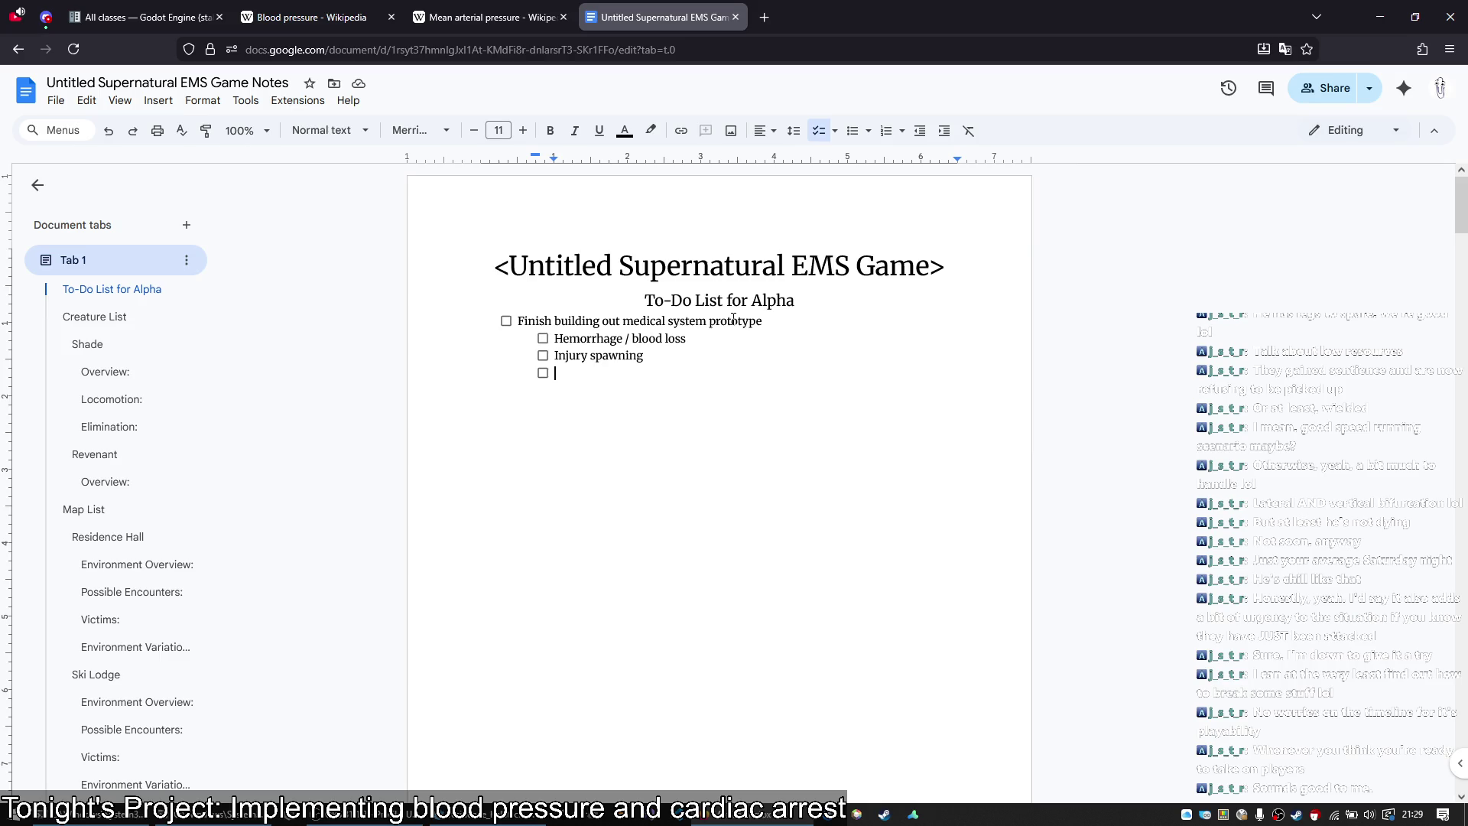
# Add sub-items Circulation, Respiration, Airway and 'Hypo / hyperthermia'
pyautogui.write('Circulation')
pyautogui.press('Return')
pyautogui.write('Respiration')
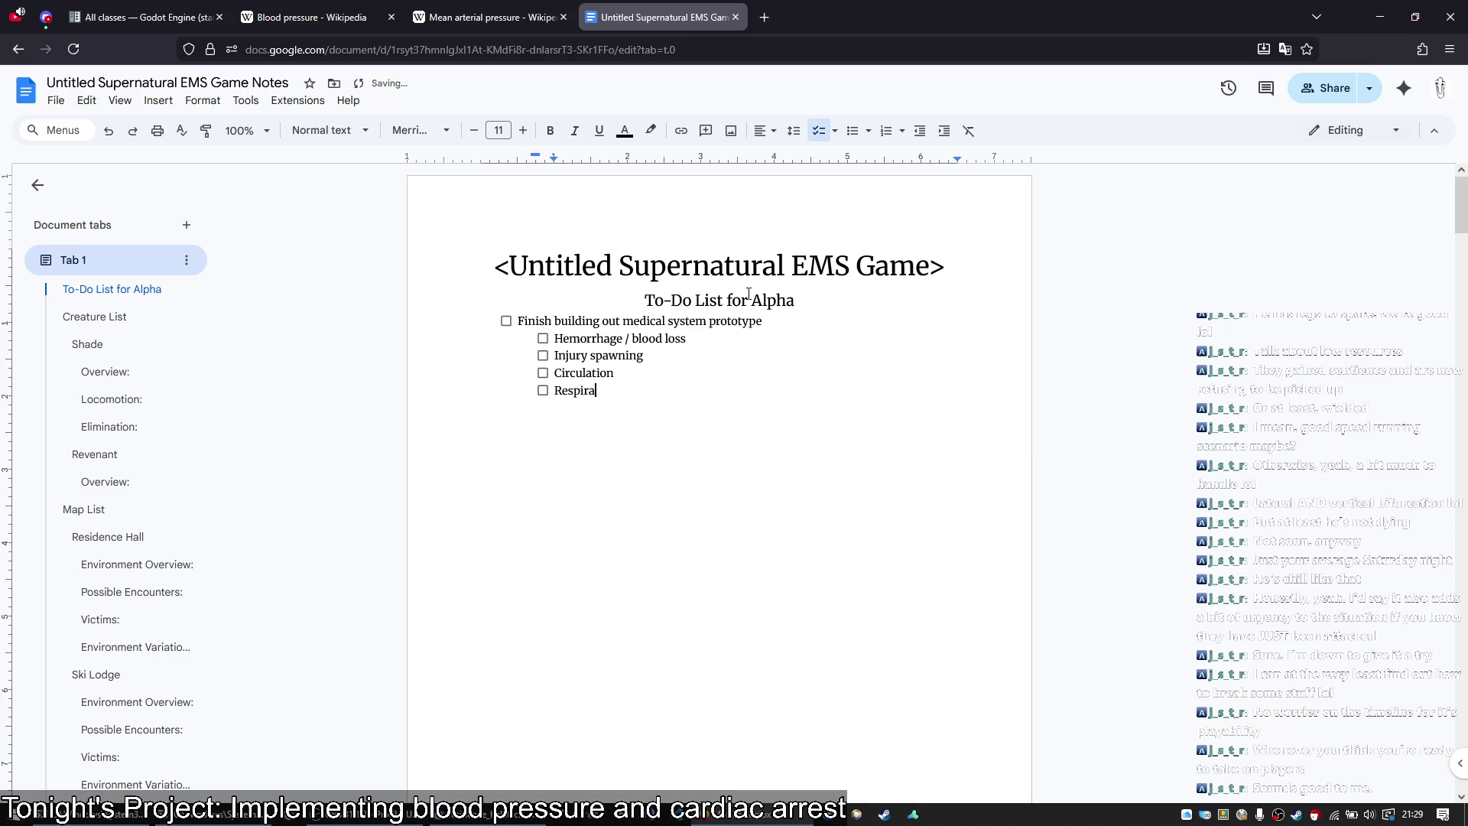
pyautogui.press('Return')
pyautogui.write('Airway')
pyautogui.press('Return')
pyautogui.write('Hypothermia')
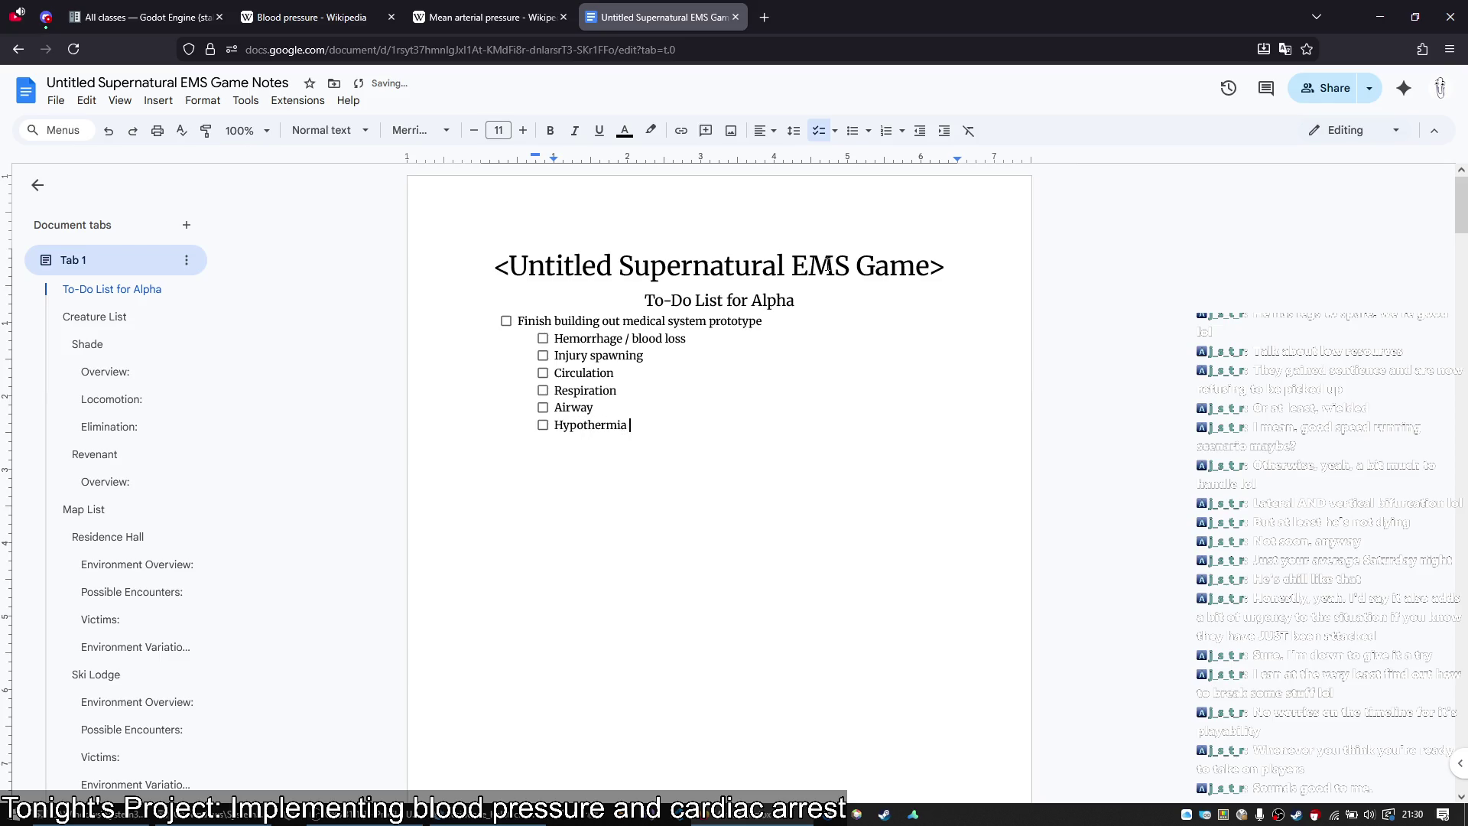
pyautogui.press('Right')
pyautogui.write('/ hyper')
# Replace the Hemorrhage and Injury spawning sub-items with a single Circulation item
pyautogui.press('Up')
pyautogui.press('Up')
pyautogui.press('Up')
pyautogui.press('Return')
pyautogui.press('BackSpace')
pyautogui.hotkey('shift', 'Up')
pyautogui.press('BackSpace')
pyautogui.press('Up')
pyautogui.press('End')
pyautogui.hotkey('shift', 'Home')
pyautogui.press('BackSpace')
pyautogui.write('Circulation')
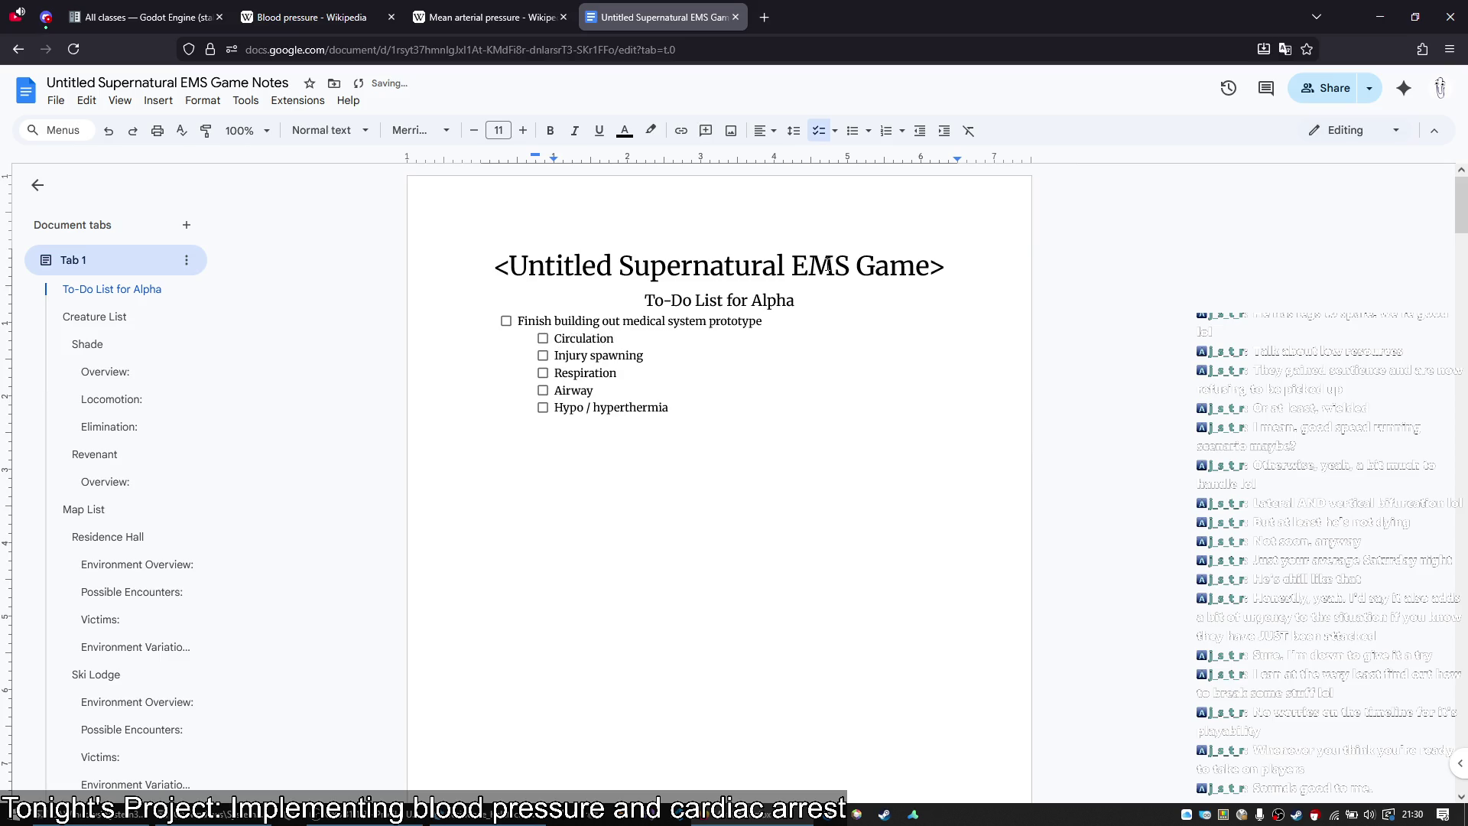
pyautogui.hotkey('shift', 'Down')
pyautogui.press('BackSpace')
# Nest Blood volume, Blood pressure, Pulse / heart rate, Heart rhythm and Compensated / decompensated shock under Circulation
pyautogui.press('Return')
pyautogui.press('Tab')
pyautogui.write('Blood ')
pyautogui.write('volume')
pyautogui.press('Return')
pyautogui.write('Blood pressure')
pyautogui.press('Return')
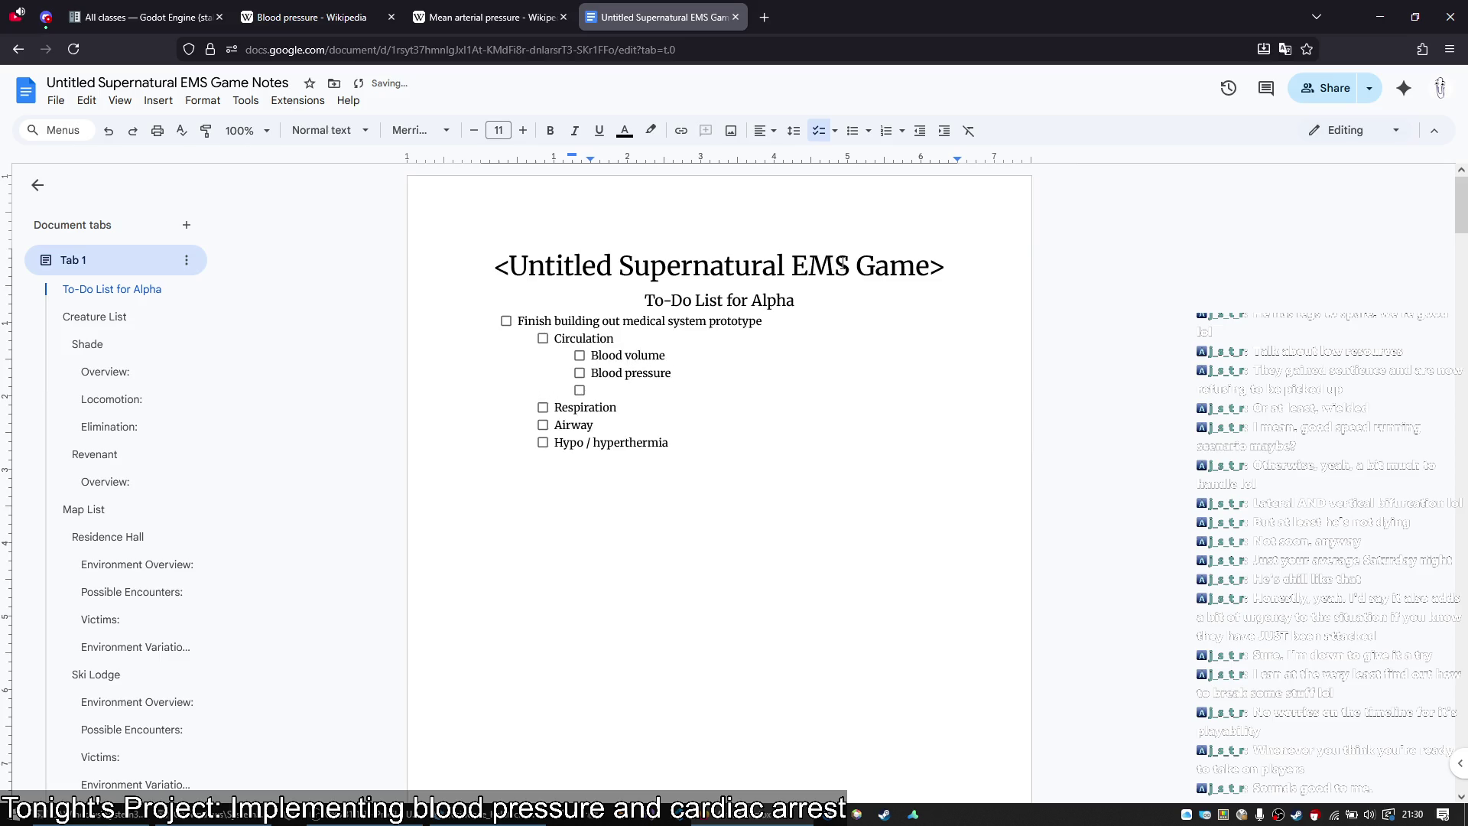
pyautogui.write('hea')
pyautogui.press('BackSpace')
pyautogui.press('BackSpace')
pyautogui.press('BackSpace')
pyautogui.write('Heart')
pyautogui.press('BackSpace')
pyautogui.press('BackSpace')
pyautogui.press('BackSpace')
pyautogui.write('Pulse / heart rate')
pyautogui.press('Return')
pyautogui.write('Heart rhythm')
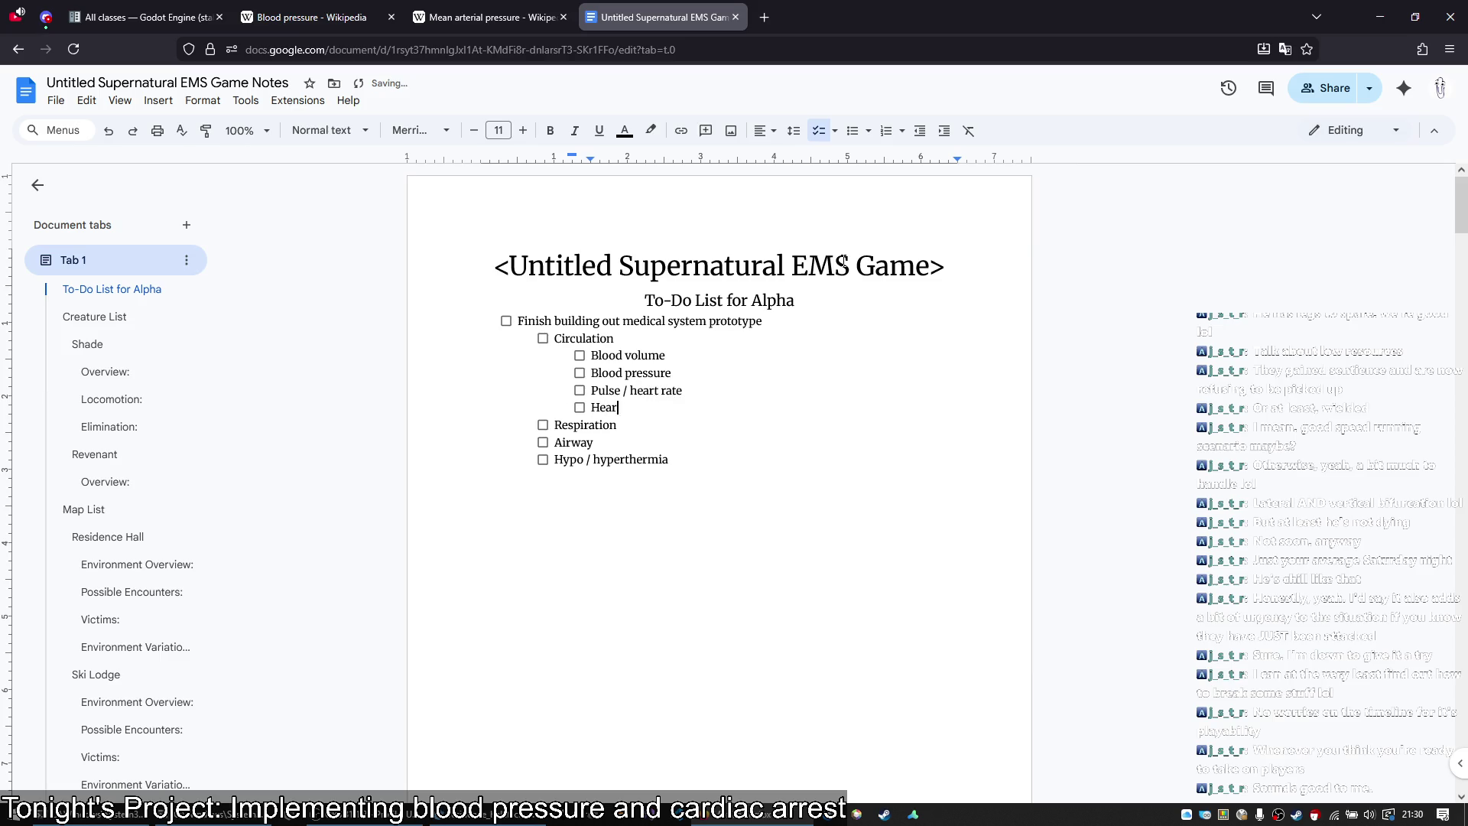
pyautogui.press('Return')
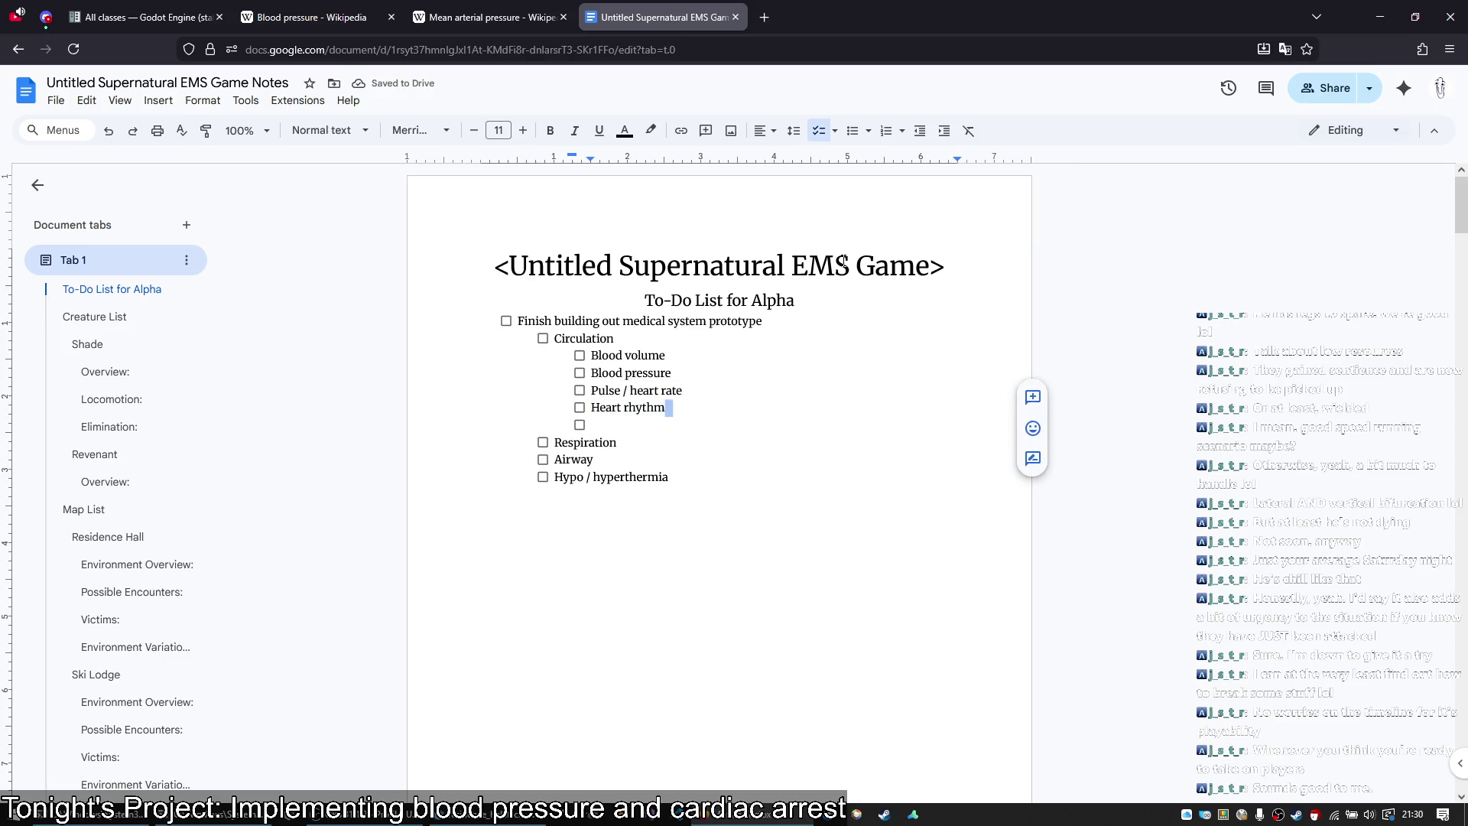
pyautogui.write('Compensated / de')
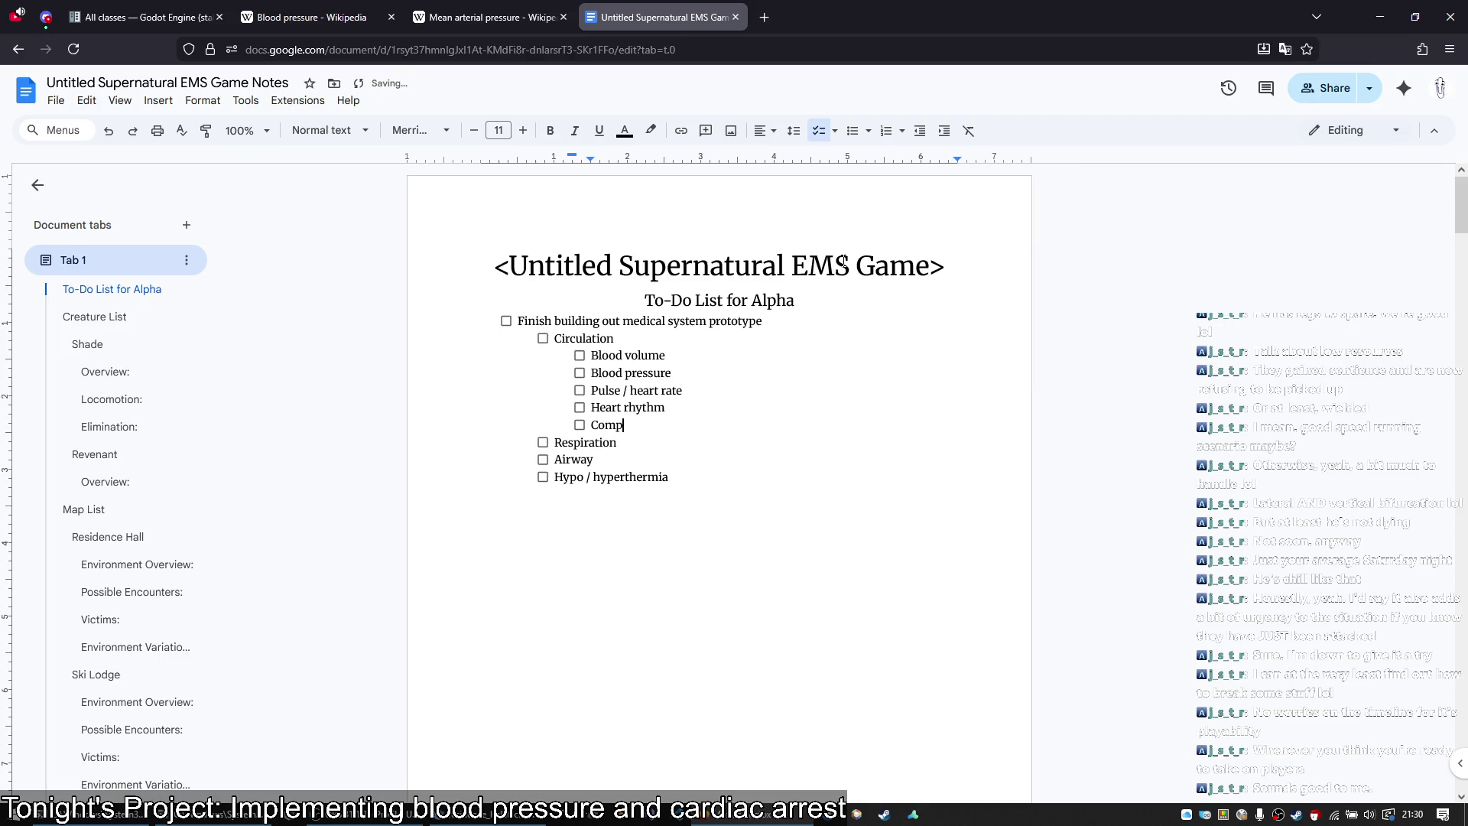
pyautogui.write('compensated shock')
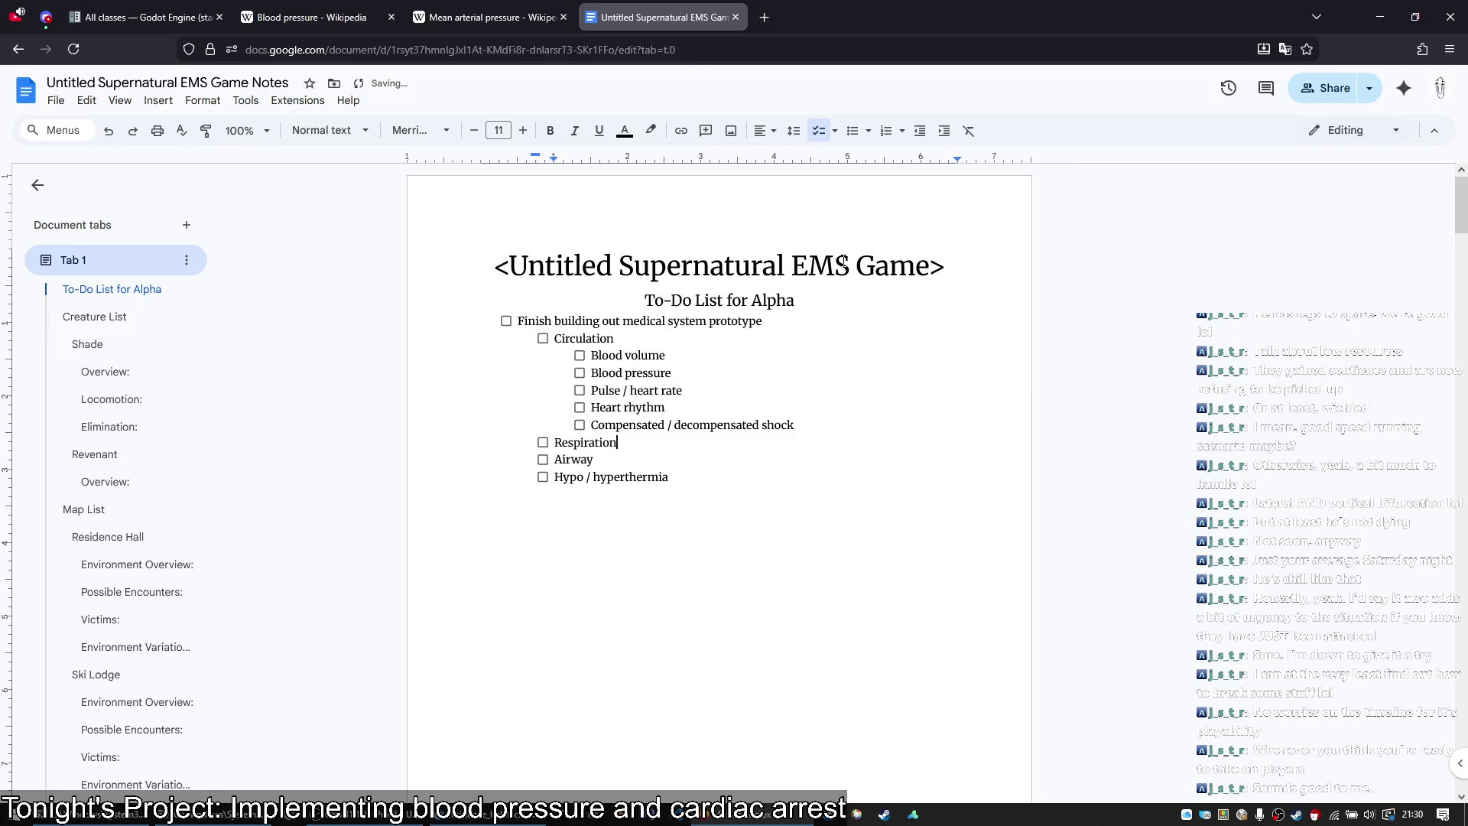
# Start an indented sub-item under Respiration, clearing out the leftover Airway line
pyautogui.press('Return')
pyautogui.press('Tab')
pyautogui.hotkey('shift', 'Down')
pyautogui.hotkey('shift', 'End')
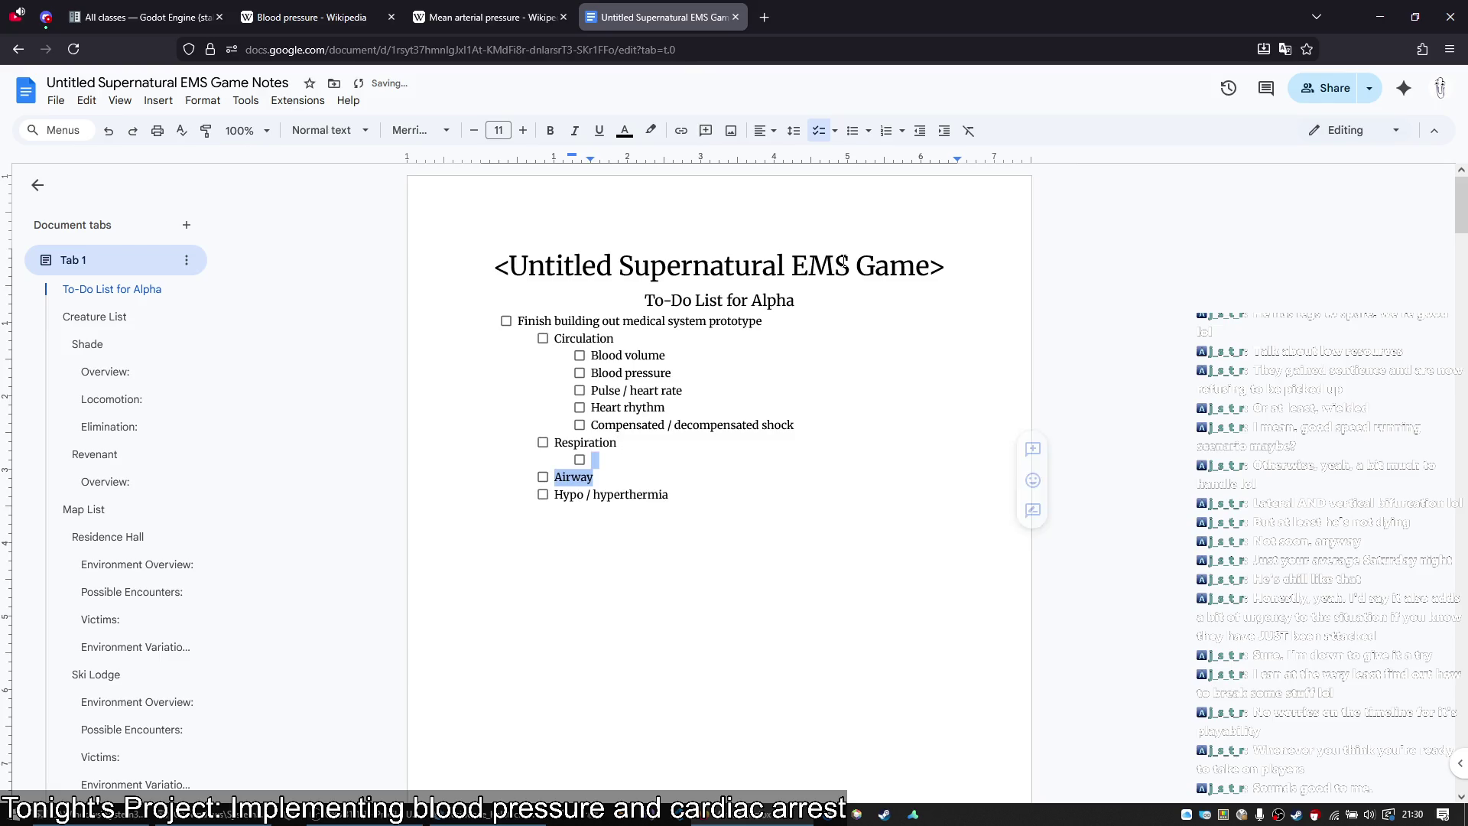
pyautogui.press('BackSpace')
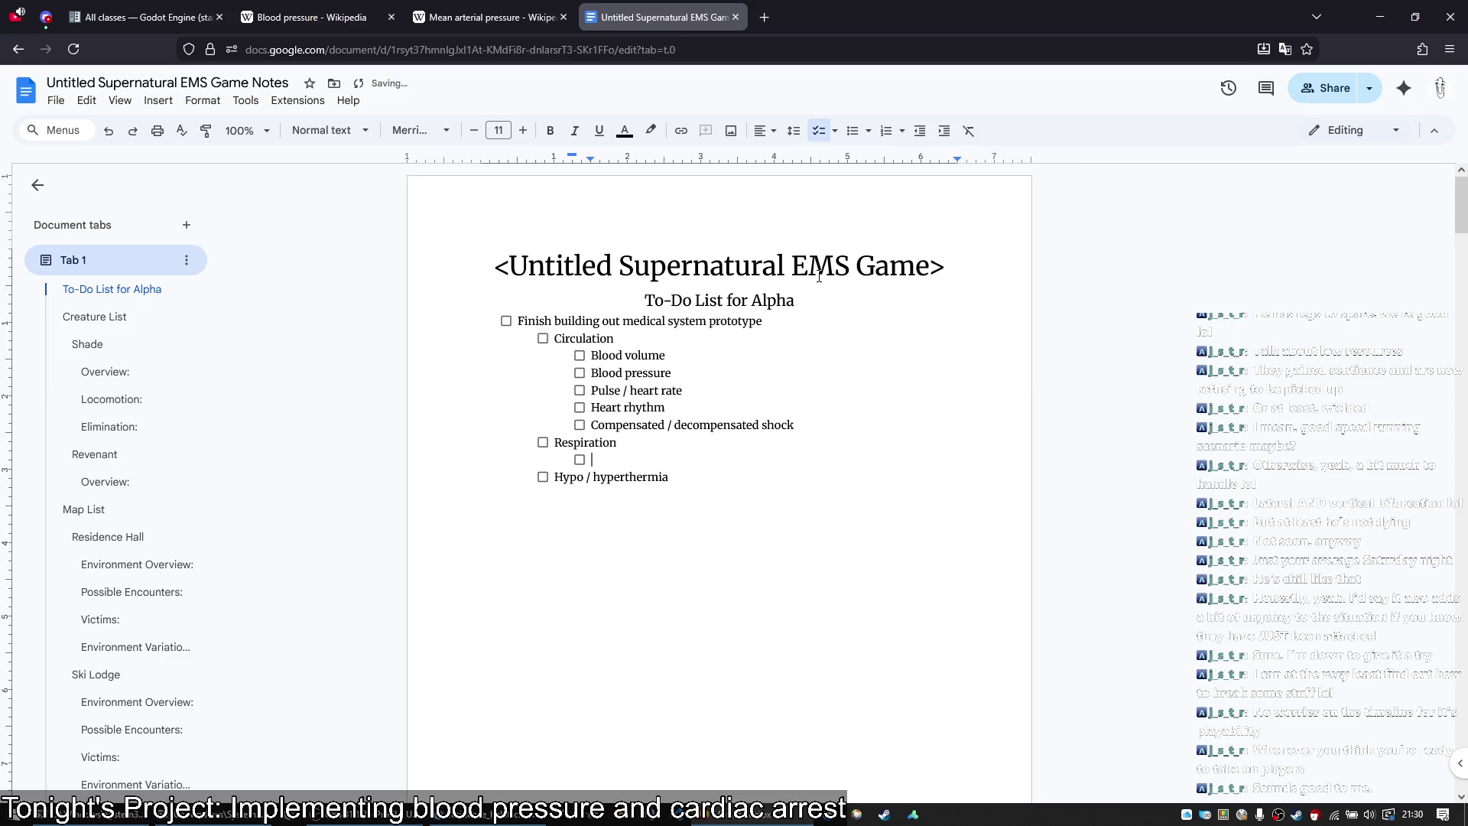
# Add Respiration sub-items 'Brain control of breathing', 'Inhalation increases SpO2' and 'Exhalation decreases SpCO'
pyautogui.write('Brain control of breathing')
pyautogui.press('Return')
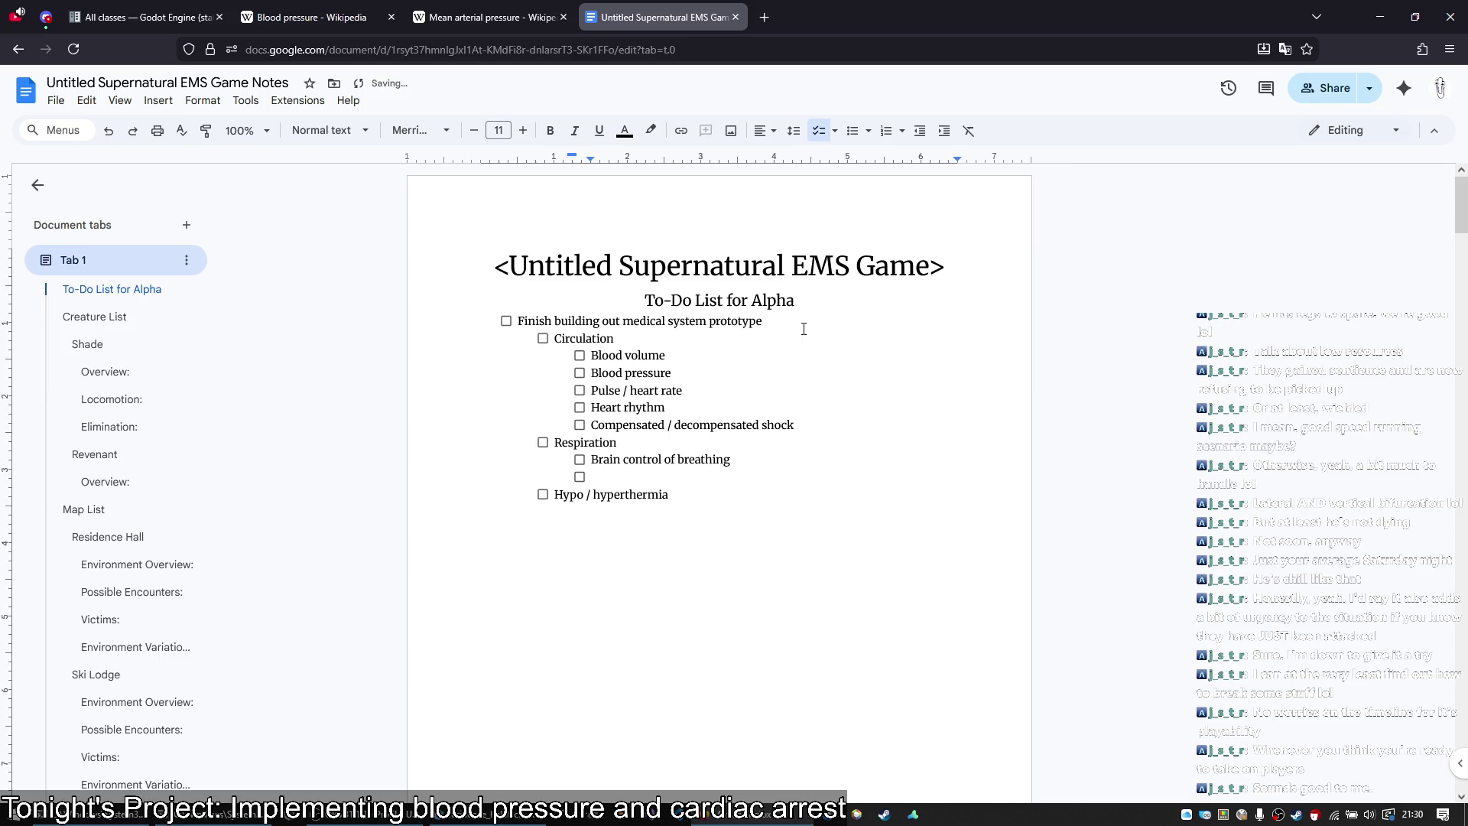
pyautogui.write('Inhalation increases SPo')
pyautogui.press('BackSpace')
pyautogui.press('BackSpace')
pyautogui.write('pO2')
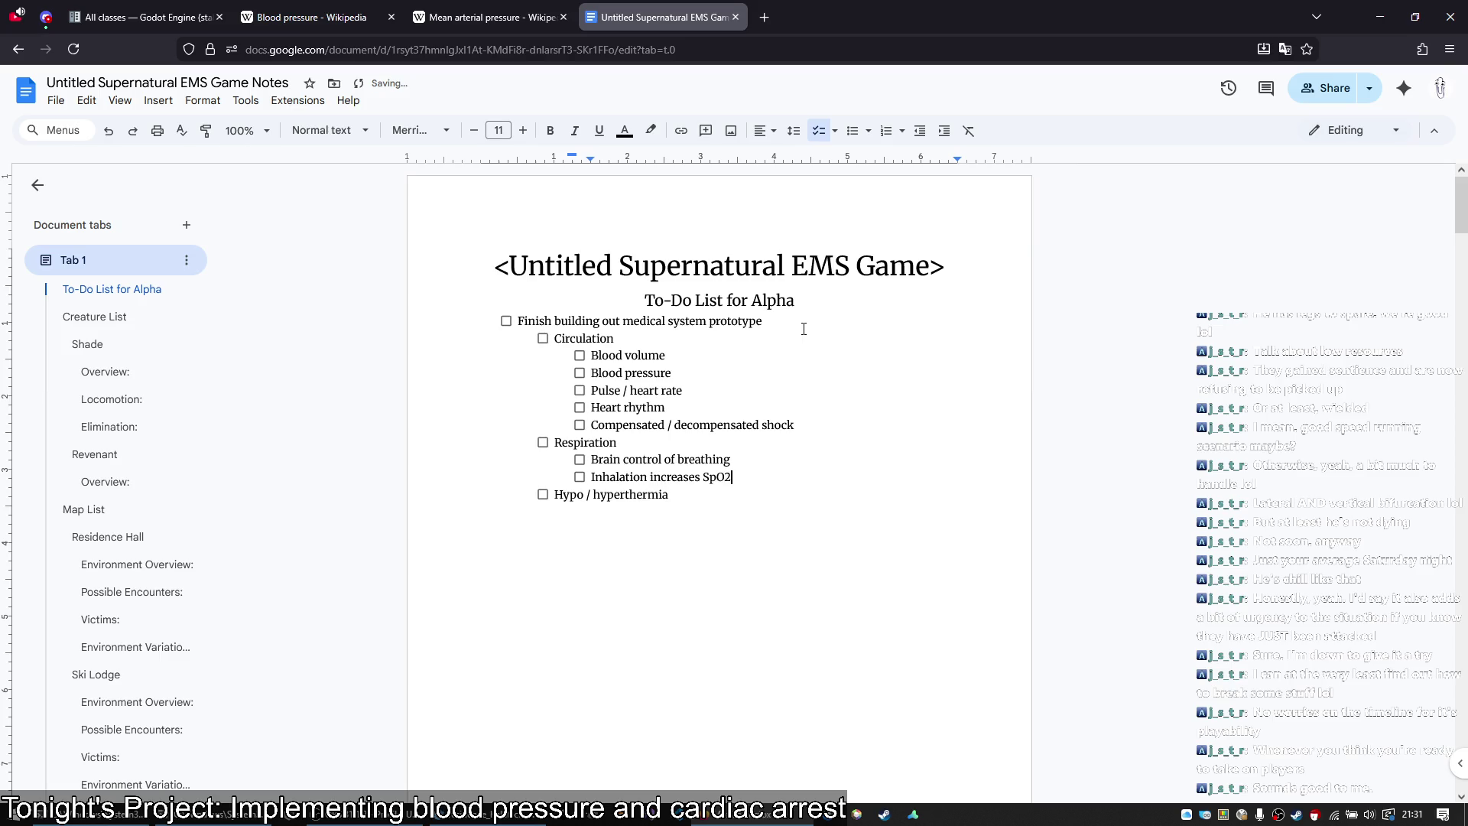
pyautogui.press('Return')
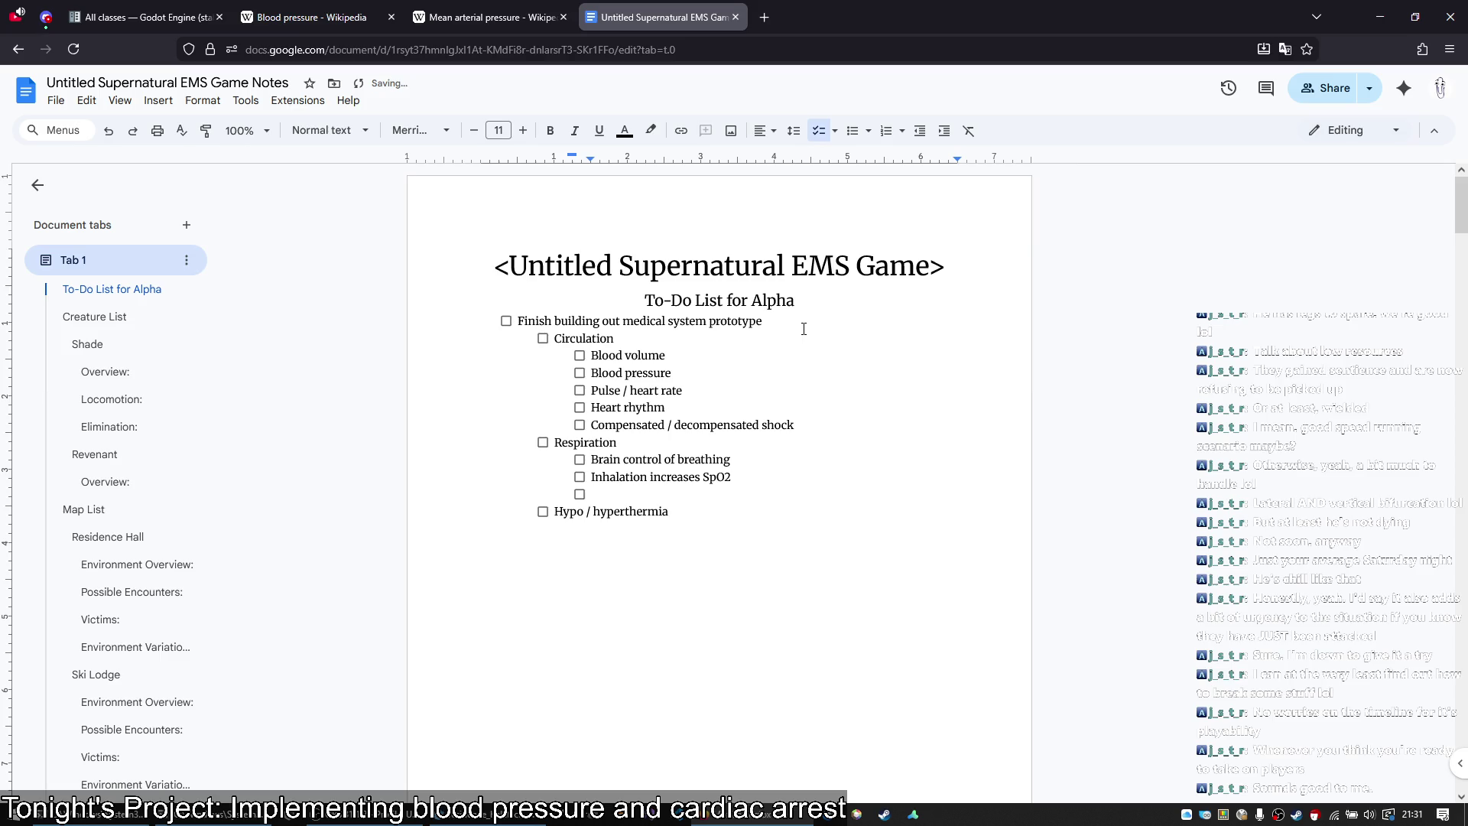
pyautogui.write('Exhalation decreas')
pyautogui.write('es SpCS')
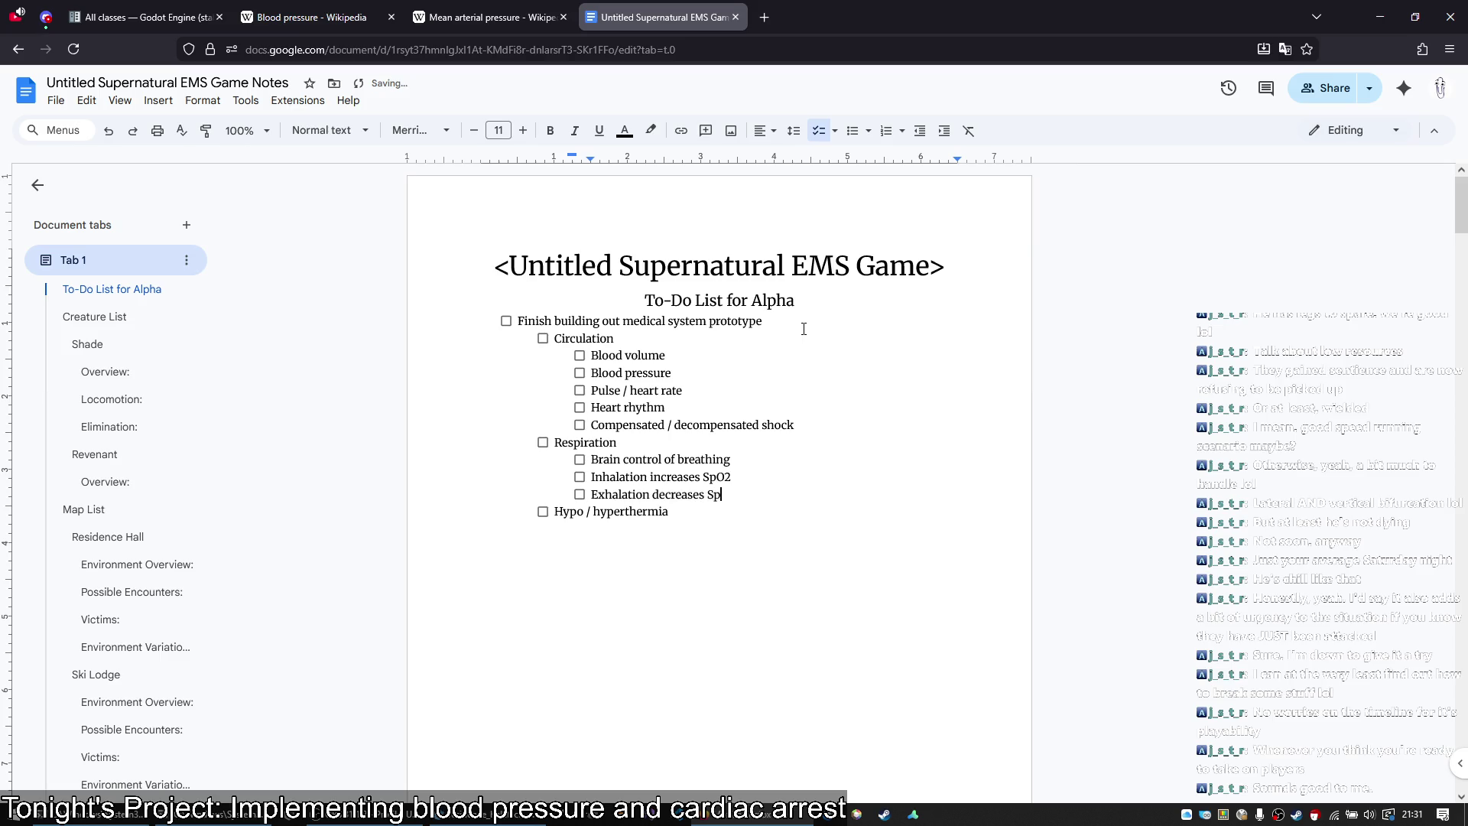
pyautogui.press('BackSpace')
pyautogui.write('O')
pyautogui.press('Return')
pyautogui.press('BackSpace')
pyautogui.press('BackSpace')
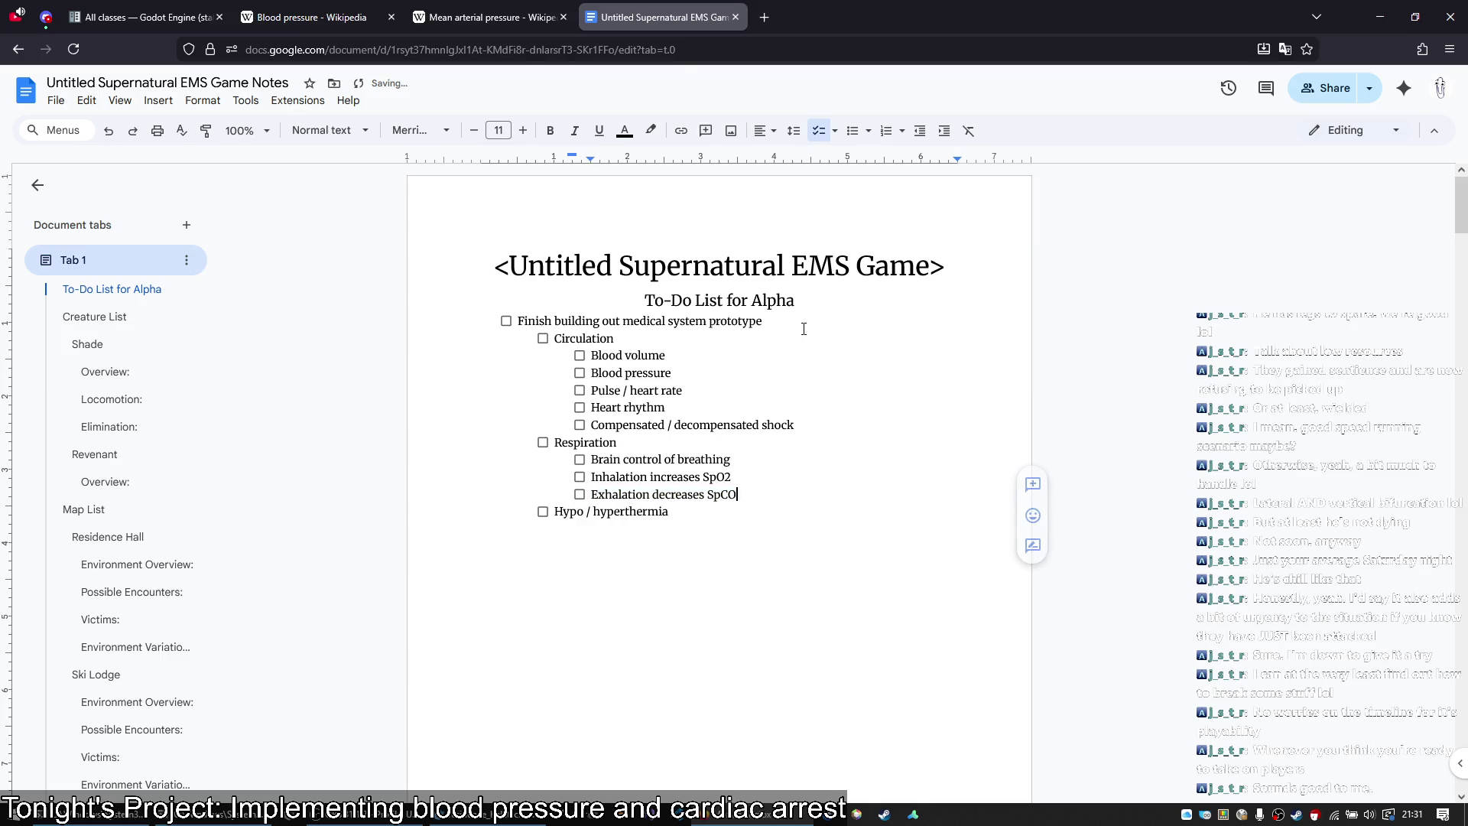
# Add 'Brain damage causes apnea' and 'Unconsciousness can cause apnea', then start a new checklist line
pyautogui.press('Return')
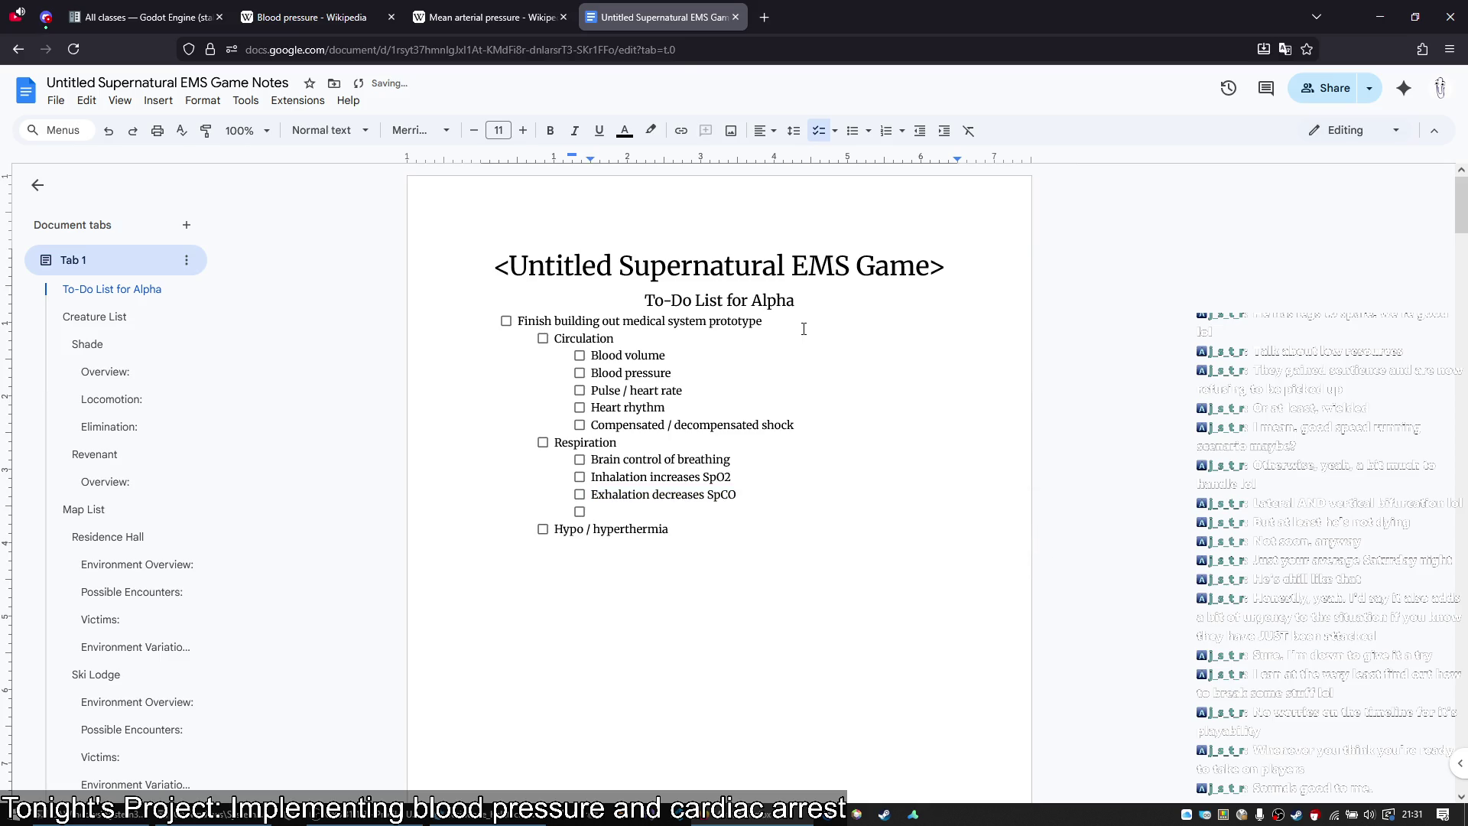
pyautogui.write('Brain damage c')
pyautogui.write('auses apnea')
pyautogui.press('Return')
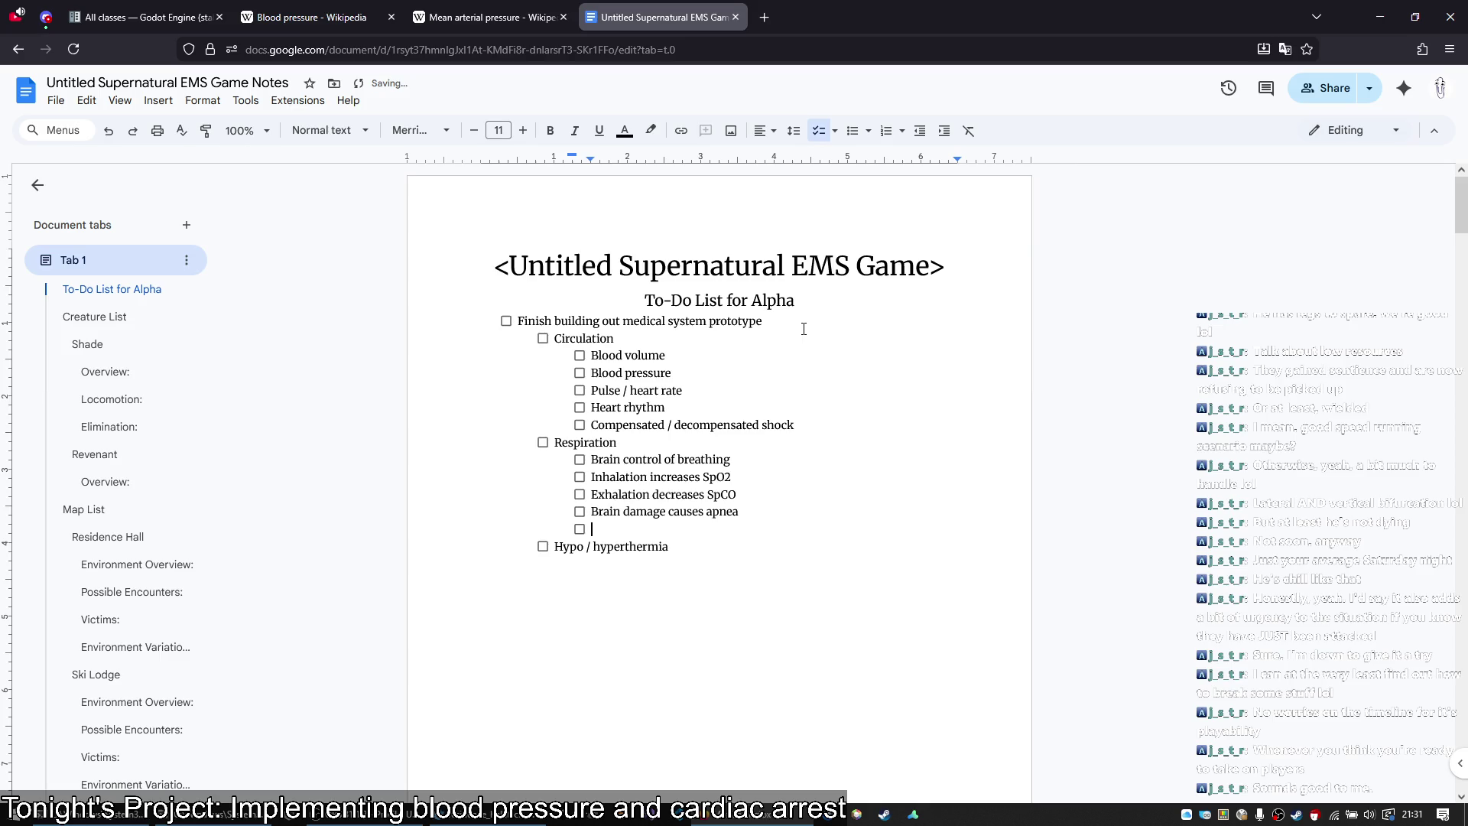
pyautogui.write('Unconsciousn')
pyautogui.write('ess can ')
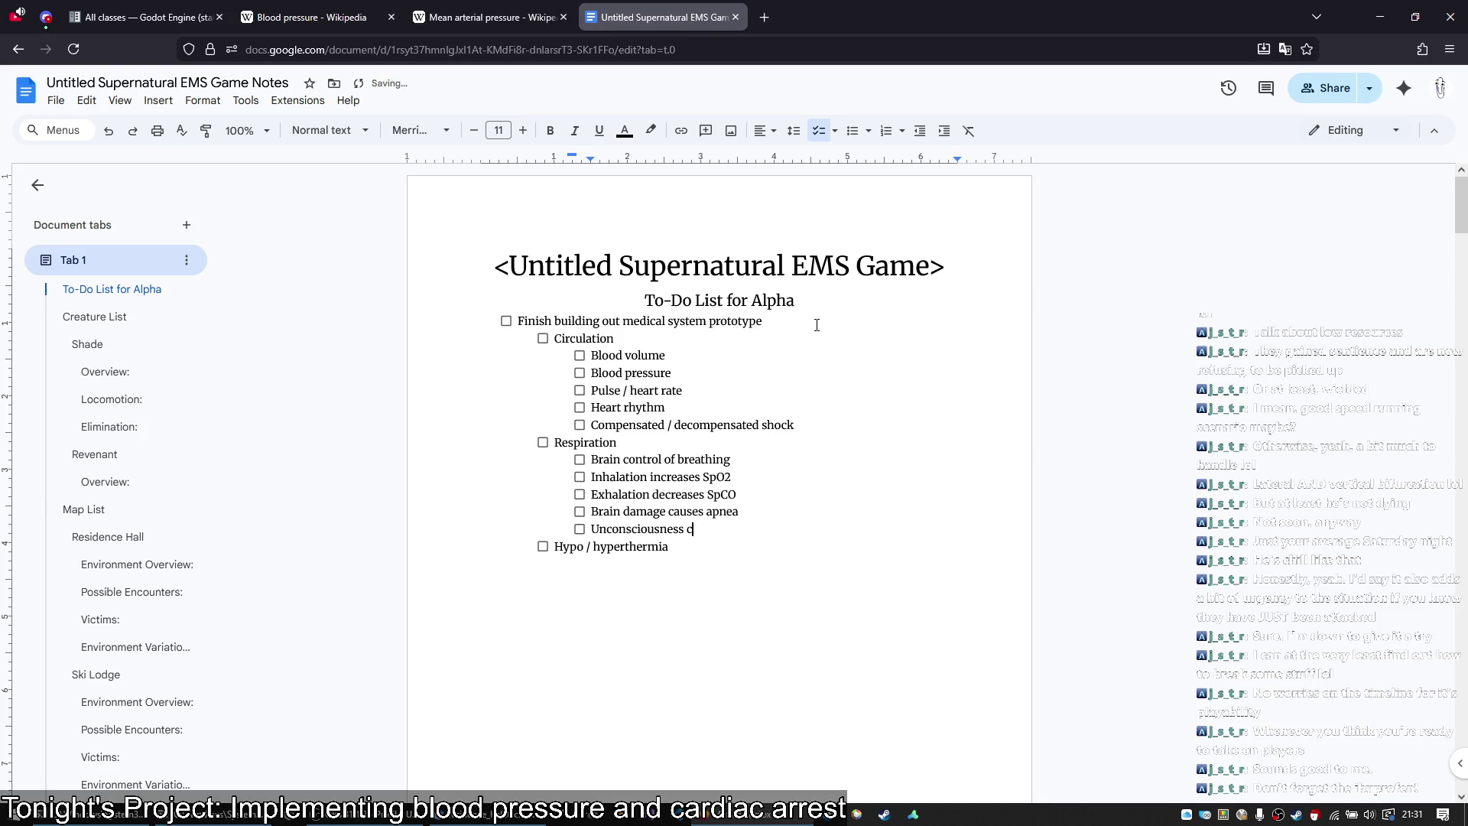
pyautogui.write('cause apnea')
pyautogui.press('Return')
# Add a 'Medications' checklist item with an indented 'IV Access' sub-item
pyautogui.write('M')
pyautogui.press('BackSpace')
pyautogui.write('Medicat')
pyautogui.write('ions')
pyautogui.press('Return')
pyautogui.press('Tab')
pyautogui.write('IV Access')
# Add medication sub-items 'Vasopressors / vasodilators', 'Whole blood' and 'Massive transfusion protocol (MTP) boxes'
pyautogui.press('Return')
pyautogui.write('Vasp')
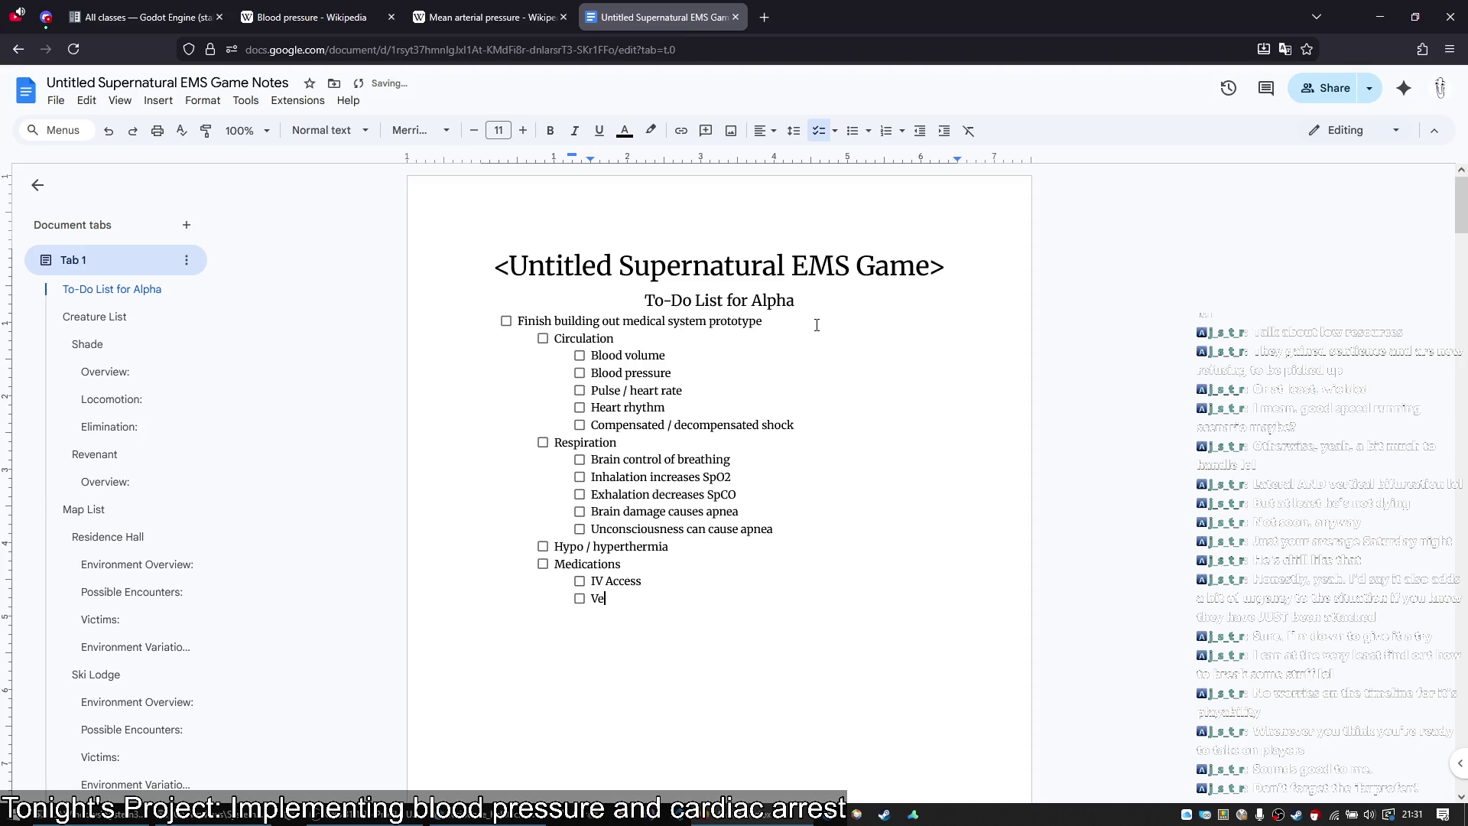
pyautogui.press('BackSpace')
pyautogui.write('opressors / ')
pyautogui.write('vaso')
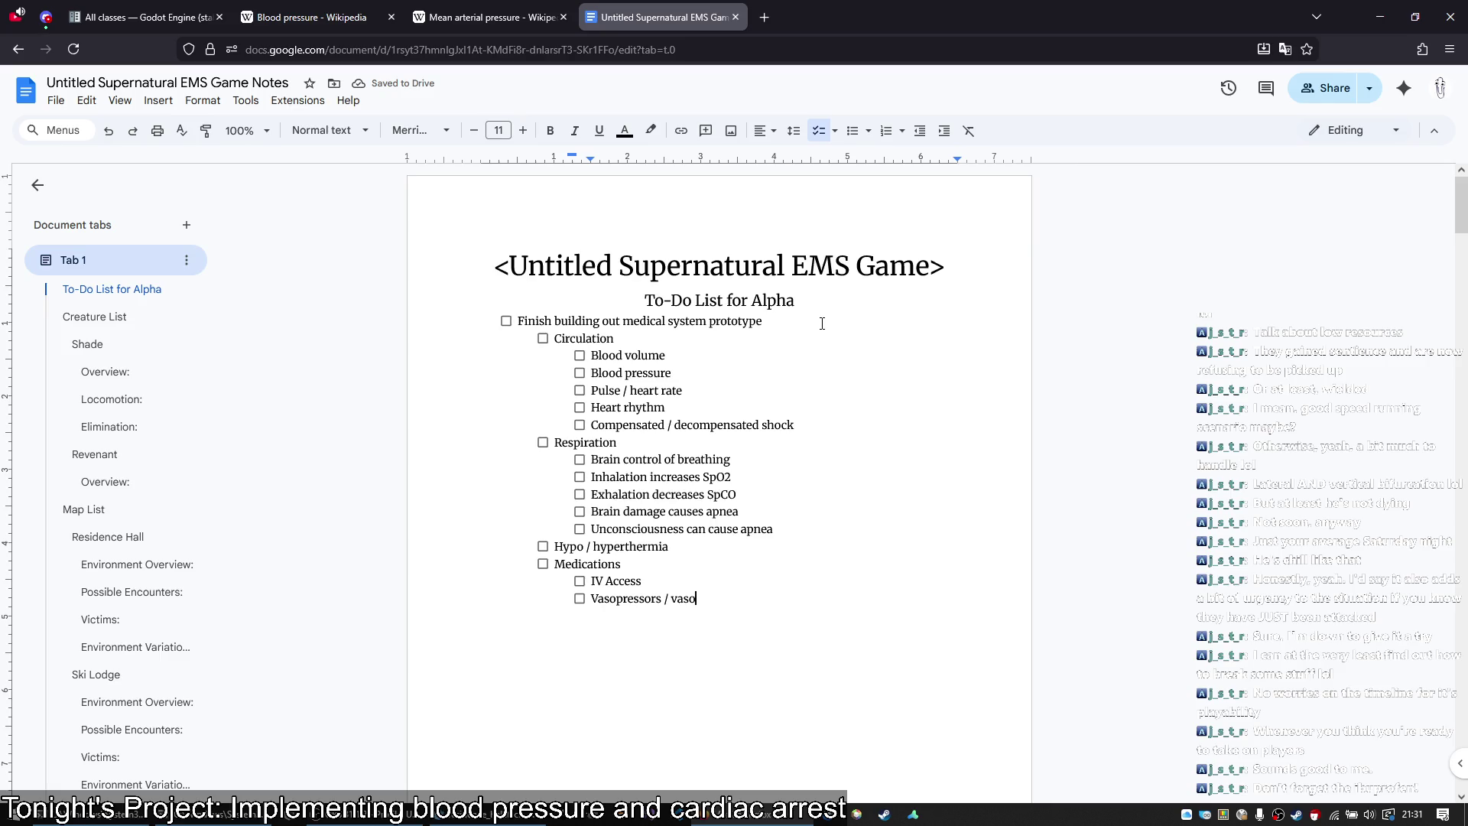
pyautogui.write('dilators')
pyautogui.press('Return')
pyautogui.scroll(-1, 842, 567)
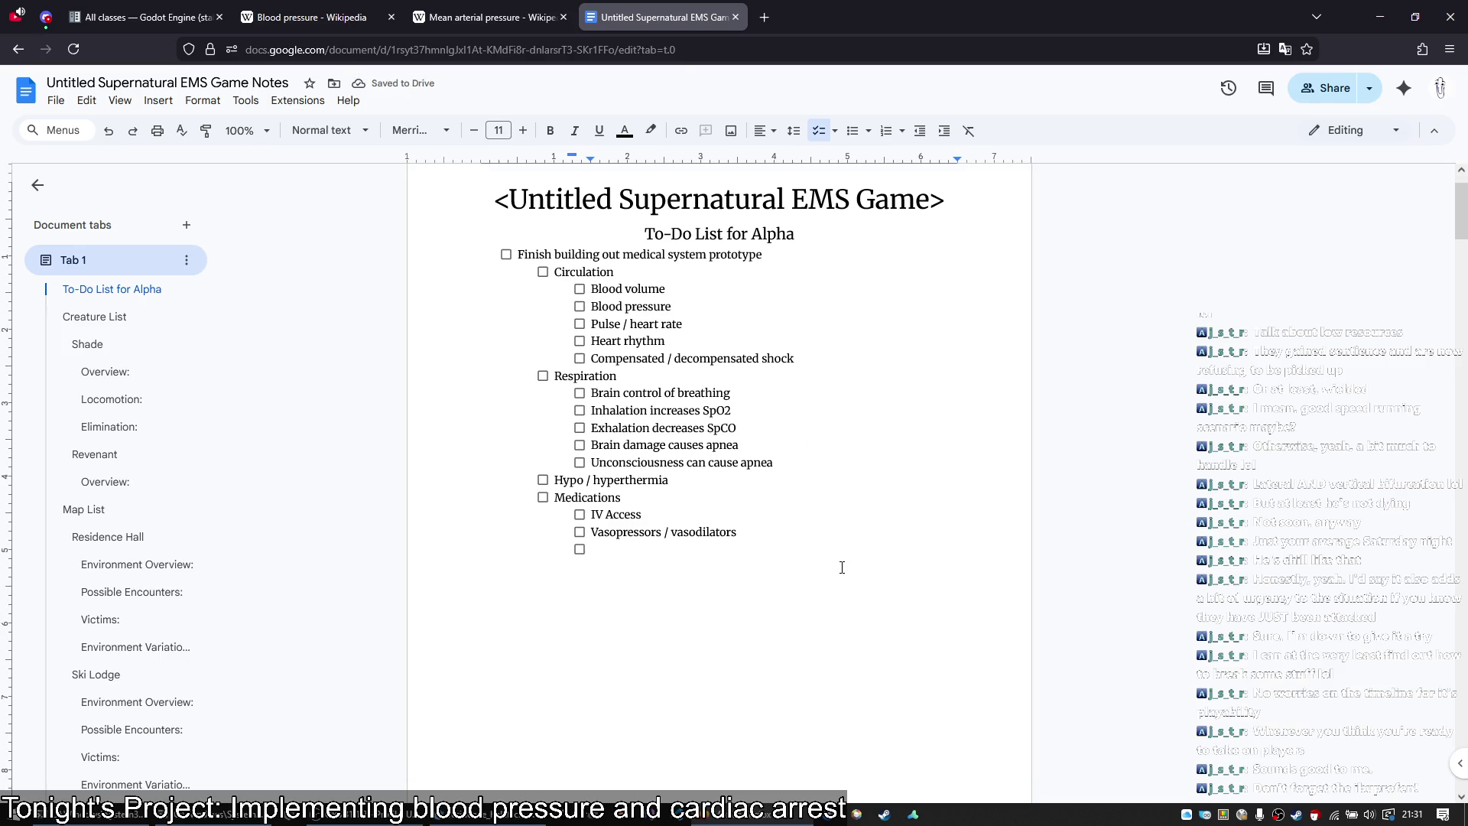
pyautogui.write('Whole blood')
pyautogui.press('Return')
pyautogui.write('Mas')
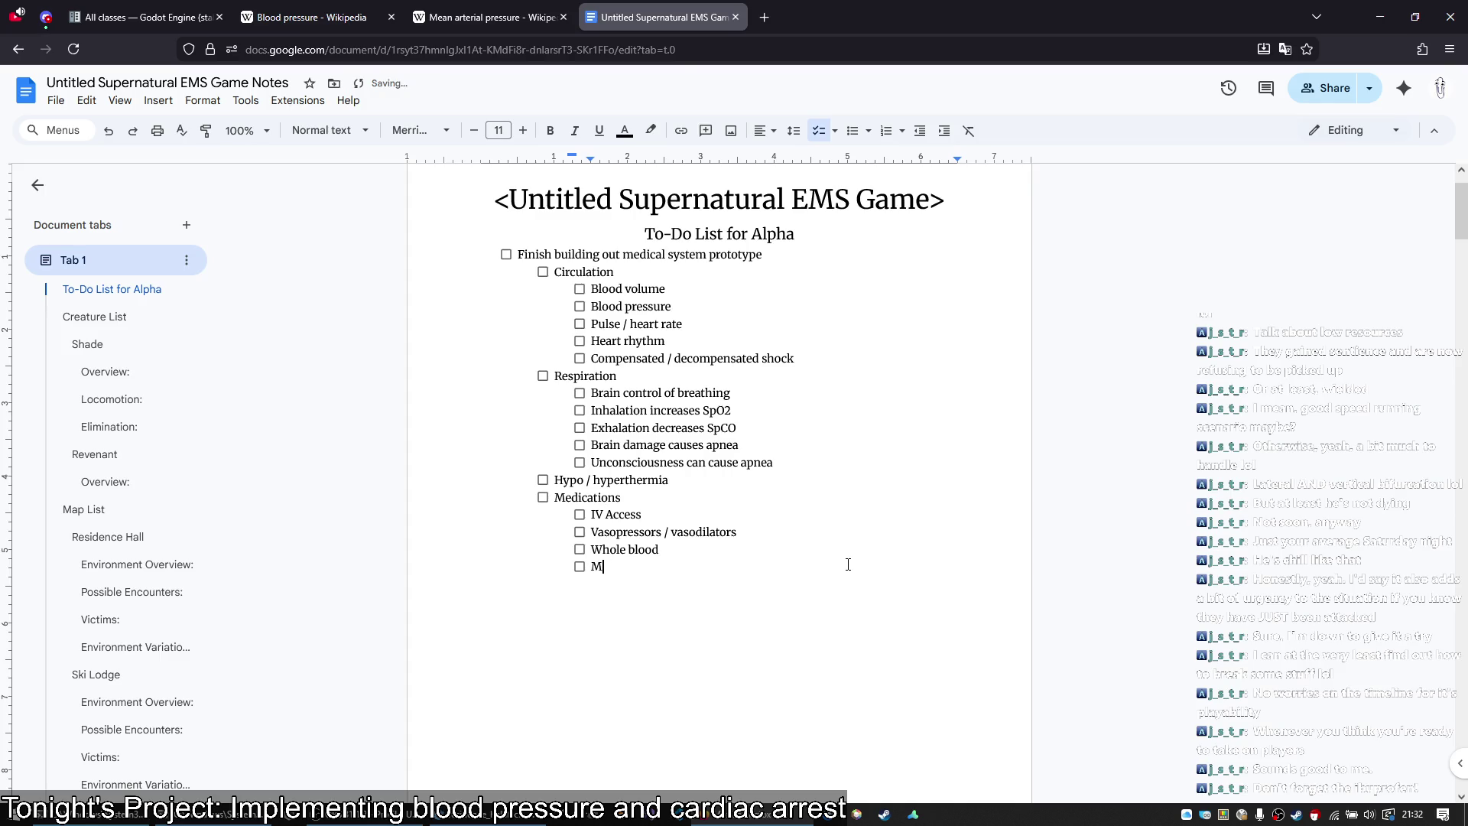
pyautogui.write('sive transfusion pro')
pyautogui.write('tocol ()')
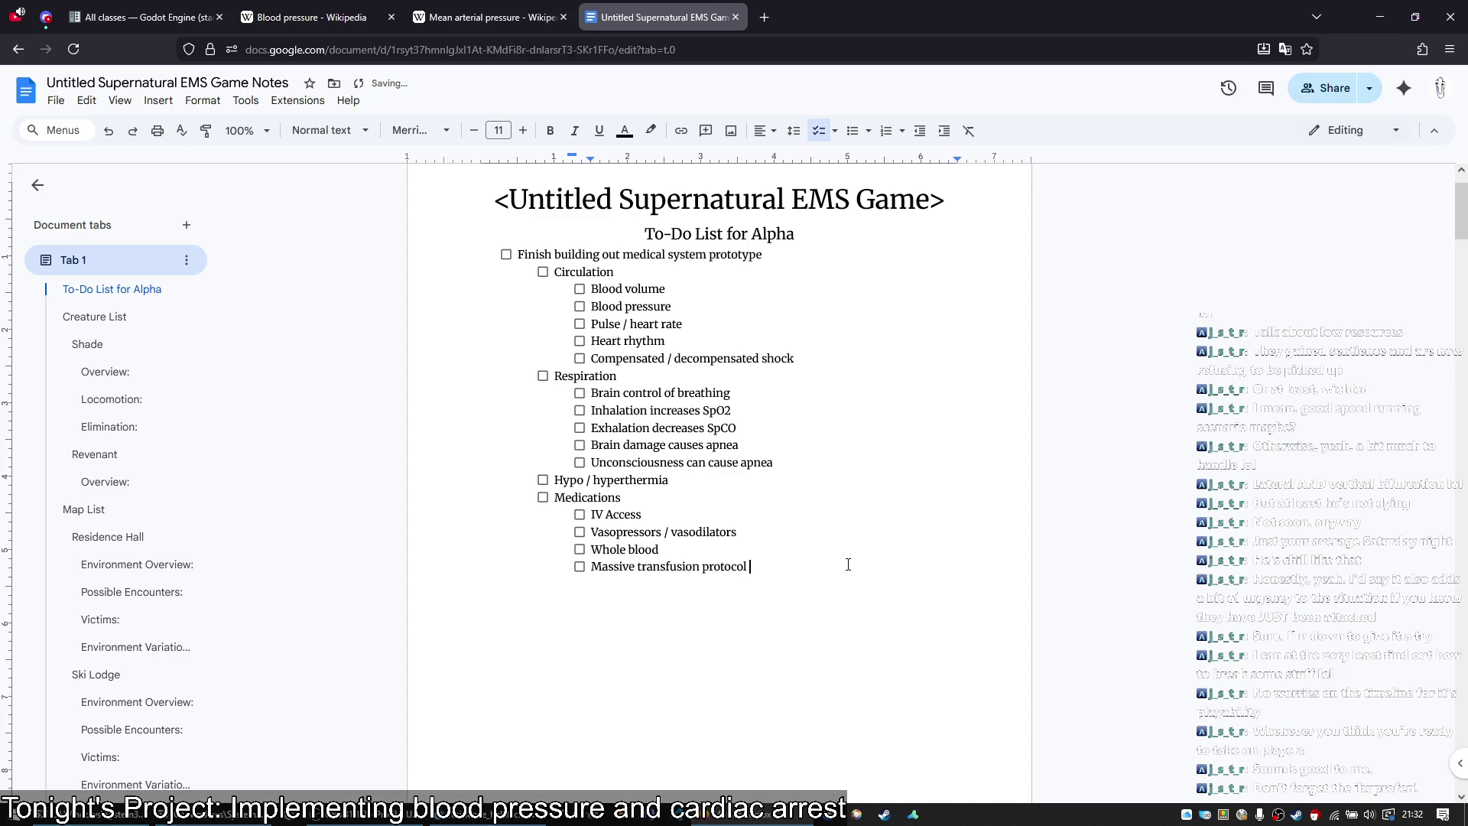
pyautogui.write('MTP')
pyautogui.press('Right')
pyautogui.write('boxes')
pyautogui.press('Return')
# Type 'Antiarrhythmics' as the next medication sub-item
pyautogui.hotkey('shift', 'Up')
pyautogui.hotkey('shift', 'Down')
pyautogui.hotkey('shift', 'Up')
pyautogui.hotkey('shift', 'Down')
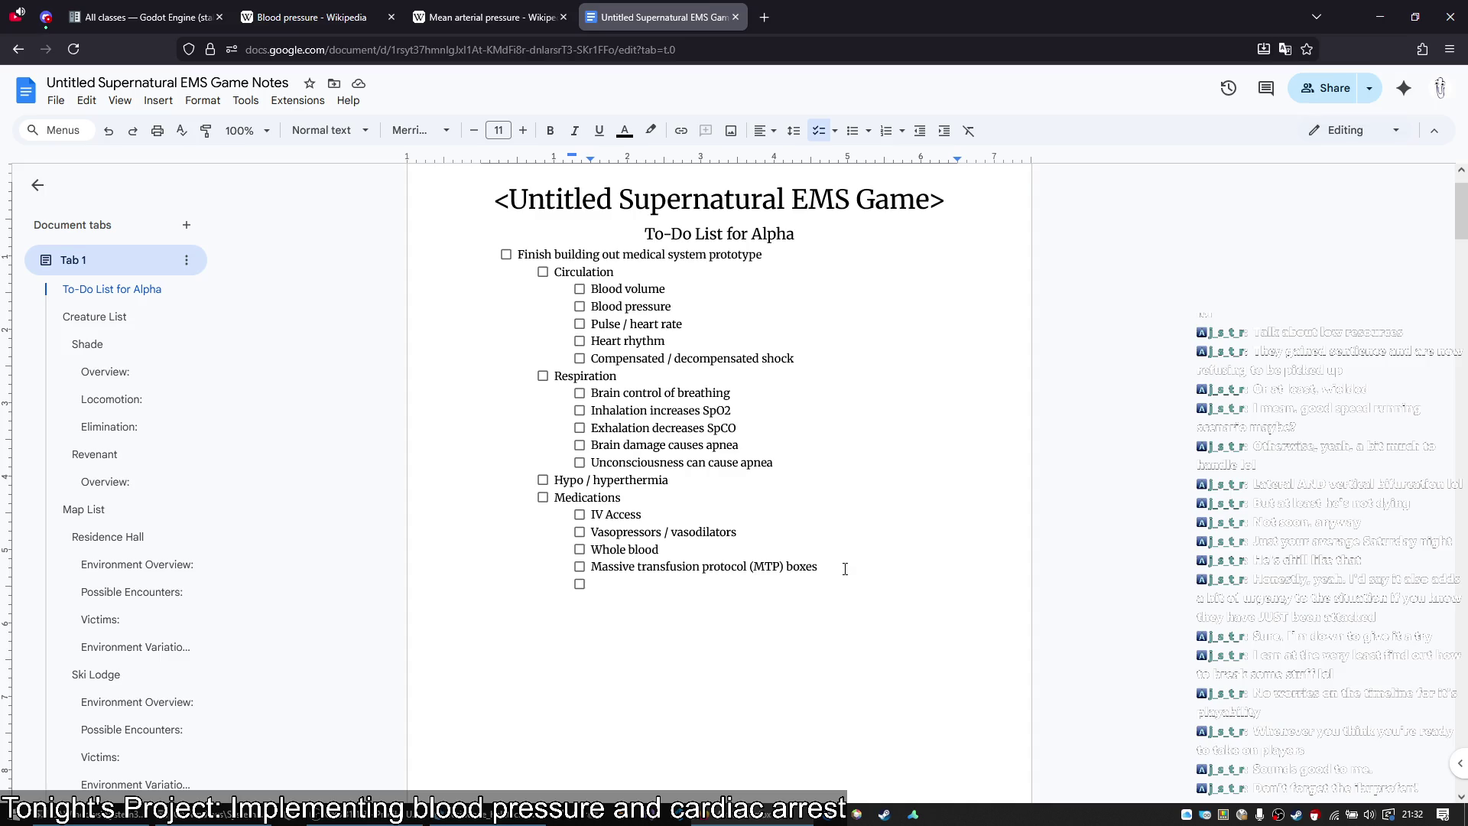
pyautogui.write('Antiarrhy')
pyautogui.write('thmics')
# Add medication items 'Analgesics (Ibuprofen, lol)' and 'Sedatives (propofol, ketamine, etc)'
pyautogui.press('Return')
pyautogui.write('Analgesics')
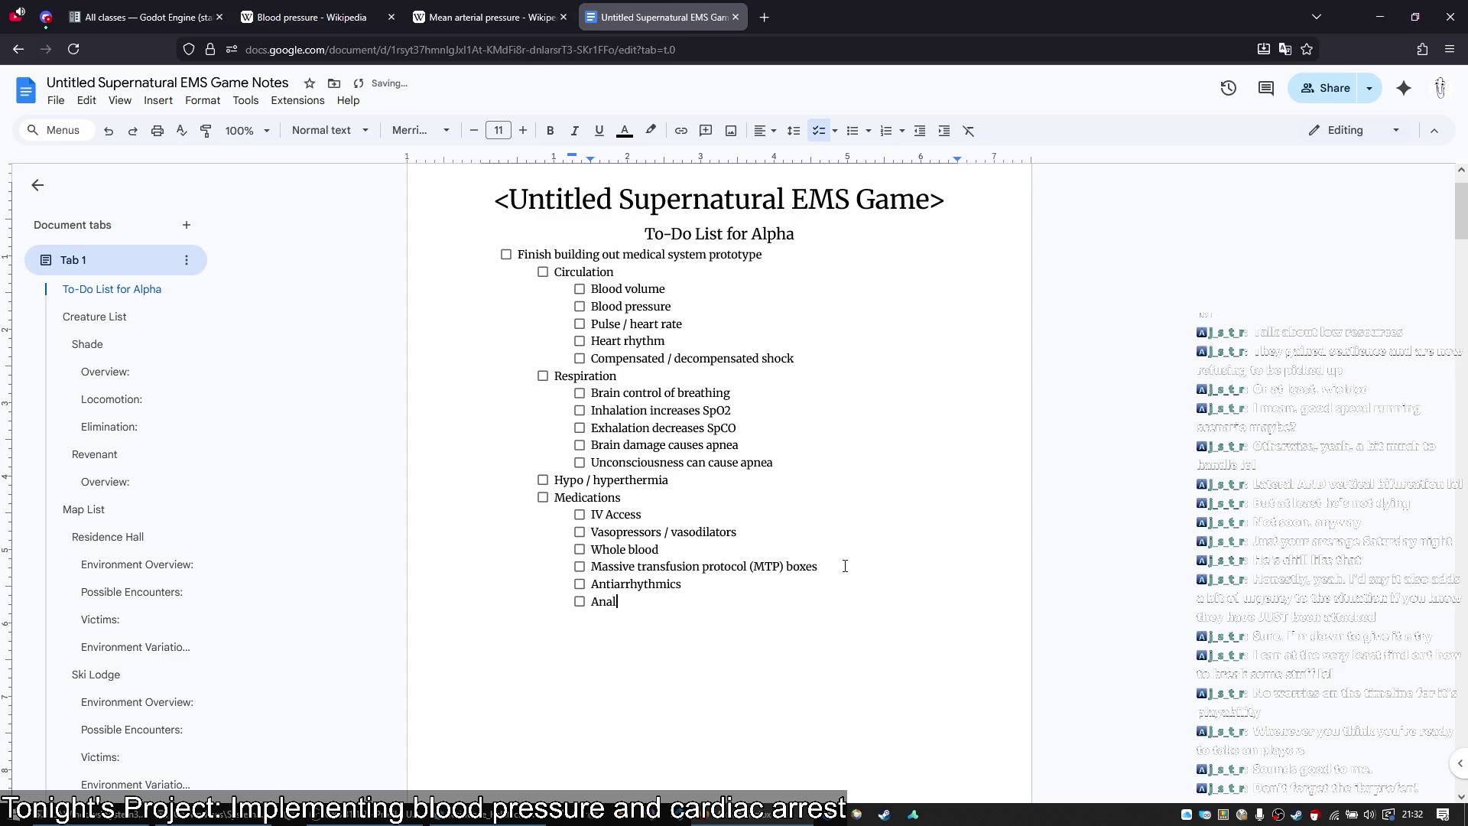
pyautogui.write(' ()')
pyautogui.write('I')
pyautogui.write('buprof')
pyautogui.write('en, ')
pyautogui.write('lol')
pyautogui.press('End')
pyautogui.press('Return')
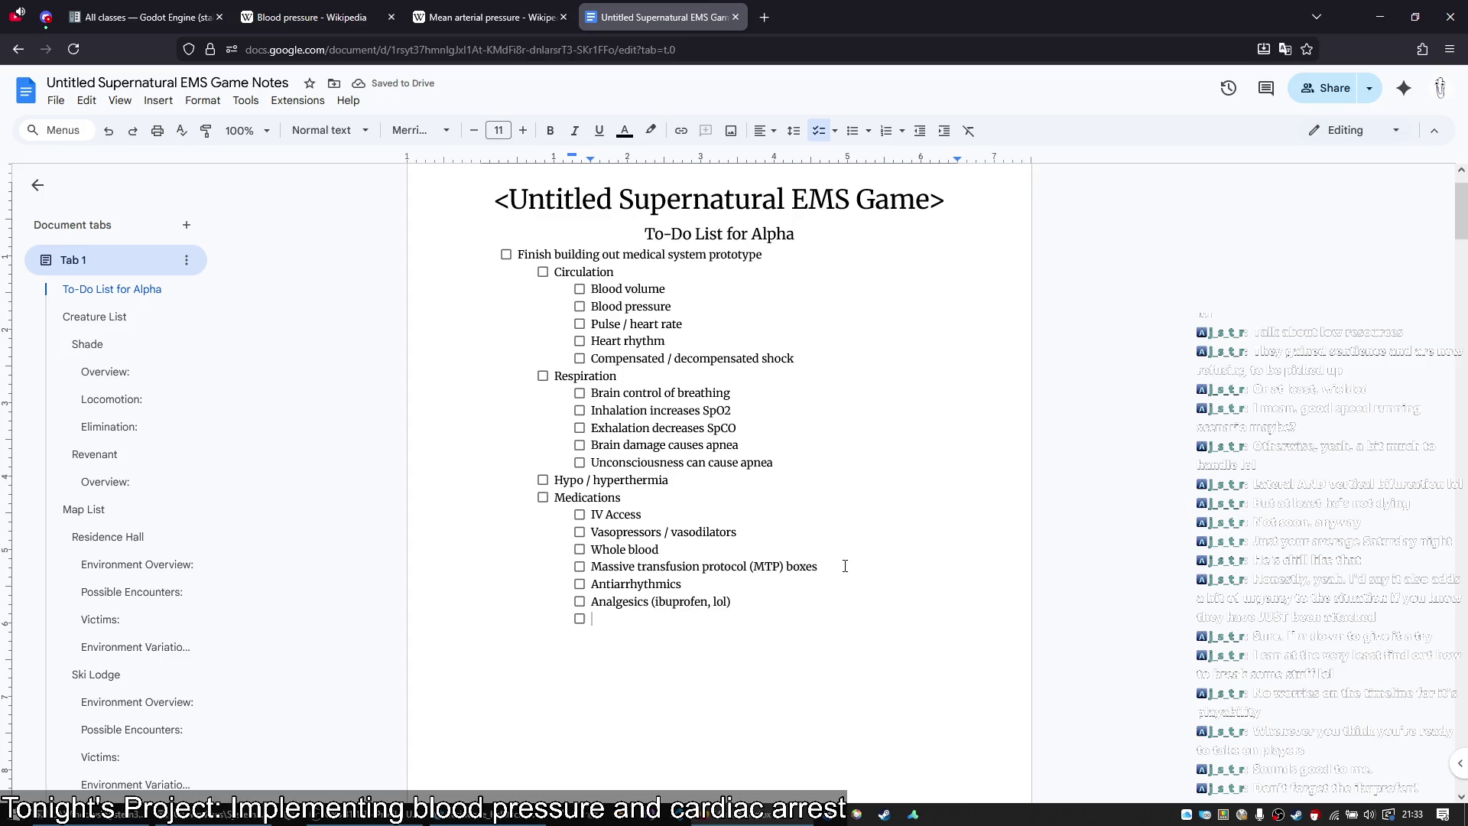
pyautogui.write('Sedatives')
pyautogui.write(' ()')
pyautogui.write('prop')
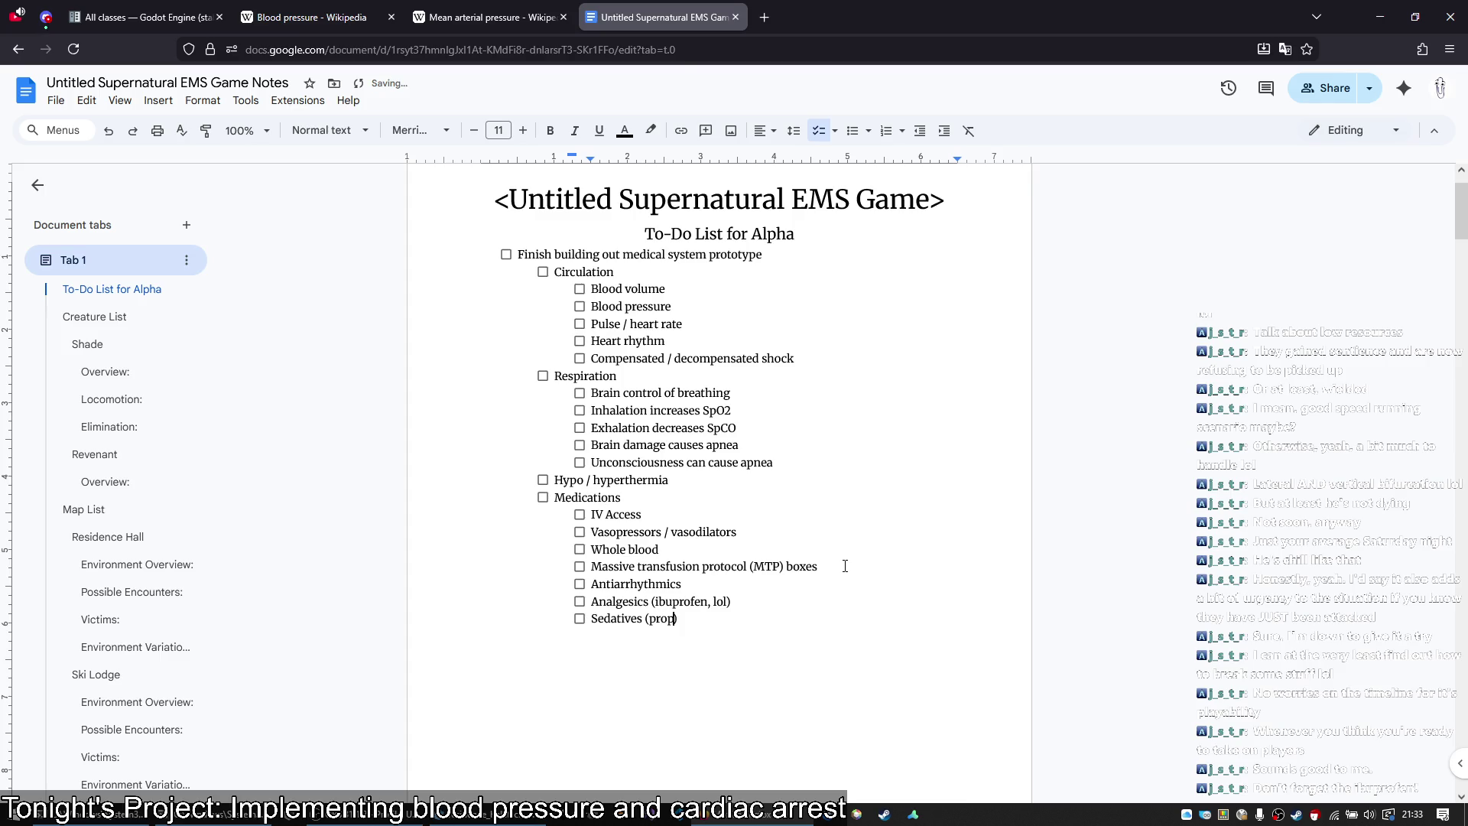
pyautogui.write('ofol, ')
pyautogui.write('ketamine, e')
pyautogui.write('tc')
pyautogui.press('End')
pyautogui.press('Return')
# Add a 'Paralytics (rocuronium bromide)' medication item
pyautogui.write('Paralytics ')
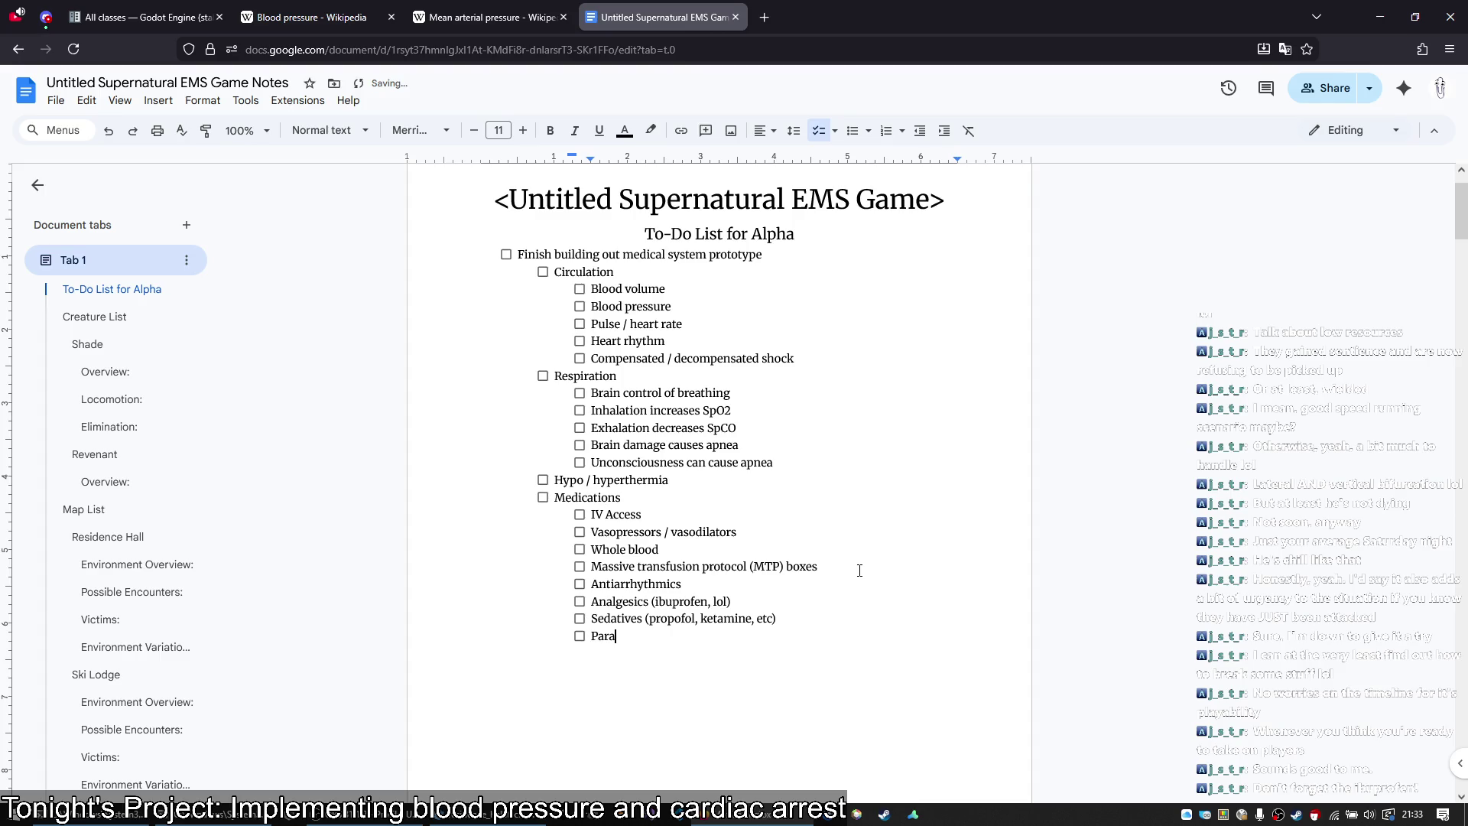
pyautogui.write('()')
pyautogui.press('Left')
pyautogui.write('rocuon')
pyautogui.press('BackSpace')
pyautogui.press('BackSpace')
pyautogui.write('ronium')
pyautogui.write(' bromate')
pyautogui.press('BackSpace')
pyautogui.press('BackSpace')
pyautogui.press('BackSpace')
pyautogui.write('ide')
pyautogui.press('End')
pyautogui.press('Return')
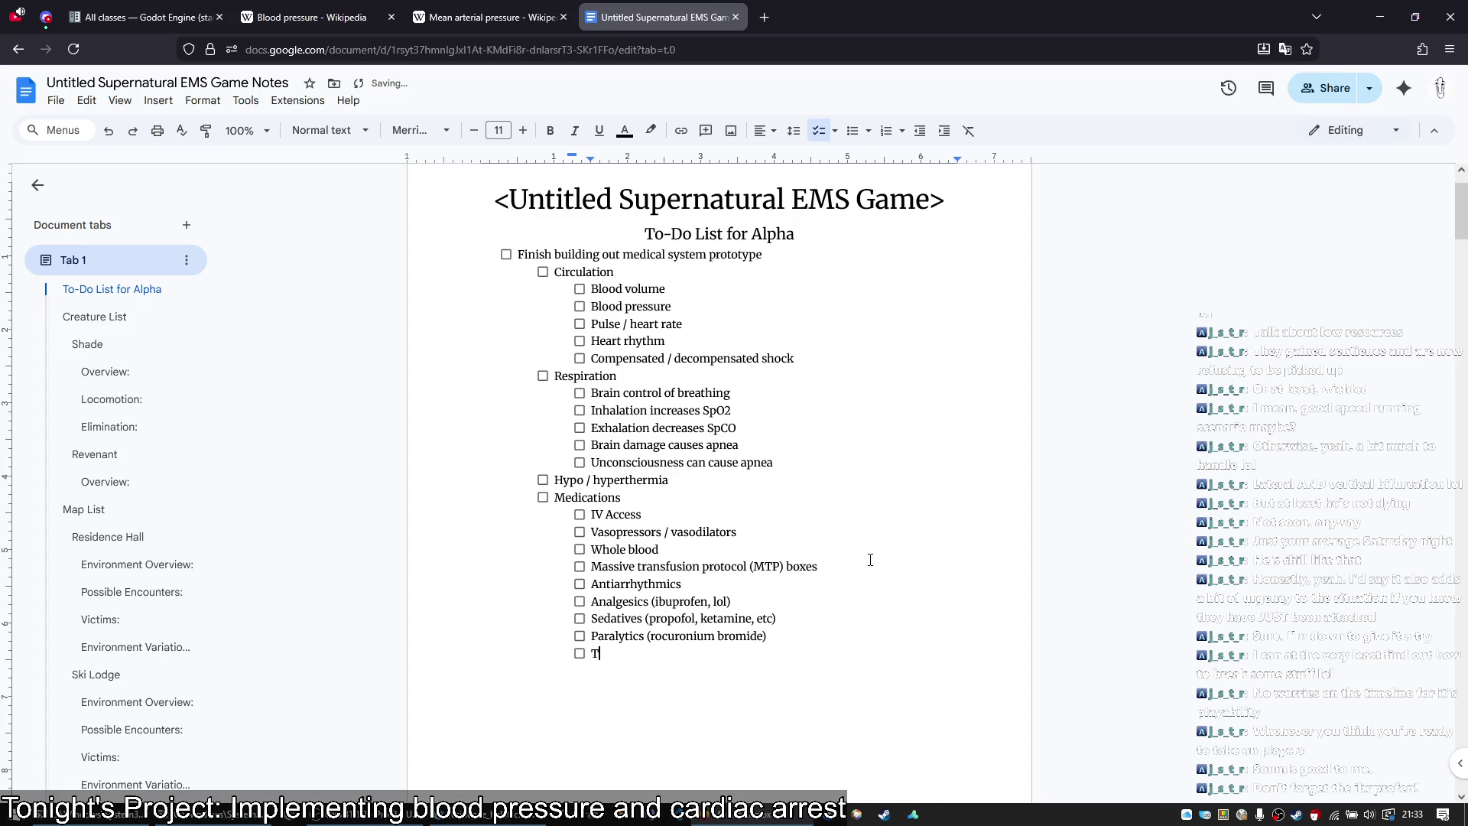
# Check rocuronium's spelling in a Wikipedia search tab, then add a 'T, succinylcholine' line
pyautogui.hotkey('ctrl', 't')
pyautogui.write('@w')
pyautogui.press('Tab')
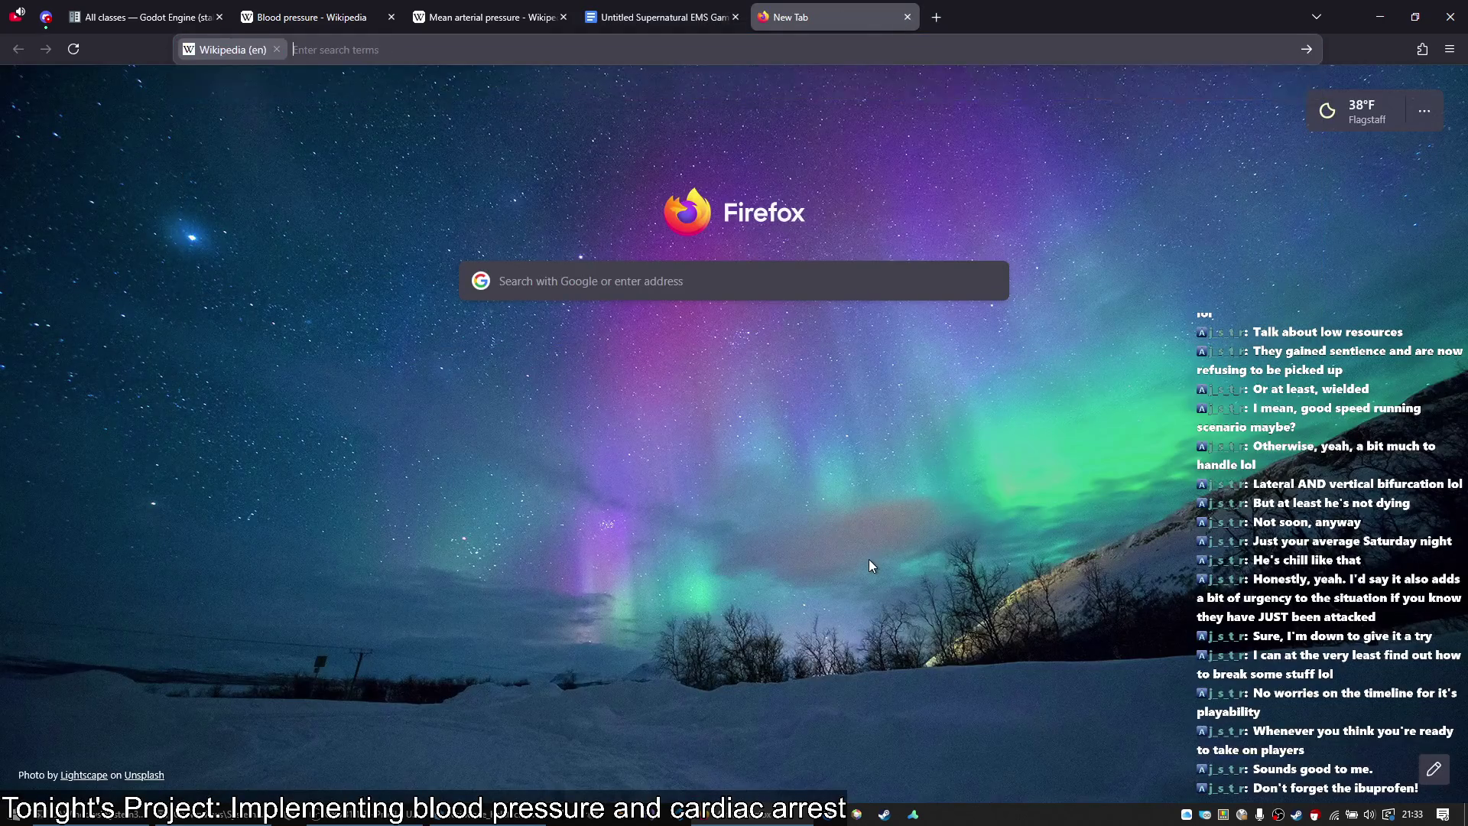
pyautogui.write('Rocuroniu')
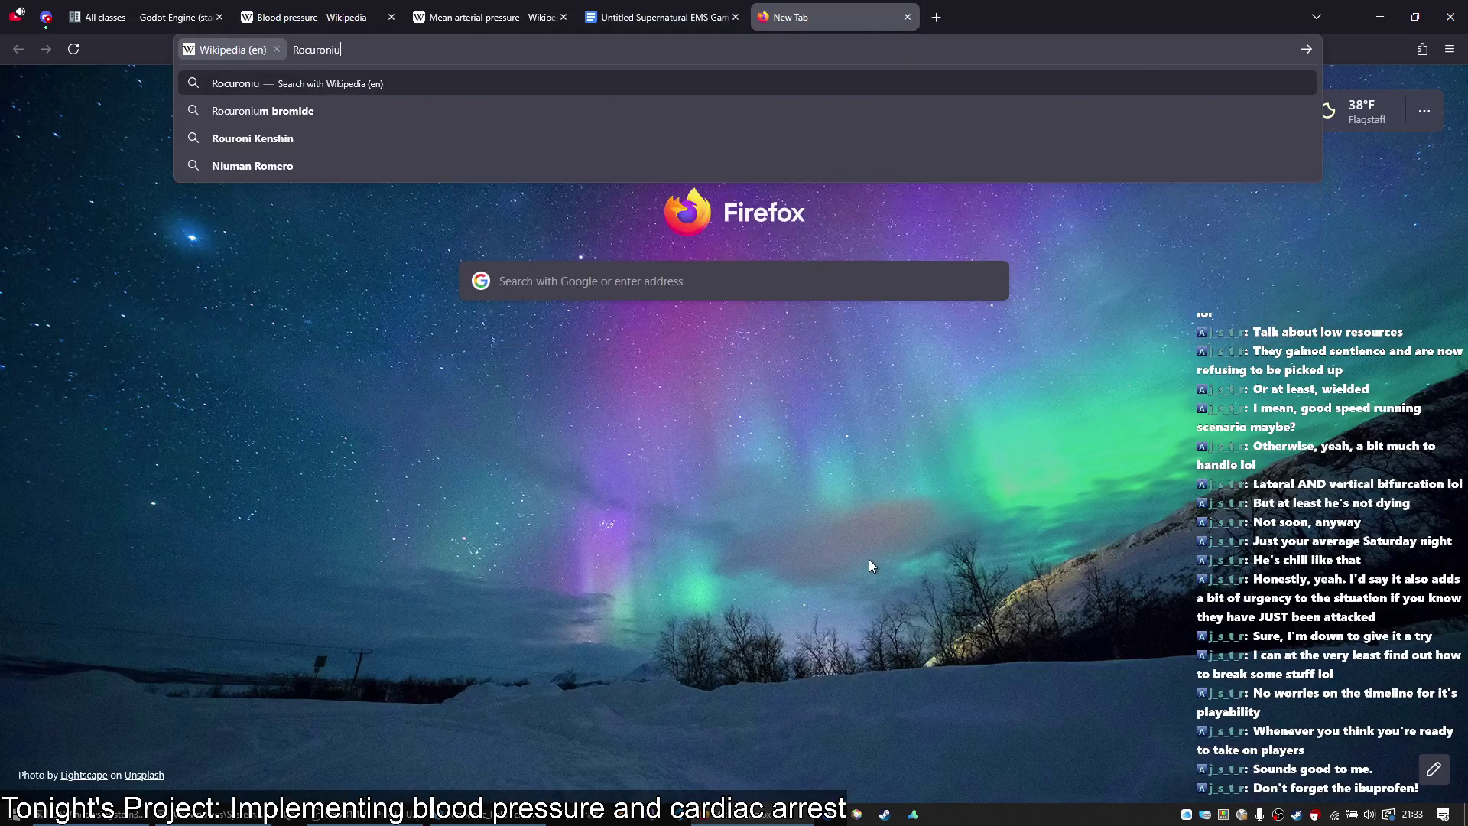
pyautogui.hotkey('ctrl', 'w')
pyautogui.write('T')
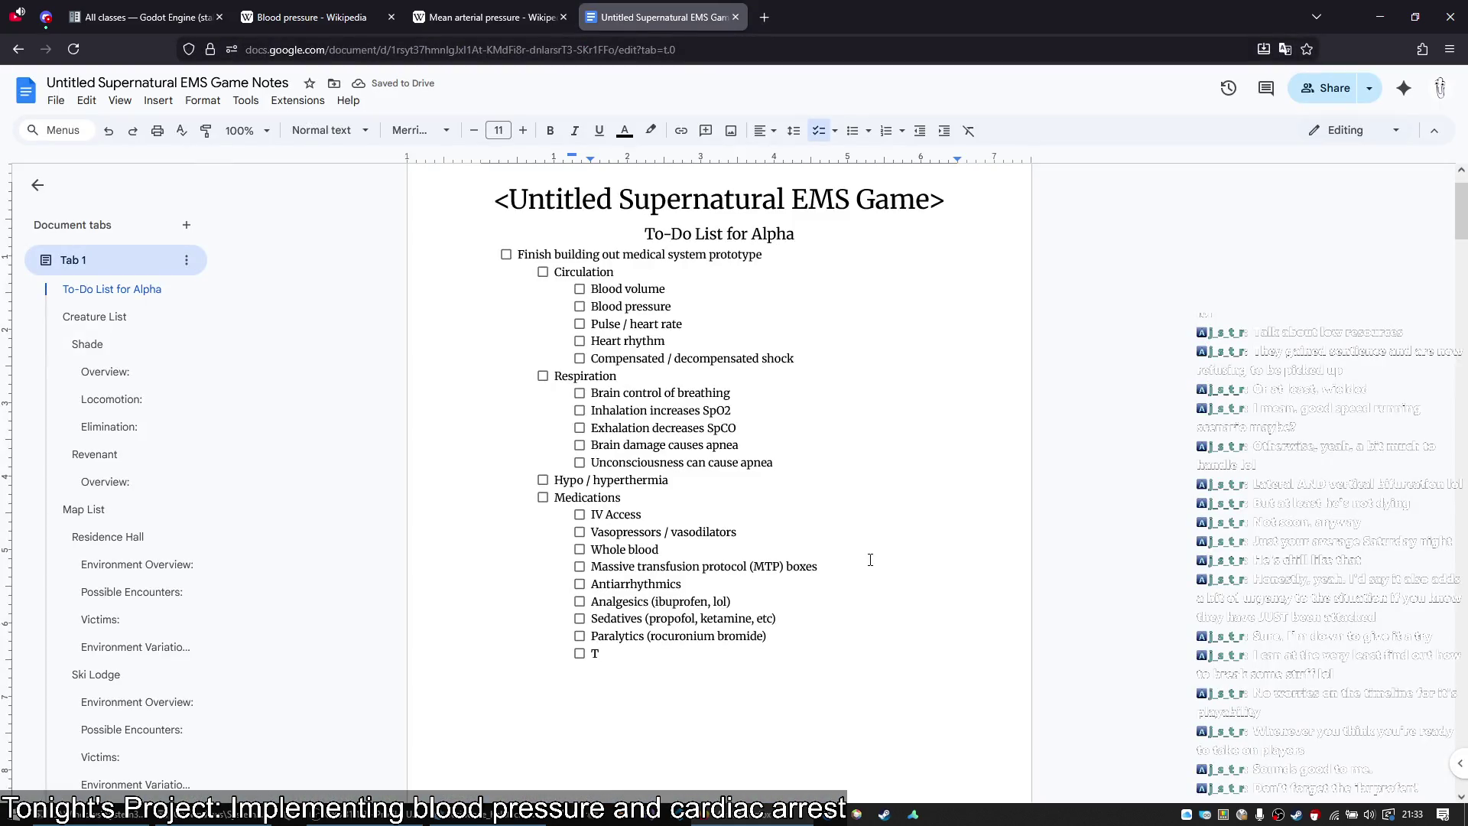
pyautogui.write(', succinylcholine')
# Add an IM item below IV Access and replace the placeholder T with 'Normal saline / lactated ringer's'
pyautogui.click(652, 516)
pyautogui.press('Return')
pyautogui.write('IM')
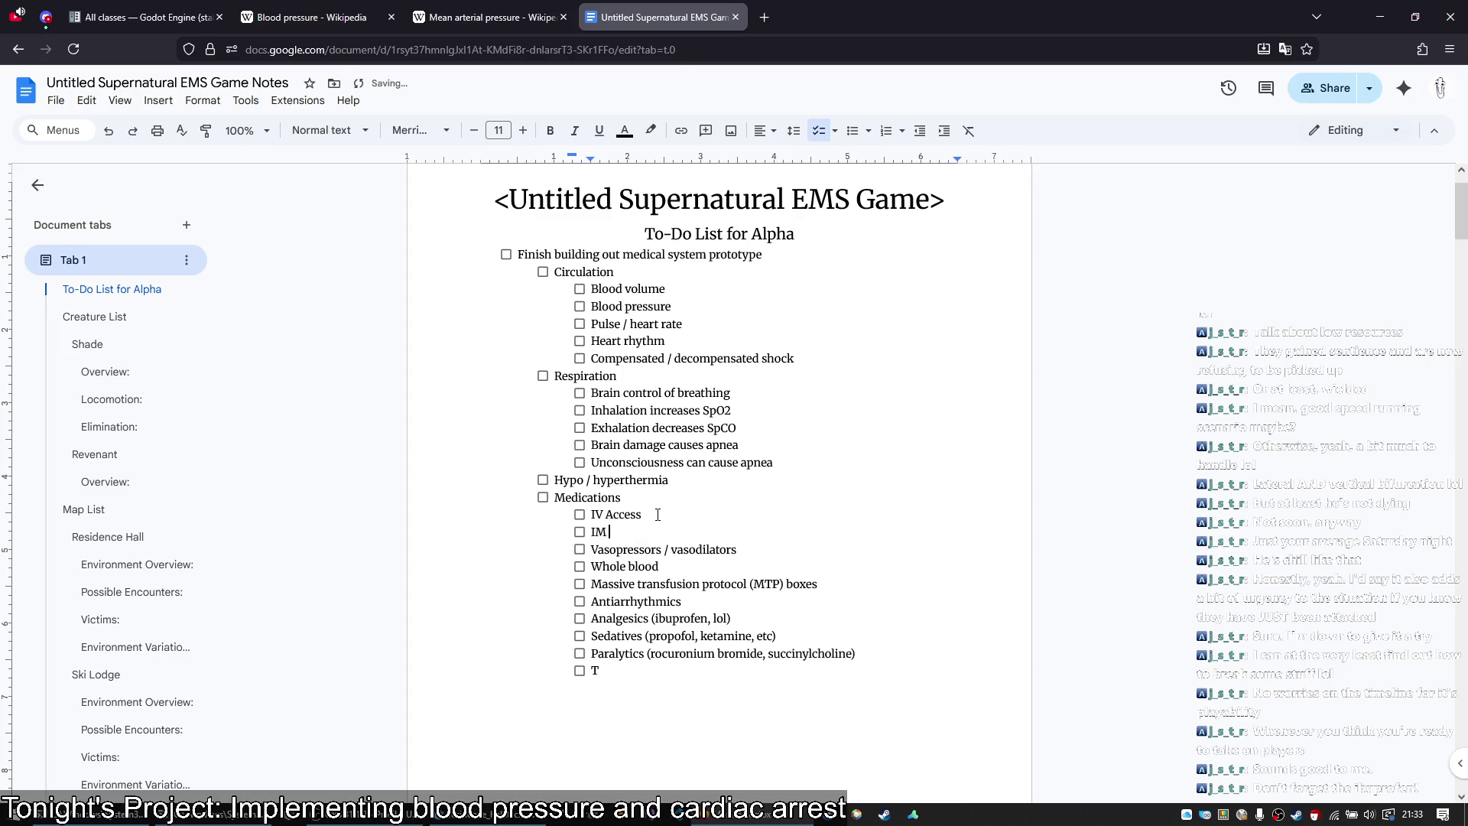
pyautogui.hotkey('shift', 'Up')
pyautogui.write('/')
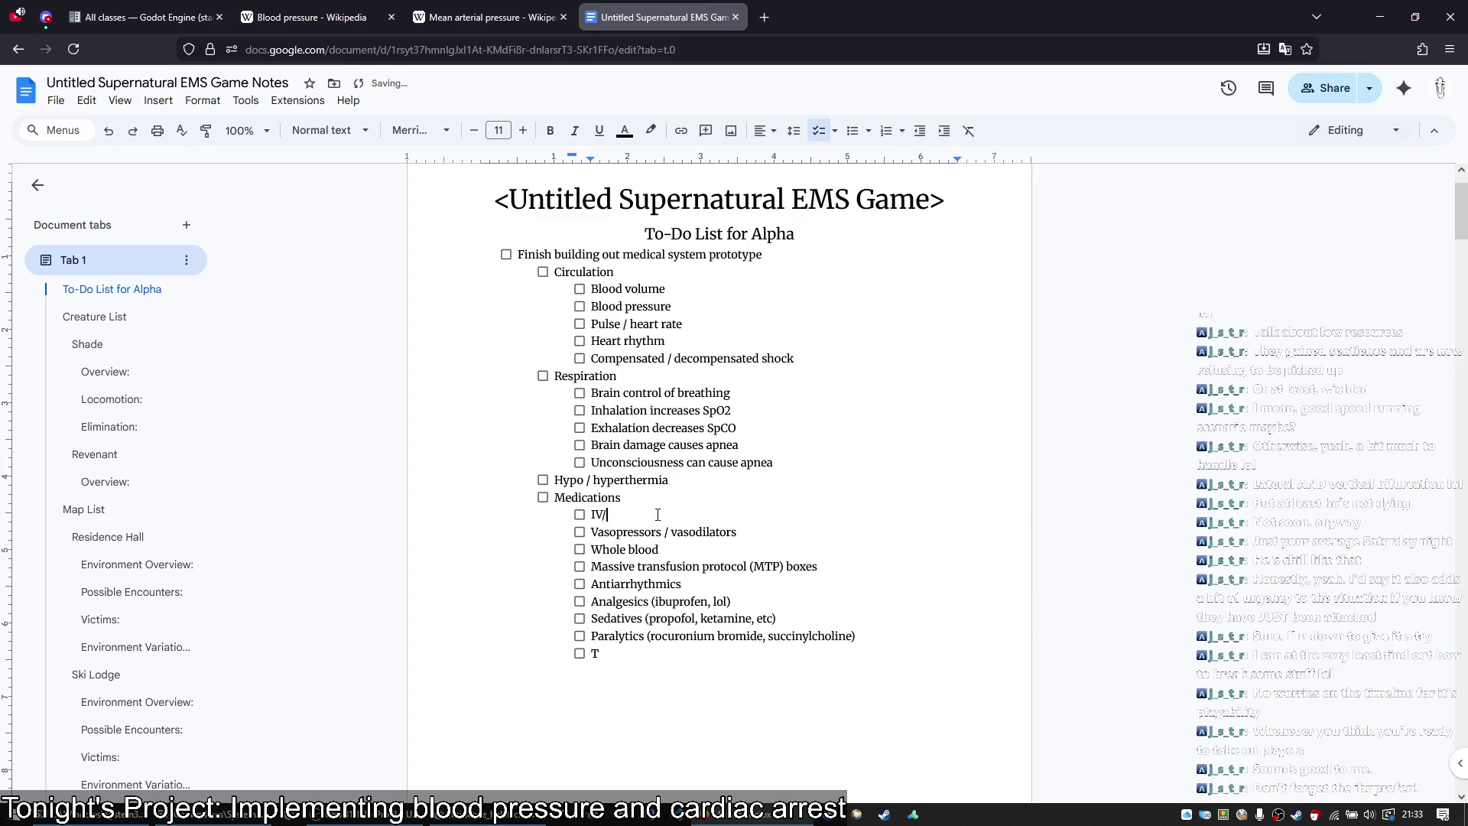
pyautogui.press('BackSpace')
pyautogui.press('BackSpace')
pyautogui.write('Access')
pyautogui.press('Return')
pyautogui.write('IM')
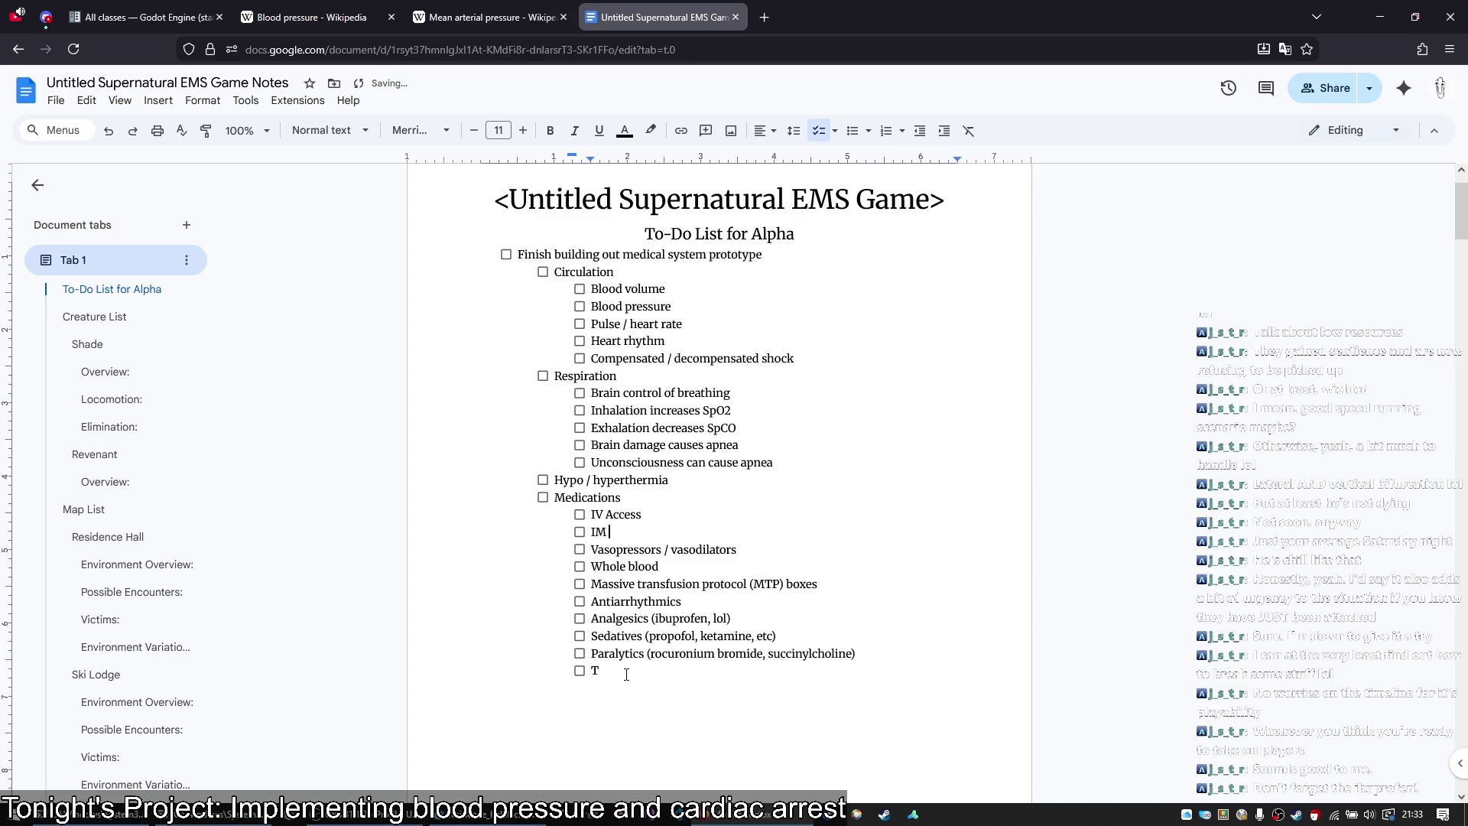
pyautogui.doubleClick(621, 671)
pyautogui.write('Normal saline / lac')
pyautogui.write("tated ringer'")
pyautogui.write('s')
# Add an IN route item below IM
pyautogui.click(685, 527)
pyautogui.press('Return')
pyautogui.write('IN')
pyautogui.press('Return')
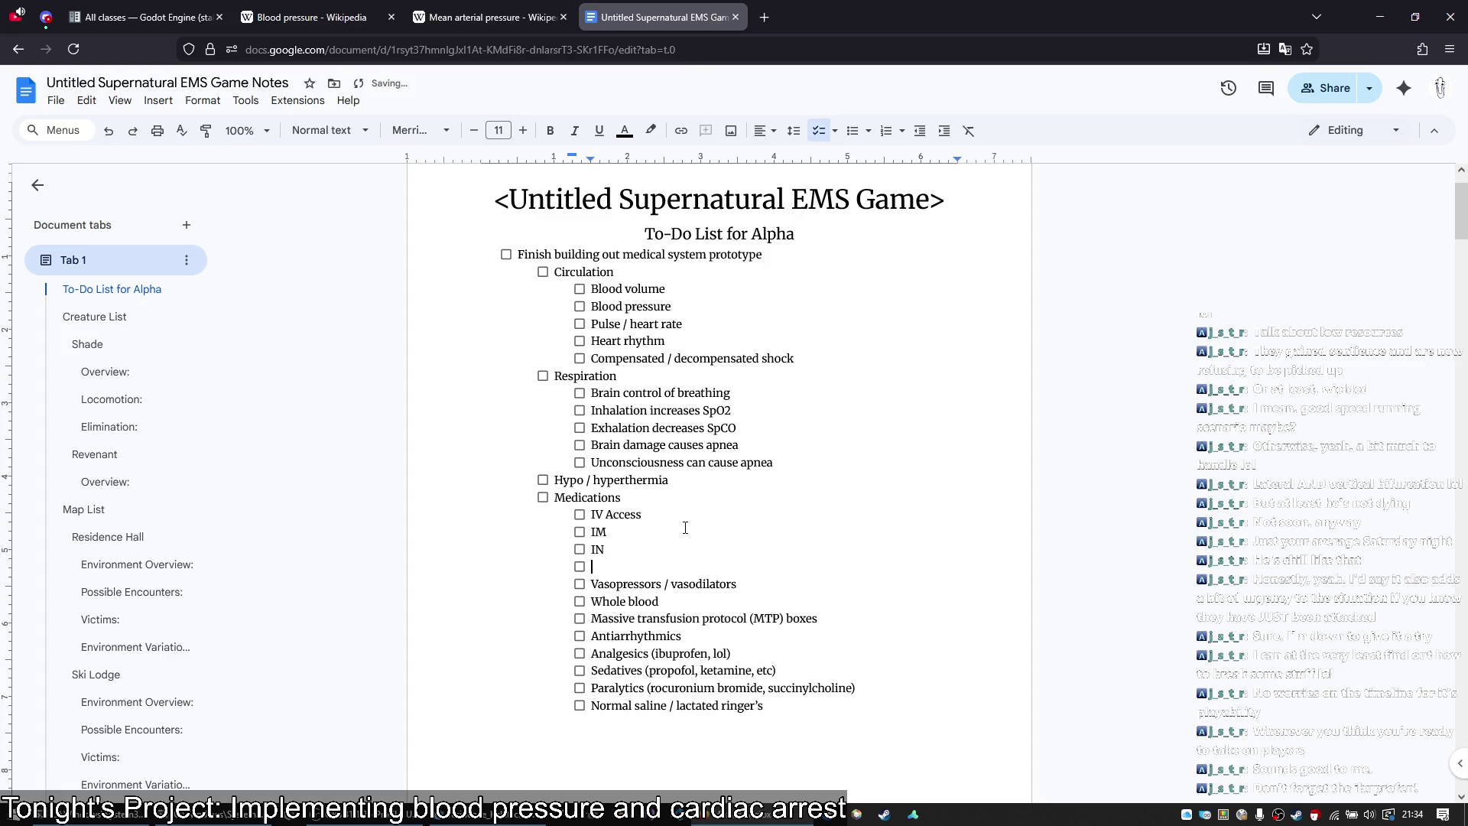
pyautogui.write('ora')
pyautogui.press('BackSpace')
pyautogui.press('BackSpace')
pyautogui.press('BackSpace')
pyautogui.write('ora')
pyautogui.press('BackSpace')
# Nest the cut route items under a new 'Routes of administration' item and add 'Oral'
pyautogui.press('BackSpace')
pyautogui.press('BackSpace')
pyautogui.hotkey('shift', 'Up')
pyautogui.hotkey('shift', 'Up')
pyautogui.hotkey('shift', 'Up')
pyautogui.hotkey('ctrl', 'c')
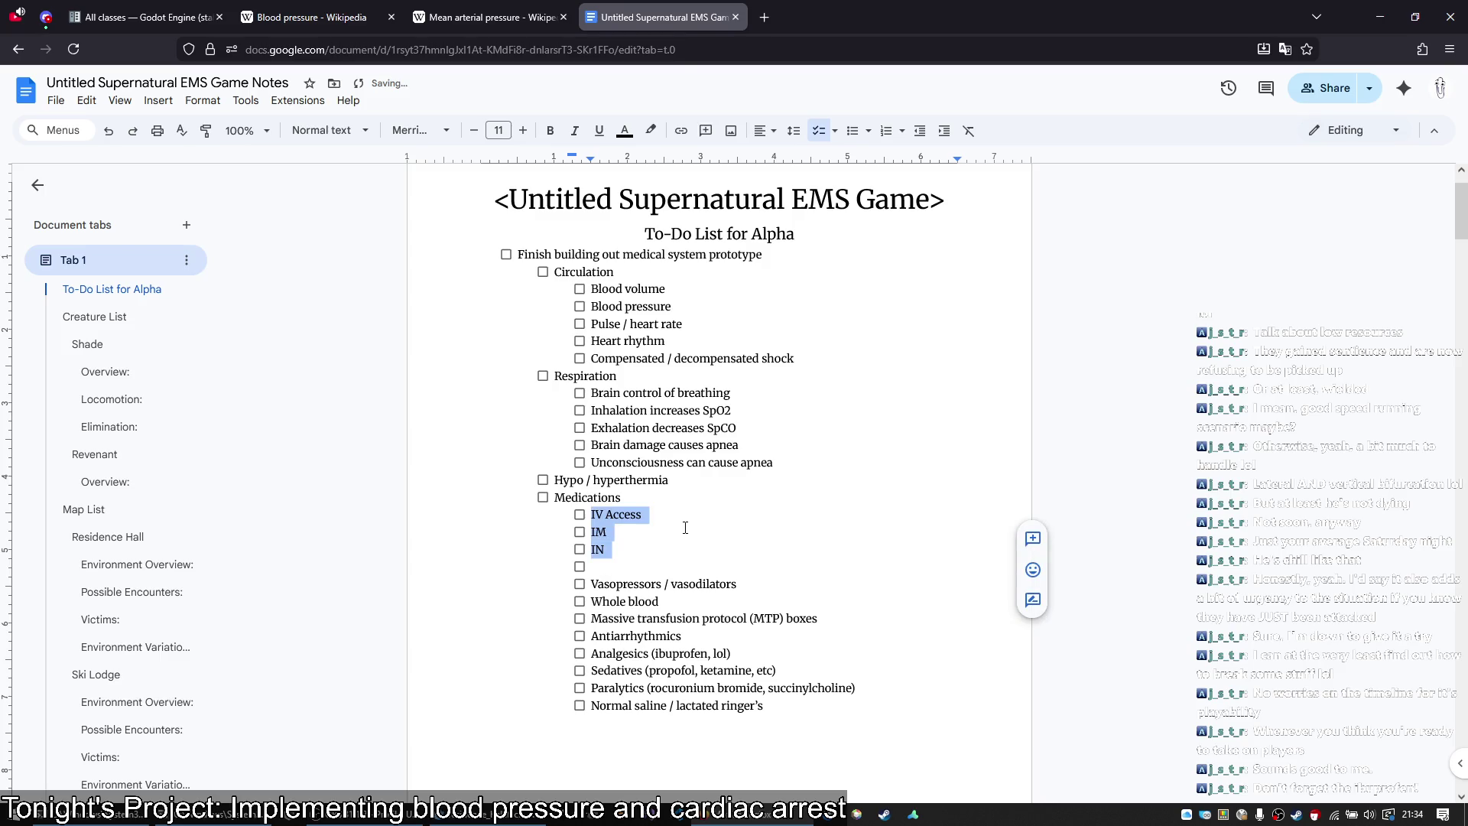
pyautogui.press('BackSpace')
pyautogui.write('Routes of admii')
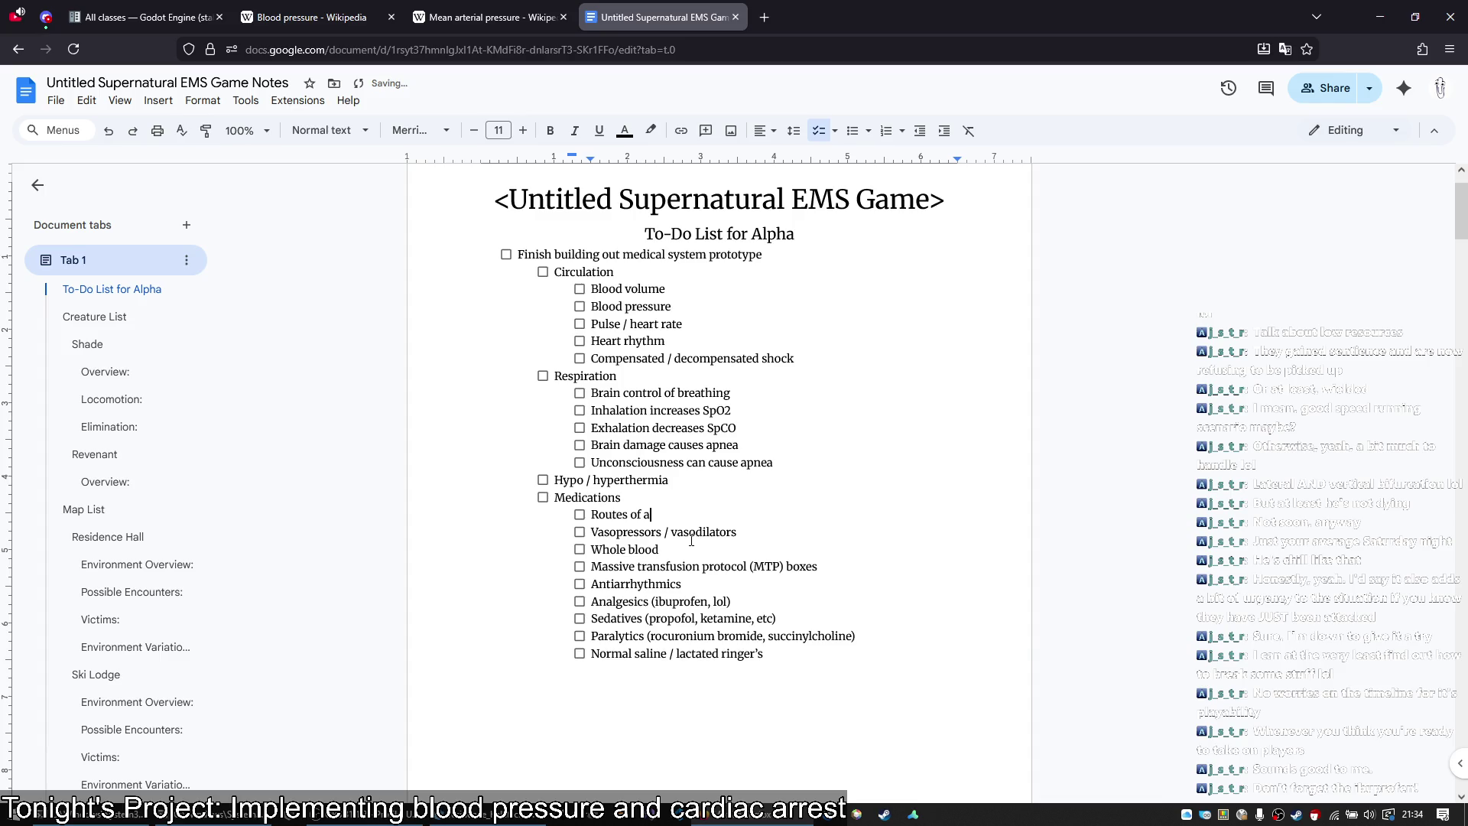
pyautogui.press('BackSpace')
pyautogui.write('nistration')
pyautogui.press('Return')
pyautogui.press('Tab')
pyautogui.hotkey('ctrl', 'v')
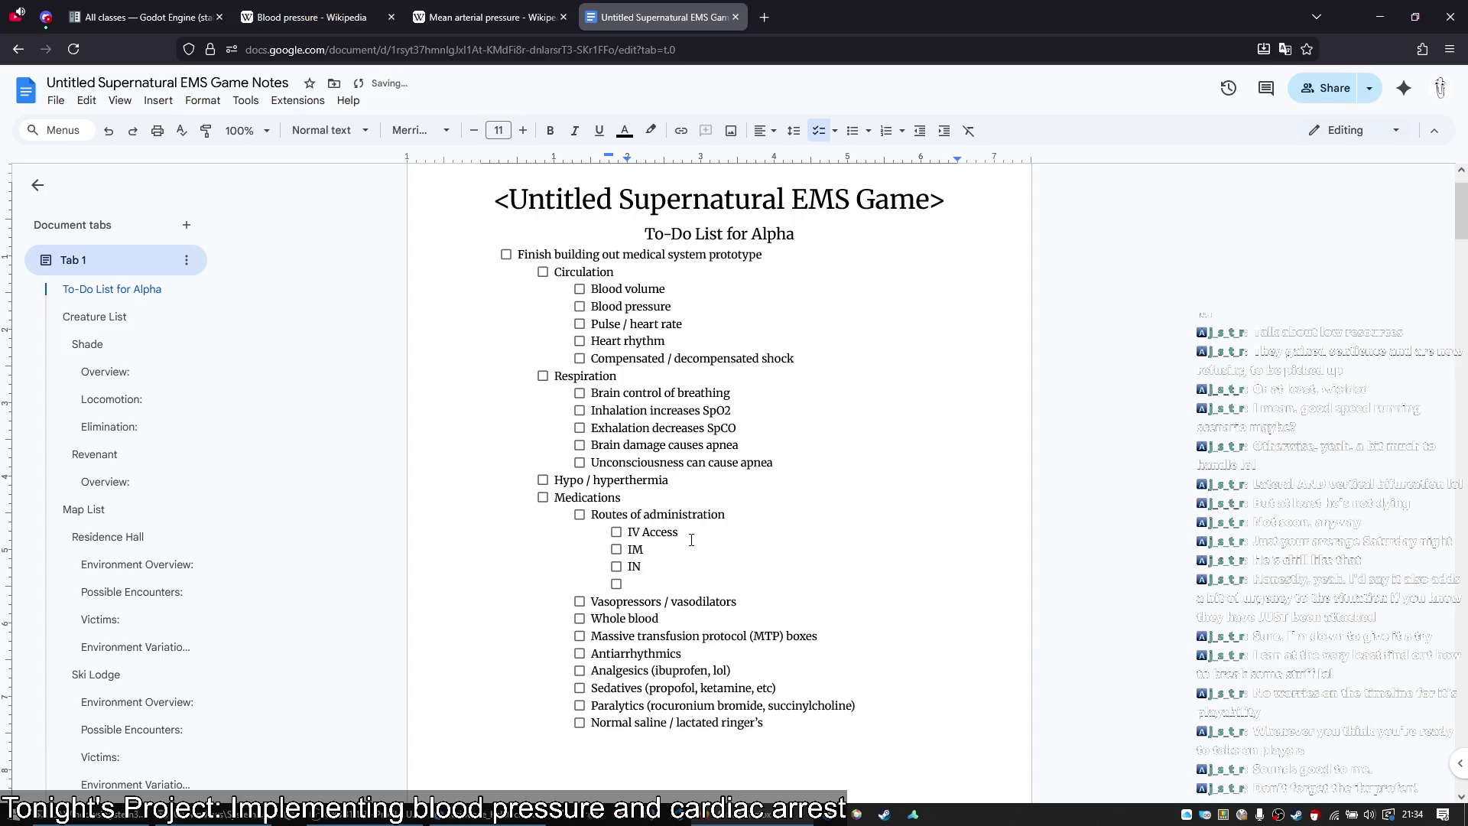
pyautogui.write('Oral')
# Insert an 'IO Access' route item below IV Access
pyautogui.click(691, 539)
pyautogui.press('Return')
pyautogui.write('IO Access')
pyautogui.press('Down')
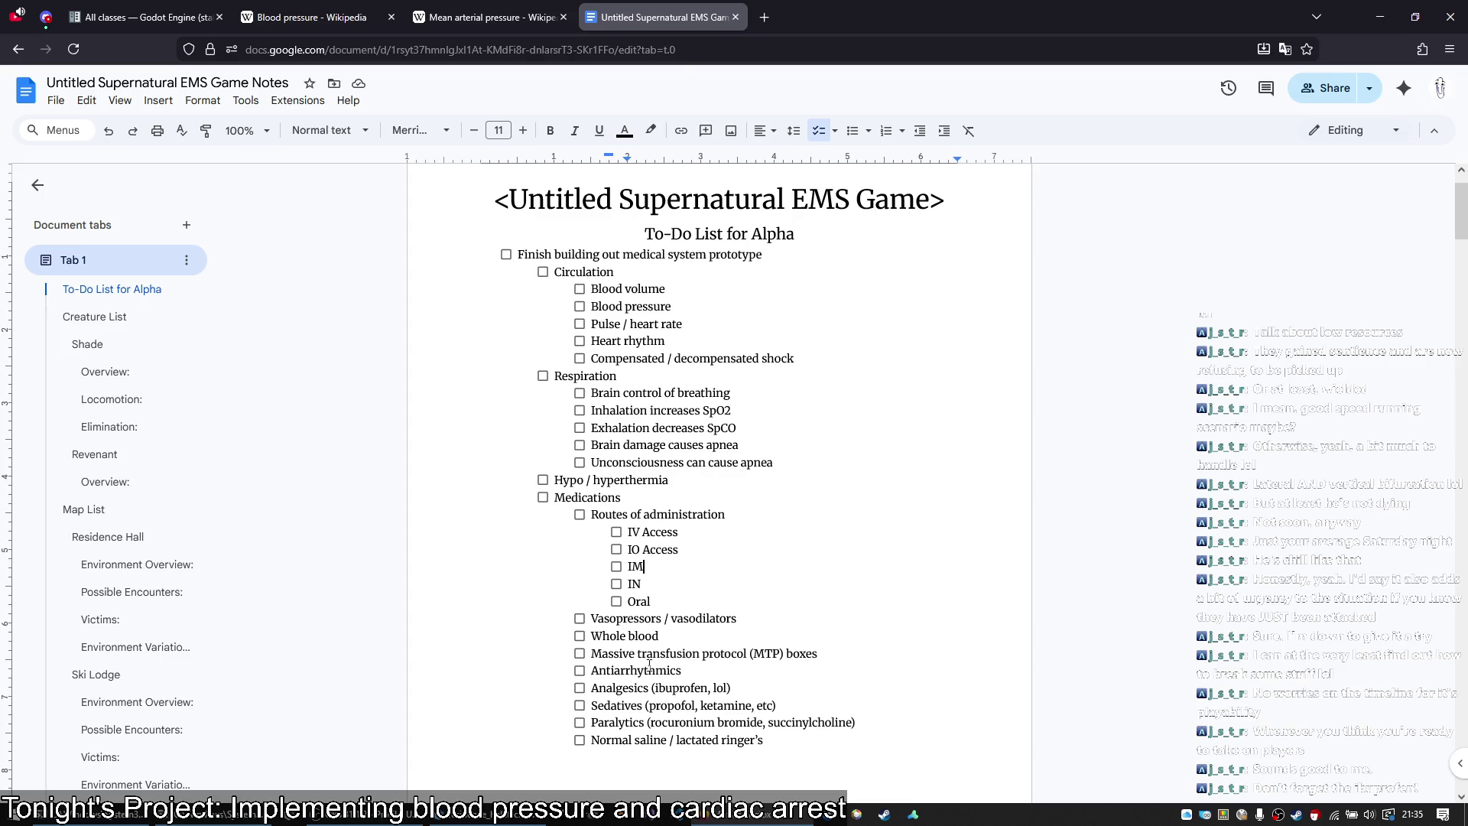
# Delete the MTP and Antiarrhythmics to-do lines and the leftover empty item
pyautogui.moveTo(878, 636); pyautogui.dragTo(878, 671)
pyautogui.click(878, 653)
pyautogui.hotkey('shift', 'Up')
pyautogui.hotkey('shift', 'Up')
pyautogui.hotkey('shift', 'End')
pyautogui.press('BackSpace')
pyautogui.press('Up')
pyautogui.press('Up')
pyautogui.press('Up')
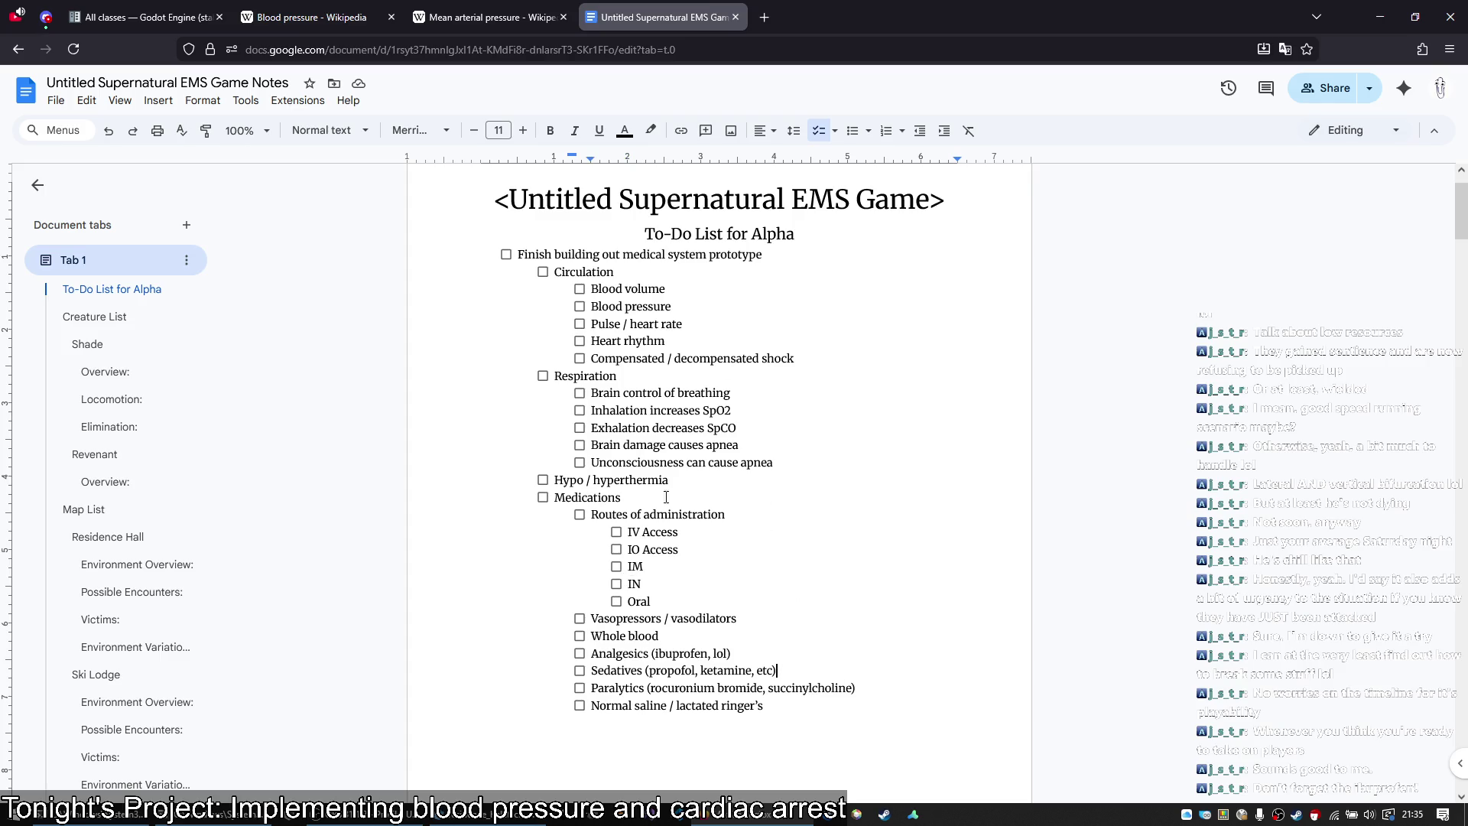
# Add an 'Airway' section after the apnea line with a 'Fluid obstruction' sub-item
pyautogui.click(832, 461)
pyautogui.press('Return')
pyautogui.hotkey('shift', 'Tab')
pyautogui.write('Airway')
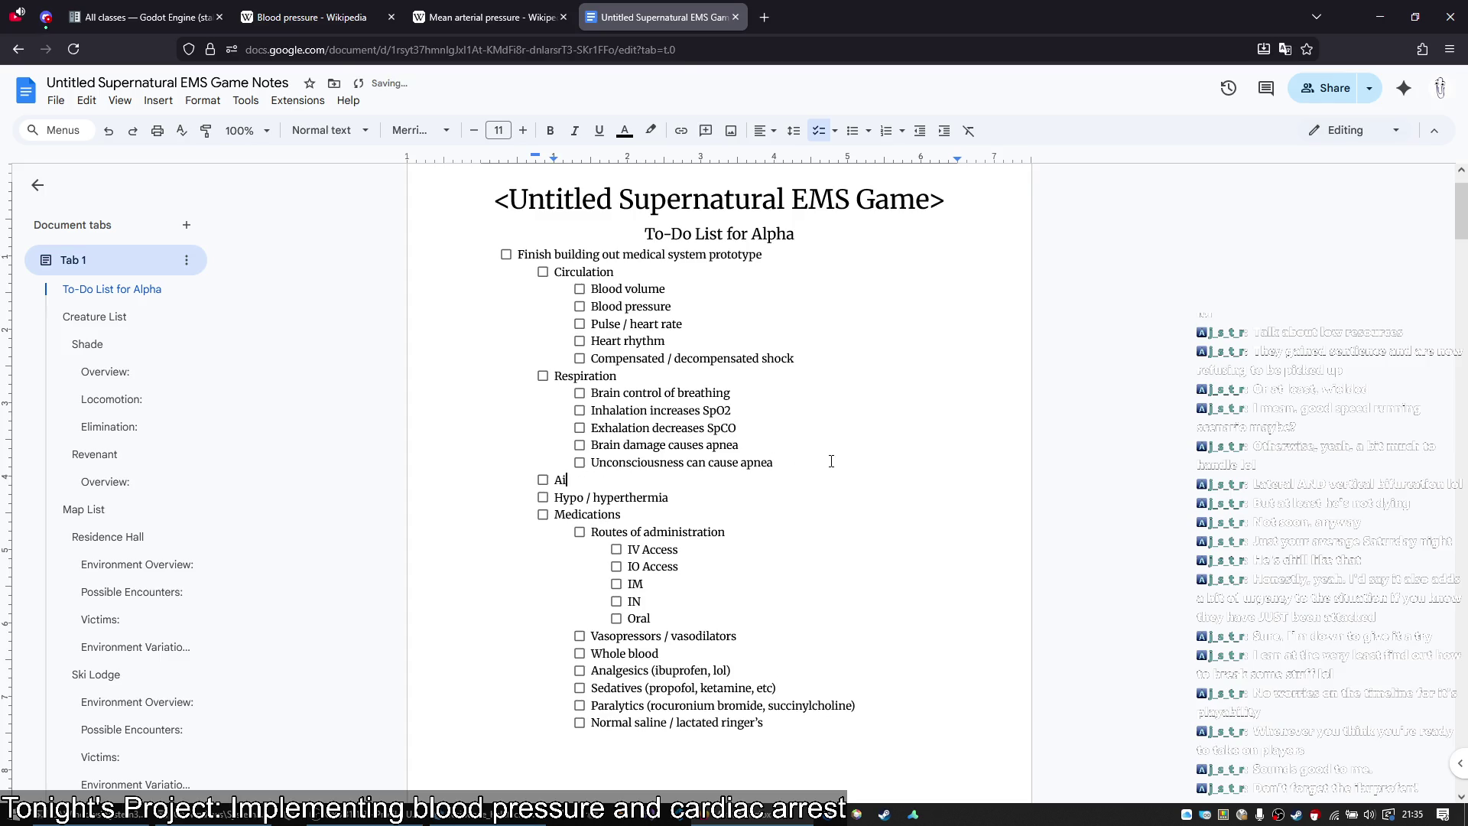
pyautogui.press('Return')
pyautogui.press('Tab')
pyautogui.write('Obstruct')
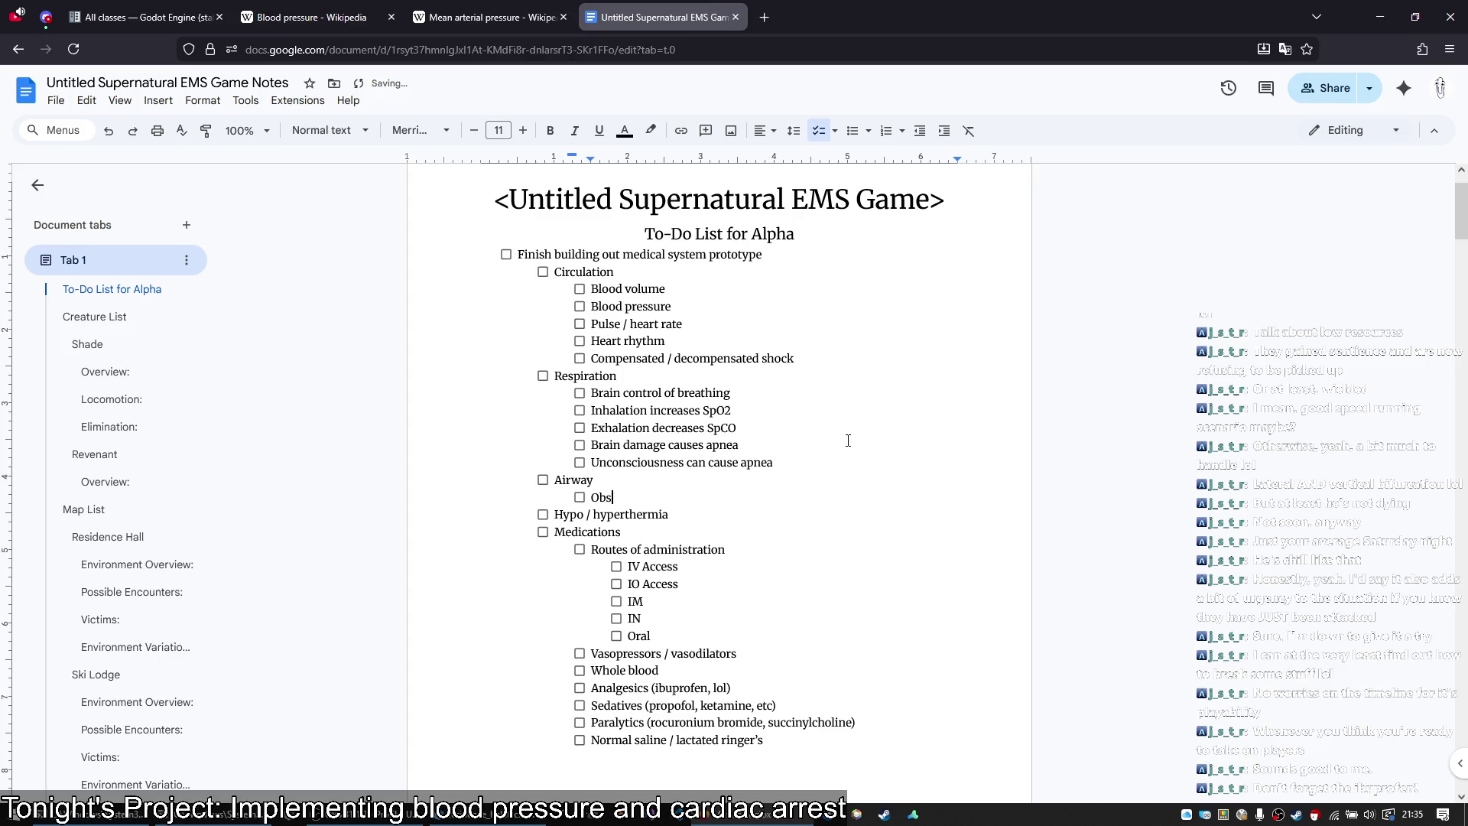
pyautogui.write('ion')
pyautogui.press('BackSpace')
pyautogui.hotkey('shift', 'Home')
pyautogui.write('Fluid obstruction')
# Add the Airway sub-items 'Bronchospasm?' and 'Nasopharyngeal airway'
pyautogui.press('Return')
pyautogui.write('Bronchospasm?')
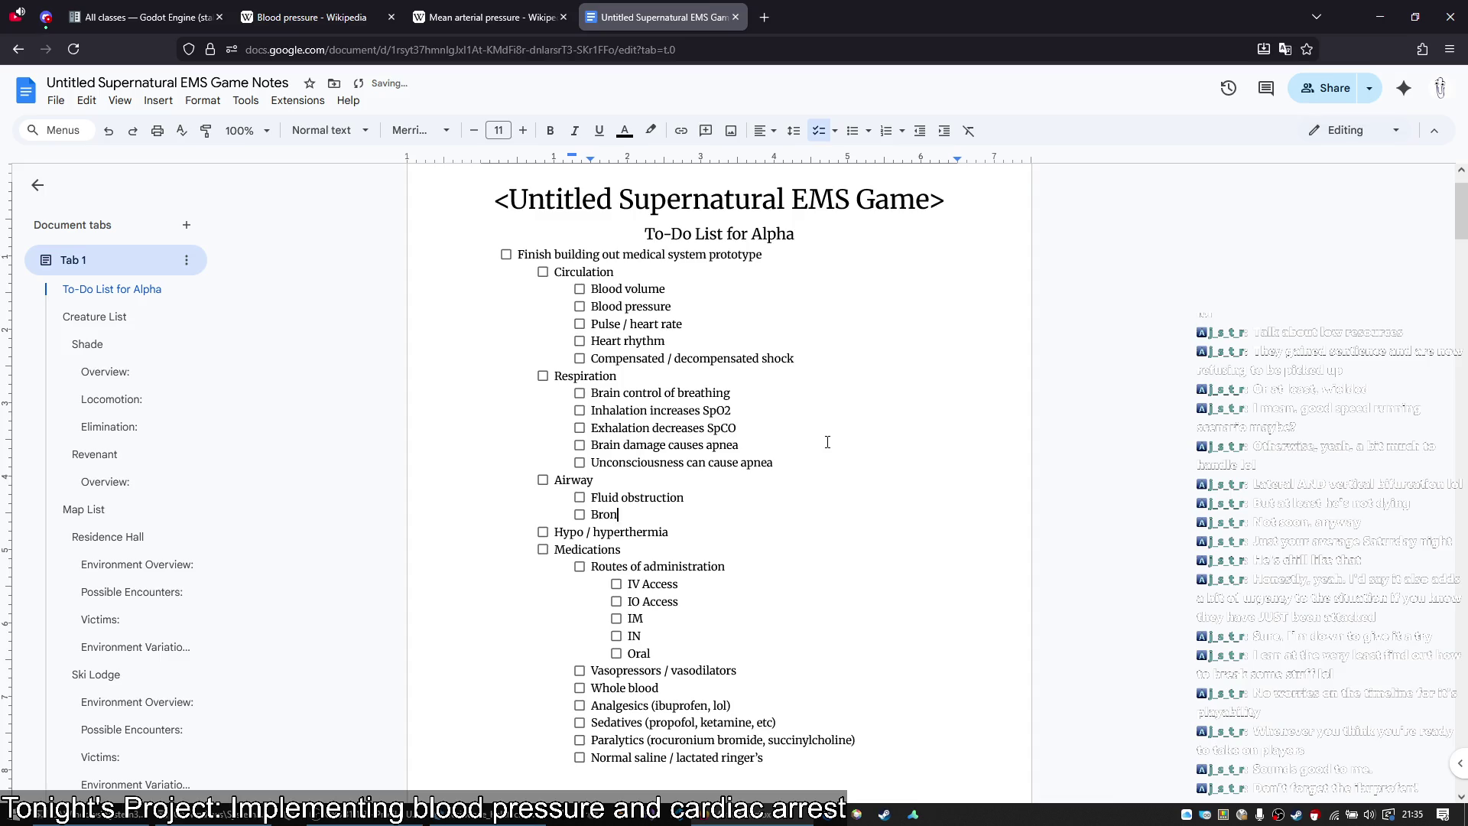
pyautogui.press('Return')
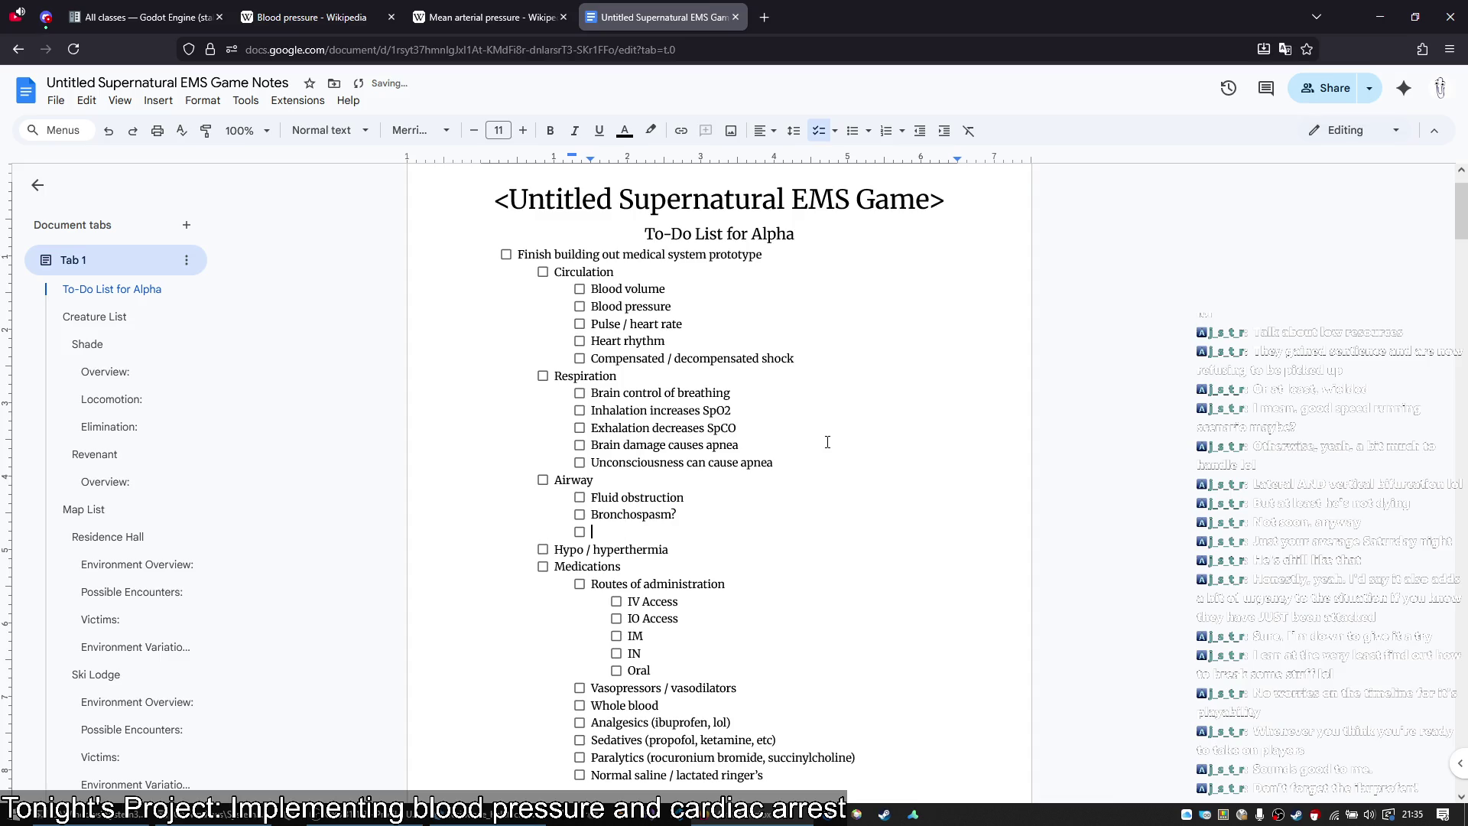
pyautogui.write('Aff')
pyautogui.press('BackSpace')
pyautogui.press('BackSpace')
pyautogui.press('BackSpace')
pyautogui.write('na')
pyautogui.press('BackSpace')
pyautogui.press('BackSpace')
pyautogui.write('Nasopha')
pyautogui.write('ryngeal airwa')
pyautogui.write('y')
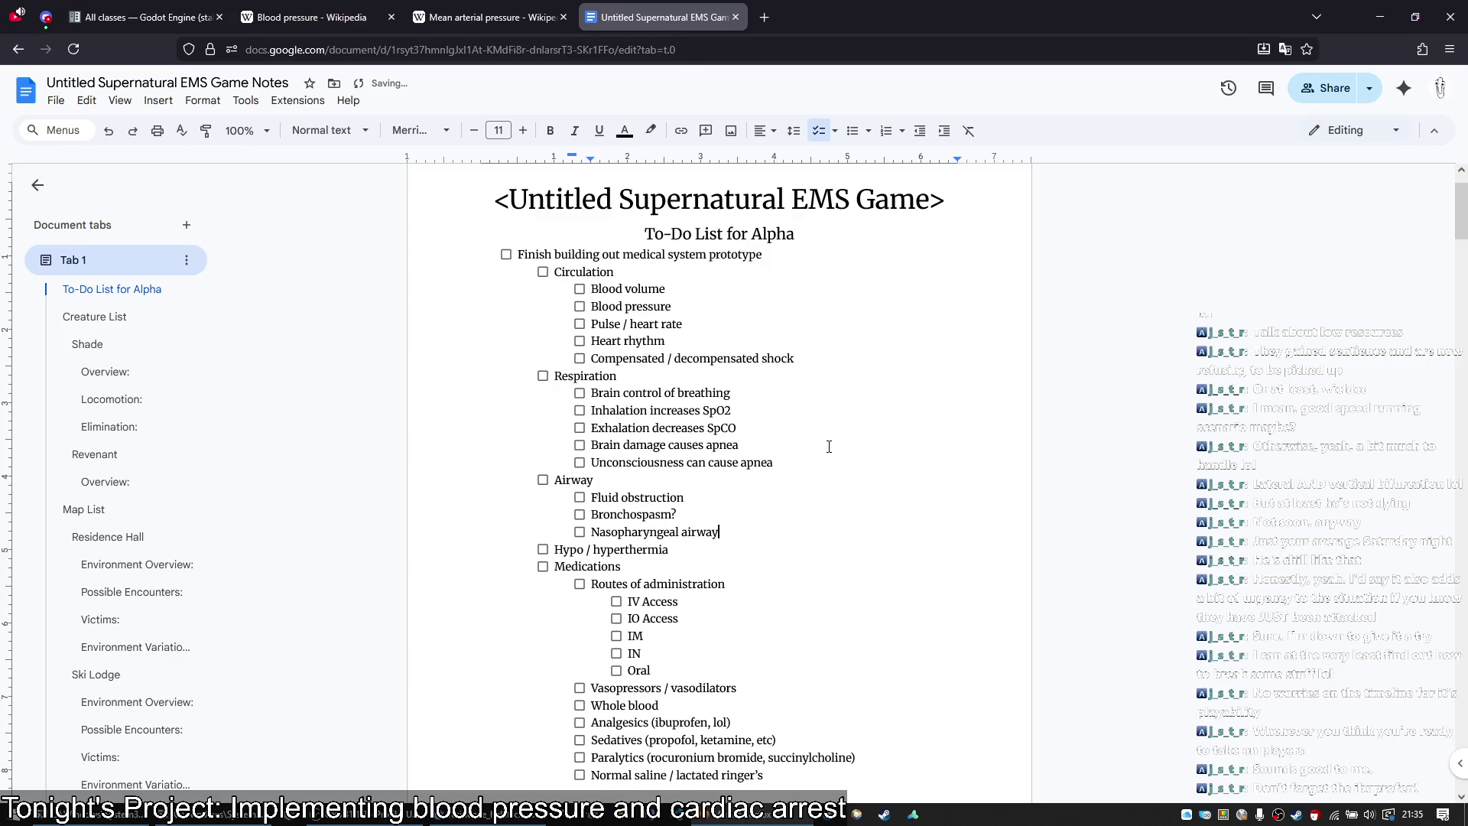
# Add 'Supraglottic airway' and 'Endotracheal tube (intubation)', fixing the spelling of Endotracheal
pyautogui.press('Return')
pyautogui.write('Supraglottic airway')
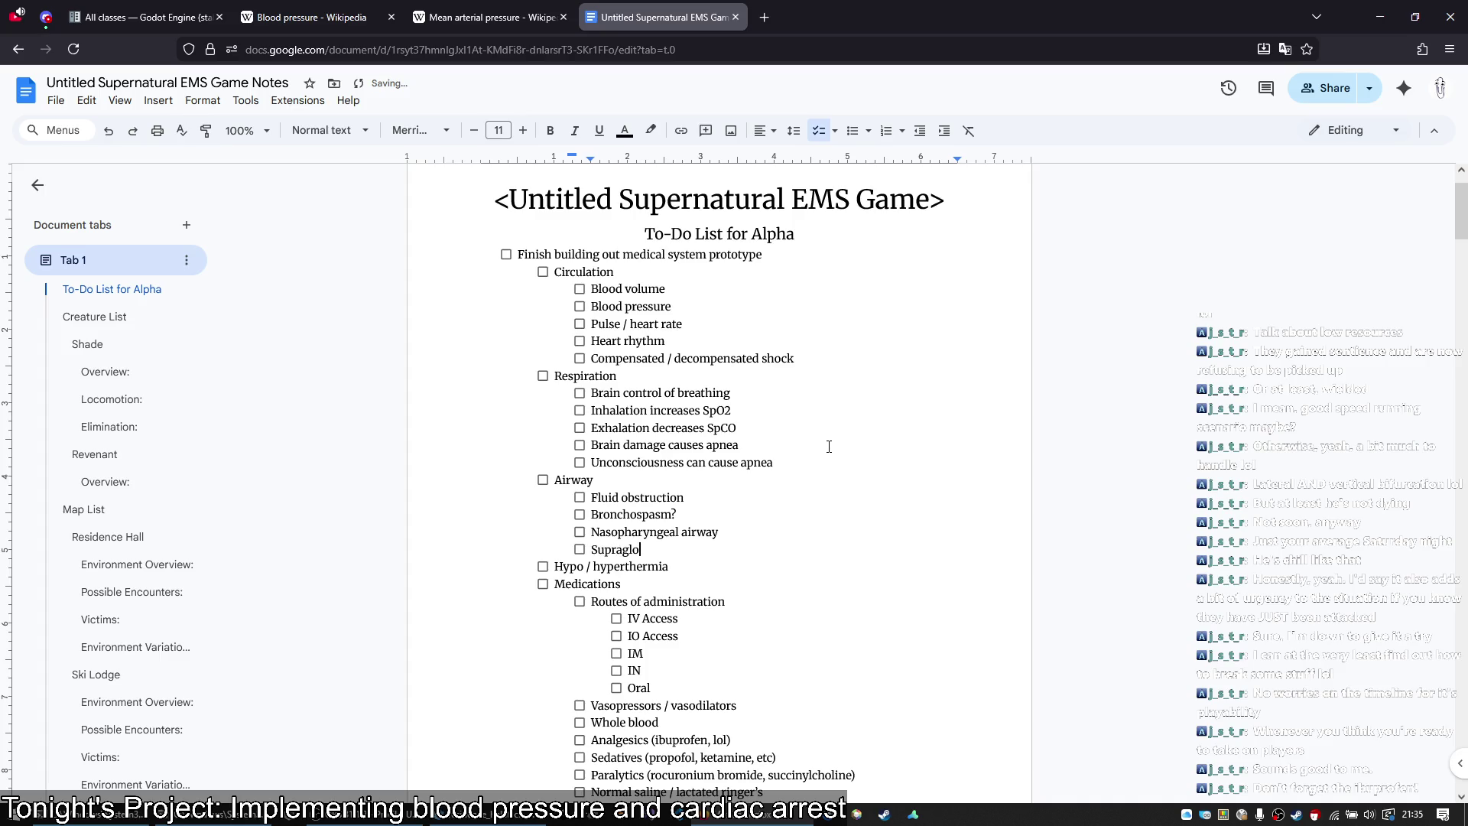
pyautogui.press('Return')
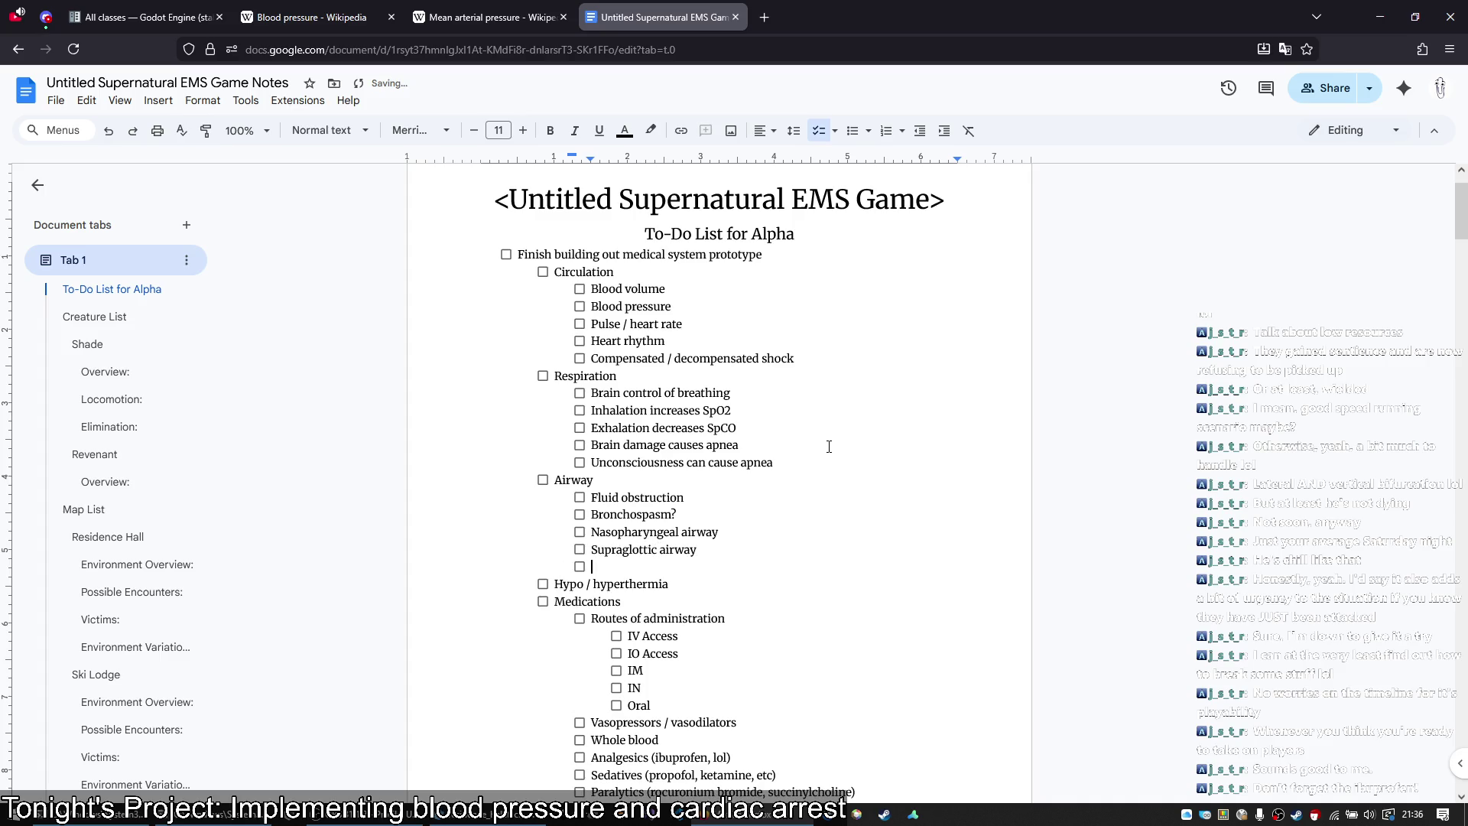
pyautogui.write('Entotrache')
pyautogui.write('al tube (')
pyautogui.write('intup')
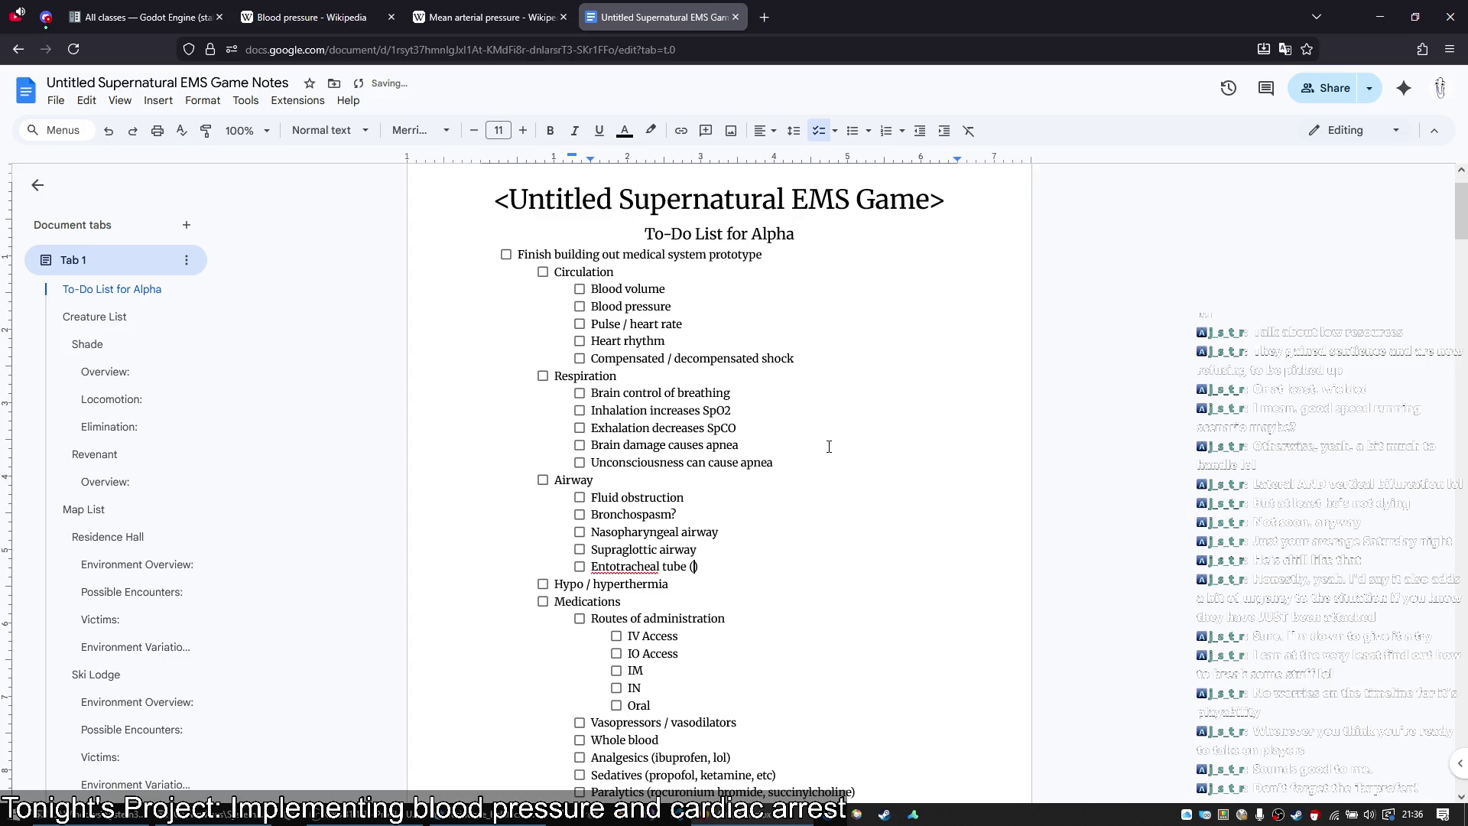
pyautogui.press('BackSpace')
pyautogui.click(609, 565)
pyautogui.press('BackSpace')
pyautogui.write('d')
pyautogui.press('End')
pyautogui.write('b')
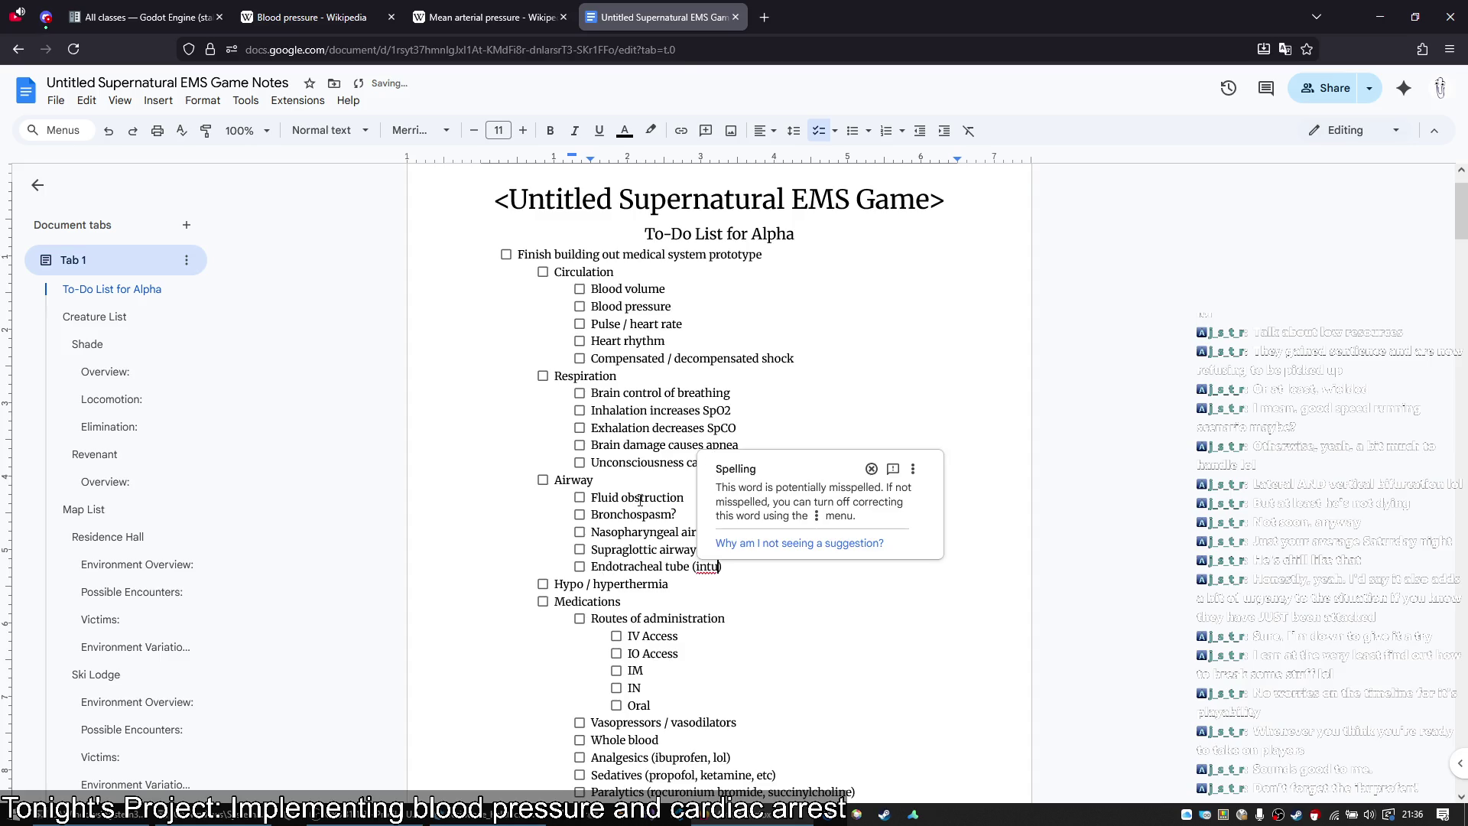
pyautogui.write('ation)')
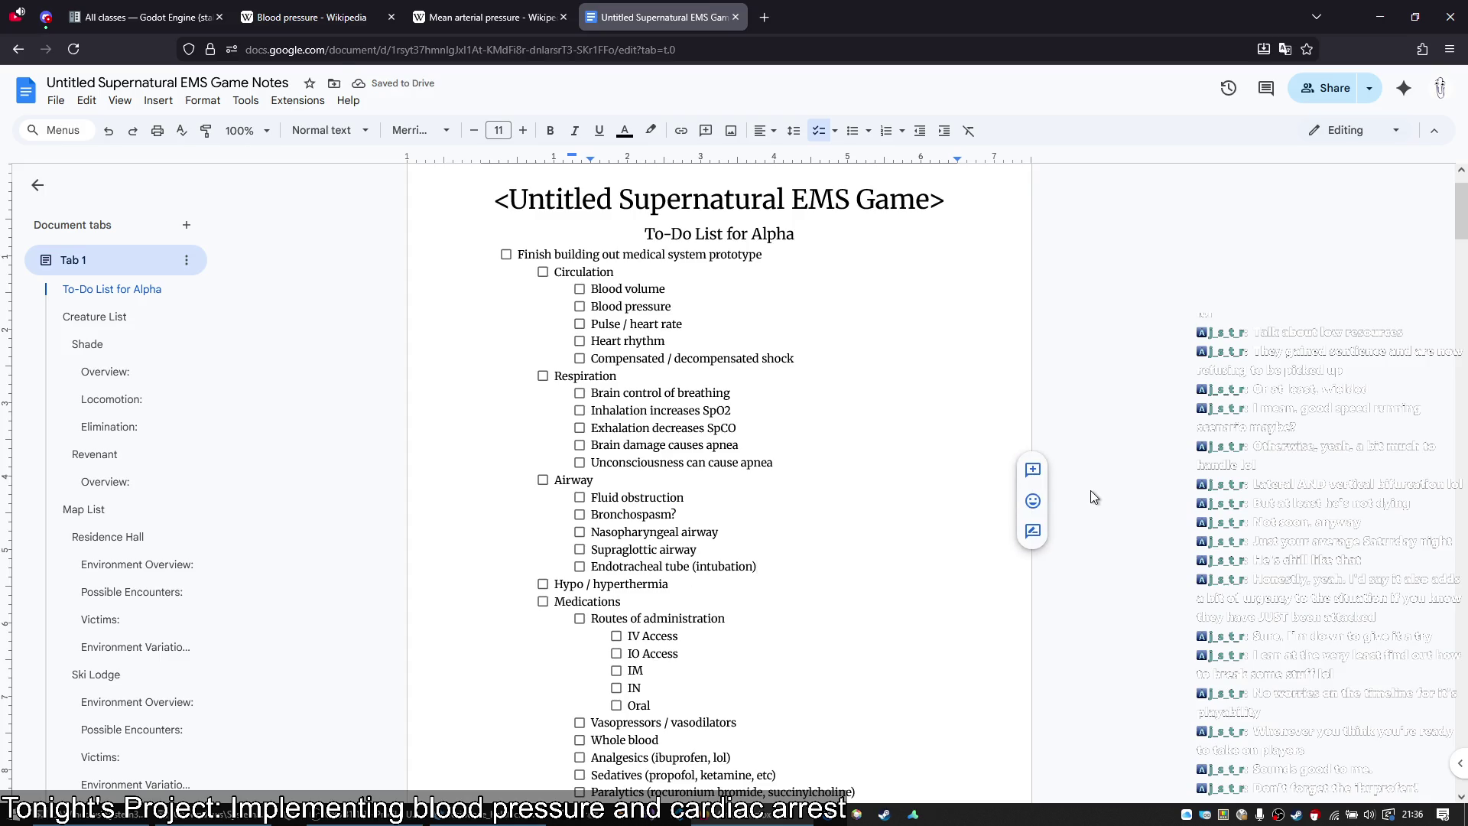
# Add an indented sub-item under Hypo / hyperthermia and trim the heading to 'Hypothermia'
pyautogui.scroll(-1, 721, 518)
pyautogui.click(720, 516)
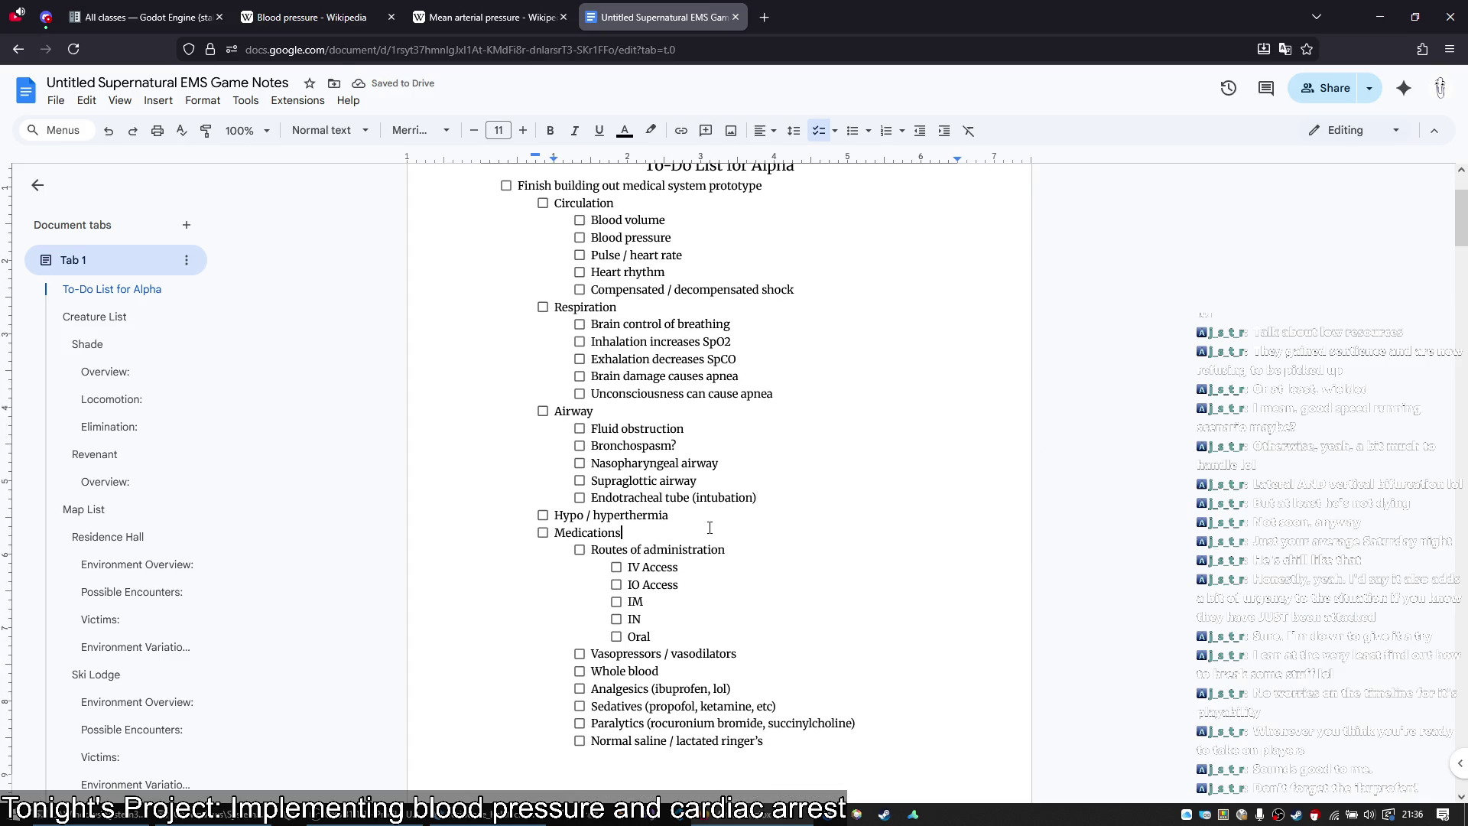
pyautogui.press('Return')
pyautogui.press('Tab')
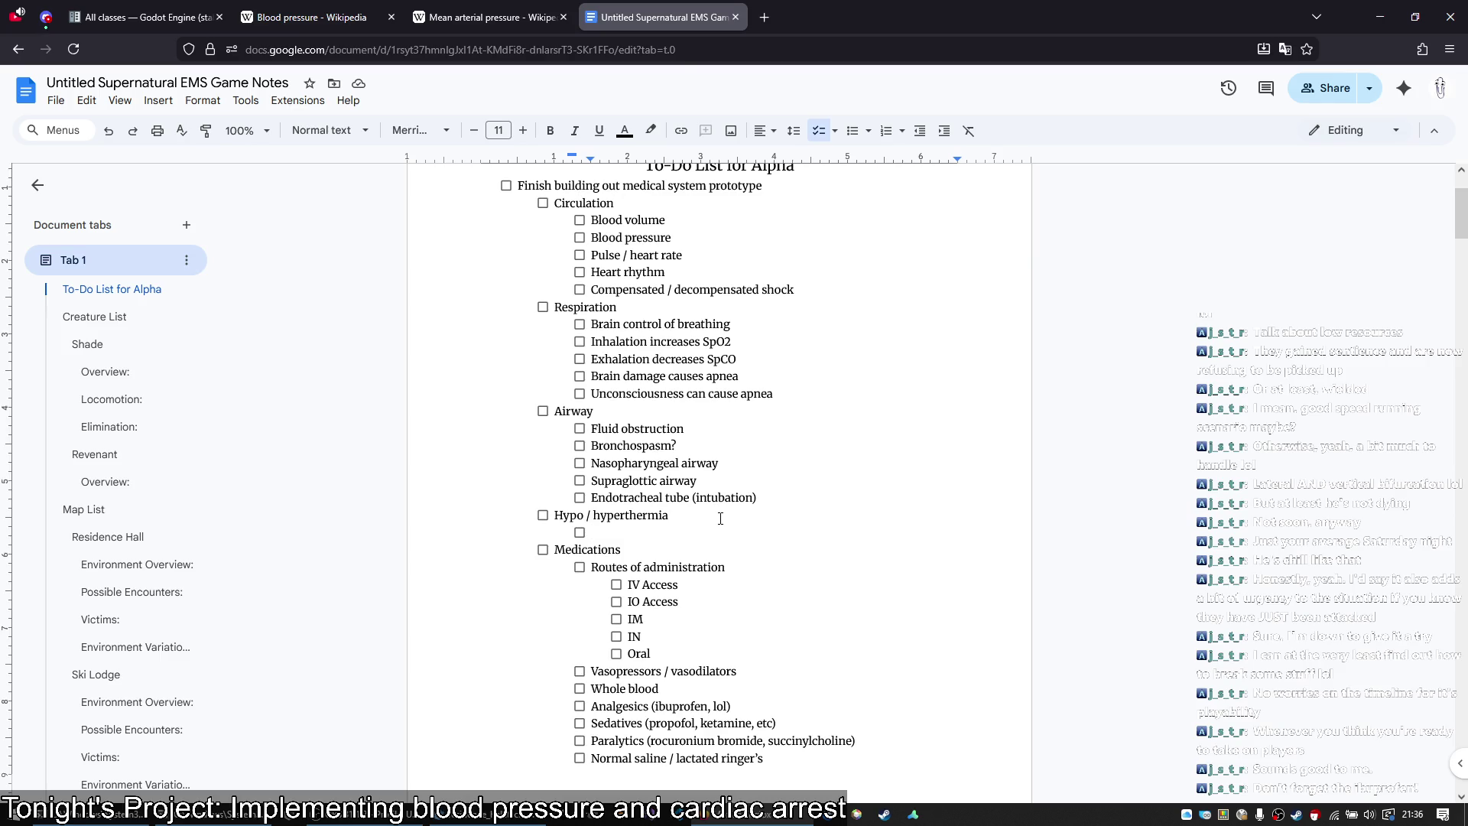
pyautogui.doubleClick(640, 505)
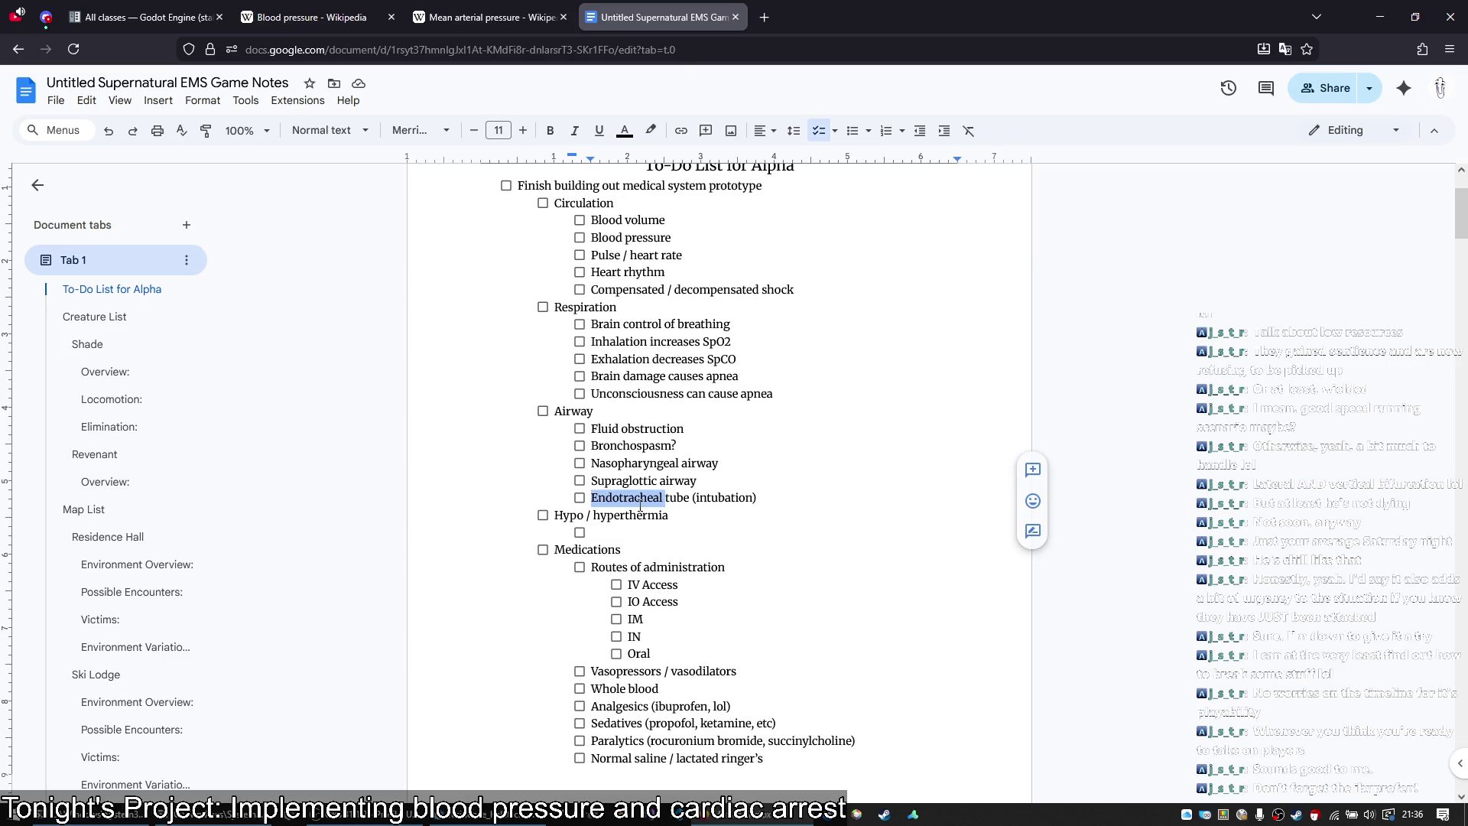
pyautogui.moveTo(587, 516); pyautogui.dragTo(626, 520)
pyautogui.press('BackSpace')
pyautogui.press('Down')
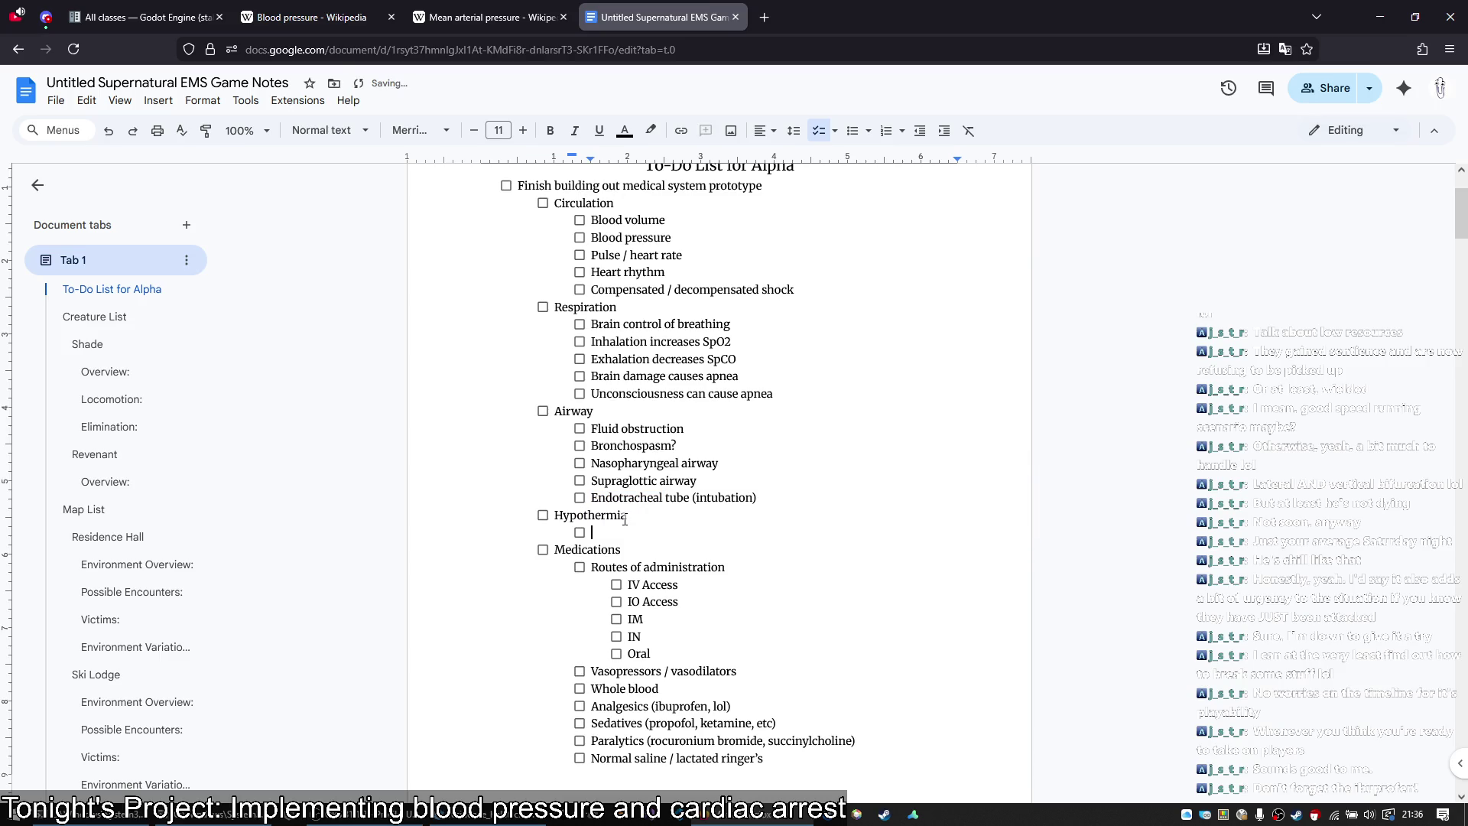
# List 'Coagulopathy', 'Mylar / space blanket' and 'Heaters in trucks / certain buildings (Ski Lodge fireplace)'
pyautogui.write('Coagulopathy')
pyautogui.press('Return')
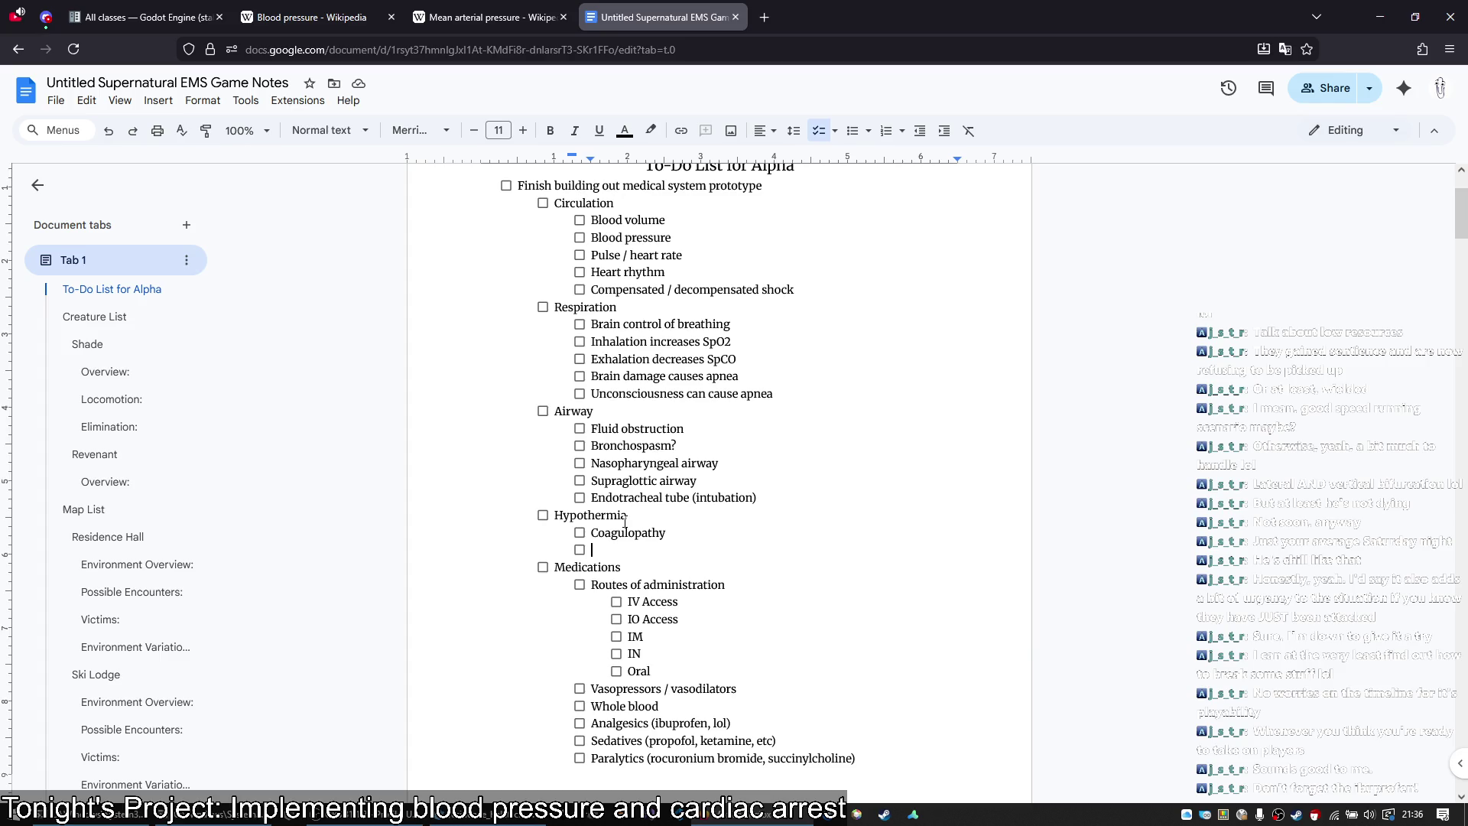
pyautogui.write('Space blanket /')
pyautogui.hotkey('shift', 'Home')
pyautogui.write('Mylar / space blanket')
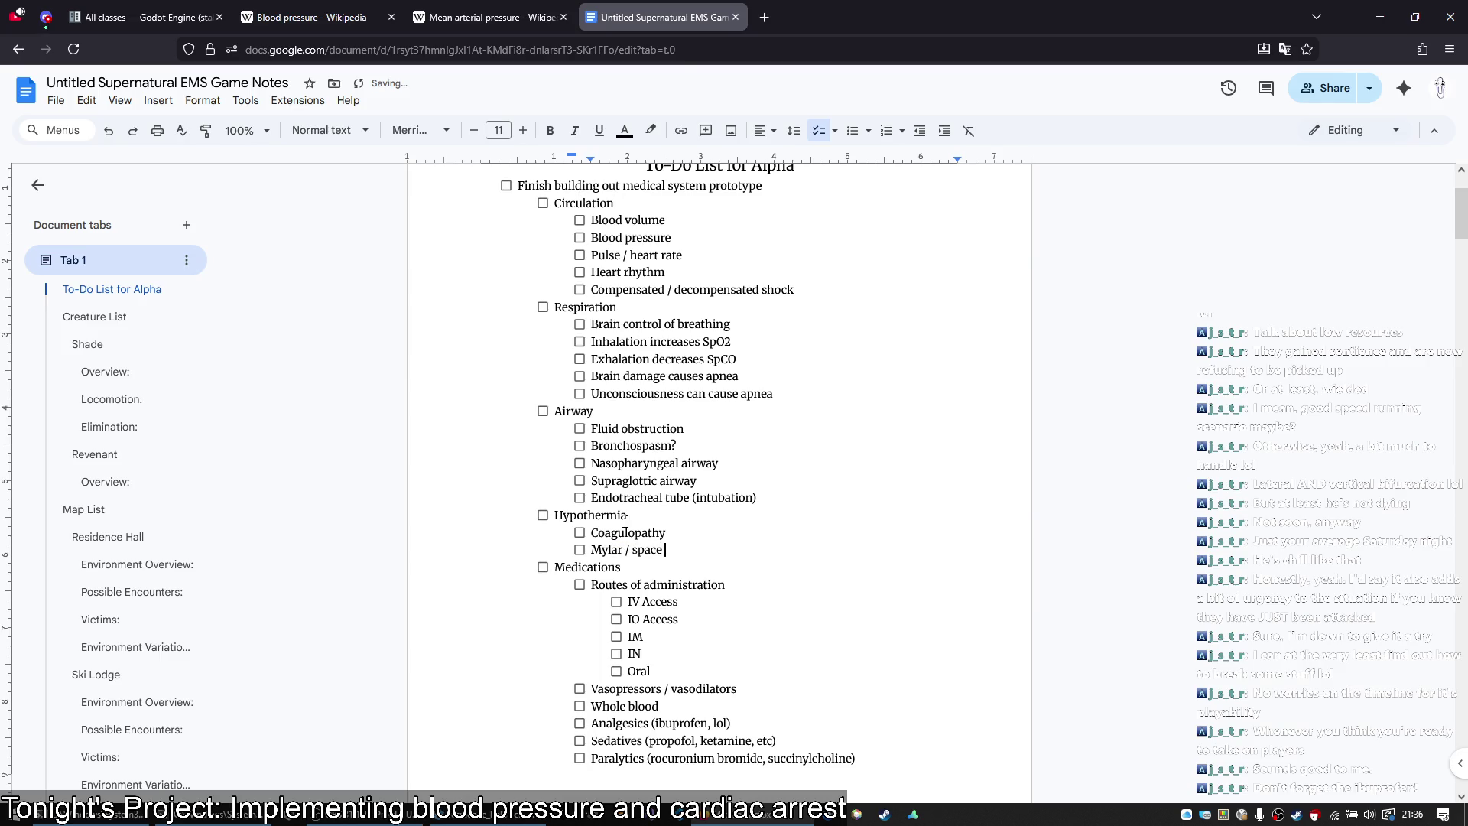
pyautogui.press('Return')
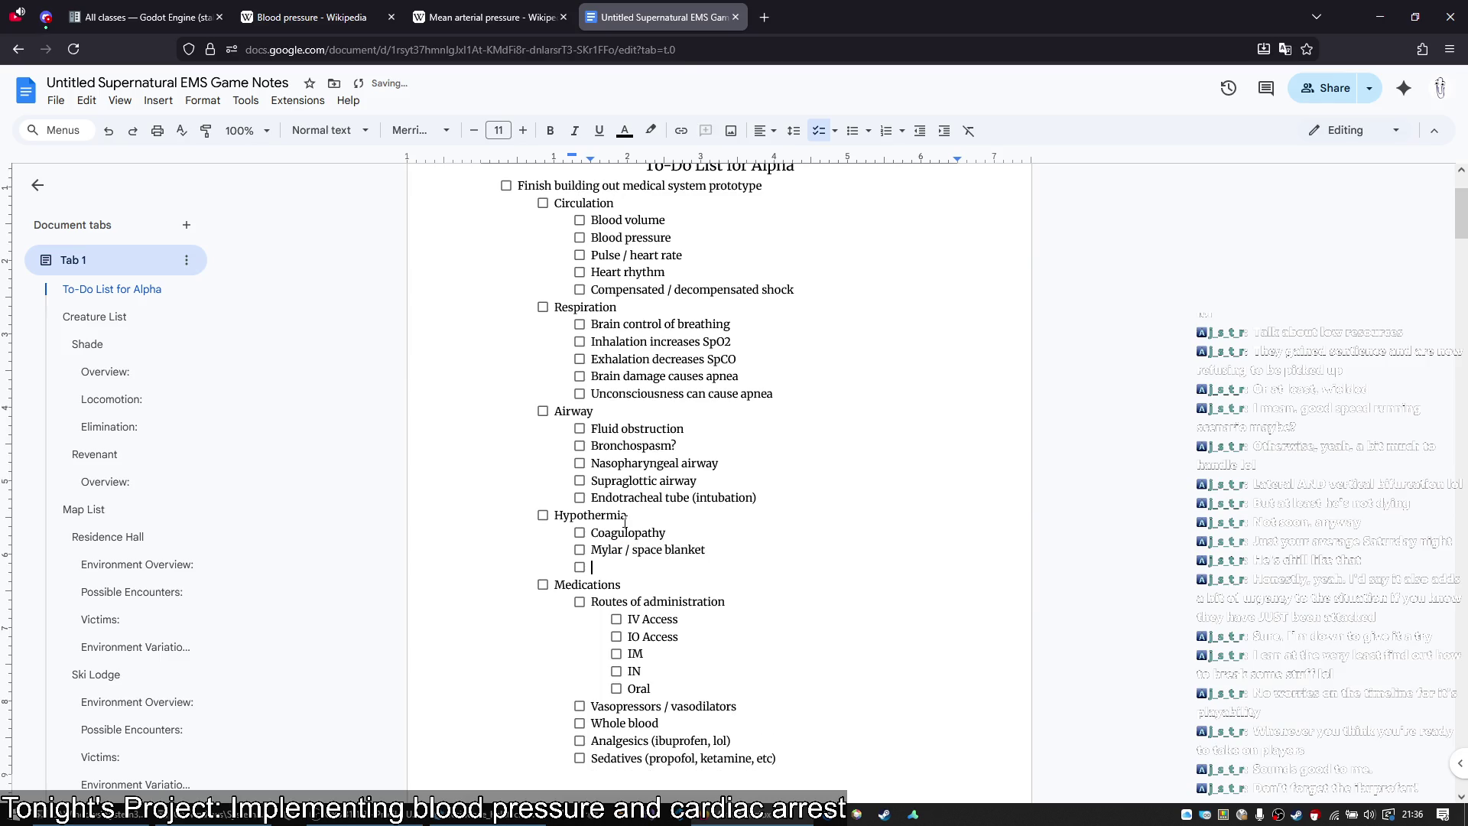
pyautogui.write('Heaters')
pyautogui.write(' in trucks ')
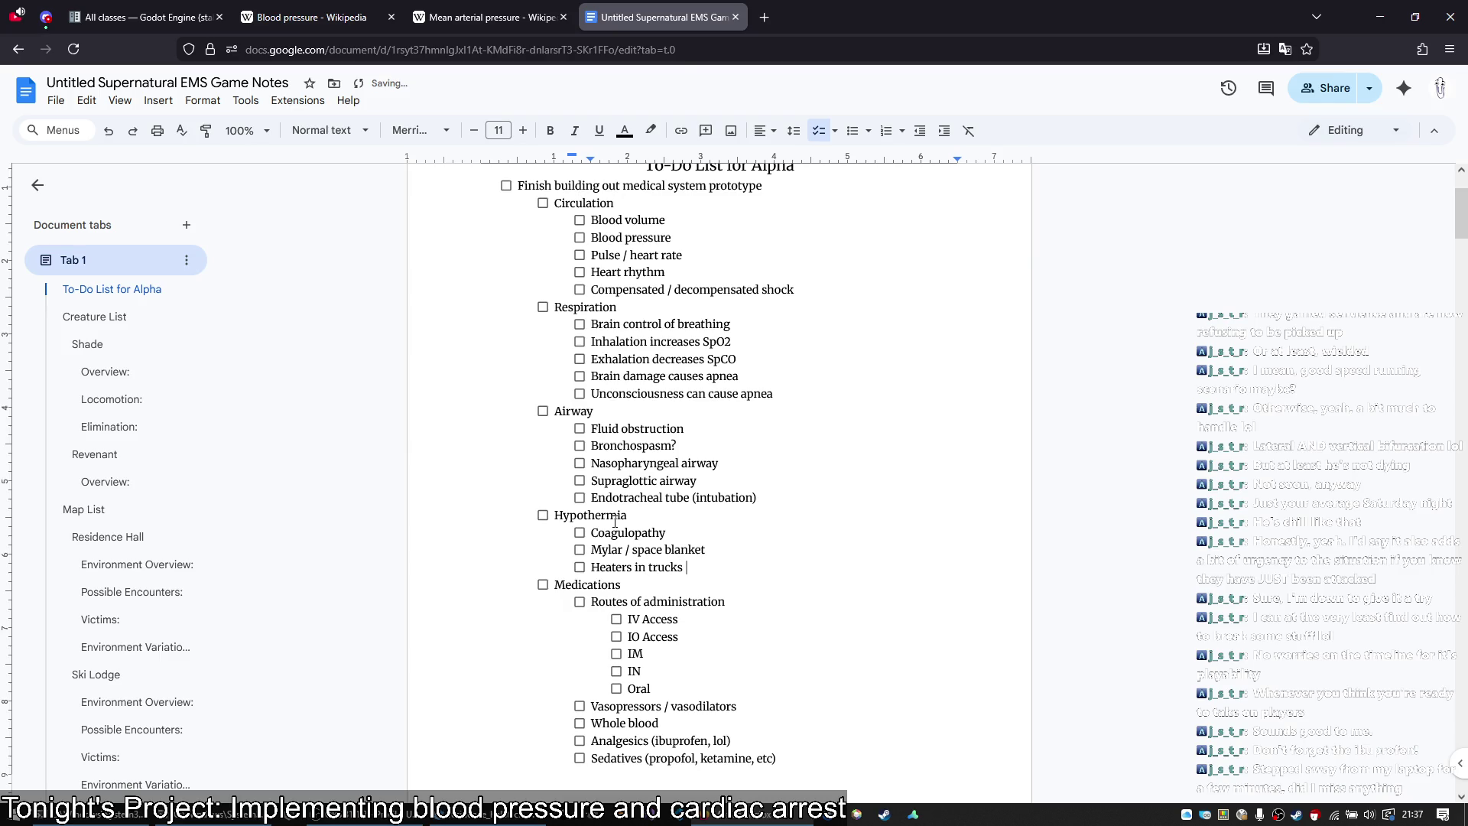
pyautogui.write('/ certain bu')
pyautogui.press('BackSpace')
pyautogui.press('BackSpace')
pyautogui.press('BackSpace')
pyautogui.write('ildings (')
pyautogui.write('Ski Lodge fireplace)')
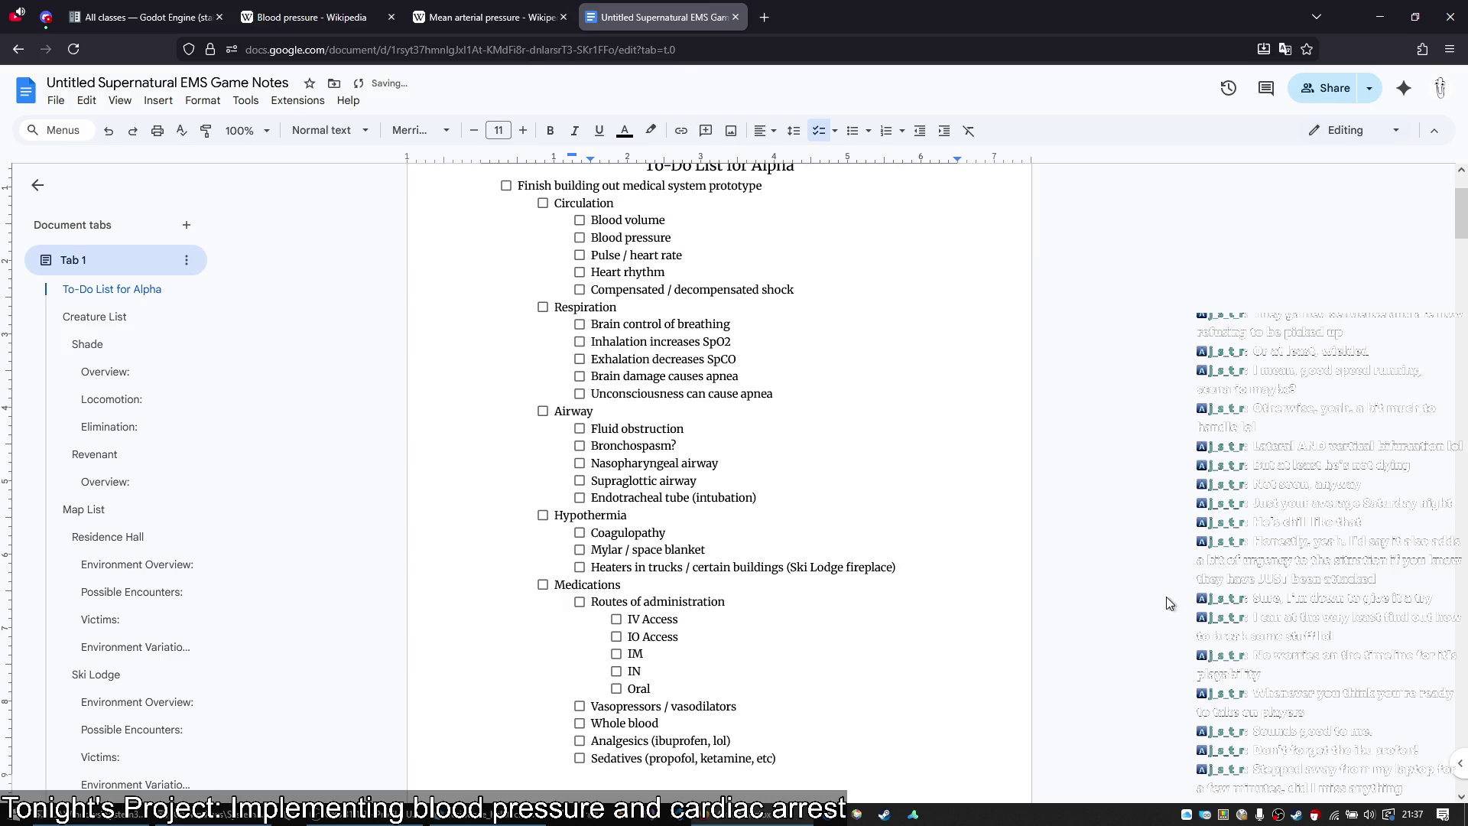
# Look over the to-do list and return to the first to-do line
pyautogui.scroll(2, 1118, 581)
pyautogui.scroll(-4, 1114, 584)
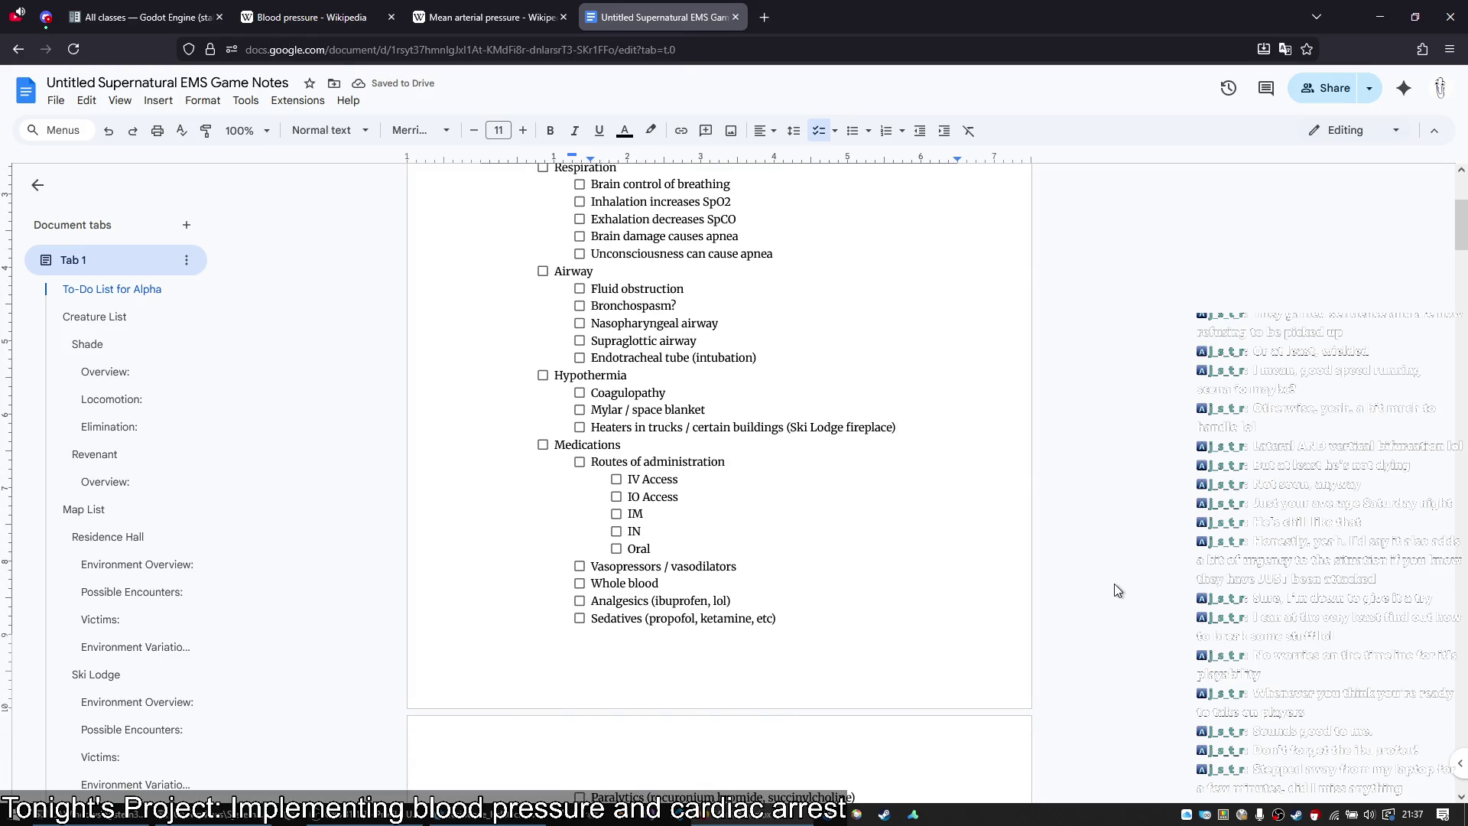
pyautogui.scroll(-4, 1009, 574)
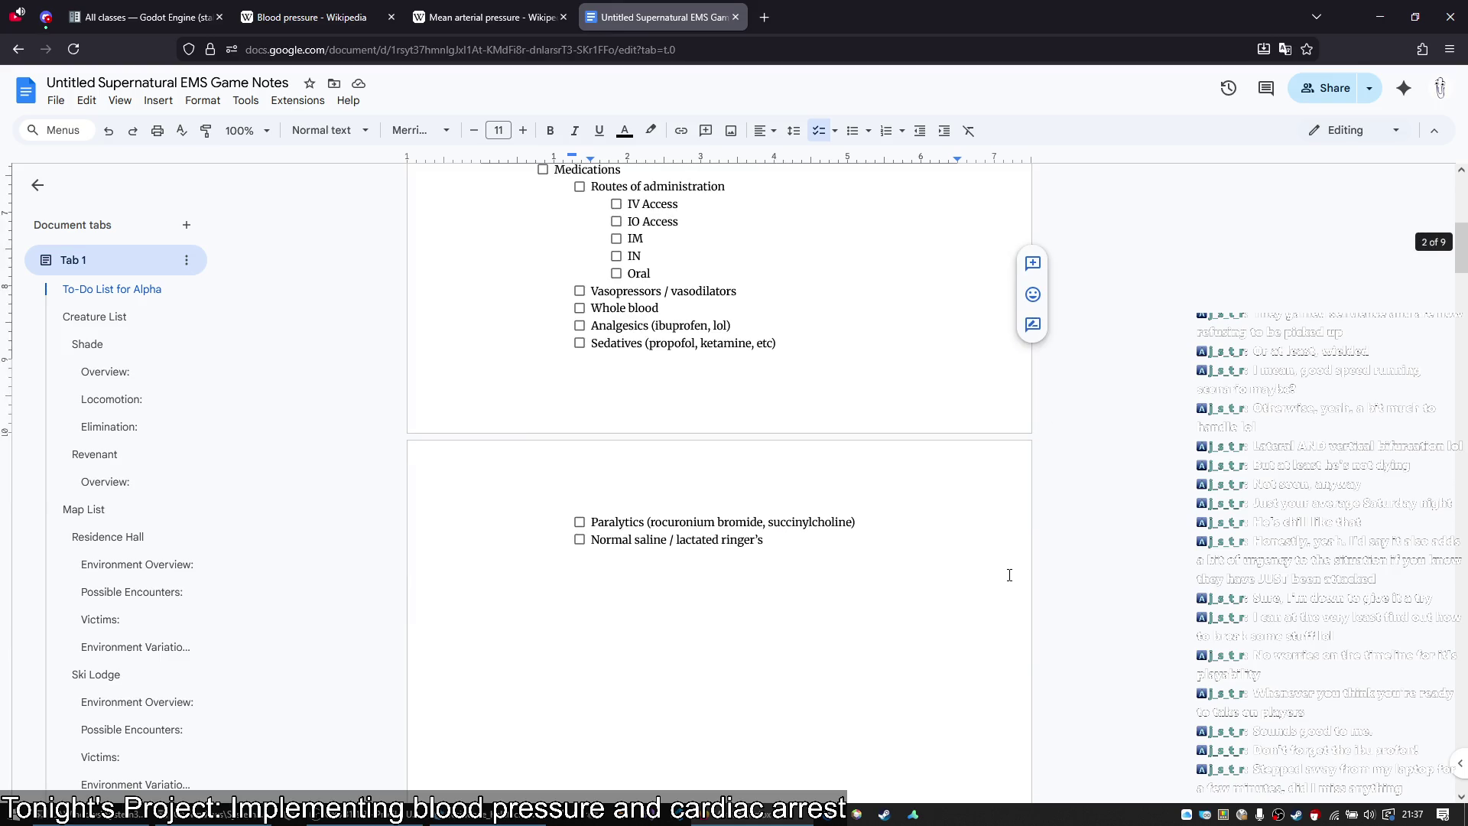
pyautogui.scroll(-2, 1009, 575)
pyautogui.scroll(9, 1007, 574)
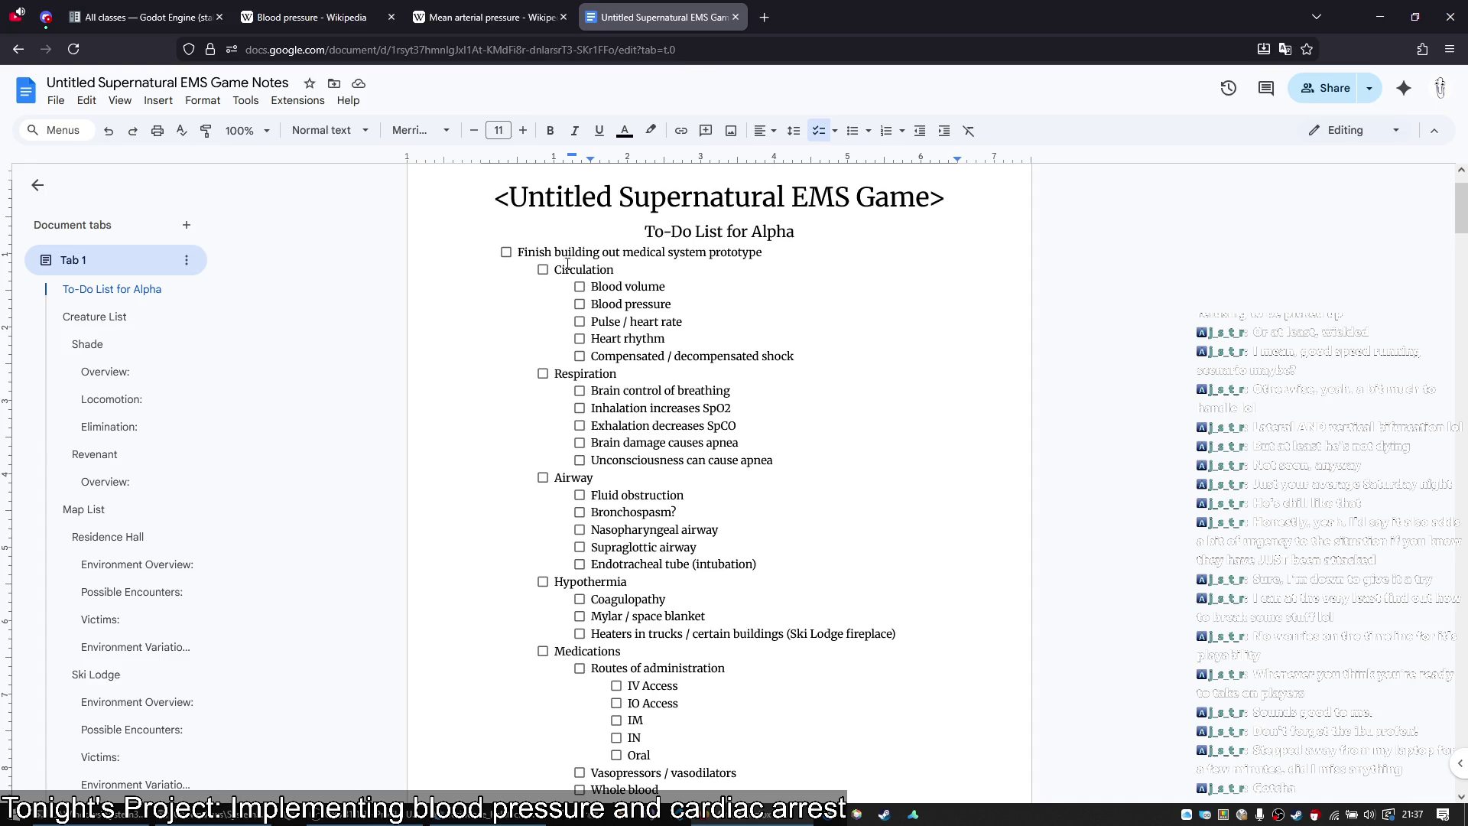
pyautogui.click(759, 250)
# Add a top task 'Proper gameplay loop' with the sub-item 'Start / end game'
pyautogui.press('Home')
pyautogui.press('Return')
pyautogui.press('Up')
pyautogui.write('Proper gameplay loo')
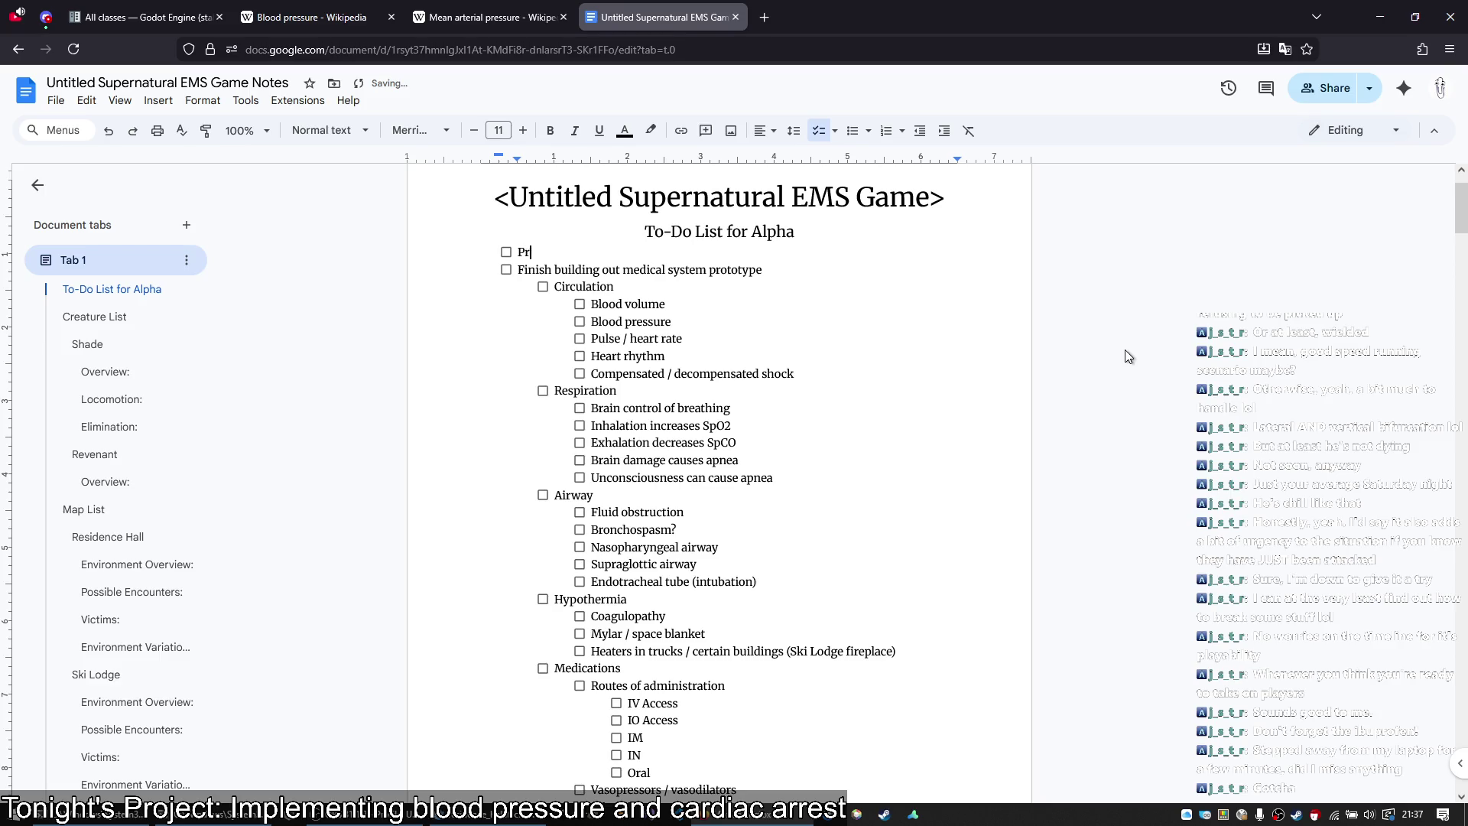
pyautogui.write('p')
pyautogui.press('Return')
pyautogui.press('Tab')
pyautogui.write('Start / end game')
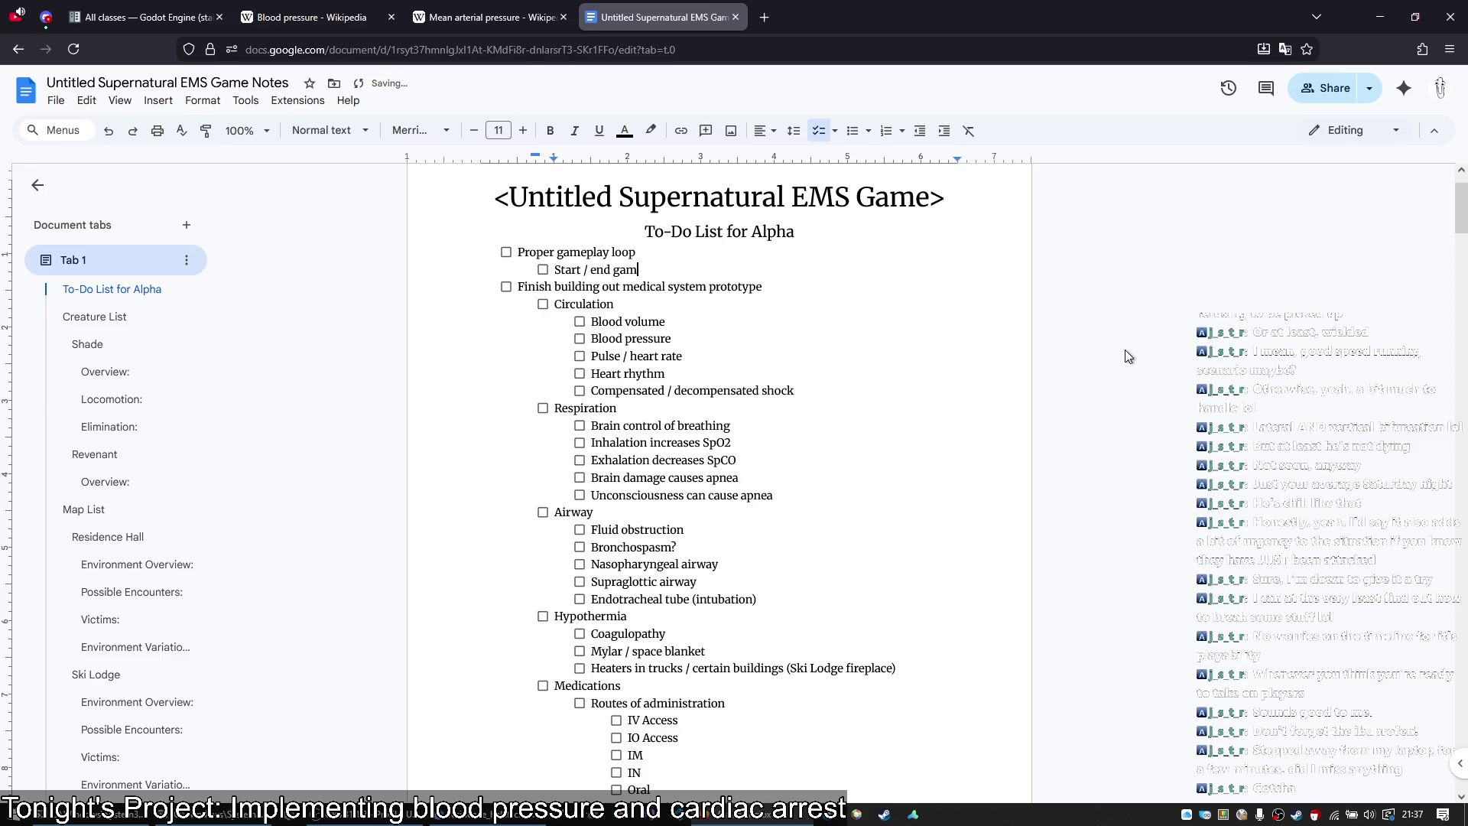
# Add the sub-items 'Scoring based on patient state, clearing out entities, etc' and 'Money? Progression?'
pyautogui.press('Return')
pyautogui.write('Scoring based on pa')
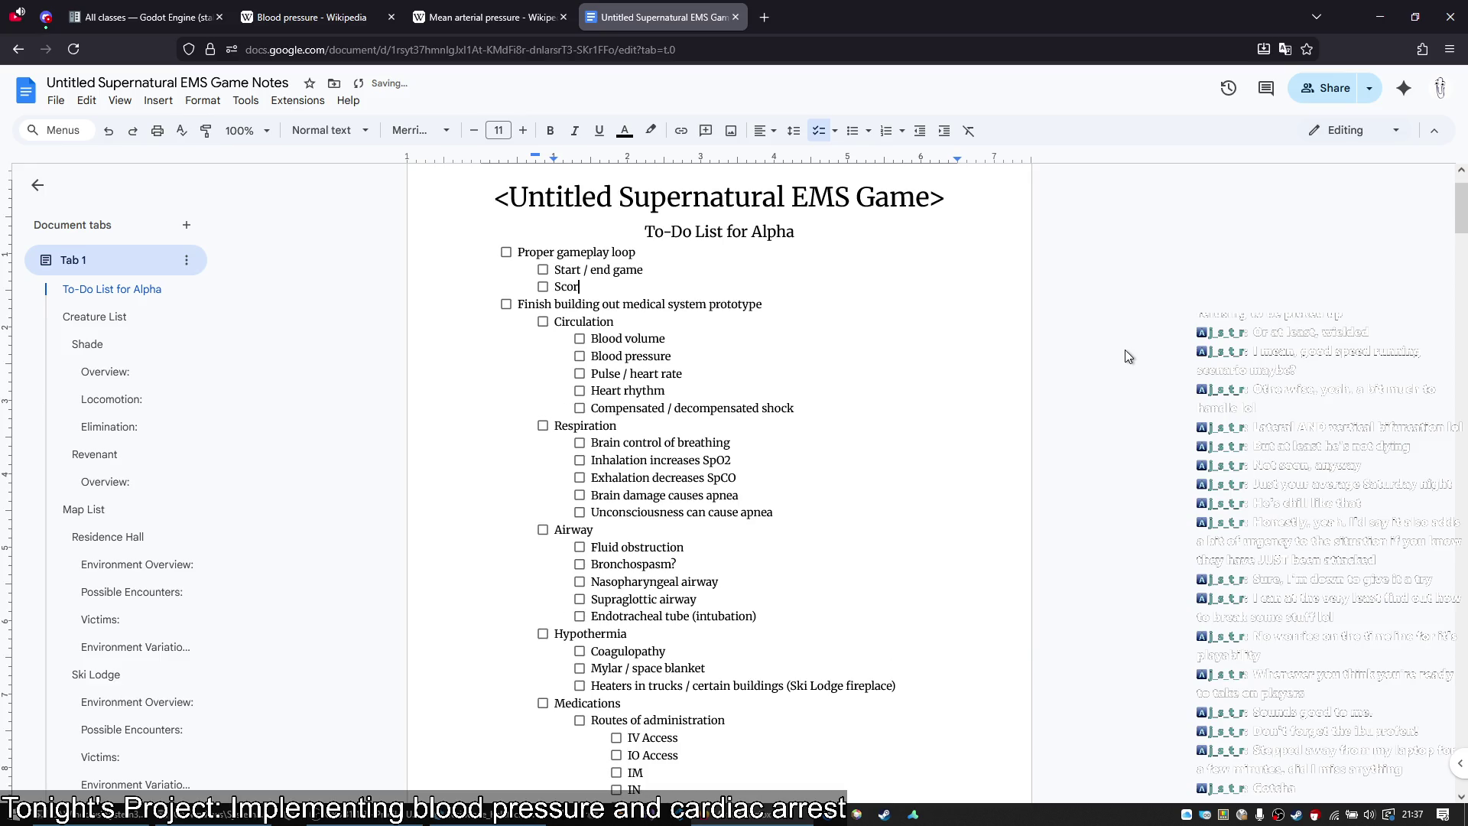
pyautogui.write('tient state, c')
pyautogui.write('learing out ')
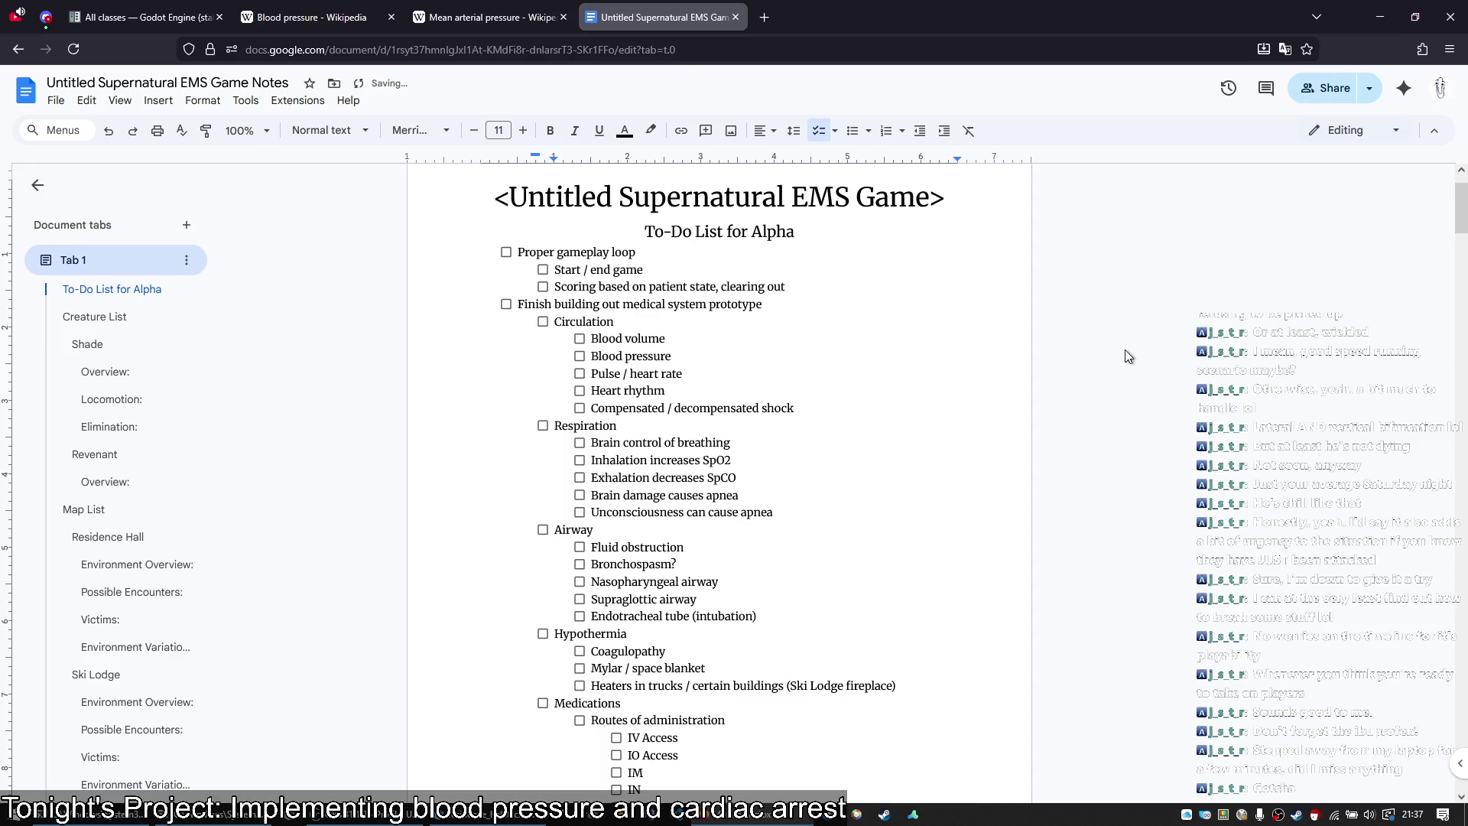
pyautogui.write('entiti')
pyautogui.write('es, etc')
pyautogui.press('Return')
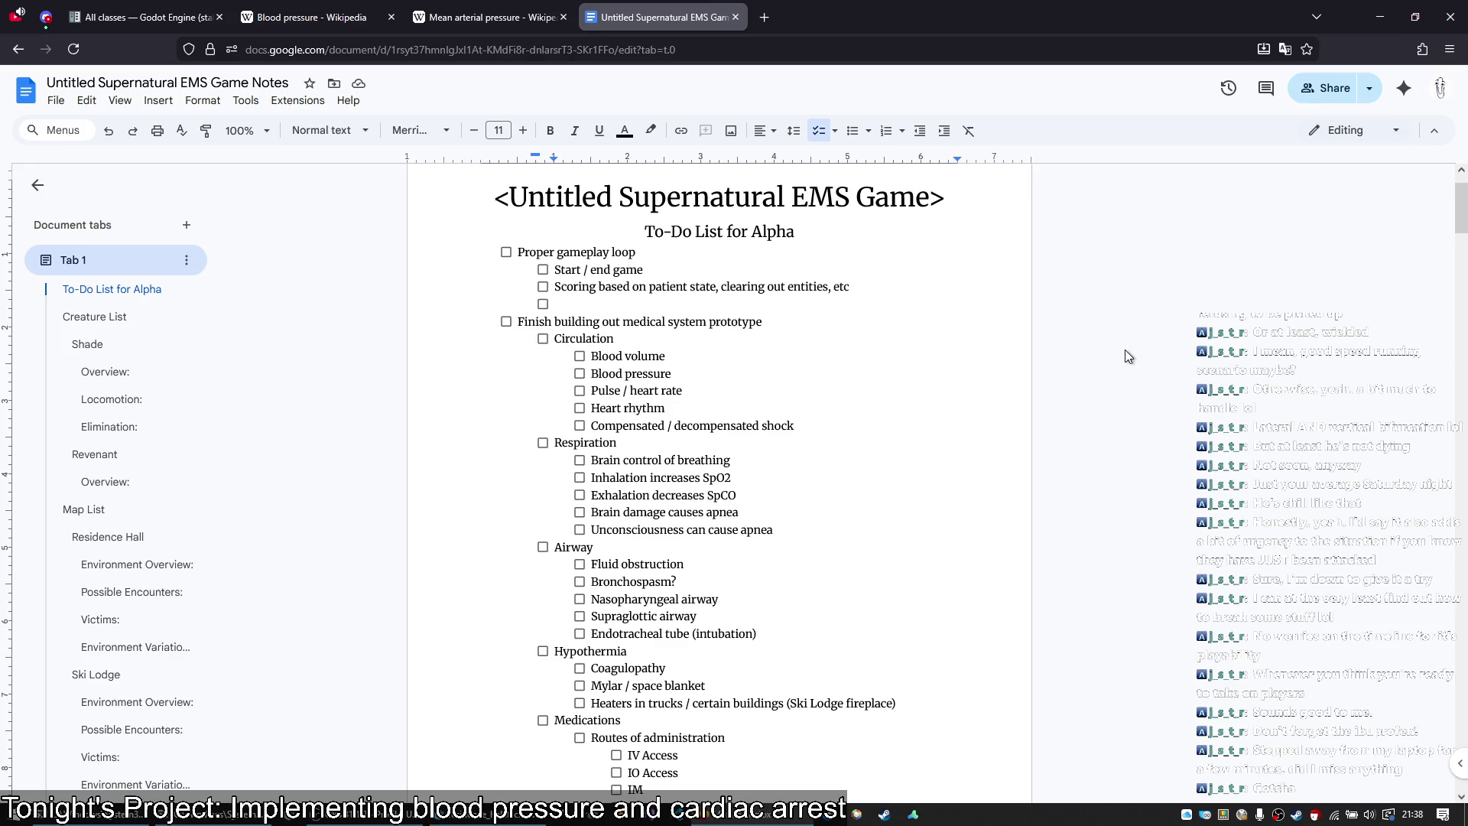
pyautogui.write('Money? ')
pyautogui.write('Progression?')
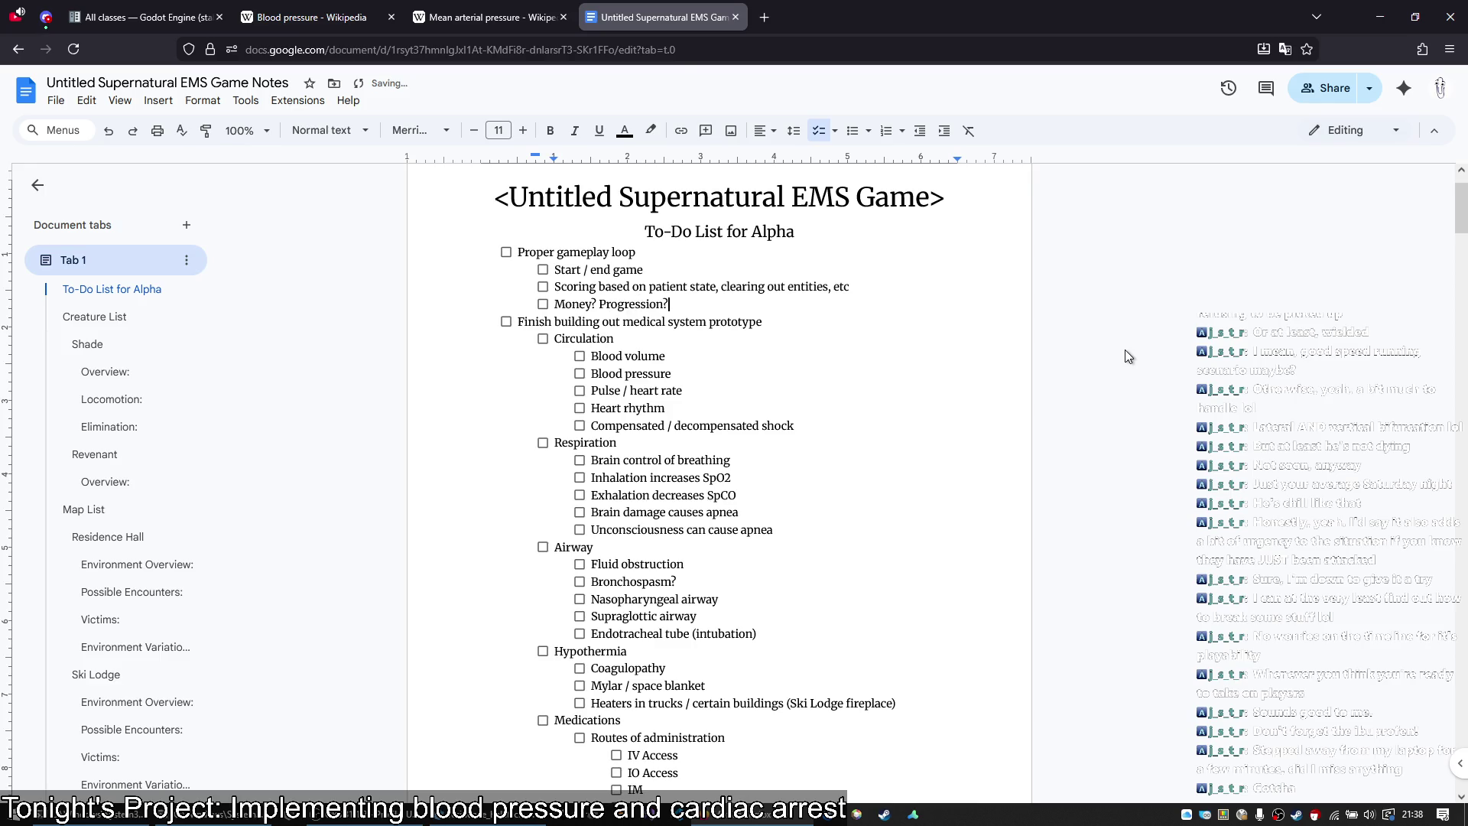
pyautogui.press('Home')
pyautogui.press('Return')
# Add 'Replace some placeholder graphics' with sub-task 'Implement basic player models (maybe animations if possible)'
pyautogui.press('Up')
pyautogui.write('Replace some placeholder graphics')
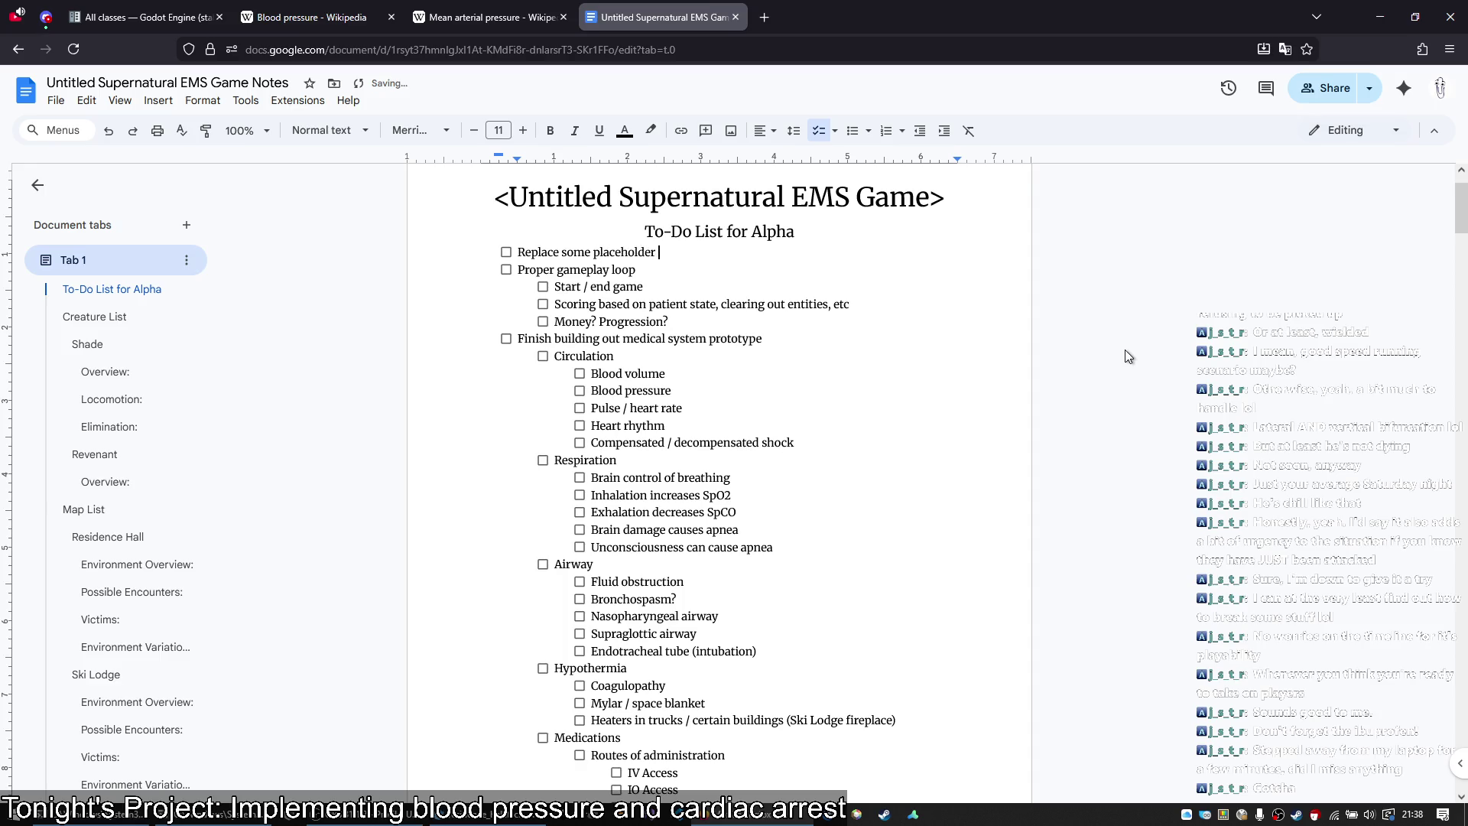
pyautogui.press('Return')
pyautogui.press('Tab')
pyautogui.write('Re')
pyautogui.press('BackSpace')
pyautogui.press('BackSpace')
pyautogui.write('Implement basic player models')
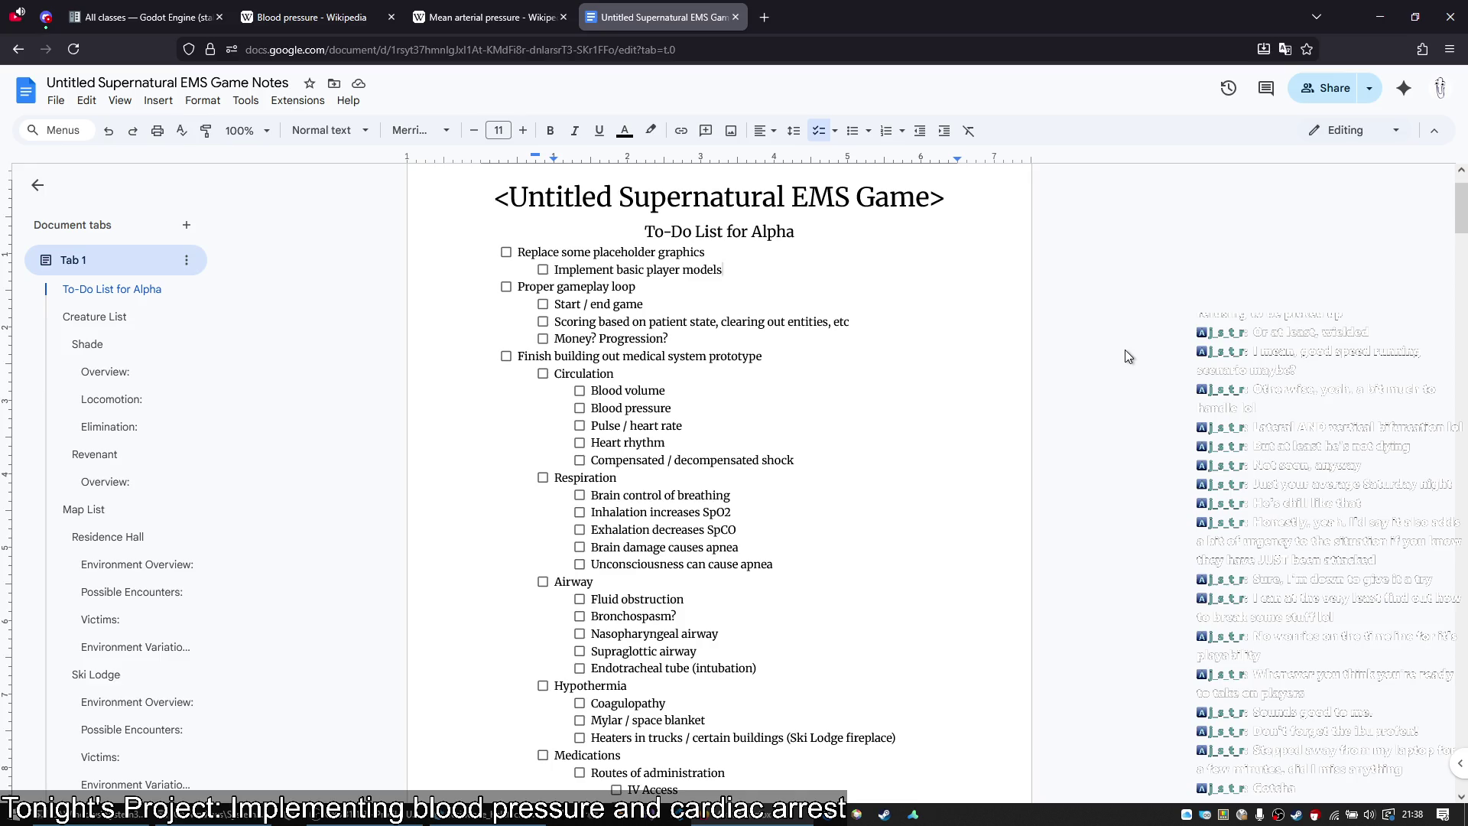
pyautogui.press('Return')
pyautogui.press('BackSpace')
pyautogui.write('()')
pyautogui.write('maybe animations if ')
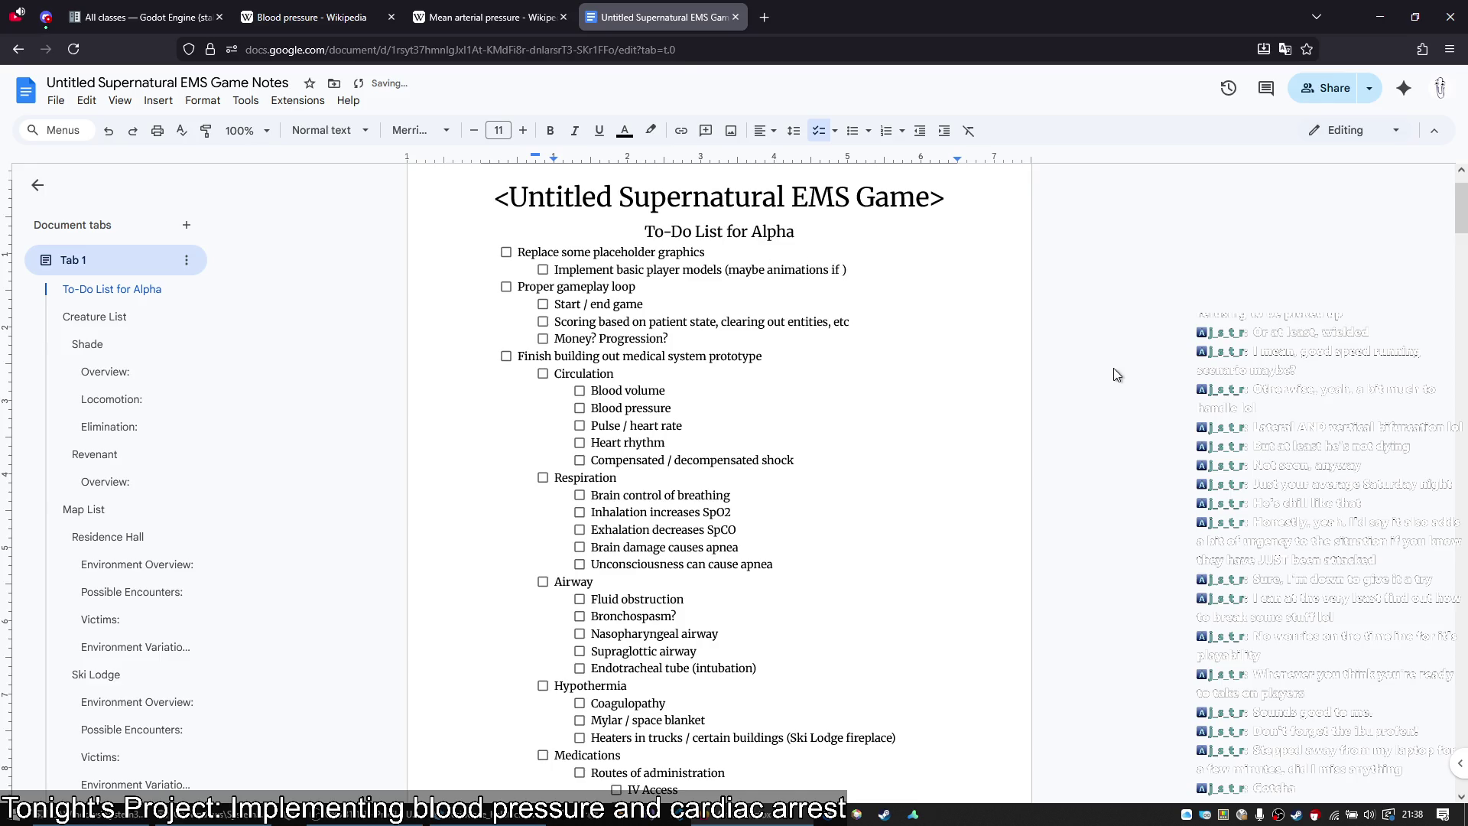
pyautogui.write('possible')
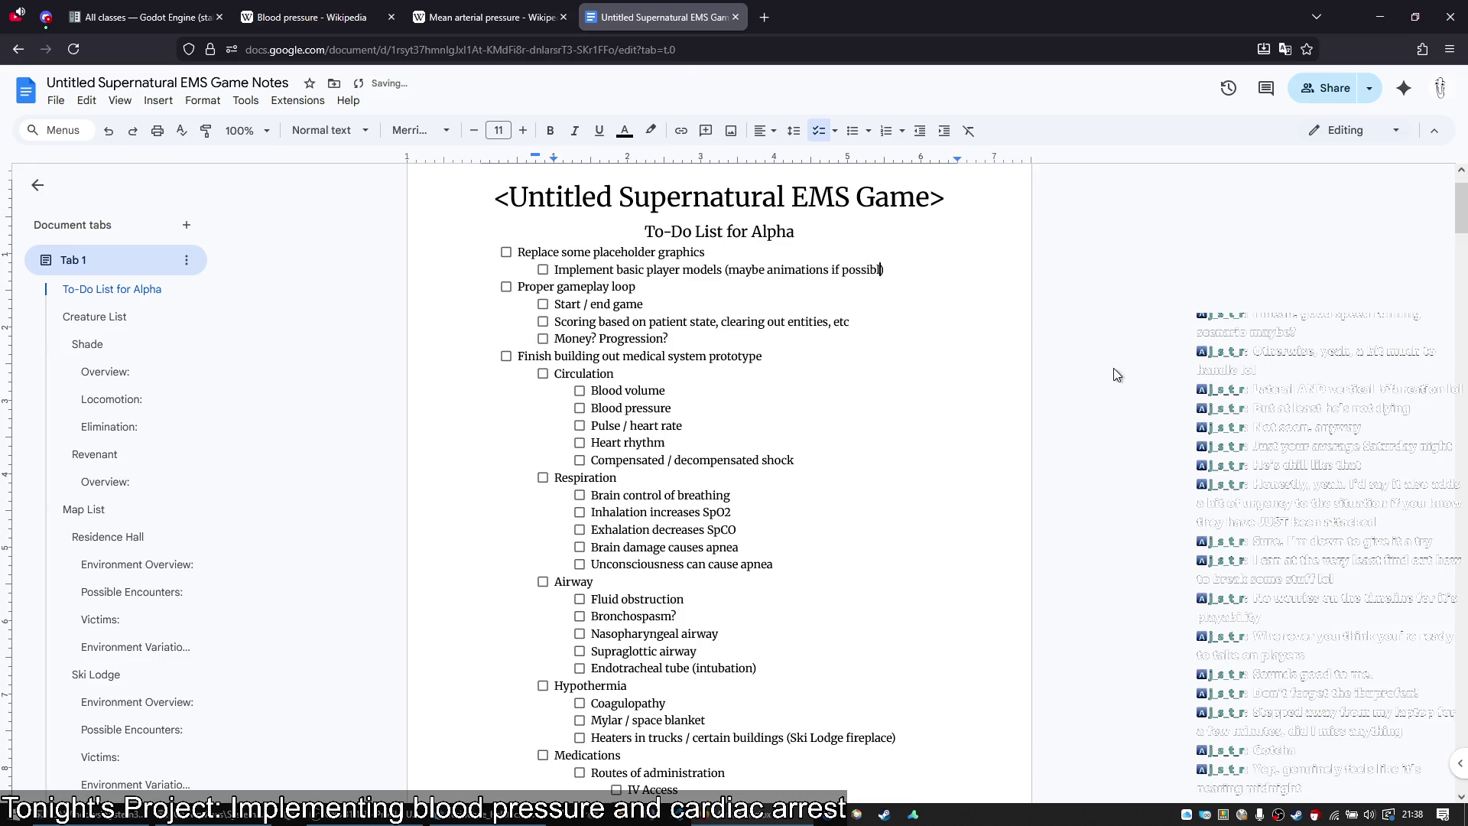
# Add the sub-task 'Rudimentary casualty models / animations' below the player models item
pyautogui.press('End')
pyautogui.press('Return')
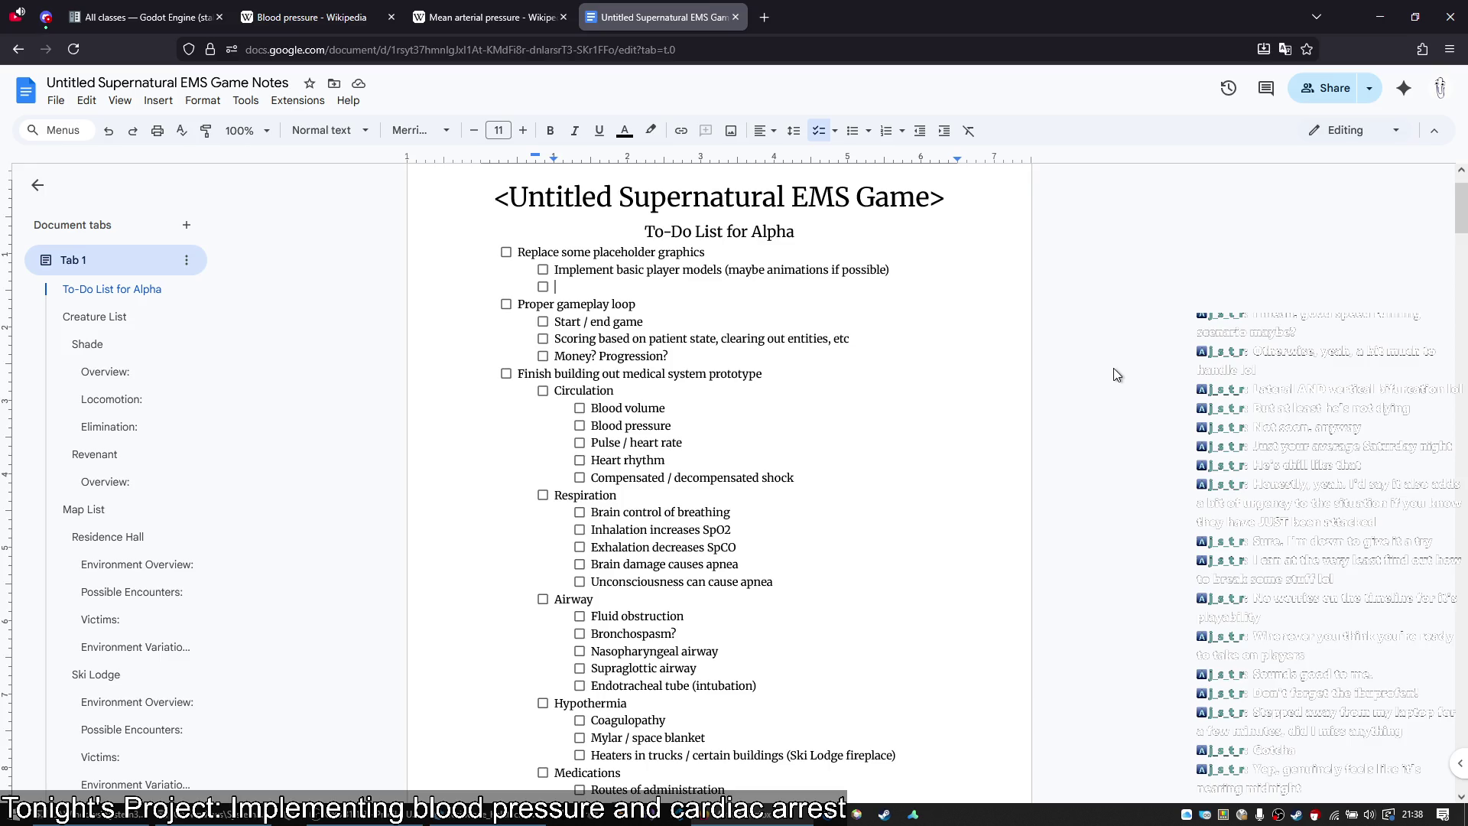
pyautogui.write('Rudimentary ')
pyautogui.write('casualty models /')
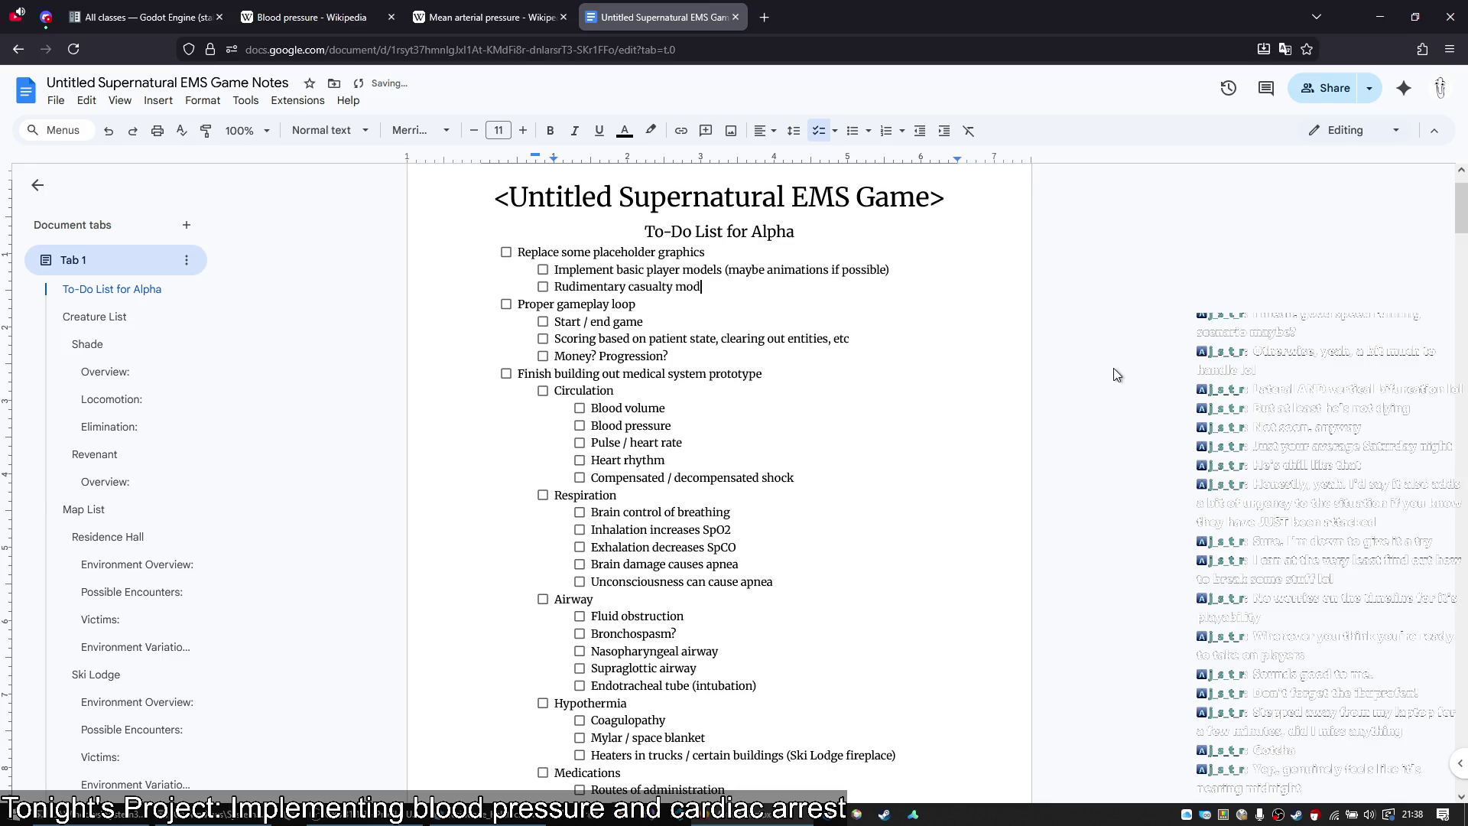
pyautogui.write(' animations')
pyautogui.press('Home')
pyautogui.press('Return')
# Type a 'Create another environment (Ski Lodge)' task, then delete it and its empty line
pyautogui.press('Up')
pyautogui.write('Create another environmen')
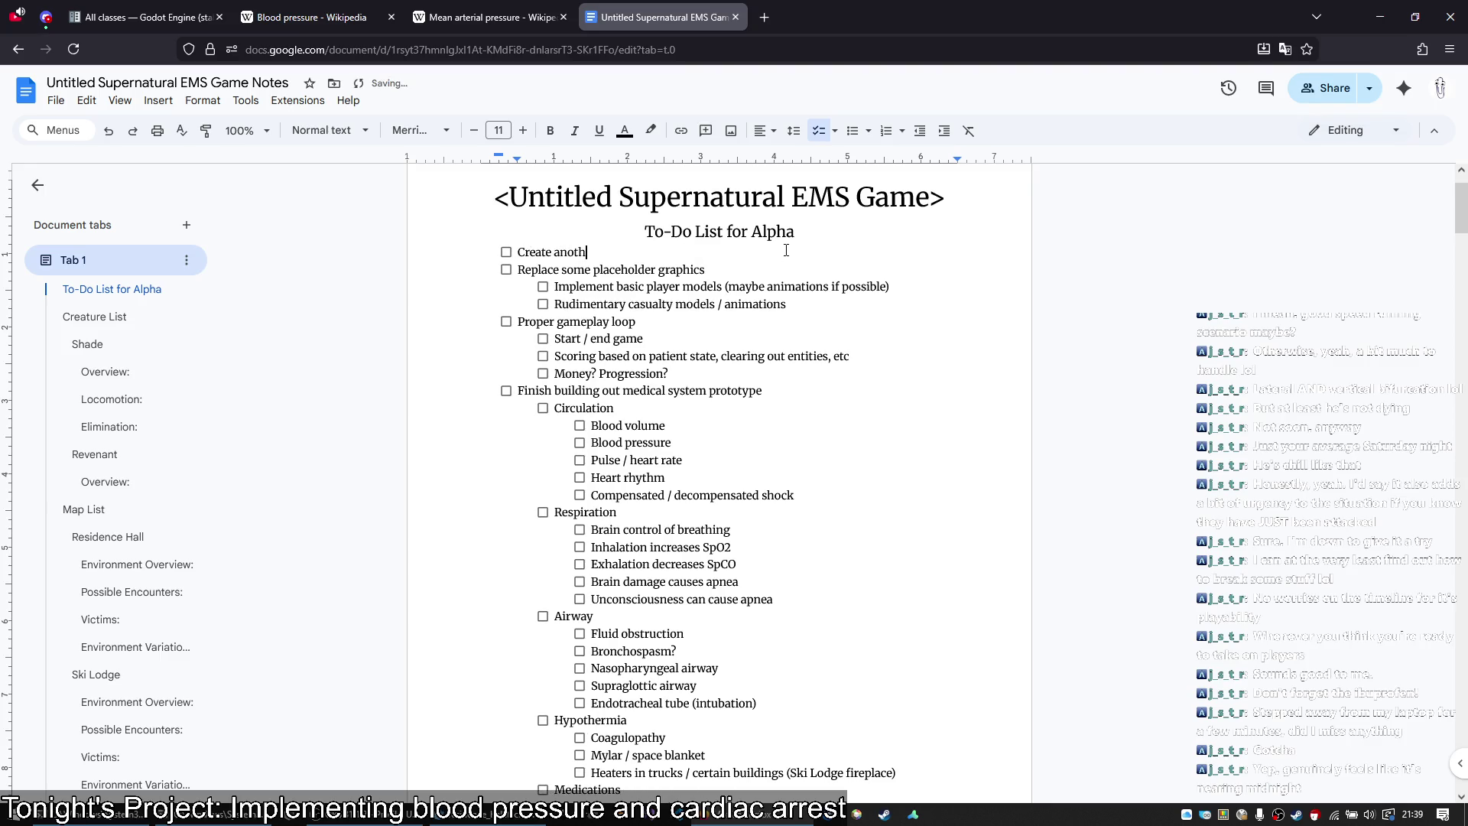
pyautogui.write('t ')
pyautogui.write('()')
pyautogui.press('Left')
pyautogui.write('Ski Lodge')
pyautogui.press('Right')
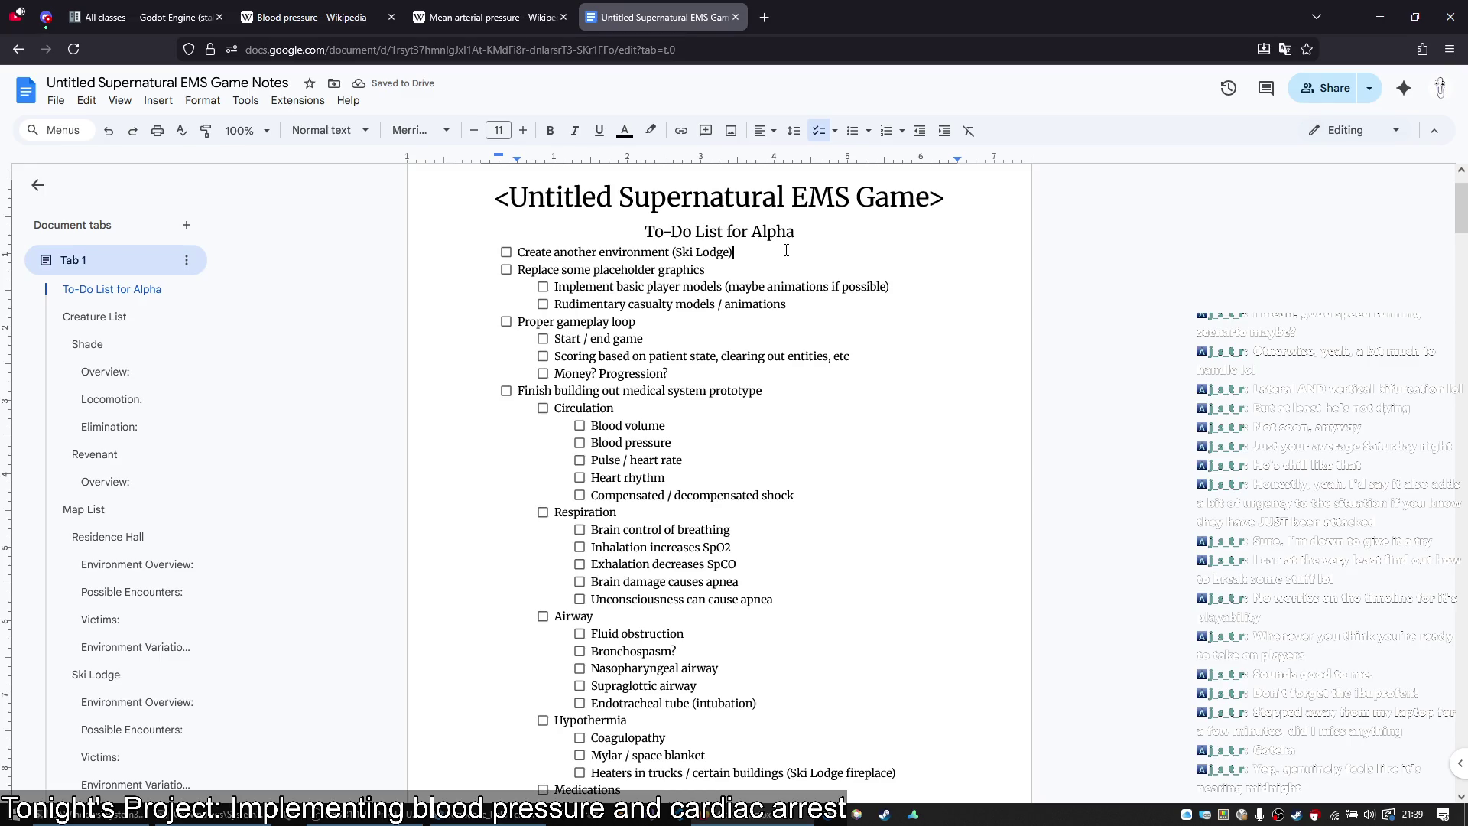
pyautogui.hotkey('shift', 'Home')
pyautogui.press('Down')
pyautogui.press('End')
pyautogui.hotkey('shift', 'Home')
pyautogui.press('BackSpace')
pyautogui.press('Delete')
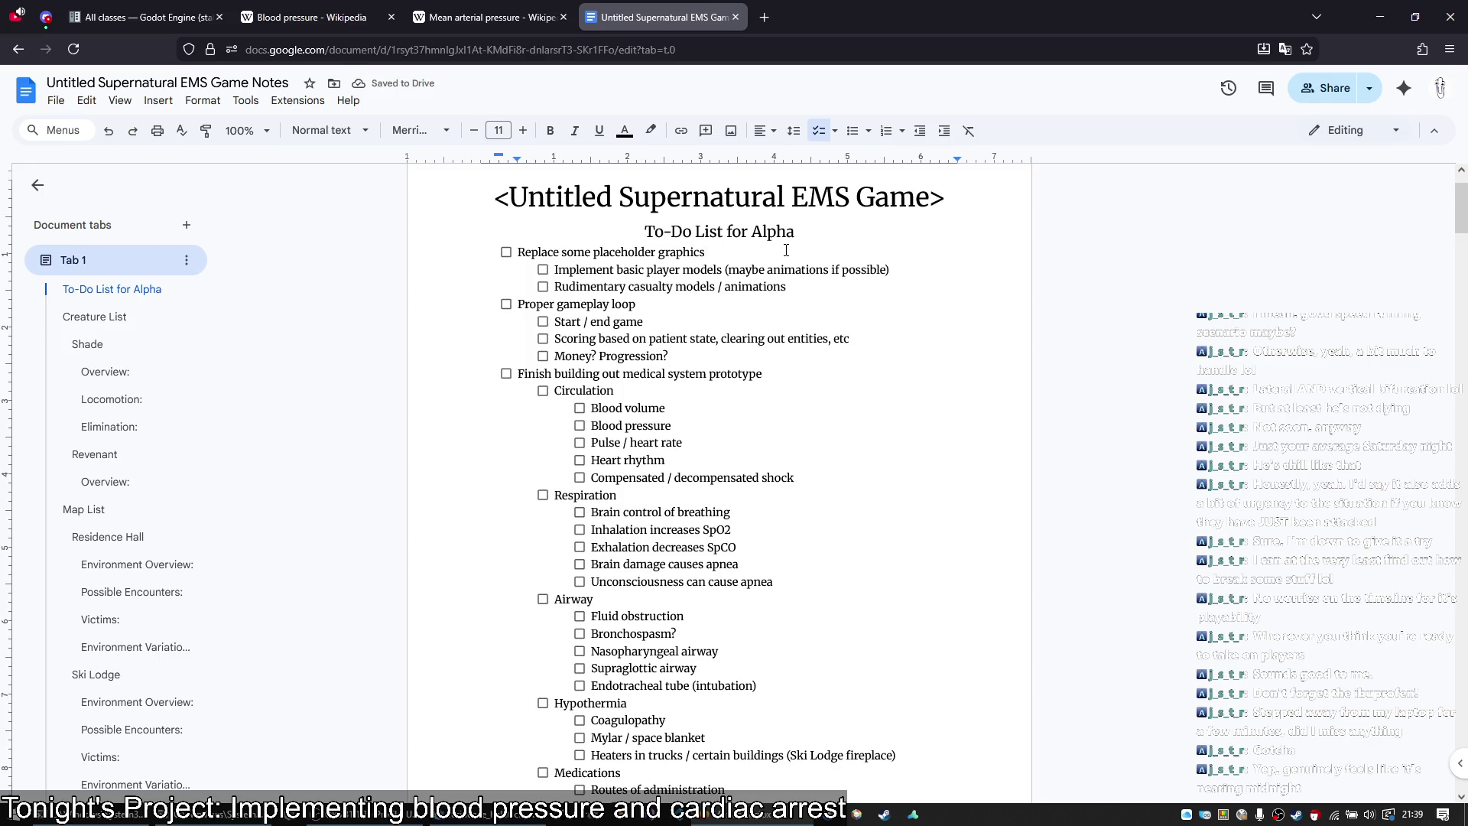
# Run git status in the PowerShell terminal to check uncommitted changes
pyautogui.scroll(-7, 798, 491)
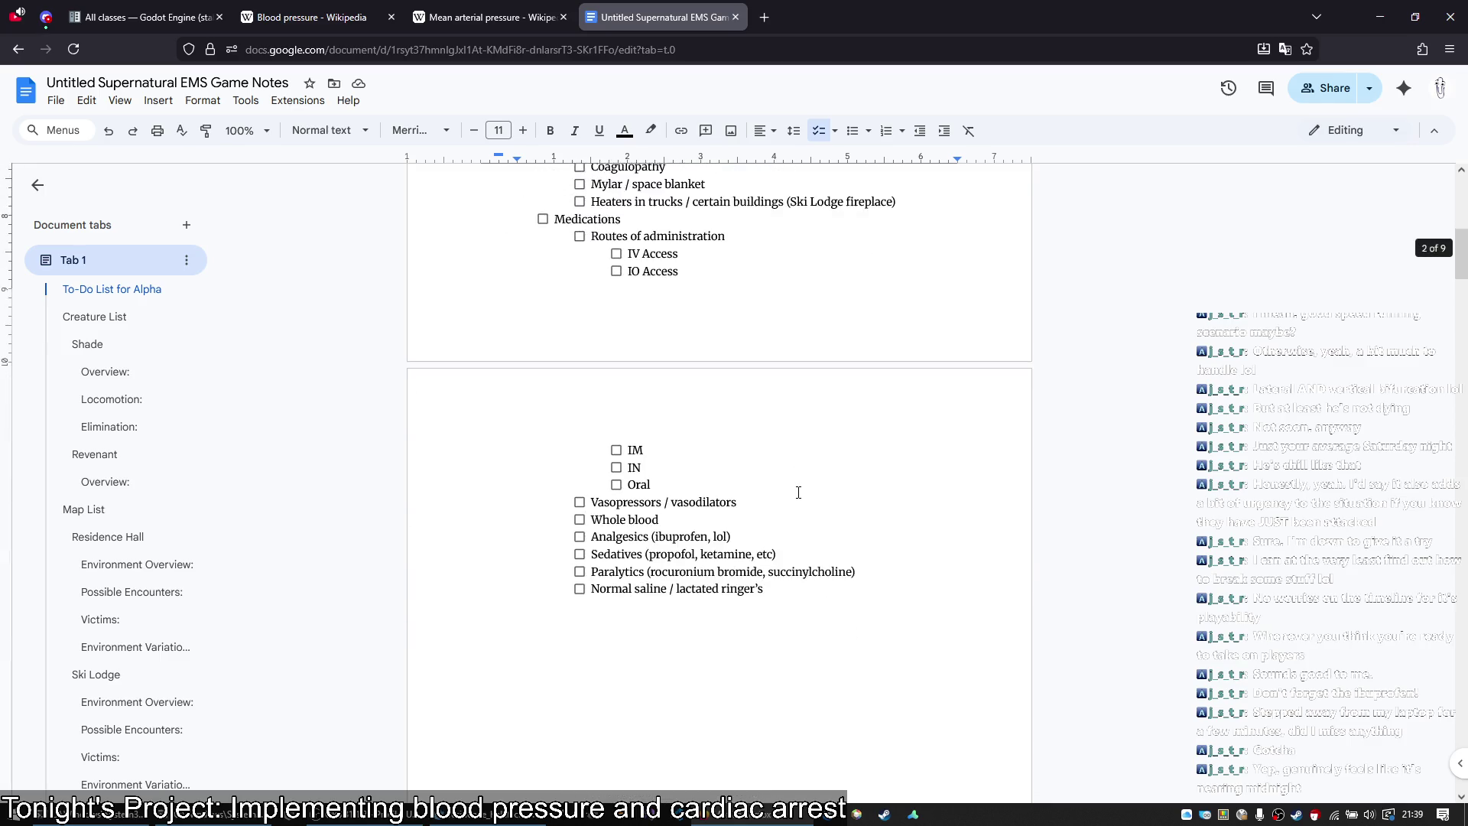
pyautogui.scroll(5, 799, 492)
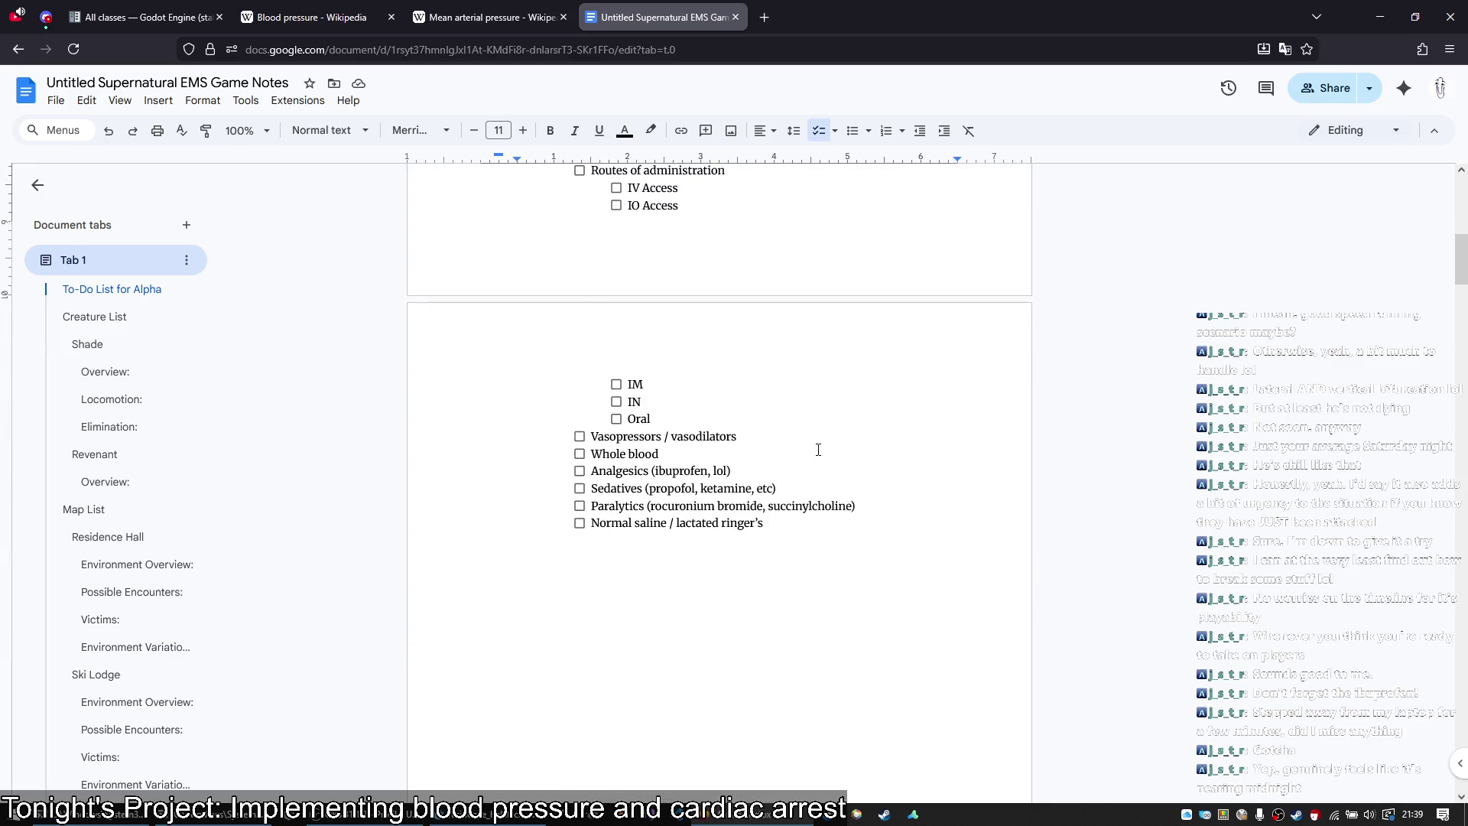
pyautogui.scroll(6, 818, 450)
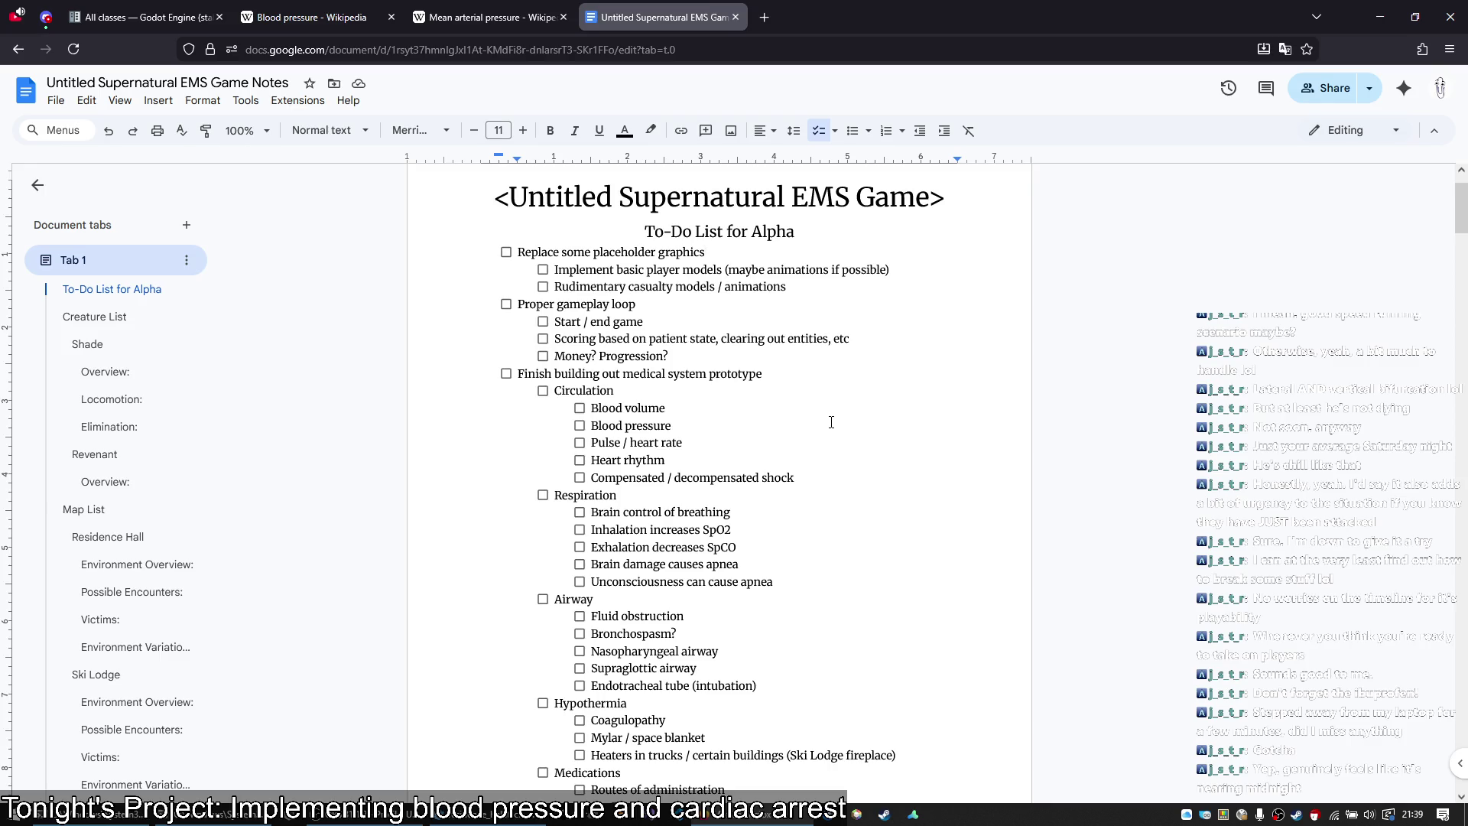
pyautogui.click(221, 814)
pyautogui.write('git status')
pyautogui.press('Return')
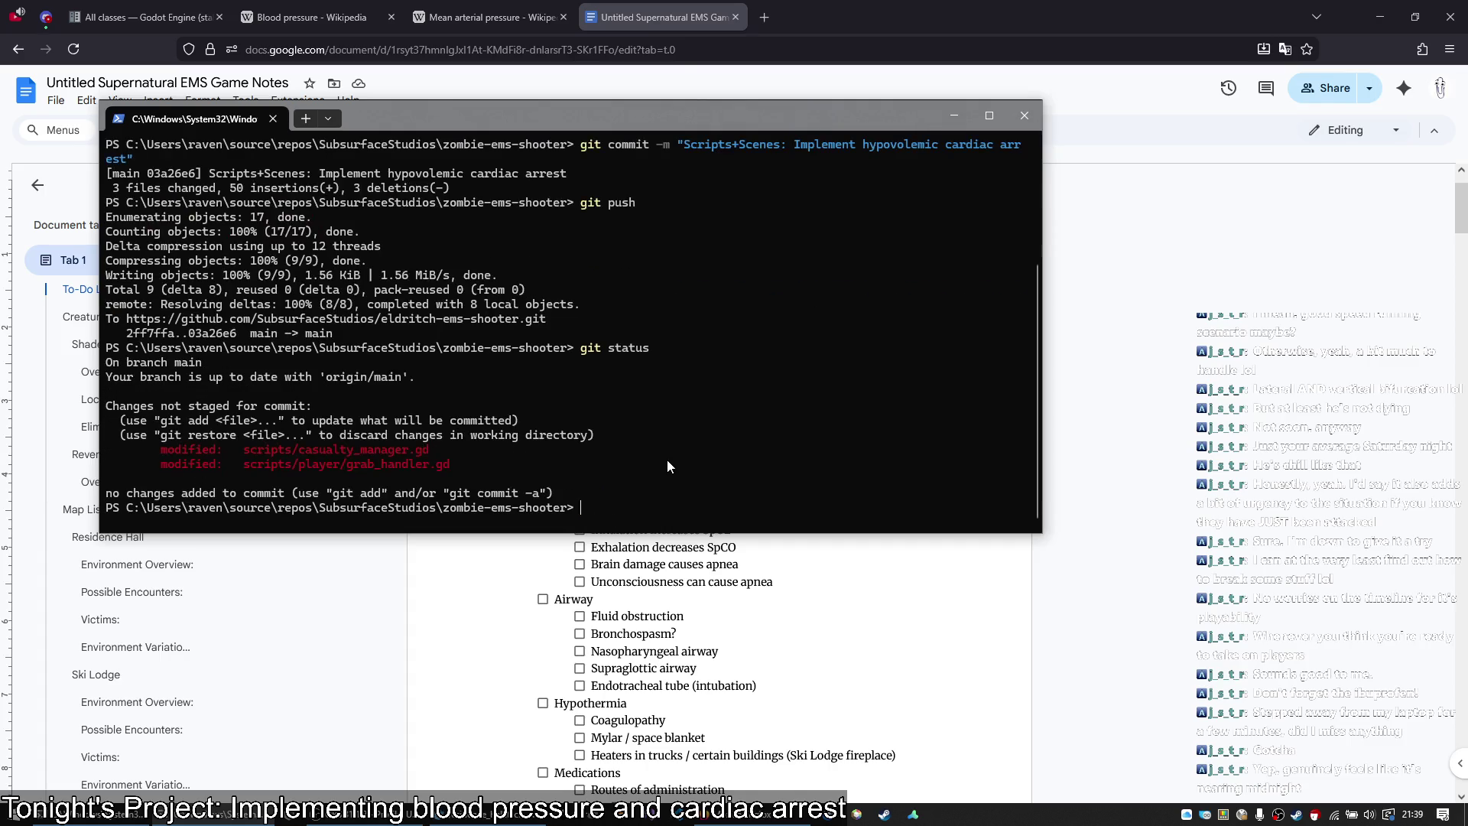
# Save the Godot scene, then commit casualty_manager.gd as 'Scripts: Spawn more casualties on game start.'
pyautogui.click(464, 815)
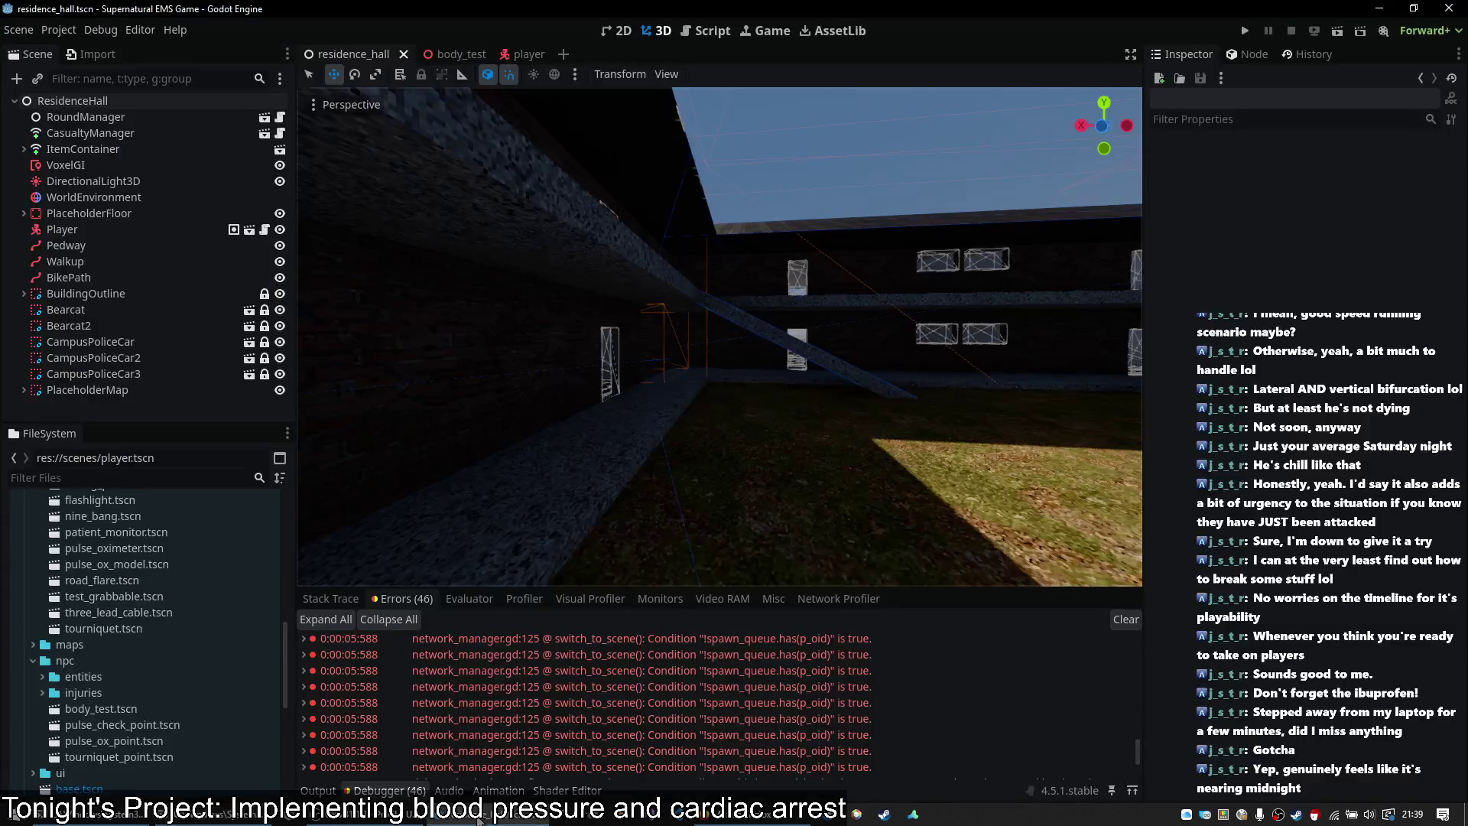
pyautogui.hotkey('ctrl', 's')
pyautogui.hotkey('alt', 'Tab')
pyautogui.write('git add ')
pyautogui.write('.\\scripts\\ca')
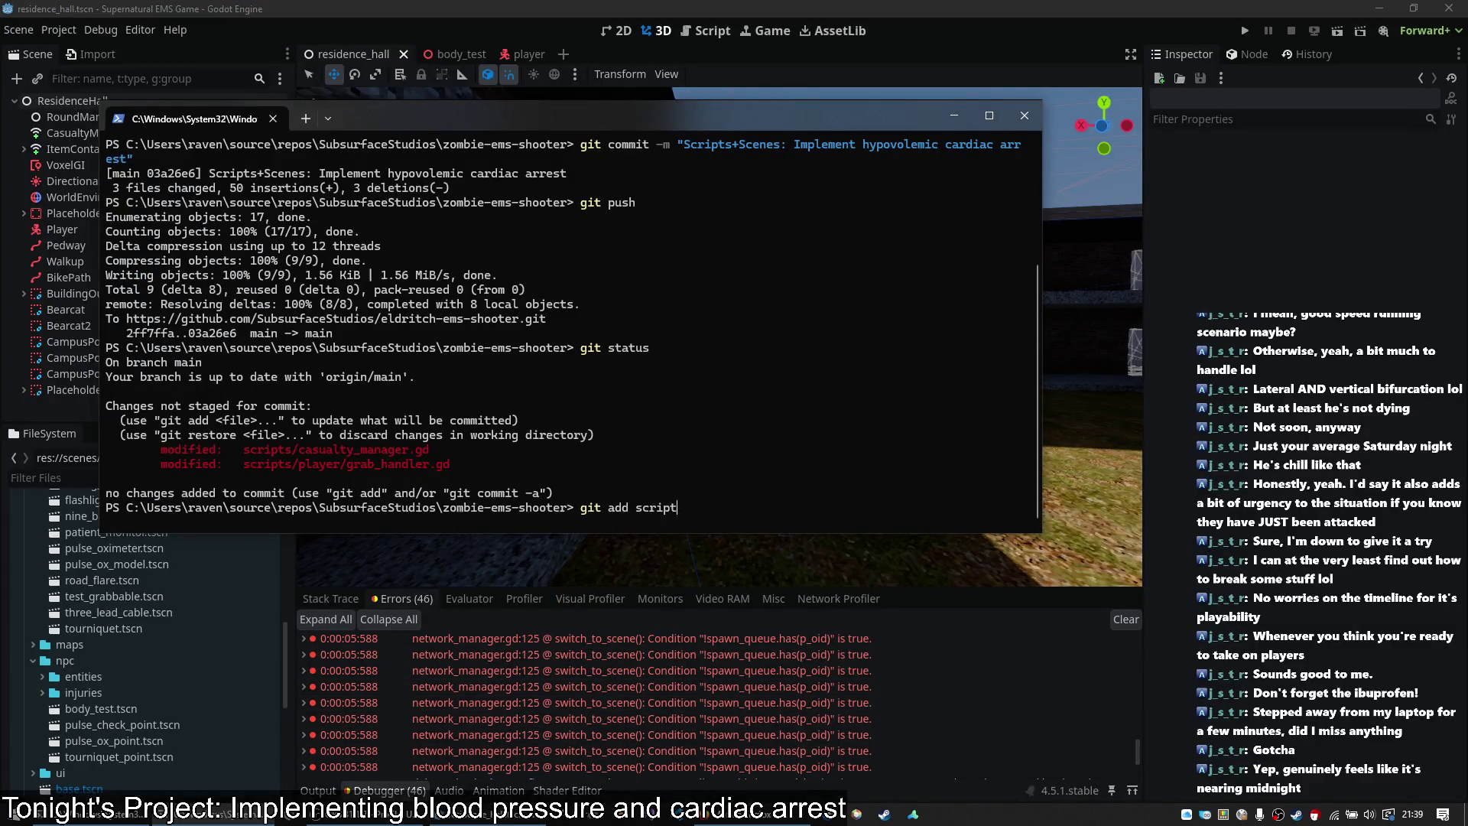
pyautogui.press('Tab')
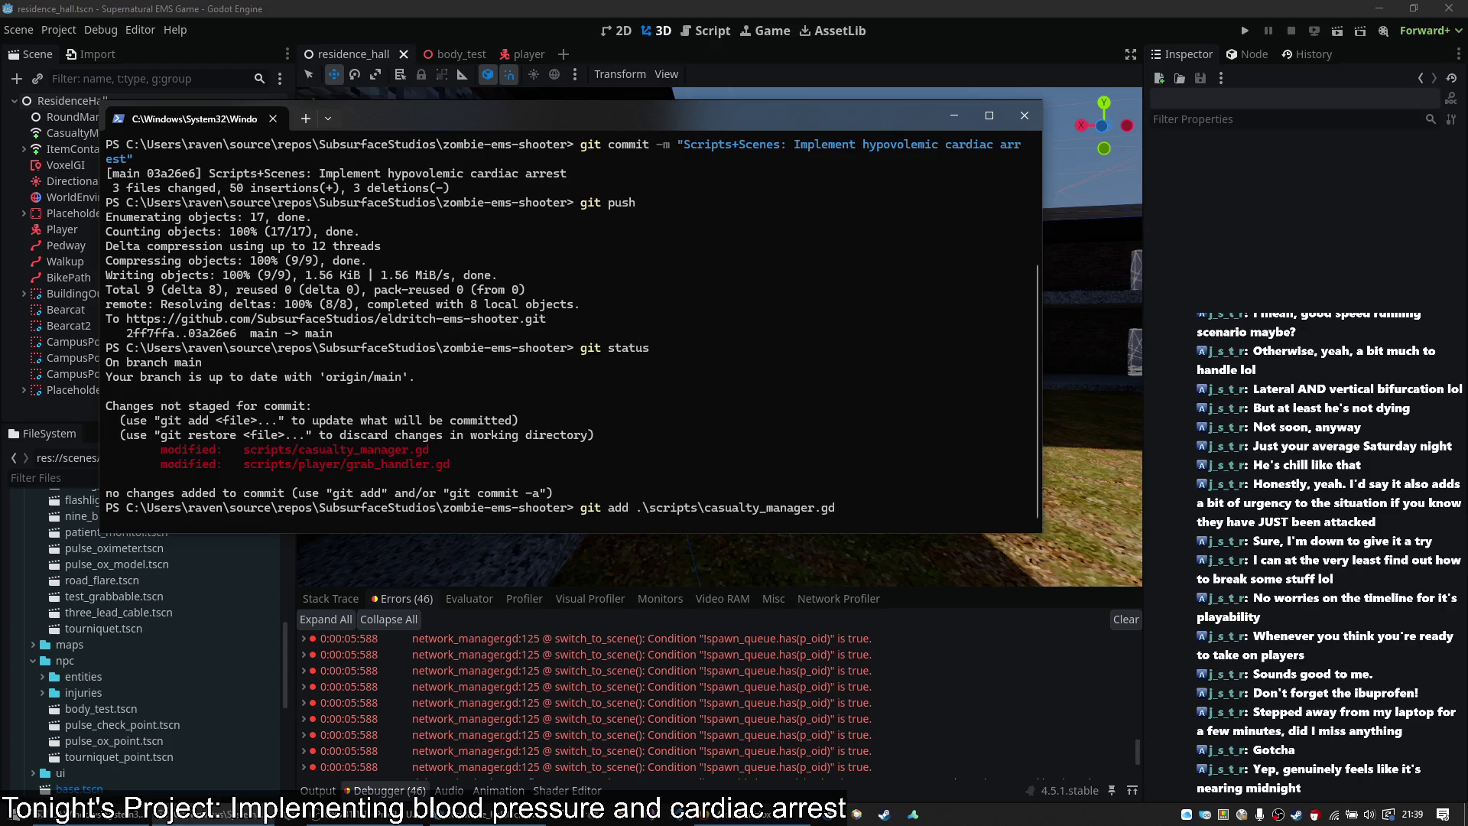
pyautogui.press('Return')
pyautogui.write('git commit -m "')
pyautogui.write('Scripts: ')
pyautogui.write('Spawn more casual')
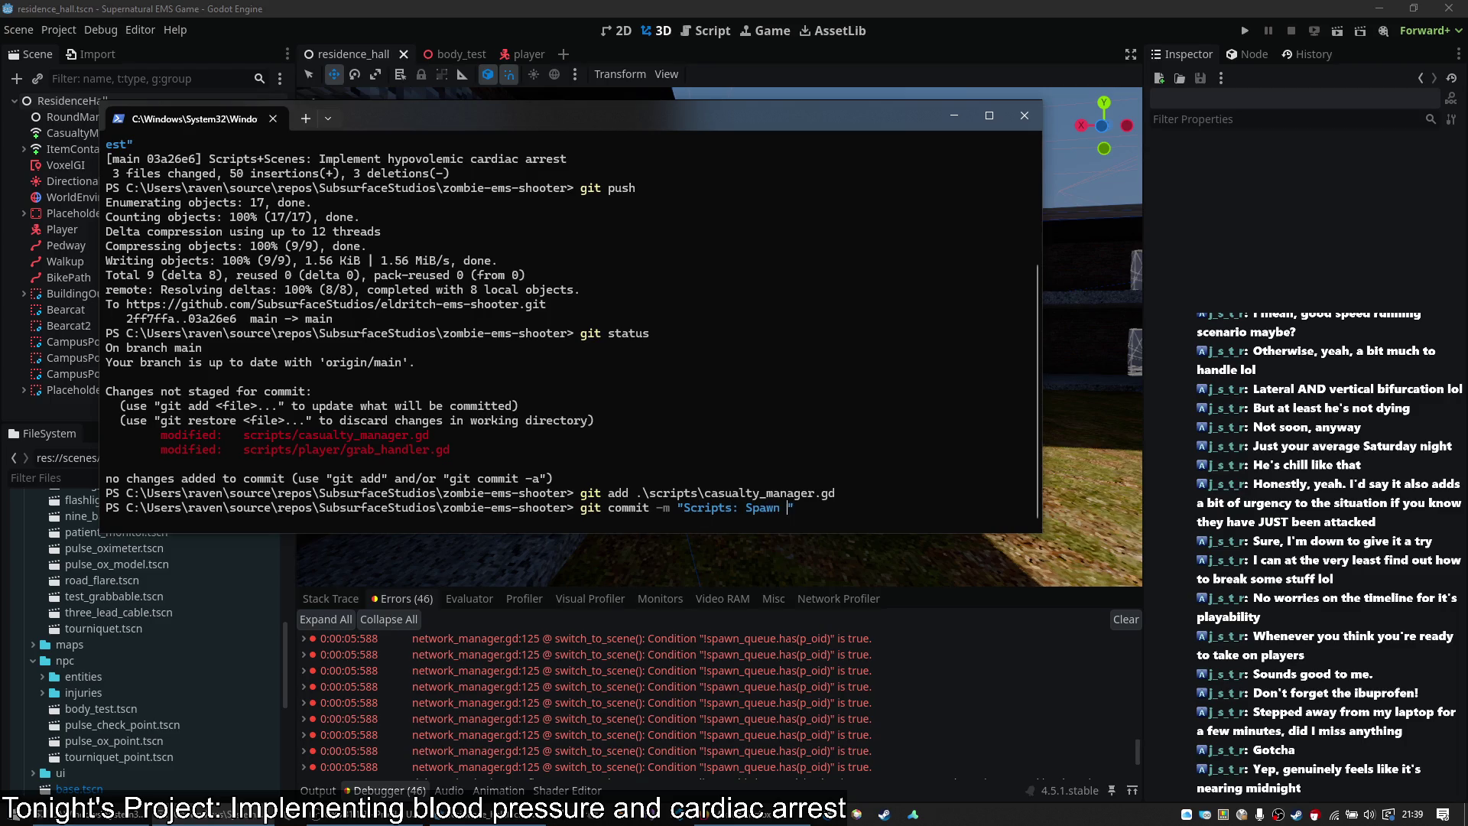
pyautogui.write('ties on game start.')
pyautogui.press('Return')
pyautogui.write('********')
pyautogui.press('Return')
pyautogui.write('************')
pyautogui.press('Return')
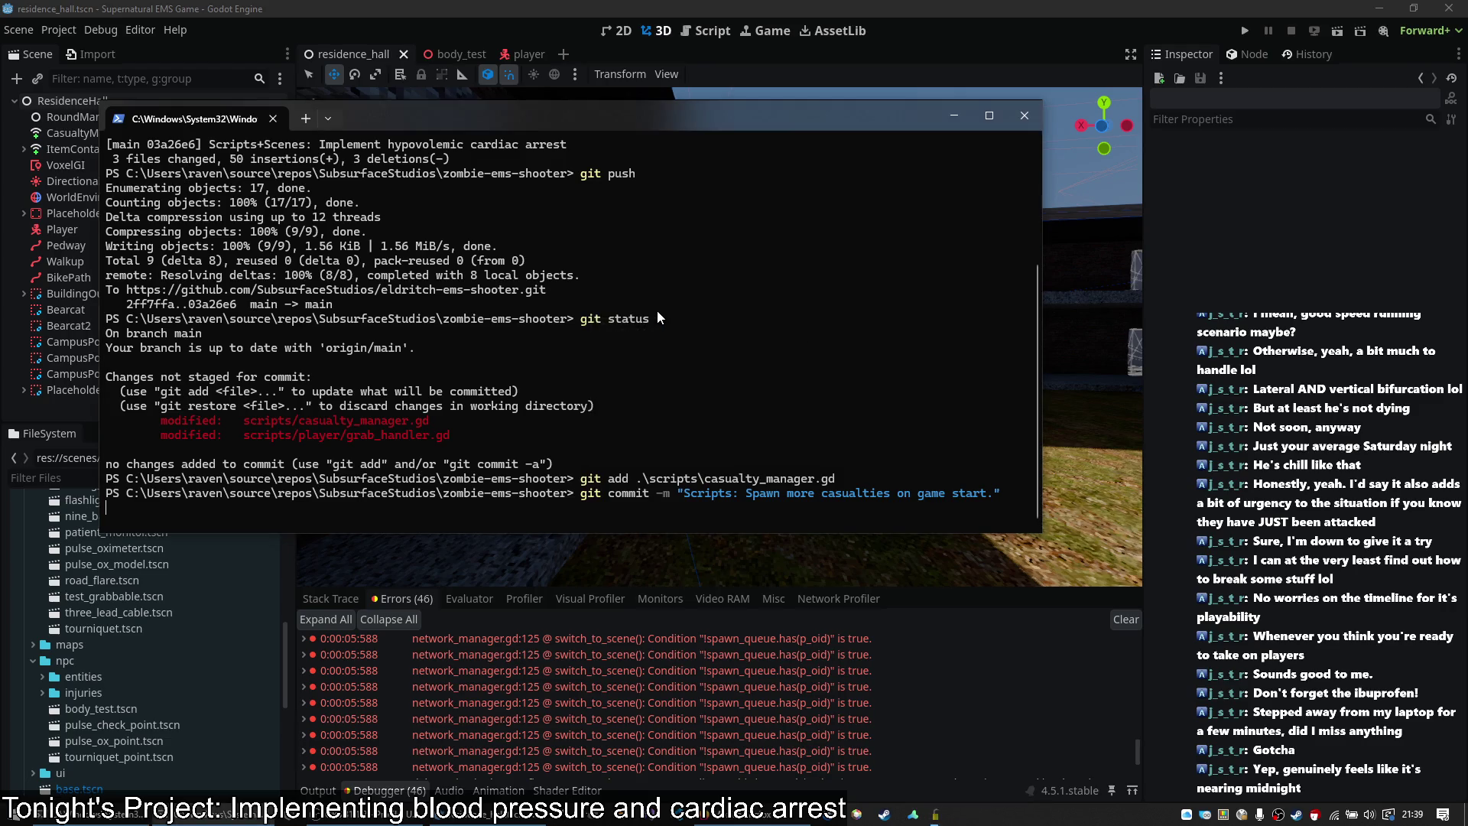
# Stage all remaining changes, commit them as 'Scripts: Hopefully fix grab issues.' and push
pyautogui.write('git add .')
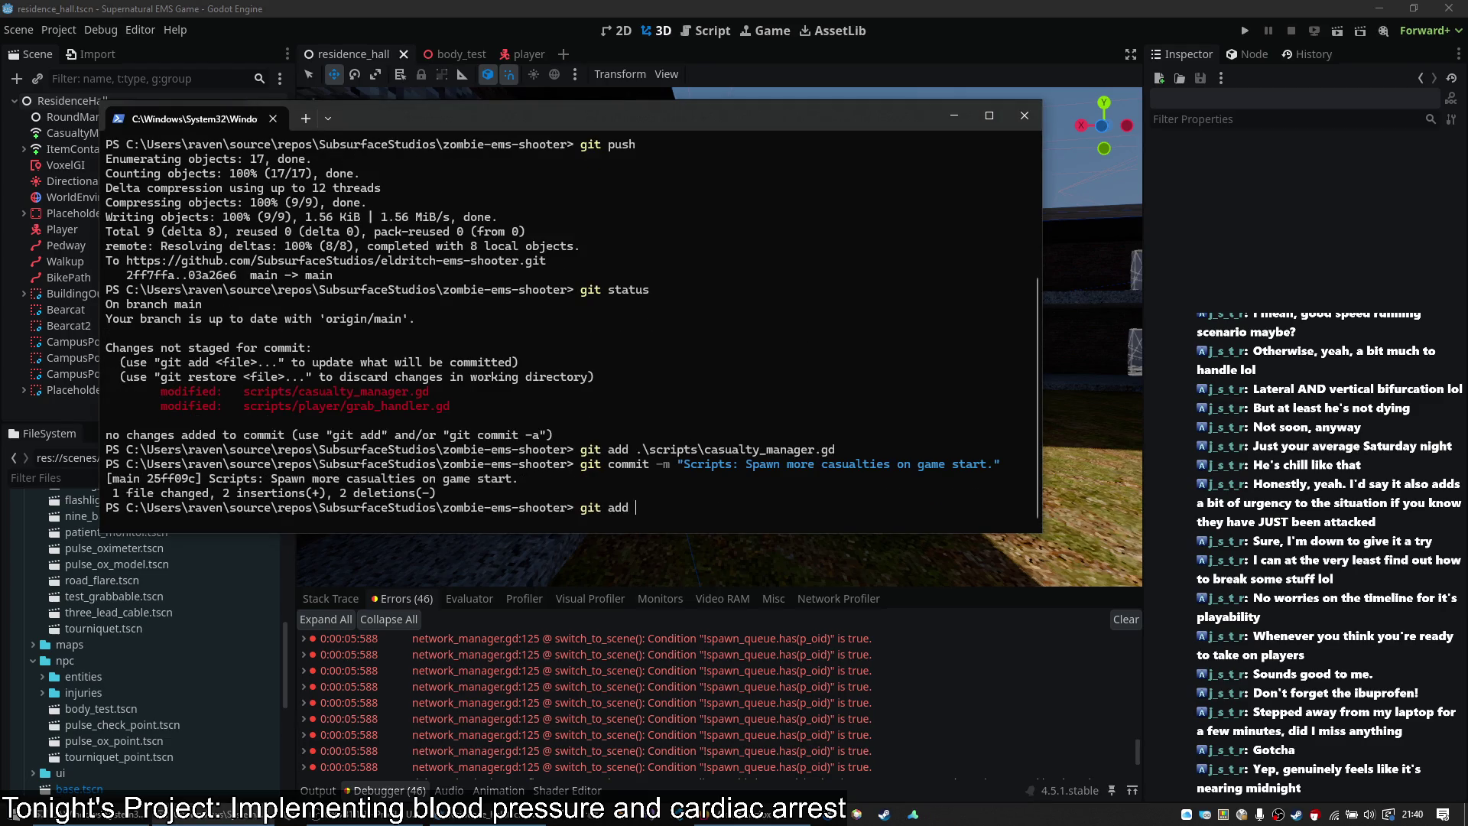
pyautogui.press('Return')
pyautogui.write('git cm')
pyautogui.press('BackSpace')
pyautogui.write('ommit -m "')
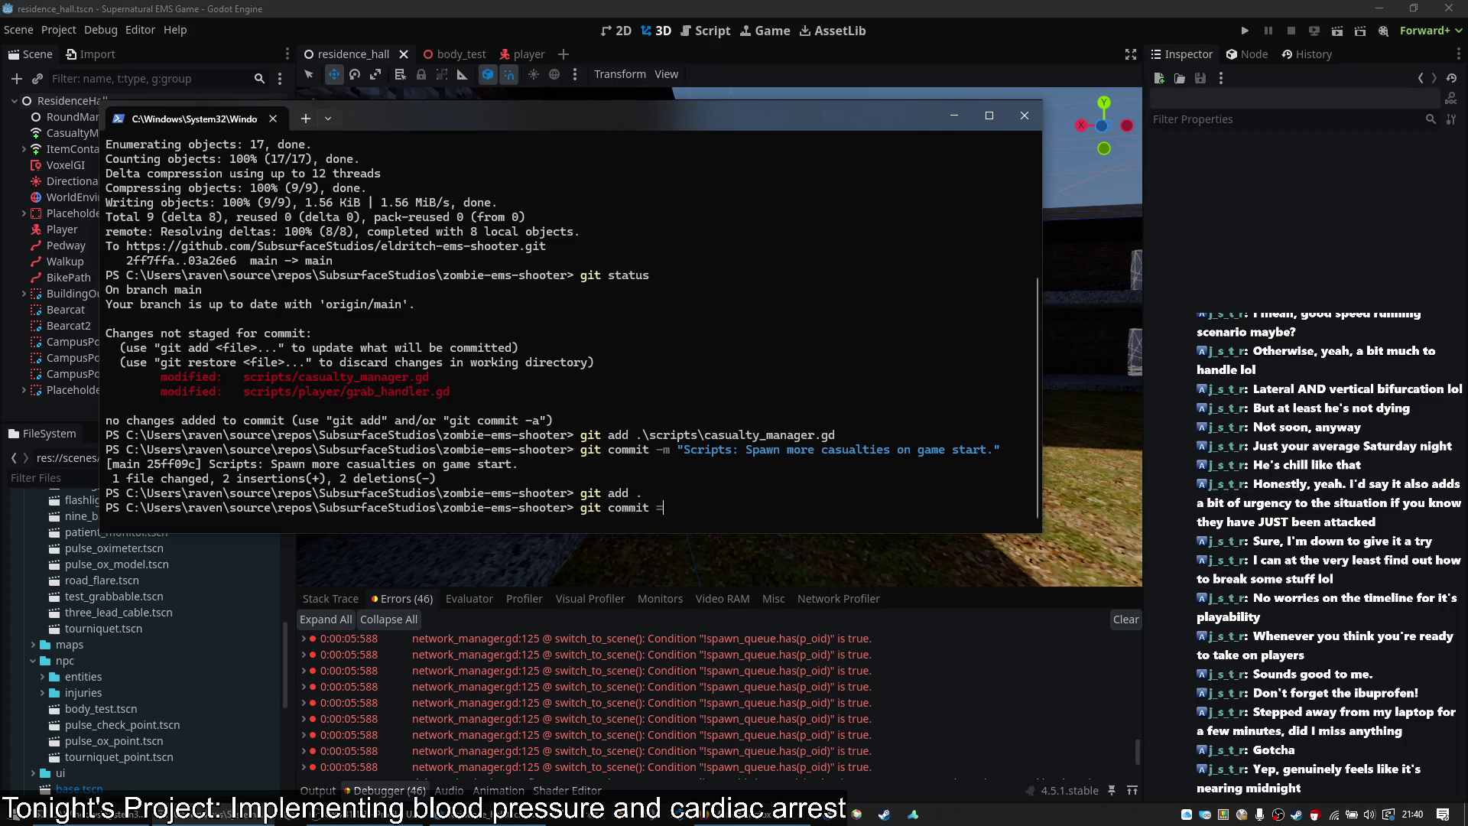
pyautogui.write('Scripts: ho')
pyautogui.press('BackSpace')
pyautogui.press('BackSpace')
pyautogui.write('Hopefully fix grab issuee')
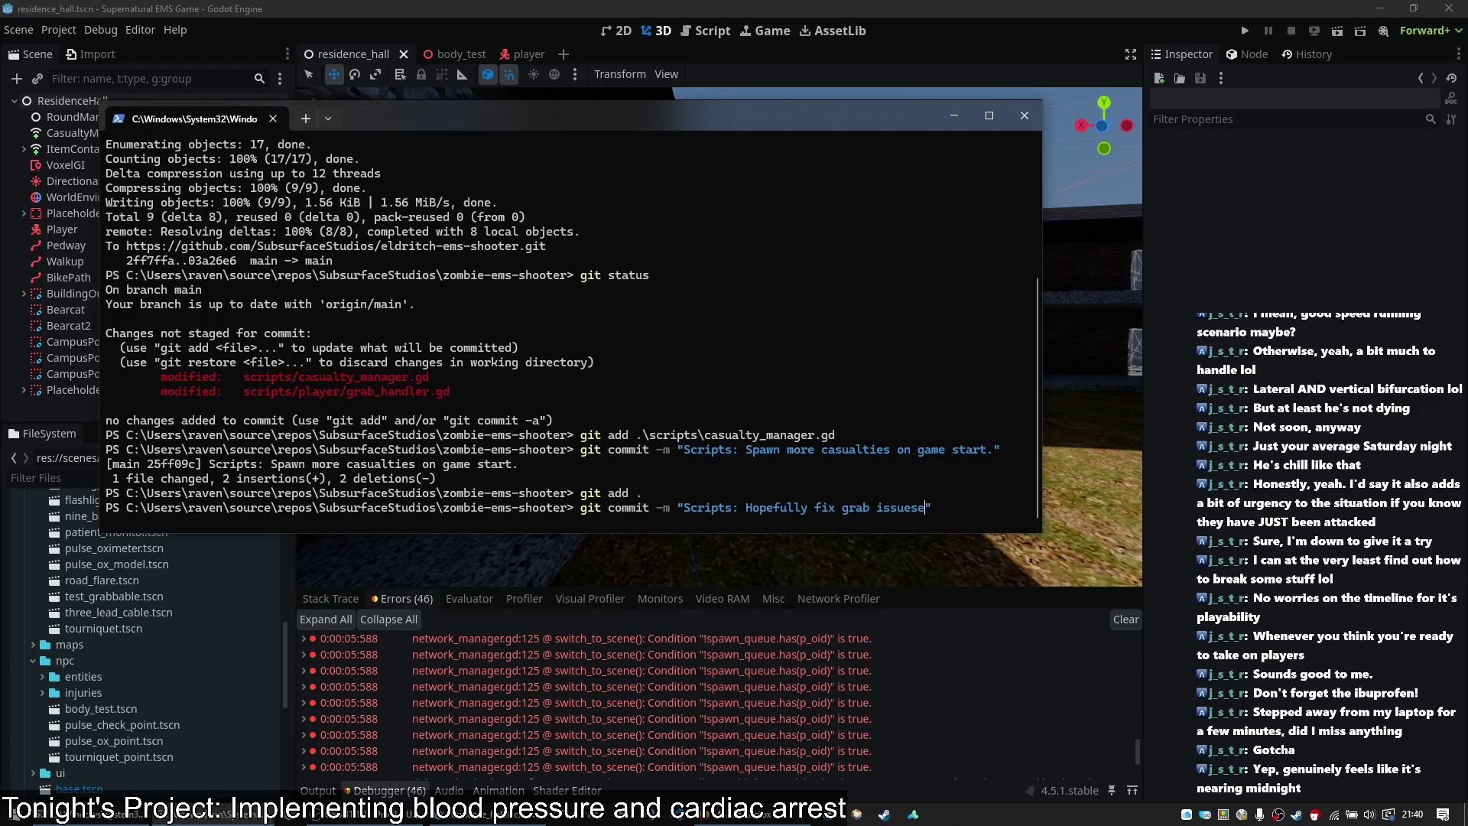
pyautogui.press('BackSpace')
pyautogui.write('s.')
pyautogui.press('Return')
pyautogui.write('git push')
pyautogui.press('Return')
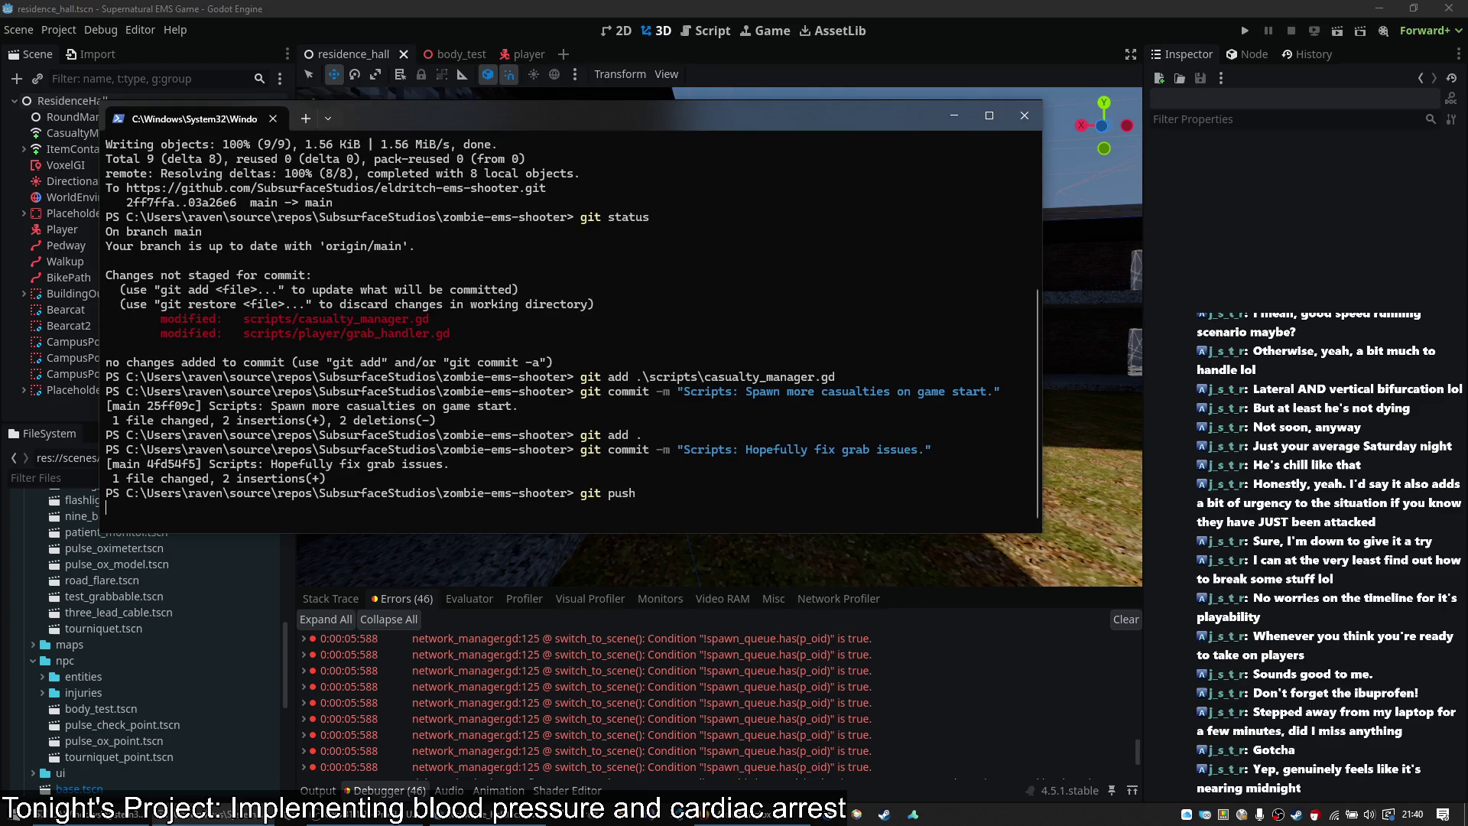
pyautogui.hotkey('alt', 'Tab')
pyautogui.hotkey('alt', 'Tab')
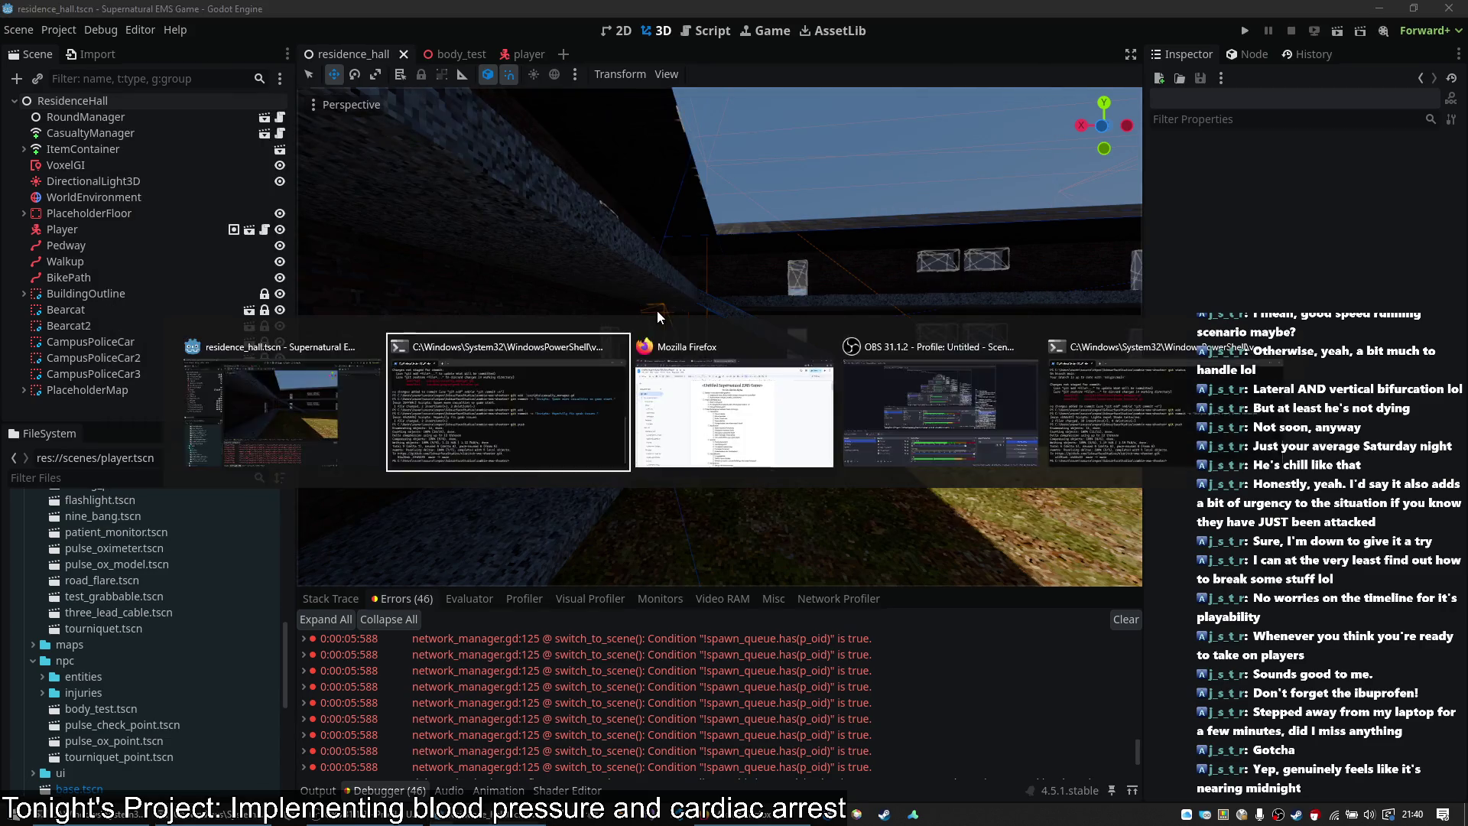
# Scroll through the Google Docs to-do list and back up, then return to the Godot editor
pyautogui.click(652, 381)
pyautogui.scroll(-8, 747, 408)
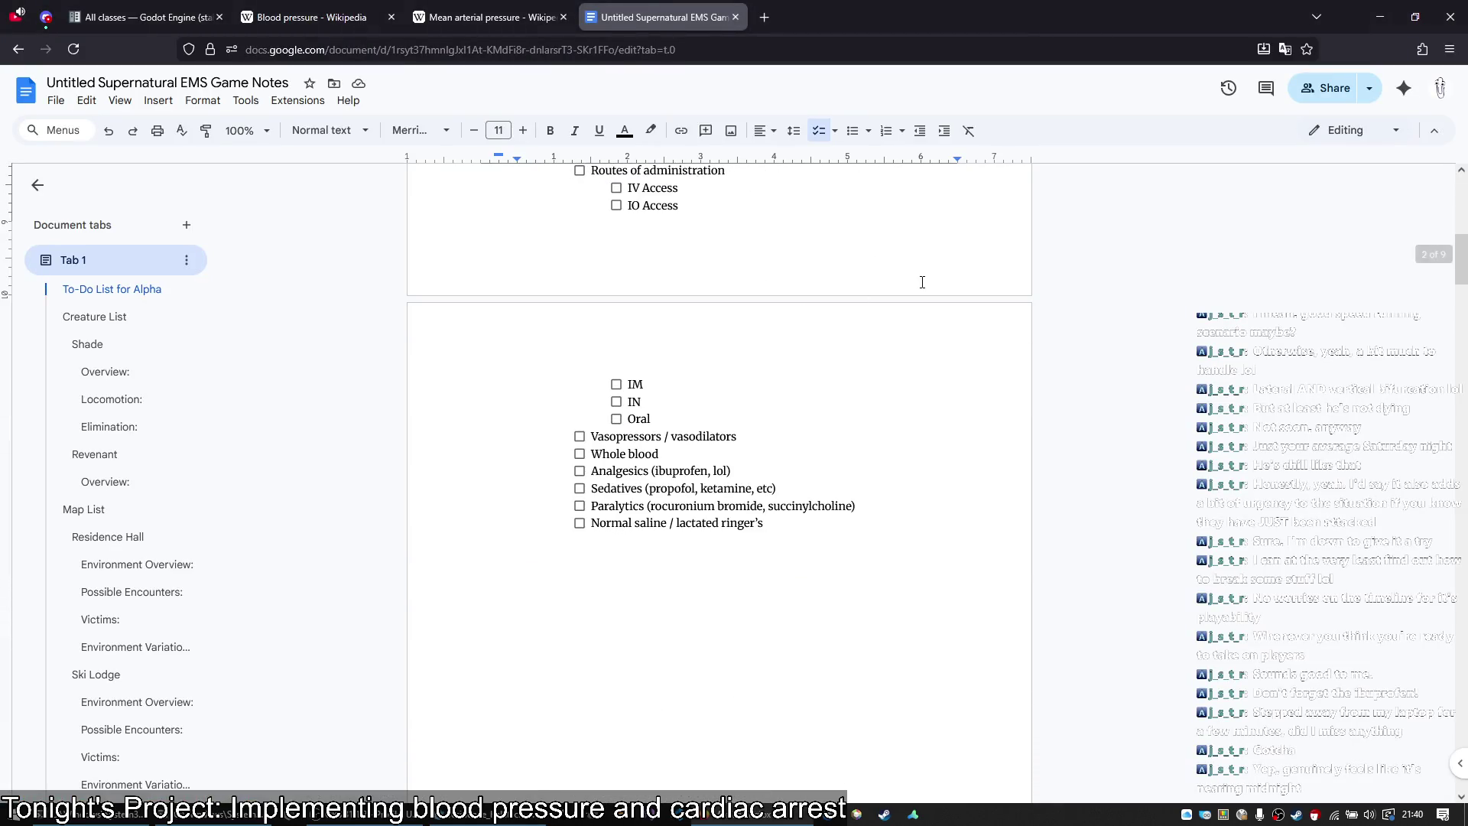
pyautogui.scroll(-1, 865, 481)
pyautogui.scroll(-5, 866, 482)
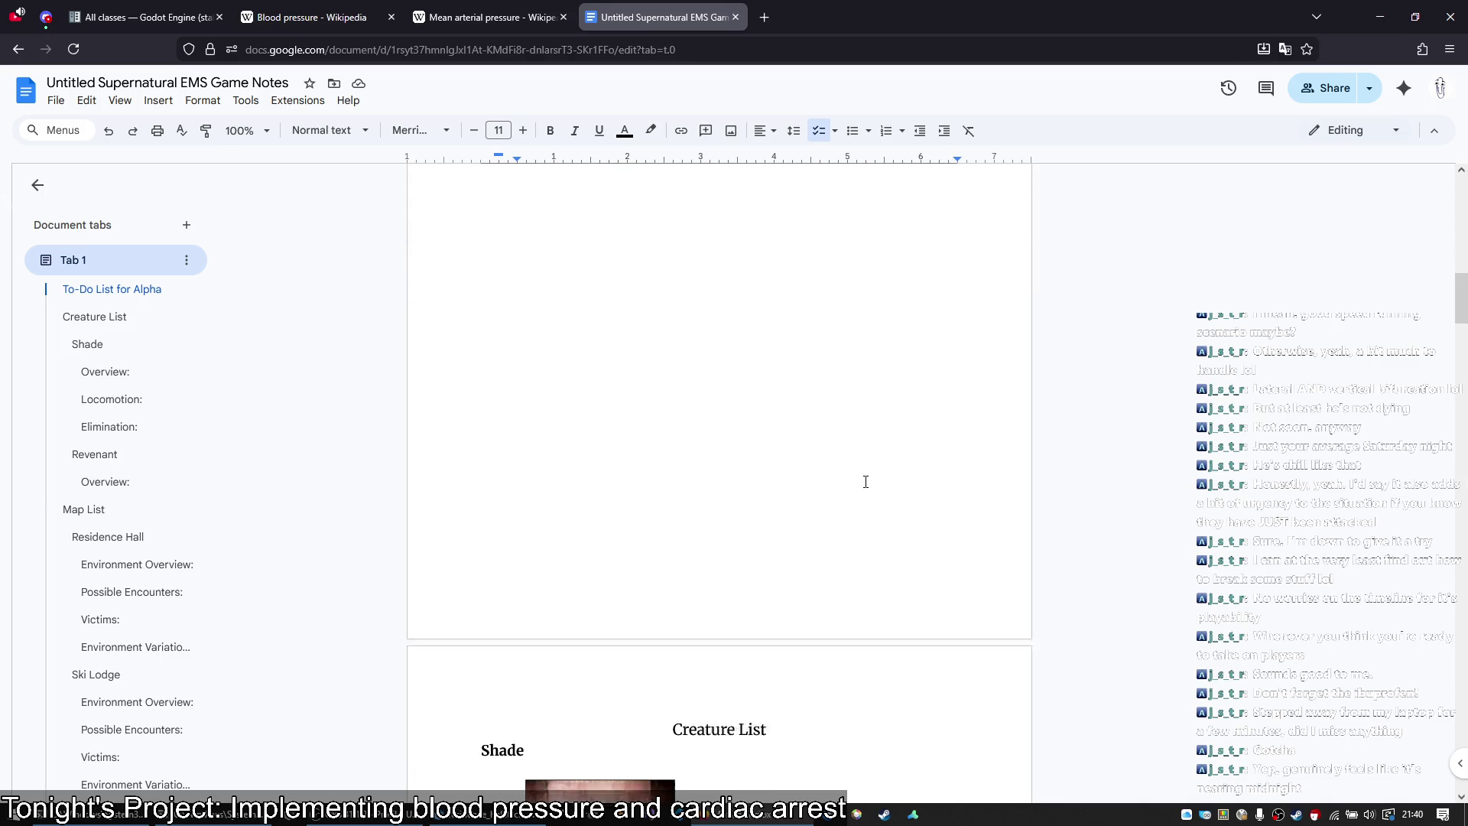
pyautogui.scroll(9, 866, 482)
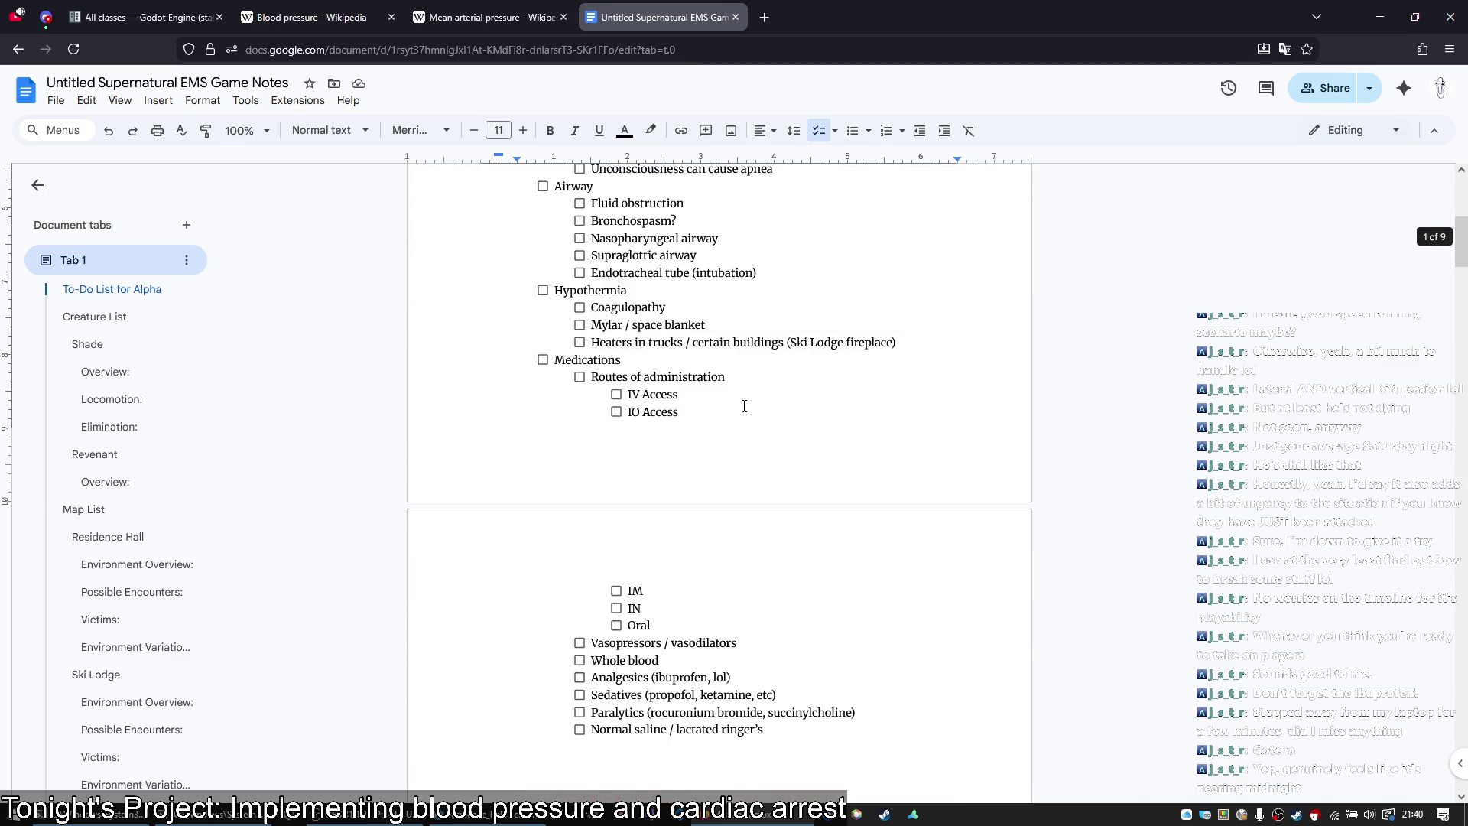
pyautogui.scroll(6, 739, 402)
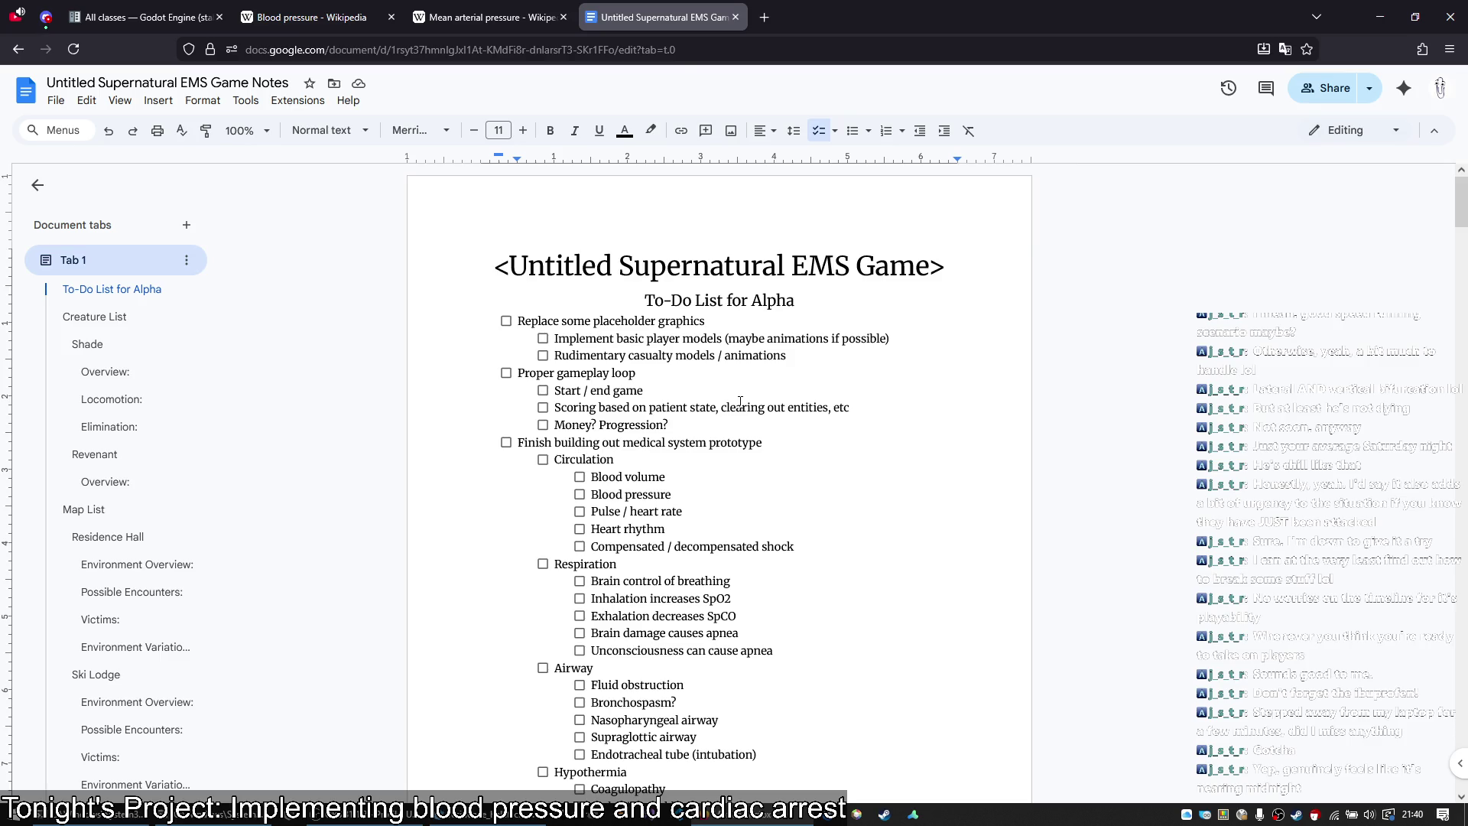
pyautogui.hotkey('alt', 'Tab')
pyautogui.hotkey('alt', 'Tab')
pyautogui.hotkey('alt', 'Tab')
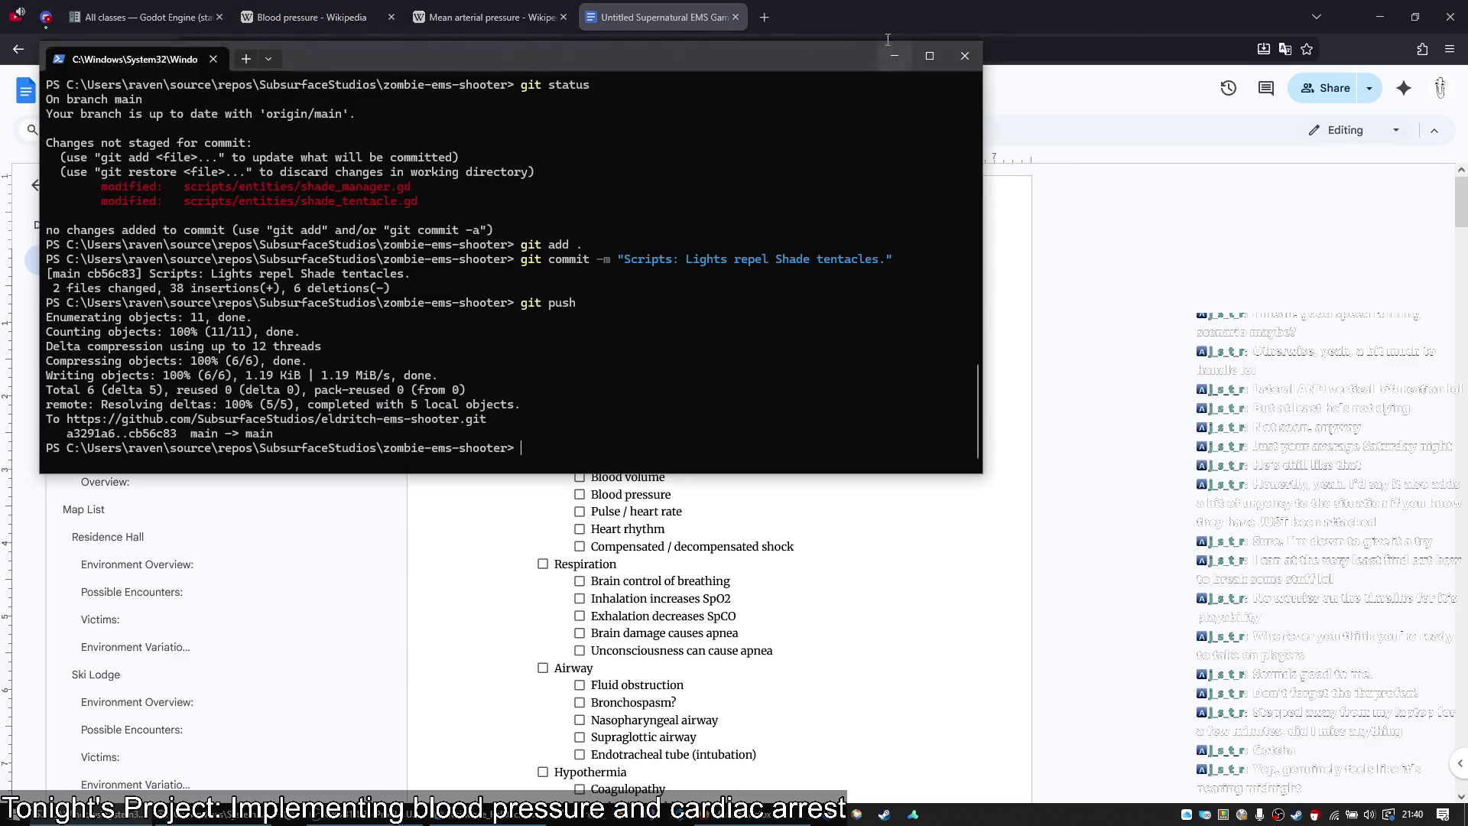
pyautogui.click(893, 56)
pyautogui.hotkey('alt', 'Tab')
pyautogui.hotkey('alt', 'Tab')
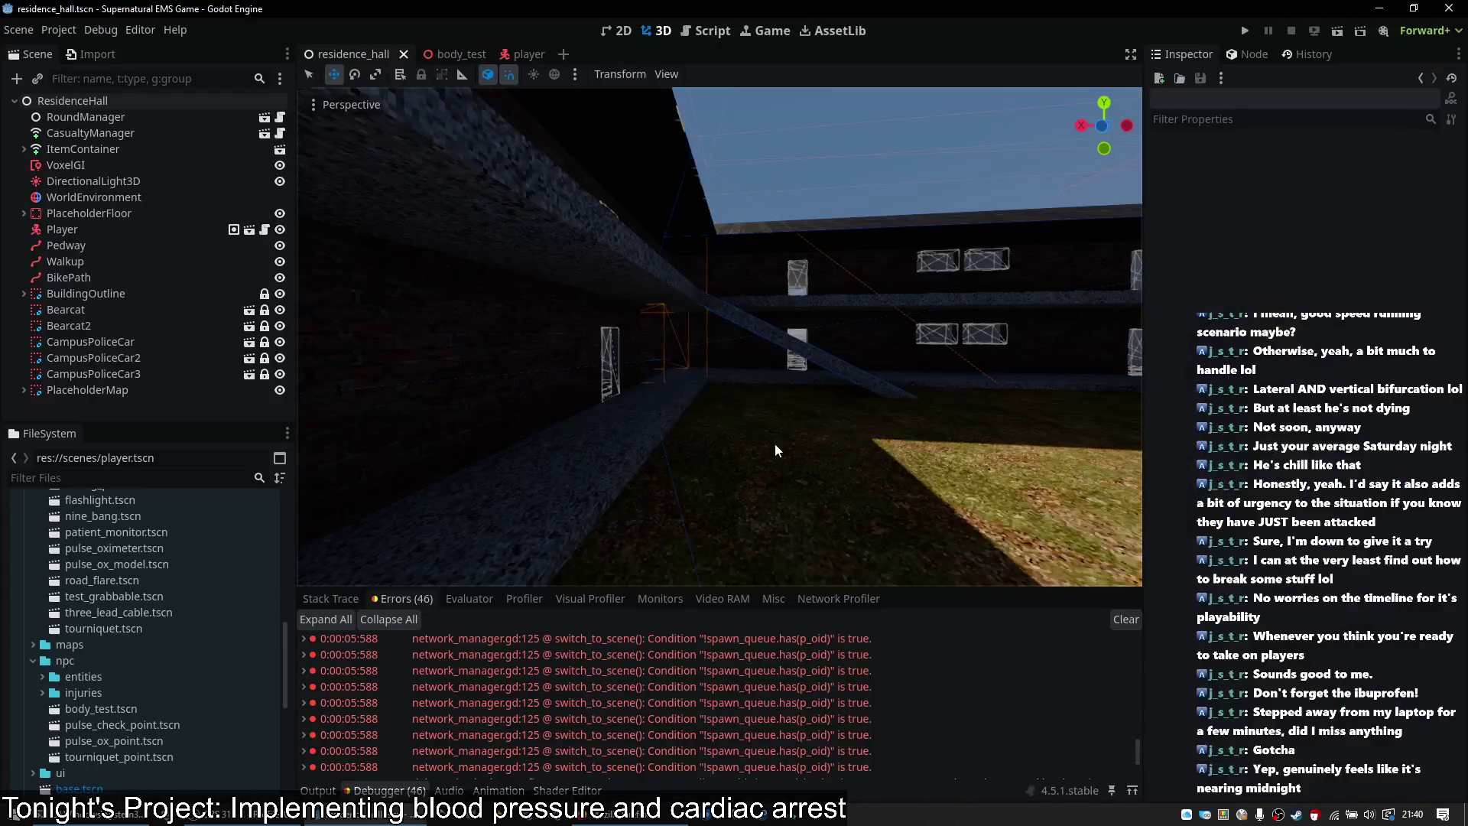
# Open test_level.tscn from res://scenes/maps in its own editor tab
pyautogui.press('e')
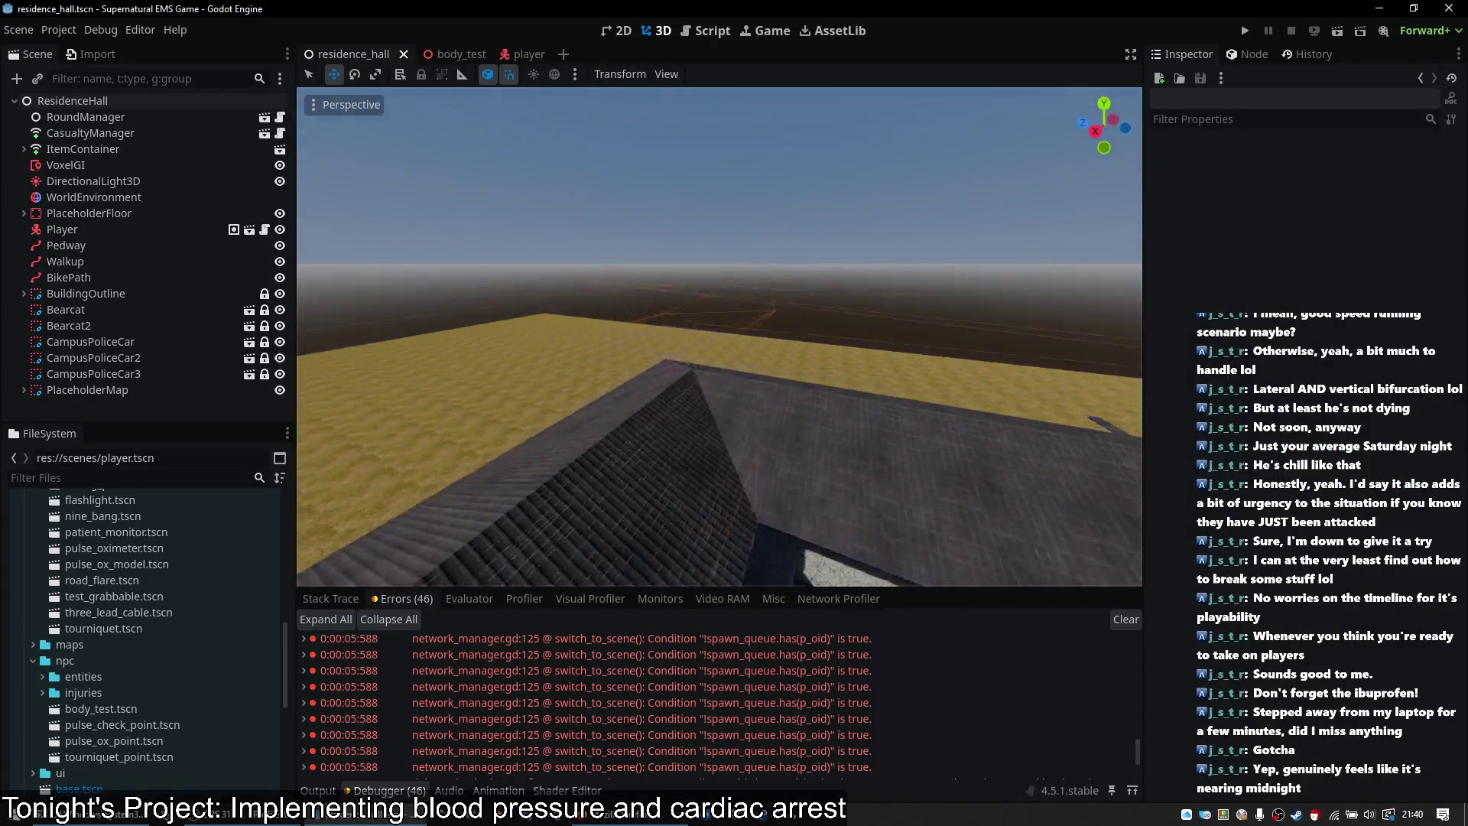
pyautogui.press('s')
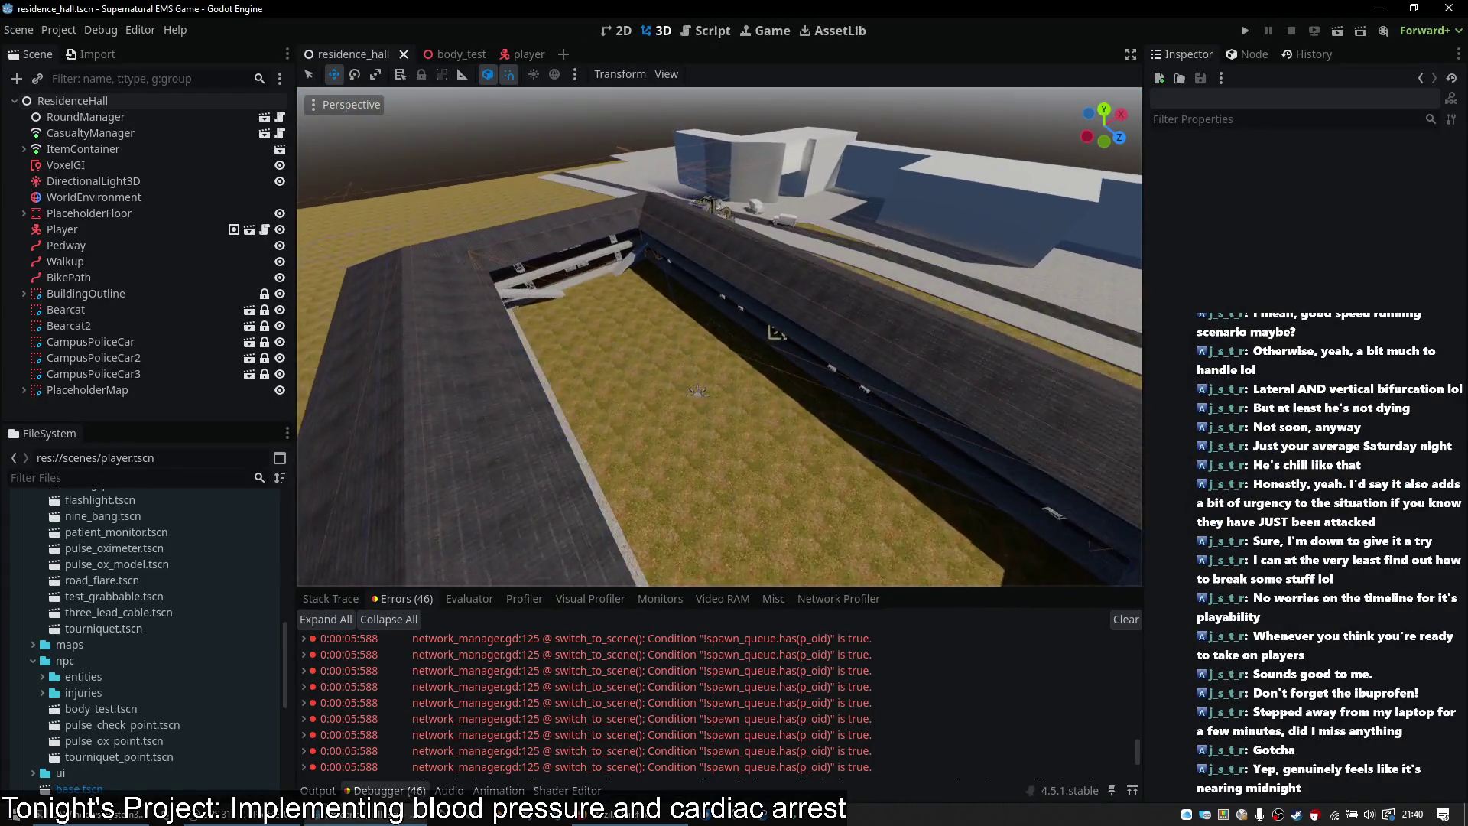
pyautogui.scroll(-2, 116, 667)
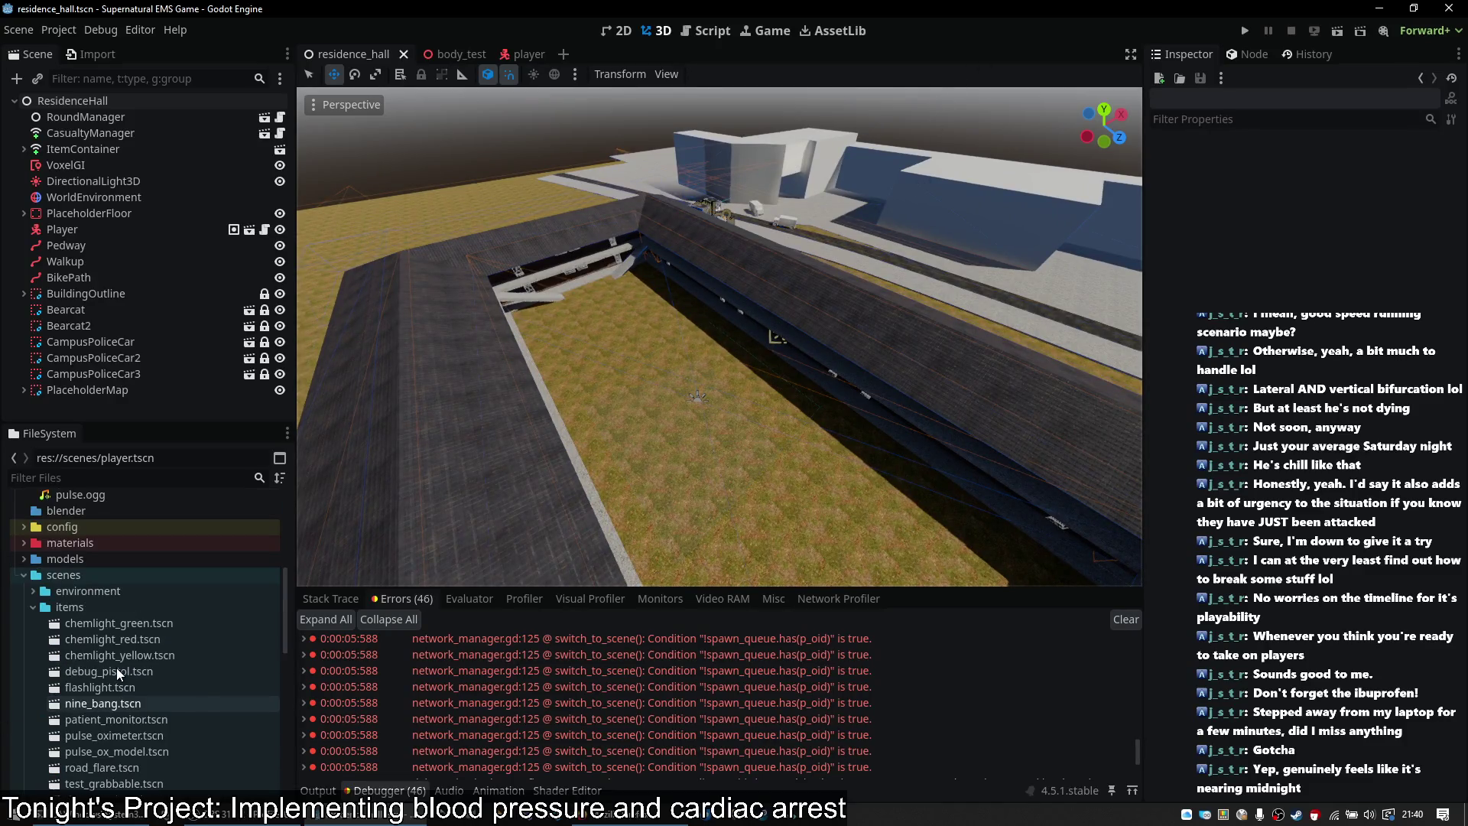
pyautogui.scroll(-2, 111, 637)
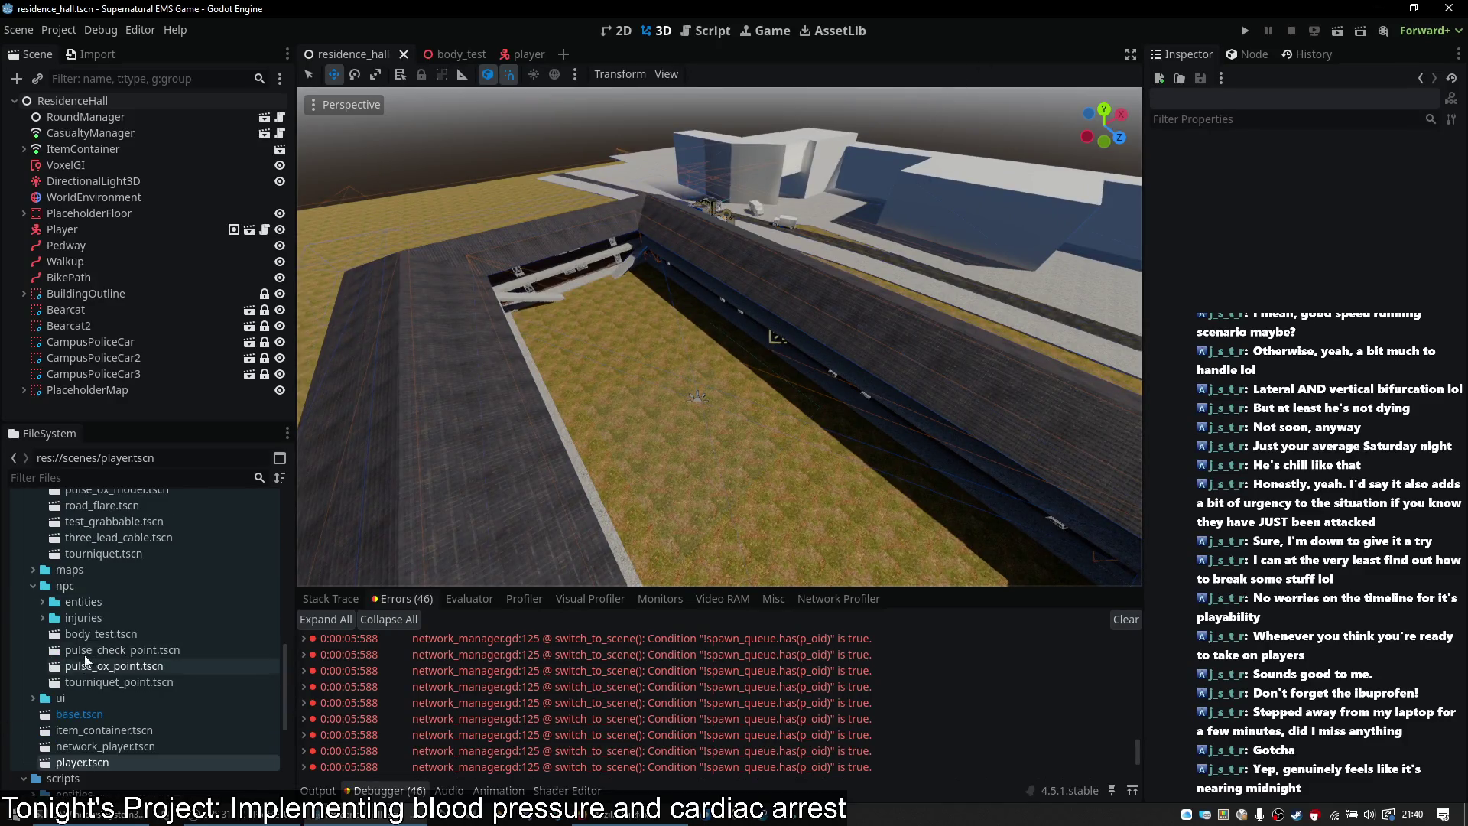
pyautogui.click(33, 571)
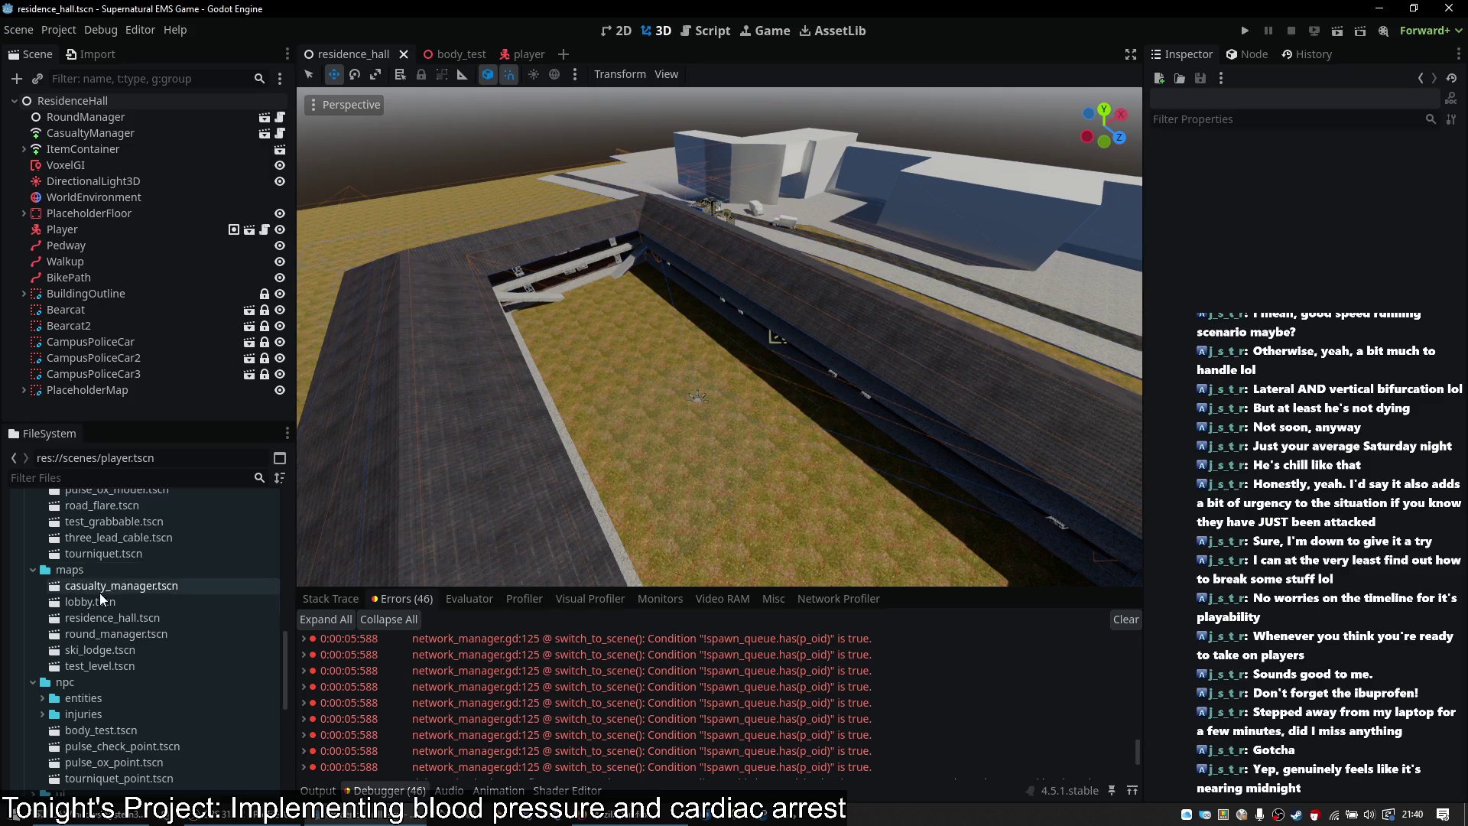
pyautogui.click(131, 661)
pyautogui.doubleClick(132, 662)
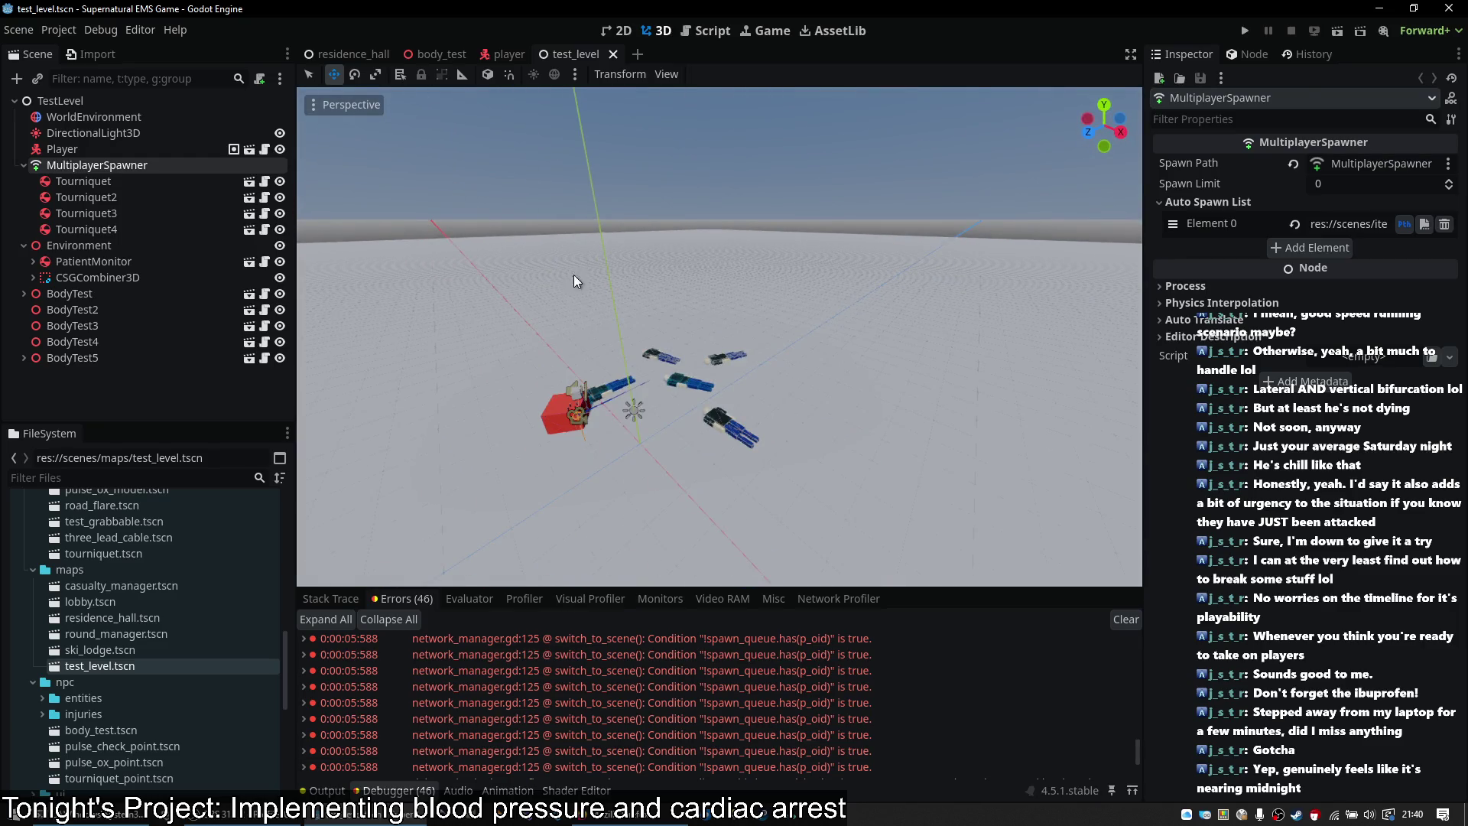
# Delete the four Tourniquet nodes and the MultiplayerSpawner from the test level
pyautogui.click(83, 181)
pyautogui.keyDown('shift'); pyautogui.click(109, 221); pyautogui.keyUp('shift')
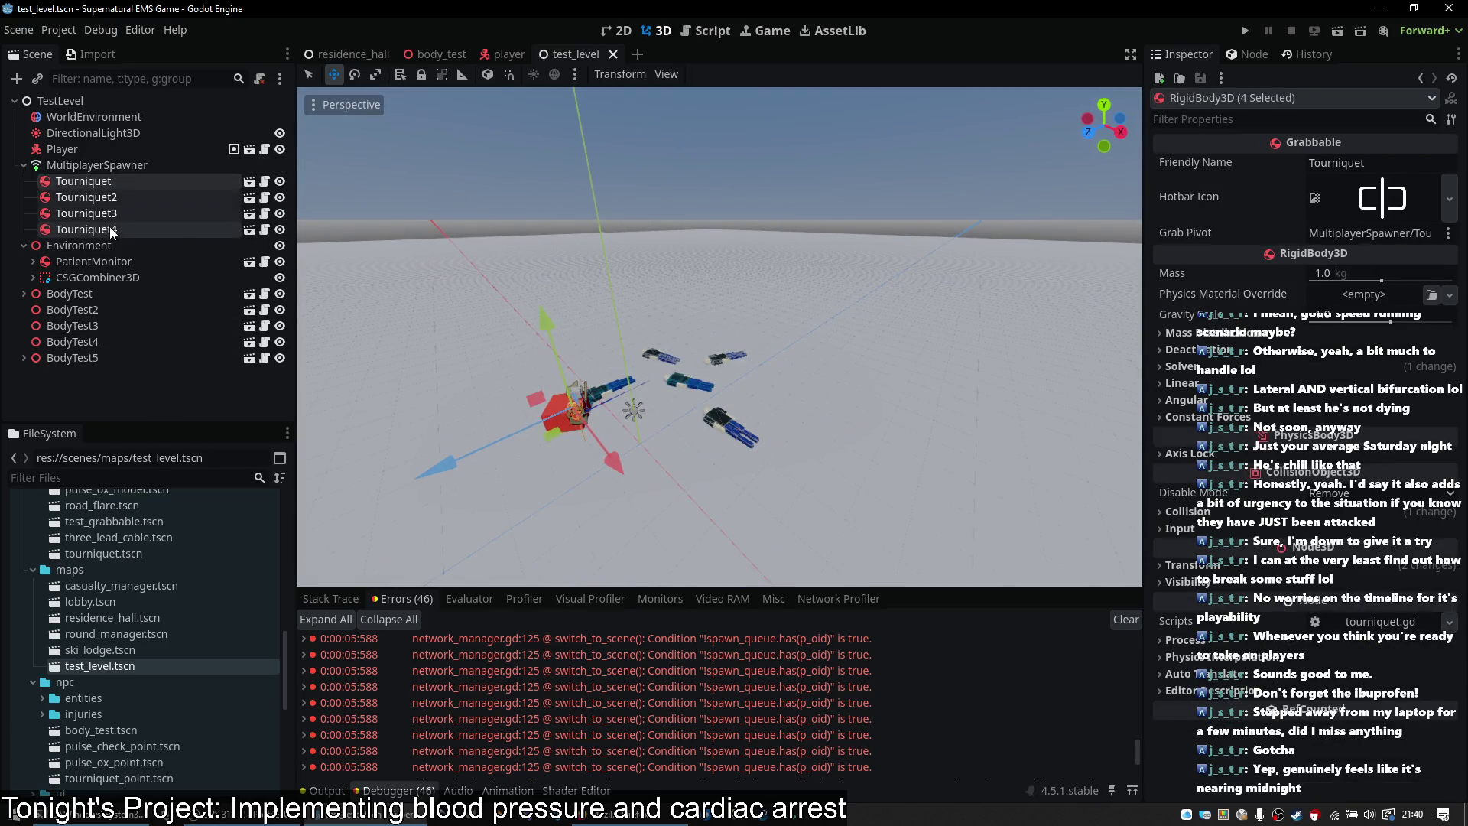
pyautogui.press('Delete')
pyautogui.press('Return')
pyautogui.click(147, 171)
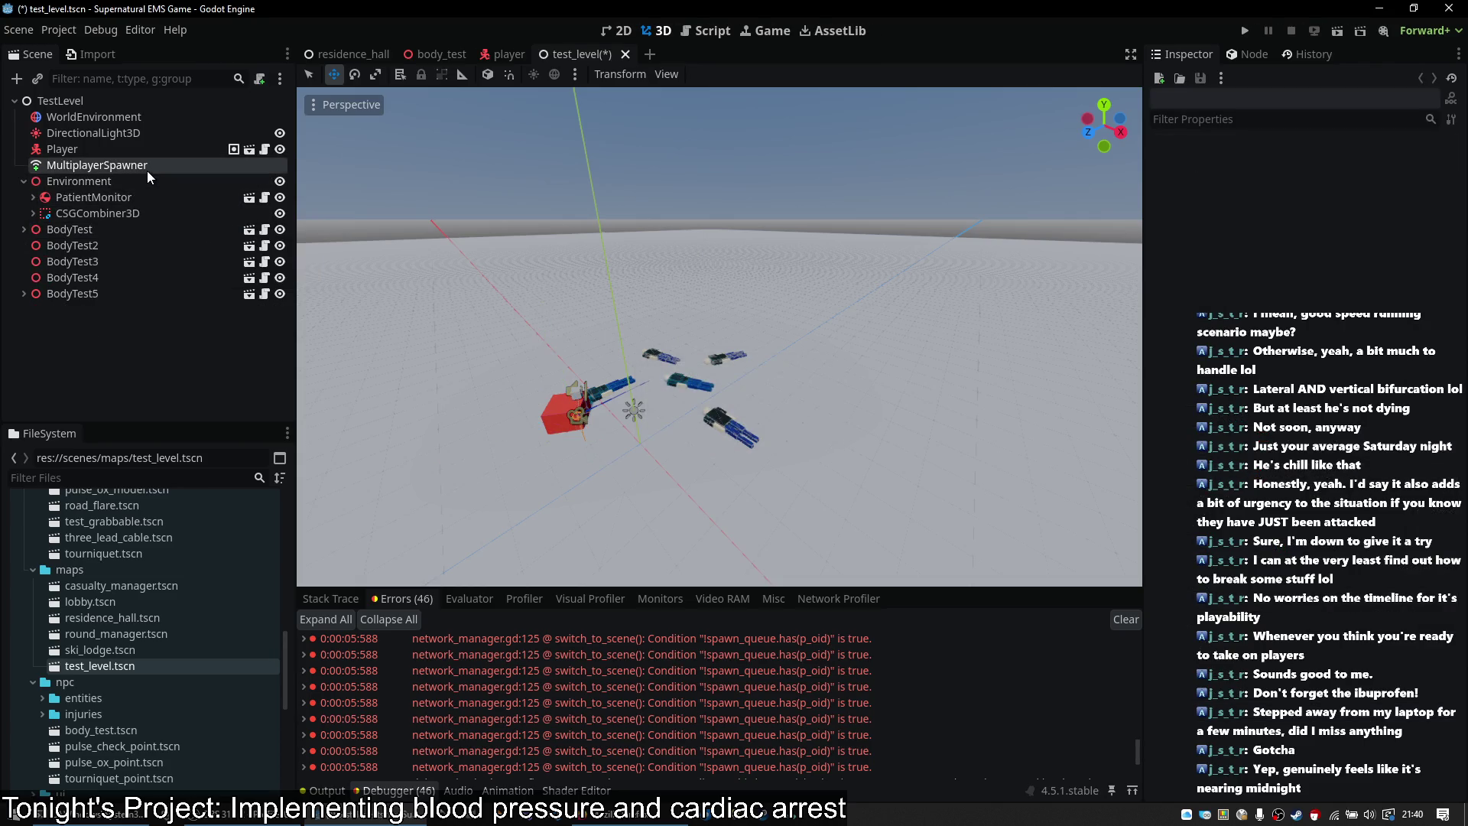
pyautogui.press('Delete')
pyautogui.press('Return')
pyautogui.click(117, 214)
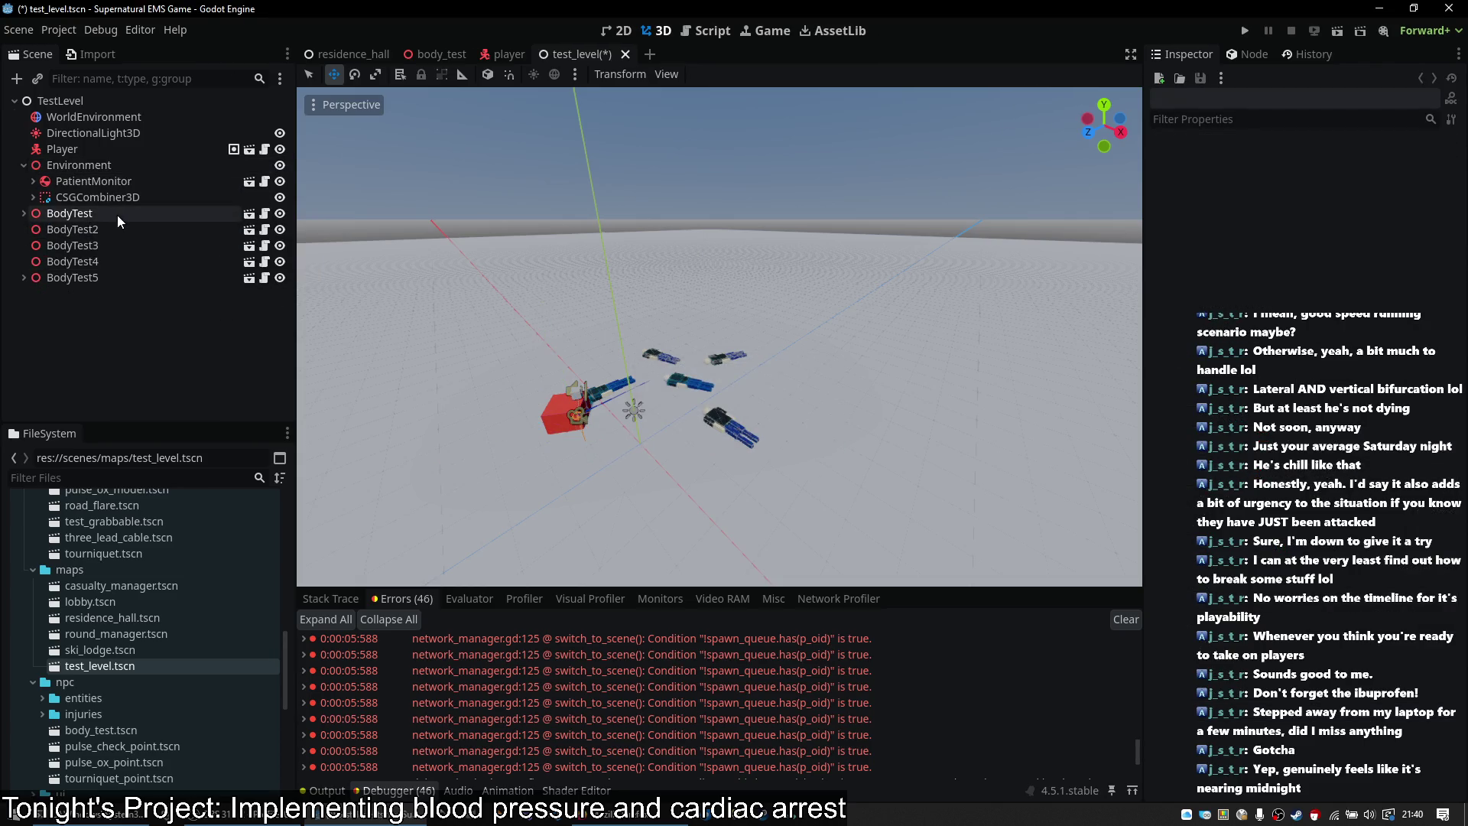
# Delete BodyTest through BodyTest5 and PatientMonitor, then expand CSGCombiner3D to its floor box
pyautogui.keyDown('shift'); pyautogui.click(115, 281); pyautogui.keyUp('shift')
pyautogui.press('Delete')
pyautogui.press('Return')
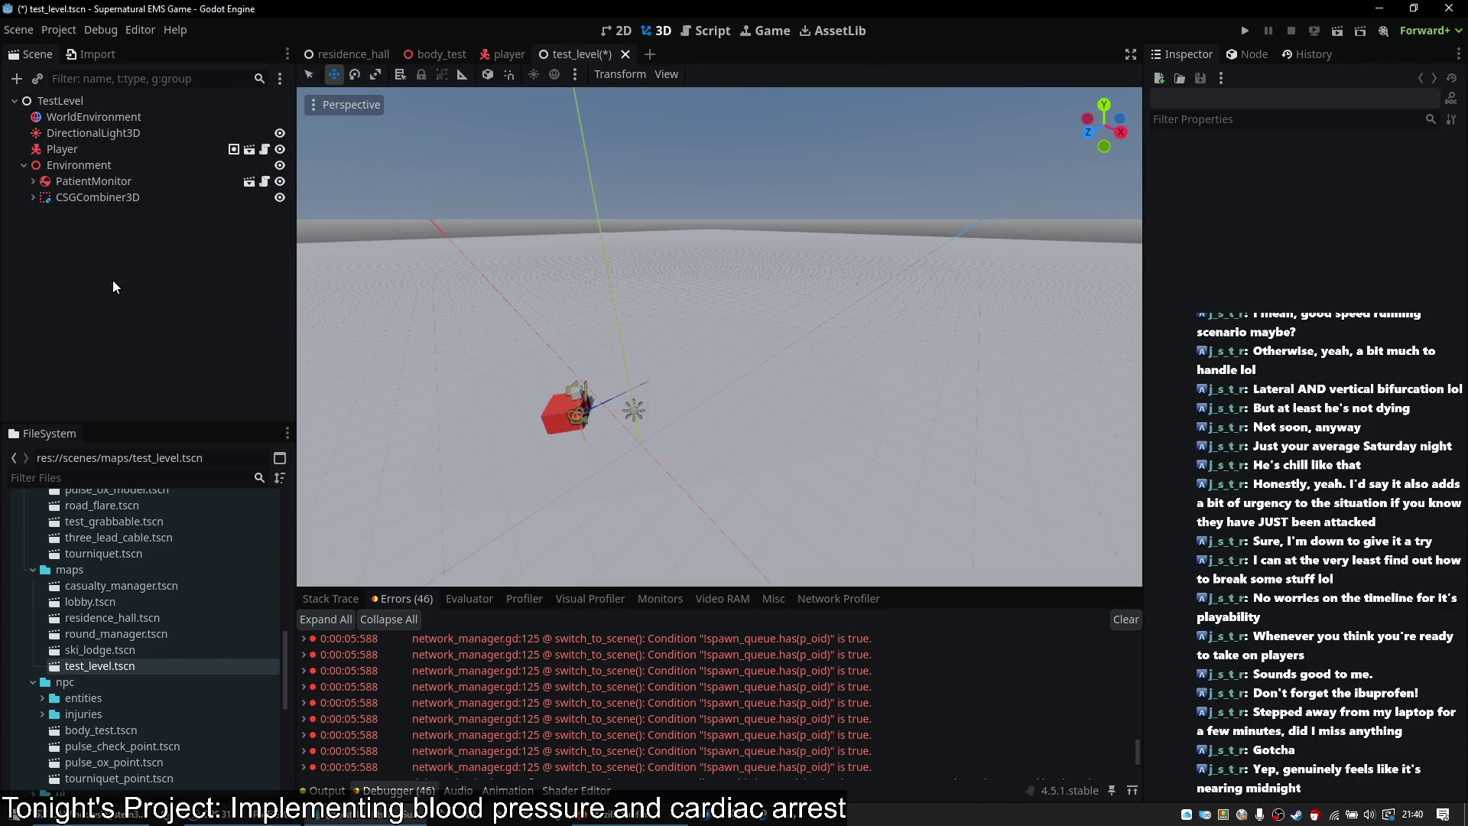
pyautogui.click(168, 180)
pyautogui.press('Delete')
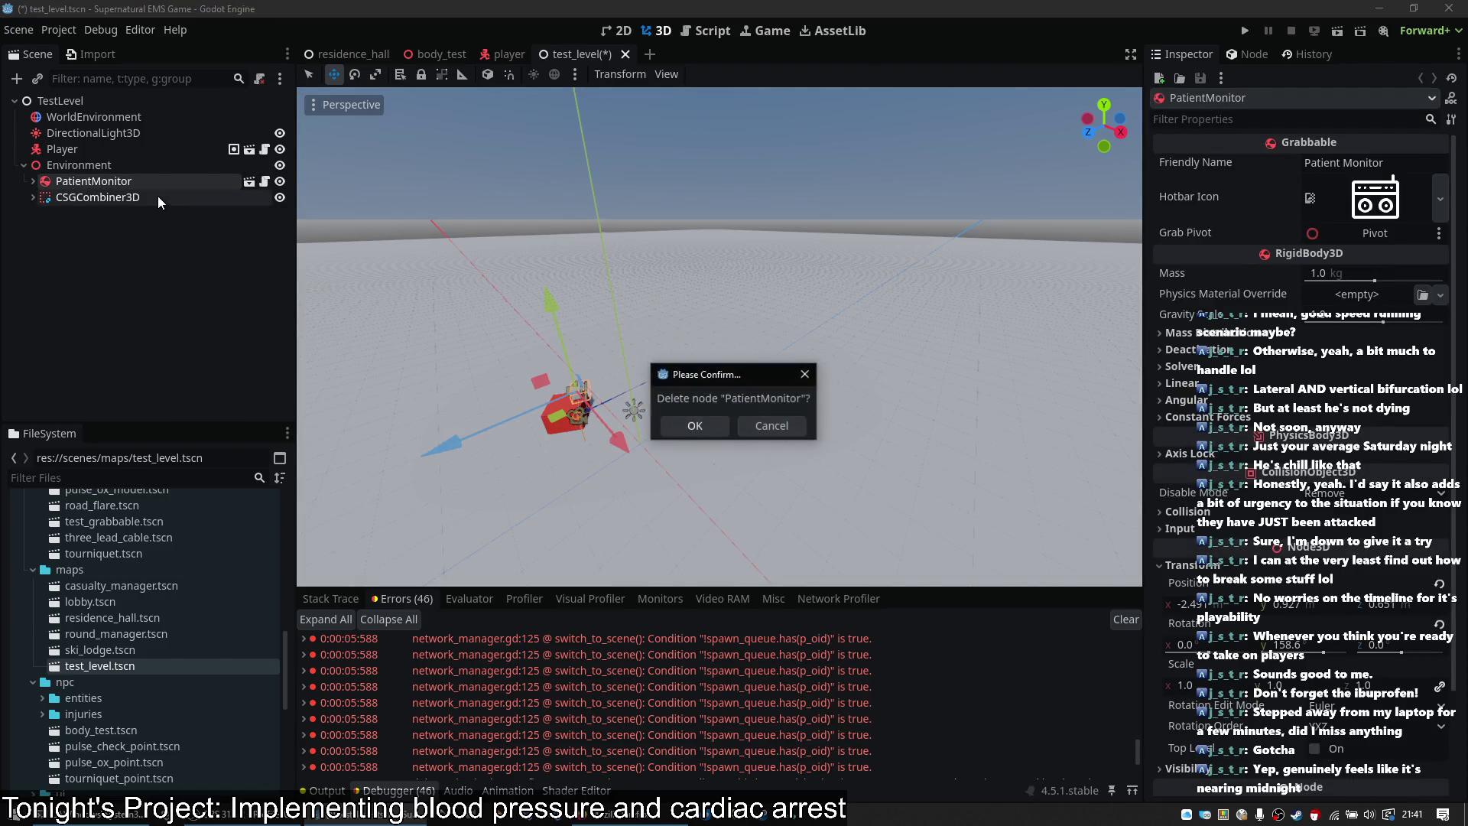
pyautogui.press('Return')
pyautogui.click(173, 181)
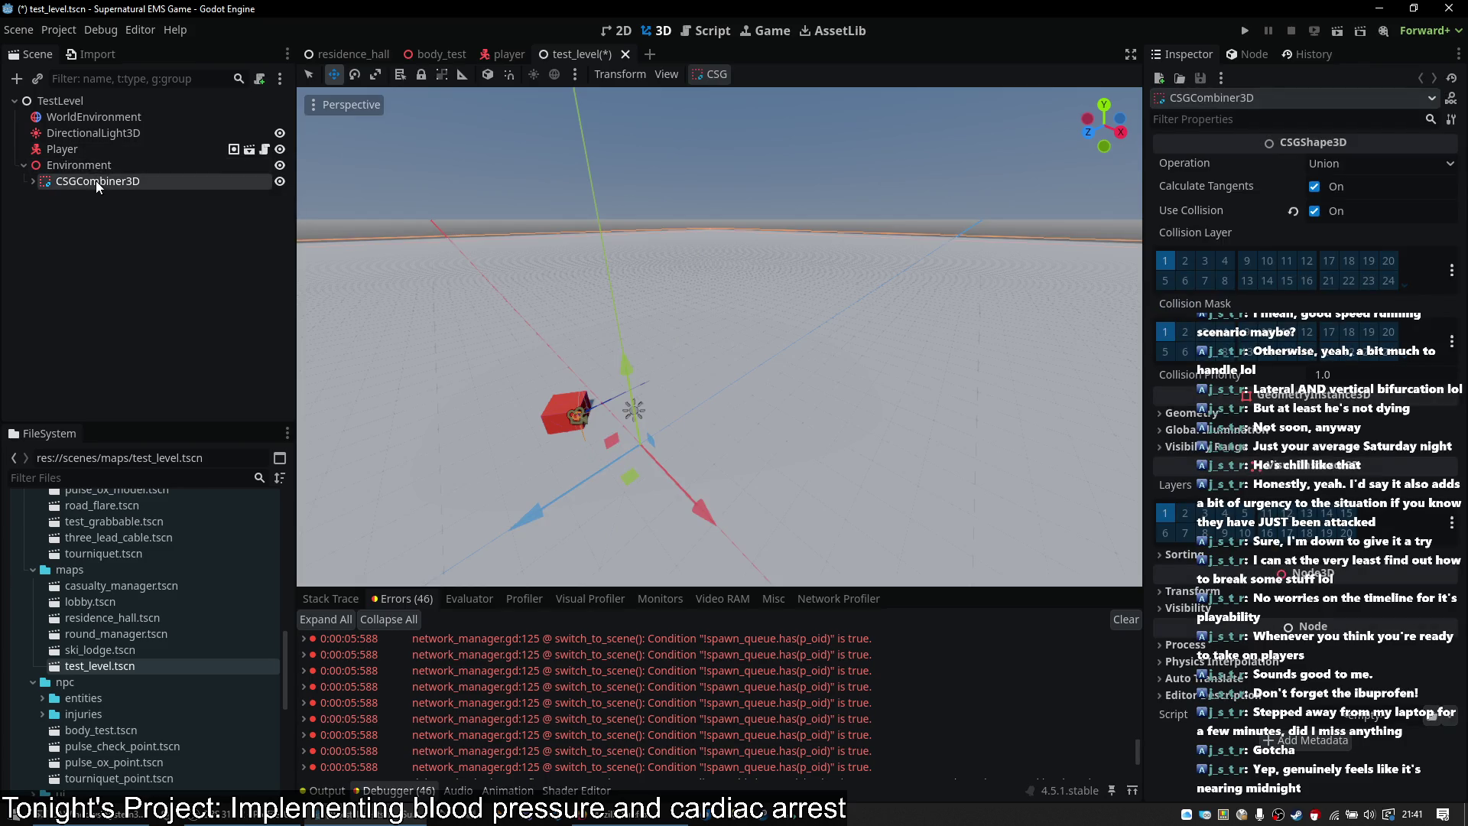
pyautogui.click(30, 183)
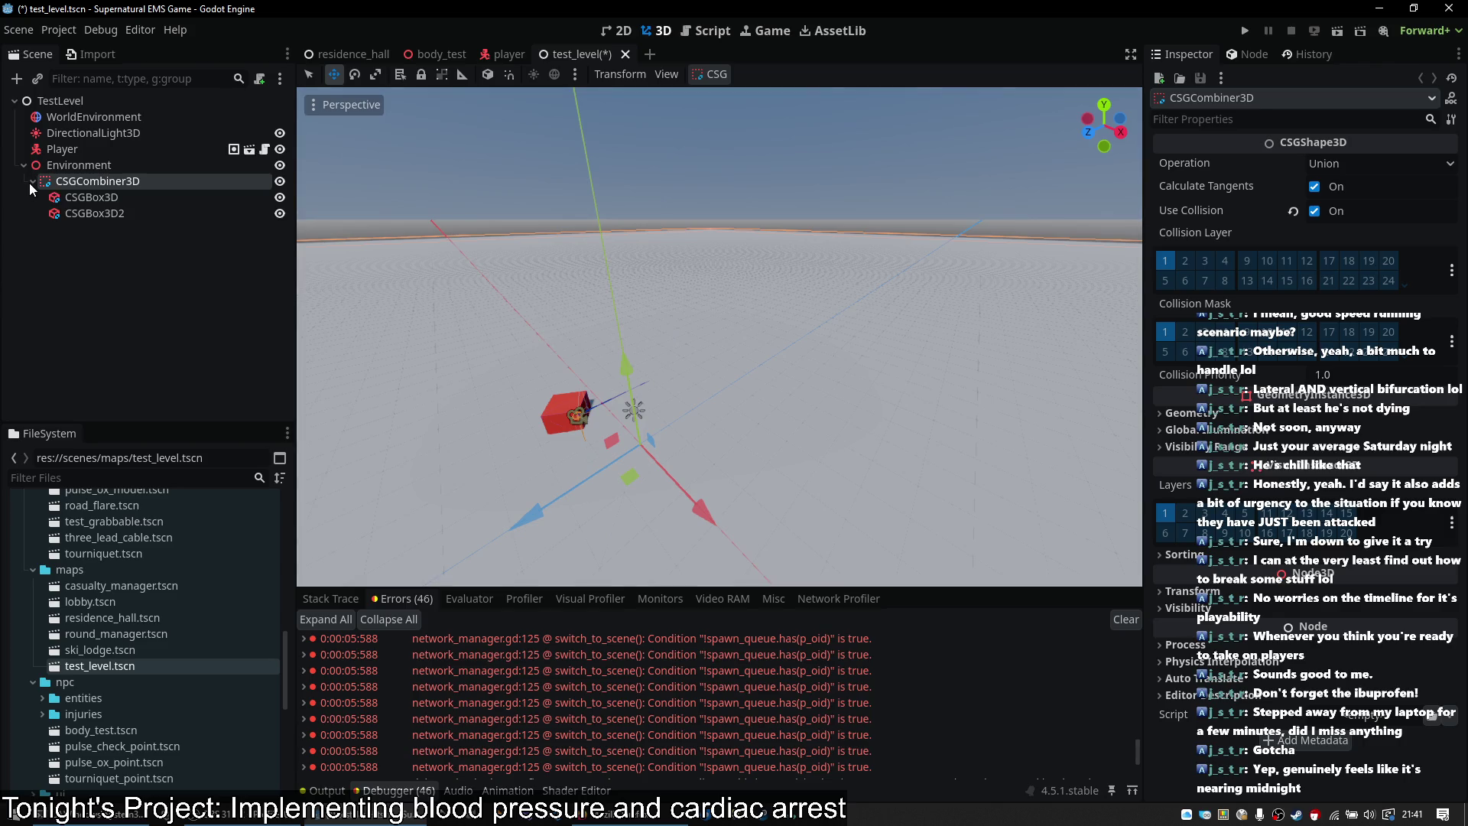
pyautogui.click(84, 196)
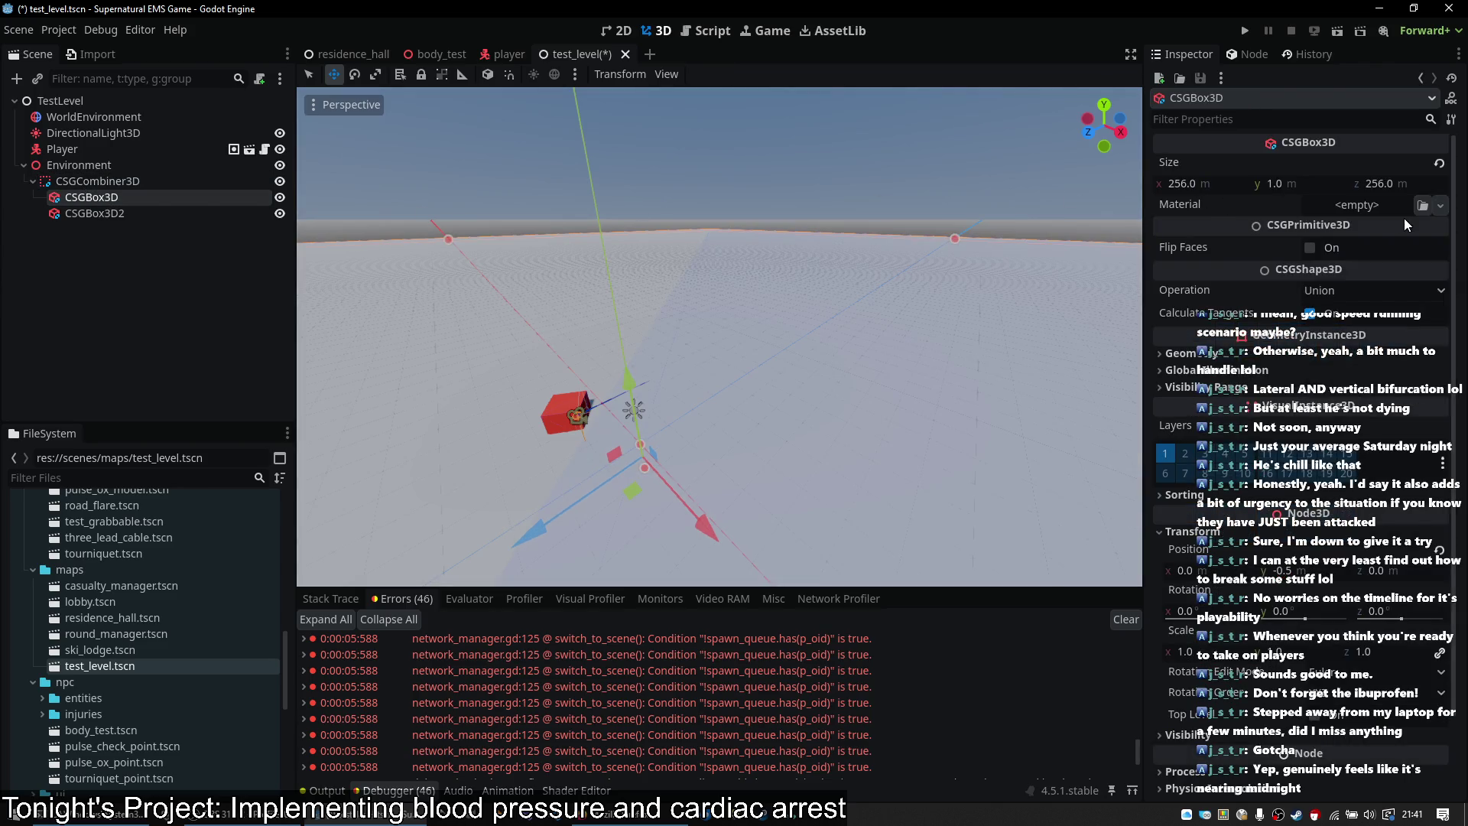
# Apply the roofing_tiles013 material to the CSGBox3D floor box
pyautogui.click(1423, 207)
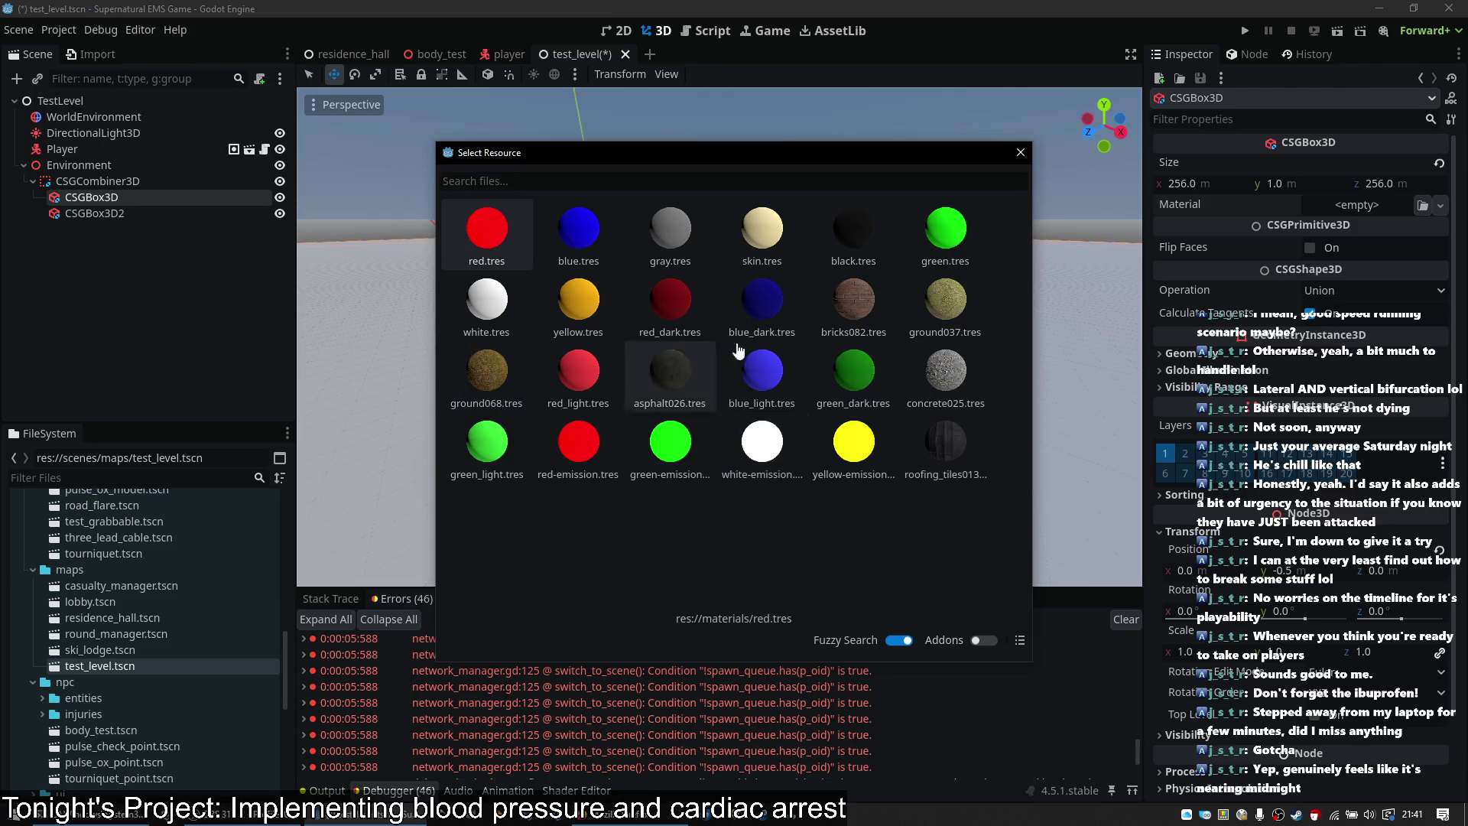
pyautogui.click(488, 373)
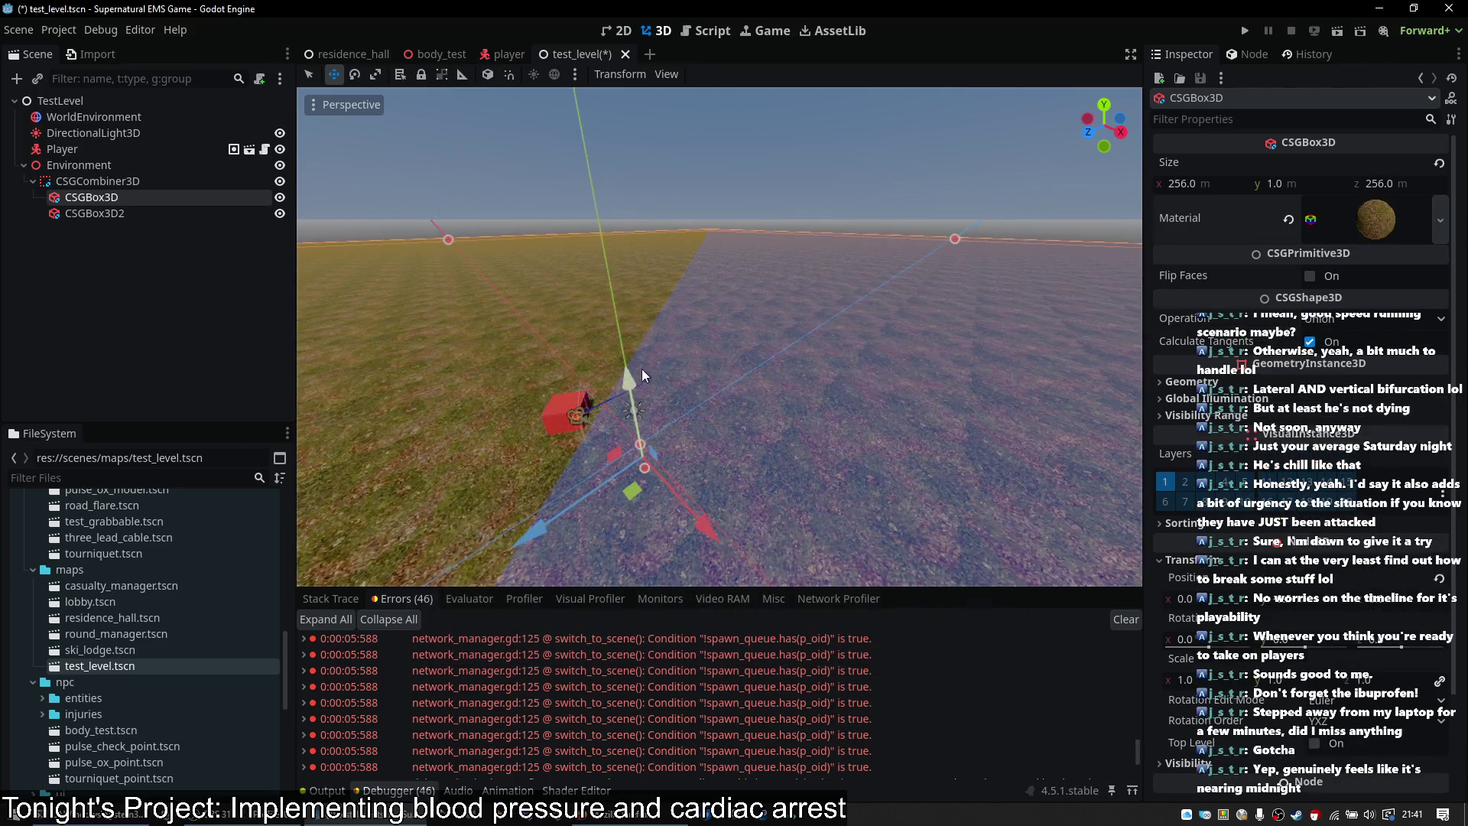
pyautogui.rightClick(1403, 227)
pyautogui.click(1334, 329)
pyautogui.click(852, 233)
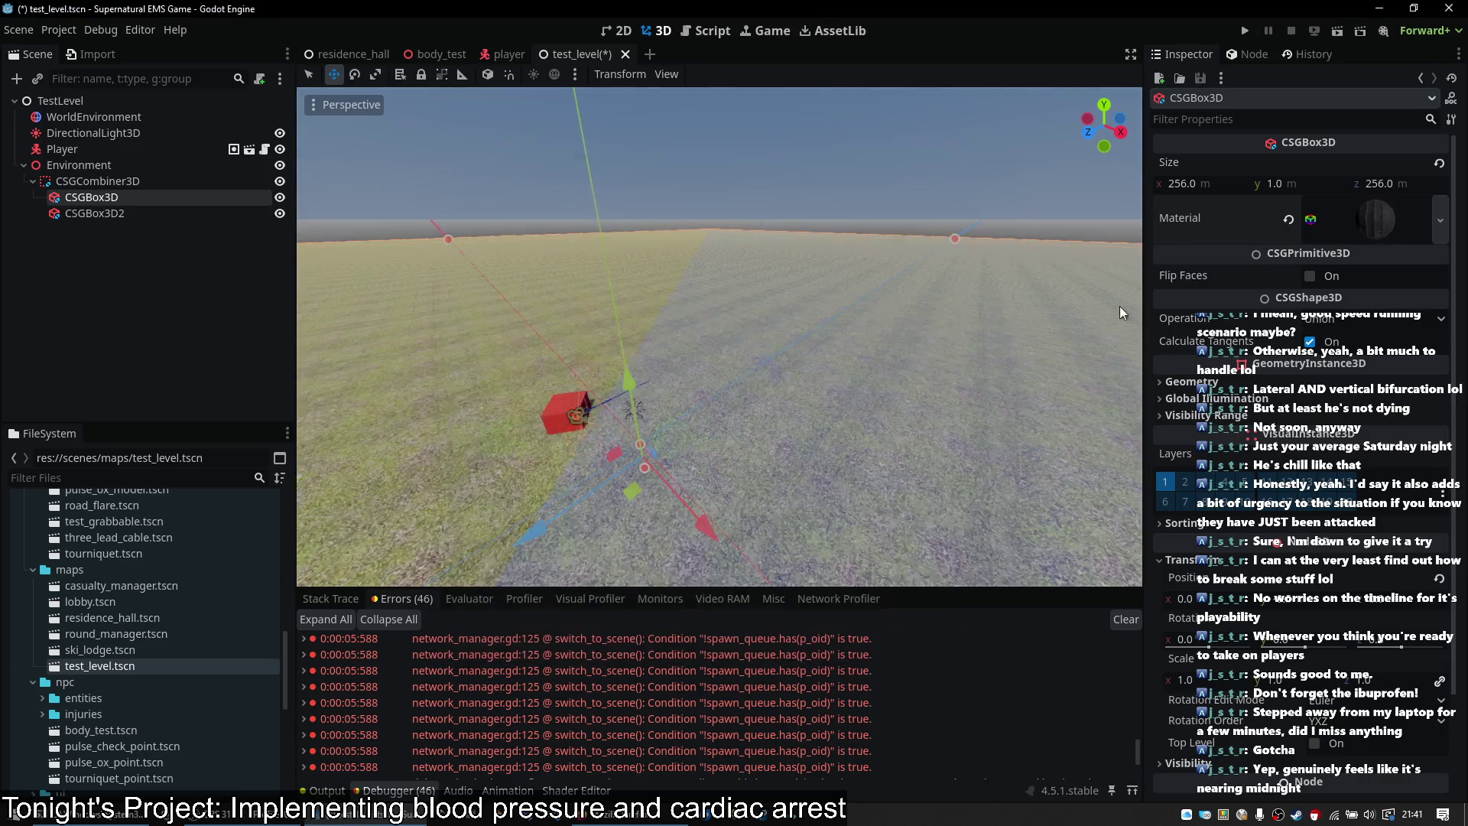
pyautogui.click(1441, 222)
pyautogui.click(1334, 329)
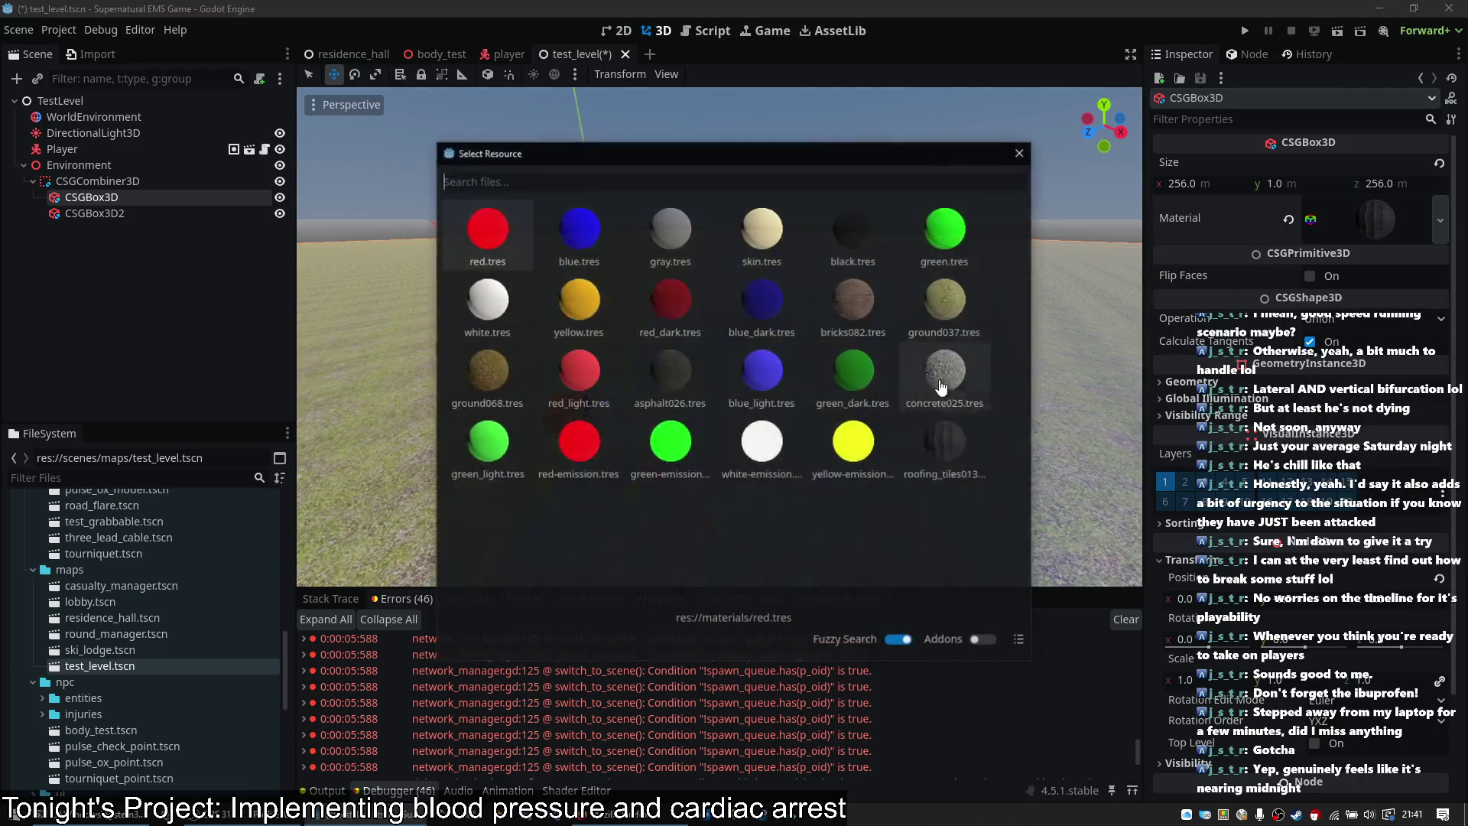
pyautogui.click(940, 459)
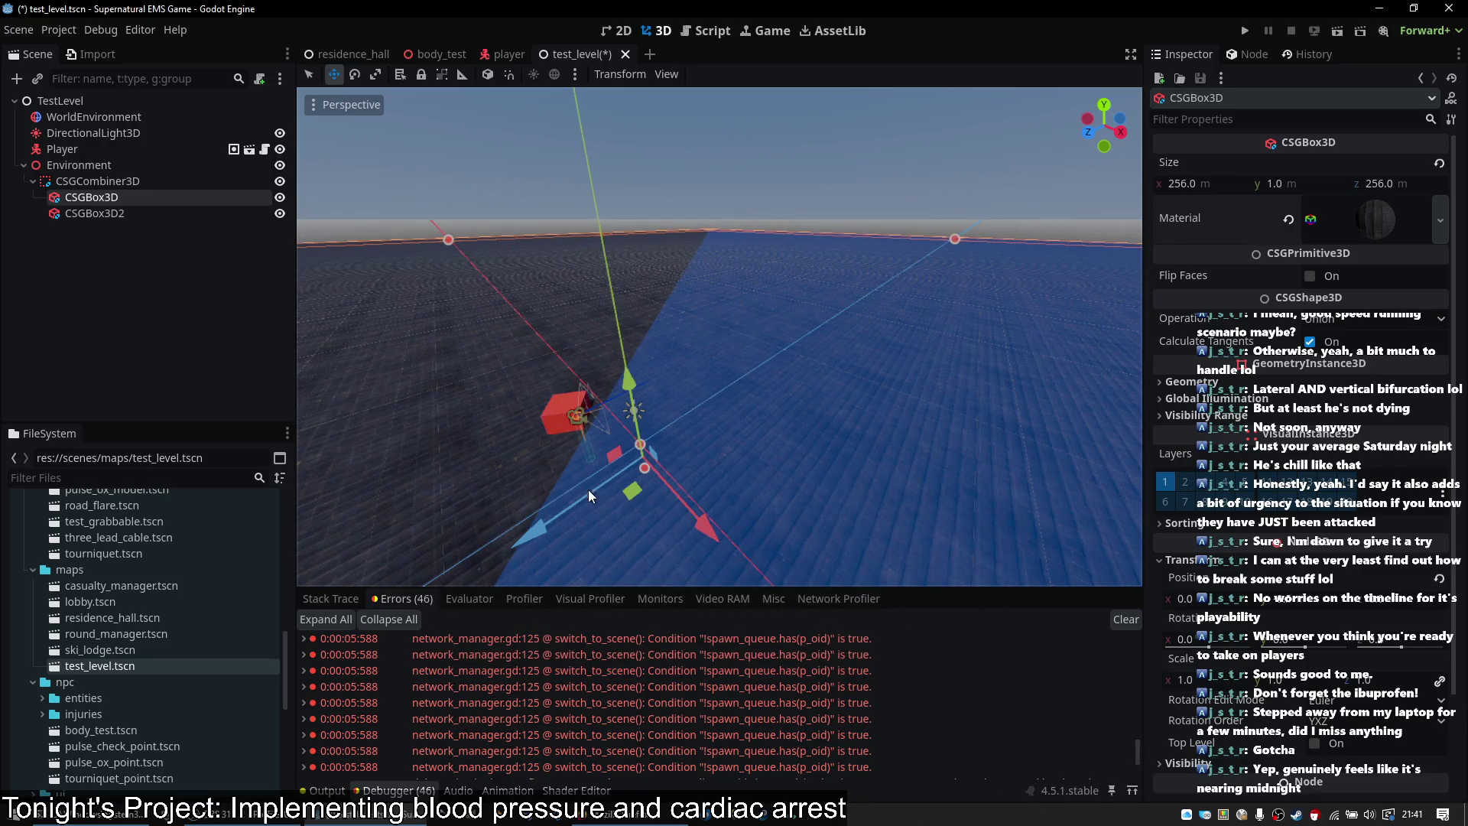
pyautogui.click(60, 354)
# Revert the Player node's position back to zero
pyautogui.press('w')
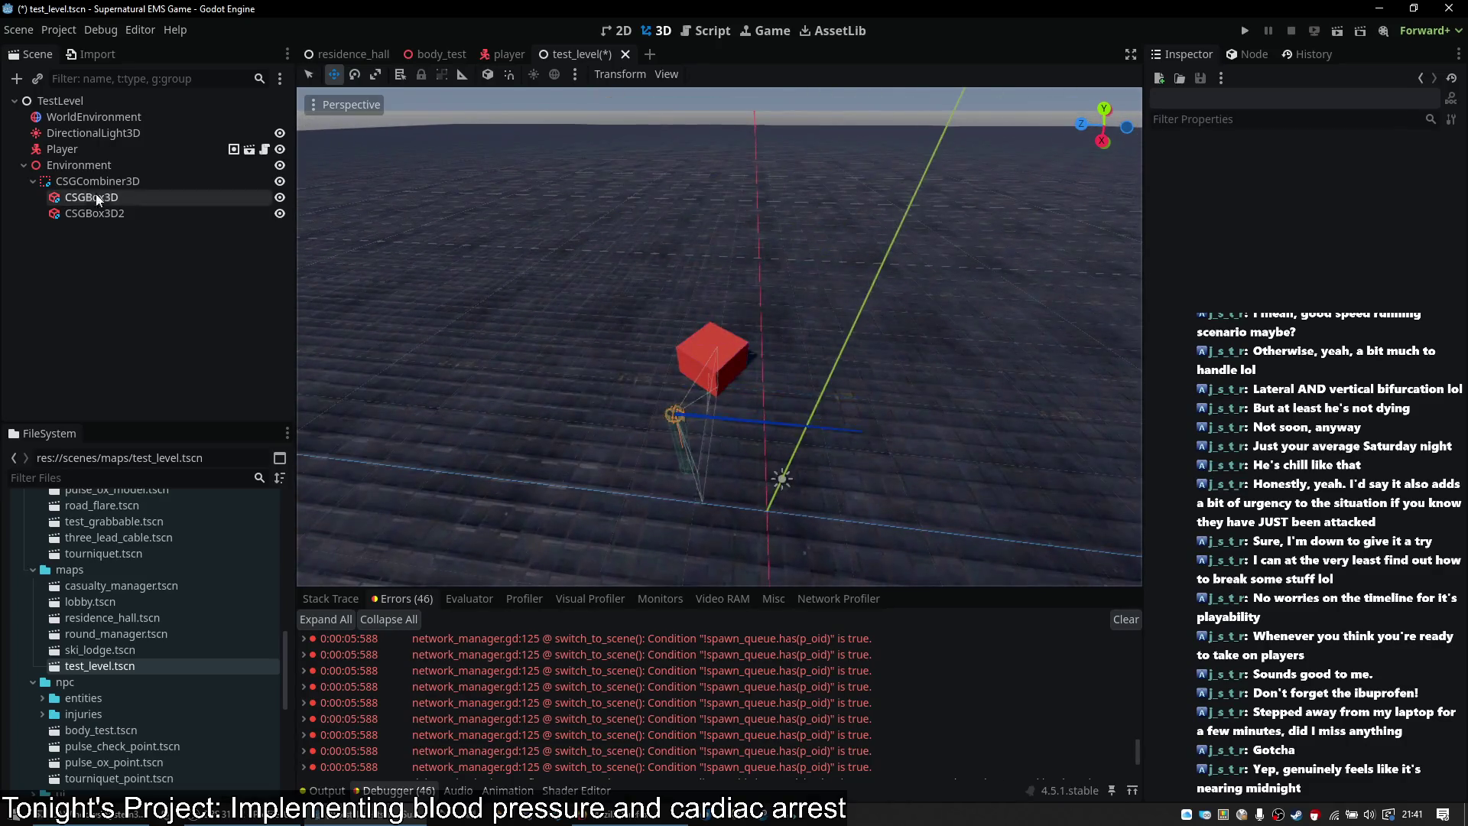
pyautogui.click(100, 147)
pyautogui.click(1439, 464)
pyautogui.press('KP_6')
pyautogui.press('KP_6')
pyautogui.press('KP_6')
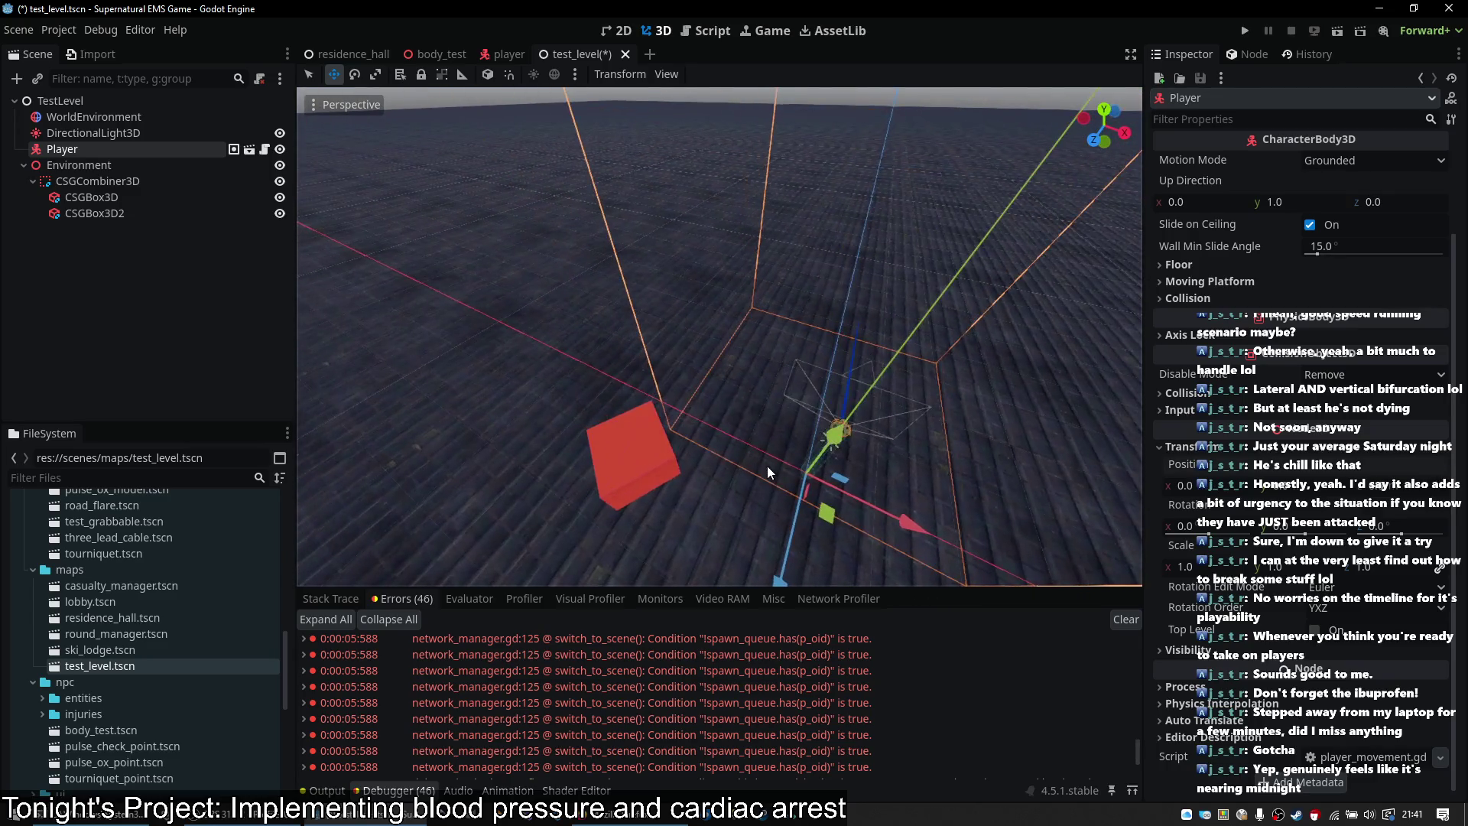
pyautogui.press('KP_8')
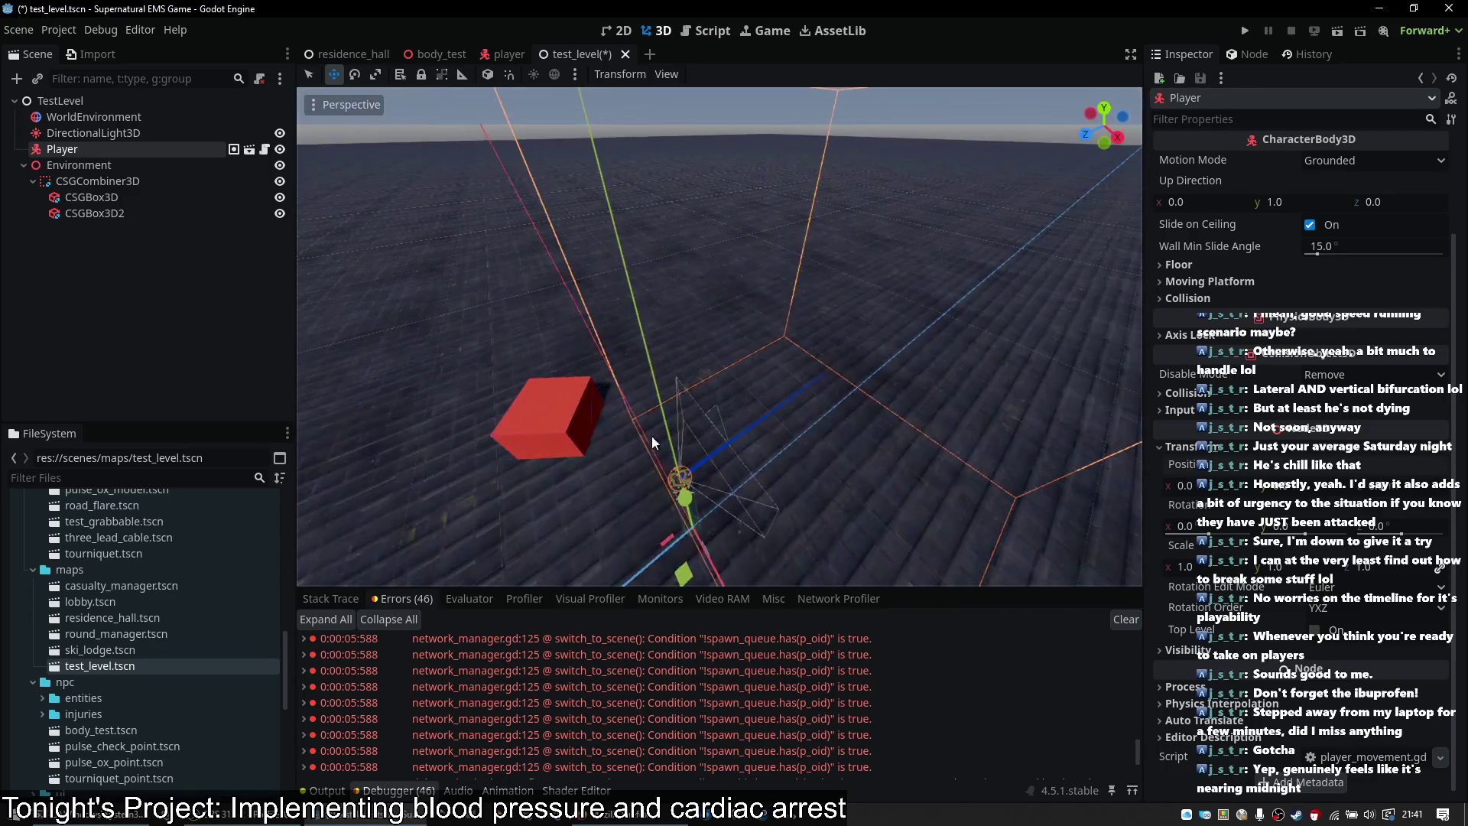
# Delete the red CSGBox3D2, leaving only the floor box under CSGCombiner3D
pyautogui.click(92, 214)
pyautogui.press('Delete')
pyautogui.press('Return')
pyautogui.press('KP_4')
pyautogui.press('KP_4')
pyautogui.press('KP_4')
pyautogui.press('KP_8')
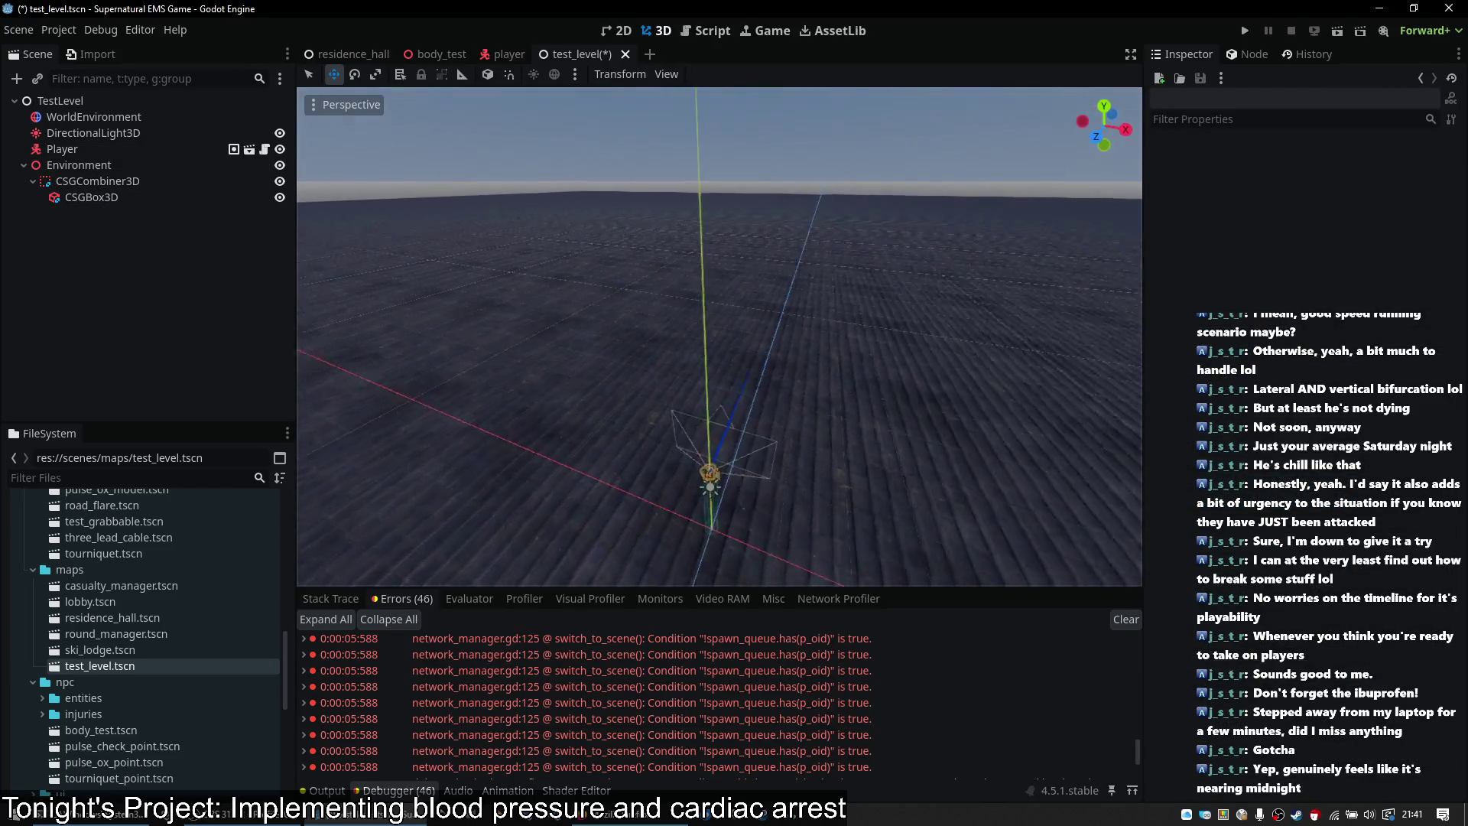
pyautogui.click(146, 199)
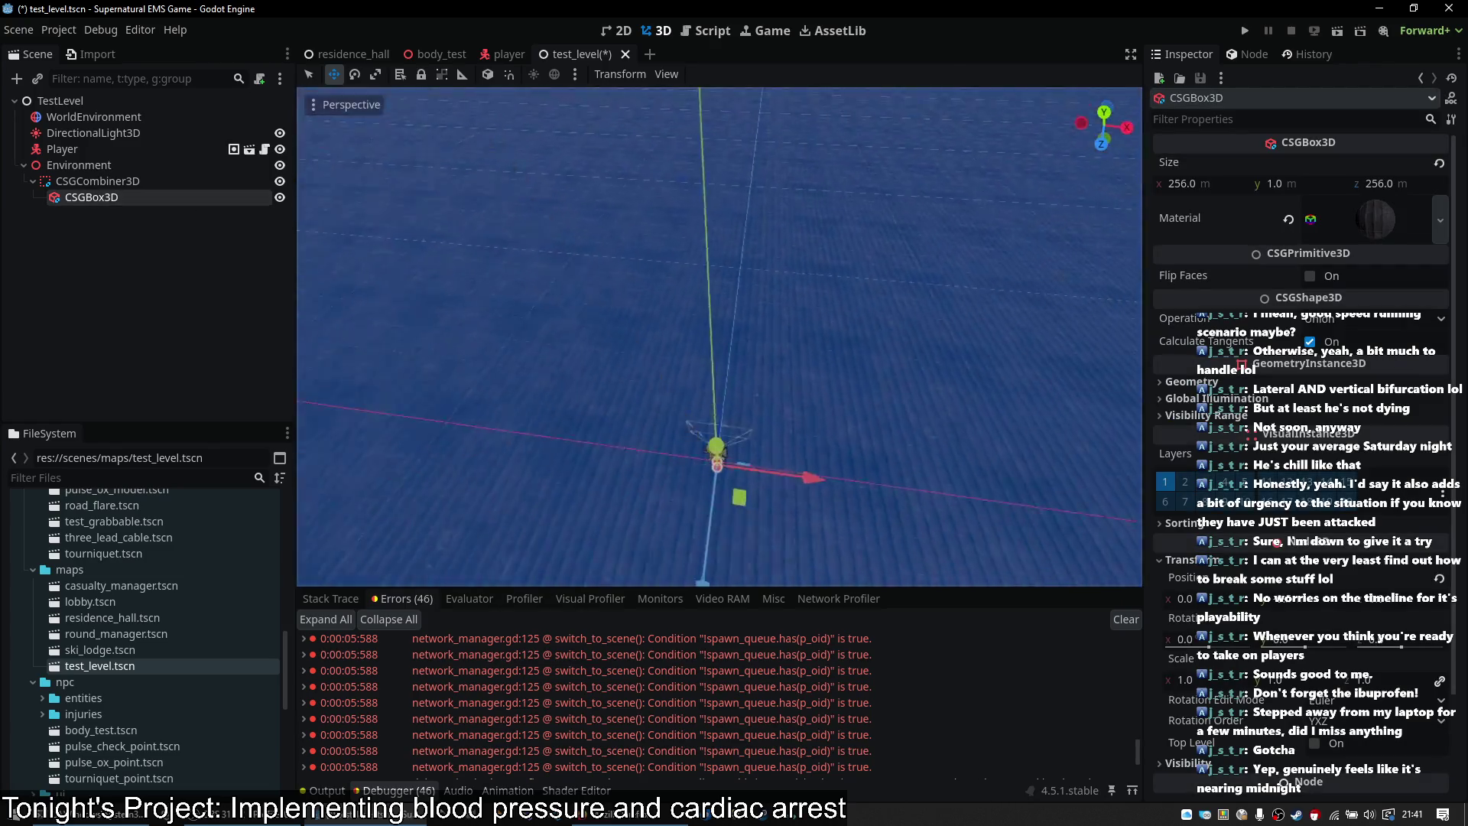
pyautogui.hotkey('ctrl', 'd')
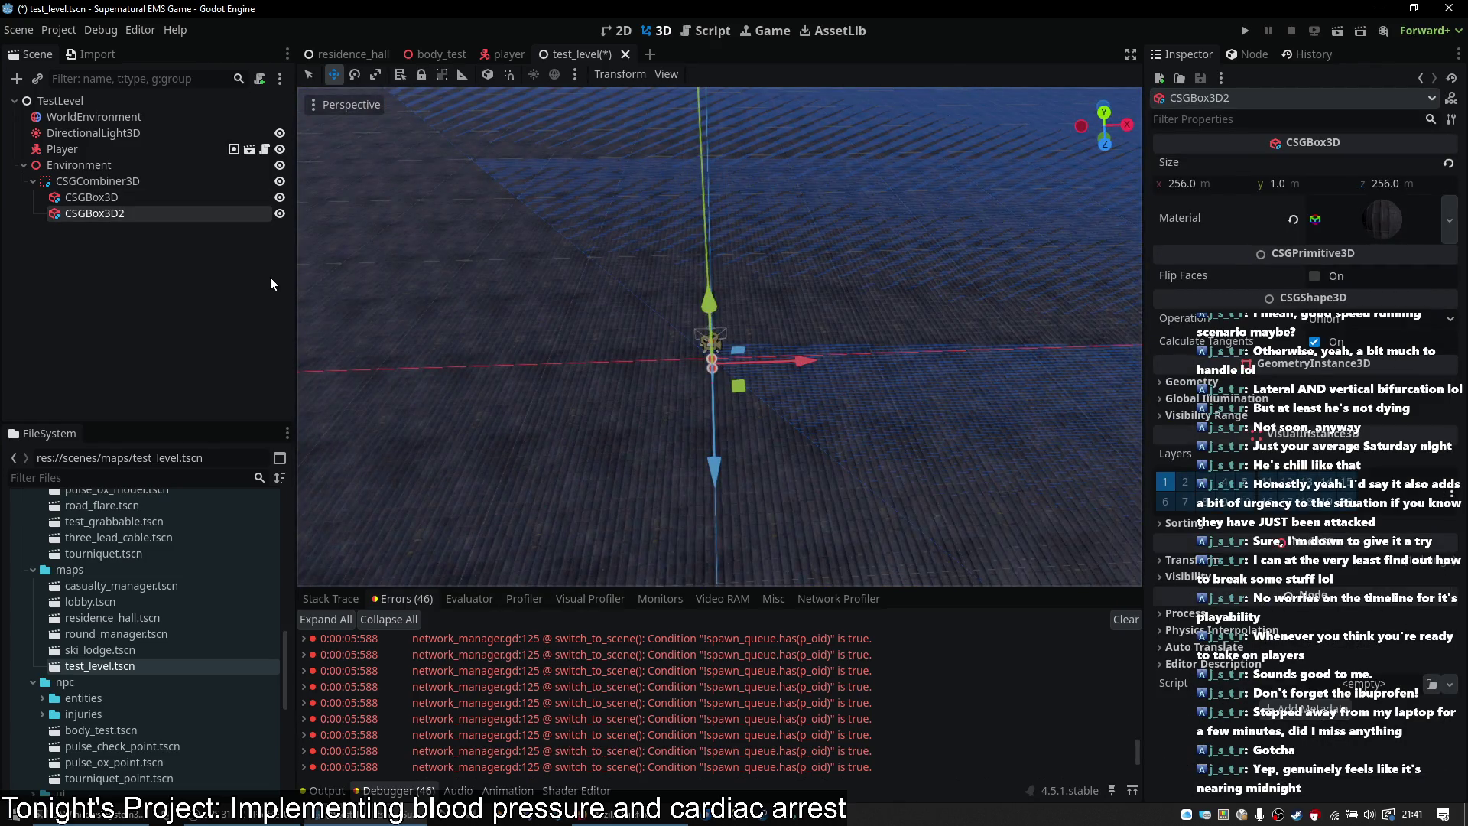
pyautogui.hotkey('ctrl', 'z')
# Add a new CSGBox3D under CSGCombiner3D and move it off the origin in local coordinates
pyautogui.click(152, 174)
pyautogui.rightClick(153, 174)
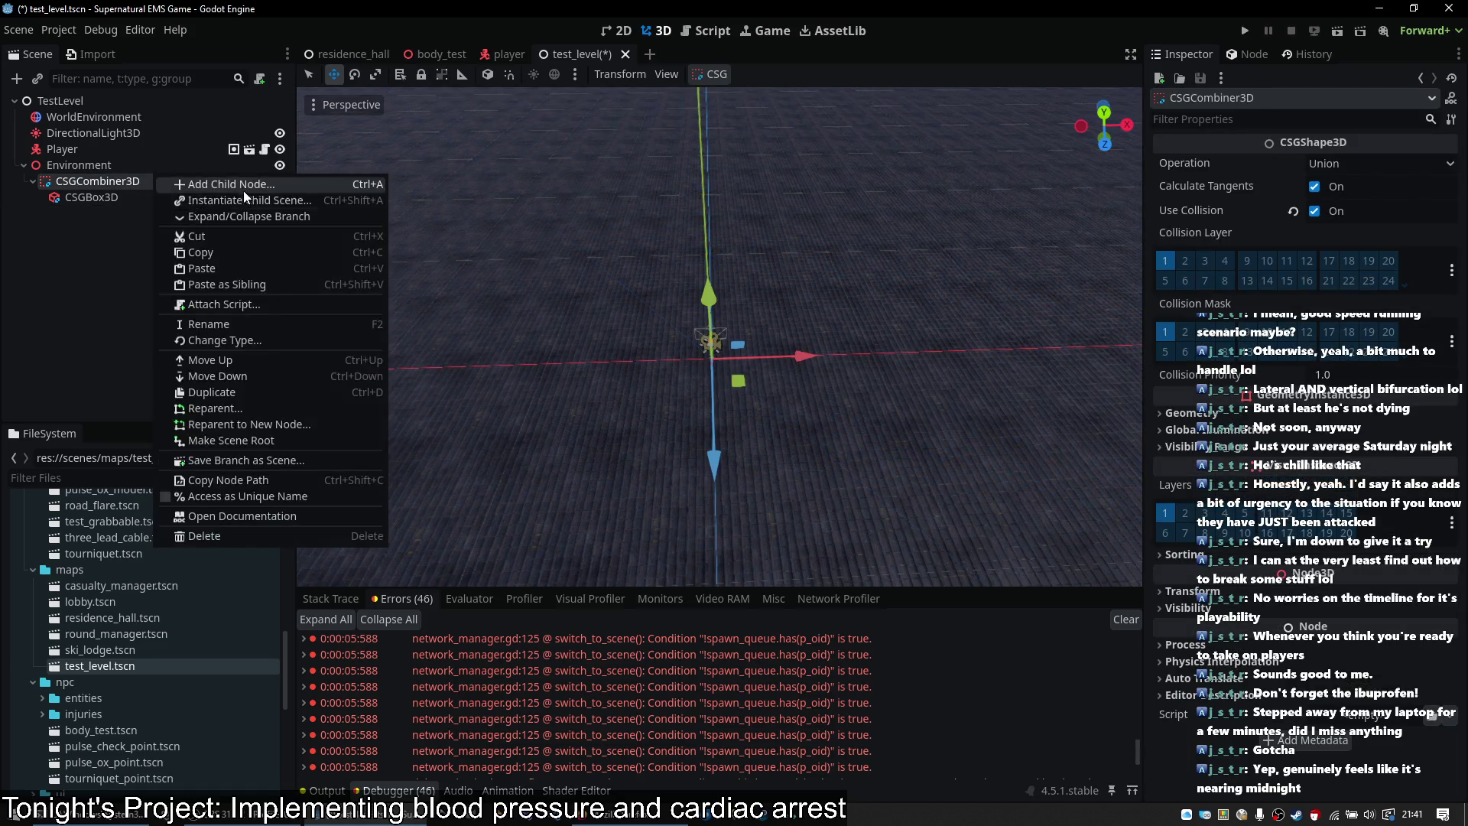
pyautogui.click(242, 191)
pyautogui.doubleClick(641, 317)
pyautogui.moveTo(737, 385); pyautogui.dragTo(638, 238)
pyautogui.rightClick(638, 239)
pyautogui.click(487, 75)
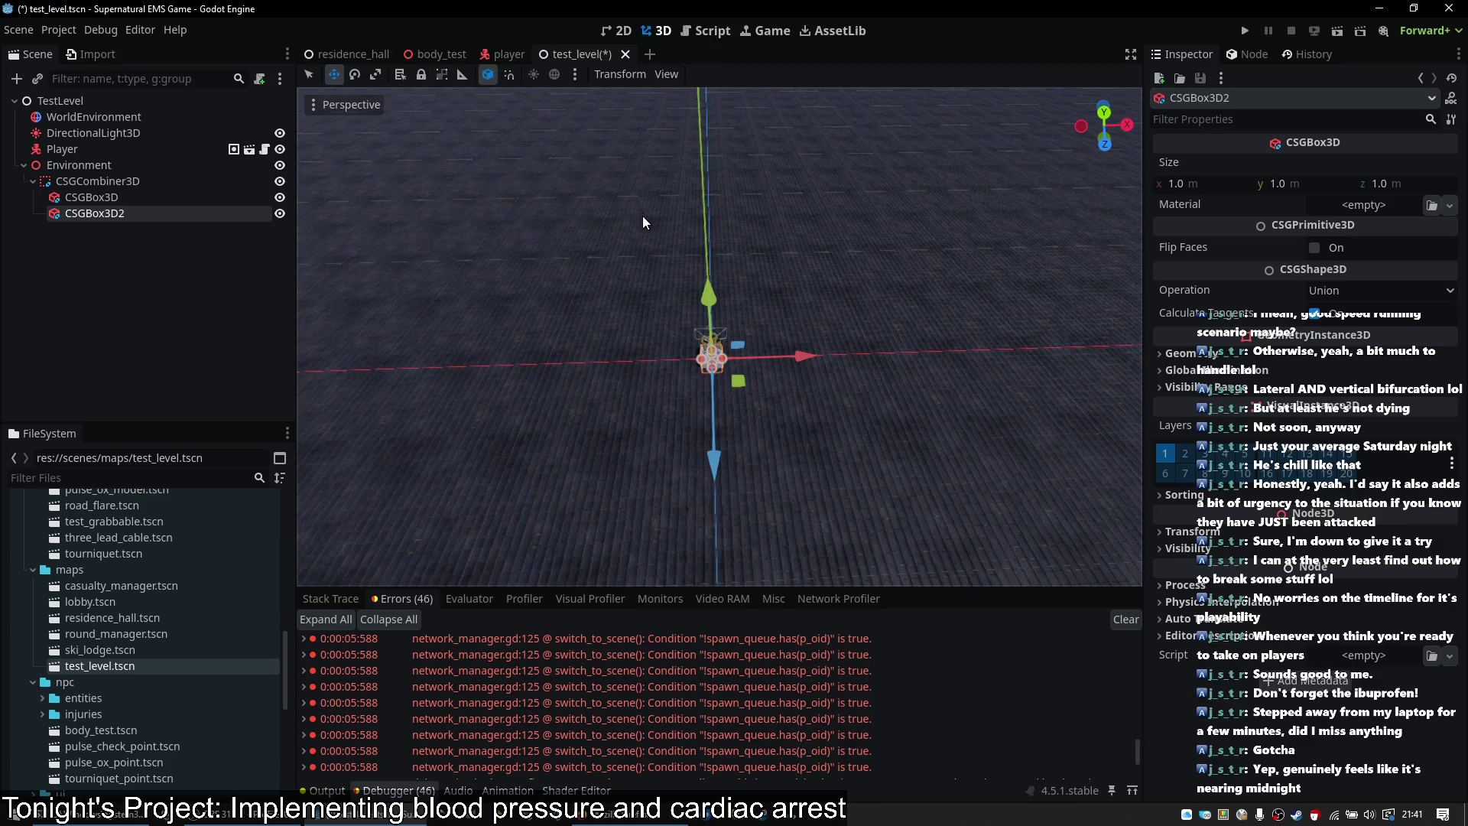
pyautogui.moveTo(740, 380)
pyautogui.mouseDown()
pyautogui.moveTo(641, 228)
pyautogui.moveTo(652, 258)
pyautogui.moveTo(535, 253)
pyautogui.moveTo(566, 345)
pyautogui.mouseUp()
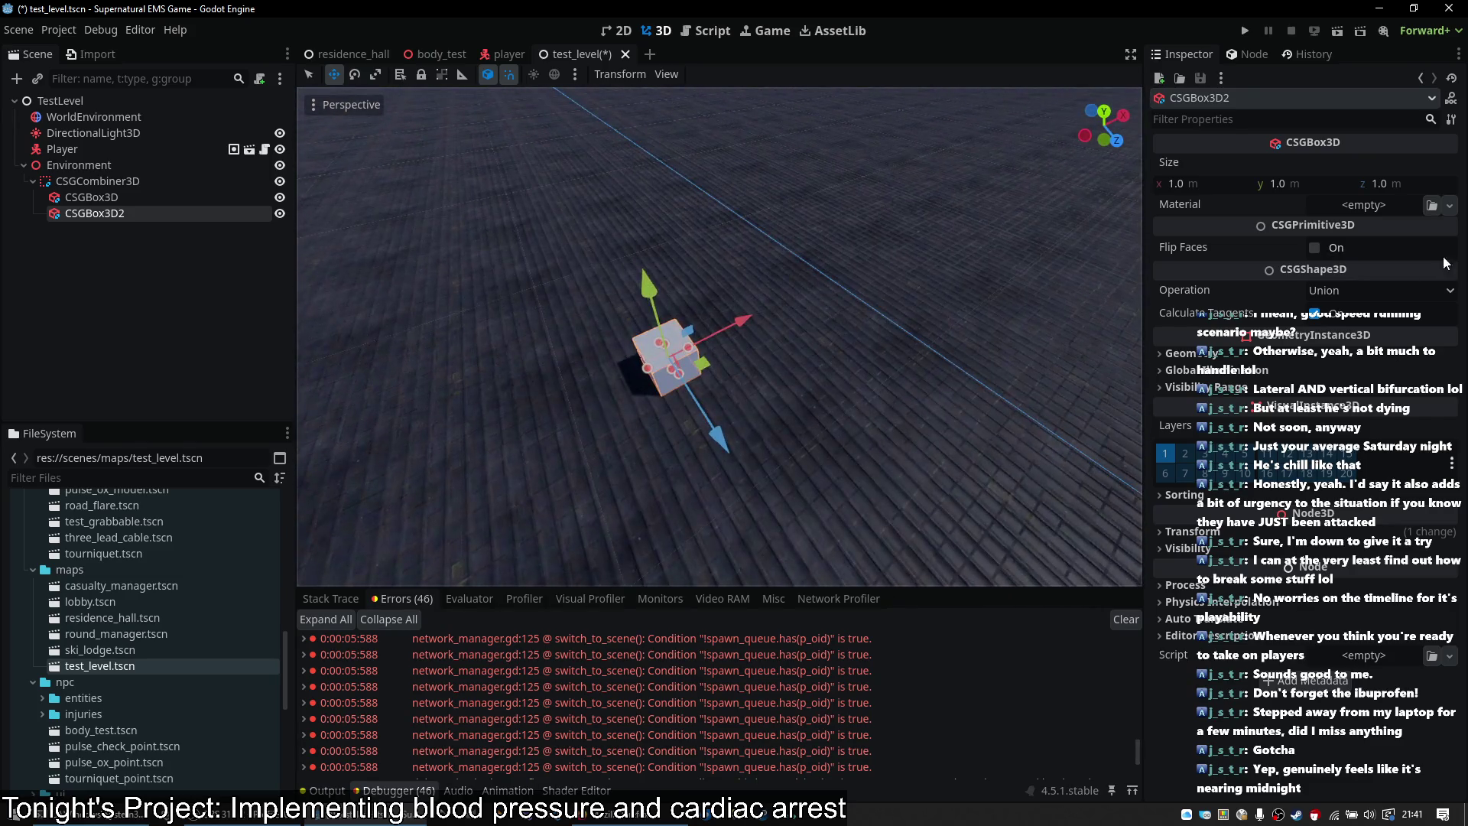
# Apply the red material to the new box and stretch it to 2.0 along X
pyautogui.click(1430, 206)
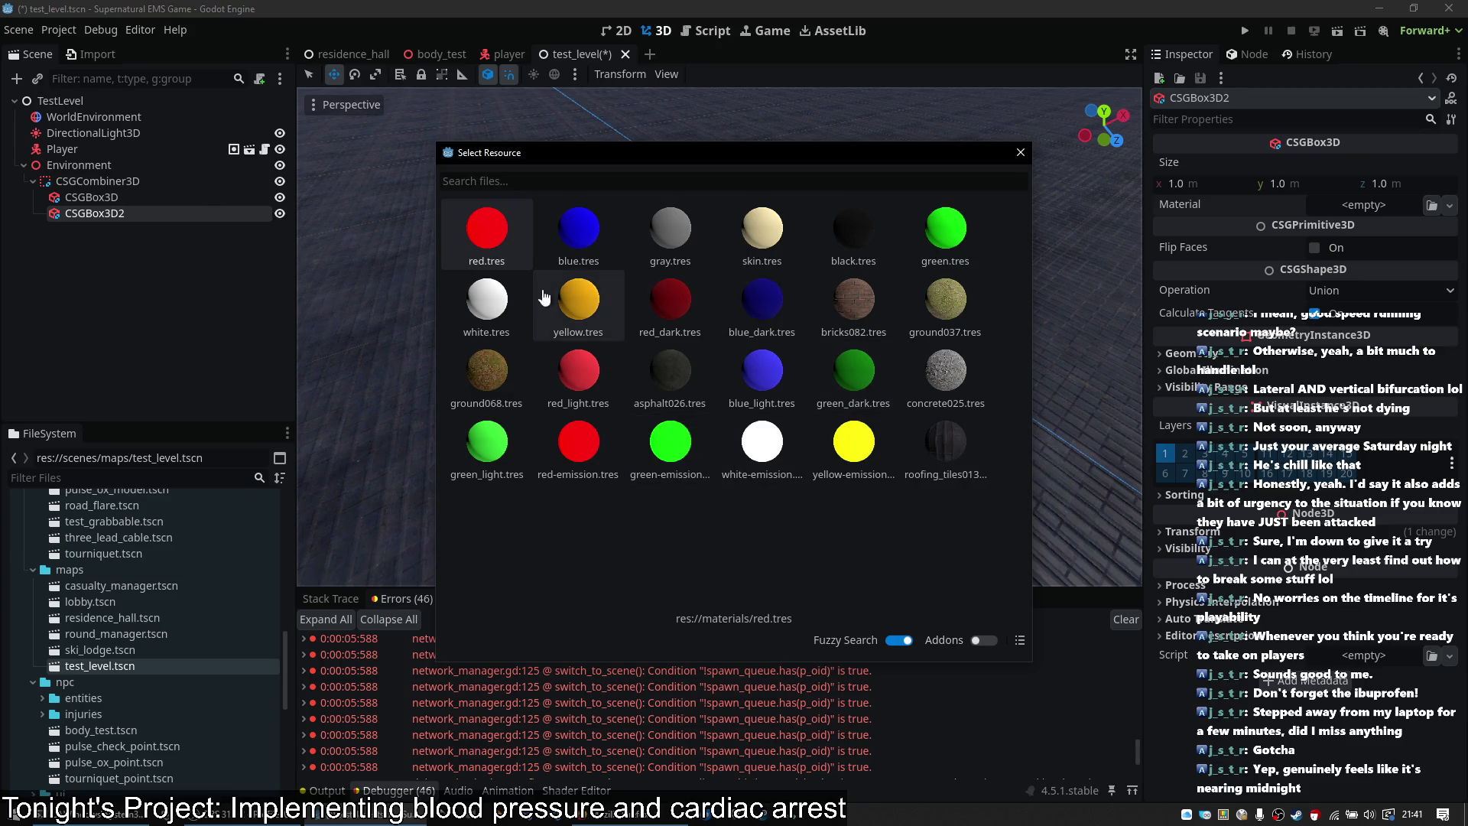
pyautogui.doubleClick(601, 375)
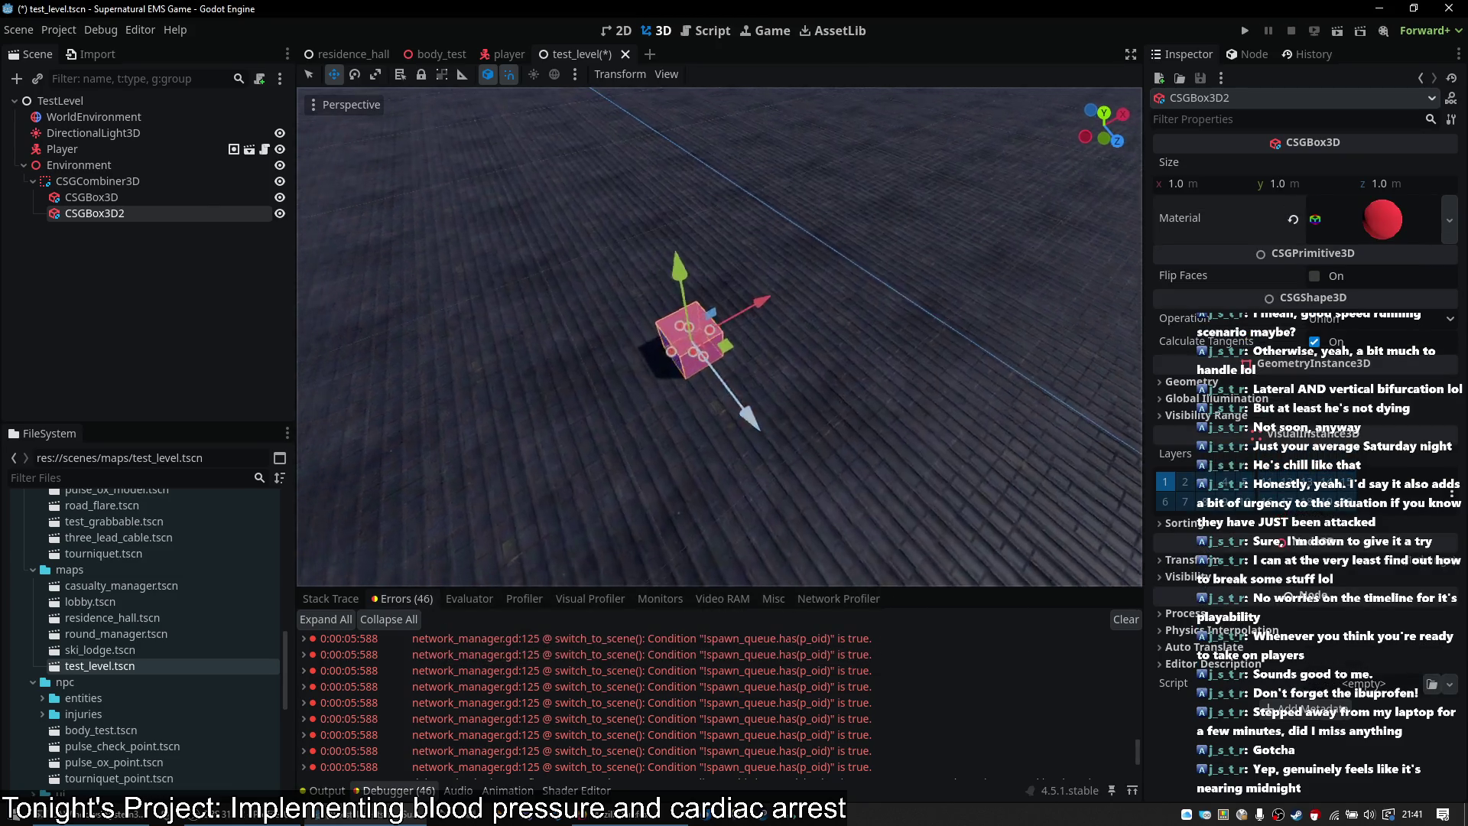
pyautogui.moveTo(701, 352)
pyautogui.mouseDown()
pyautogui.moveTo(646, 387)
pyautogui.moveTo(740, 409)
pyautogui.moveTo(657, 362)
pyautogui.moveTo(684, 359)
pyautogui.moveTo(698, 399)
pyautogui.mouseUp()
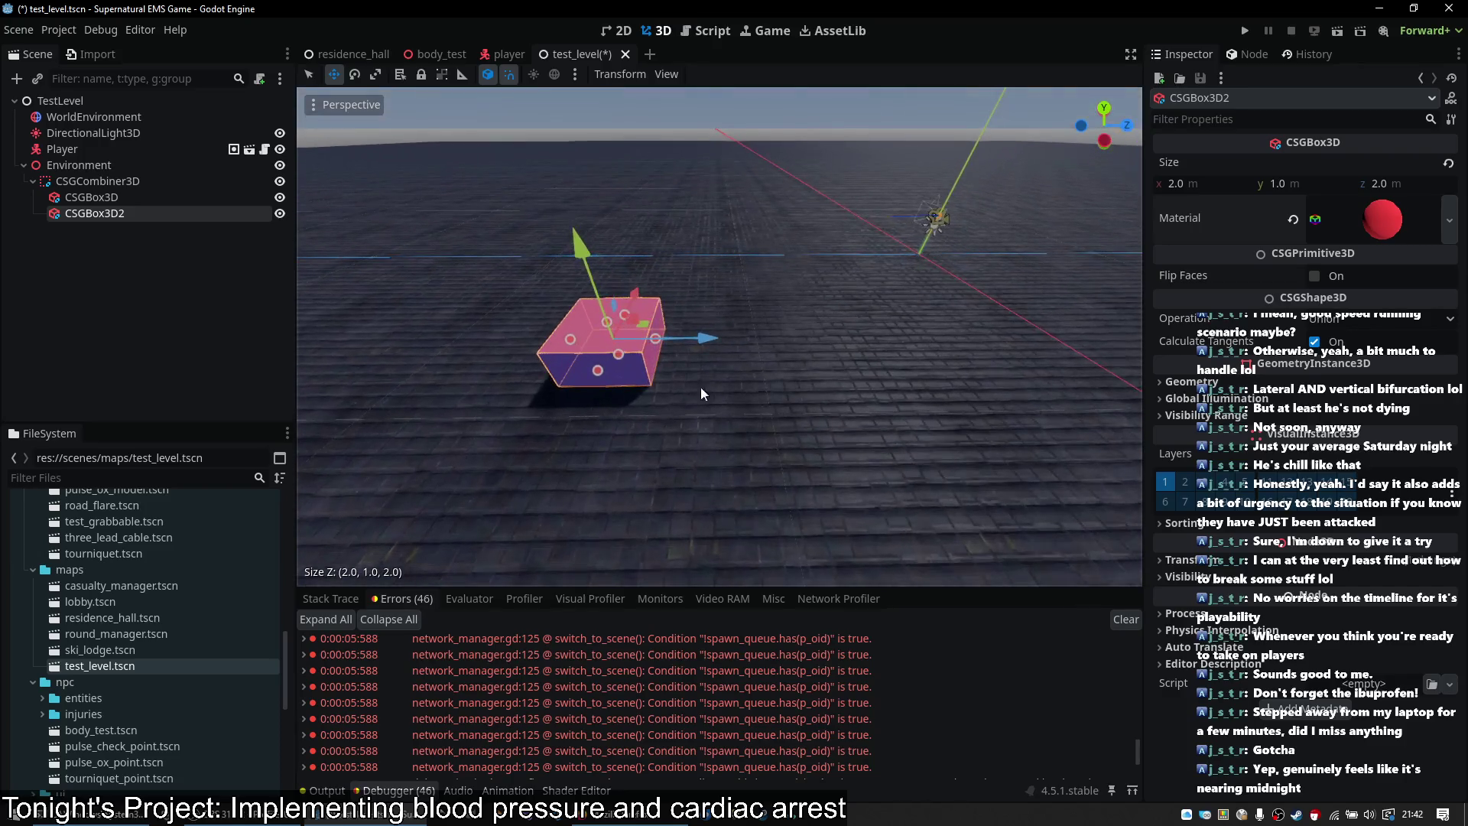
# Shift the red box 2 units along Z and place the first copies beside it
pyautogui.moveTo(712, 338)
pyautogui.mouseDown()
pyautogui.moveTo(830, 347)
pyautogui.moveTo(724, 362)
pyautogui.moveTo(871, 366)
pyautogui.mouseUp()
pyautogui.moveTo(768, 363)
pyautogui.mouseDown()
pyautogui.moveTo(904, 334)
pyautogui.moveTo(765, 324)
pyautogui.moveTo(801, 329)
pyautogui.mouseUp()
pyautogui.hotkey('ctrl', 'd')
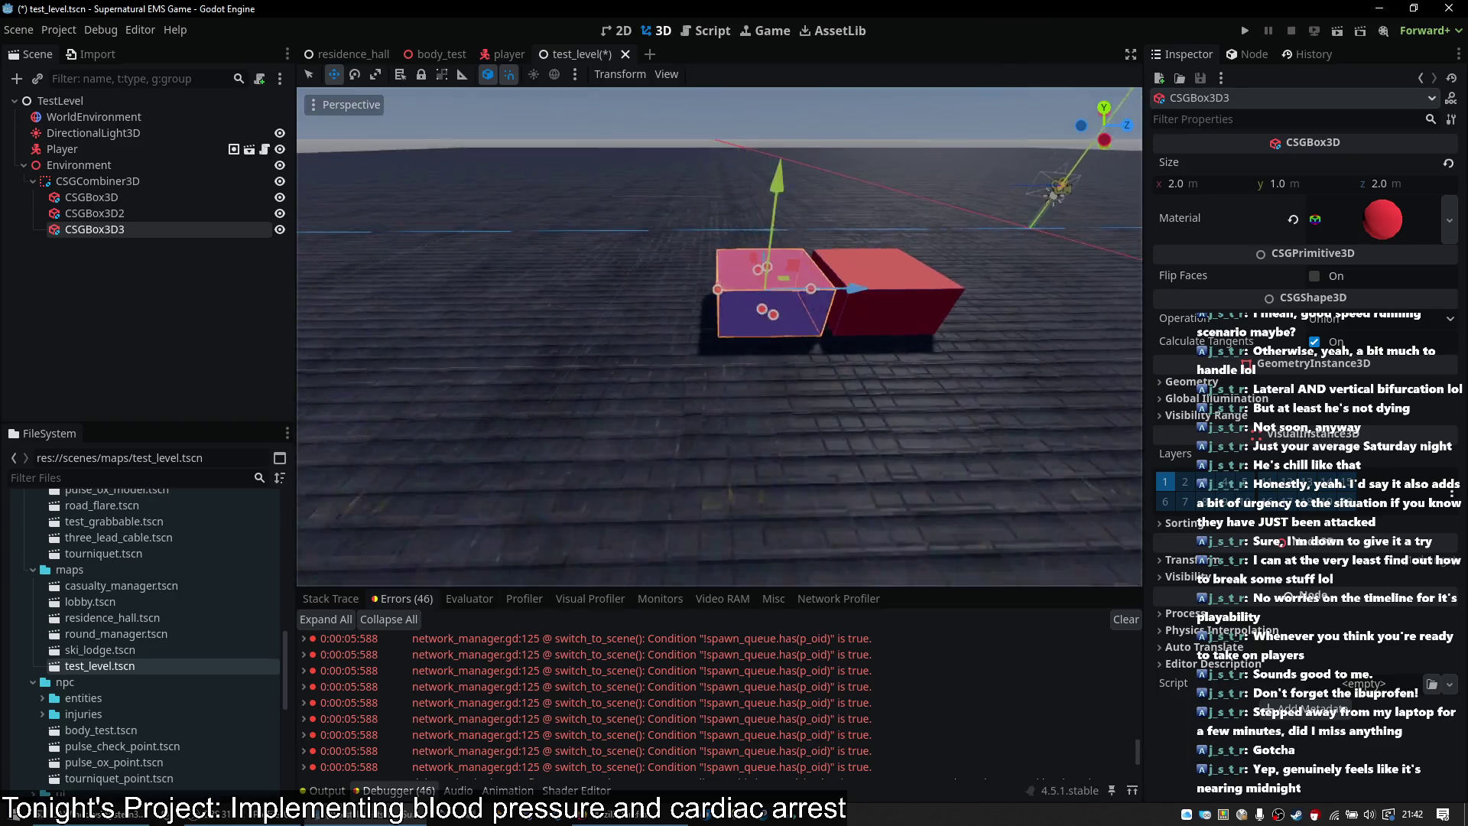
pyautogui.hotkey('ctrl', 'd')
pyautogui.moveTo(884, 302)
pyautogui.mouseDown()
pyautogui.moveTo(877, 288)
pyautogui.moveTo(688, 290)
pyautogui.mouseUp()
pyautogui.hotkey('ctrl', 'd')
pyautogui.hotkey('ctrl', 'd')
pyautogui.moveTo(833, 299); pyautogui.dragTo(703, 303)
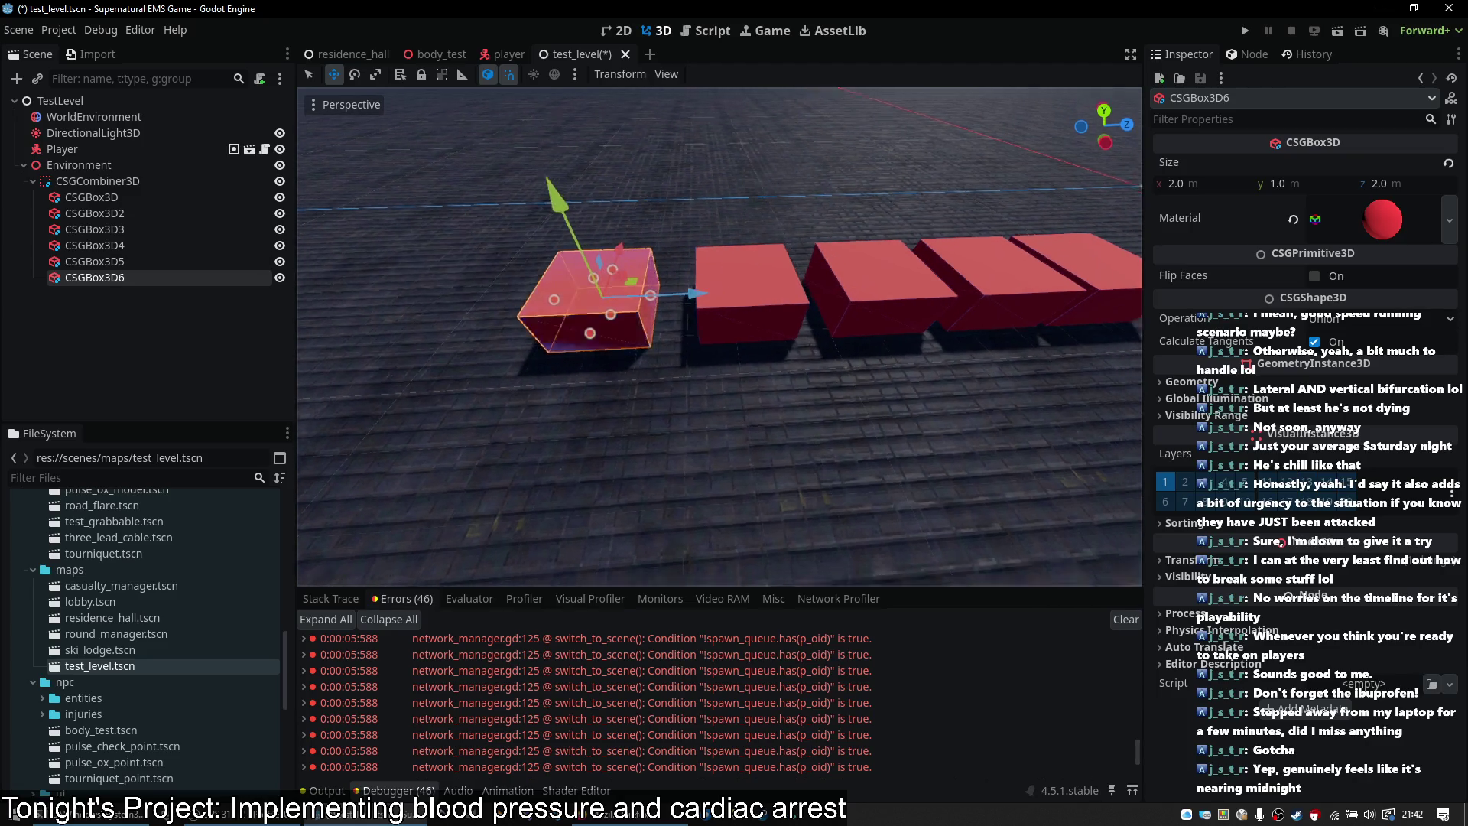
# Keep duplicating the last red box and sliding each copy left to extend the row
pyautogui.press('w')
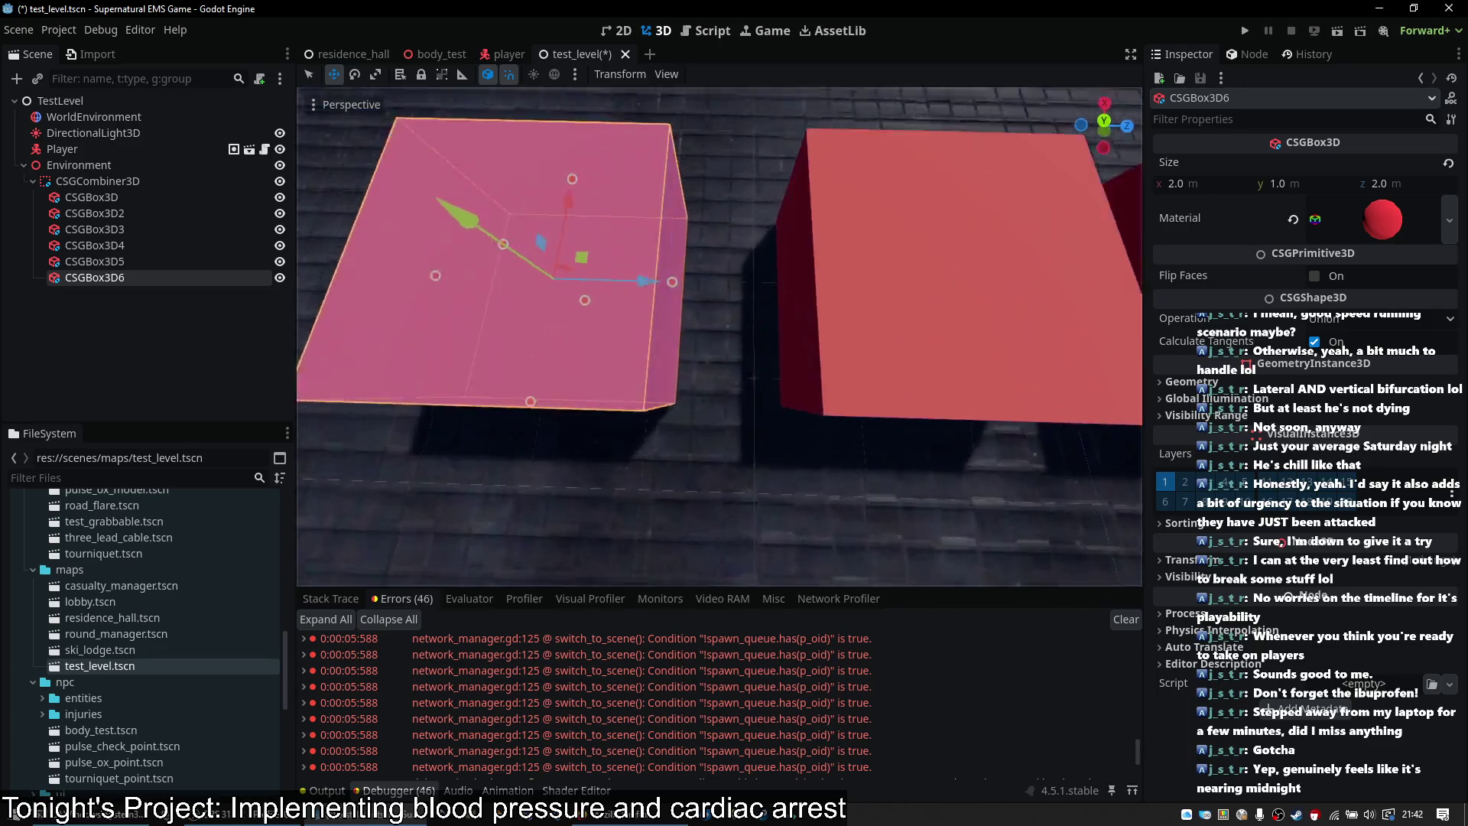
pyautogui.press('s')
pyautogui.press('w')
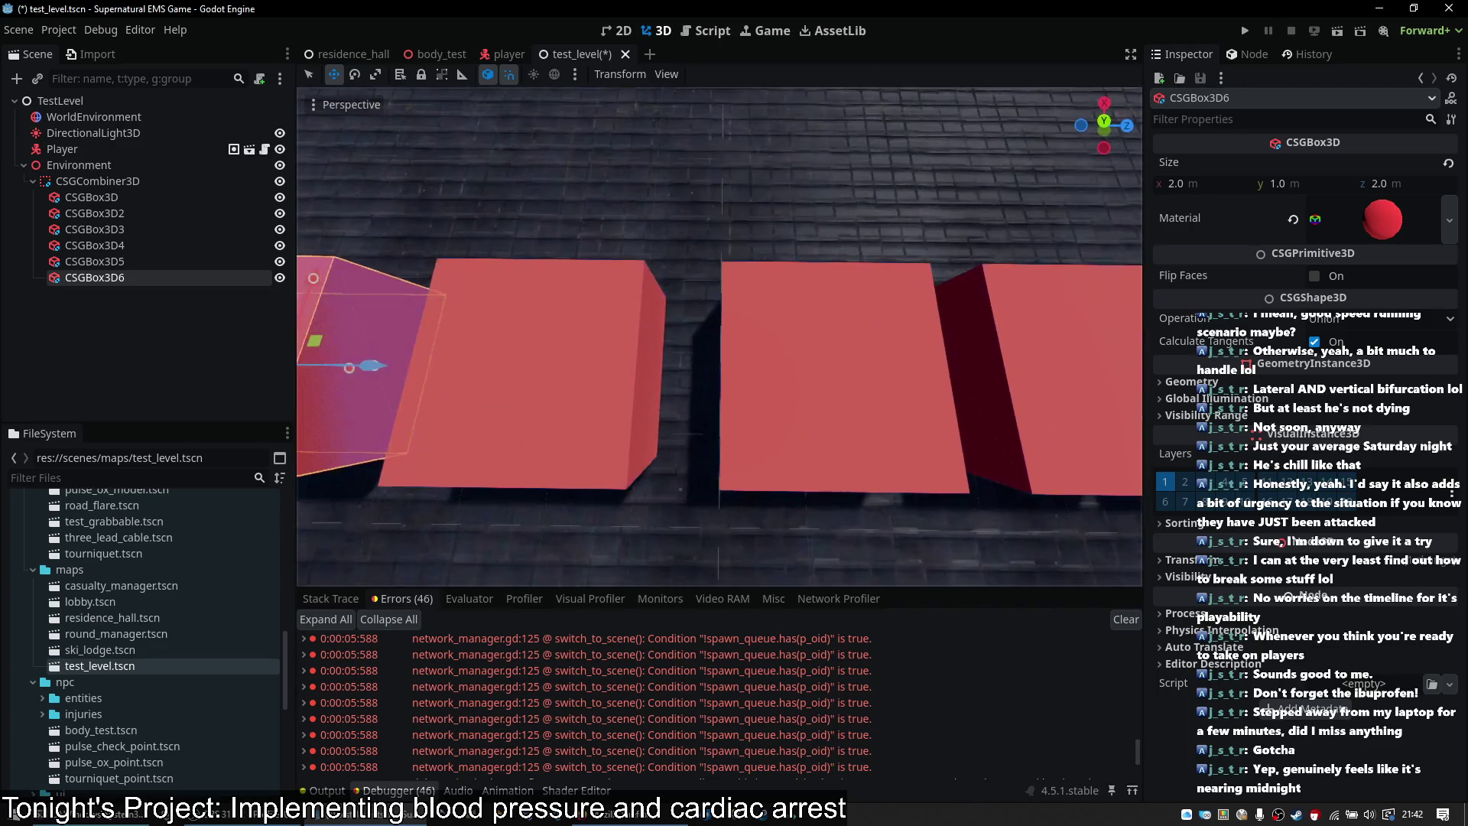
pyautogui.press('f')
pyautogui.hotkey('ctrl', 'd')
pyautogui.moveTo(849, 352)
pyautogui.mouseDown()
pyautogui.moveTo(682, 347)
pyautogui.moveTo(693, 350)
pyautogui.mouseUp()
pyautogui.press('f')
pyautogui.scroll(5, 730, 370)
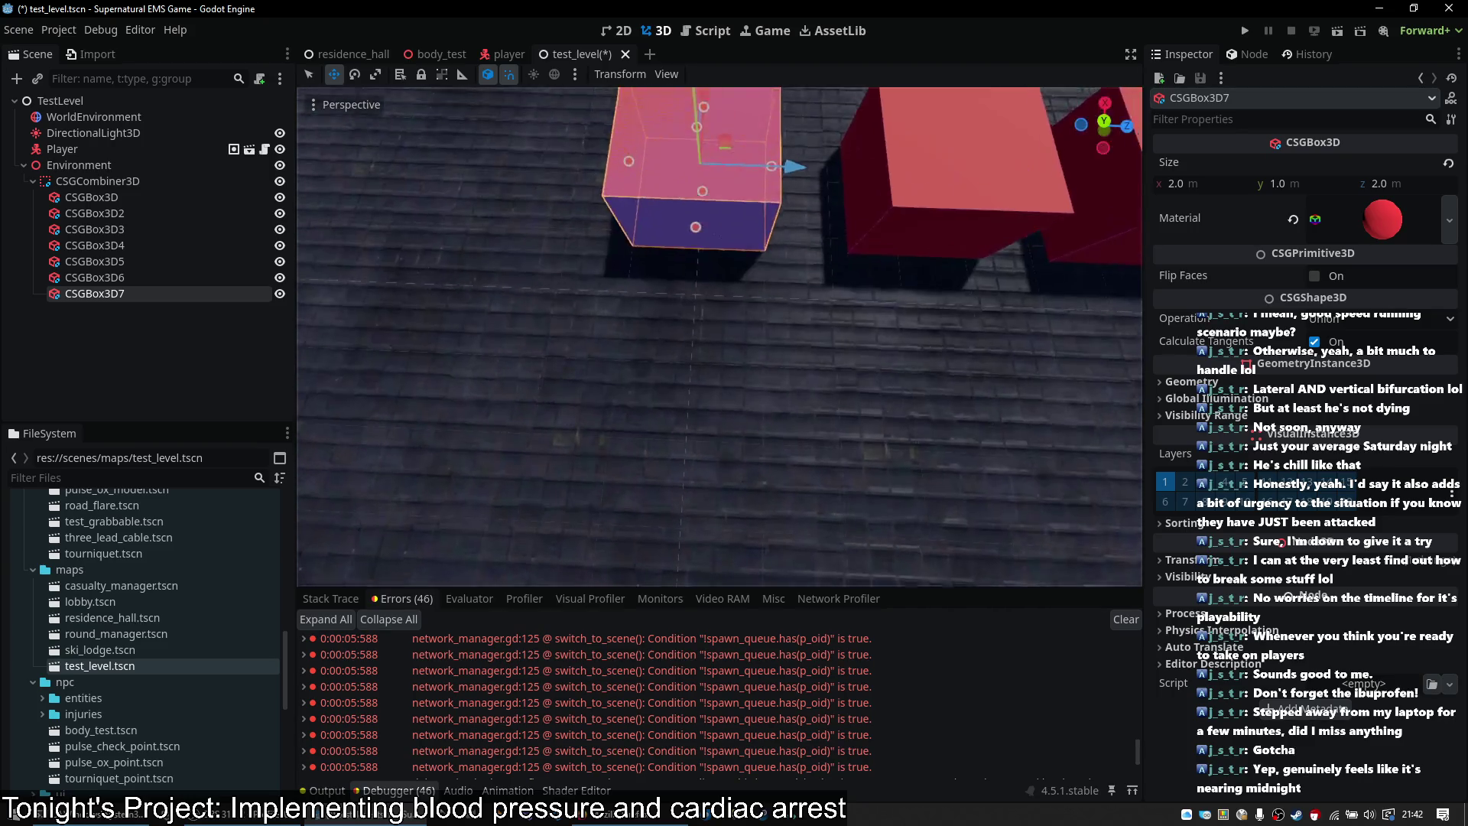
pyautogui.hotkey('ctrl', 'd')
pyautogui.moveTo(825, 224)
pyautogui.mouseDown()
pyautogui.moveTo(682, 220)
pyautogui.moveTo(655, 267)
pyautogui.moveTo(598, 253)
pyautogui.mouseUp()
pyautogui.scroll(-2, 656, 268)
pyautogui.scroll(-5, 599, 253)
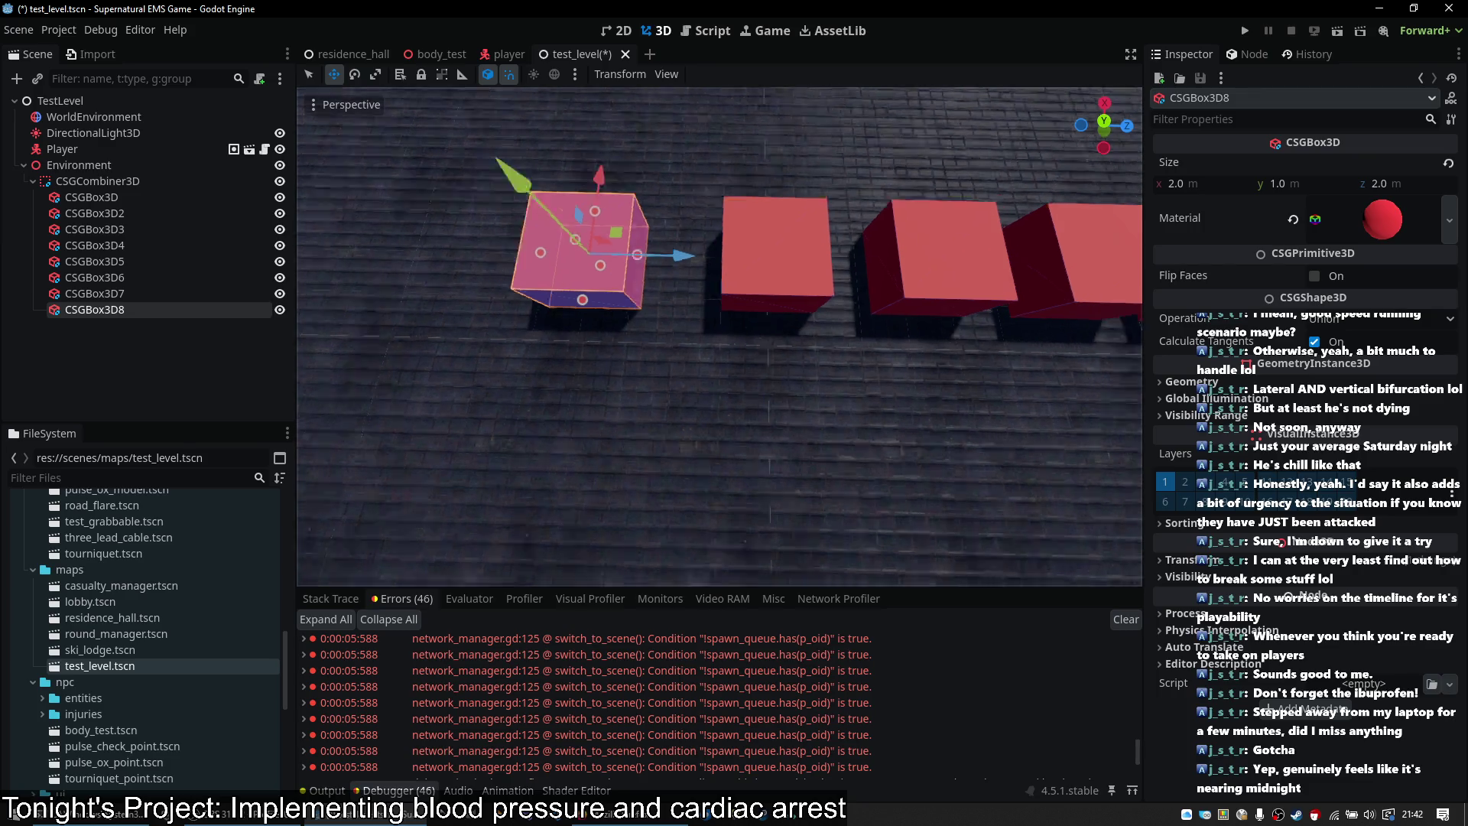
pyautogui.scroll(6, 808, 260)
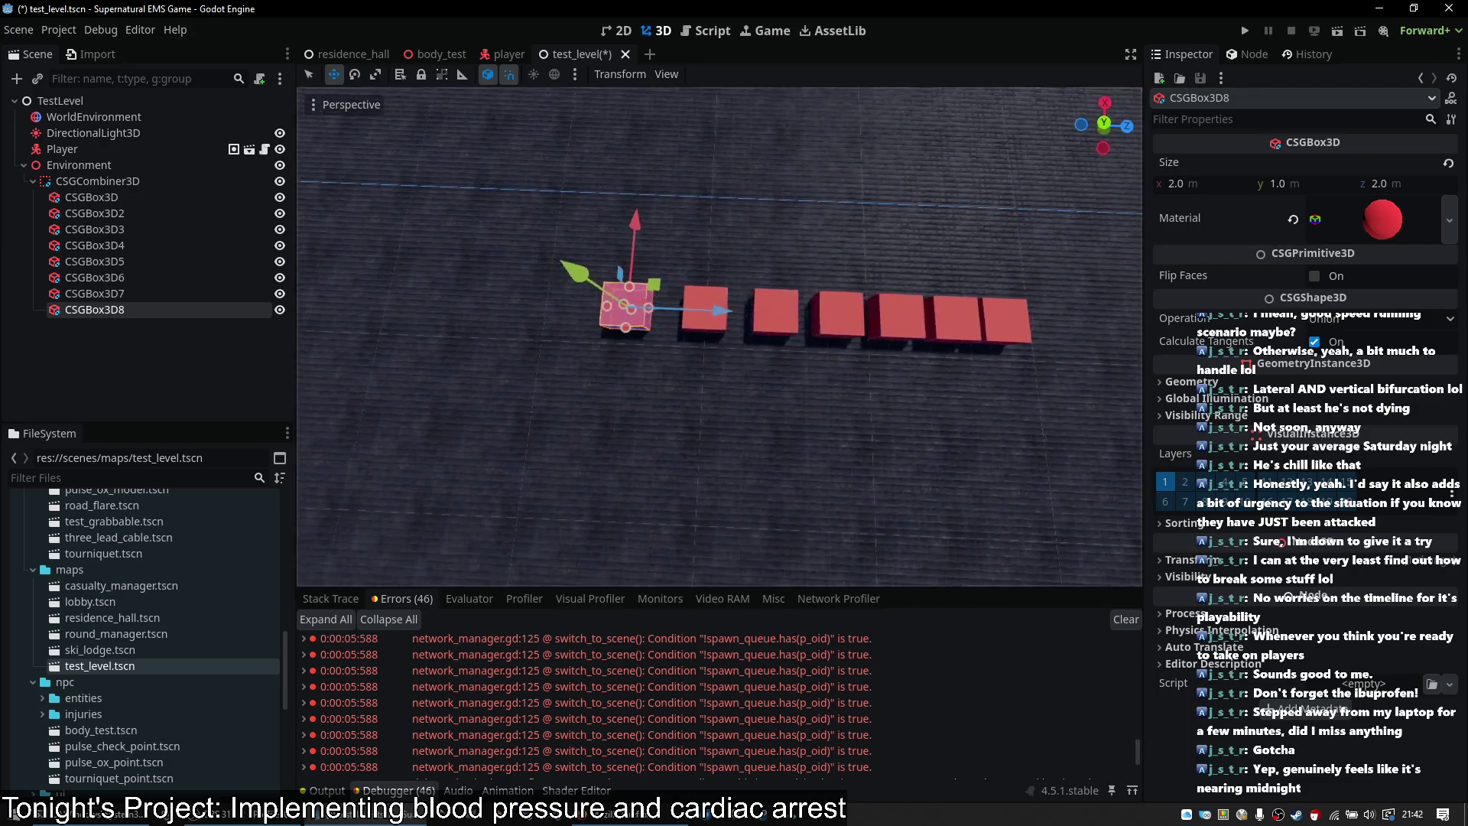
pyautogui.hotkey('ctrl', 'd')
pyautogui.moveTo(807, 257); pyautogui.dragTo(564, 263)
pyautogui.hotkey('ctrl', 'z')
pyautogui.hotkey('ctrl', 'd')
pyautogui.moveTo(772, 247)
pyautogui.mouseDown()
pyautogui.moveTo(484, 247)
pyautogui.moveTo(507, 247)
pyautogui.mouseUp()
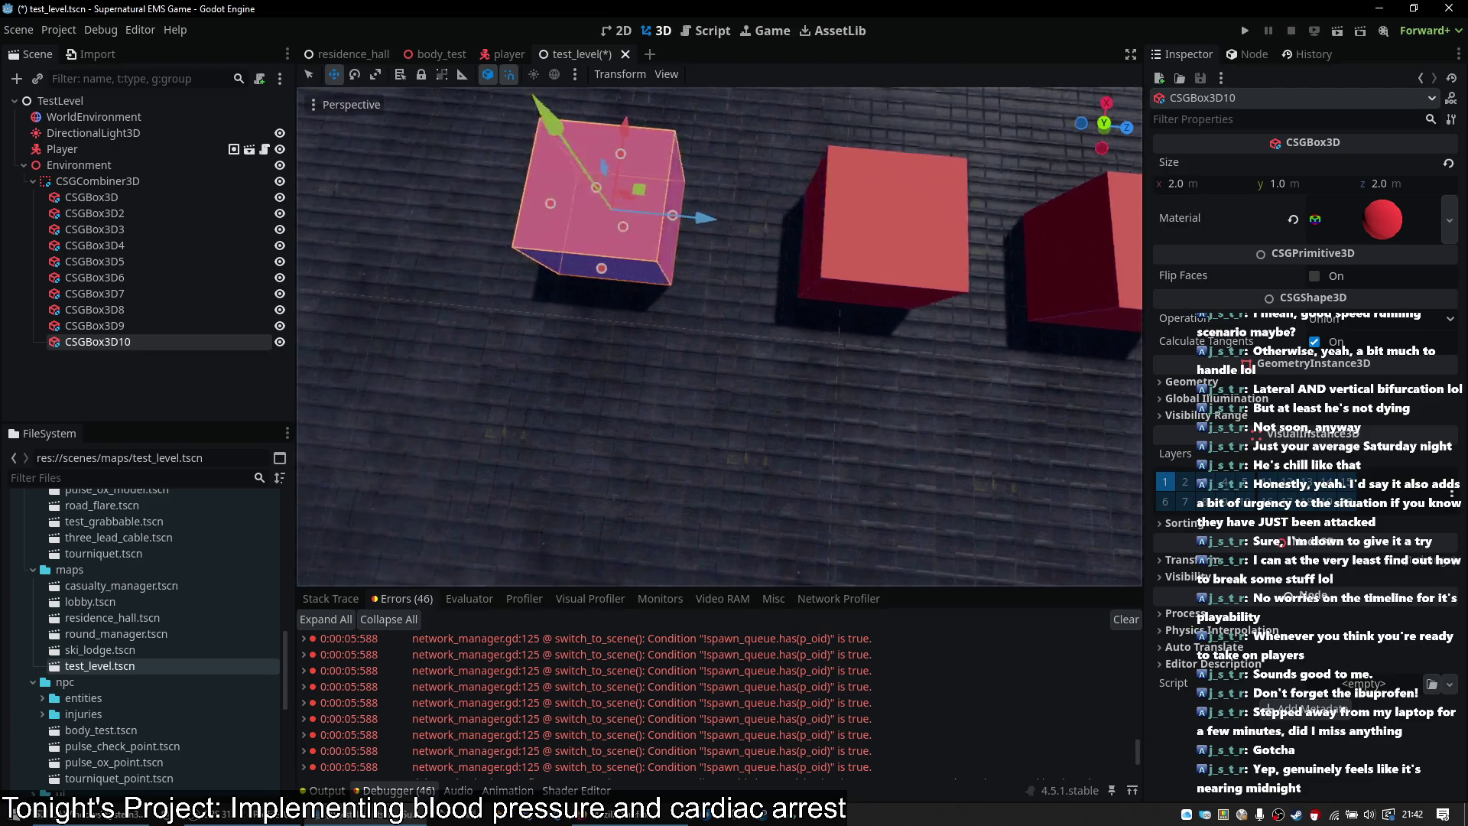
# Add the final copies to finish the row at CSGBox3D13, then collapse CSGCombiner3D
pyautogui.hscroll(-5, 719, 336)
pyautogui.hotkey('ctrl', 'd')
pyautogui.moveTo(919, 225); pyautogui.dragTo(646, 206)
pyautogui.press('f')
pyautogui.hotkey('ctrl', 'd')
pyautogui.moveTo(816, 277)
pyautogui.mouseDown()
pyautogui.moveTo(521, 341)
pyautogui.moveTo(558, 325)
pyautogui.mouseUp()
pyautogui.press('f')
pyautogui.hotkey('ctrl', 'd')
pyautogui.moveTo(811, 240)
pyautogui.mouseDown()
pyautogui.moveTo(675, 293)
pyautogui.moveTo(514, 300)
pyautogui.moveTo(565, 296)
pyautogui.mouseUp()
pyautogui.scroll(-5, 719, 337)
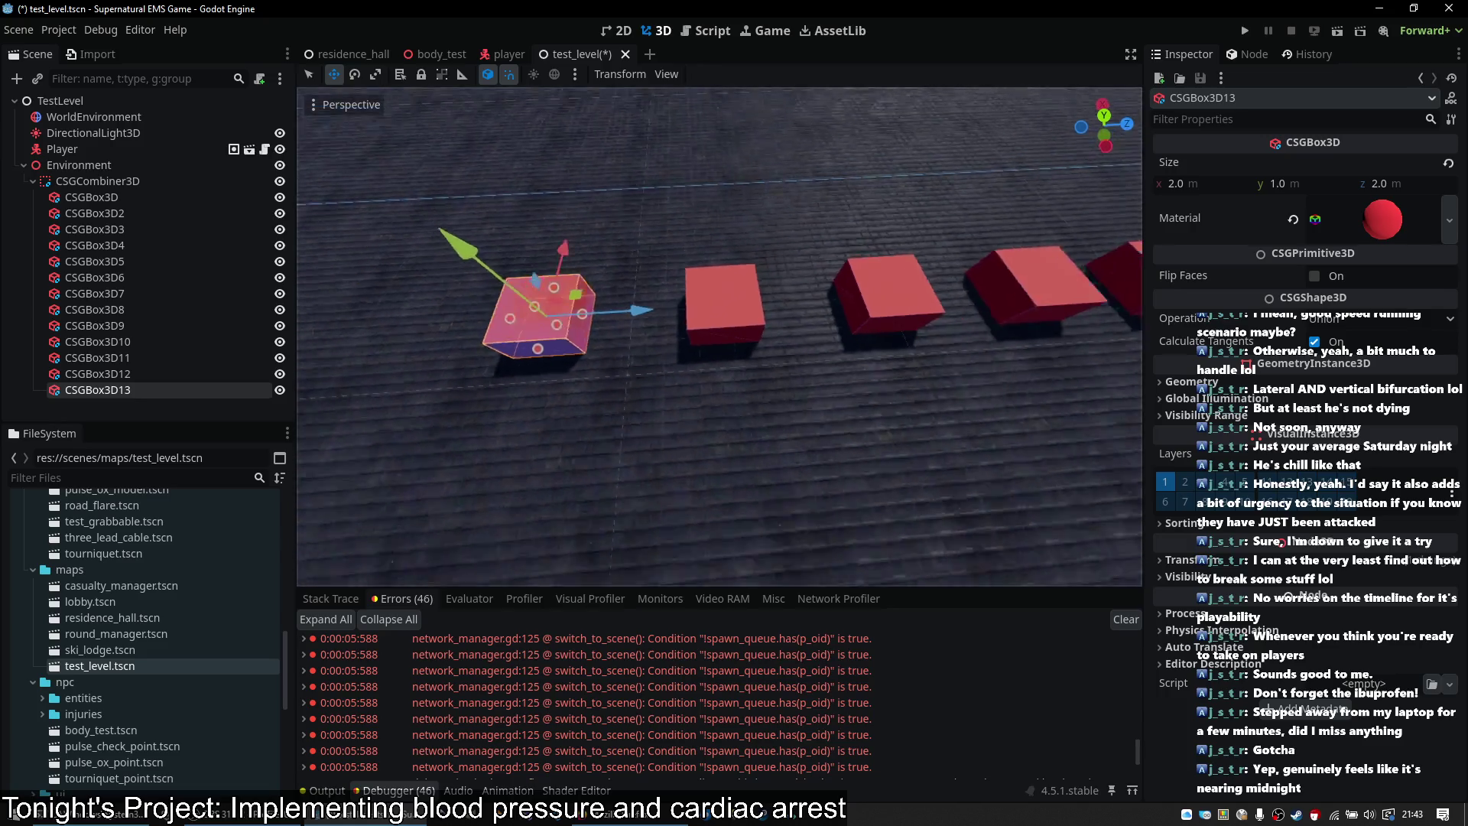
pyautogui.scroll(-6, 943, 240)
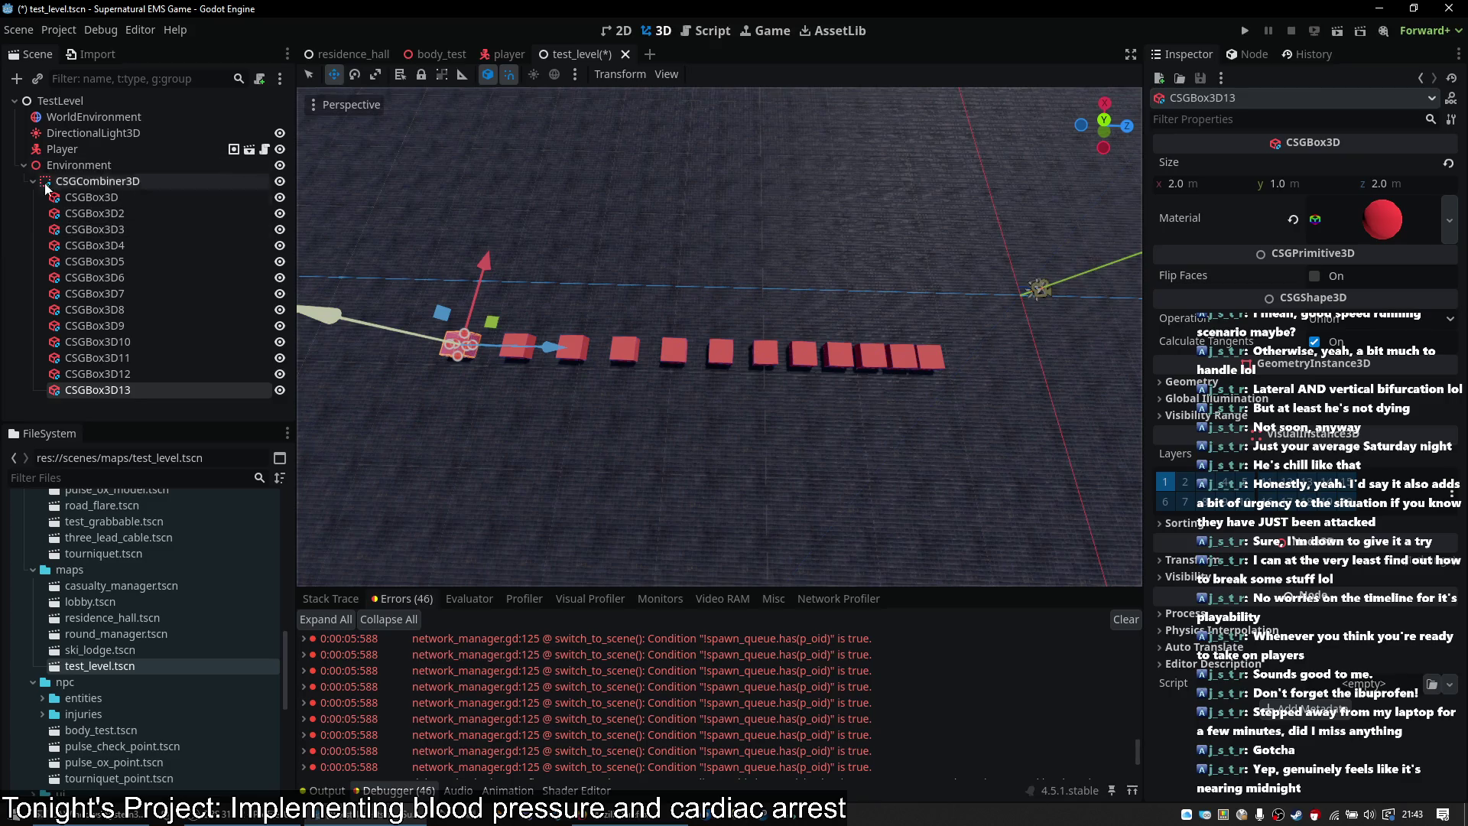
pyautogui.click(33, 182)
# Duplicate CSGBox3D2 as CSGBox3D14 and move the copy away from the row
pyautogui.click(109, 180)
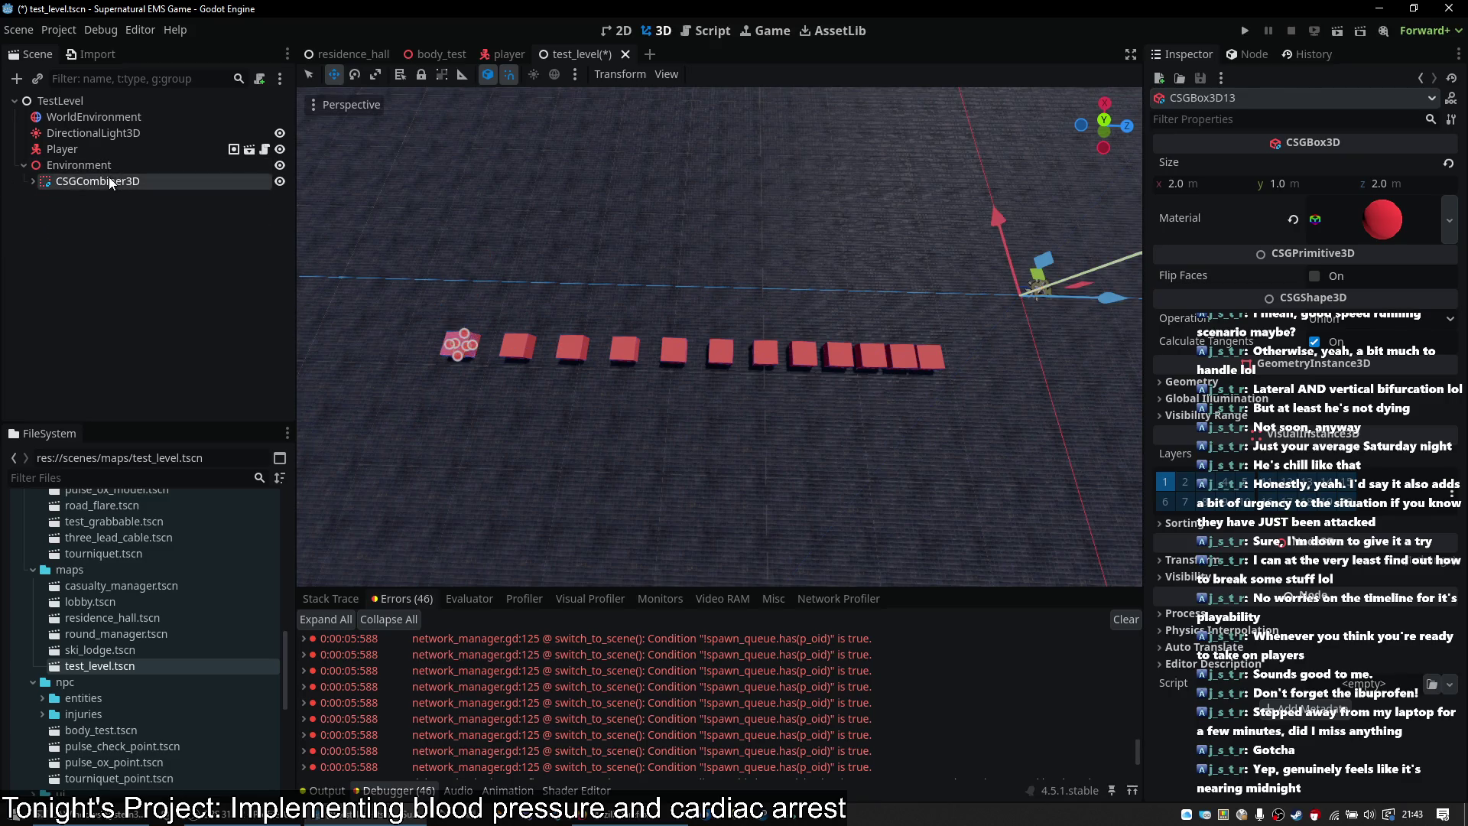
pyautogui.scroll(3, 719, 336)
pyautogui.click(33, 181)
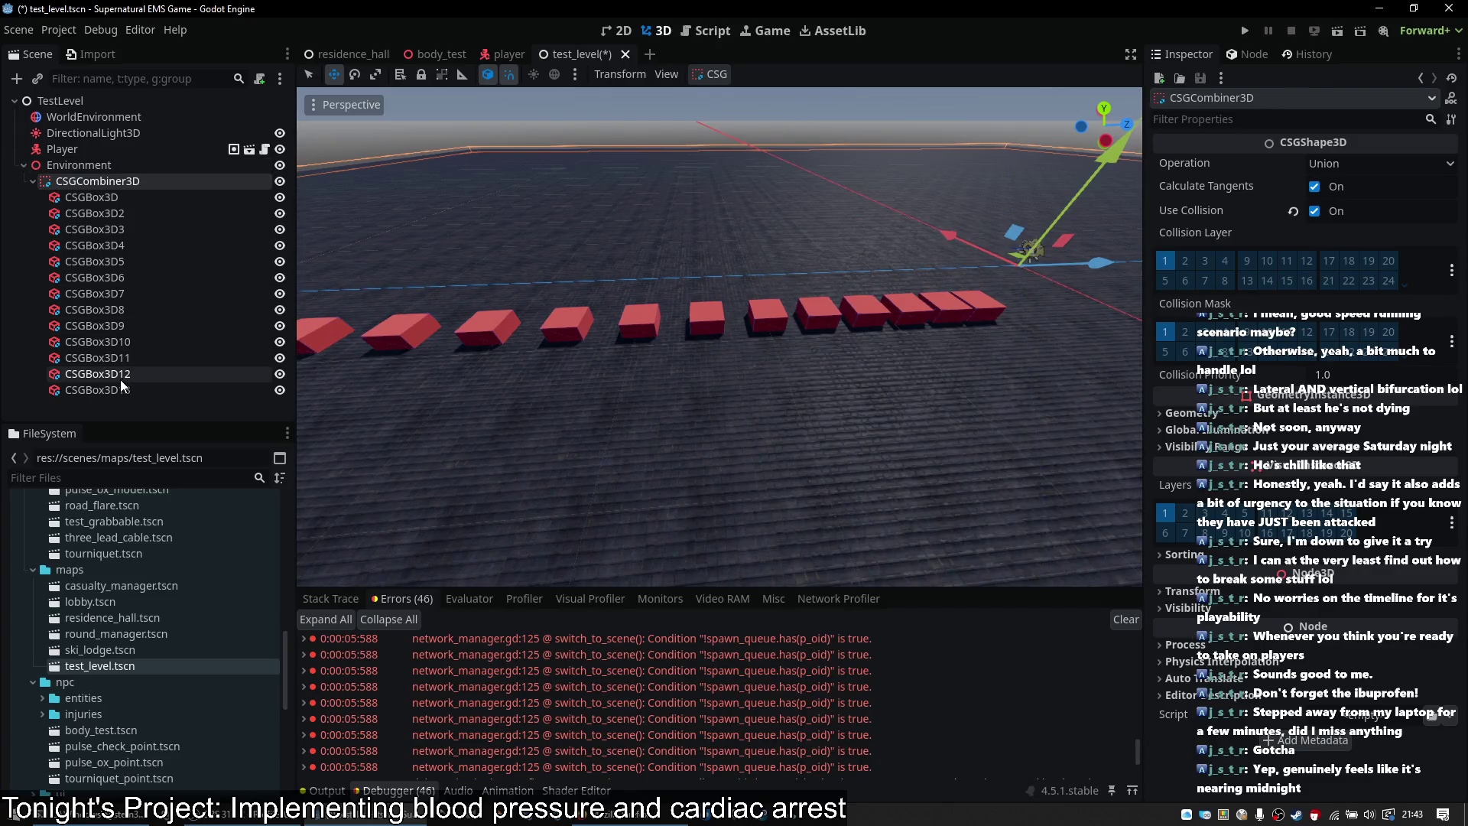
pyautogui.press('Down')
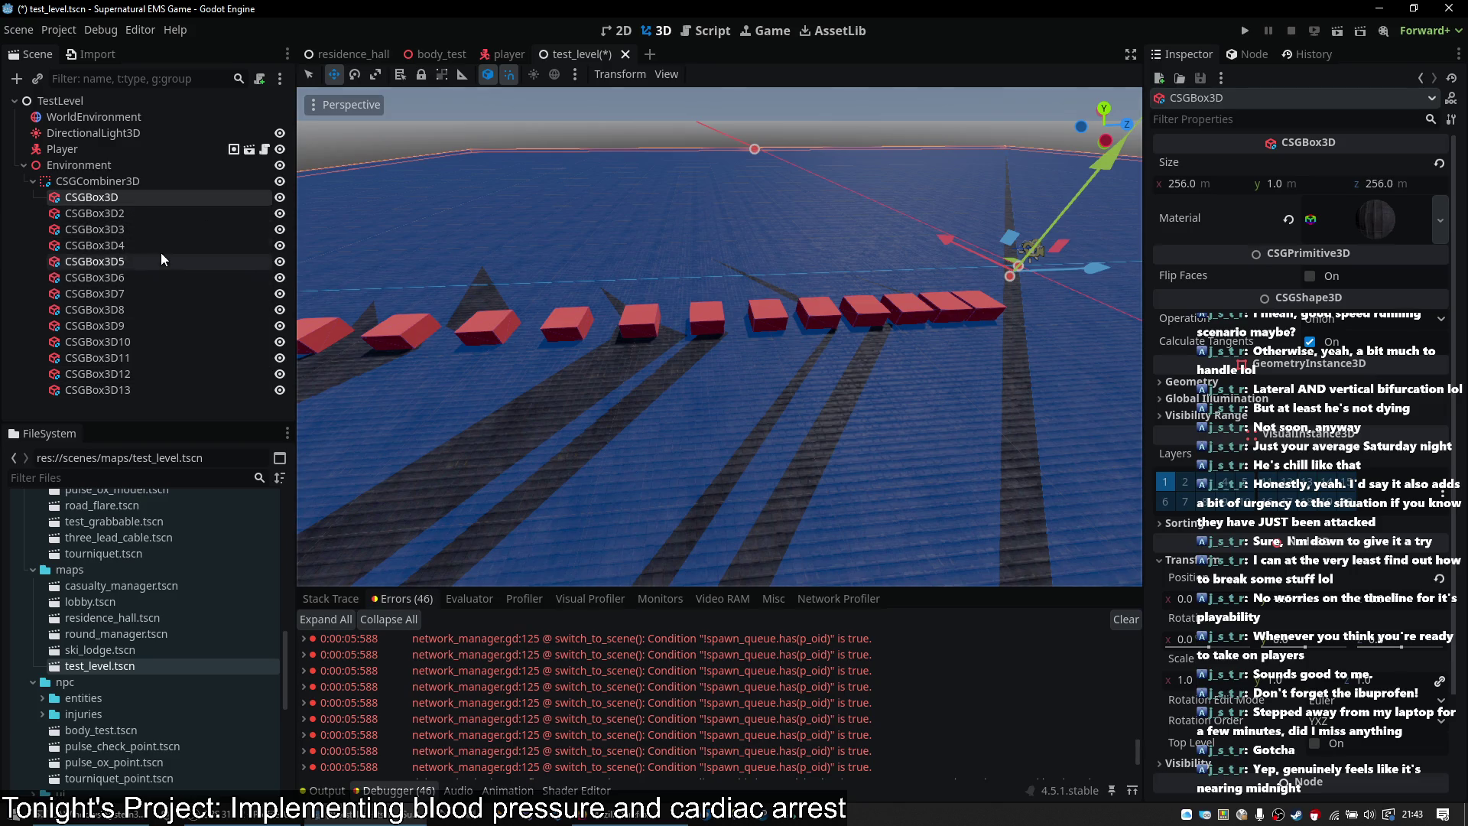
pyautogui.press('Down')
pyautogui.press('f')
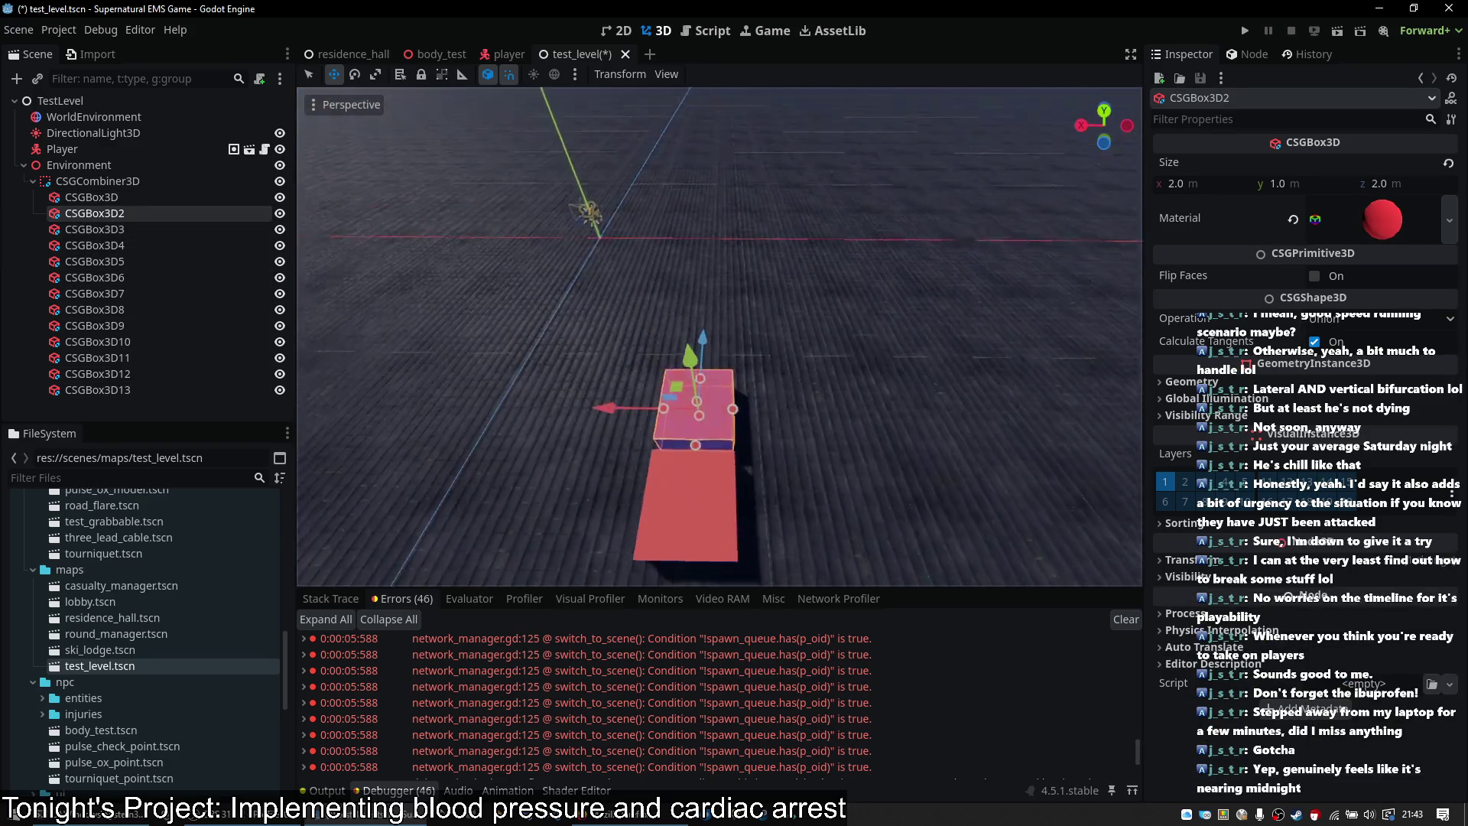
pyautogui.moveTo(839, 318); pyautogui.dragTo(838, 317)
pyautogui.moveTo(727, 359)
pyautogui.mouseDown()
pyautogui.moveTo(591, 370)
pyautogui.moveTo(724, 367)
pyautogui.moveTo(736, 384)
pyautogui.moveTo(715, 431)
pyautogui.mouseUp()
pyautogui.hotkey('ctrl', 'd')
pyautogui.moveTo(657, 375); pyautogui.dragTo(854, 398)
pyautogui.moveTo(792, 325)
pyautogui.mouseDown()
pyautogui.moveTo(714, 338)
pyautogui.moveTo(680, 417)
pyautogui.moveTo(677, 337)
pyautogui.moveTo(802, 345)
pyautogui.mouseUp()
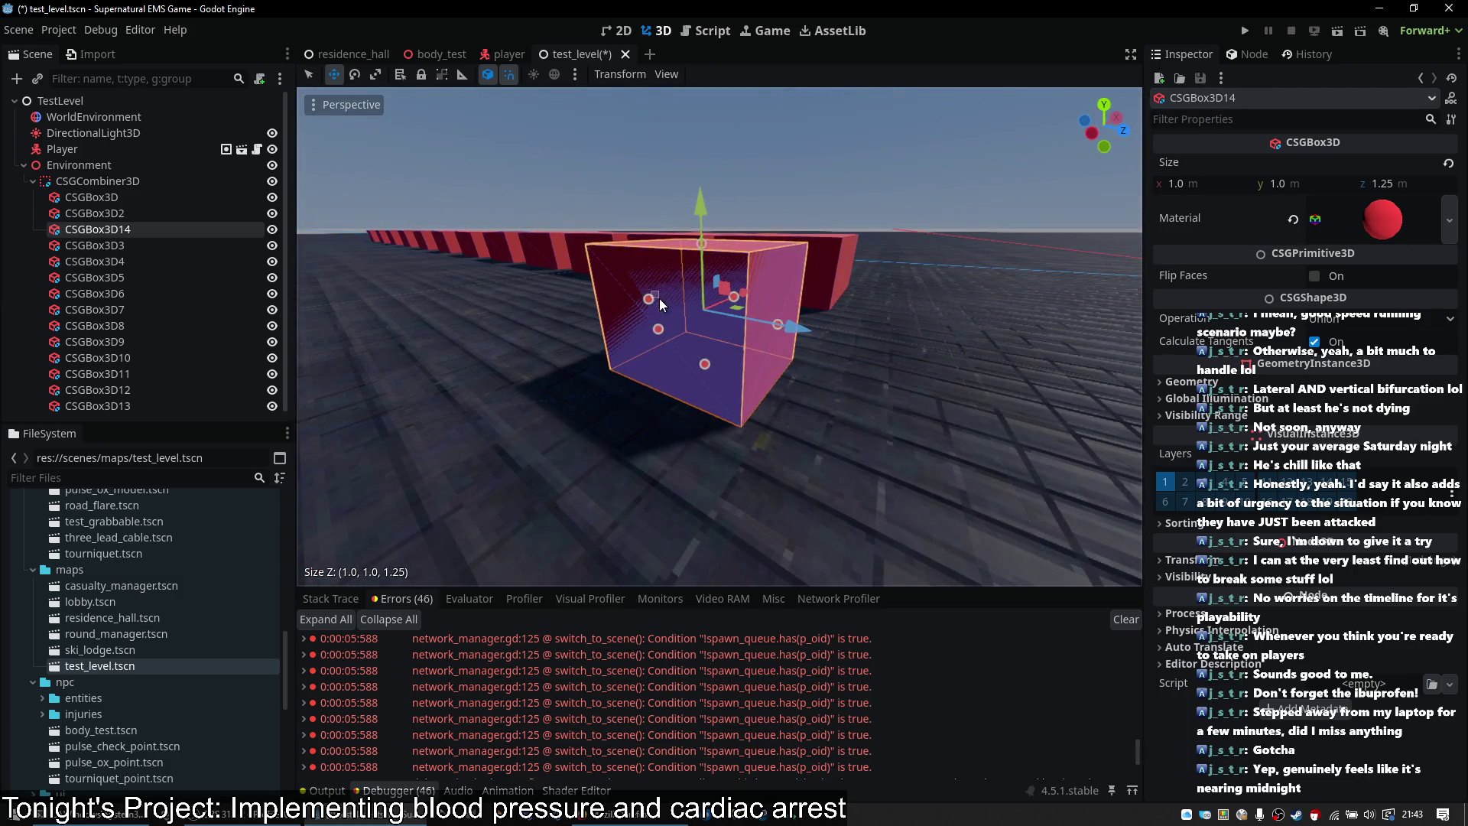
# Resize the box to 1.0 depth and 0.25 height, then add copies raised to 0.5 and 0.75
pyautogui.press('Delete')
pyautogui.hotkey('ctrl', 'z')
pyautogui.moveTo(646, 305); pyautogui.dragTo(665, 303)
pyautogui.moveTo(719, 248); pyautogui.dragTo(710, 341)
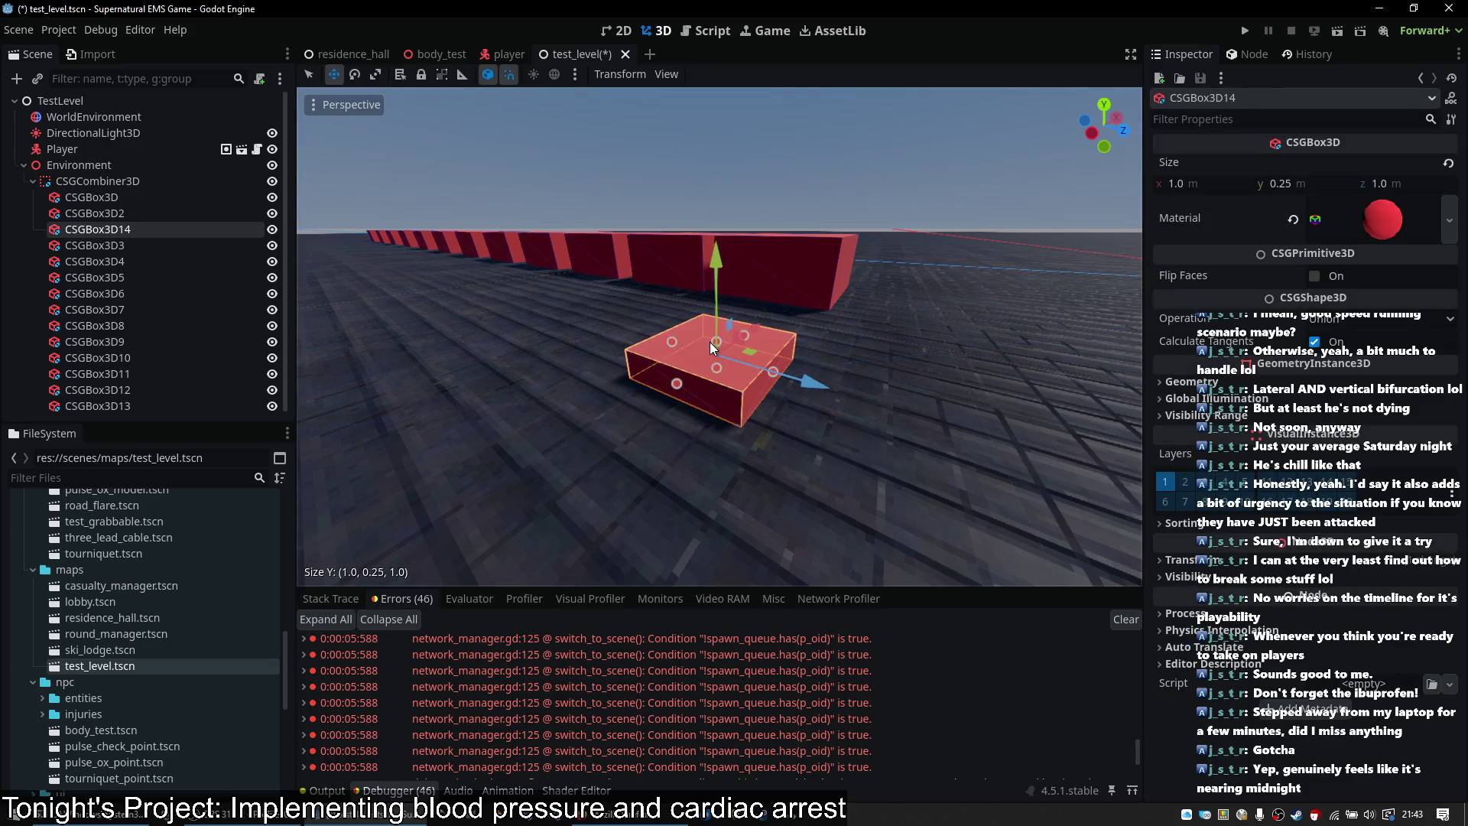
pyautogui.hotkey('ctrl', 'd')
pyautogui.moveTo(899, 353)
pyautogui.mouseDown()
pyautogui.moveTo(719, 338)
pyautogui.moveTo(713, 323)
pyautogui.mouseUp()
pyautogui.hotkey('ctrl', 'd')
pyautogui.moveTo(857, 340); pyautogui.dragTo(755, 353)
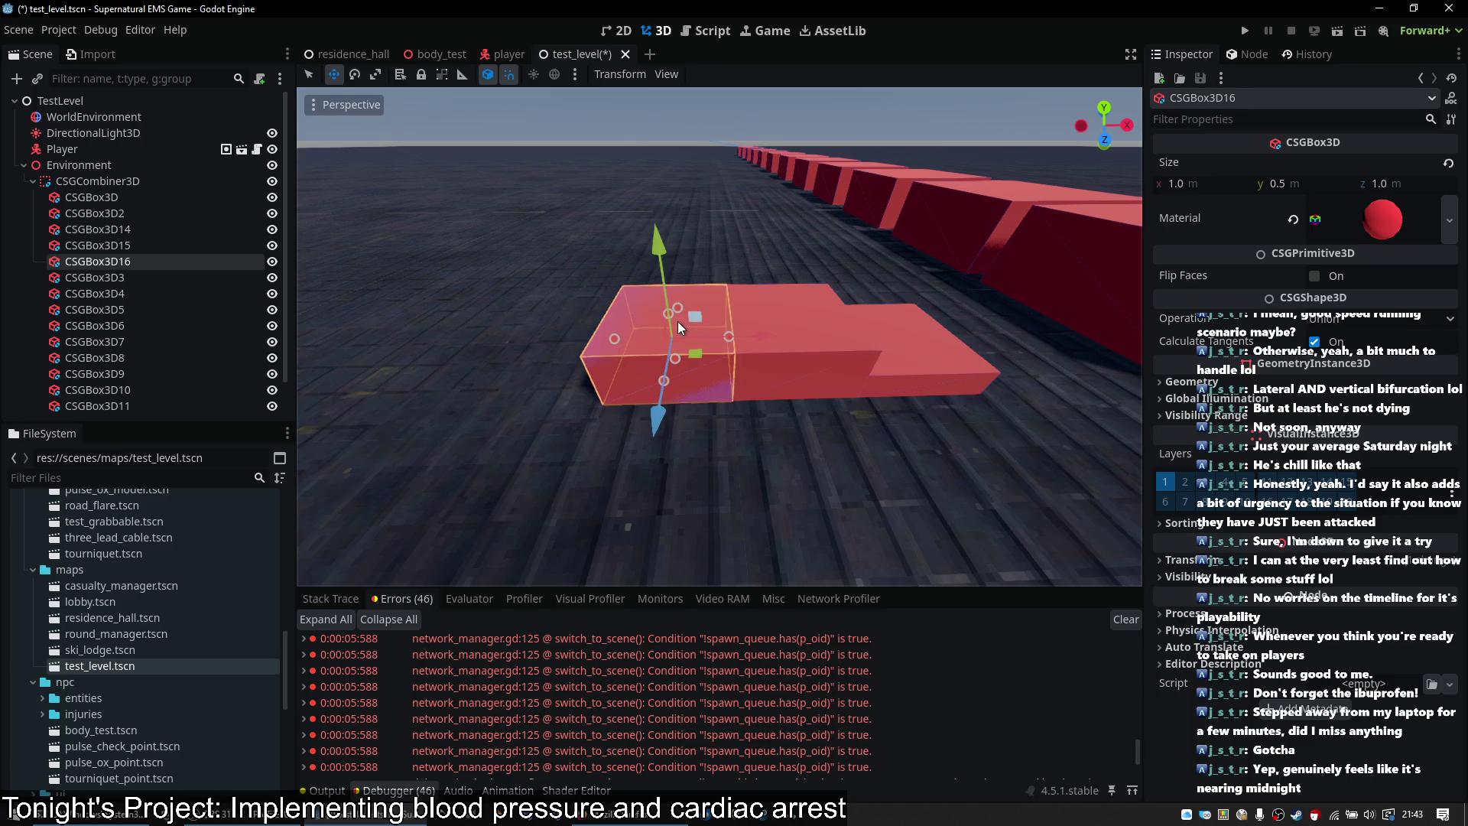
pyautogui.moveTo(669, 310); pyautogui.dragTo(669, 291)
# Add the next steps along X at heights 1.0, 1.25 and 1.5
pyautogui.hotkey('ctrl', 'd')
pyautogui.moveTo(906, 320); pyautogui.dragTo(780, 338)
pyautogui.moveTo(682, 278); pyautogui.dragTo(678, 255)
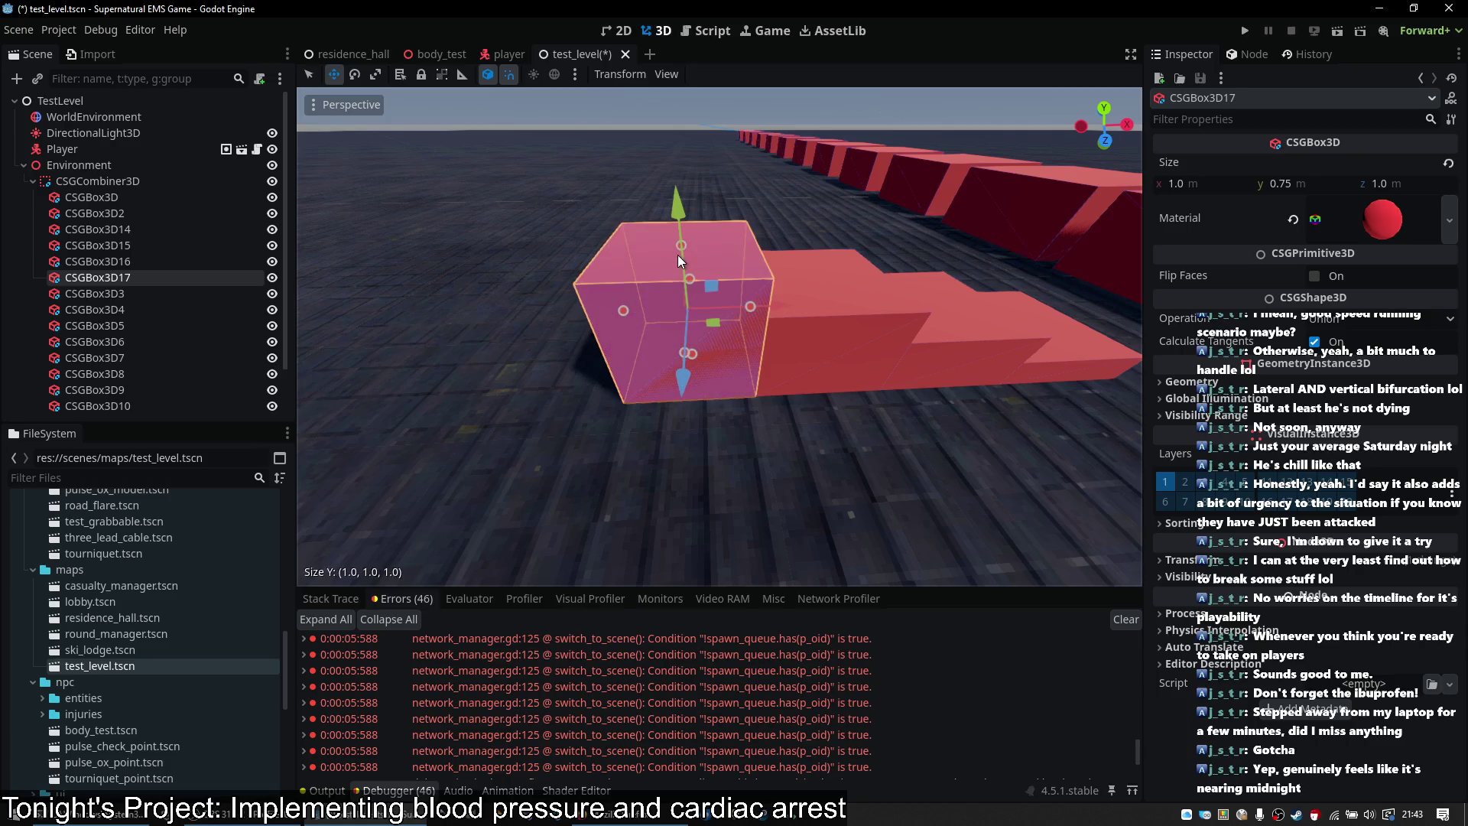
pyautogui.hotkey('ctrl', 'd')
pyautogui.press('g')
pyautogui.press('x')
pyautogui.click(803, 311)
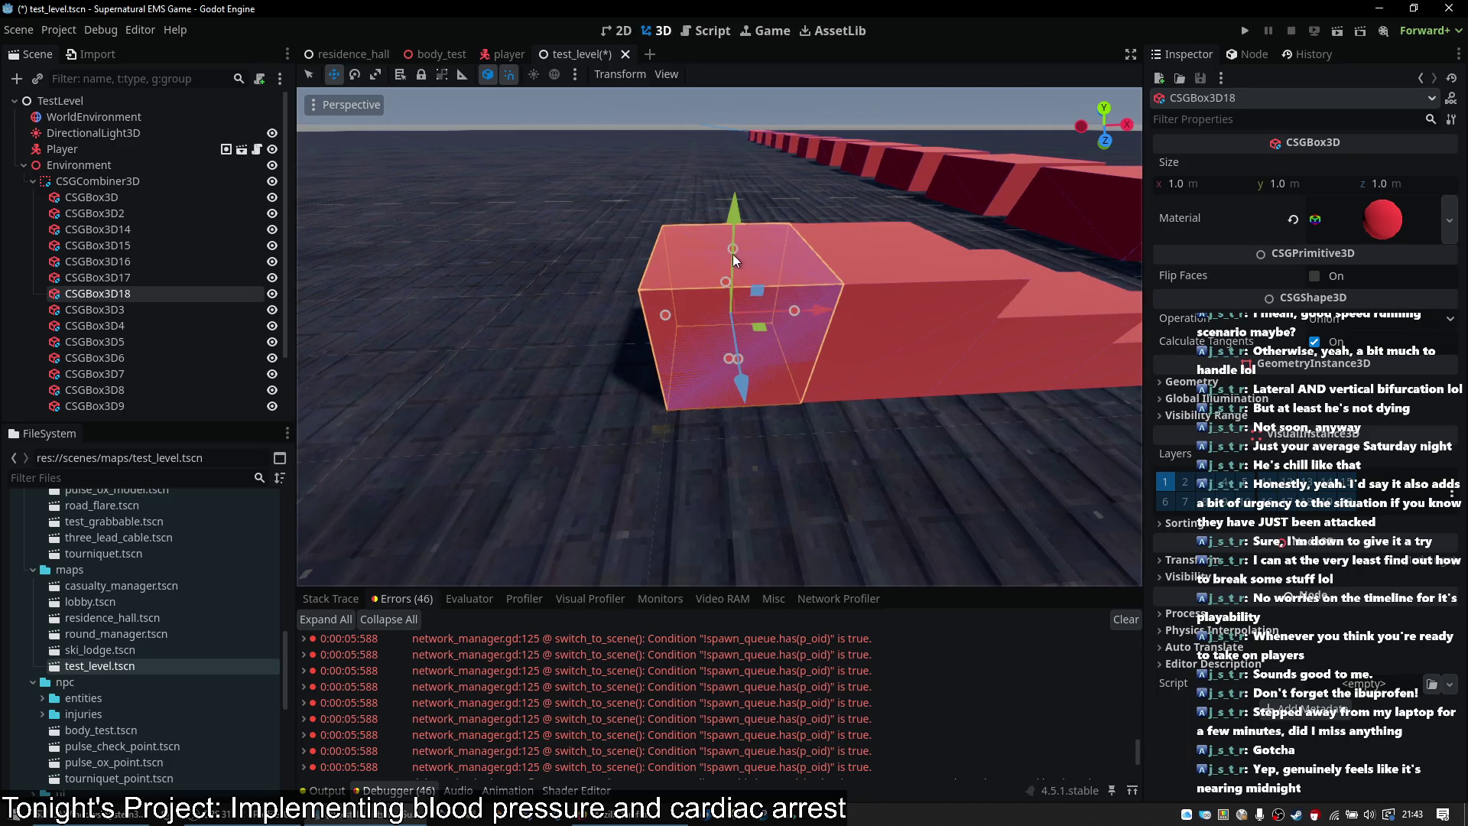
pyautogui.moveTo(728, 227); pyautogui.dragTo(728, 206)
pyautogui.hotkey('ctrl', 'd')
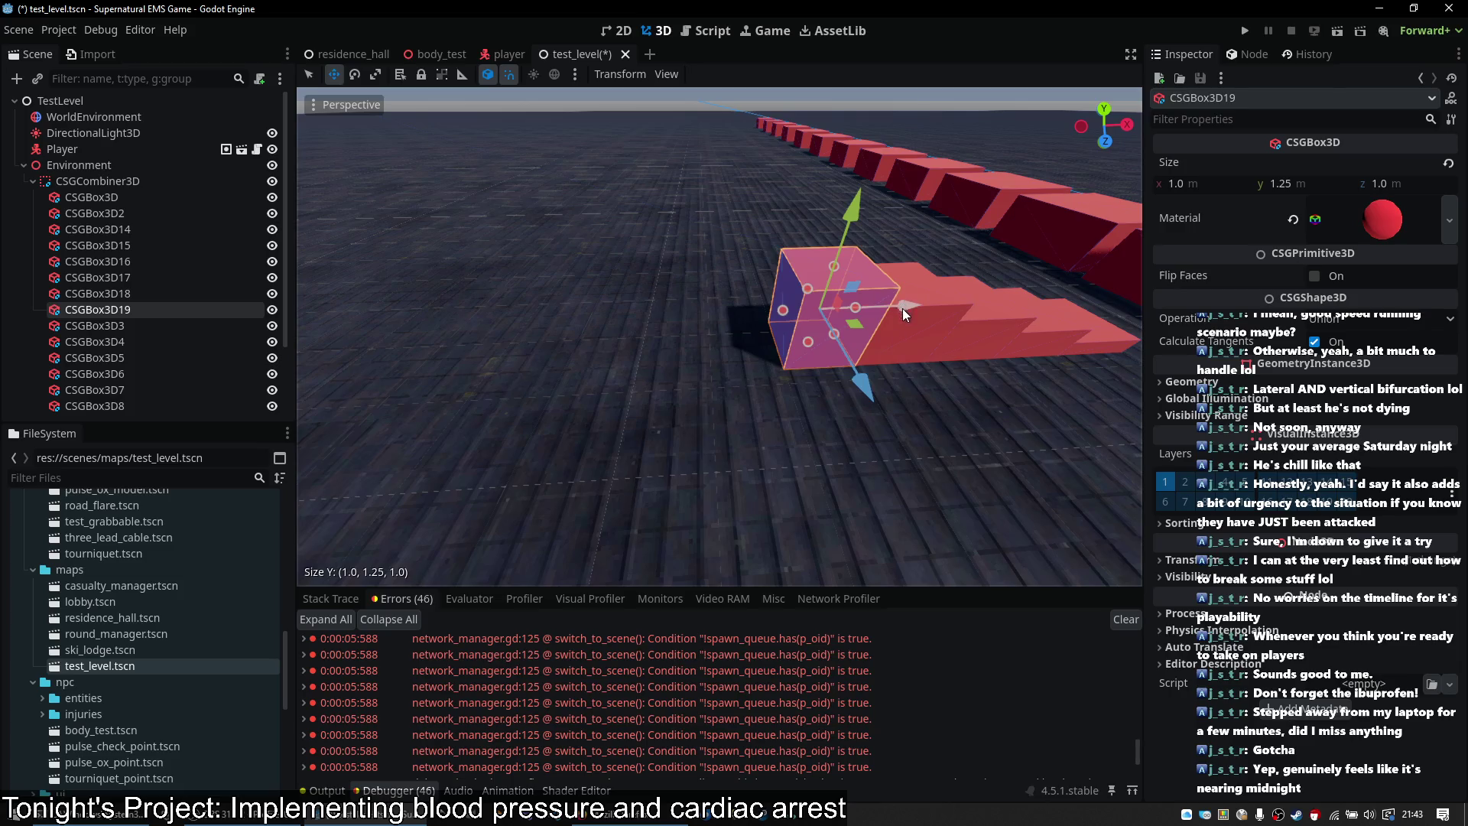
pyautogui.press('g')
pyautogui.press('x')
pyautogui.click(843, 310)
pyautogui.moveTo(767, 268); pyautogui.dragTo(772, 252)
# Add the last steps up to 1.75 and 2.0, then select CSGBox3D2 in the row
pyautogui.hotkey('ctrl', 'd')
pyautogui.press('g')
pyautogui.press('x')
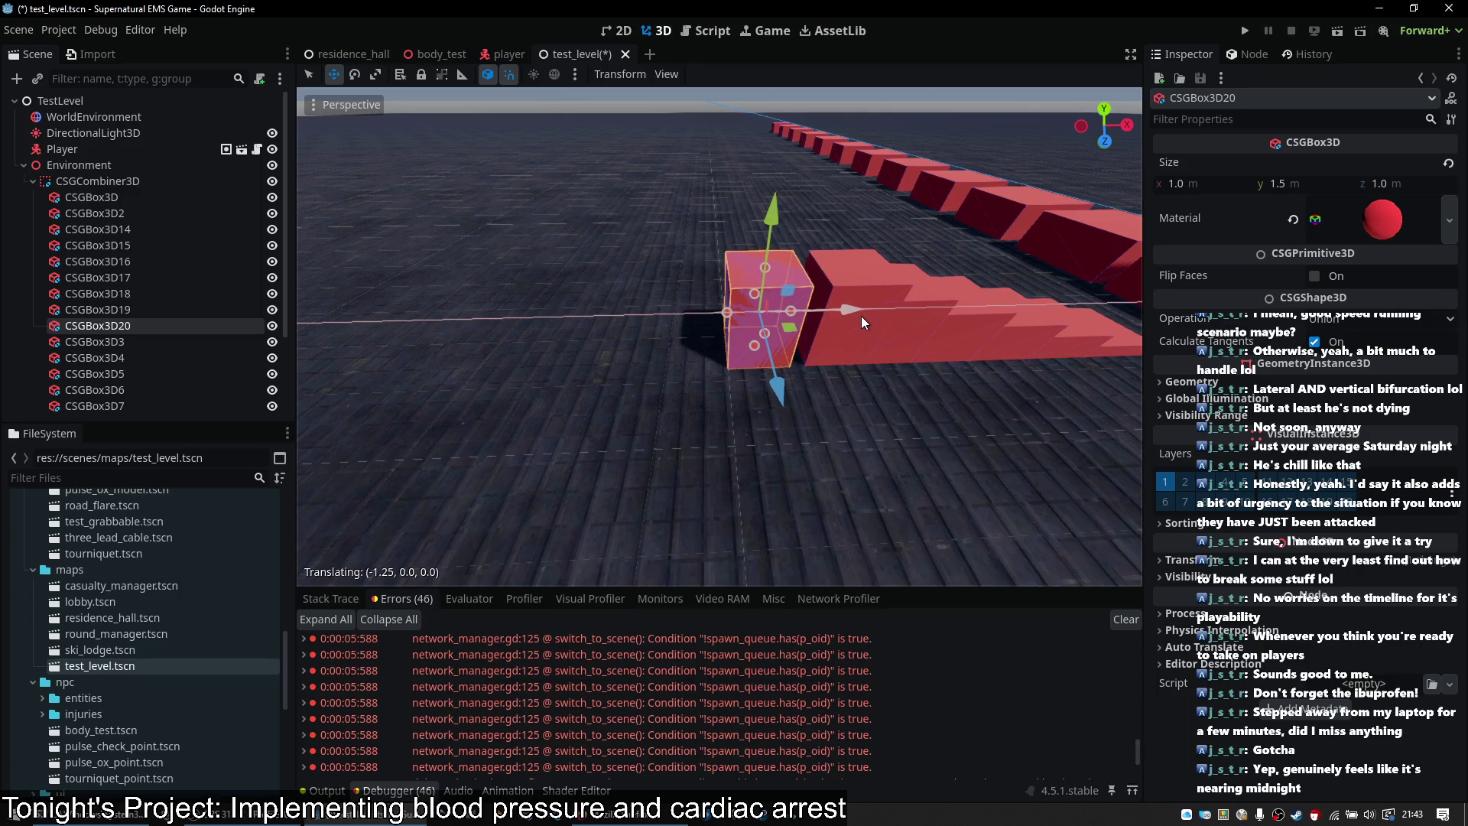
pyautogui.click(795, 276)
pyautogui.moveTo(781, 264)
pyautogui.mouseDown()
pyautogui.moveTo(781, 249)
pyautogui.moveTo(711, 242)
pyautogui.mouseUp()
pyautogui.hotkey('ctrl', 'd')
pyautogui.press('g')
pyautogui.press('x')
pyautogui.click(795, 299)
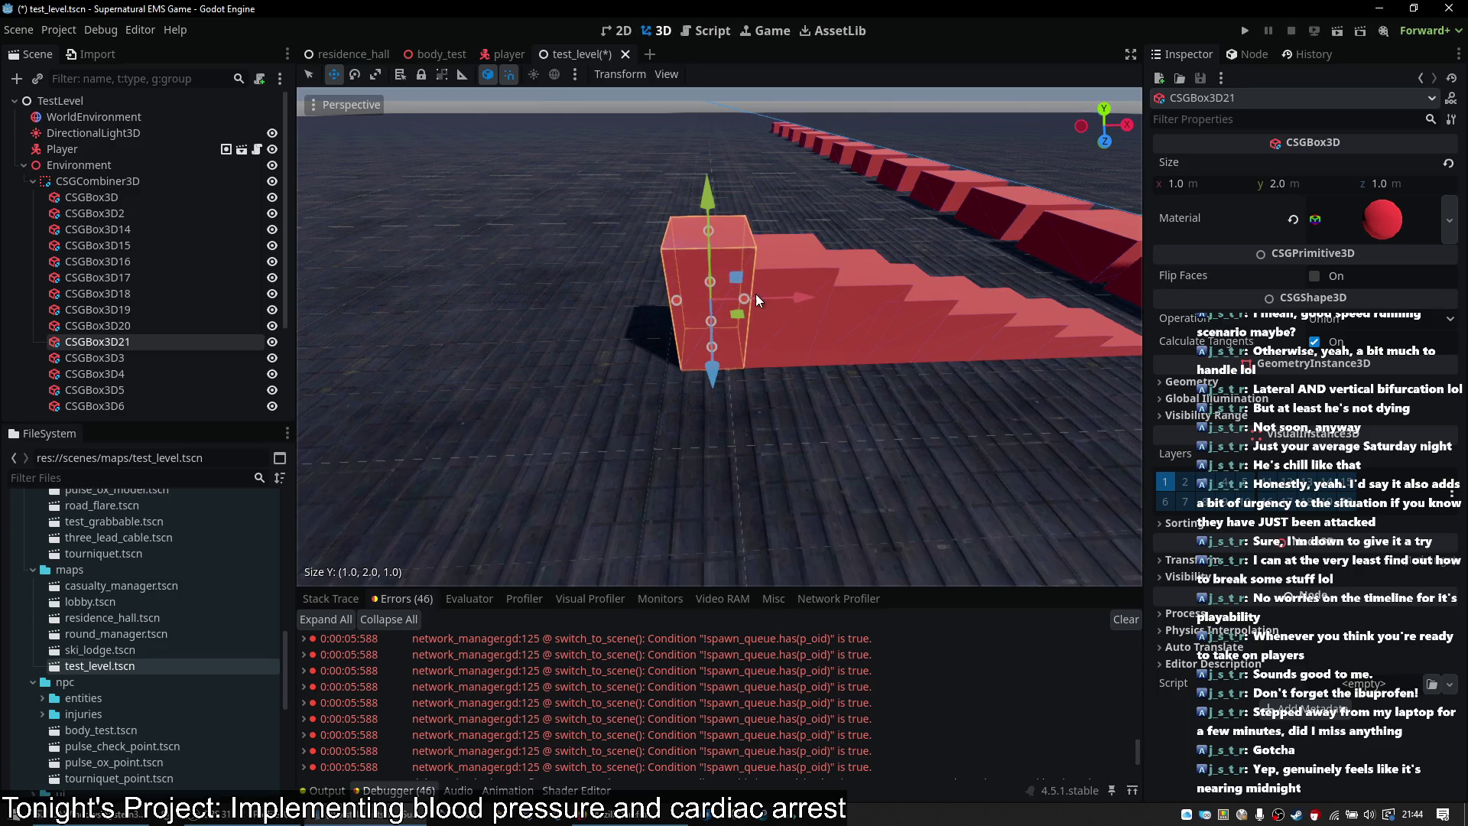
pyautogui.press('w')
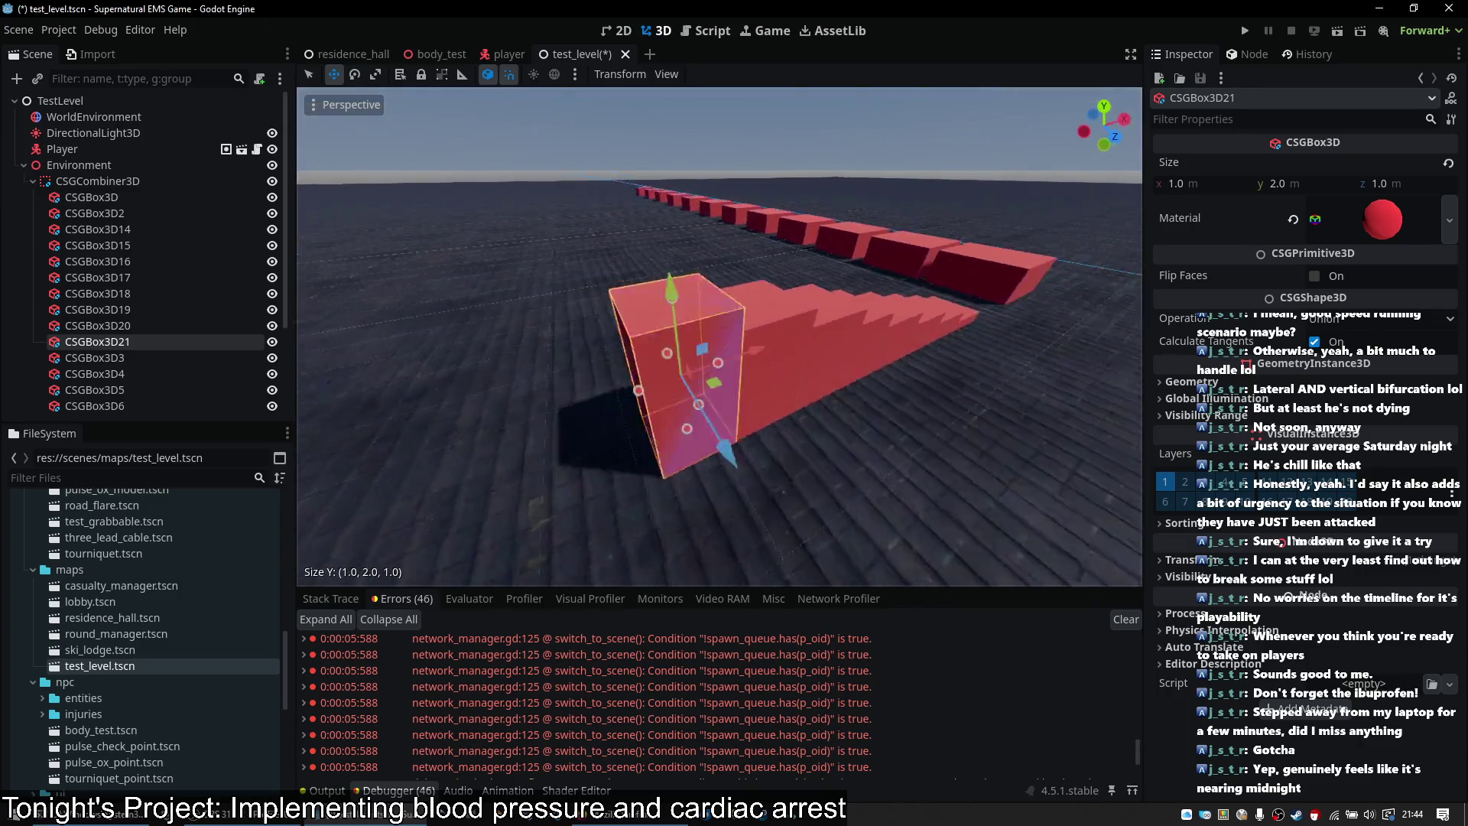
pyautogui.press('w')
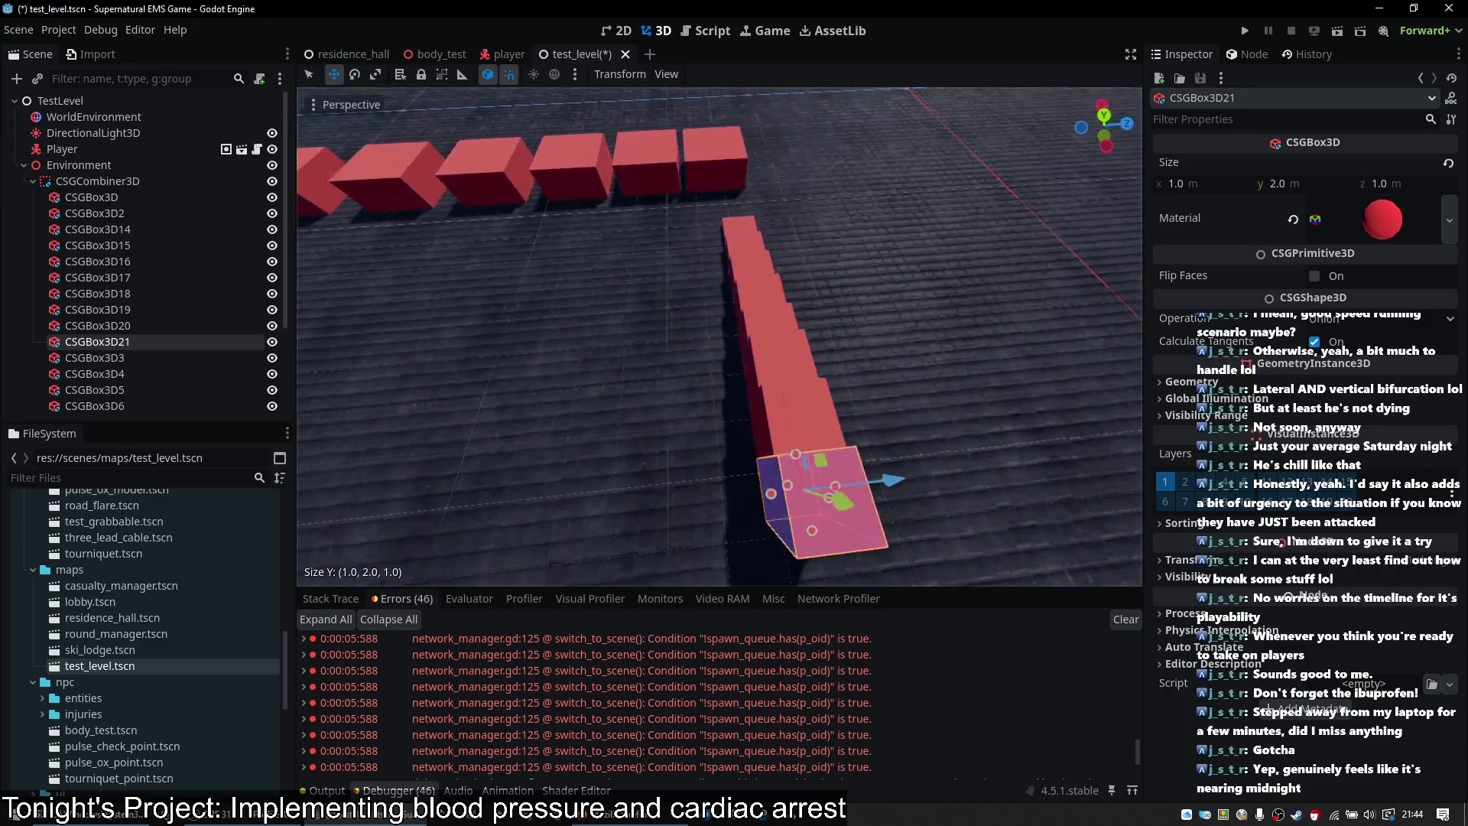
pyautogui.press('w')
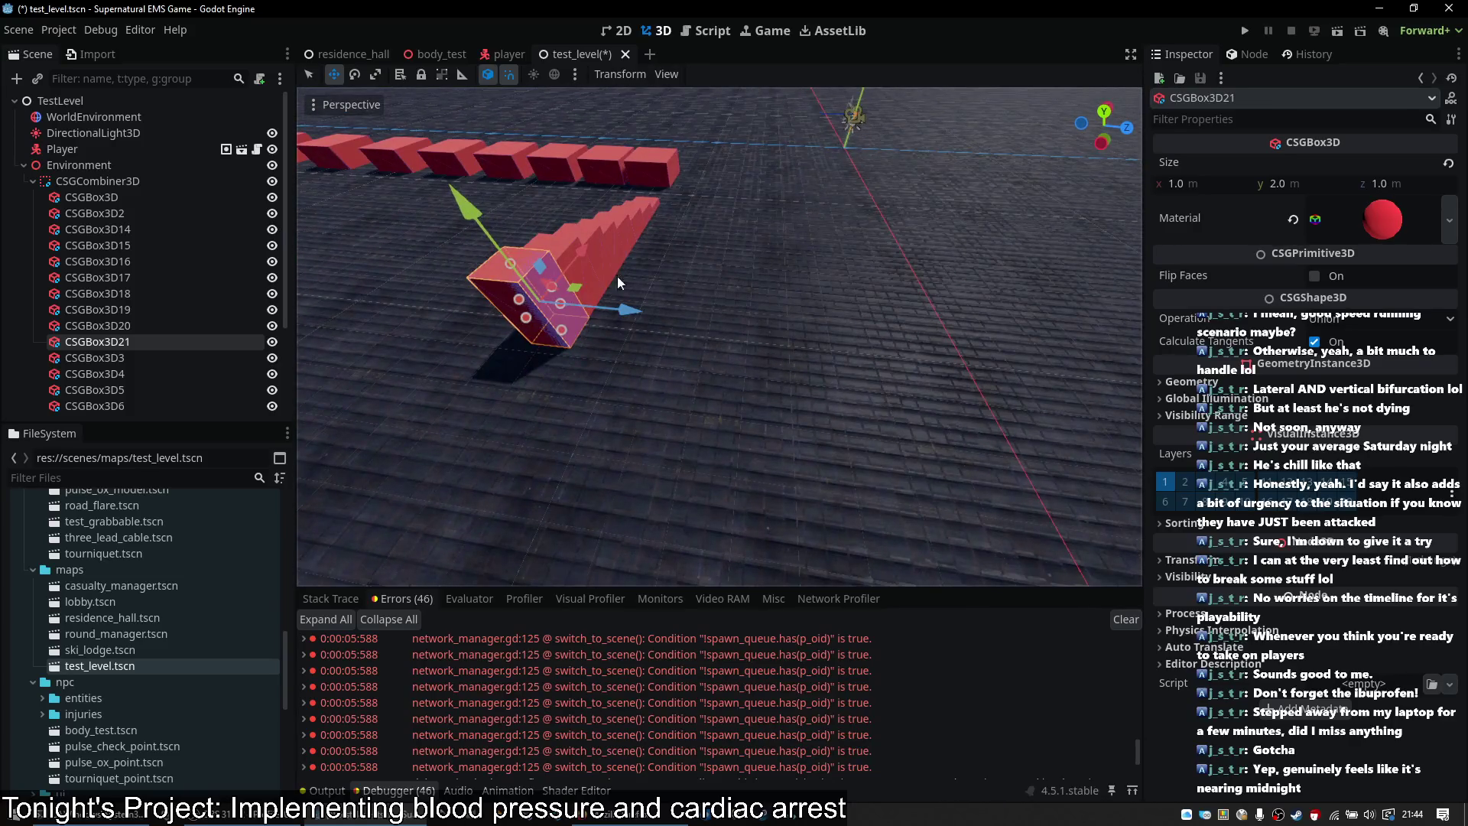
pyautogui.click(648, 167)
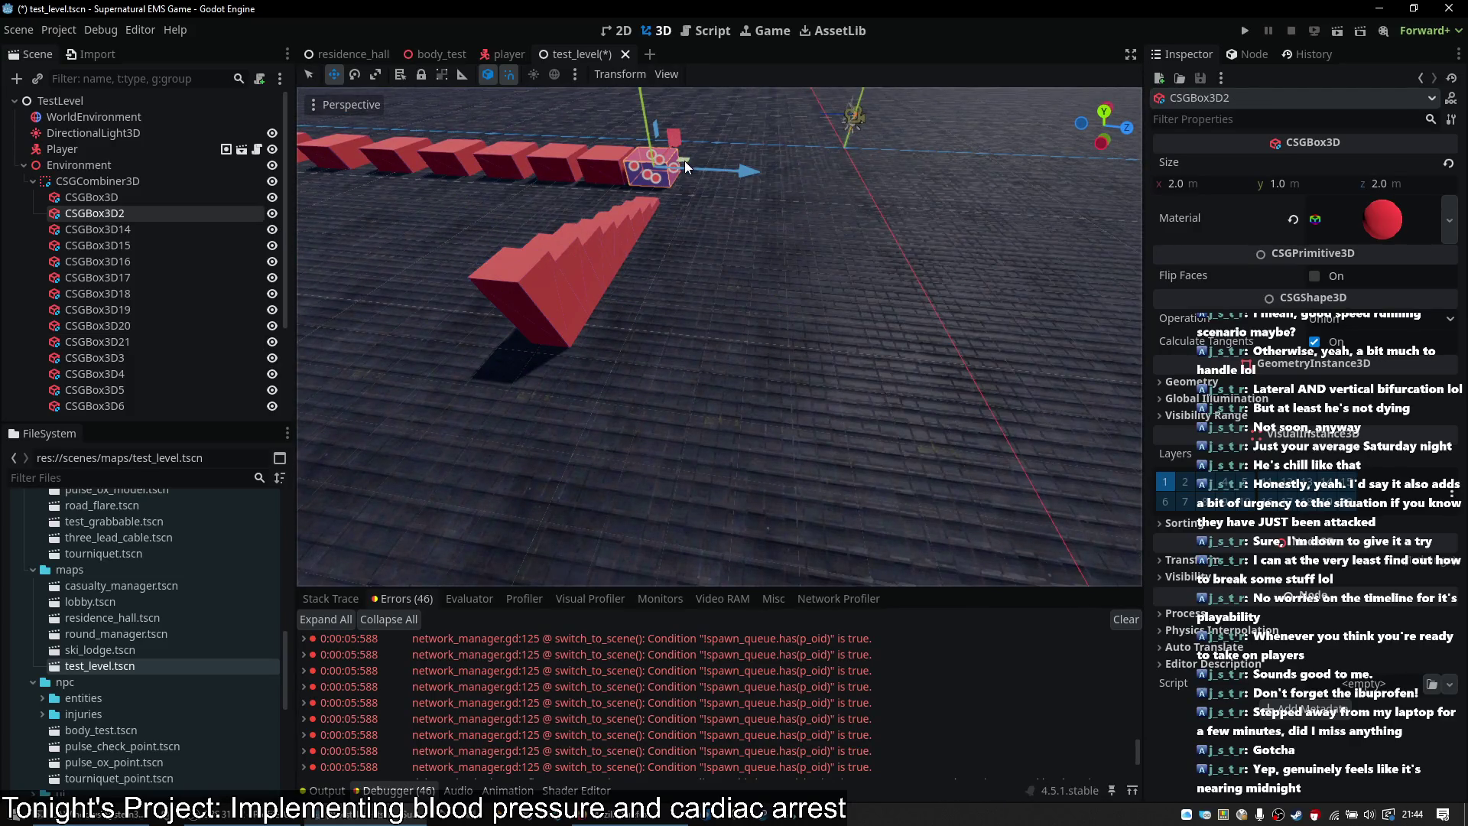
# Duplicate CSGBox3D2 into three copies, offsetting them along the X and Z axes
pyautogui.press('w')
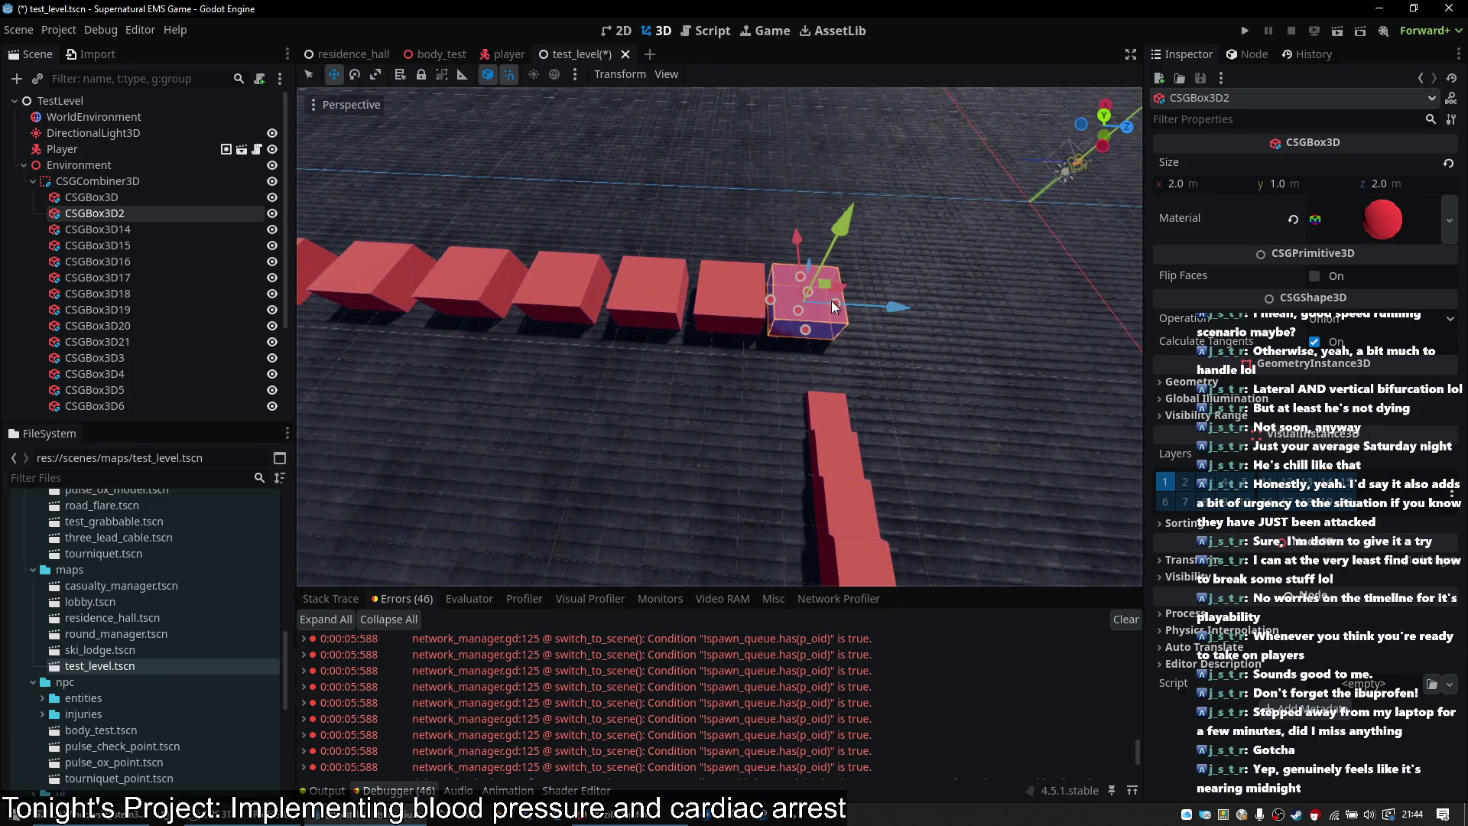
pyautogui.hotkey('ctrl', 'd')
pyautogui.moveTo(819, 279); pyautogui.dragTo(811, 180)
pyautogui.press('w')
pyautogui.press('w')
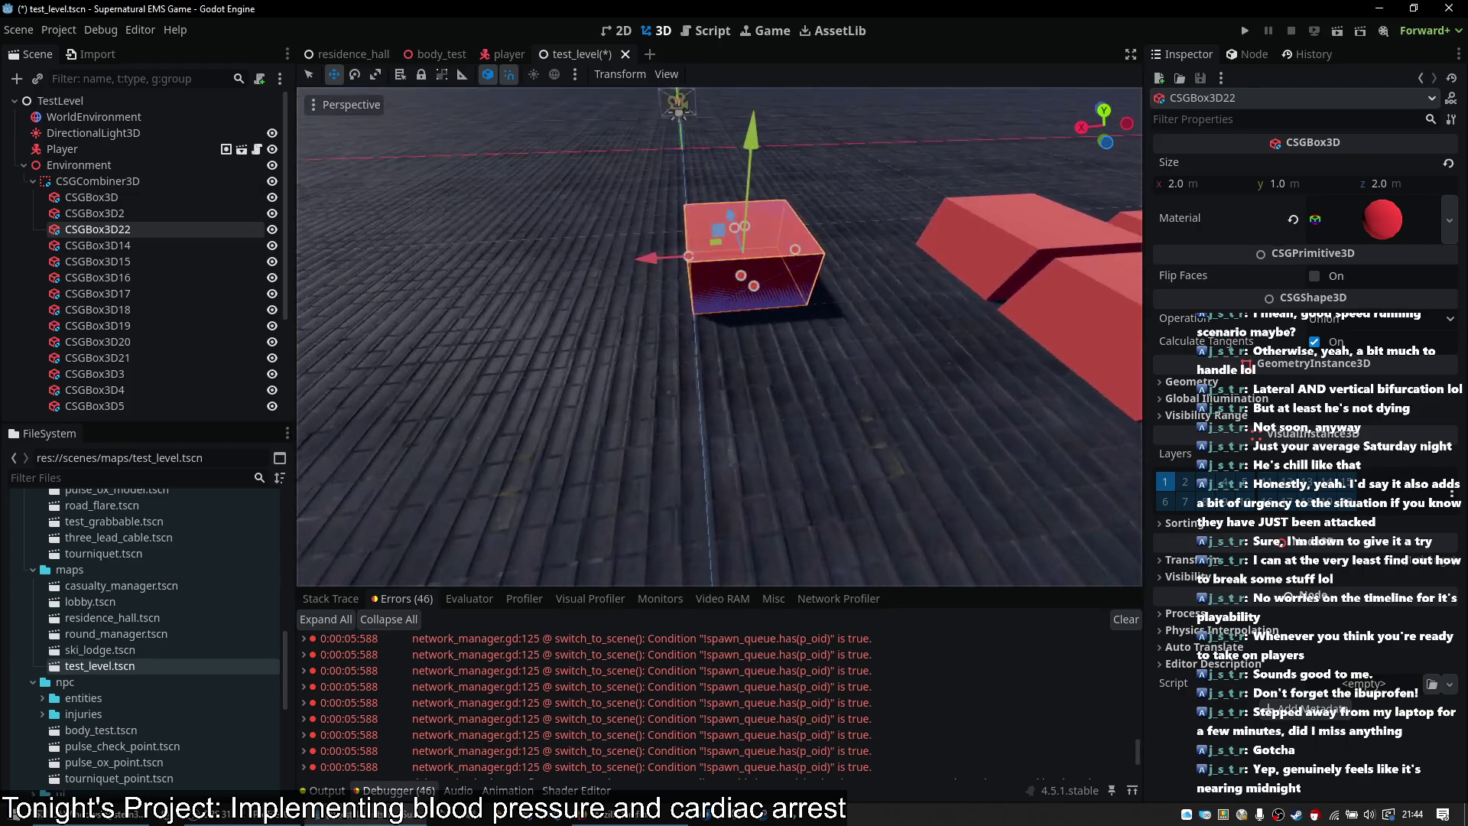
pyautogui.press('w')
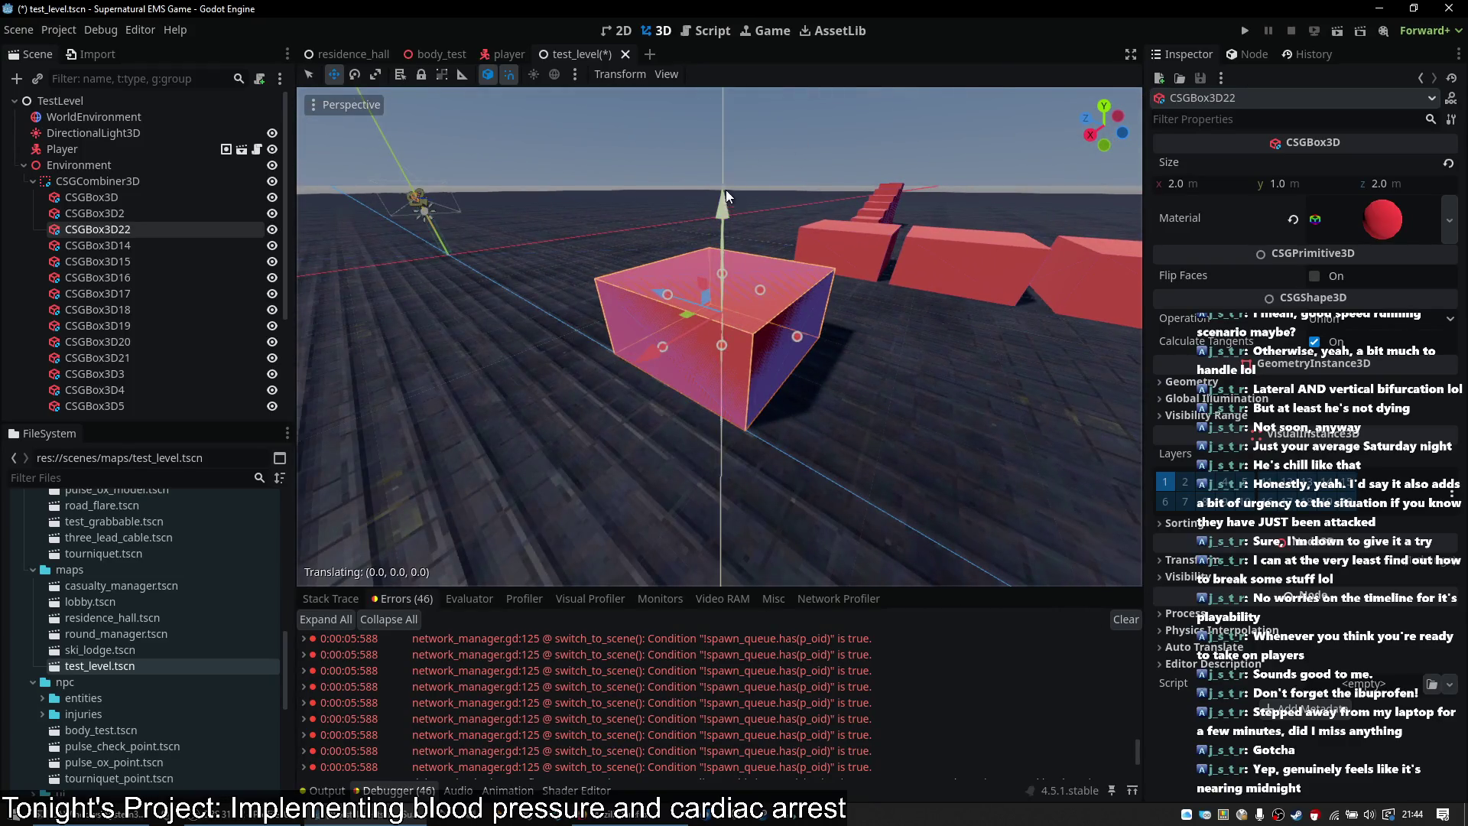
pyautogui.press('s')
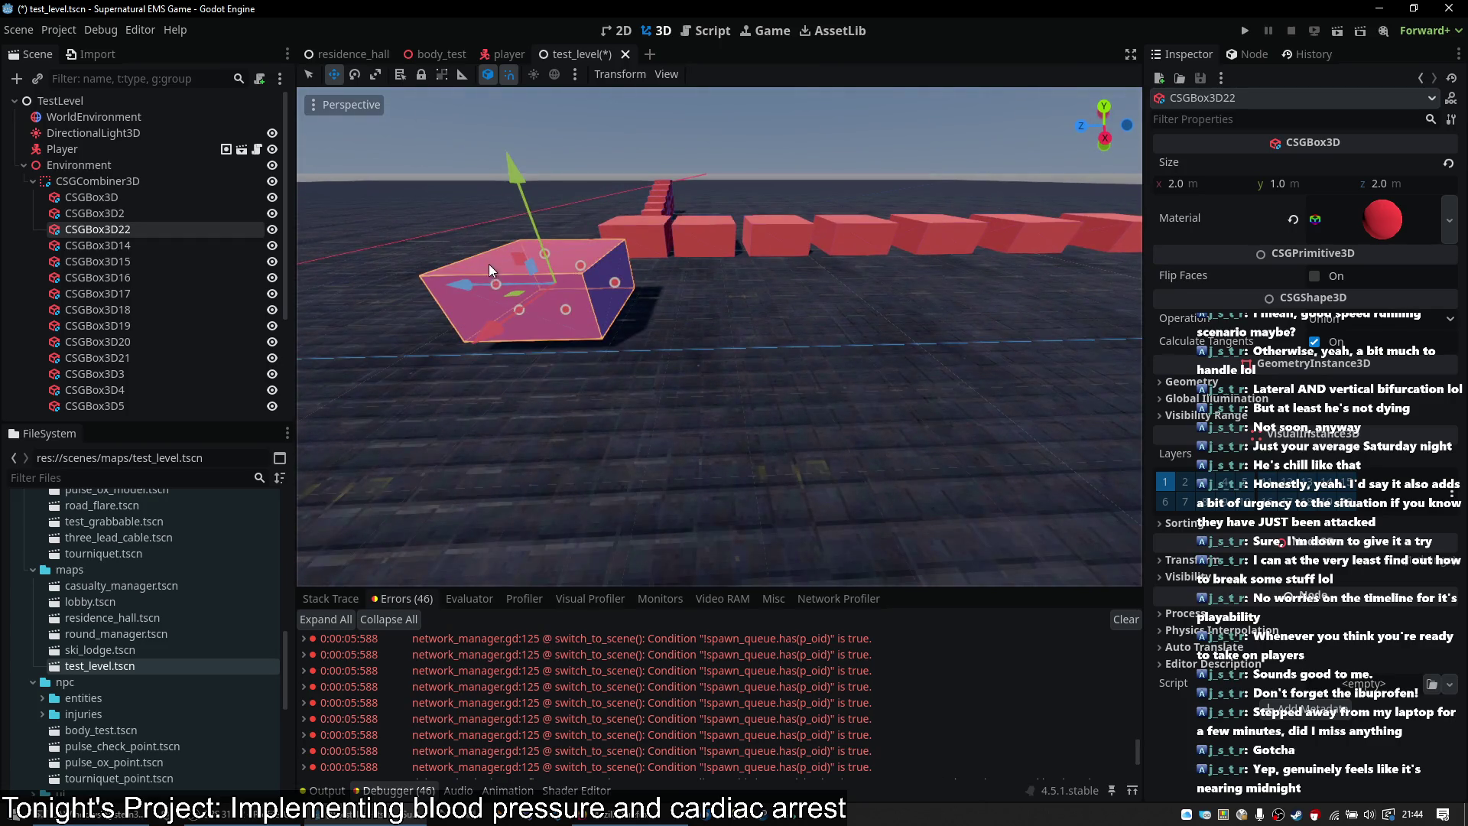
pyautogui.hotkey('ctrl', 'd')
pyautogui.moveTo(477, 285); pyautogui.dragTo(601, 291)
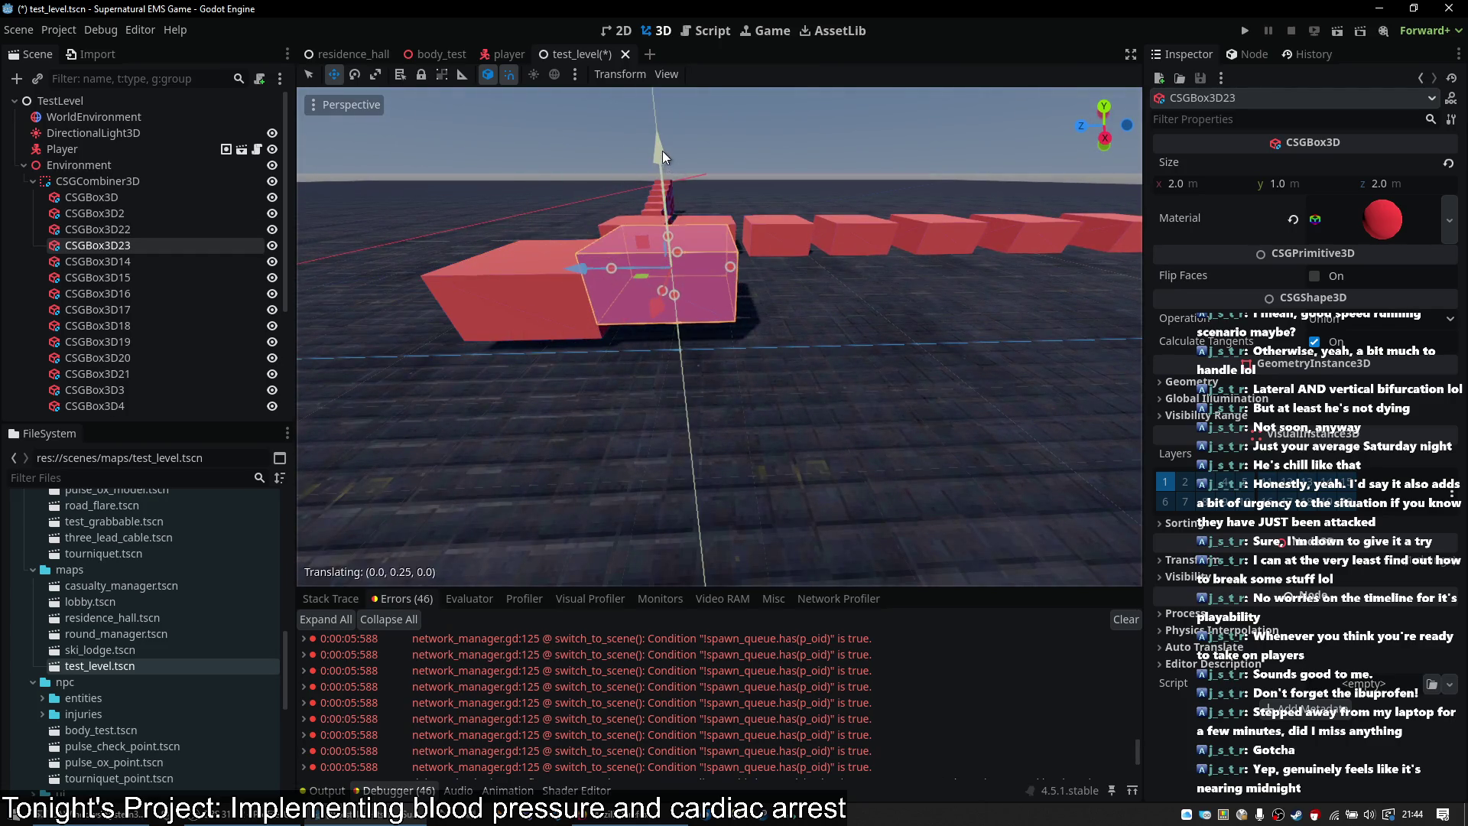
pyautogui.hotkey('ctrl', 'd')
pyautogui.moveTo(517, 269); pyautogui.dragTo(571, 270)
# Delete the three spare boxes CSGBox3D22 through CSGBox3D24
pyautogui.click(163, 252)
pyautogui.click(162, 264)
pyautogui.keyDown('shift'); pyautogui.click(173, 229); pyautogui.keyUp('shift')
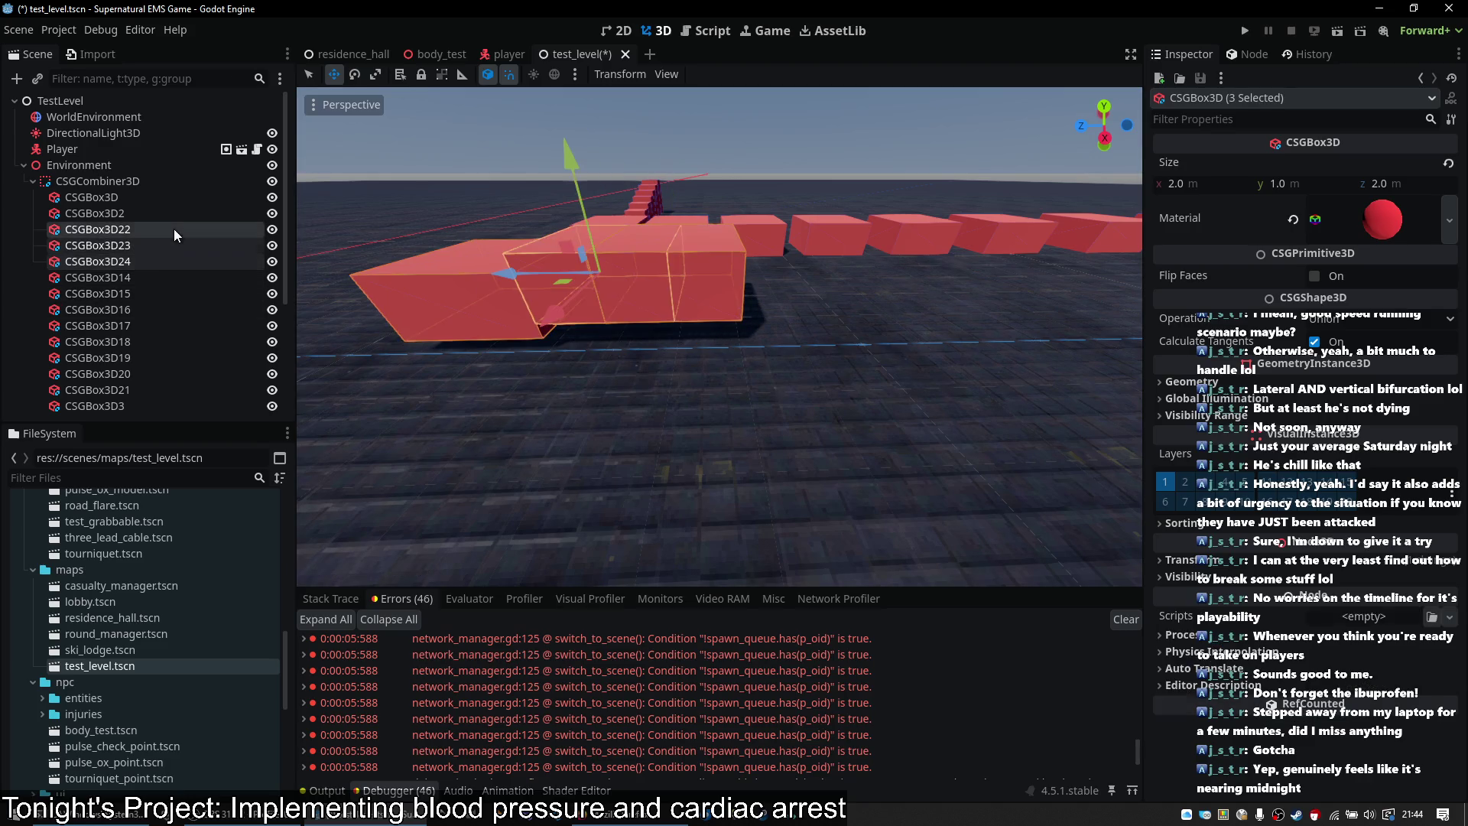
pyautogui.press('Delete')
pyautogui.press('Return')
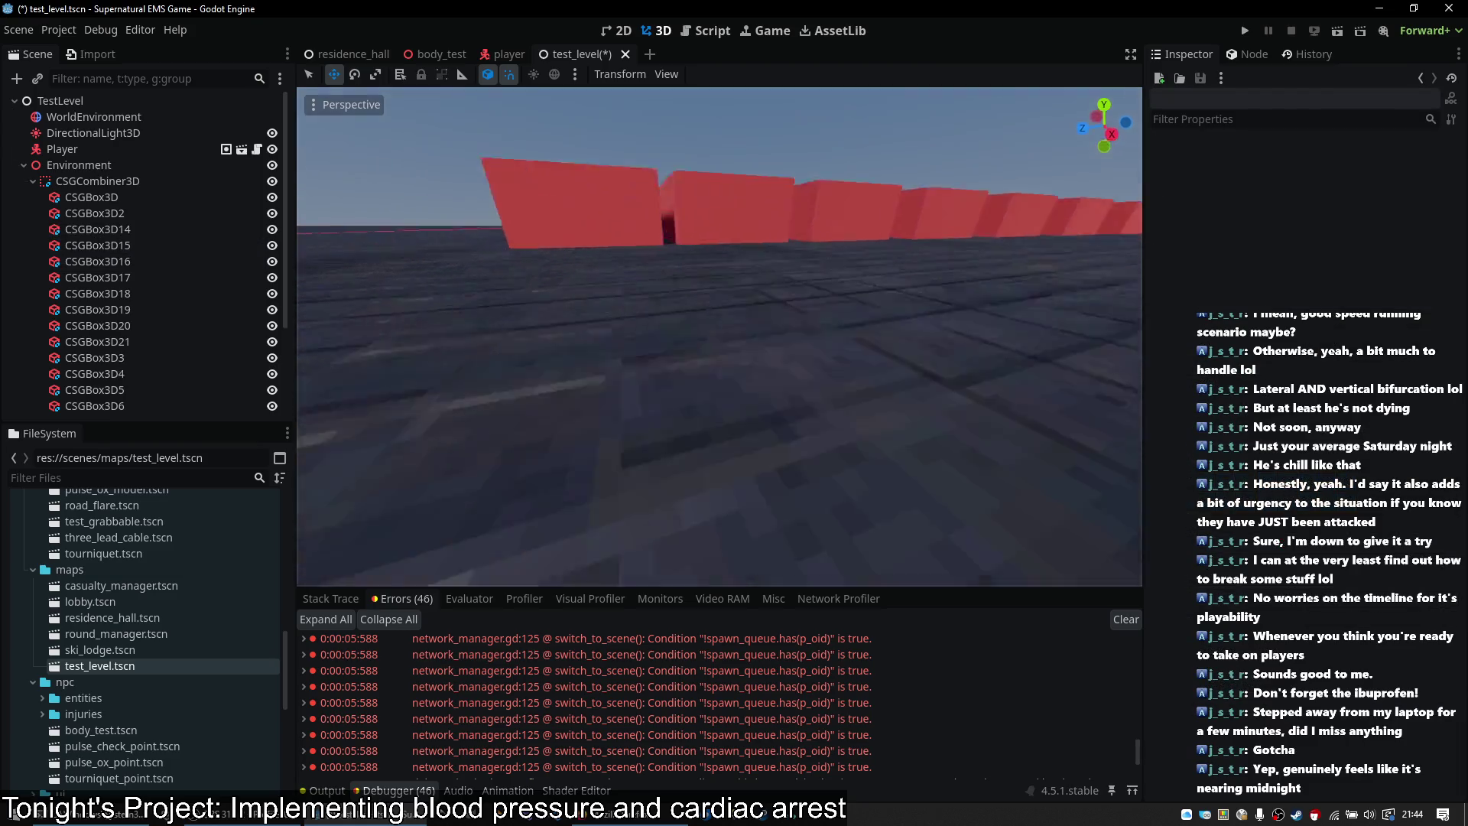
# Select the stair boxes up to CSGBox3D21 and raise CSGBox3D28 on its Y axis
pyautogui.click(883, 331)
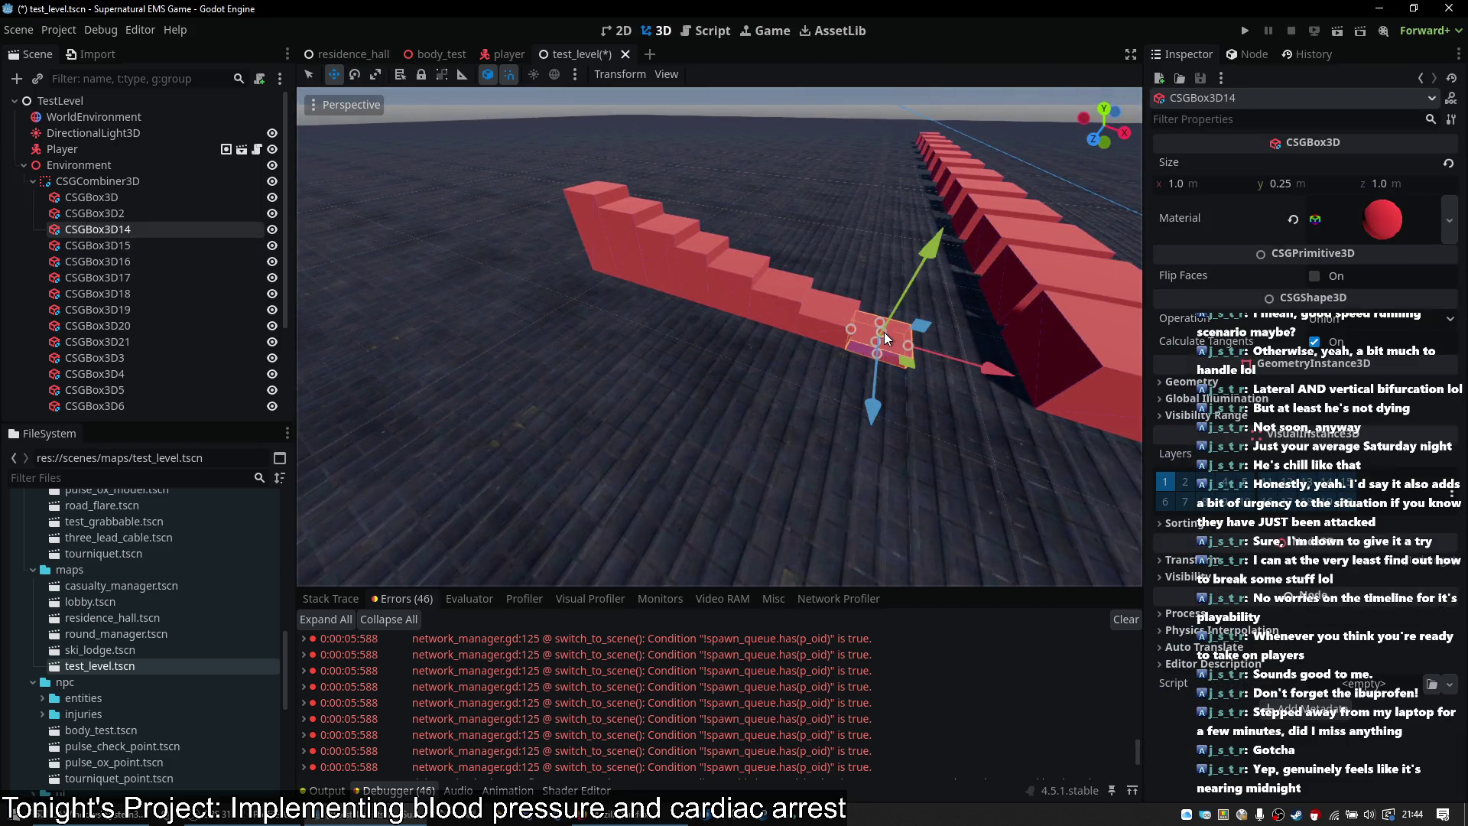
pyautogui.keyDown('shift'); pyautogui.click(820, 323); pyautogui.keyUp('shift')
pyautogui.keyDown('shift'); pyautogui.click(784, 301); pyautogui.keyUp('shift')
pyautogui.keyDown('shift'); pyautogui.click(710, 251); pyautogui.keyUp('shift')
pyautogui.keyDown('shift'); pyautogui.click(673, 231); pyautogui.keyUp('shift')
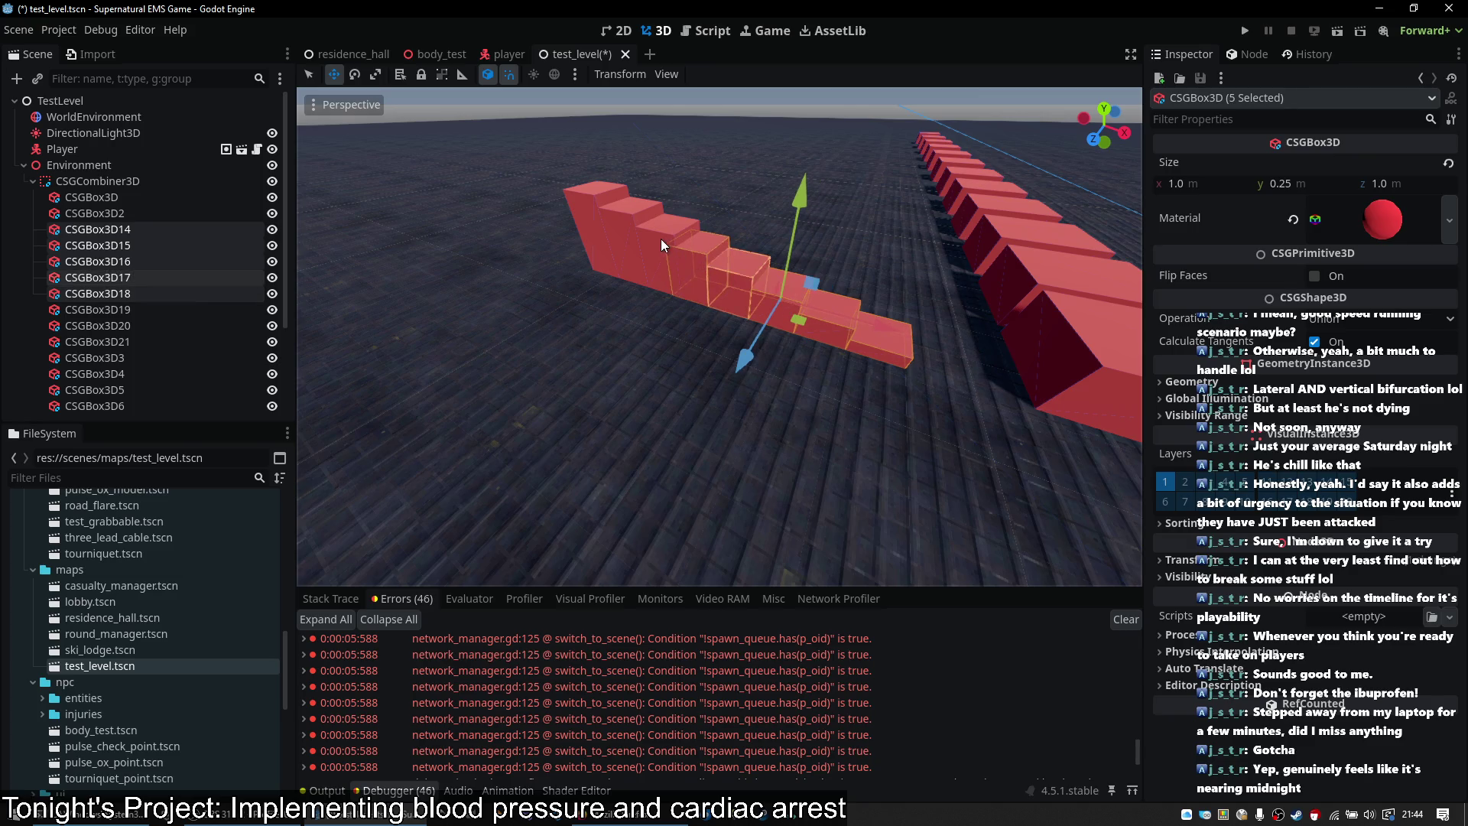
pyautogui.keyDown('shift'); pyautogui.click(636, 217); pyautogui.keyUp('shift')
pyautogui.keyDown('shift'); pyautogui.click(597, 205); pyautogui.keyUp('shift')
pyautogui.keyDown('shift'); pyautogui.click(594, 203); pyautogui.keyUp('shift')
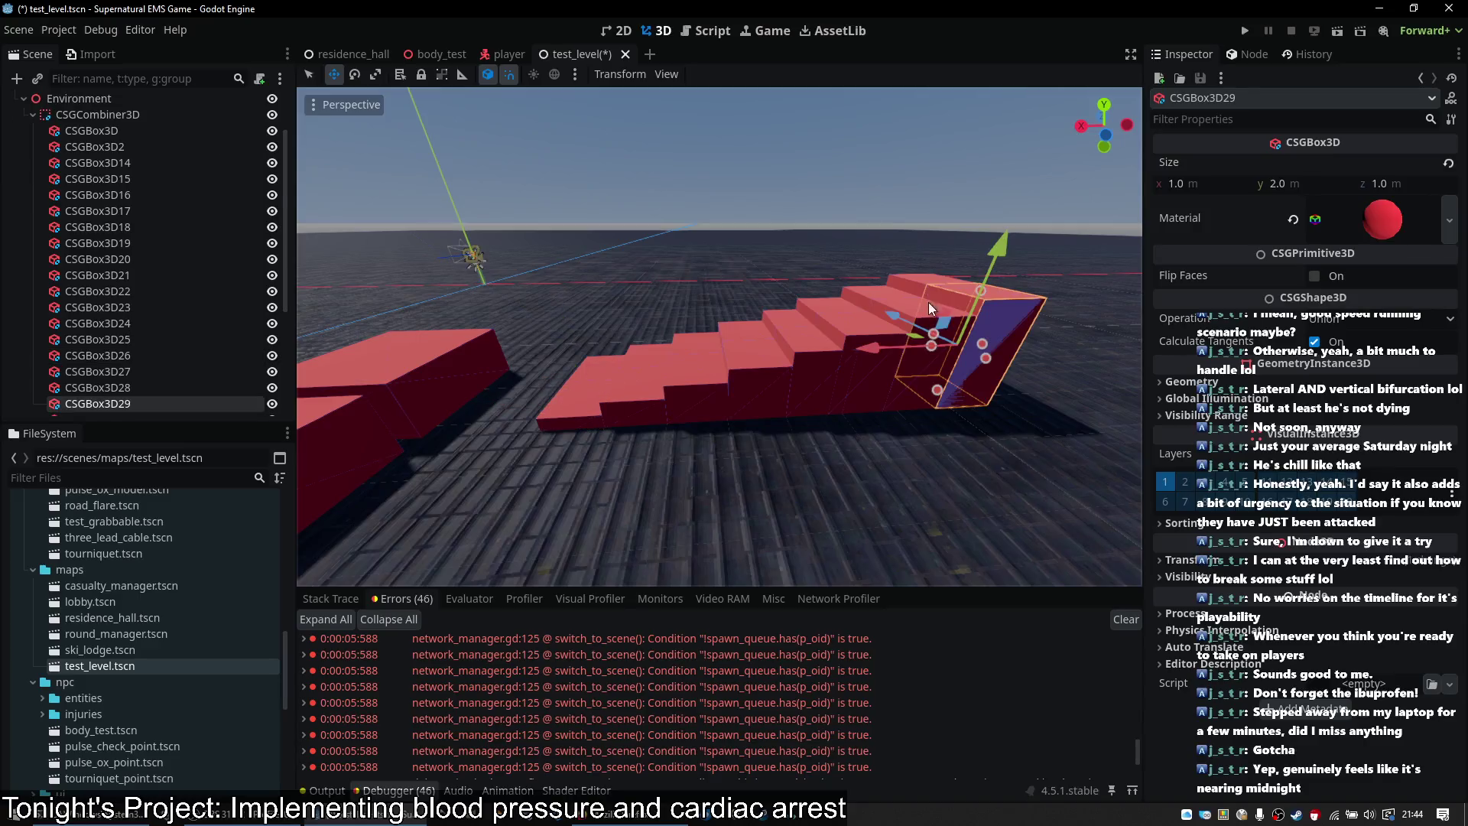
pyautogui.moveTo(913, 299)
pyautogui.mouseDown()
pyautogui.moveTo(930, 257)
pyautogui.moveTo(884, 298)
pyautogui.mouseUp()
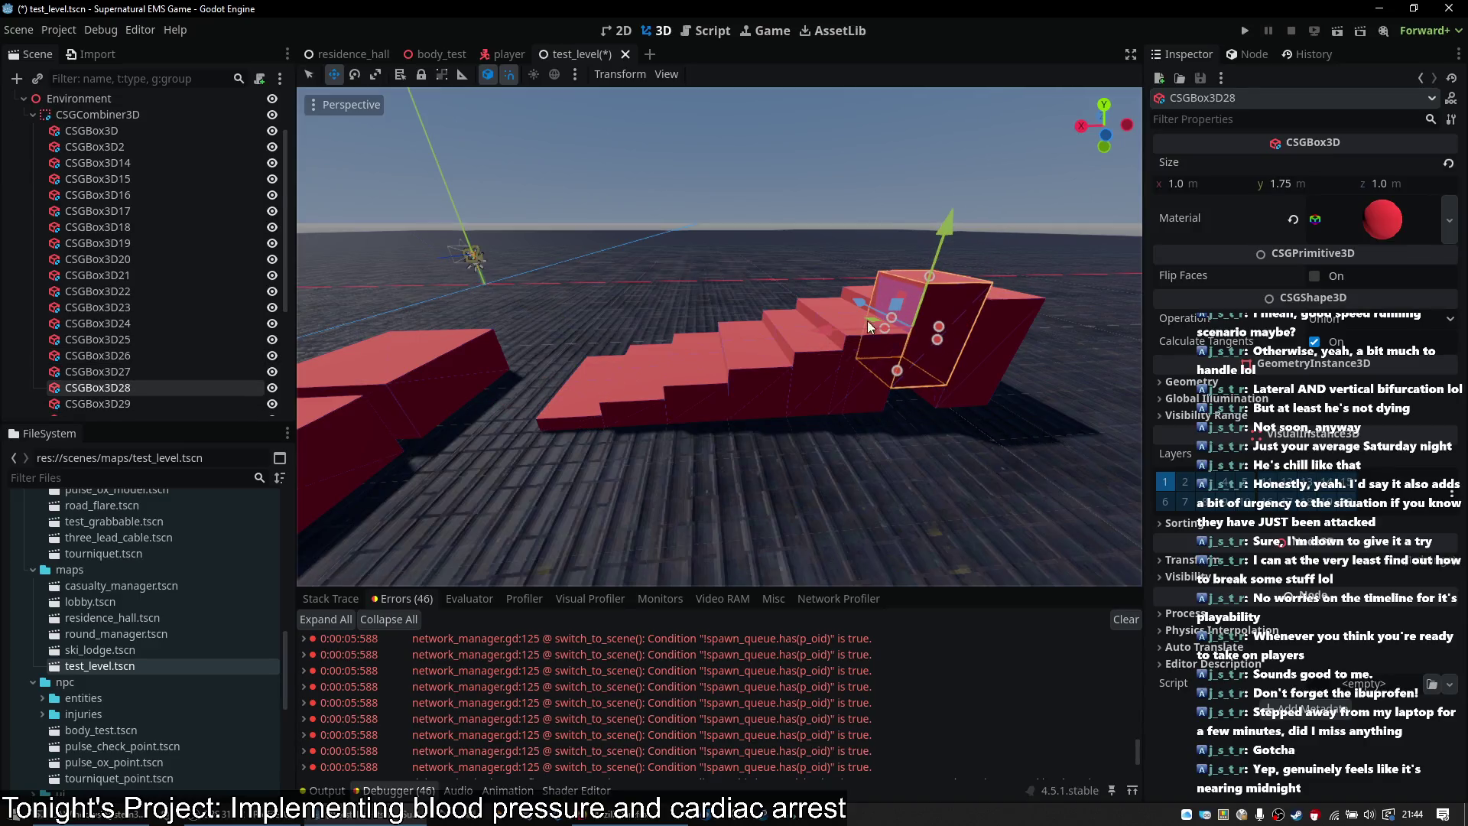
pyautogui.moveTo(942, 249); pyautogui.dragTo(850, 414)
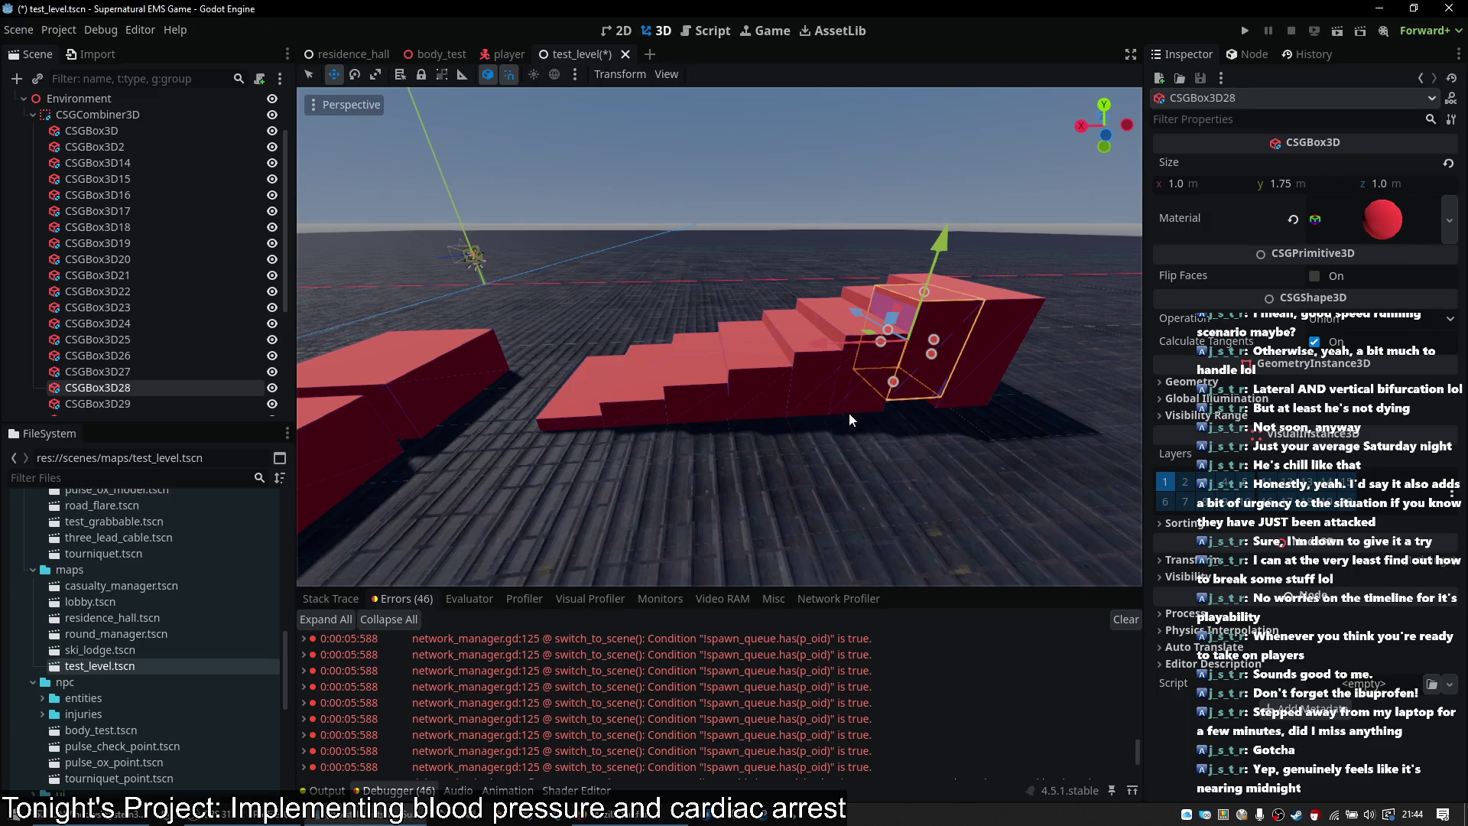
# Raise CSGBox3D26 and CSGBox3D25 (by 0.5 units) into higher steps
pyautogui.click(847, 395)
pyautogui.moveTo(866, 325); pyautogui.dragTo(881, 244)
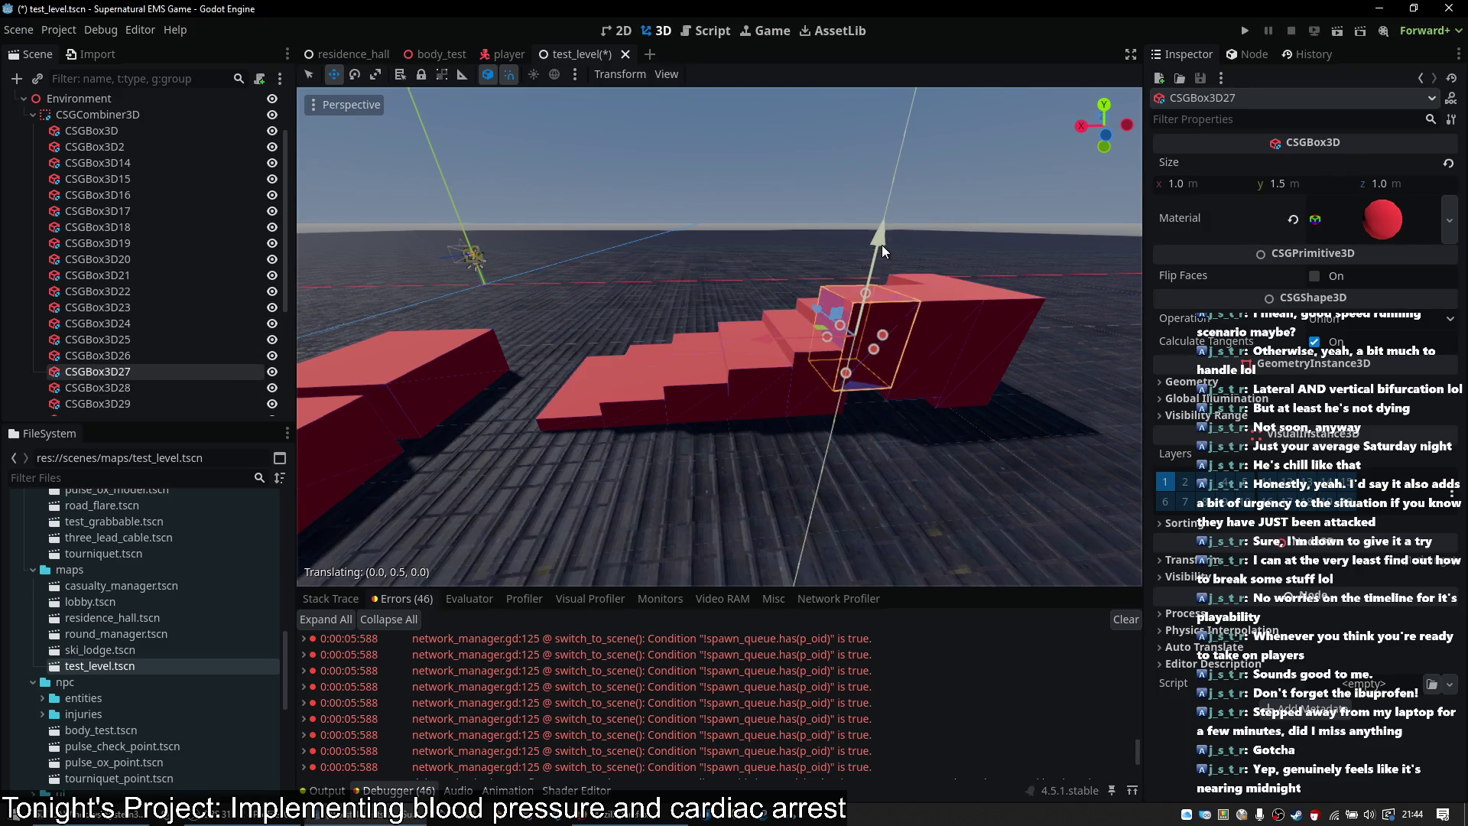
pyautogui.click(788, 387)
pyautogui.click(828, 287)
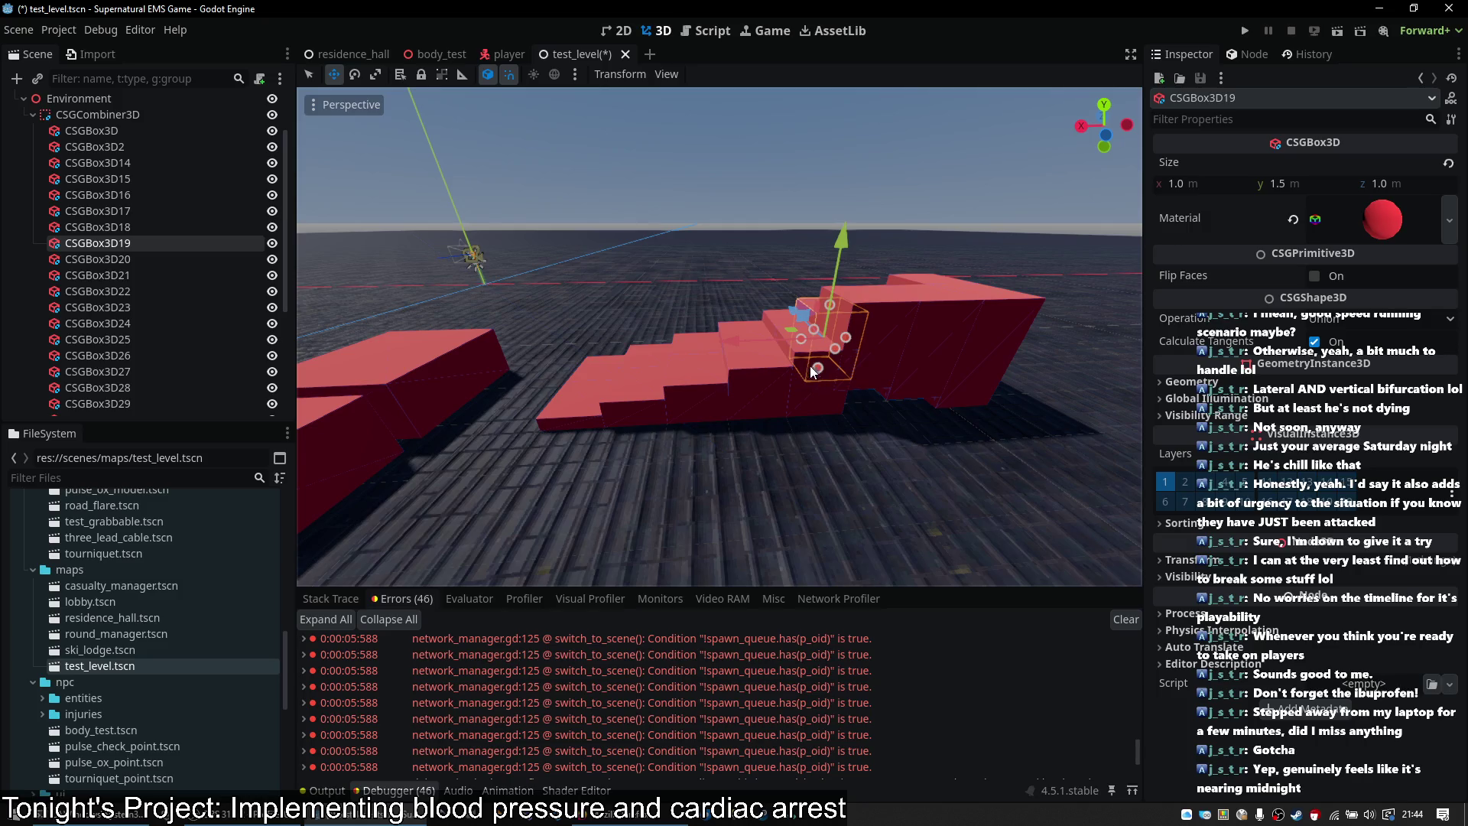
pyautogui.click(802, 413)
pyautogui.moveTo(826, 283); pyautogui.dragTo(829, 233)
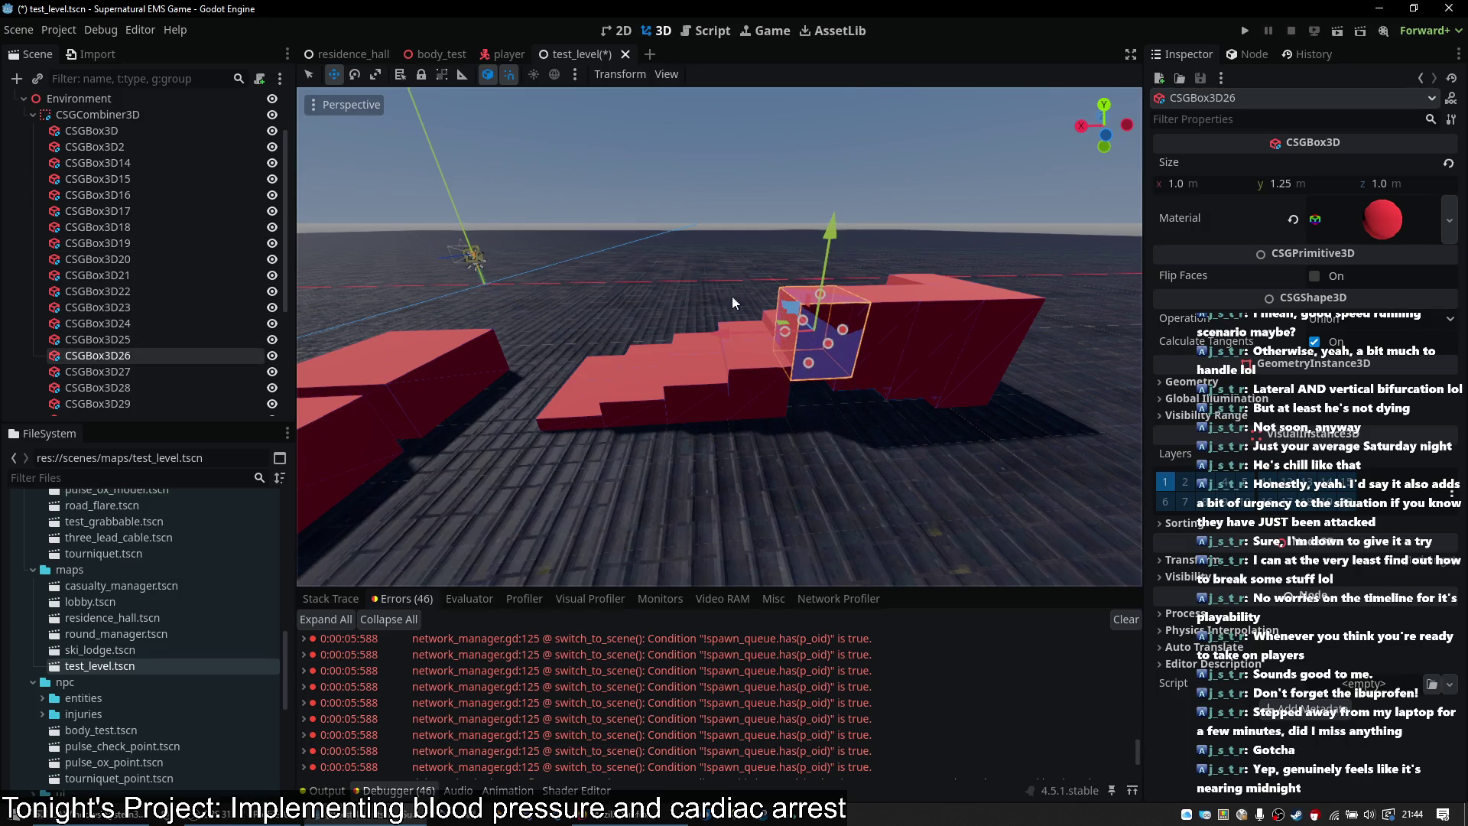
pyautogui.click(746, 376)
pyautogui.click(737, 405)
pyautogui.moveTo(753, 364); pyautogui.dragTo(788, 218)
# Raise CSGBox3D24, CSGBox3D23 and CSGBox3D22 up their Y axes to complete the steps
pyautogui.click(710, 400)
pyautogui.moveTo(692, 329); pyautogui.dragTo(718, 206)
pyautogui.click(641, 384)
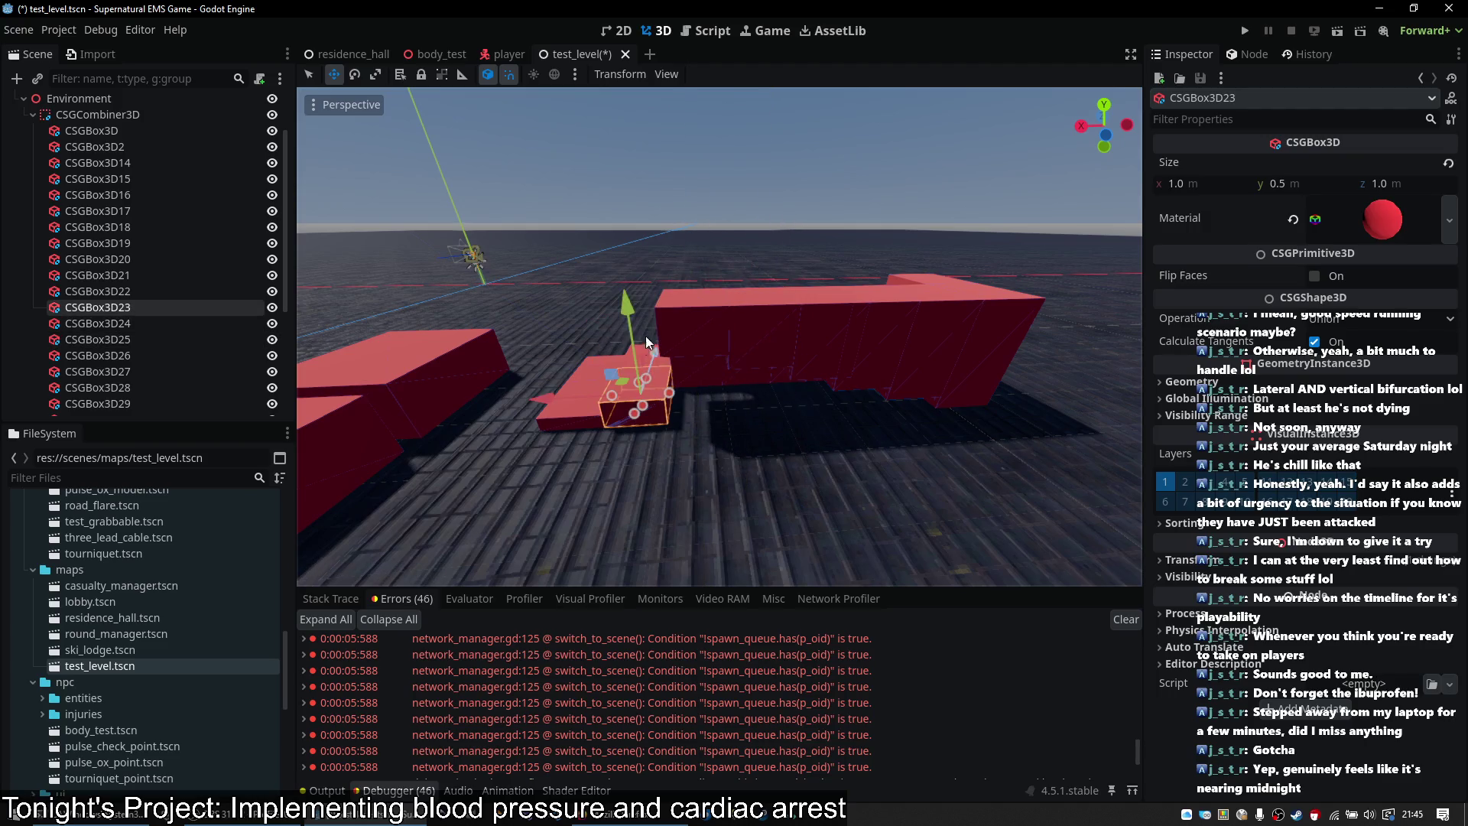
pyautogui.moveTo(626, 302); pyautogui.dragTo(623, 200)
pyautogui.click(589, 392)
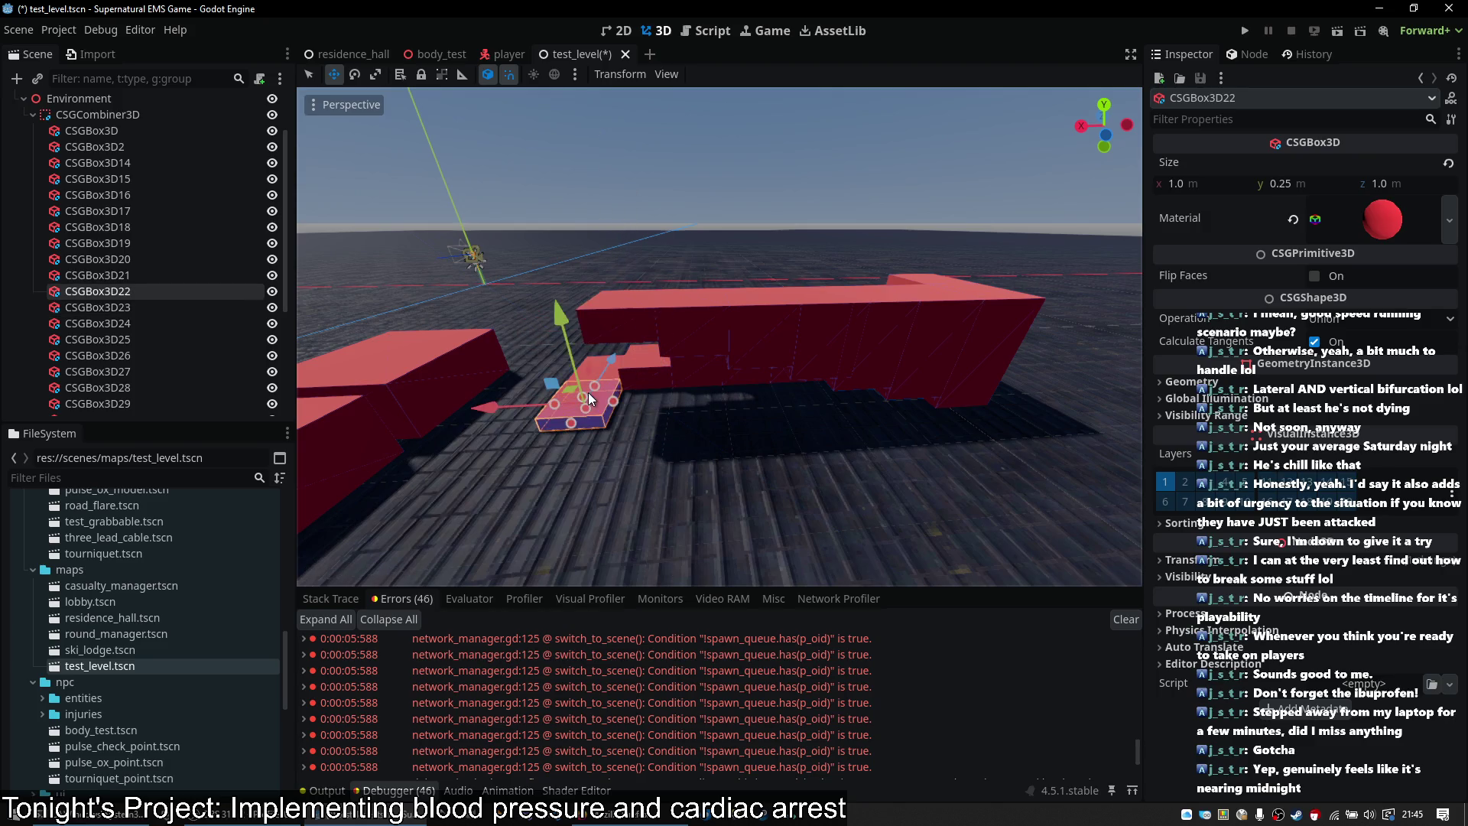
pyautogui.moveTo(558, 320); pyautogui.dragTo(537, 193)
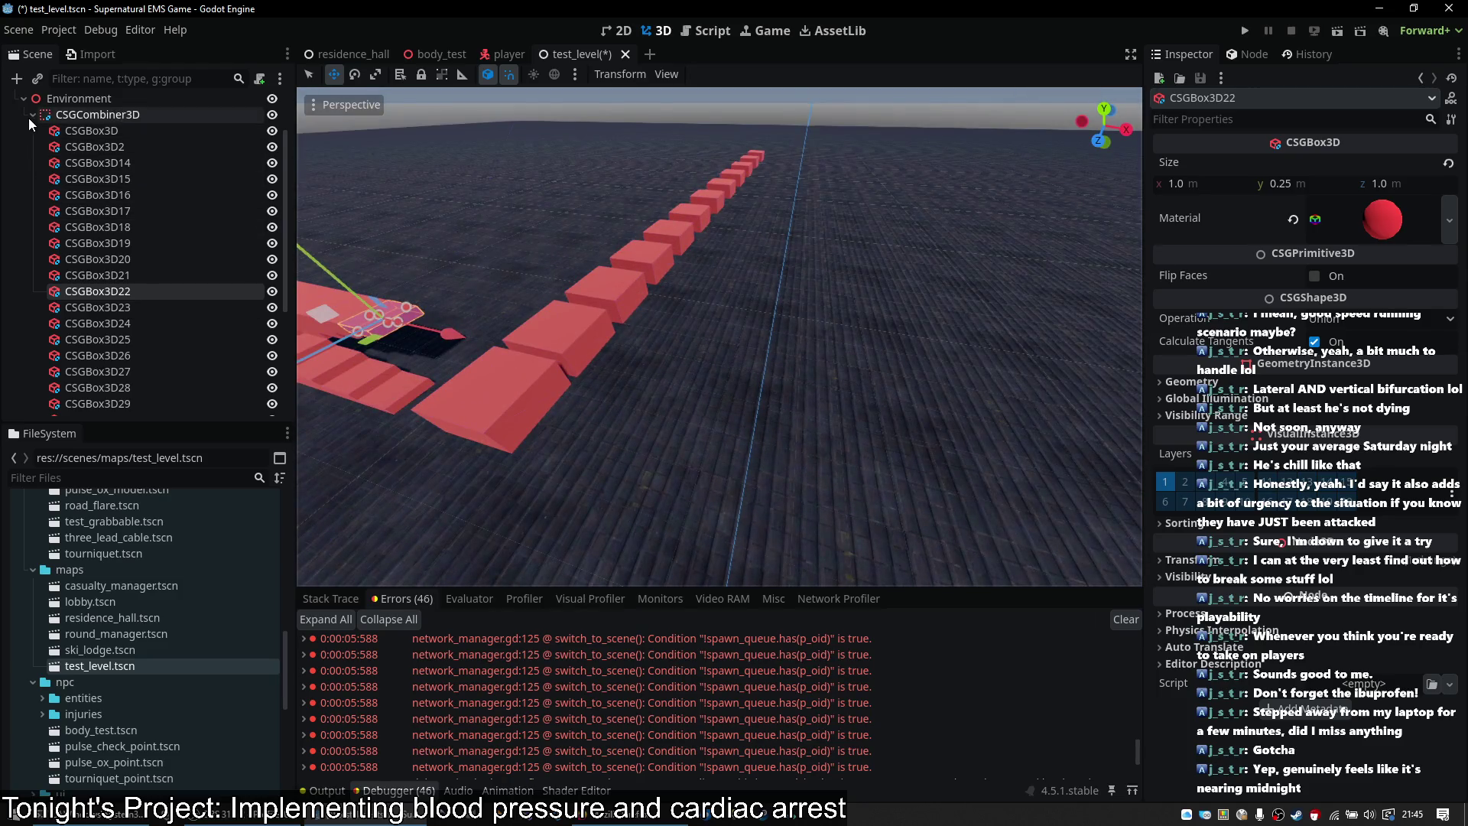
# Collapse the CSGCombiner3D children, clear the selection and save the test level
pyautogui.click(33, 114)
pyautogui.click(91, 303)
pyautogui.hotkey('ctrl', 's')
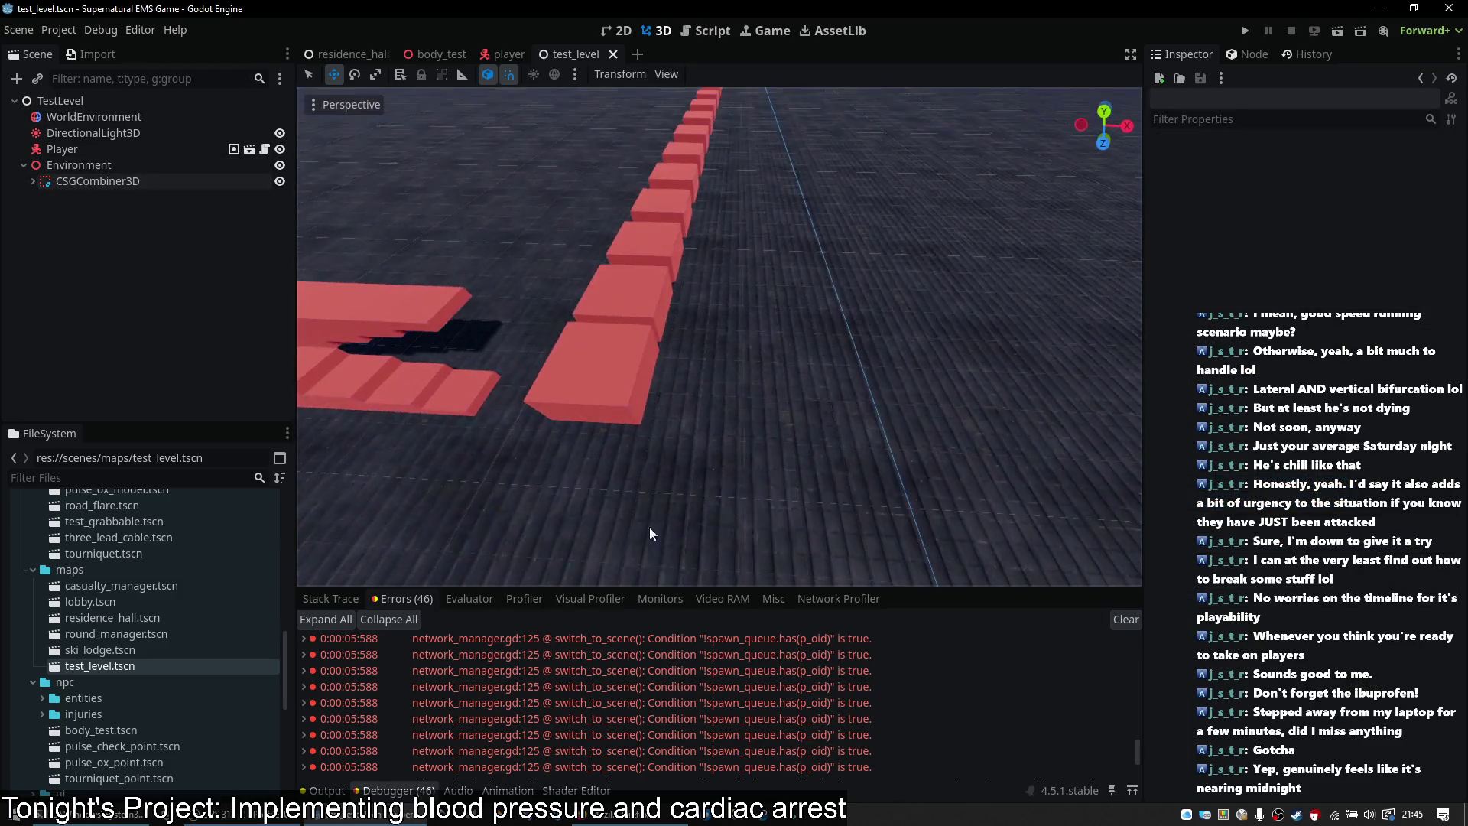
# Instance shelf.tscn into the level floor near the red boxes and show its transform
pyautogui.scroll(5, 161, 616)
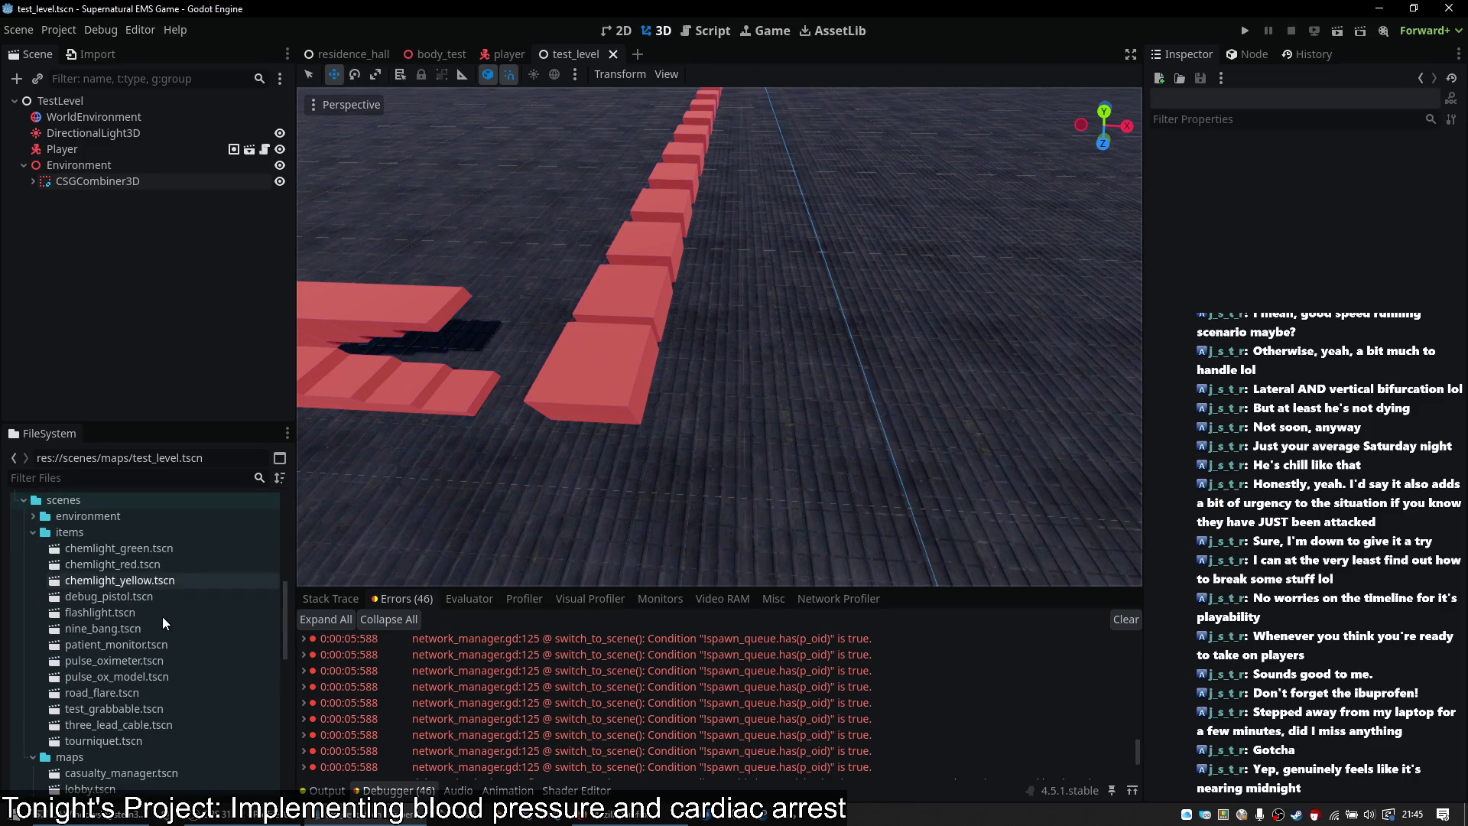
pyautogui.scroll(-3, 142, 634)
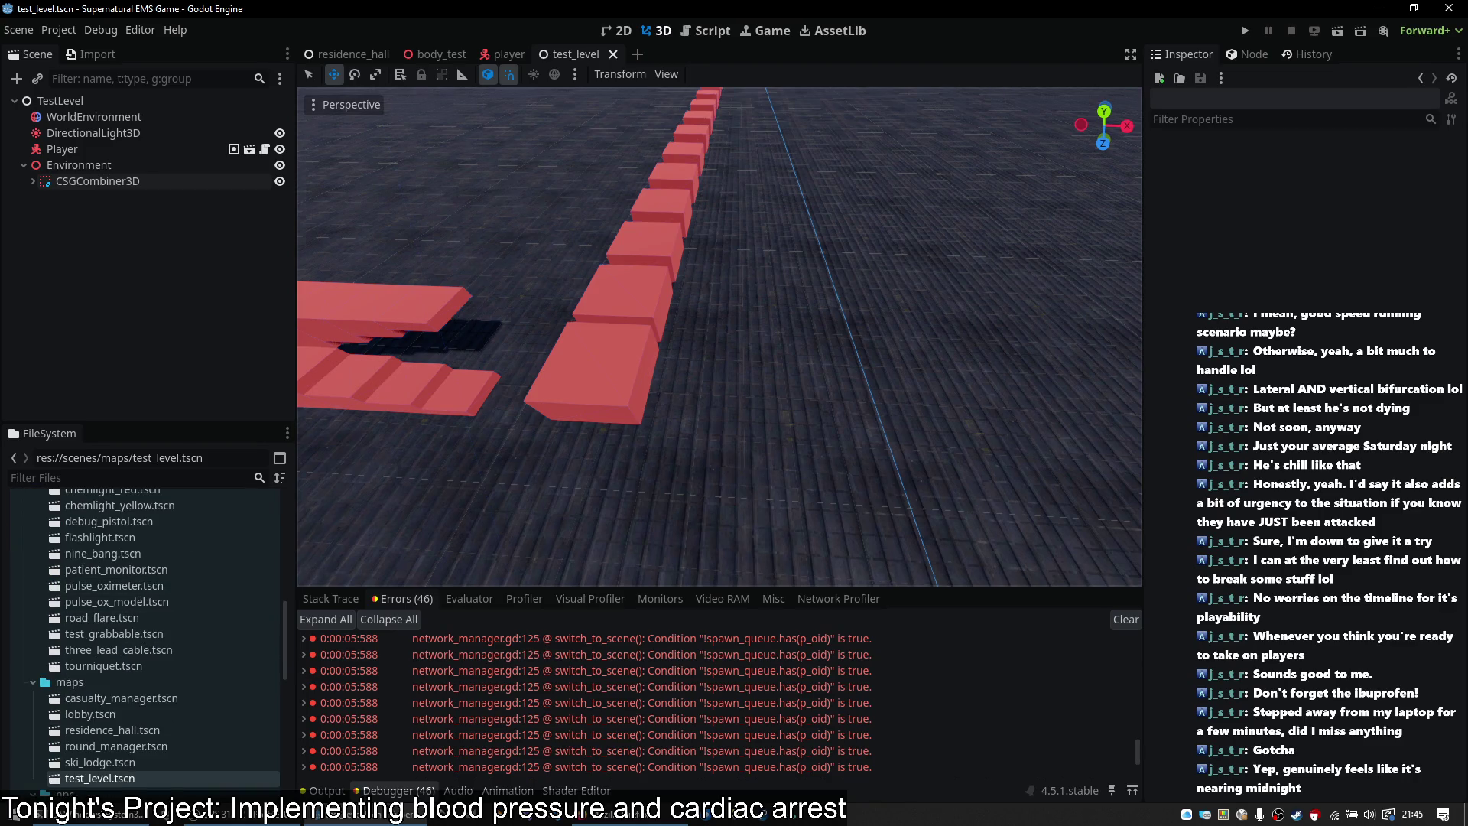
pyautogui.scroll(-6, 155, 662)
pyautogui.scroll(-2, 155, 660)
pyautogui.scroll(7, 154, 662)
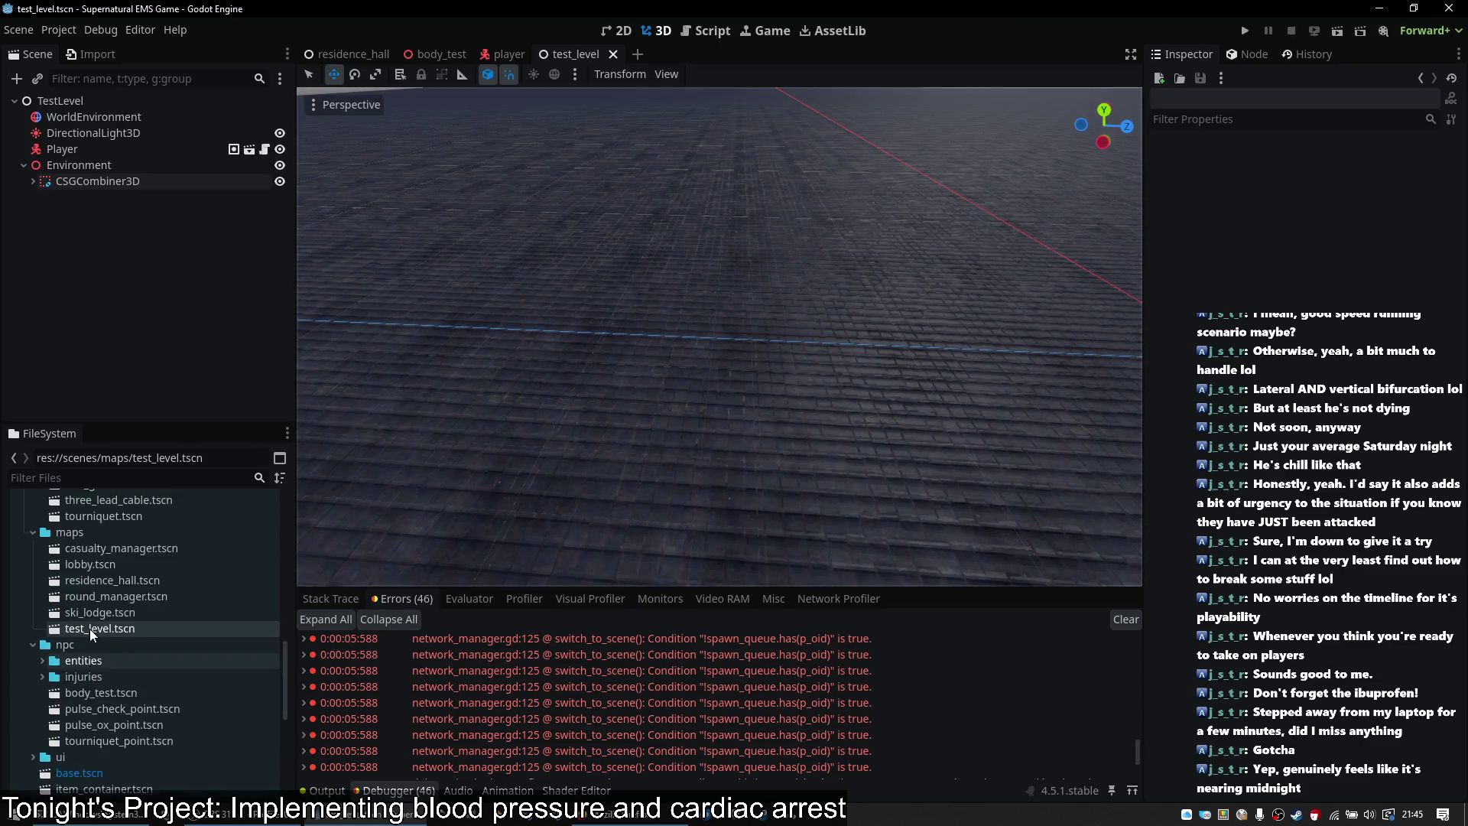
pyautogui.scroll(8, 90, 628)
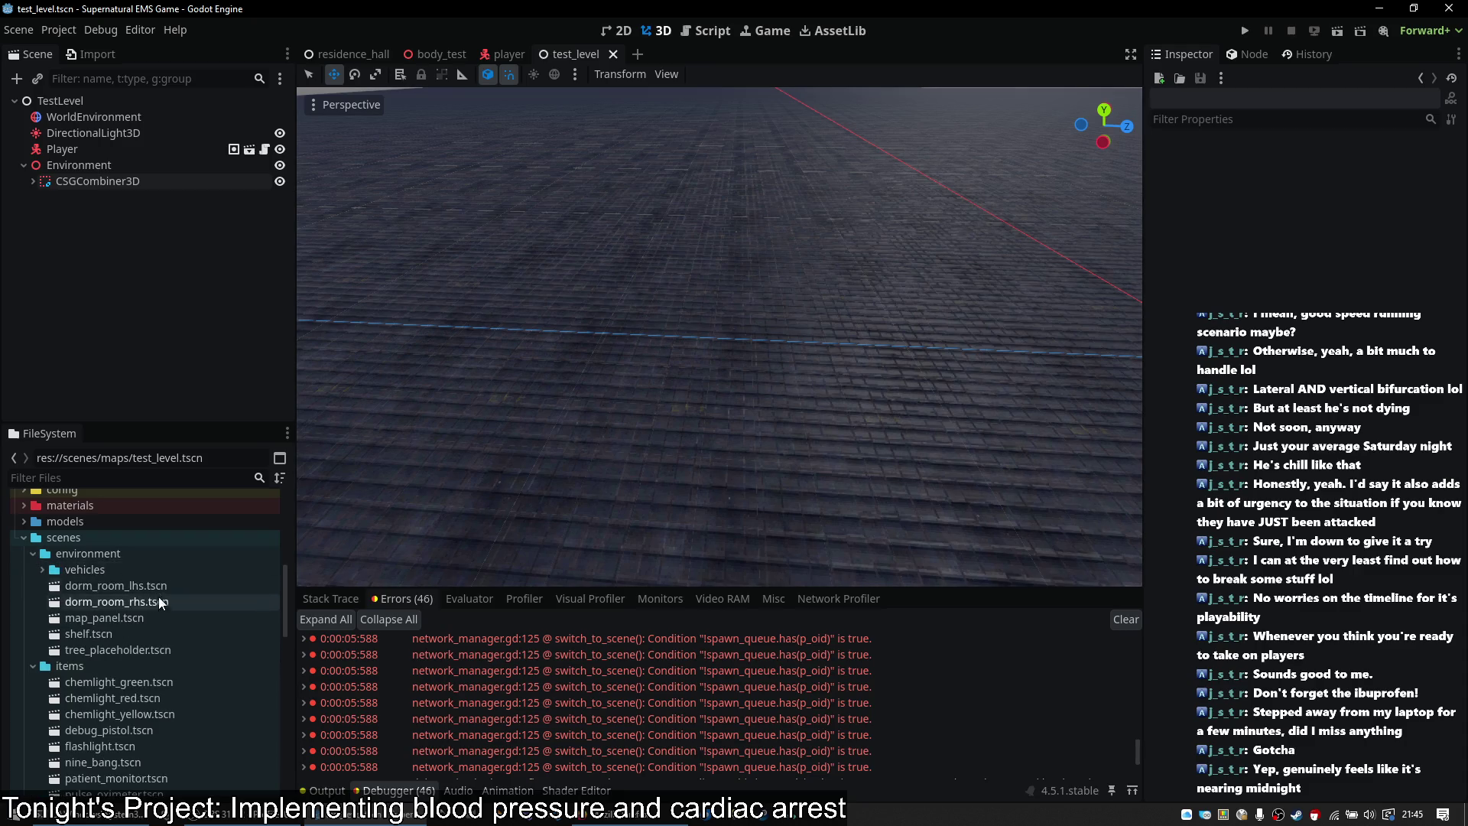
pyautogui.click(41, 569)
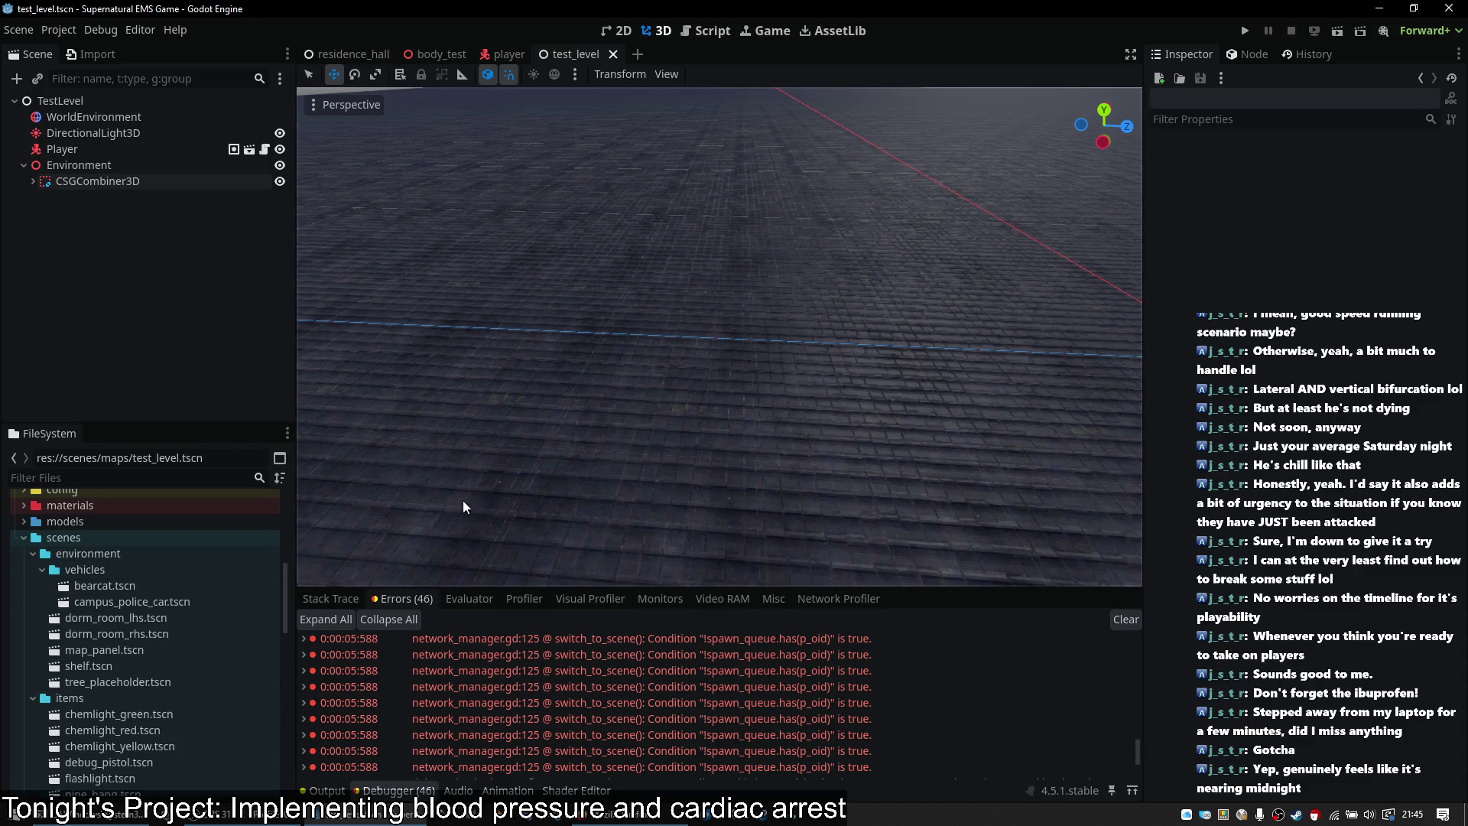
pyautogui.moveTo(125, 669)
pyautogui.mouseDown()
pyautogui.moveTo(710, 309)
pyautogui.moveTo(701, 324)
pyautogui.moveTo(570, 206)
pyautogui.moveTo(770, 272)
pyautogui.moveTo(841, 275)
pyautogui.moveTo(765, 244)
pyautogui.moveTo(759, 224)
pyautogui.moveTo(1060, 326)
pyautogui.mouseUp()
pyautogui.click(1224, 593)
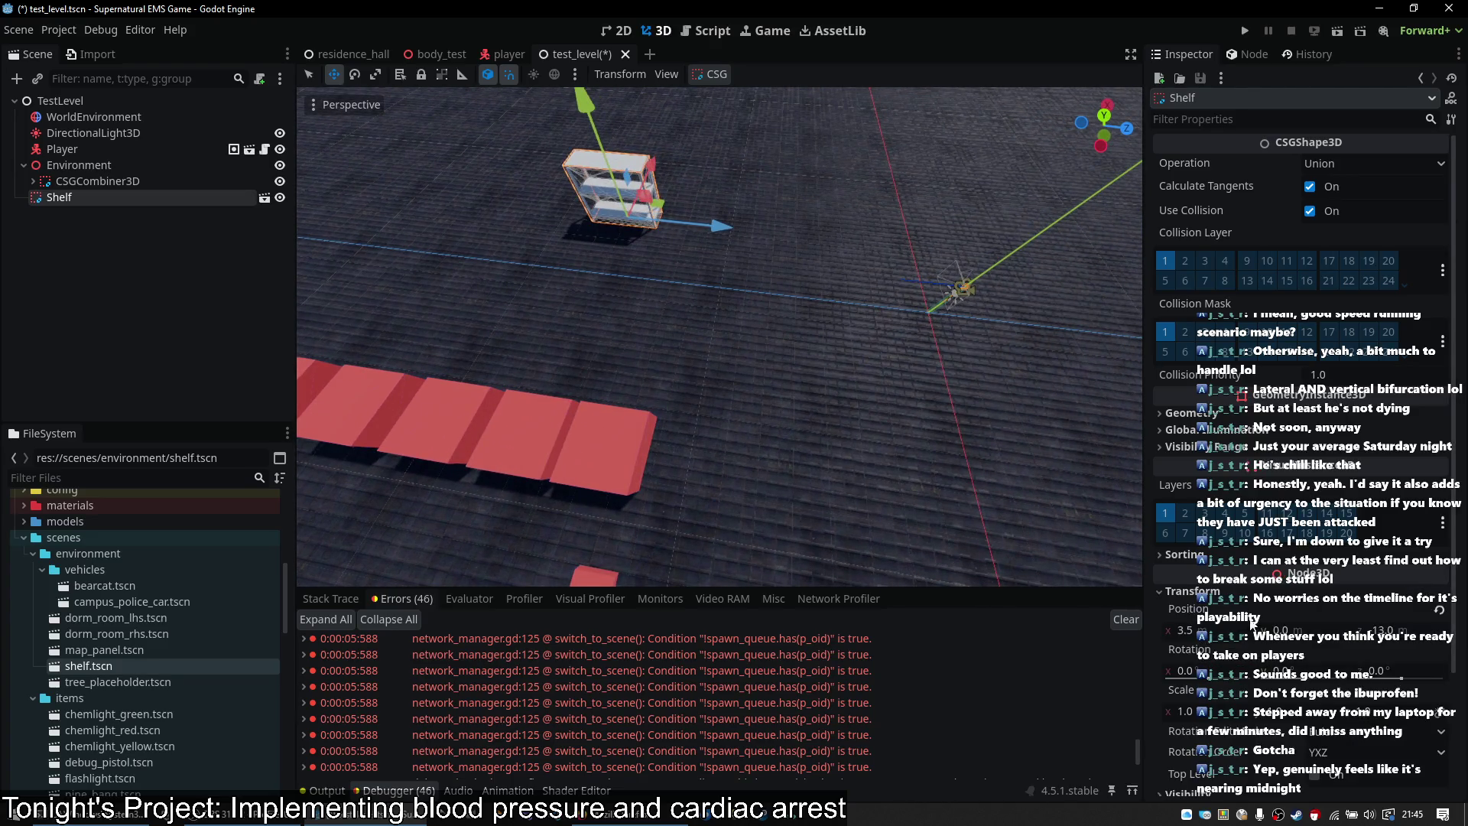
# Move the shelf 5.5 units along Z and duplicate it as Shelf2 beside it
pyautogui.click(1193, 591)
pyautogui.moveTo(722, 226)
pyautogui.mouseDown()
pyautogui.moveTo(833, 236)
pyautogui.moveTo(763, 237)
pyautogui.mouseUp()
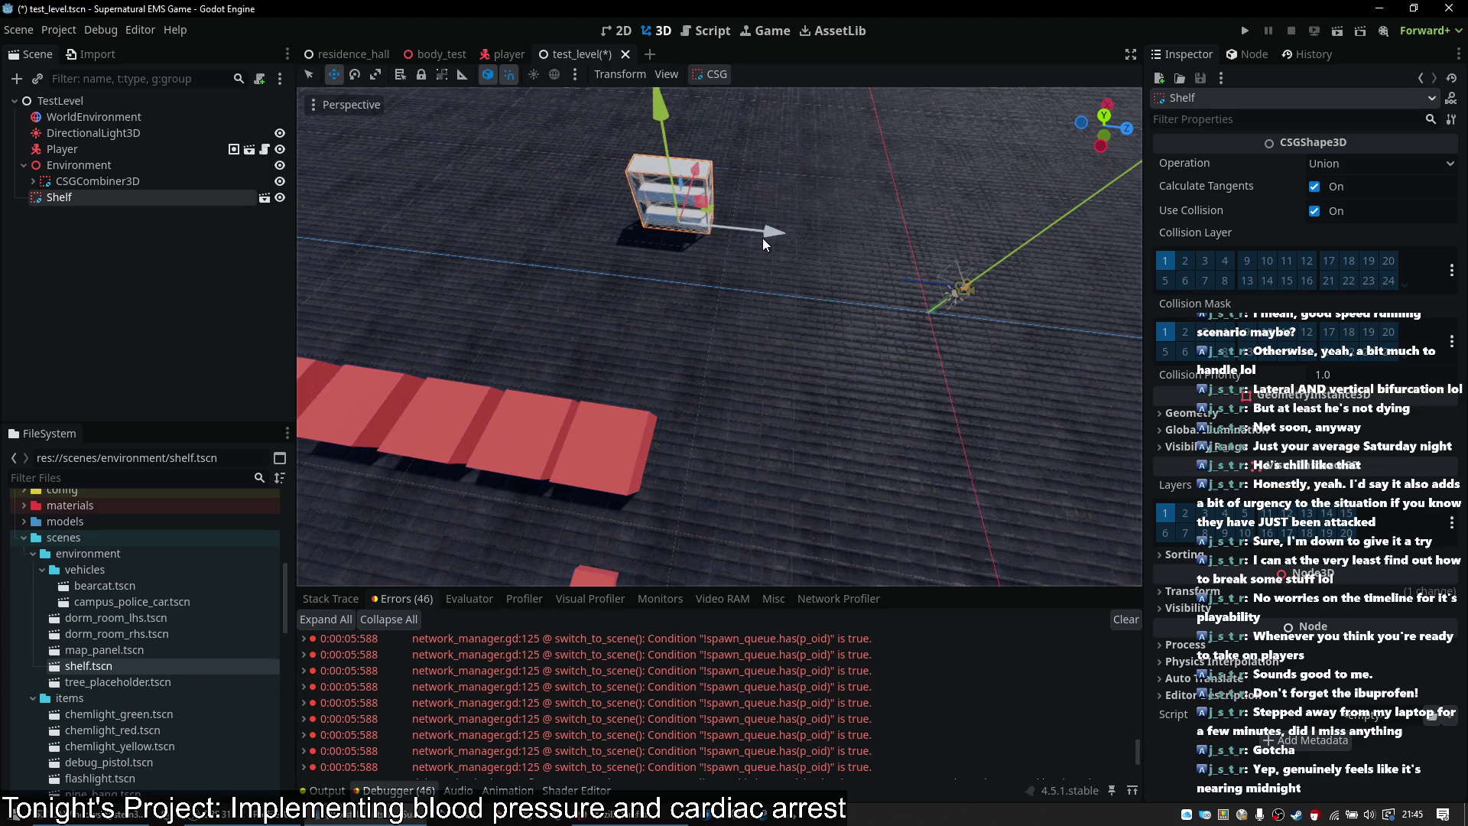
pyautogui.rightClick(762, 237)
pyautogui.press('w')
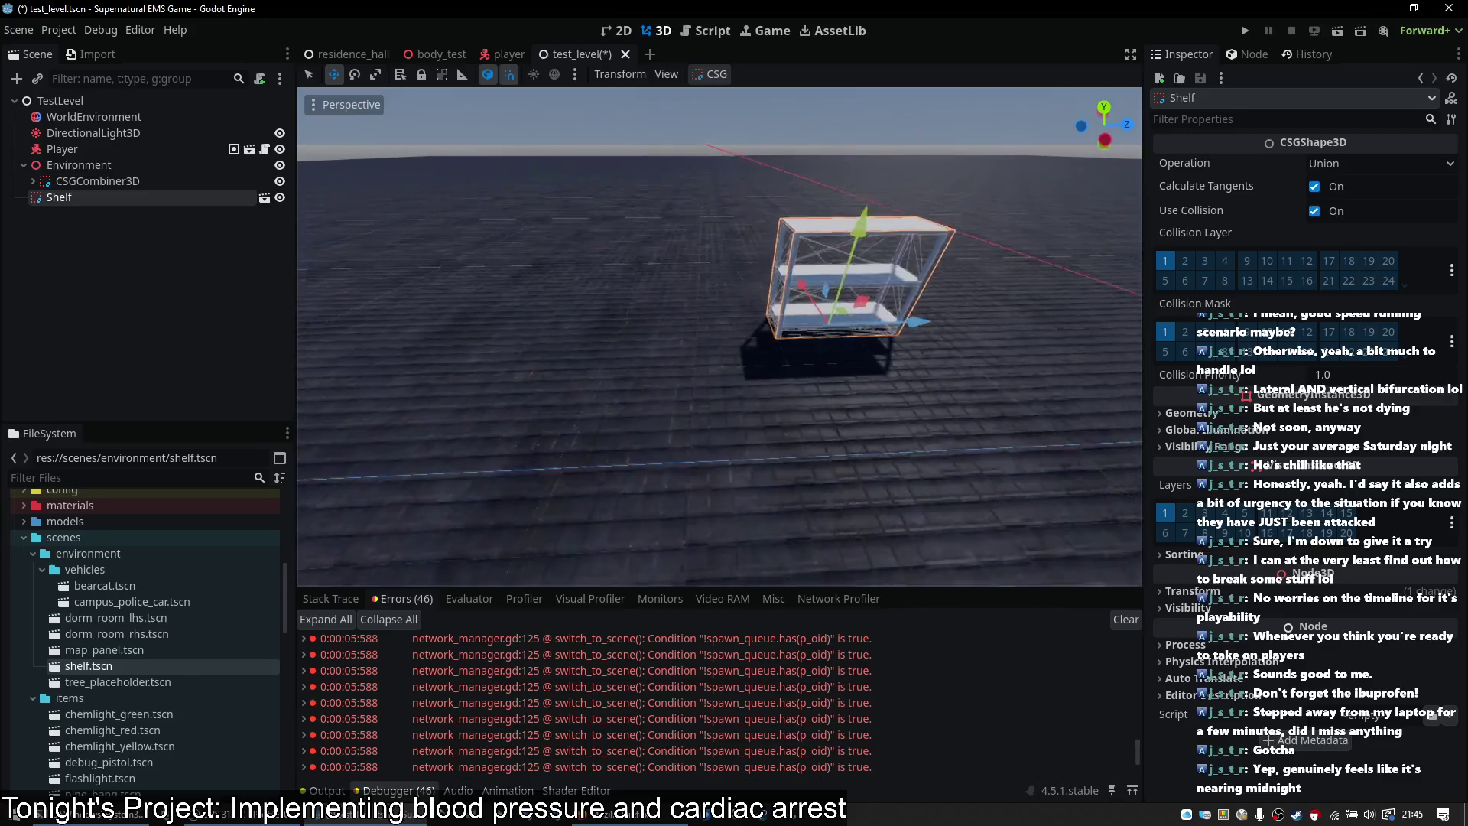
pyautogui.scroll(-2, 740, 418)
pyautogui.hotkey('ctrl', 'd')
pyautogui.moveTo(902, 296)
pyautogui.mouseDown()
pyautogui.moveTo(609, 309)
pyautogui.moveTo(644, 309)
pyautogui.mouseUp()
# Duplicate the shelves into a six-shelf row, then copy it into second and third aisles
pyautogui.keyDown('shift'); pyautogui.click(59, 197); pyautogui.keyUp('shift')
pyautogui.hotkey('ctrl', 'd')
pyautogui.hotkey('ctrl', 'd')
pyautogui.moveTo(919, 352); pyautogui.dragTo(766, 357)
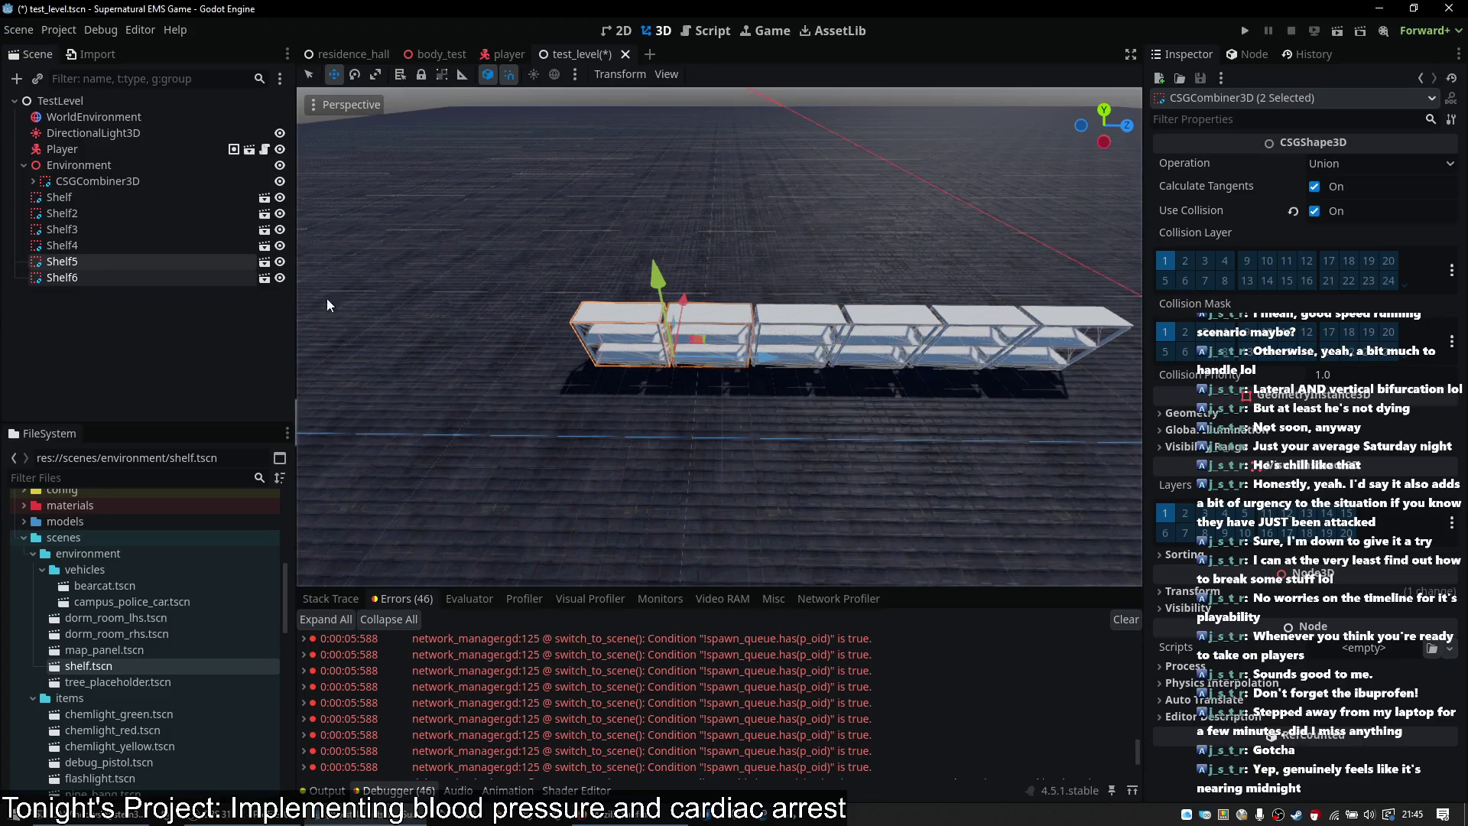
pyautogui.press('f')
pyautogui.keyDown('shift'); pyautogui.click(114, 197); pyautogui.keyUp('shift')
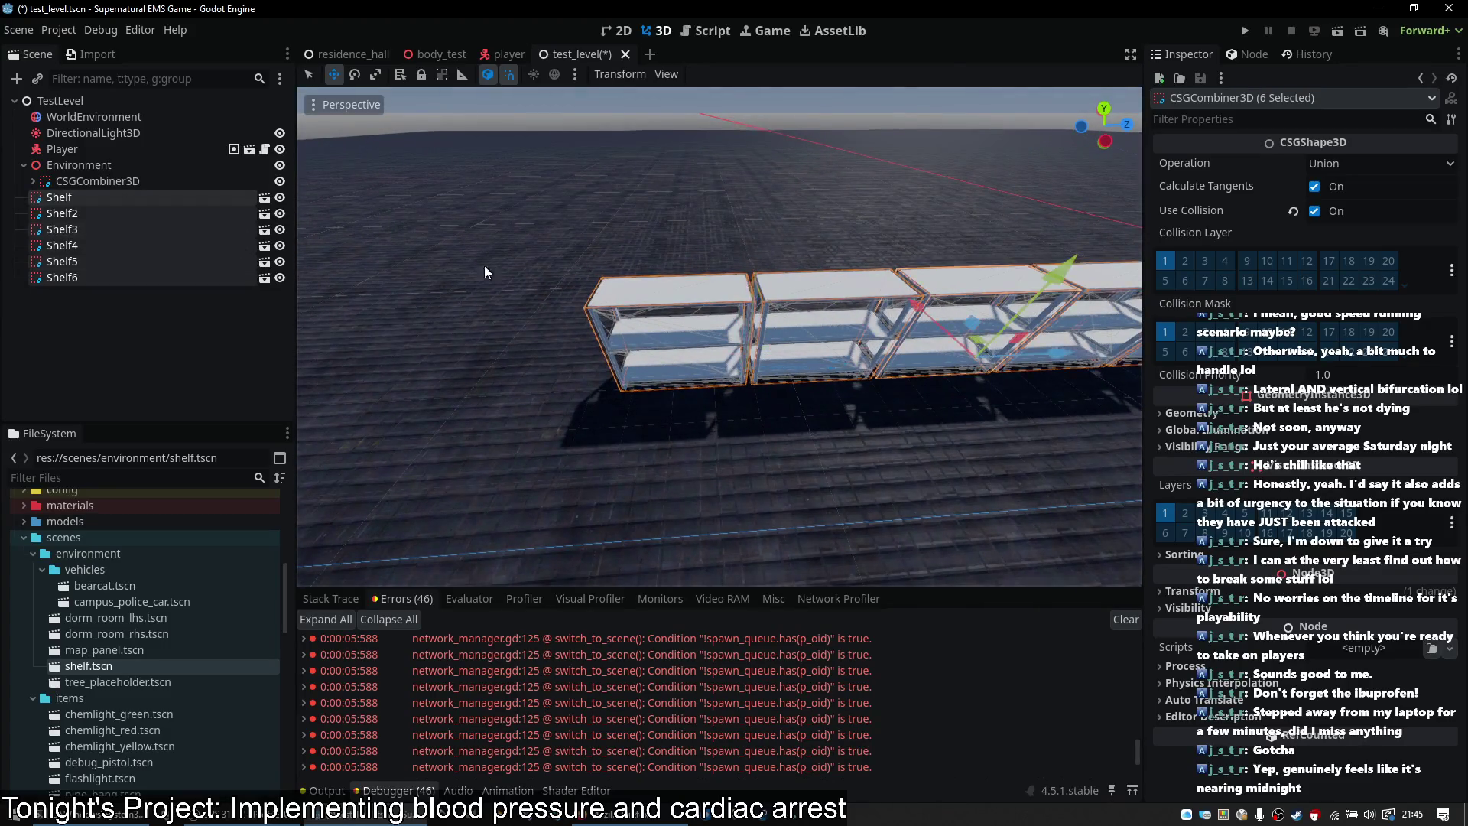
pyautogui.hotkey('ctrl', 'd')
pyautogui.moveTo(676, 269); pyautogui.dragTo(549, 258)
pyautogui.hotkey('ctrl', 'd')
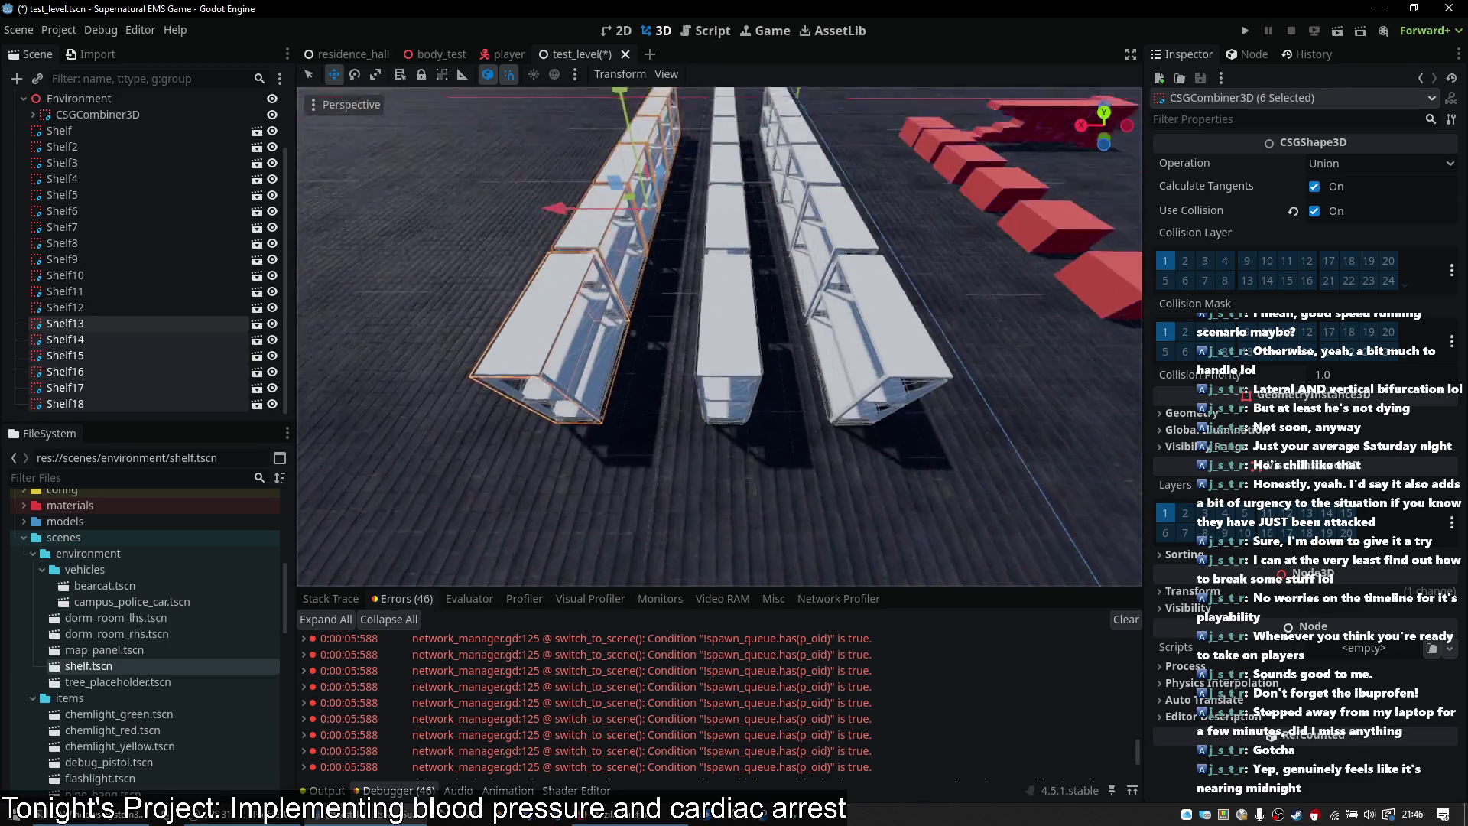
pyautogui.moveTo(551, 203); pyautogui.dragTo(568, 199)
# Move Shelf through Shelf18 under the Environment node and save the scene
pyautogui.scroll(-5, 664, 290)
pyautogui.scroll(3, 227, 341)
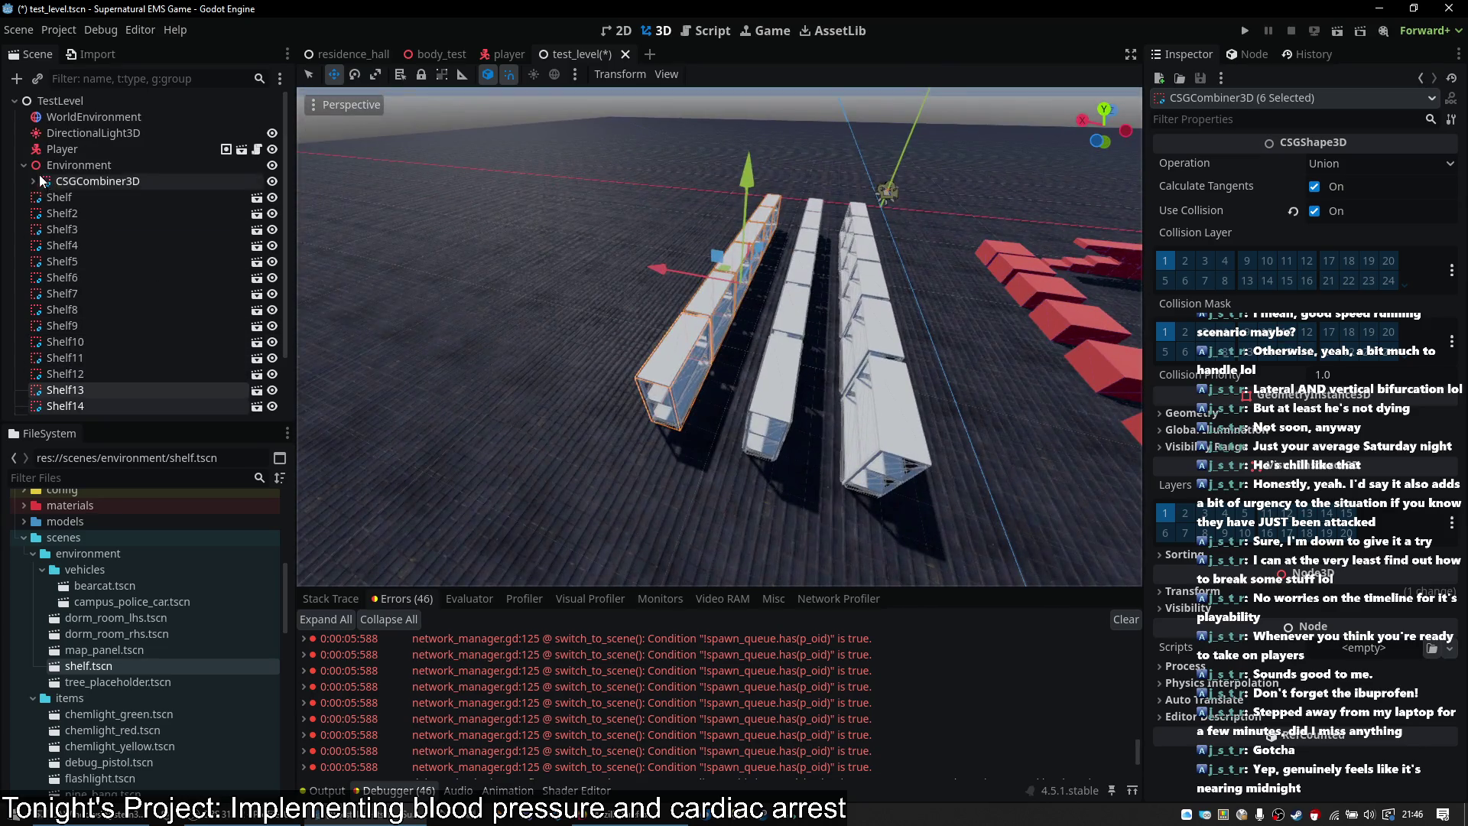
pyautogui.click(55, 170)
pyautogui.scroll(-2, 95, 325)
pyautogui.keyDown('shift'); pyautogui.click(84, 402); pyautogui.keyUp('shift')
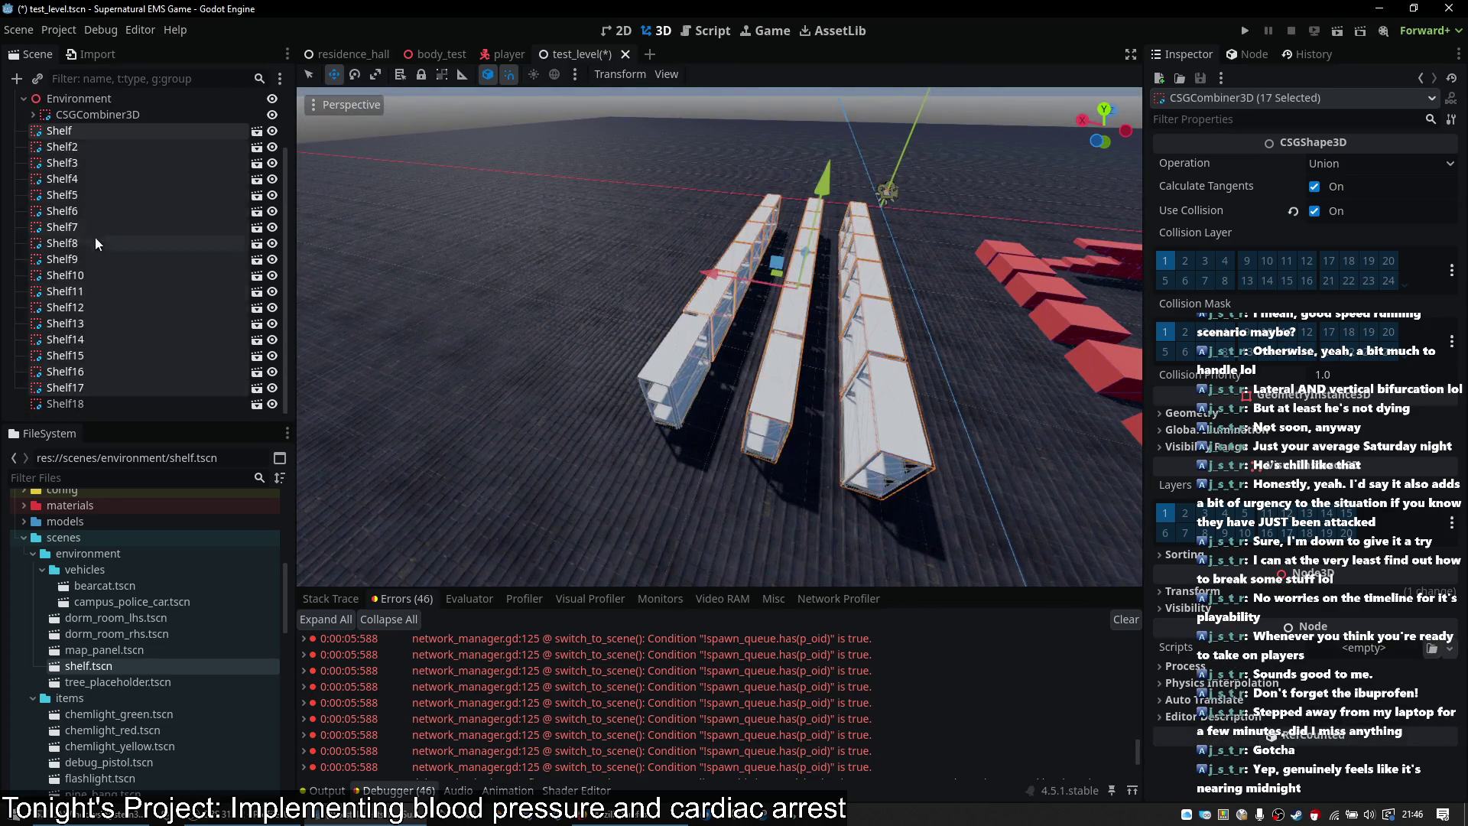
pyautogui.moveTo(58, 412)
pyautogui.mouseDown()
pyautogui.moveTo(81, 132)
pyautogui.moveTo(97, 96)
pyautogui.moveTo(77, 161)
pyautogui.moveTo(22, 163)
pyautogui.mouseUp()
pyautogui.hotkey('ctrl', 's')
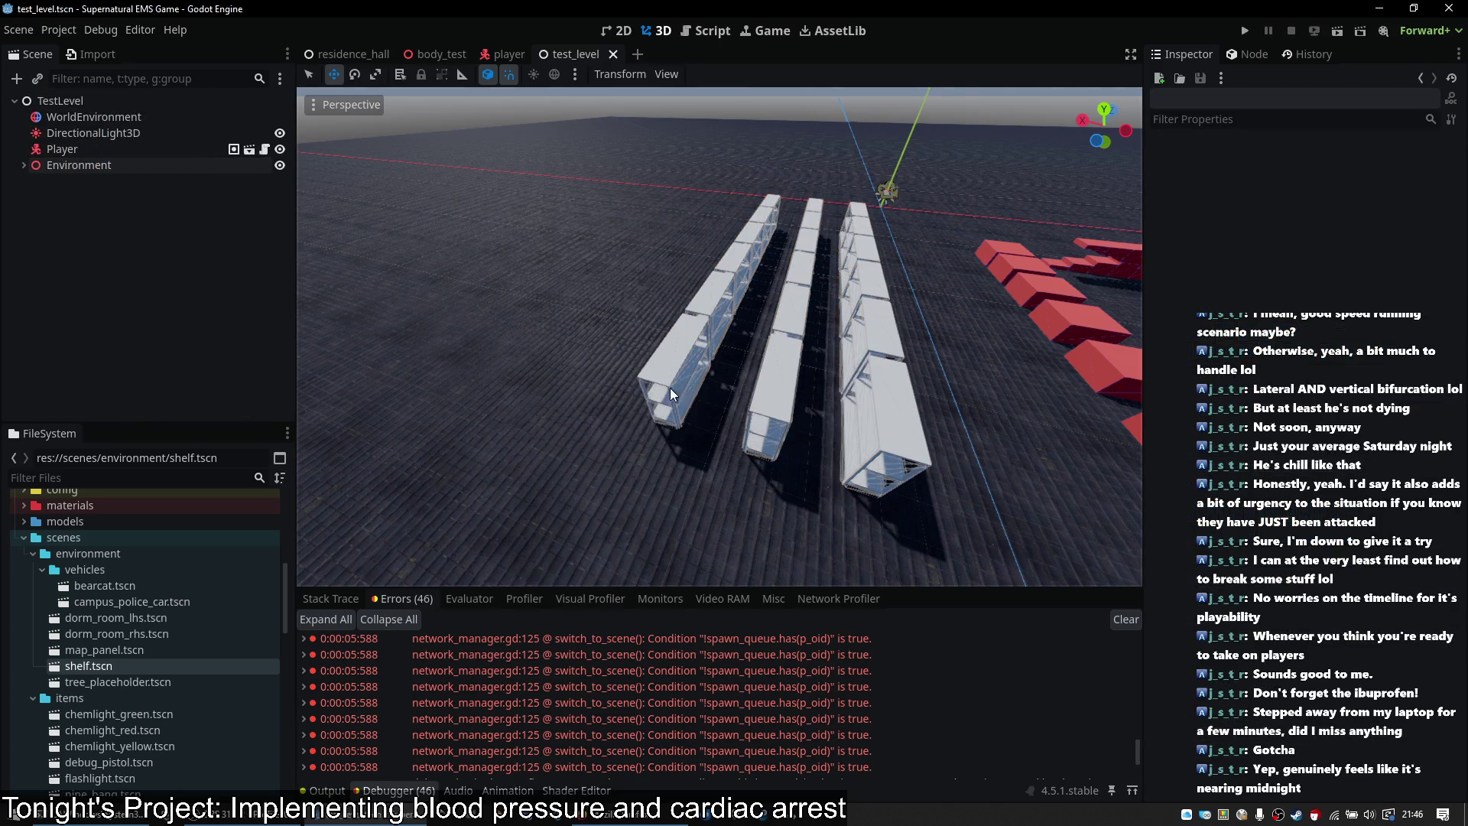
# Drop a Bearcat instance from bearcat.tscn into the level above the red box staircase
pyautogui.press('s')
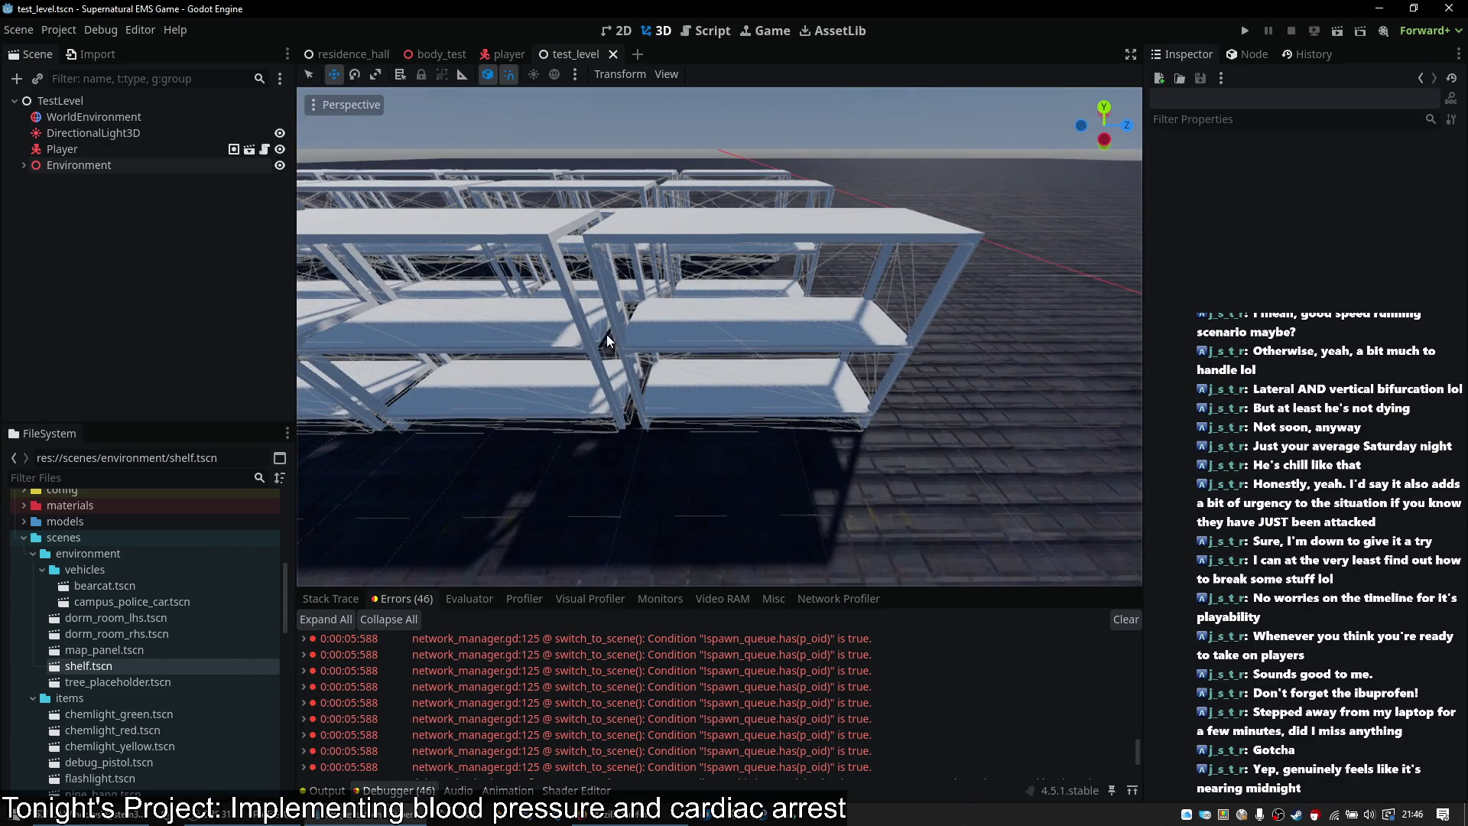
pyautogui.press('s')
pyautogui.press('w')
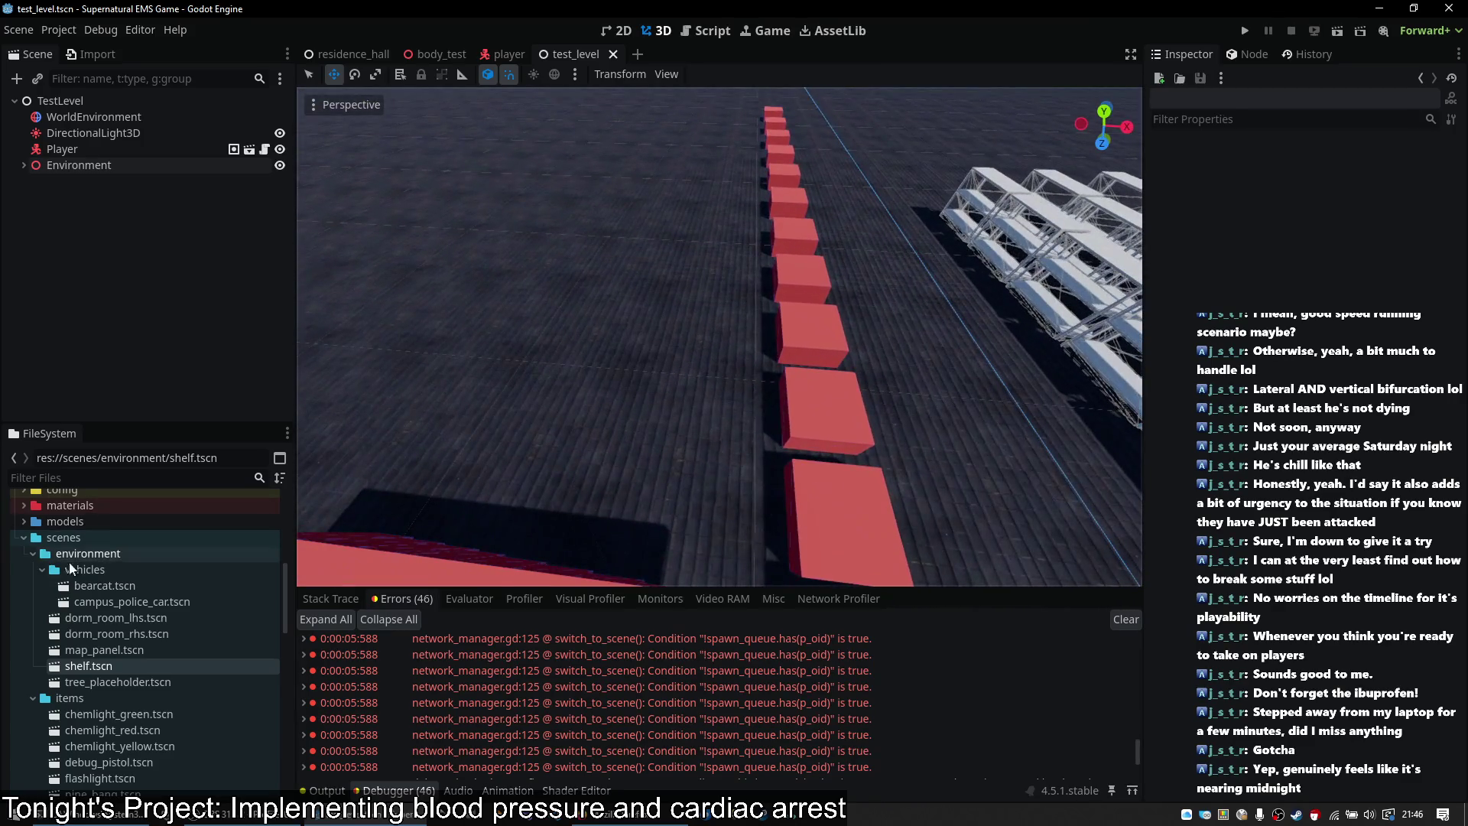
pyautogui.moveTo(130, 557)
pyautogui.mouseDown()
pyautogui.moveTo(567, 398)
pyautogui.moveTo(671, 416)
pyautogui.mouseUp()
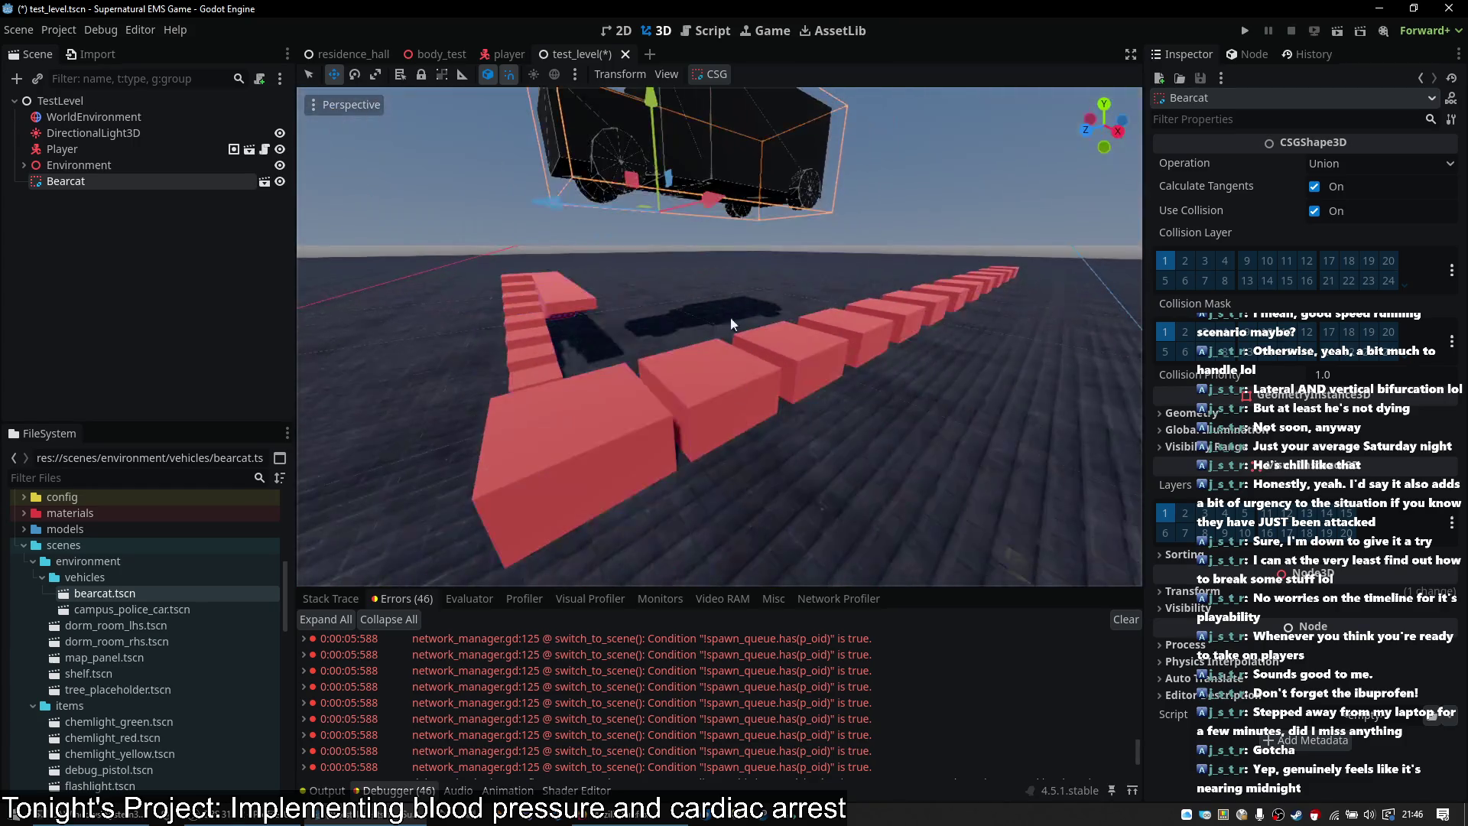
# Lower the Bearcat to the ground and slide it along the X axis
pyautogui.moveTo(660, 100); pyautogui.dragTo(672, 267)
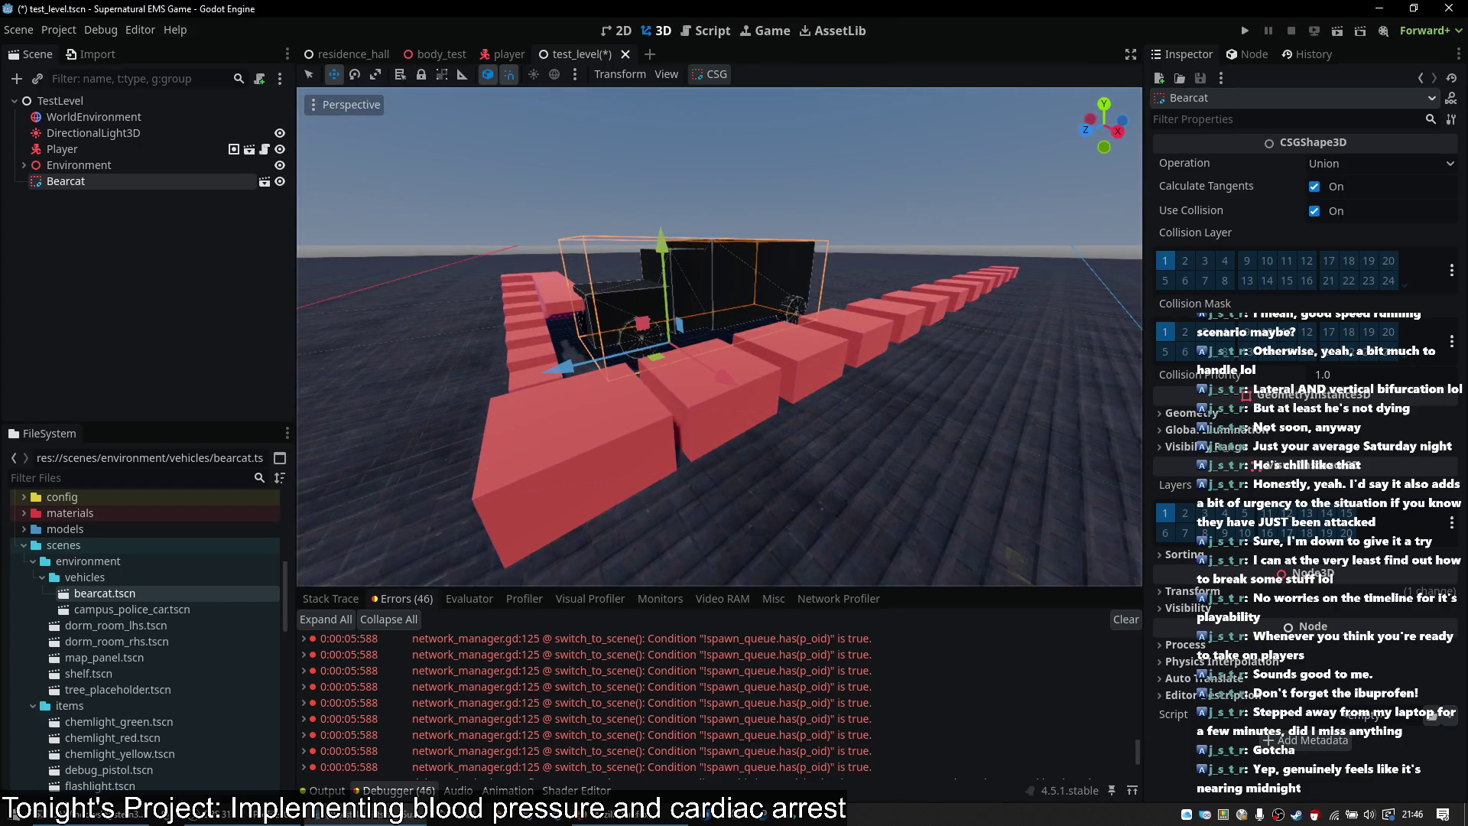
pyautogui.press('w')
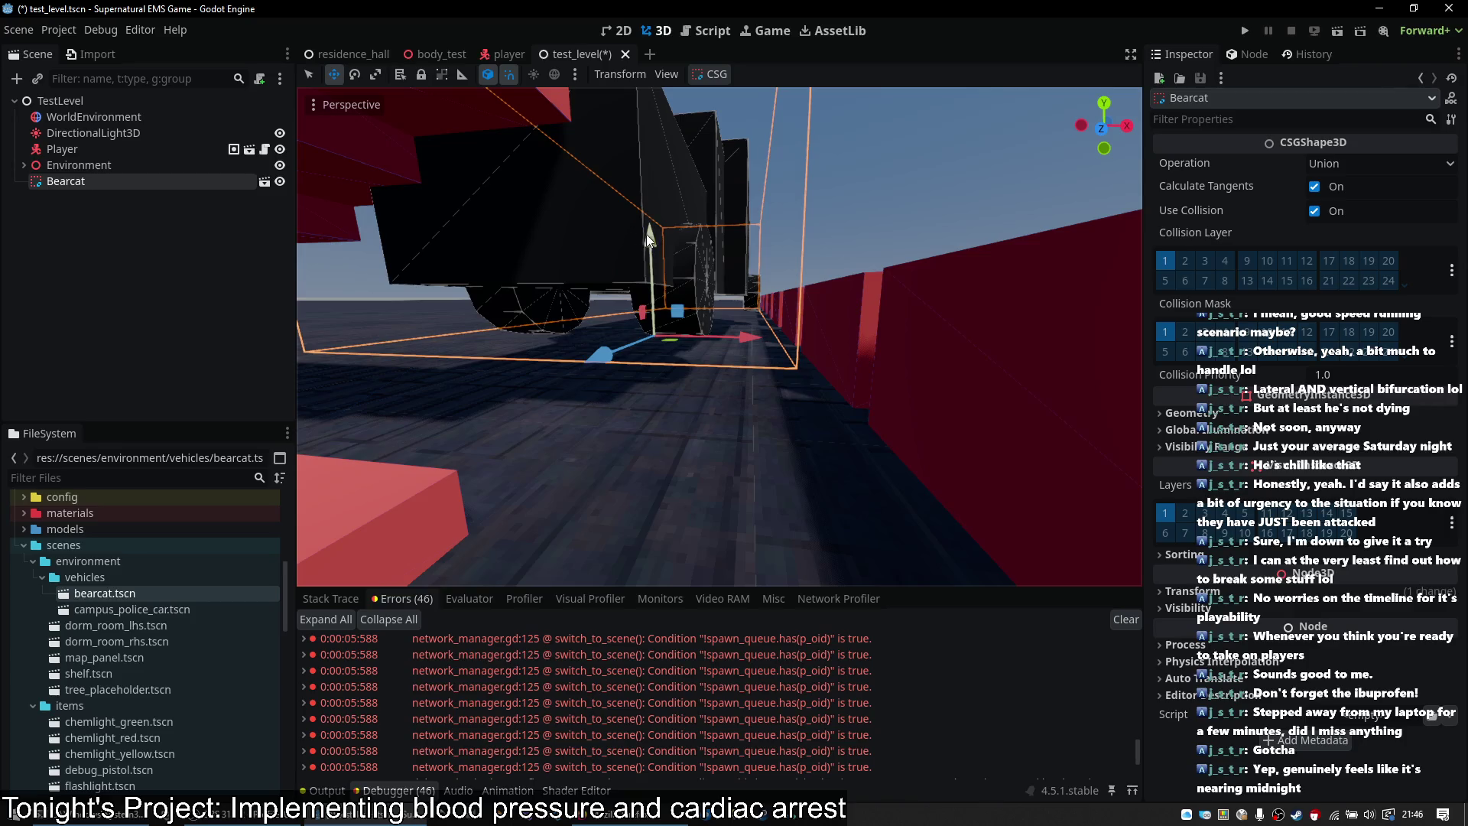
pyautogui.press('w')
pyautogui.press('q')
pyautogui.press('s')
pyautogui.press('e')
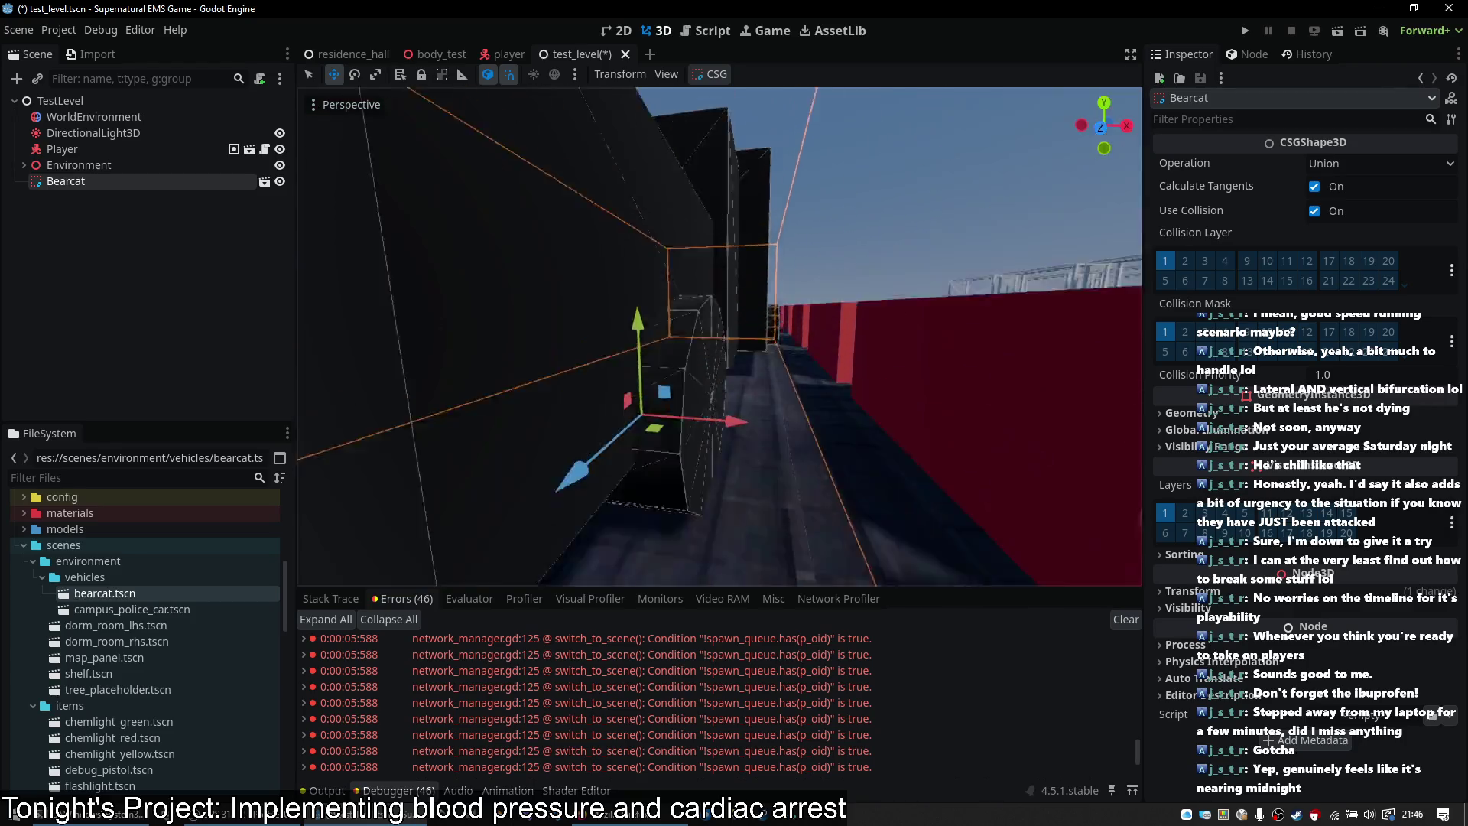
pyautogui.press('d')
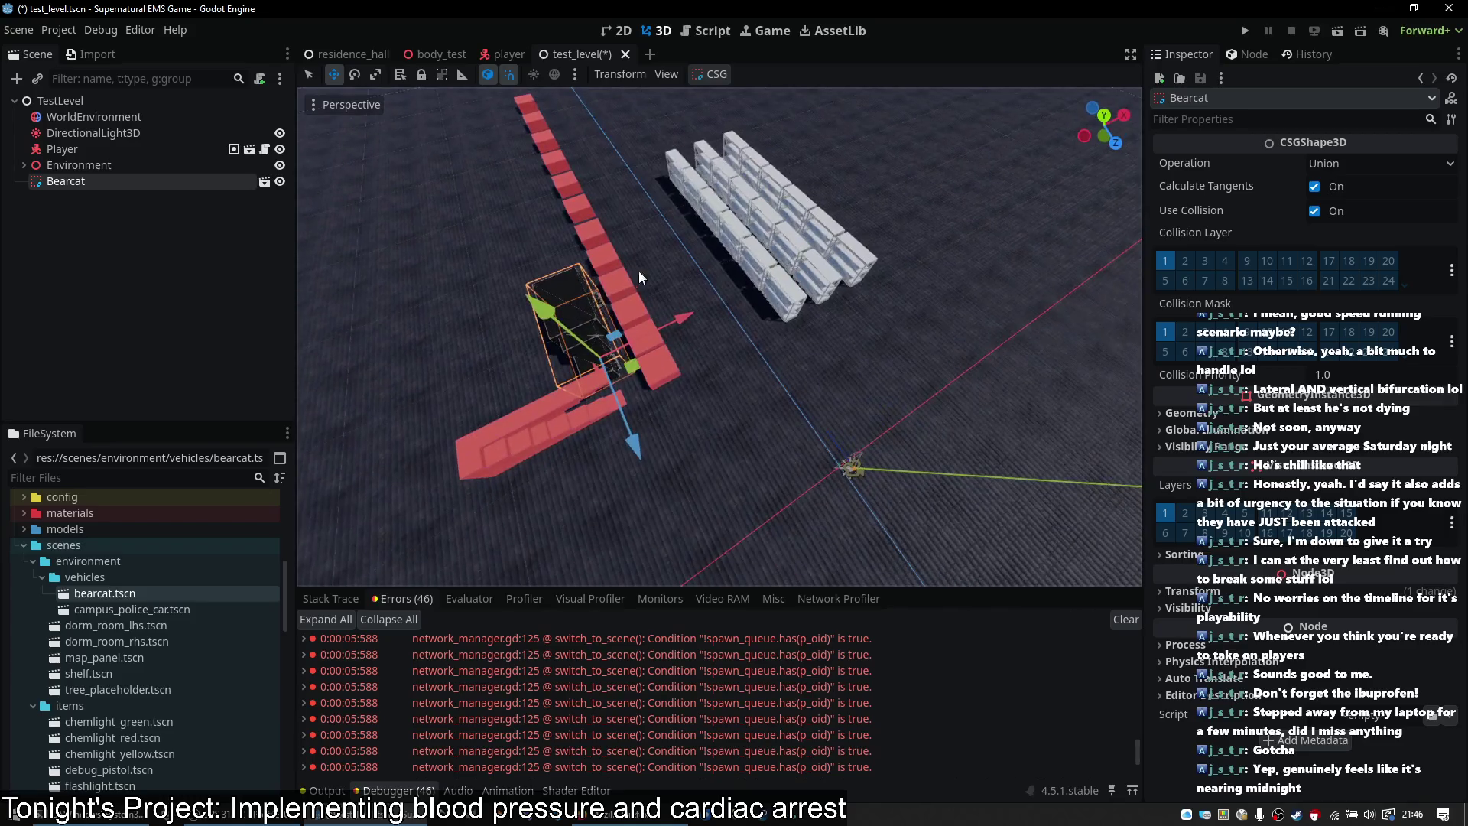
pyautogui.press('q')
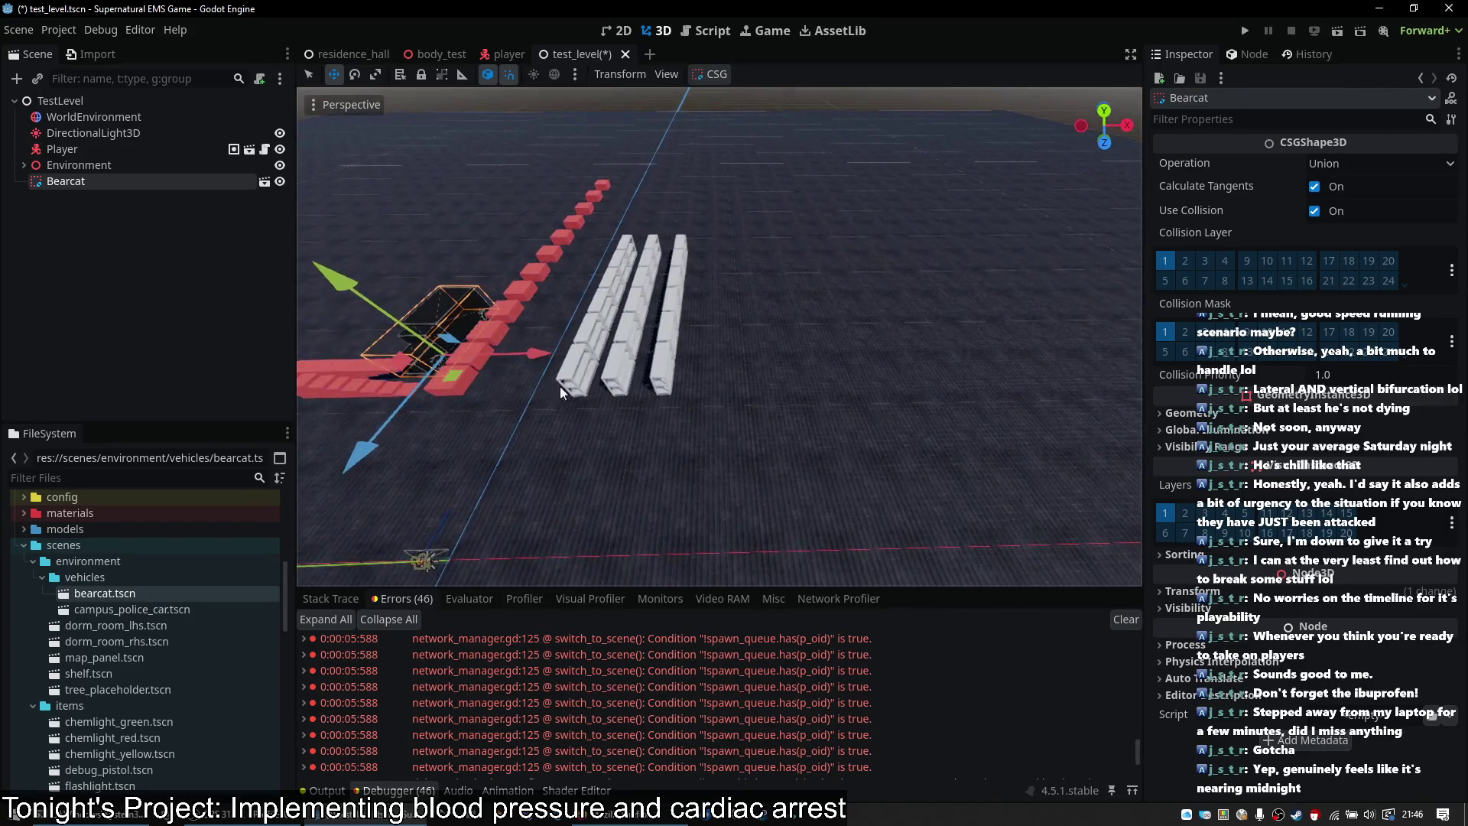
pyautogui.moveTo(537, 357)
pyautogui.mouseDown()
pyautogui.moveTo(796, 354)
pyautogui.moveTo(853, 372)
pyautogui.moveTo(771, 704)
pyautogui.mouseUp()
pyautogui.press('e')
pyautogui.press('f')
pyautogui.moveTo(736, 394); pyautogui.dragTo(830, 416)
# Rotate the Bearcat -90 degrees, reposition it, then add campus_police_car.tscn to the level
pyautogui.press('e')
pyautogui.moveTo(751, 350)
pyautogui.mouseDown()
pyautogui.moveTo(478, 396)
pyautogui.moveTo(315, 292)
pyautogui.moveTo(316, 136)
pyautogui.moveTo(611, 229)
pyautogui.mouseUp()
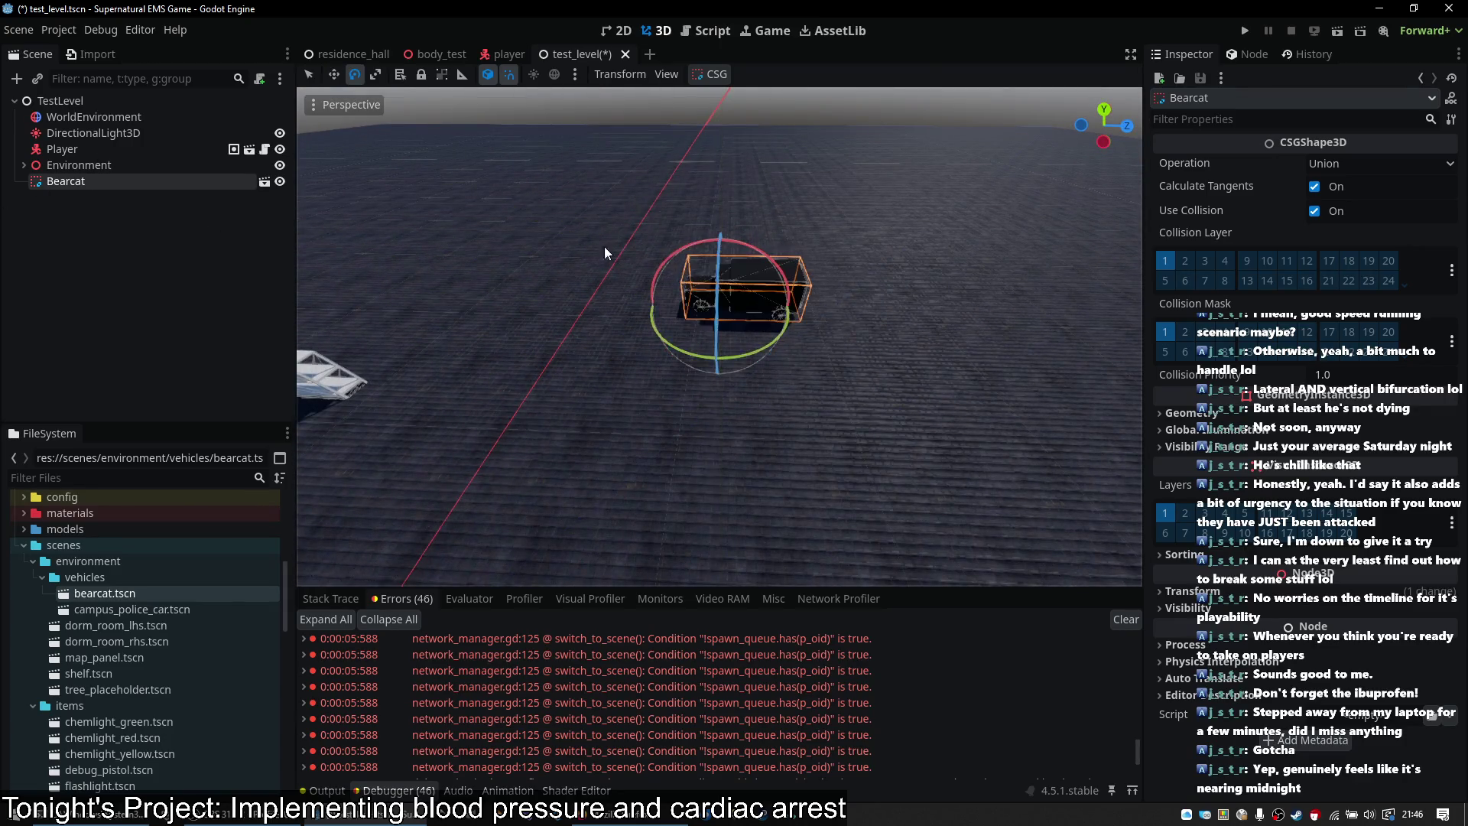
pyautogui.press('w')
pyautogui.moveTo(479, 365)
pyautogui.mouseDown()
pyautogui.moveTo(657, 431)
pyautogui.moveTo(662, 410)
pyautogui.mouseUp()
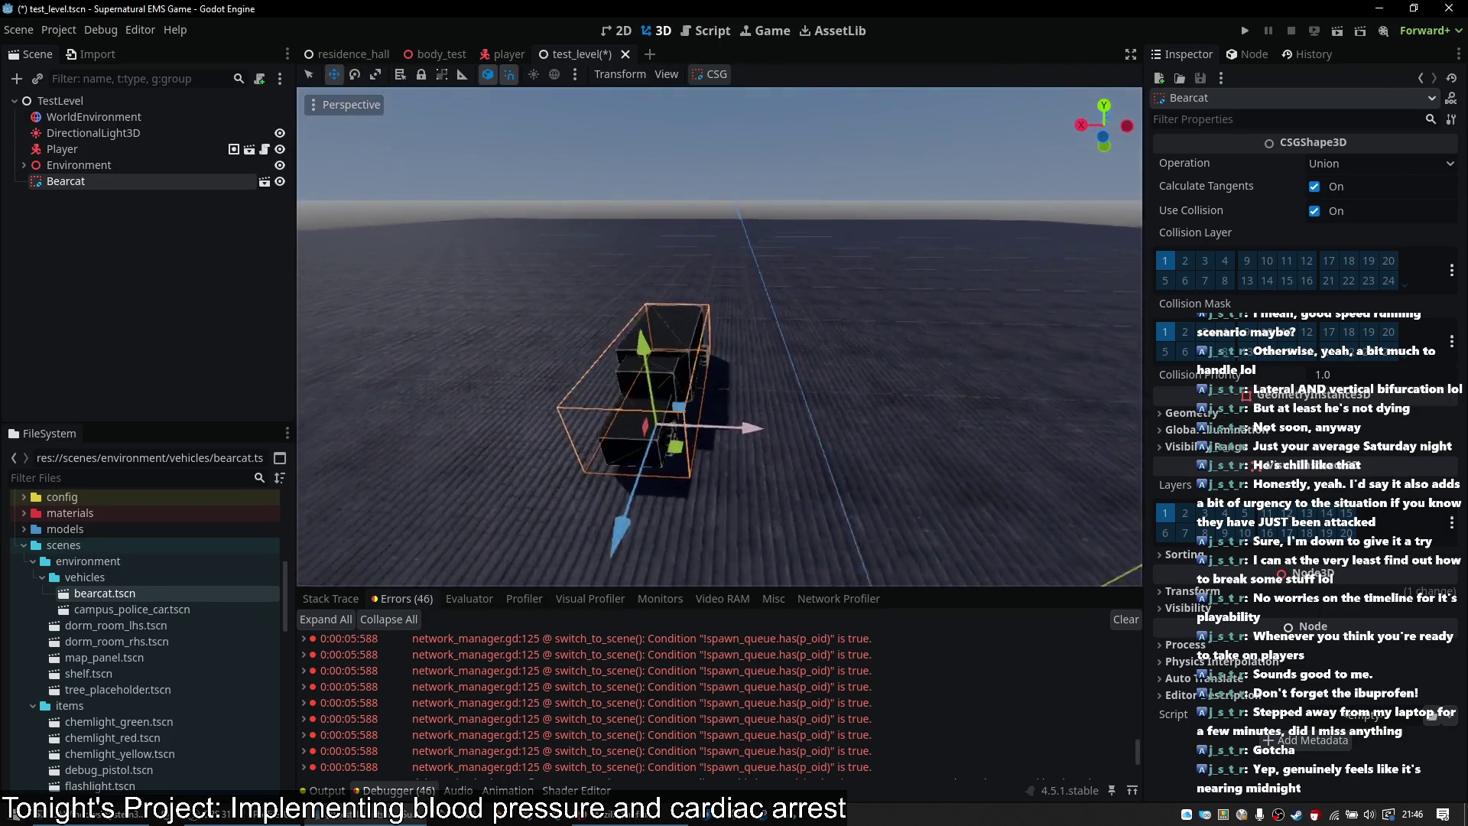
pyautogui.moveTo(107, 610)
pyautogui.mouseDown()
pyautogui.moveTo(676, 386)
pyautogui.moveTo(688, 345)
pyautogui.mouseUp()
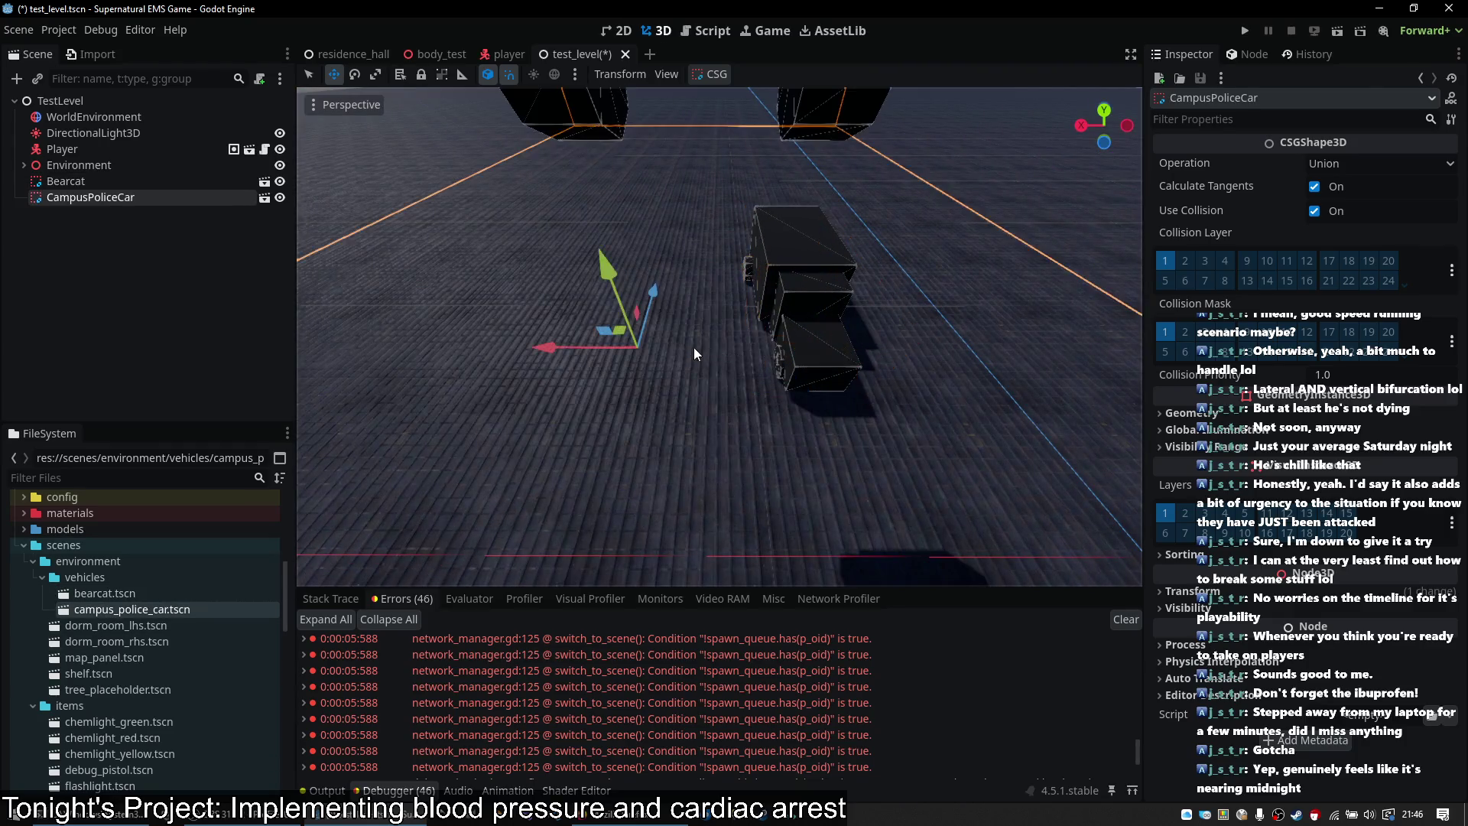
# Snap the campus police car to the floor with Transform > Snap Object to Floor
pyautogui.press('f')
pyautogui.scroll(-5, 635, 127)
pyautogui.click(632, 70)
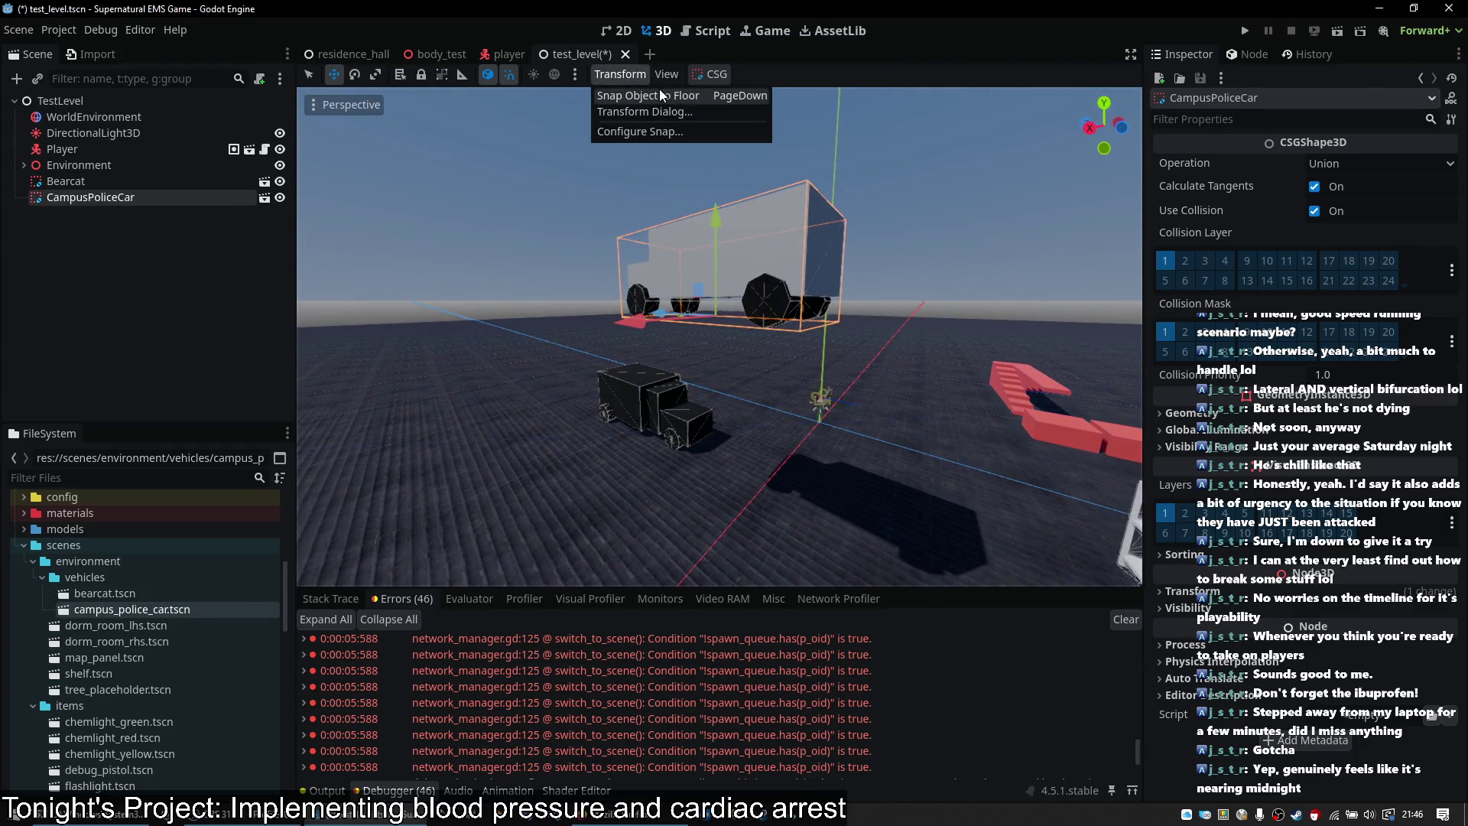
pyautogui.click(658, 90)
pyautogui.scroll(-3, 574, 453)
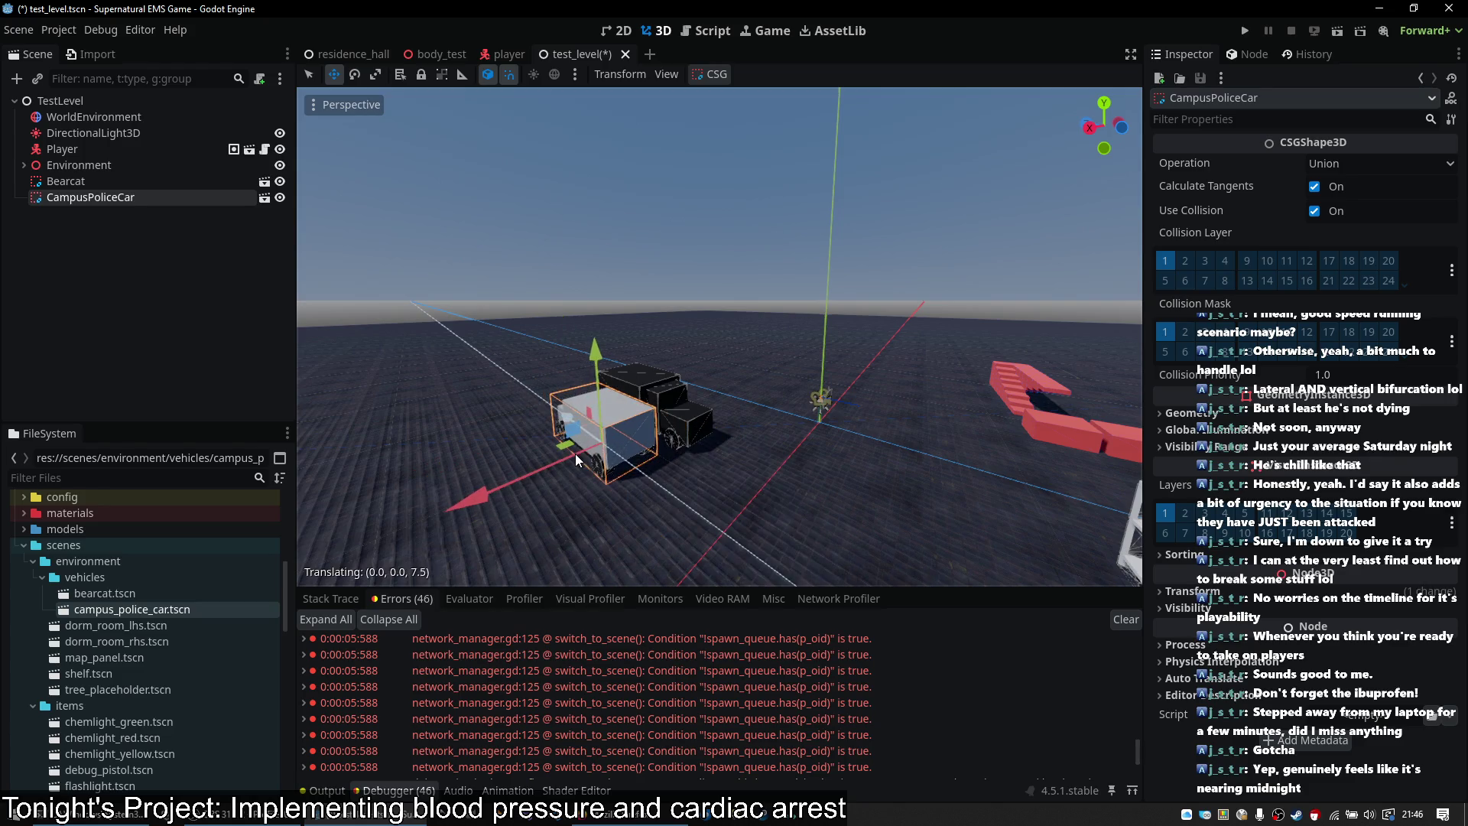
# Turn the police car 90° beside the Bearcat and add map_panel.tscn to the level
pyautogui.press('e')
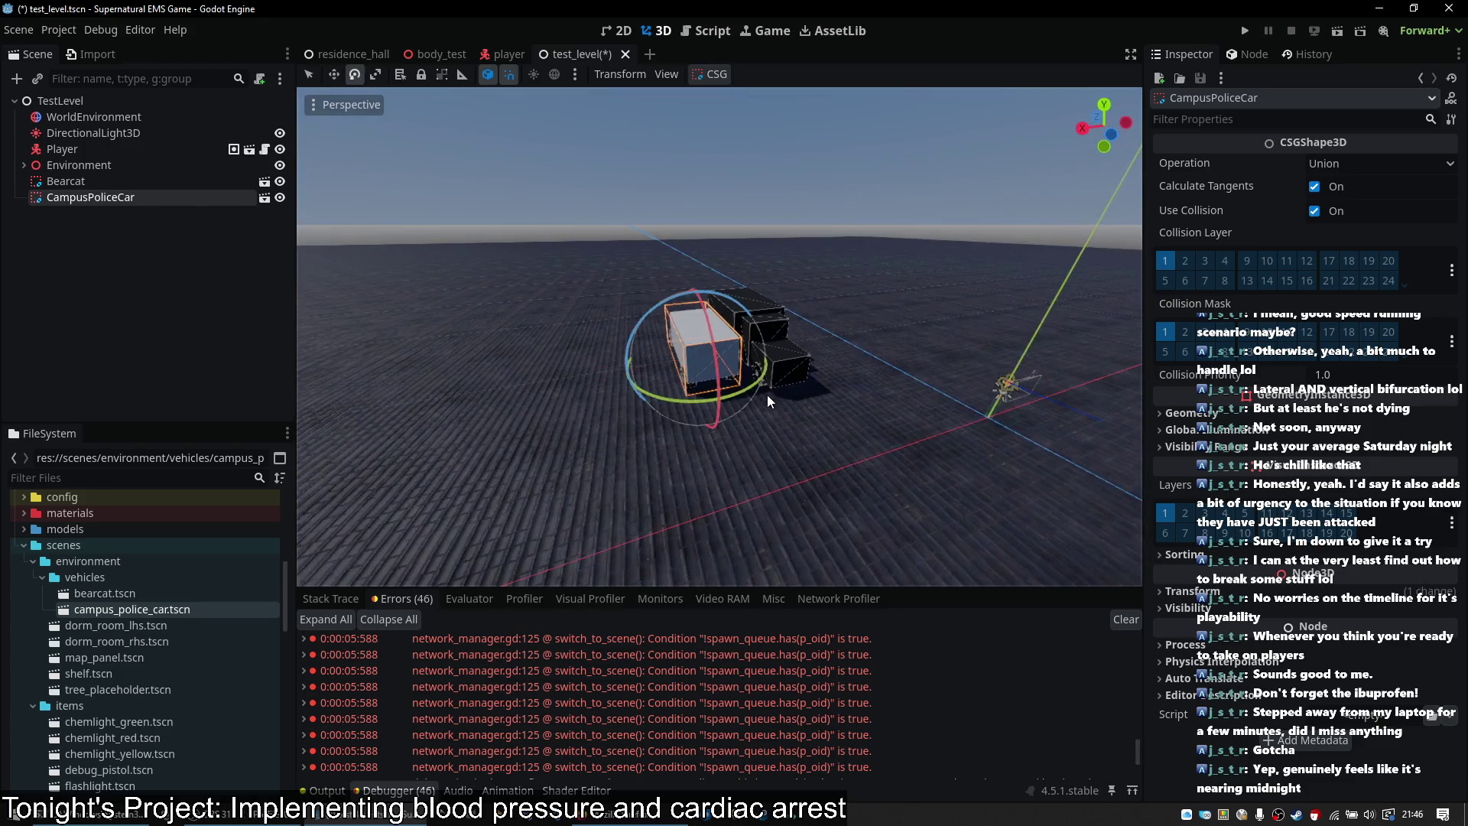
pyautogui.moveTo(687, 403)
pyautogui.mouseDown()
pyautogui.moveTo(519, 274)
pyautogui.moveTo(749, 281)
pyautogui.moveTo(581, 397)
pyautogui.moveTo(459, 427)
pyautogui.moveTo(306, 535)
pyautogui.moveTo(10, 702)
pyautogui.mouseUp()
pyautogui.press('w')
pyautogui.moveTo(82, 655)
pyautogui.mouseDown()
pyautogui.moveTo(333, 558)
pyautogui.moveTo(698, 290)
pyautogui.moveTo(749, 274)
pyautogui.moveTo(514, 395)
pyautogui.moveTo(463, 439)
pyautogui.mouseUp()
# Rotate the MapPanel around its vertical Y axis
pyautogui.scroll(-5, 749, 273)
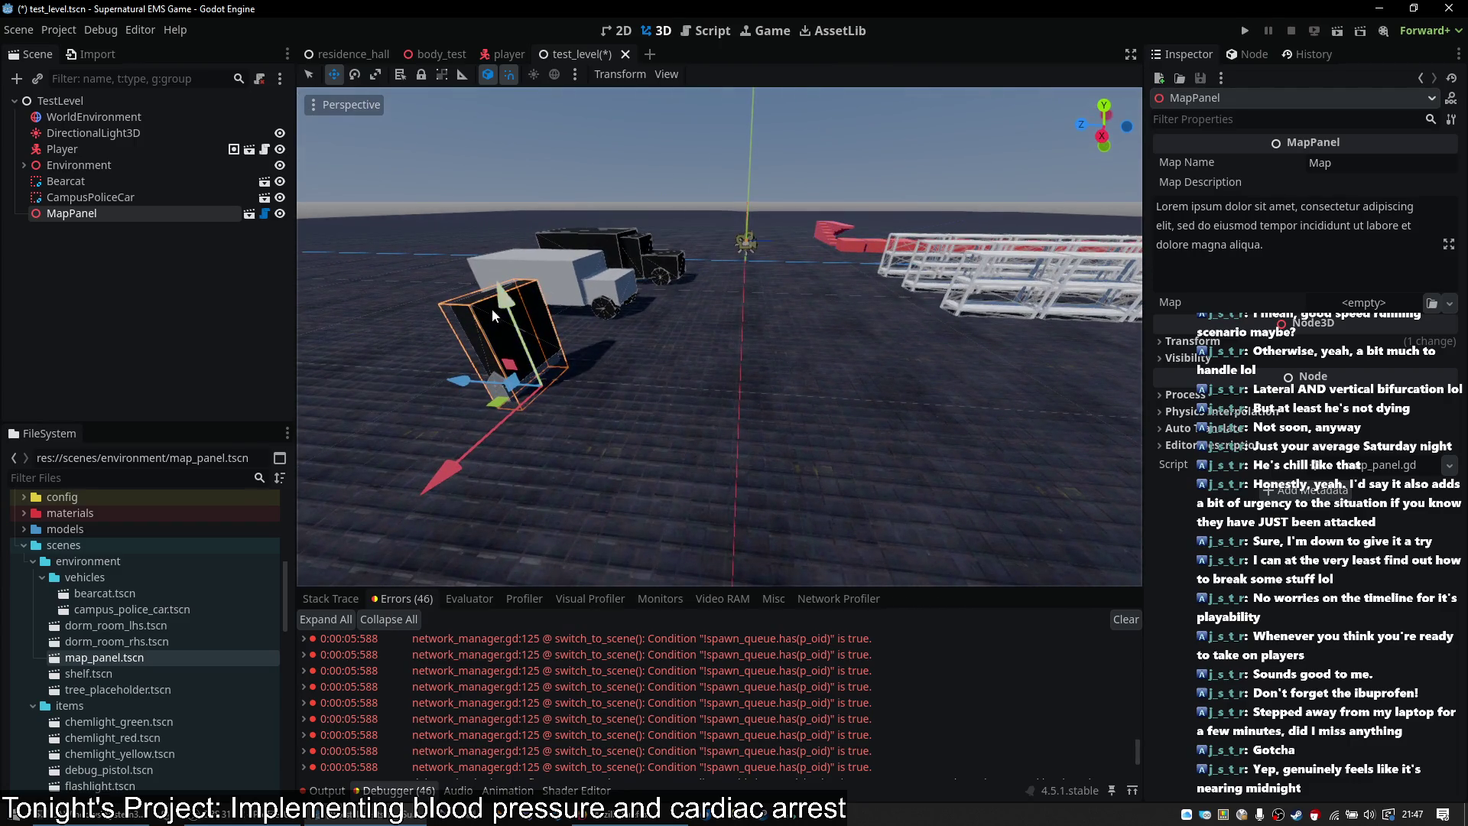
pyautogui.press('e')
pyautogui.moveTo(626, 434)
pyautogui.mouseDown()
pyautogui.moveTo(792, 374)
pyautogui.moveTo(688, 262)
pyautogui.mouseUp()
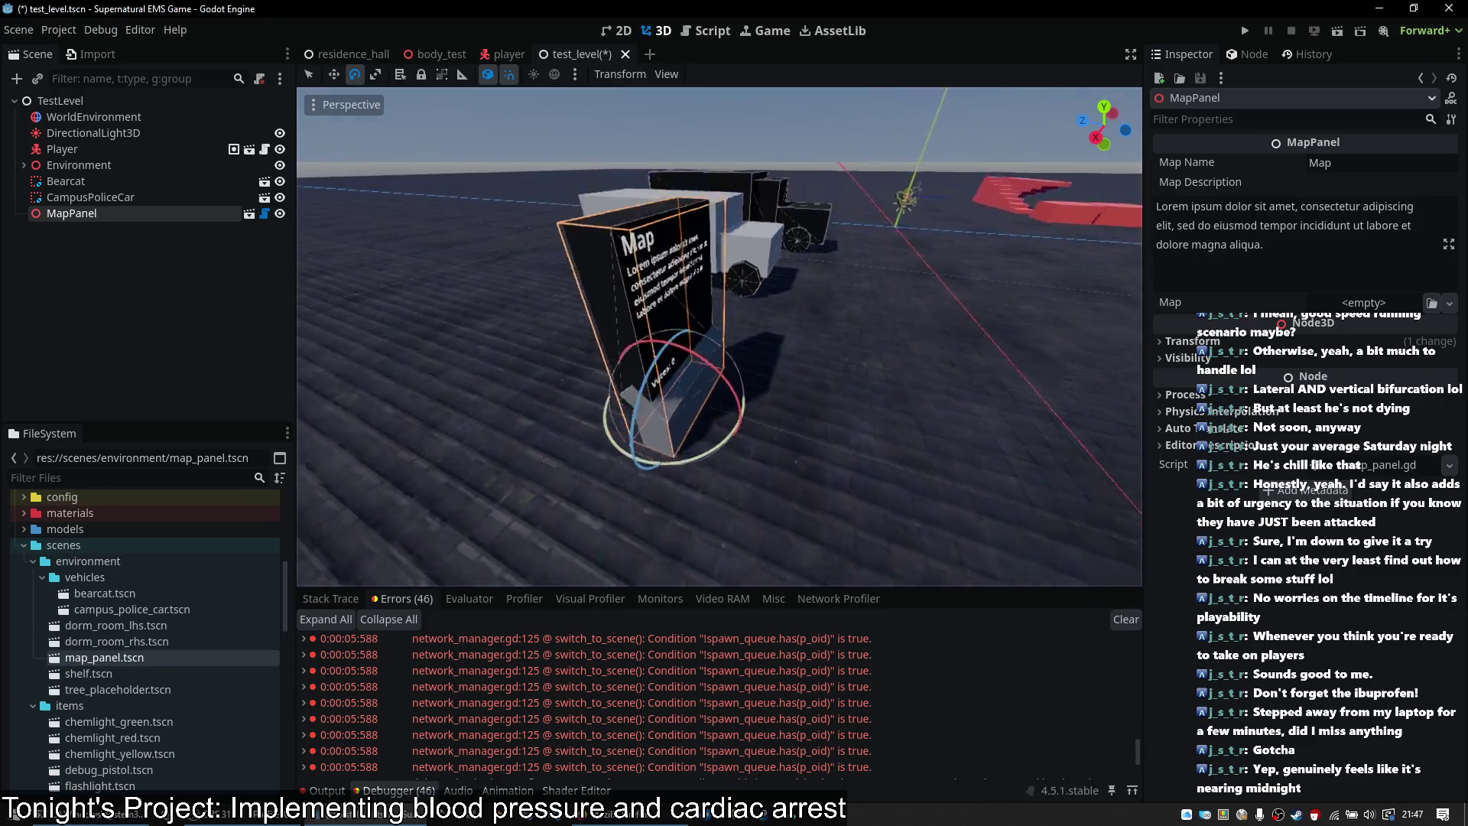
# Place a tree_placeholder.tscn instance near the vehicles
pyautogui.scroll(-3, 549, 483)
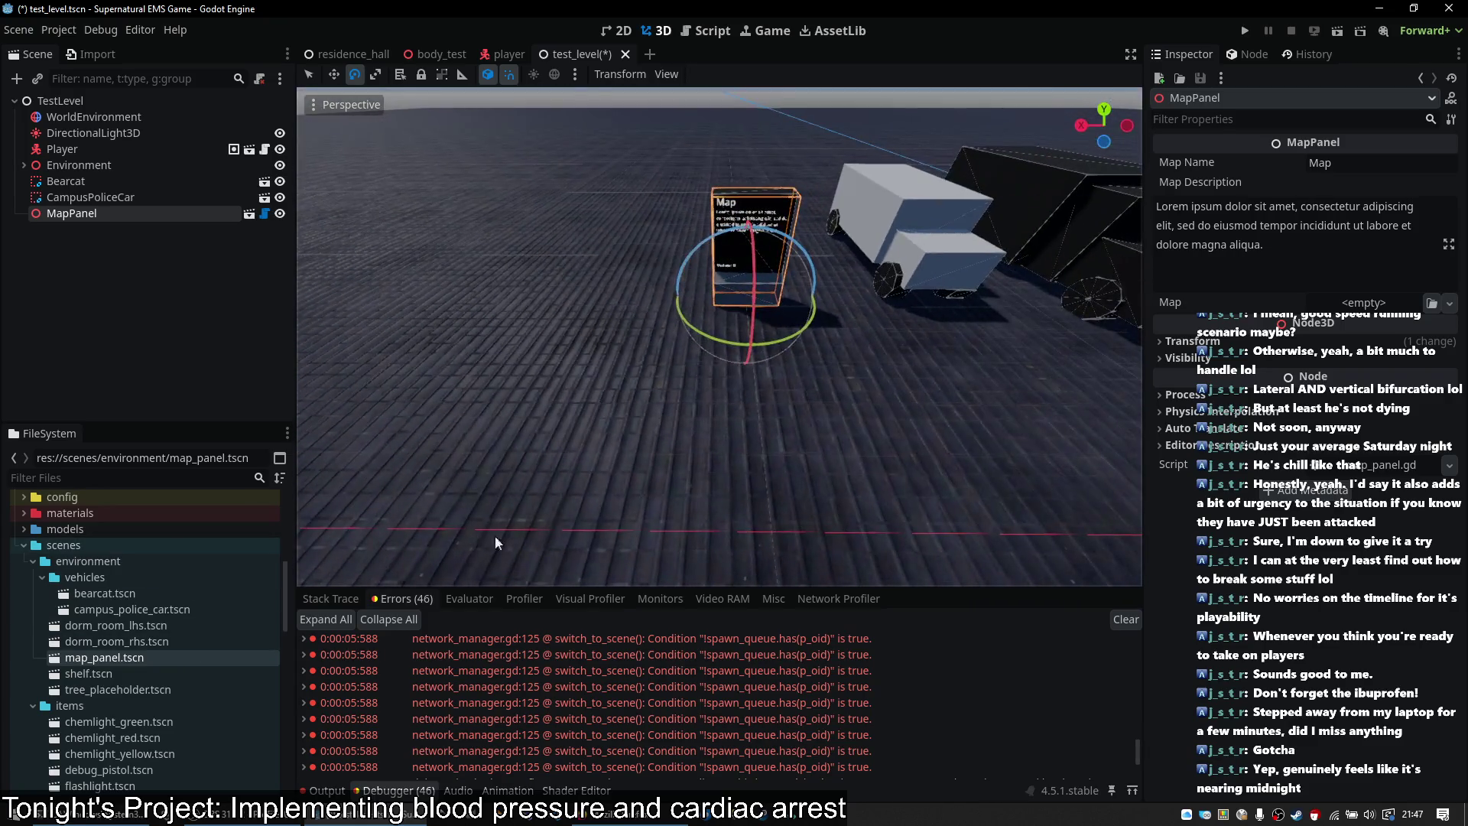
pyautogui.moveTo(161, 690); pyautogui.dragTo(624, 304)
pyautogui.press('s')
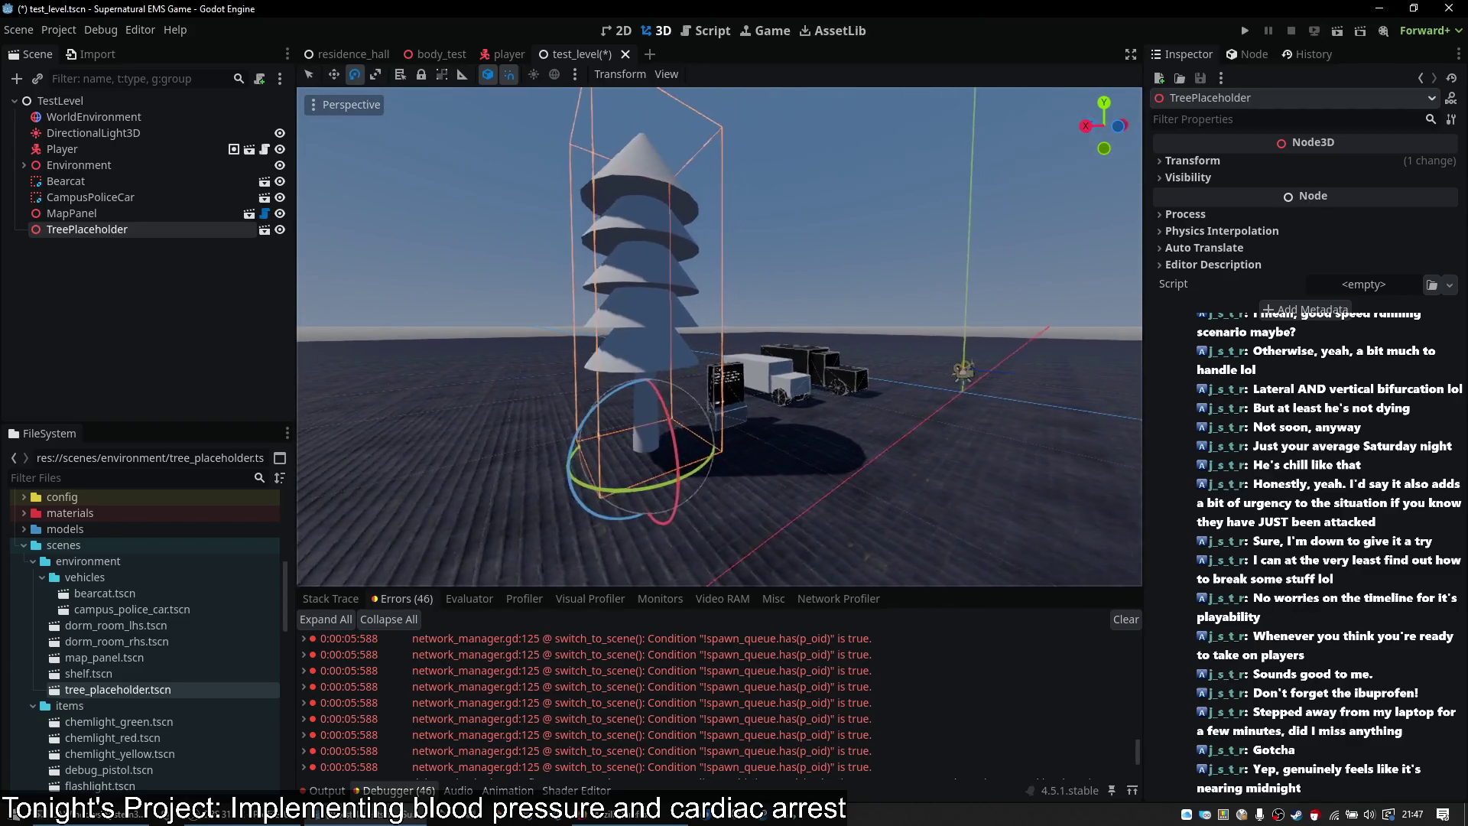
pyautogui.scroll(-5, 149, 579)
pyautogui.press('w')
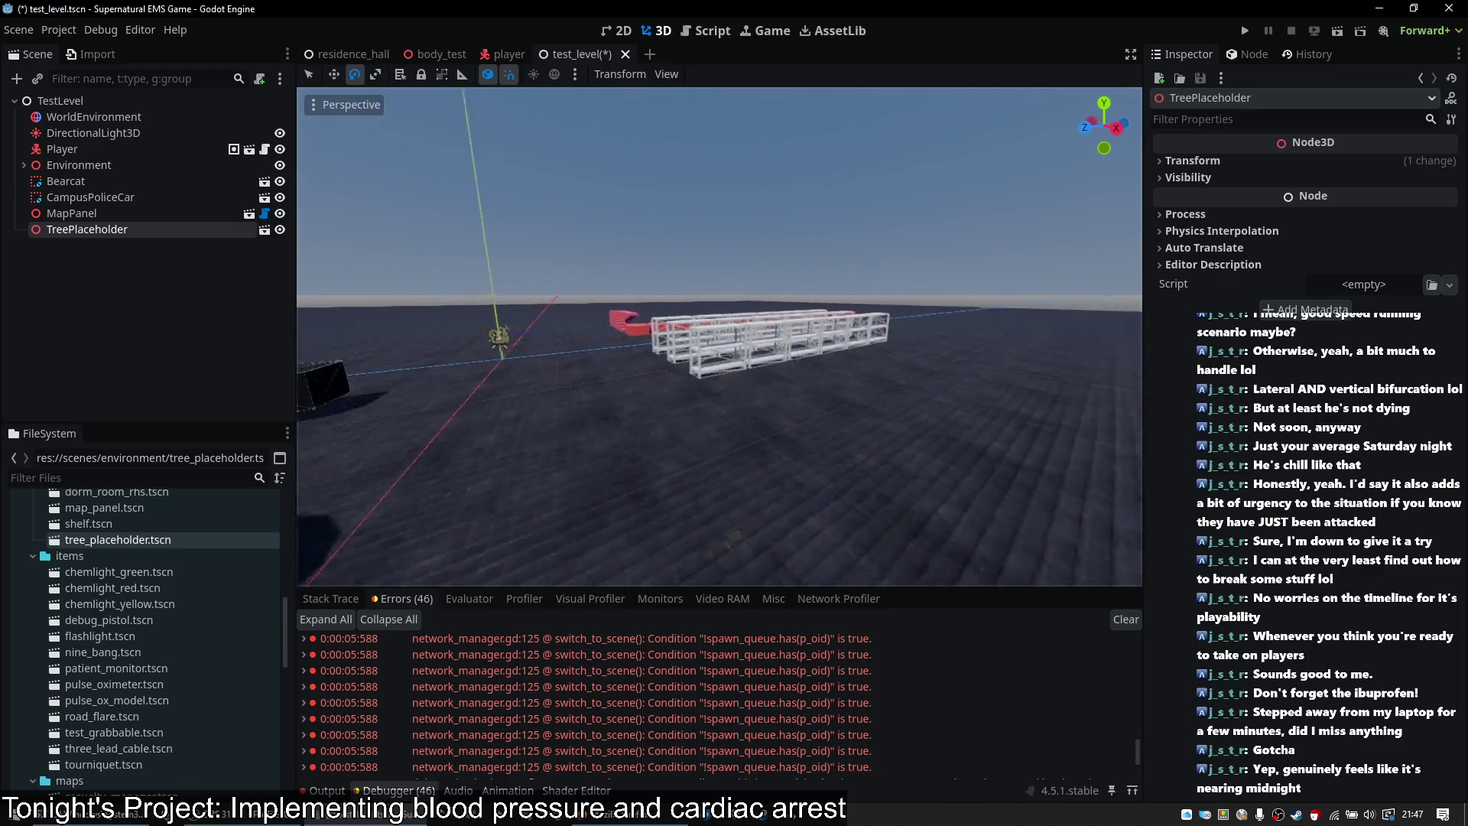
pyautogui.press('w')
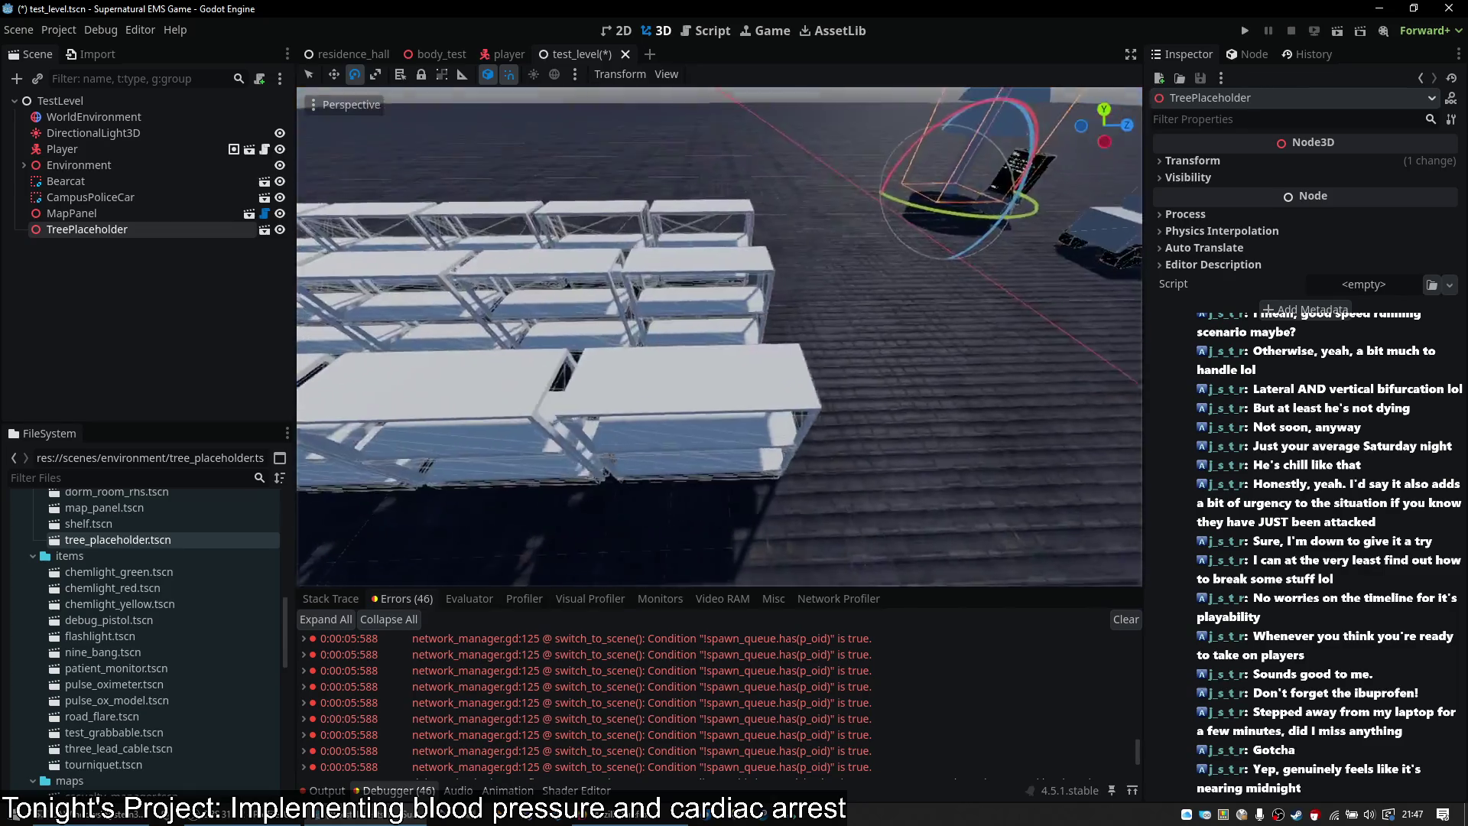
pyautogui.scroll(-5, 197, 634)
pyautogui.scroll(-1, 197, 637)
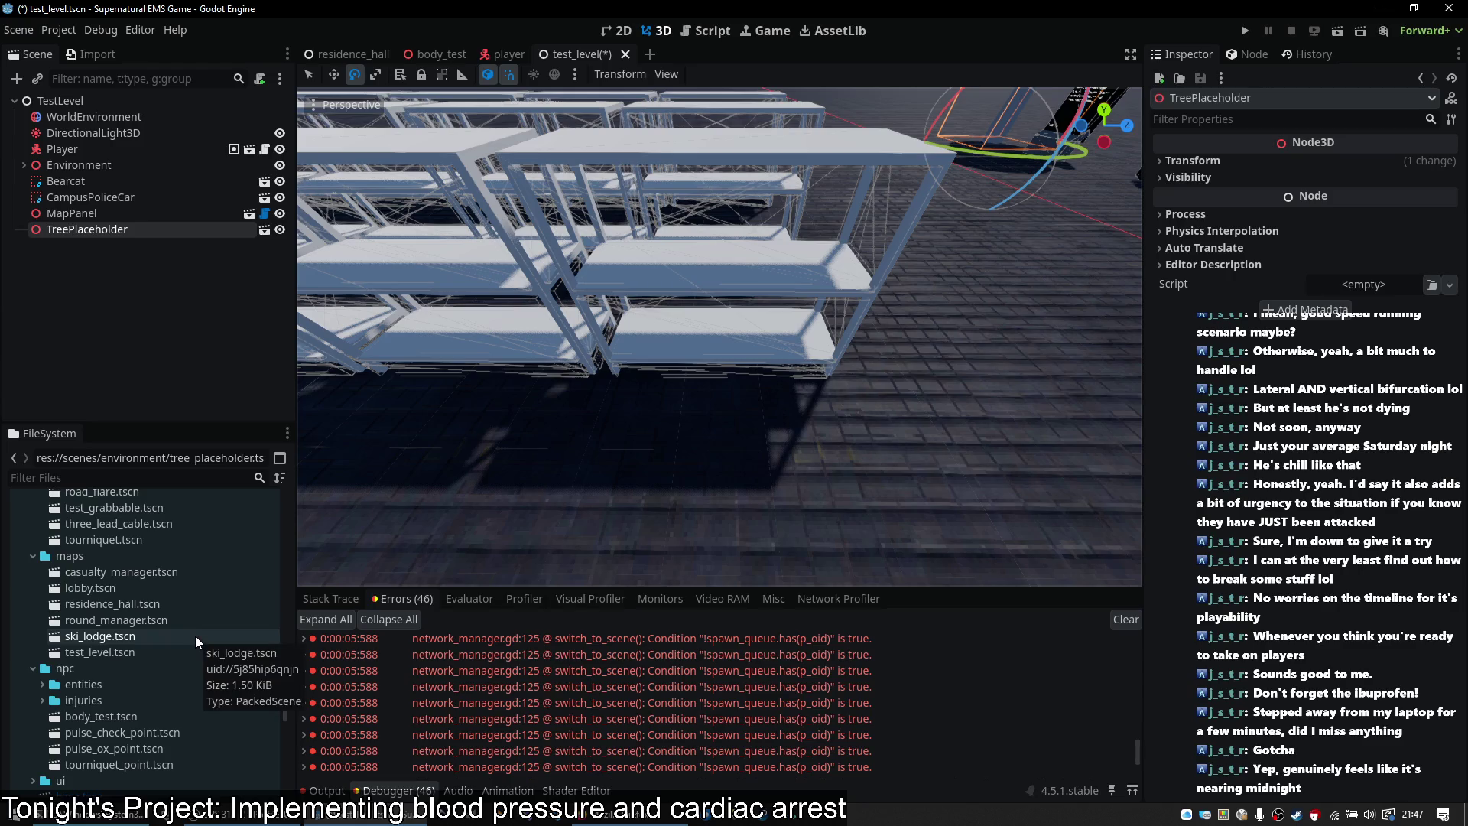
pyautogui.press('w')
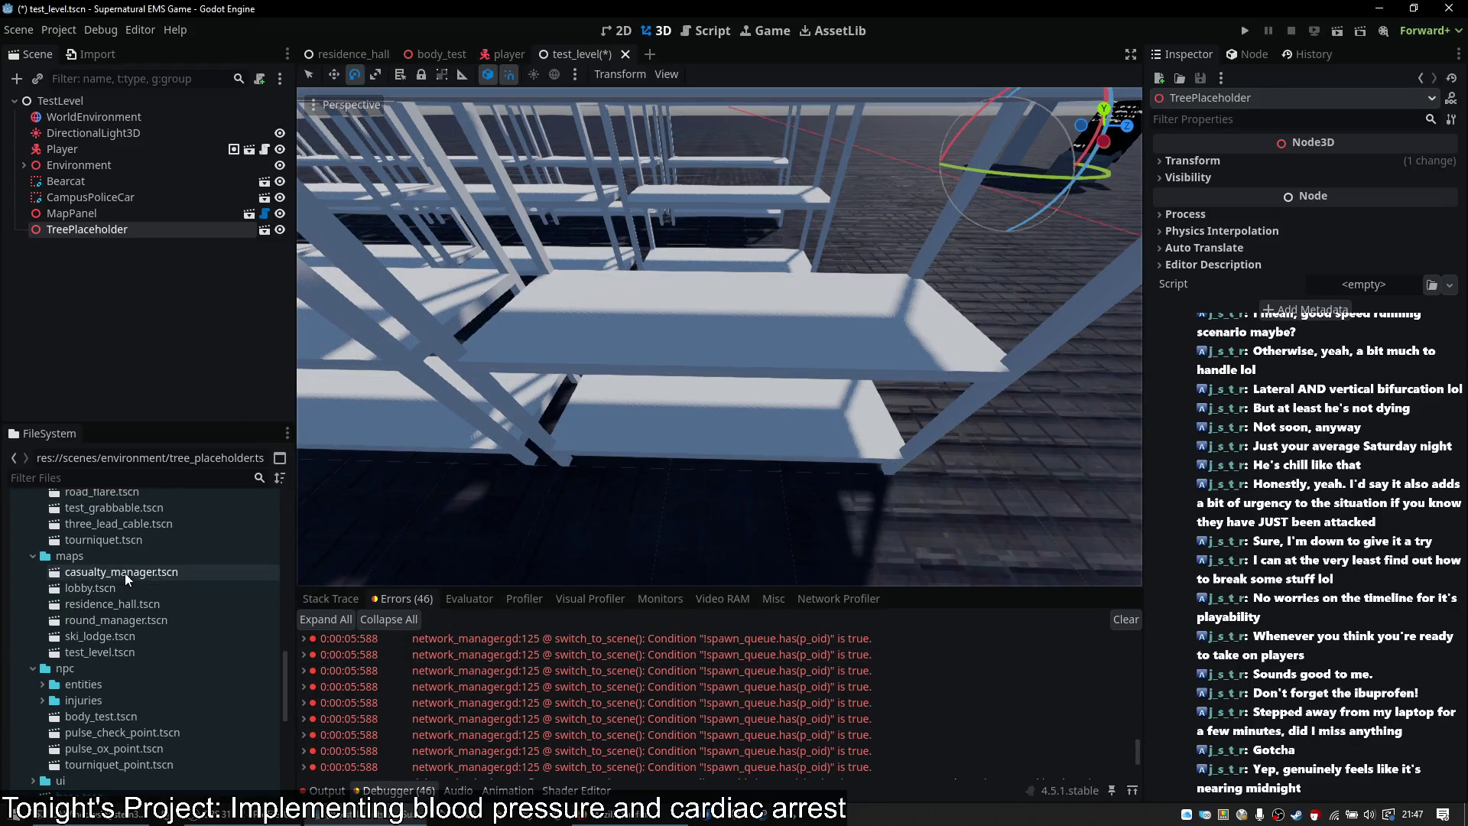
pyautogui.click(155, 397)
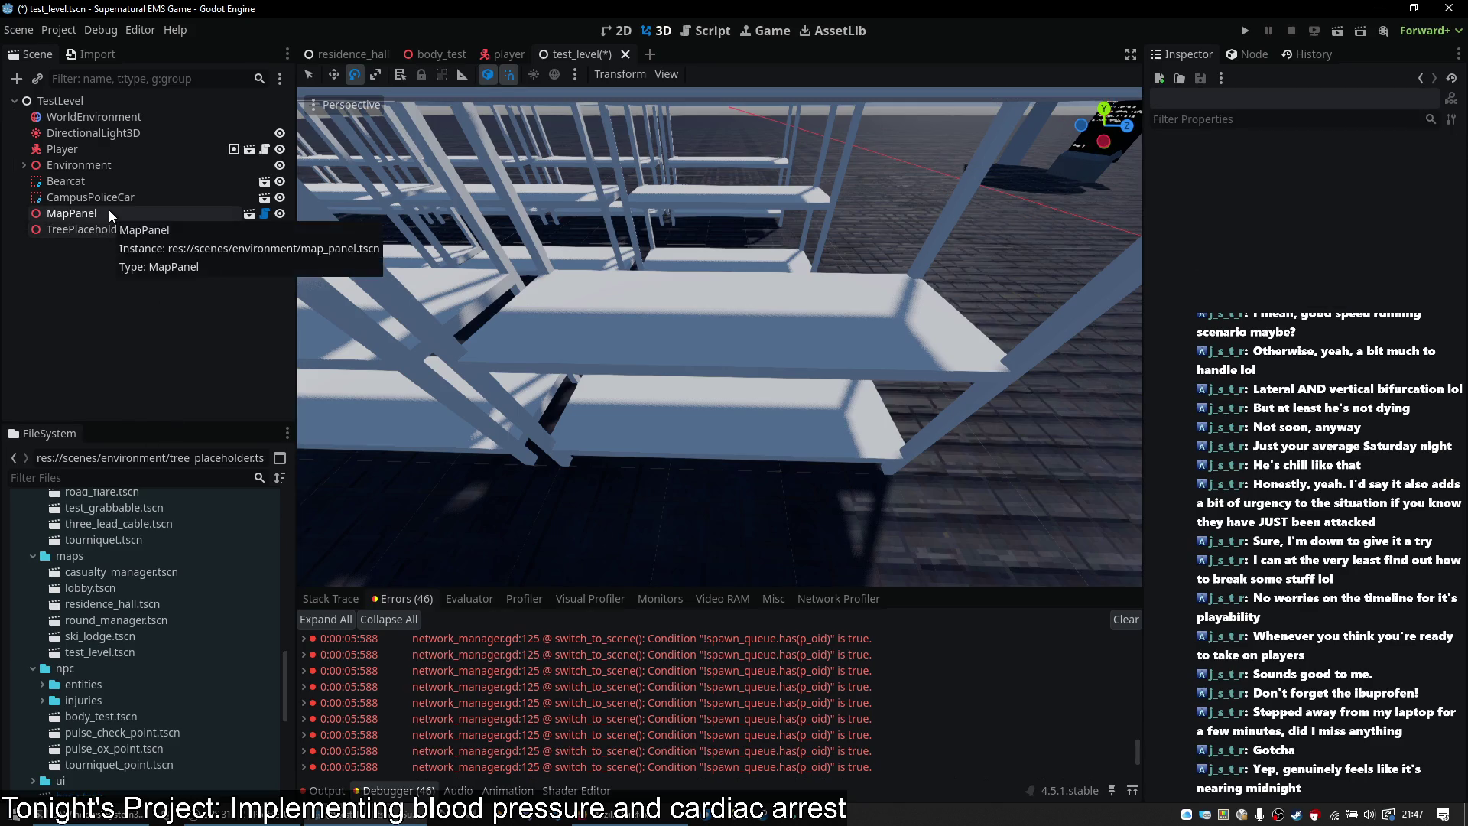
# Add a child Node3D to the scene and name it 'Visual Tests'
pyautogui.rightClick(135, 288)
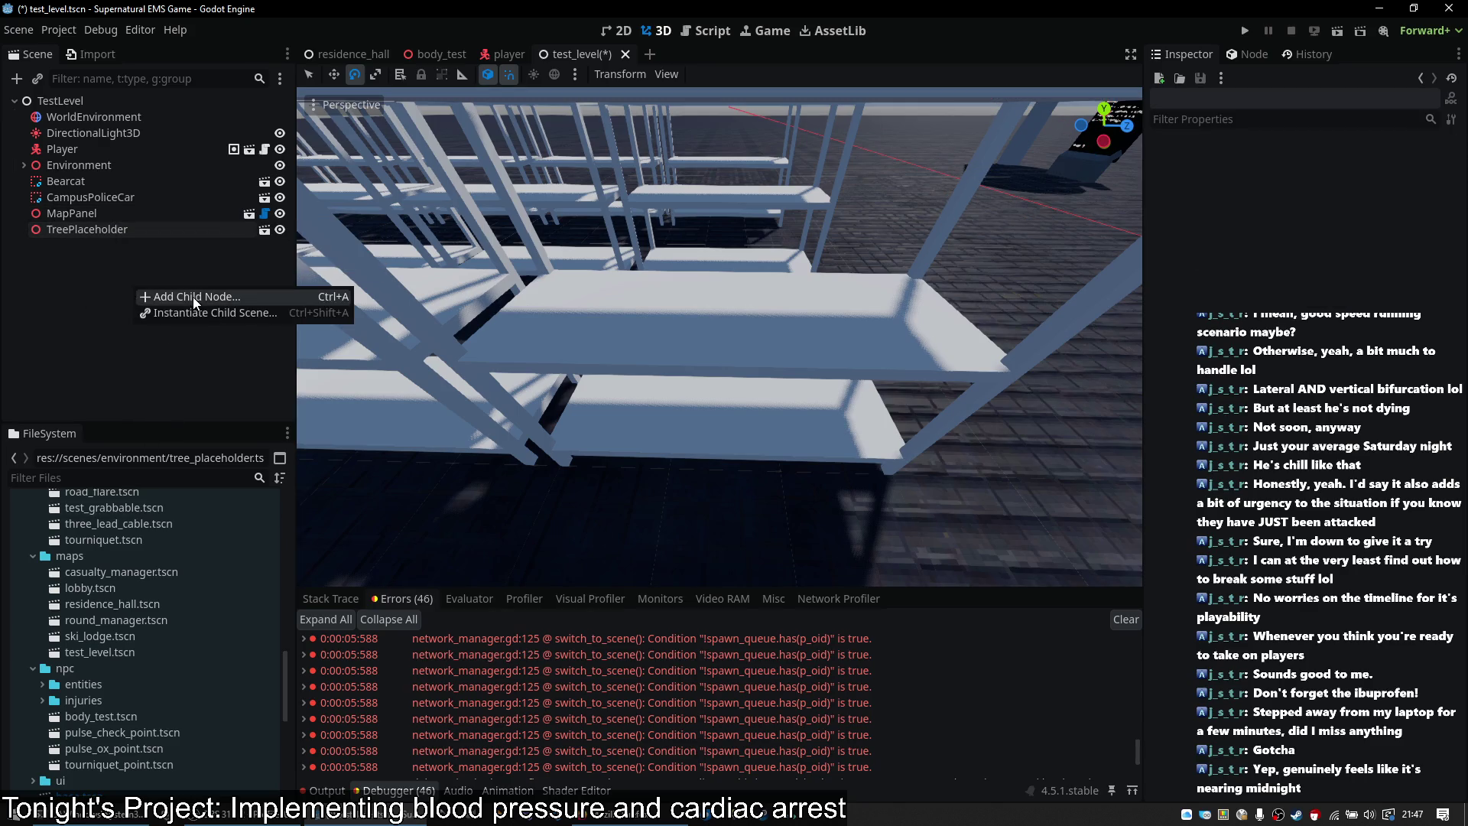
pyautogui.click(193, 298)
pyautogui.write('node3d')
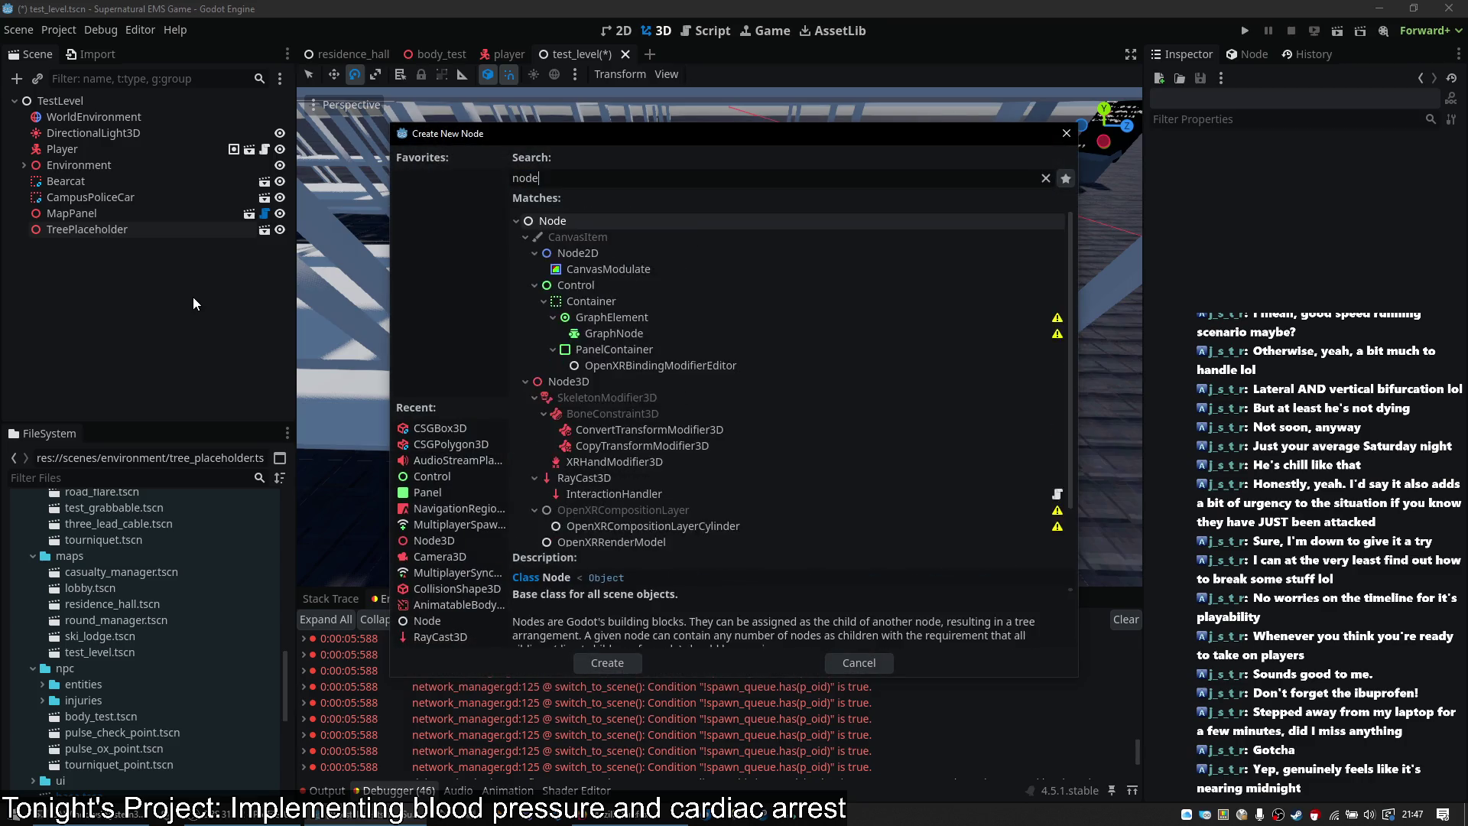
pyautogui.press('Return')
pyautogui.write('Visual Test')
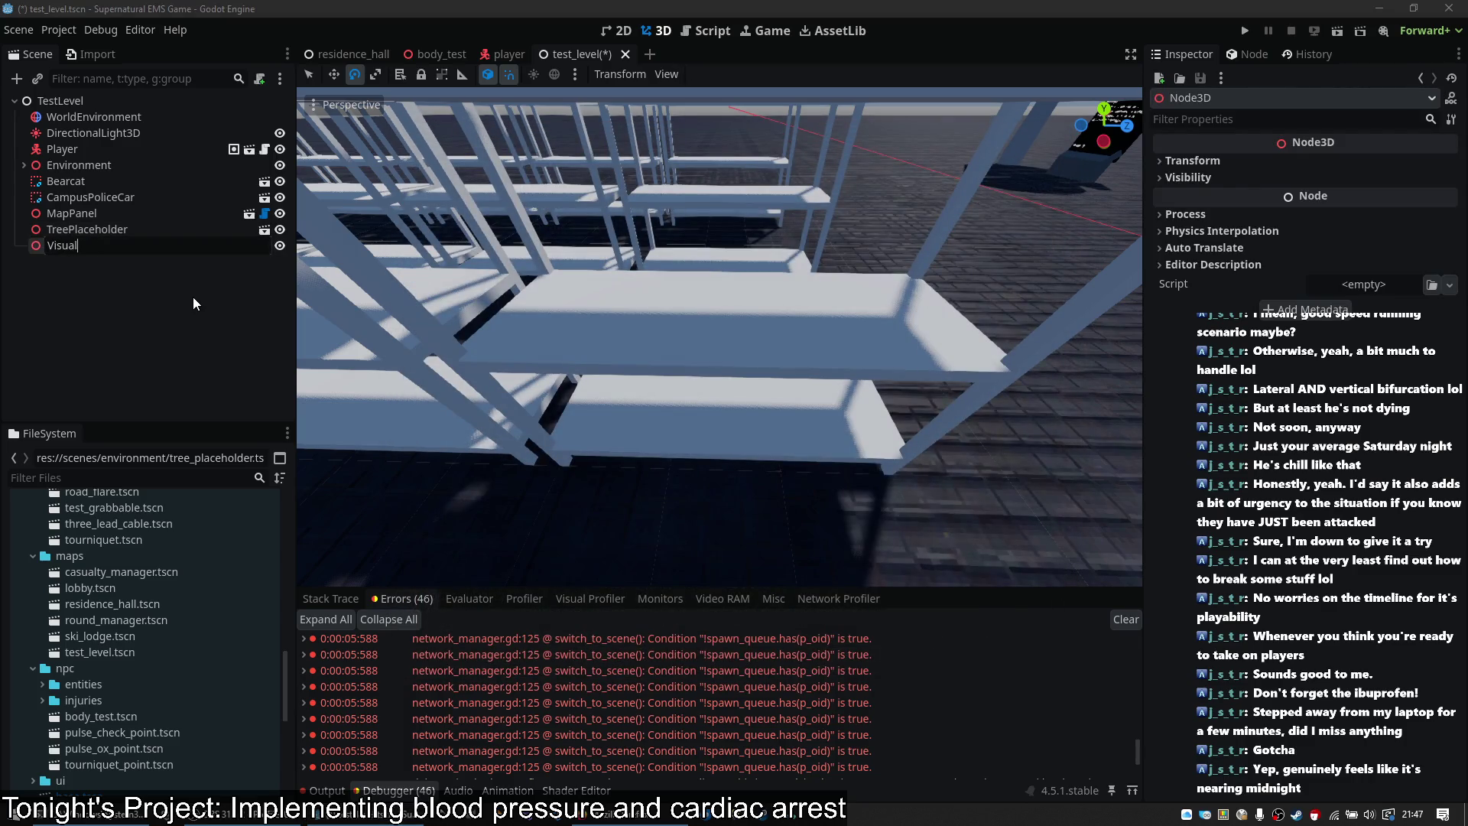
pyautogui.press('Return')
pyautogui.write('st')
pyautogui.press('Return')
# Move Bearcat through TreePlaceholder under Visual Tests, collapse it, and add a ChemlightGreen instance
pyautogui.keyDown('shift'); pyautogui.click(113, 182); pyautogui.keyUp('shift')
pyautogui.moveTo(87, 203)
pyautogui.mouseDown()
pyautogui.moveTo(59, 188)
pyautogui.moveTo(75, 246)
pyautogui.mouseUp()
pyautogui.click(24, 181)
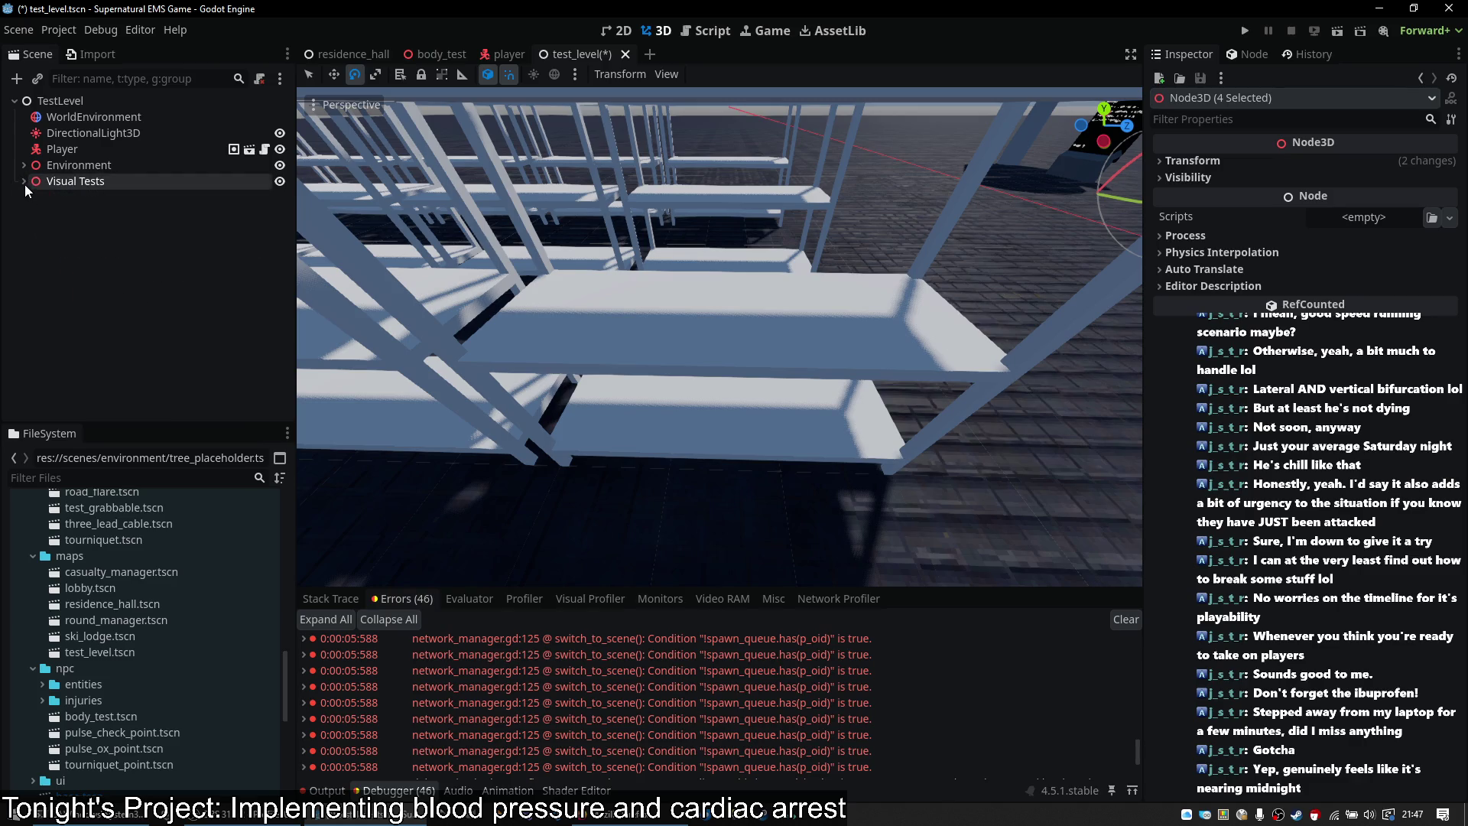
pyautogui.scroll(5, 159, 547)
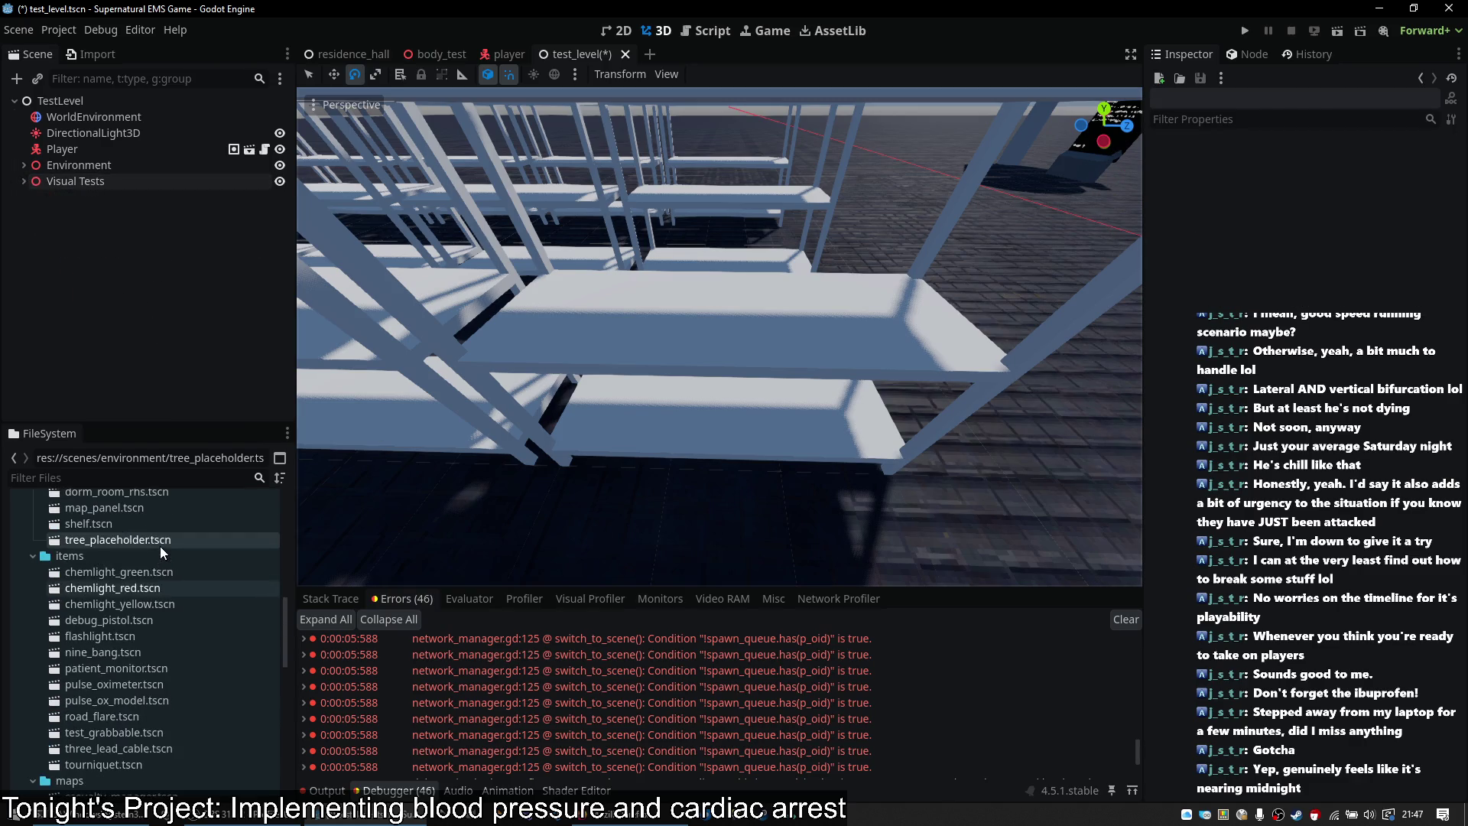
pyautogui.moveTo(153, 580)
pyautogui.mouseDown()
pyautogui.moveTo(555, 312)
pyautogui.moveTo(577, 317)
pyautogui.mouseUp()
# Try repositioning the existing green chemlight, then delete it from the level
pyautogui.scroll(4, 720, 336)
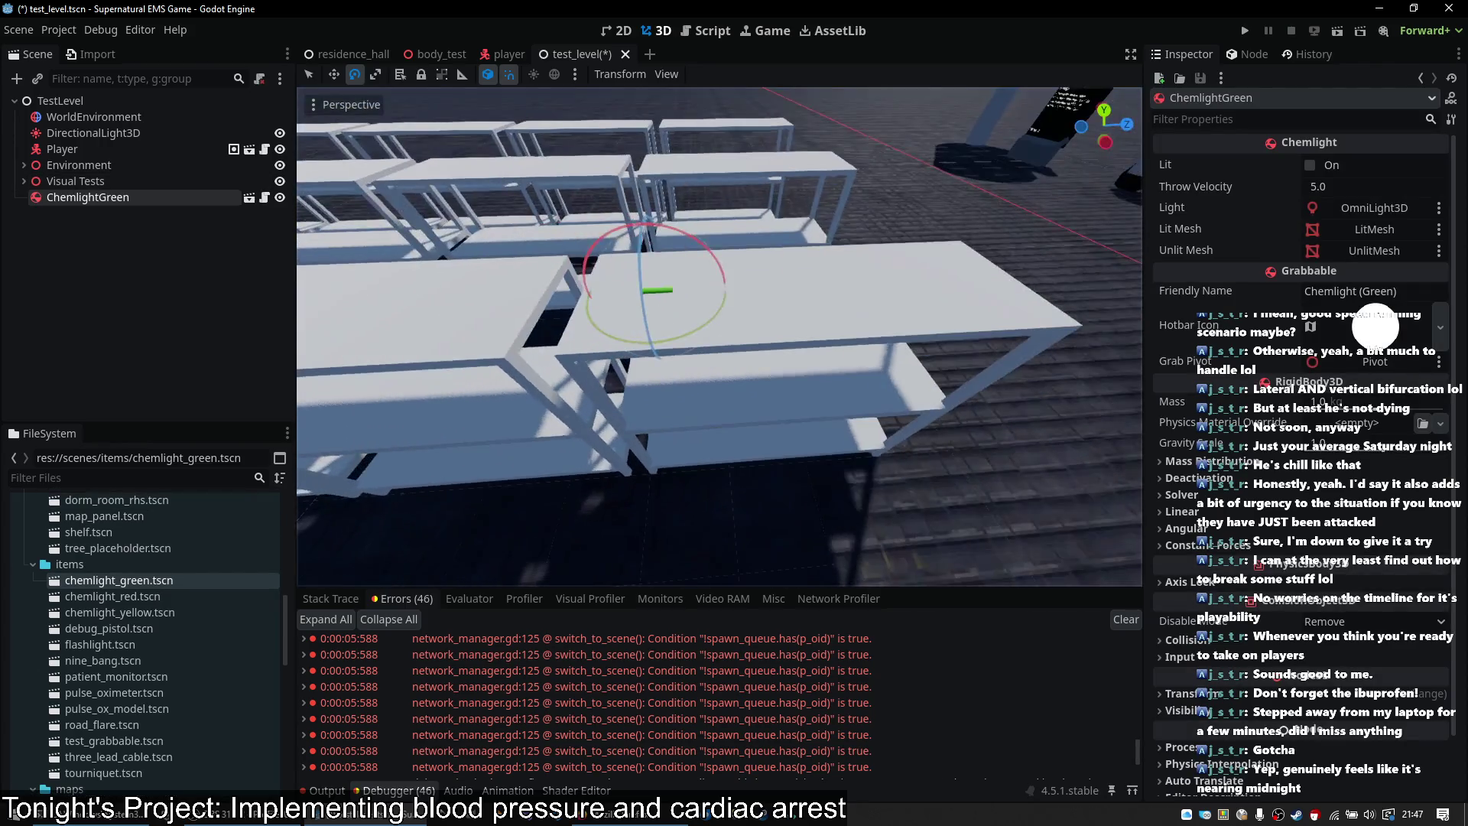
pyautogui.press('w')
pyautogui.moveTo(678, 189); pyautogui.dragTo(682, 306)
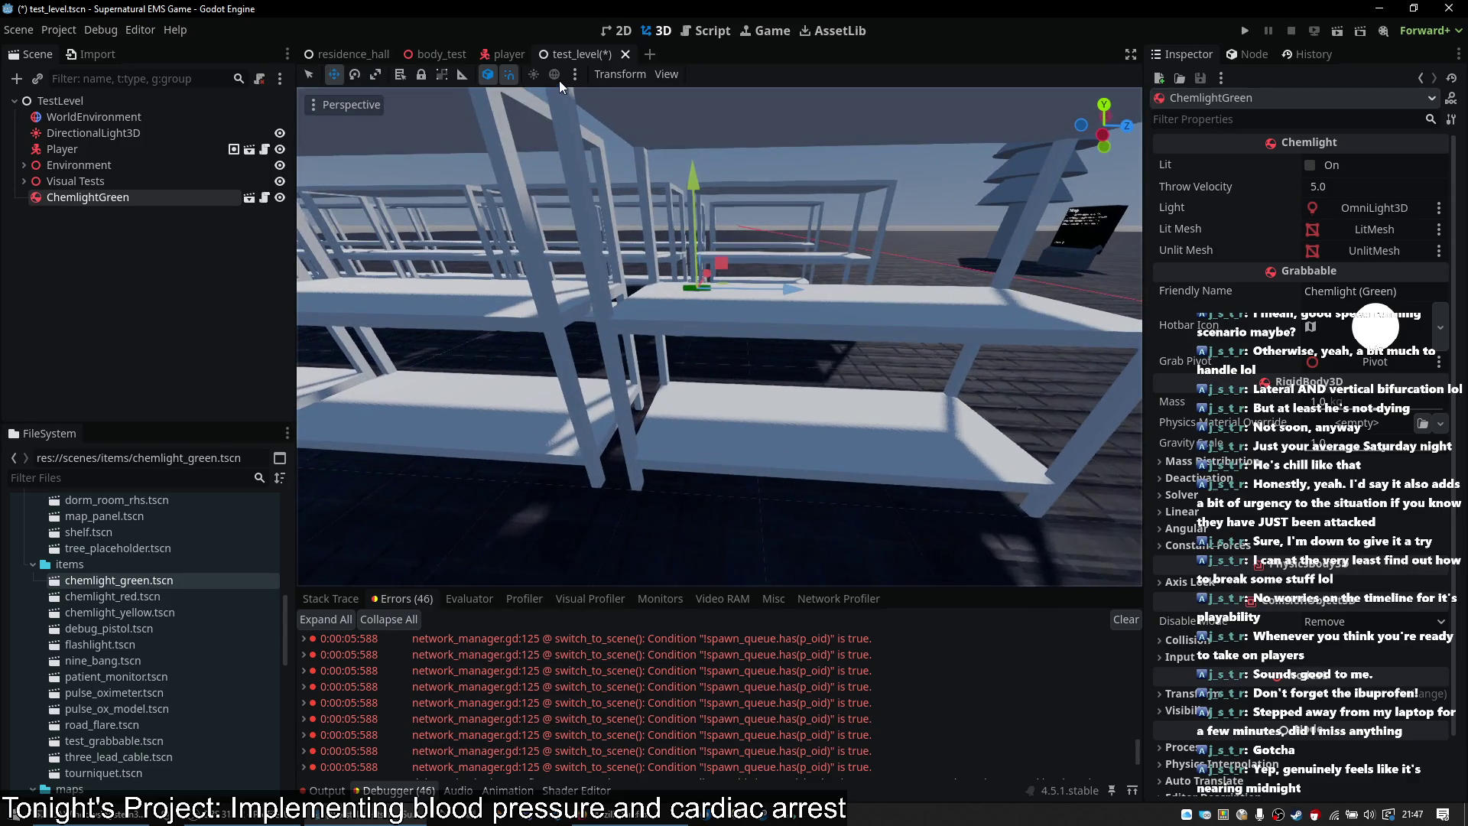
pyautogui.moveTo(693, 189); pyautogui.dragTo(693, 206)
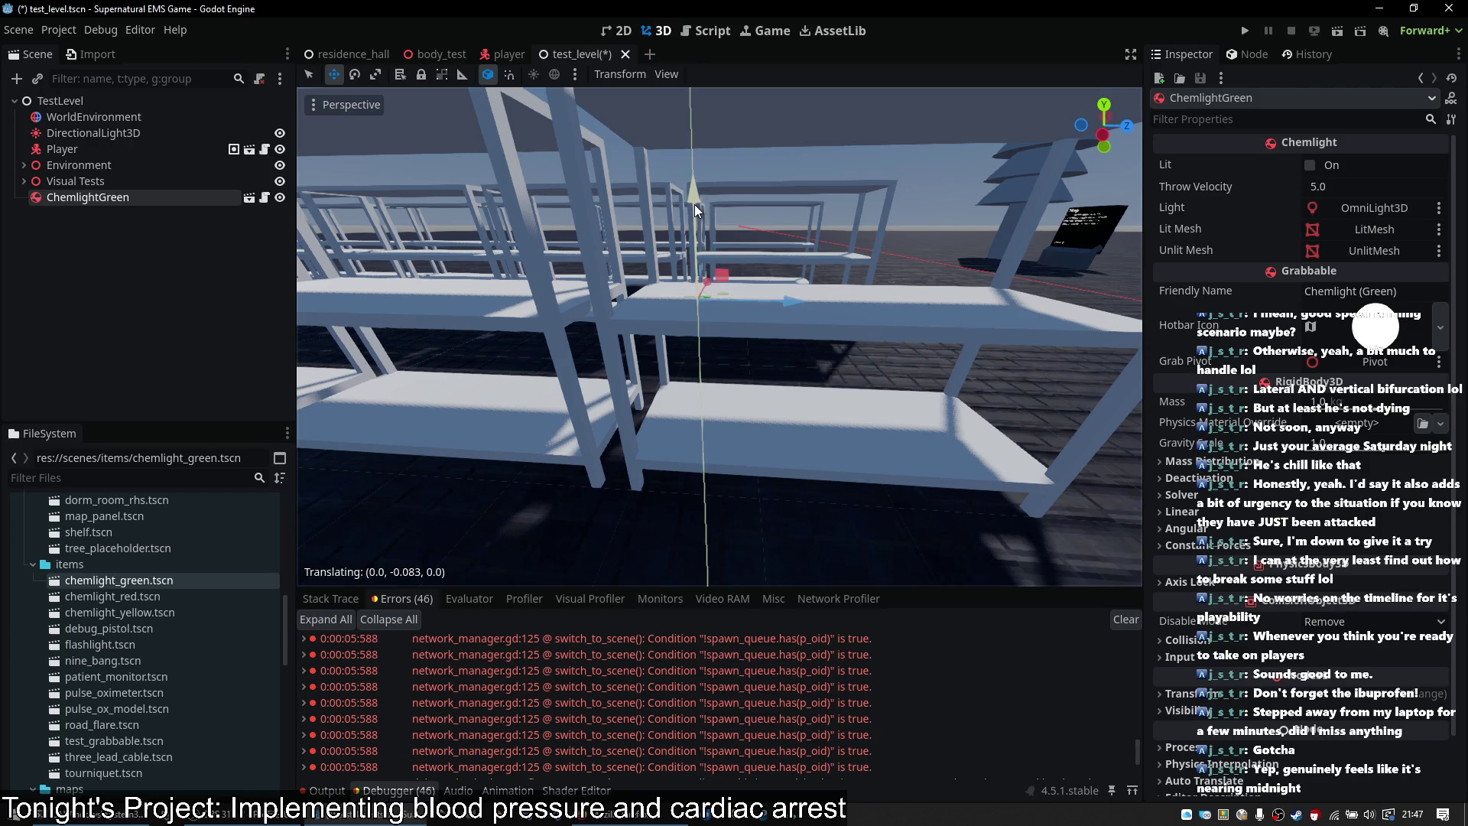
pyautogui.press('Delete')
pyautogui.press('Return')
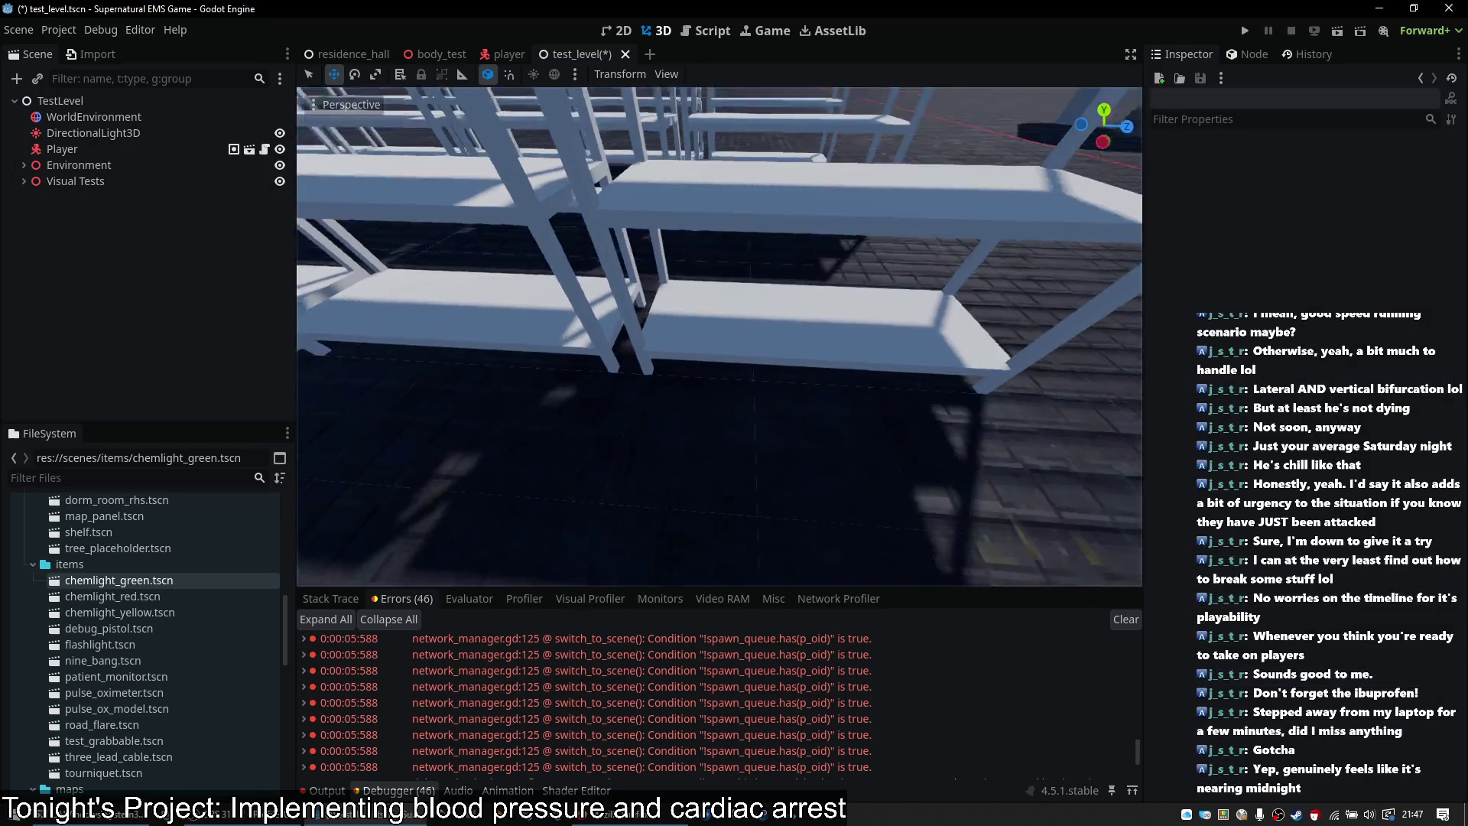
# Place a fresh green chemlight, drop it onto the shelf and rotate it about 100 degrees
pyautogui.moveTo(115, 582)
pyautogui.mouseDown()
pyautogui.moveTo(628, 312)
pyautogui.moveTo(661, 275)
pyautogui.moveTo(642, 274)
pyautogui.mouseUp()
pyautogui.rightClick(735, 304)
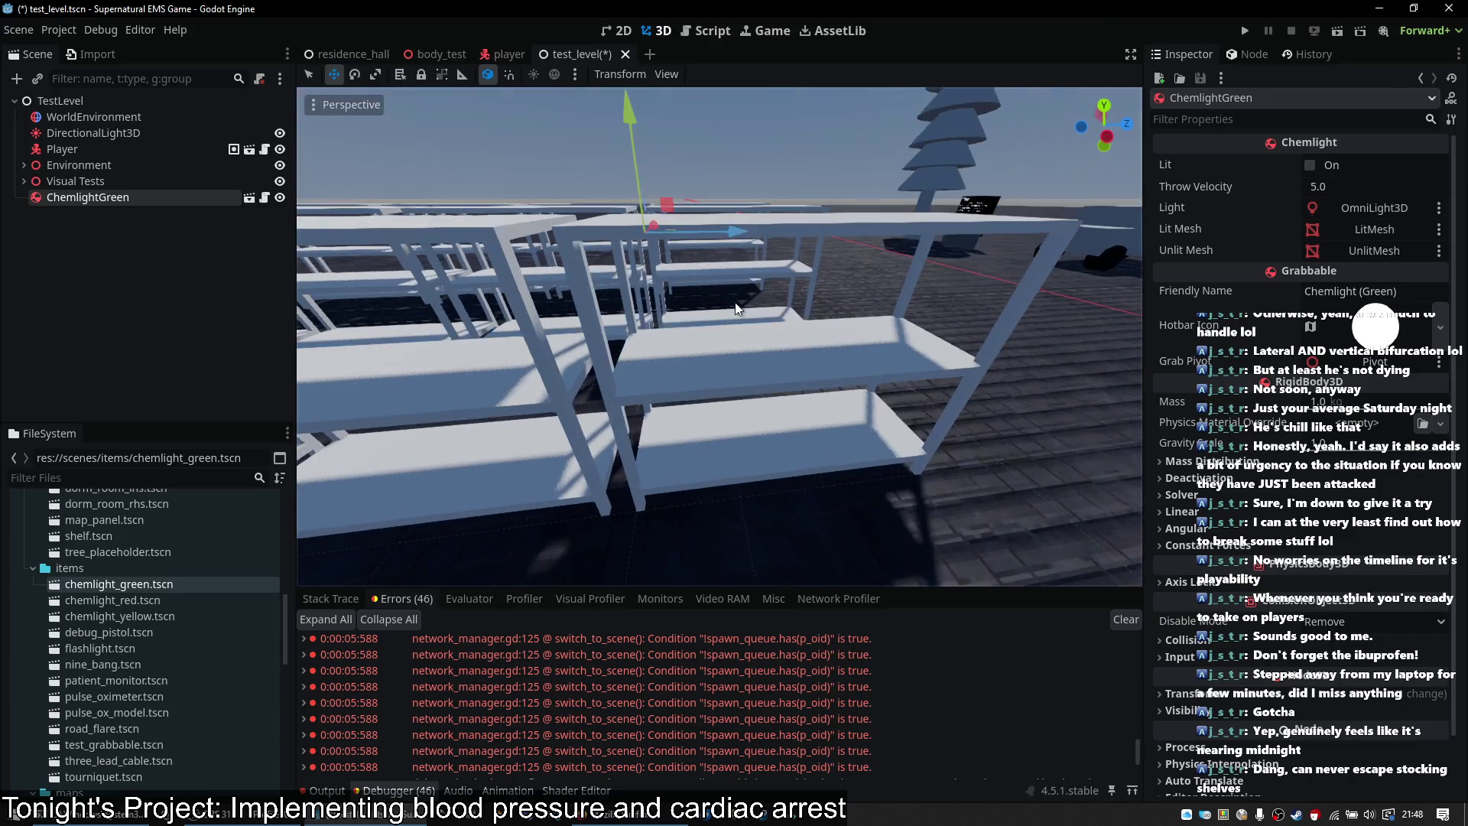
pyautogui.rightClick(723, 405)
pyautogui.press('pagedown')
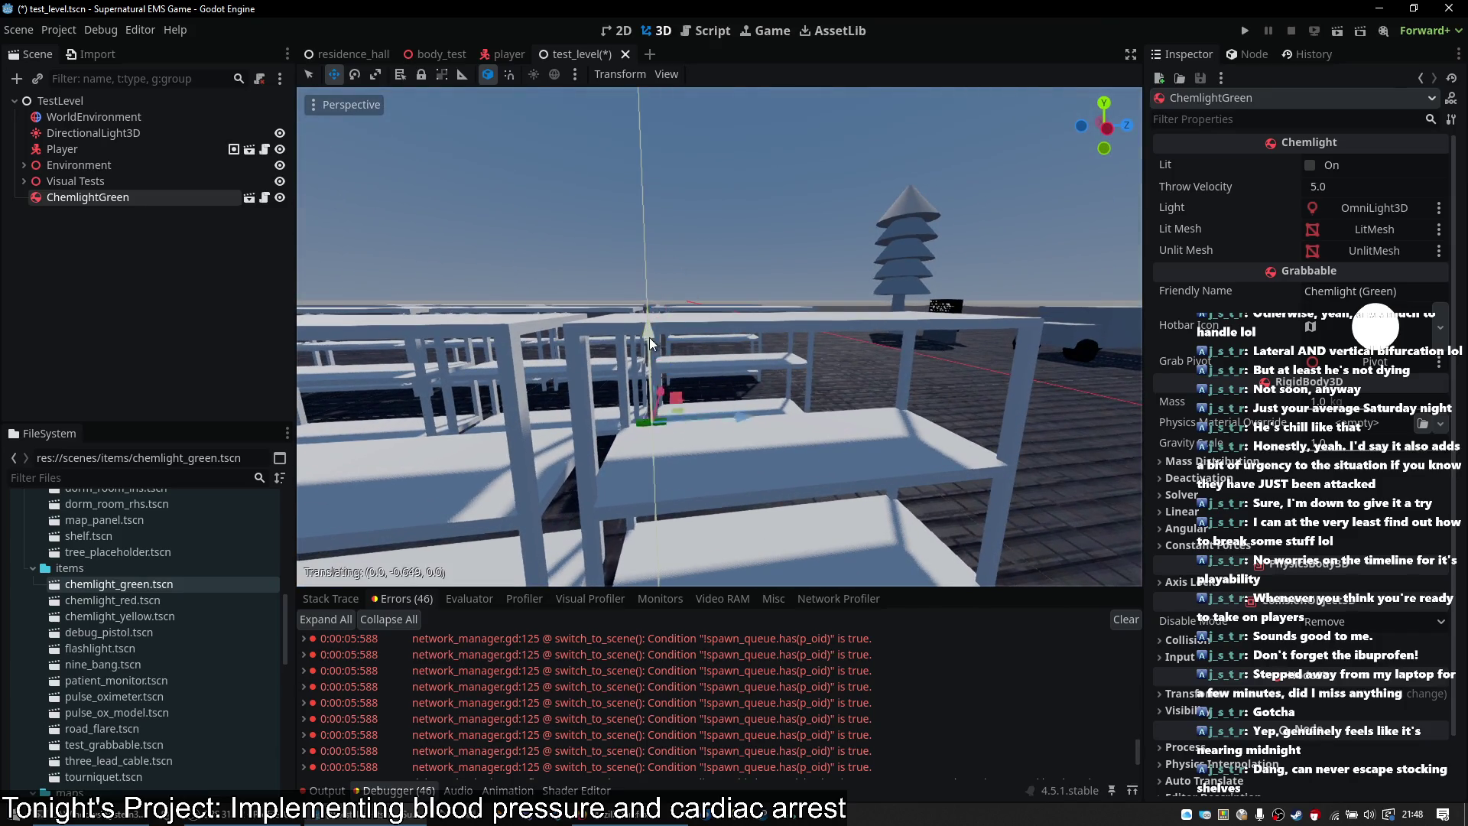
pyautogui.moveTo(649, 370); pyautogui.dragTo(657, 400)
pyautogui.press('e')
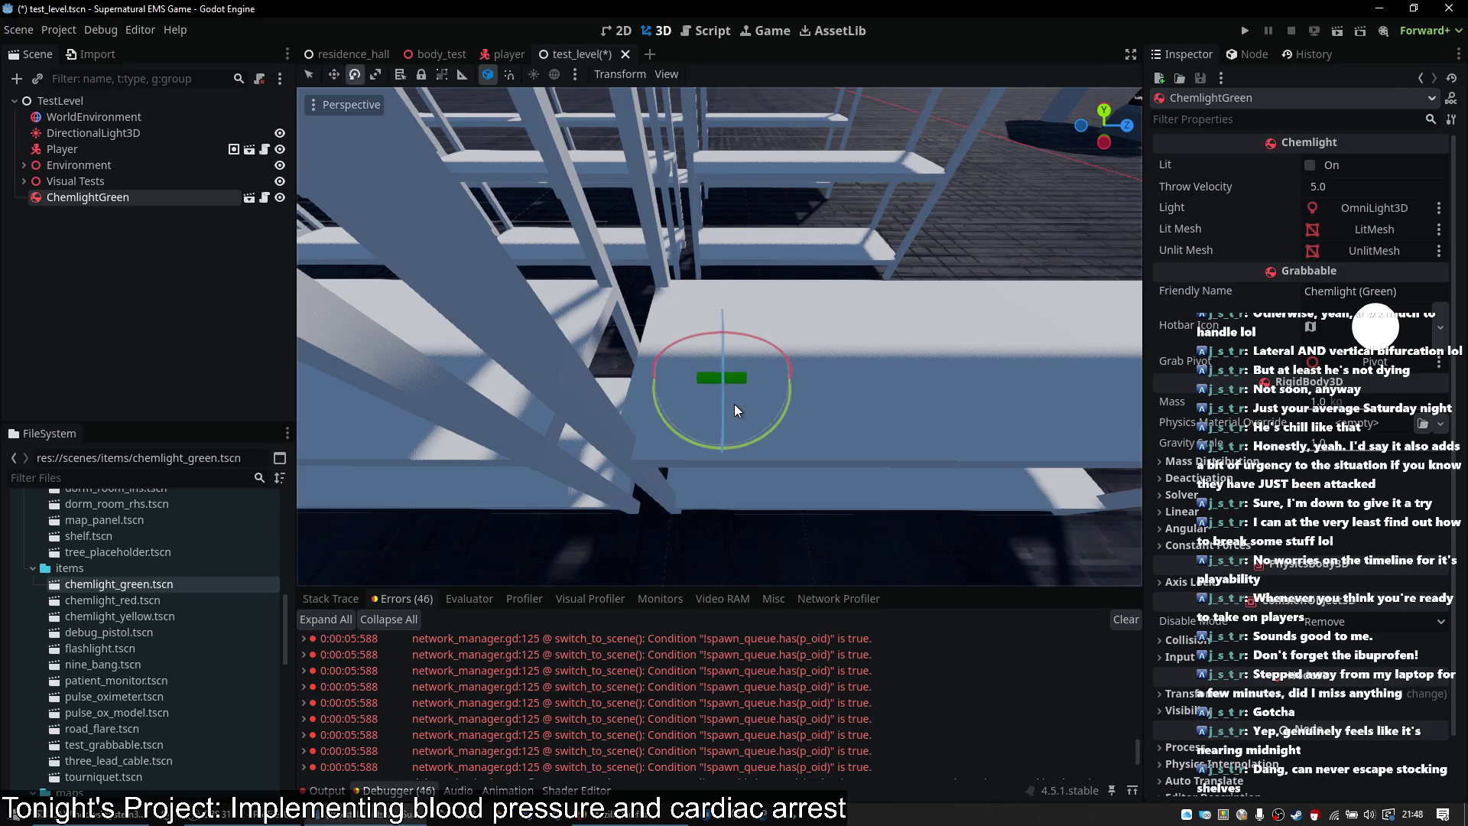
pyautogui.moveTo(694, 448)
pyautogui.mouseDown()
pyautogui.moveTo(733, 448)
pyautogui.moveTo(813, 398)
pyautogui.moveTo(802, 406)
pyautogui.mouseUp()
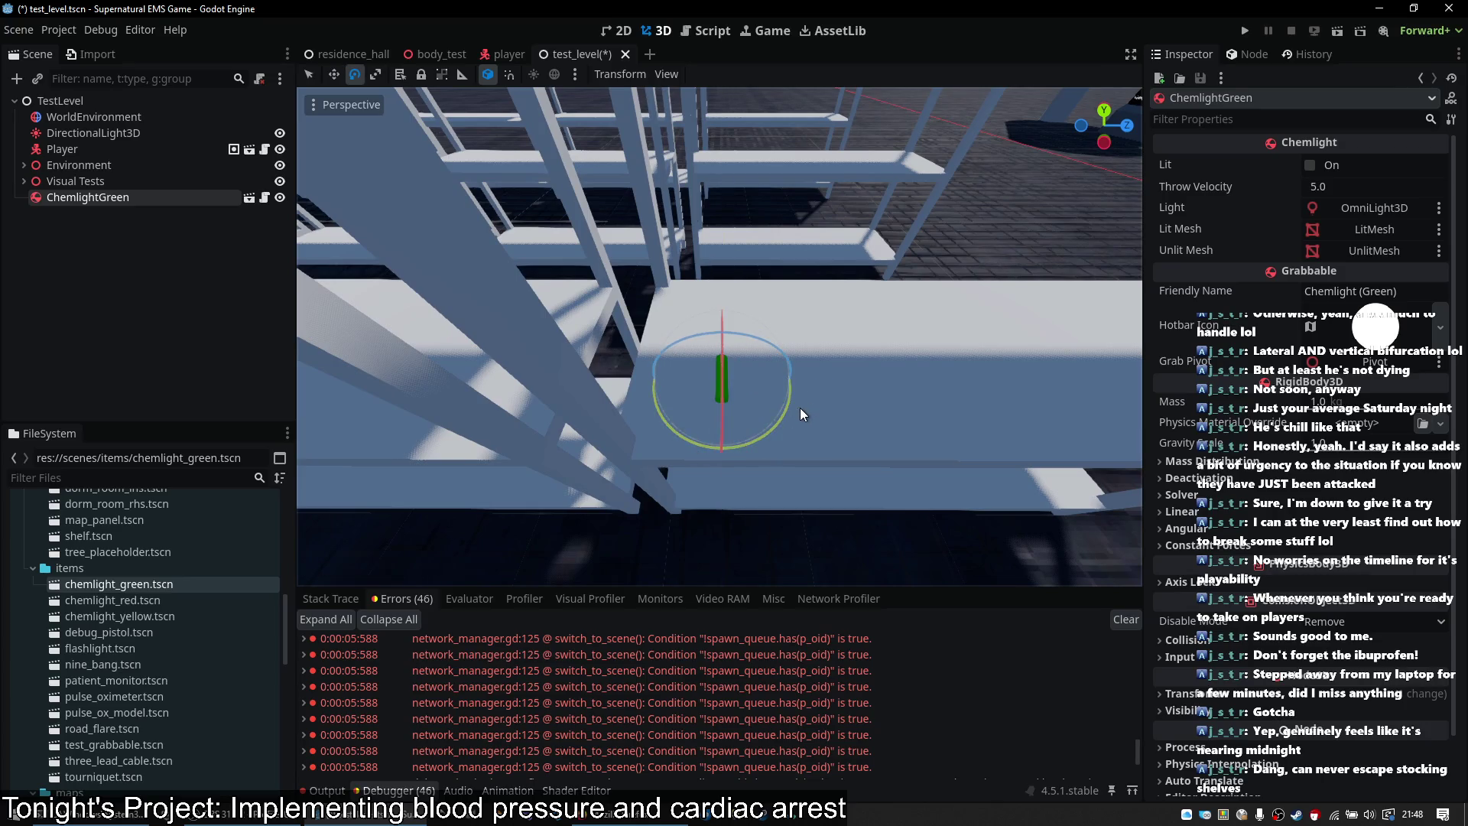
pyautogui.press('w')
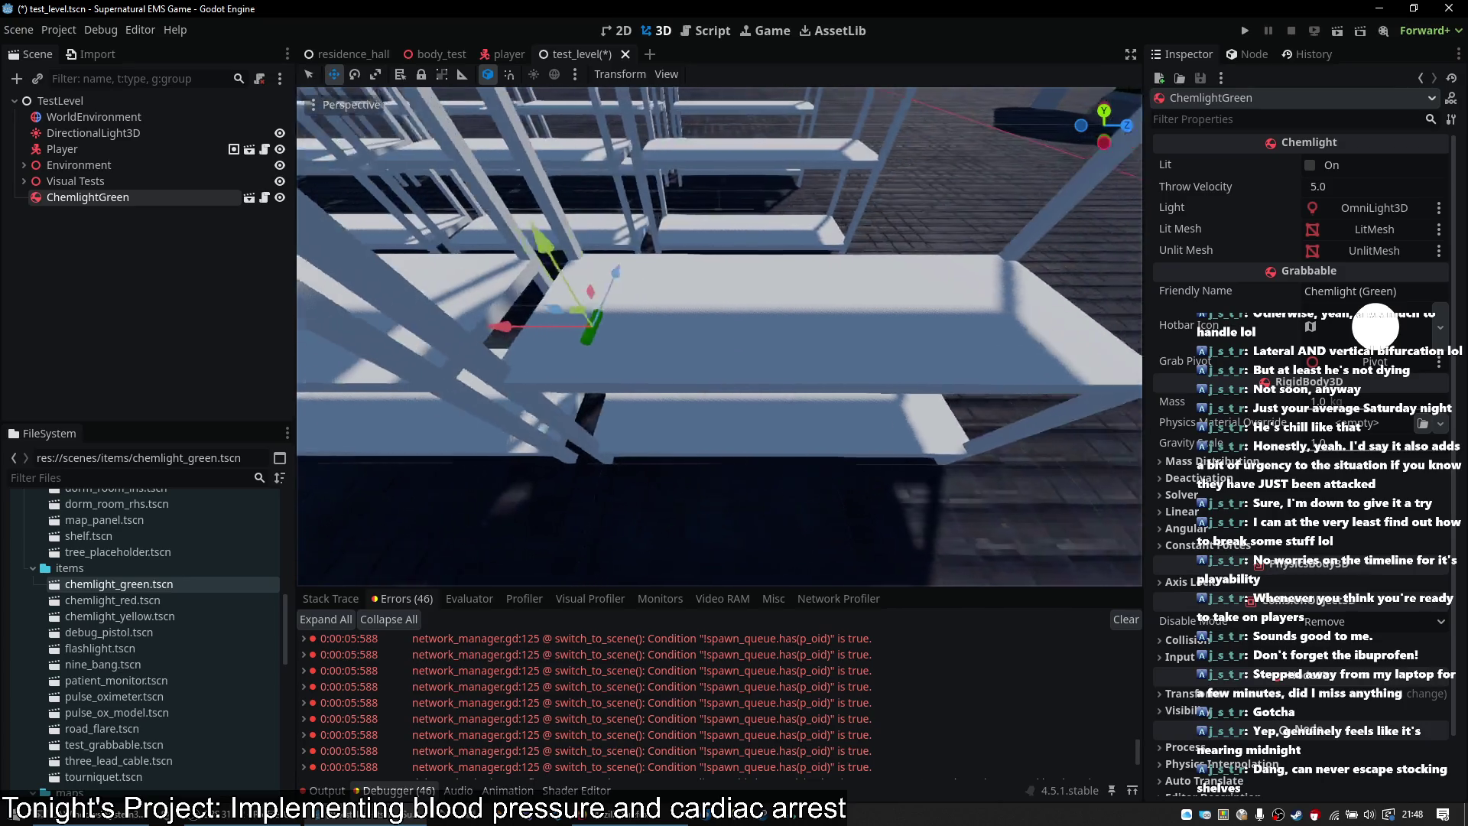
pyautogui.moveTo(687, 343)
pyautogui.mouseDown()
pyautogui.moveTo(406, 287)
pyautogui.moveTo(848, 332)
pyautogui.moveTo(825, 311)
pyautogui.moveTo(820, 322)
pyautogui.moveTo(752, 314)
pyautogui.mouseUp()
# Duplicate the green chemlight and slide ChemlightGreen2 beside the first along the shelf
pyautogui.hotkey('ctrl', 'd')
pyautogui.hotkey('ctrl', 'd')
pyautogui.hotkey('ctrl', 'z')
pyautogui.hotkey('ctrl', 'z')
pyautogui.hotkey('ctrl', 'z')
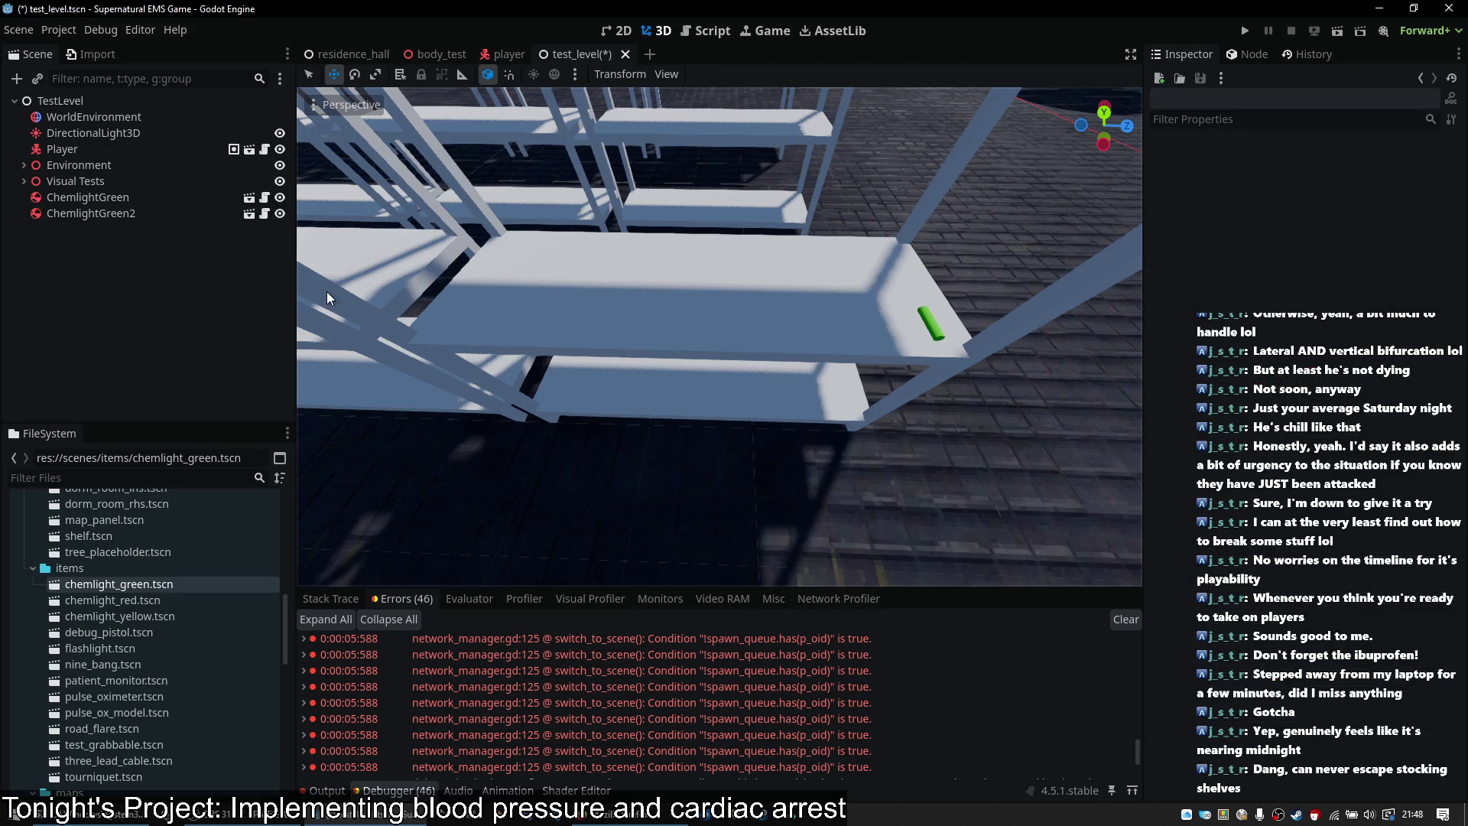
pyautogui.click(91, 214)
pyautogui.moveTo(858, 331)
pyautogui.mouseDown()
pyautogui.moveTo(791, 306)
pyautogui.moveTo(772, 319)
pyautogui.mouseUp()
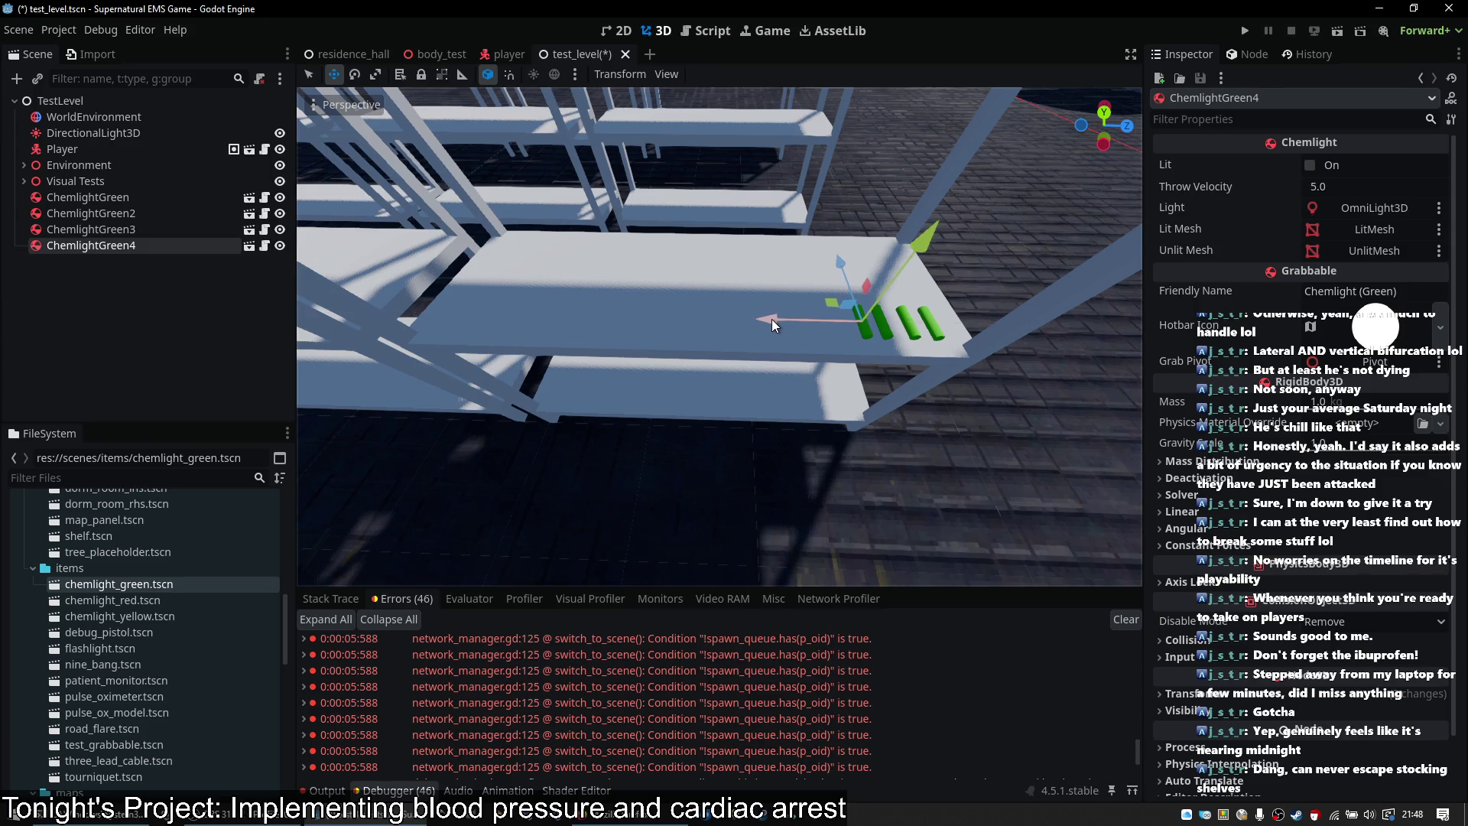
pyautogui.rightClick(72, 325)
# Add a Node3D named 'Equipment Tests' to the scene
pyautogui.click(127, 335)
pyautogui.write('http')
pyautogui.press('BackSpace')
pyautogui.press('BackSpace')
pyautogui.press('BackSpace')
pyautogui.write('node3')
pyautogui.press('Escape')
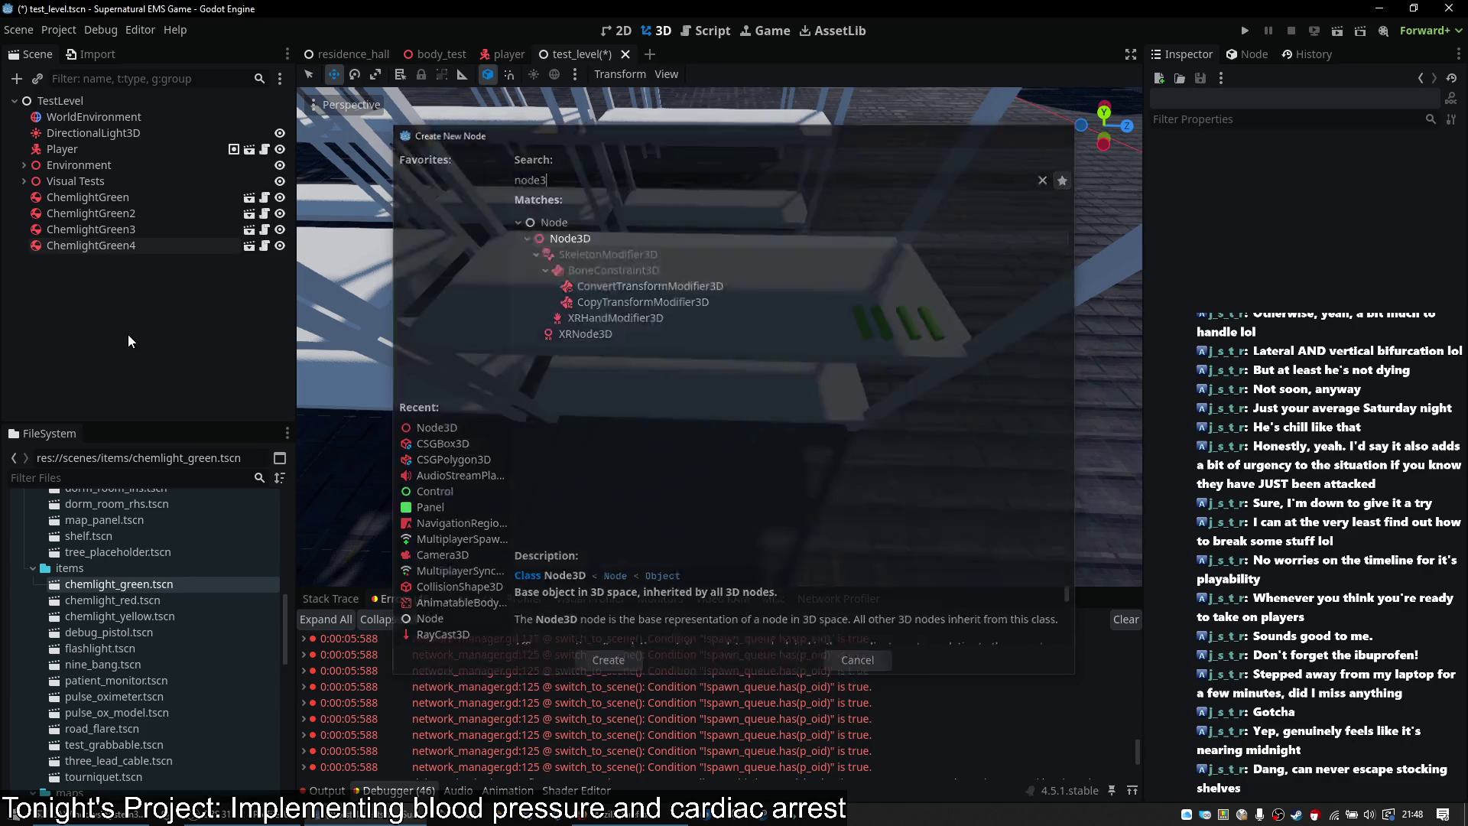
pyautogui.write('Equipment Tests')
pyautogui.press('Return')
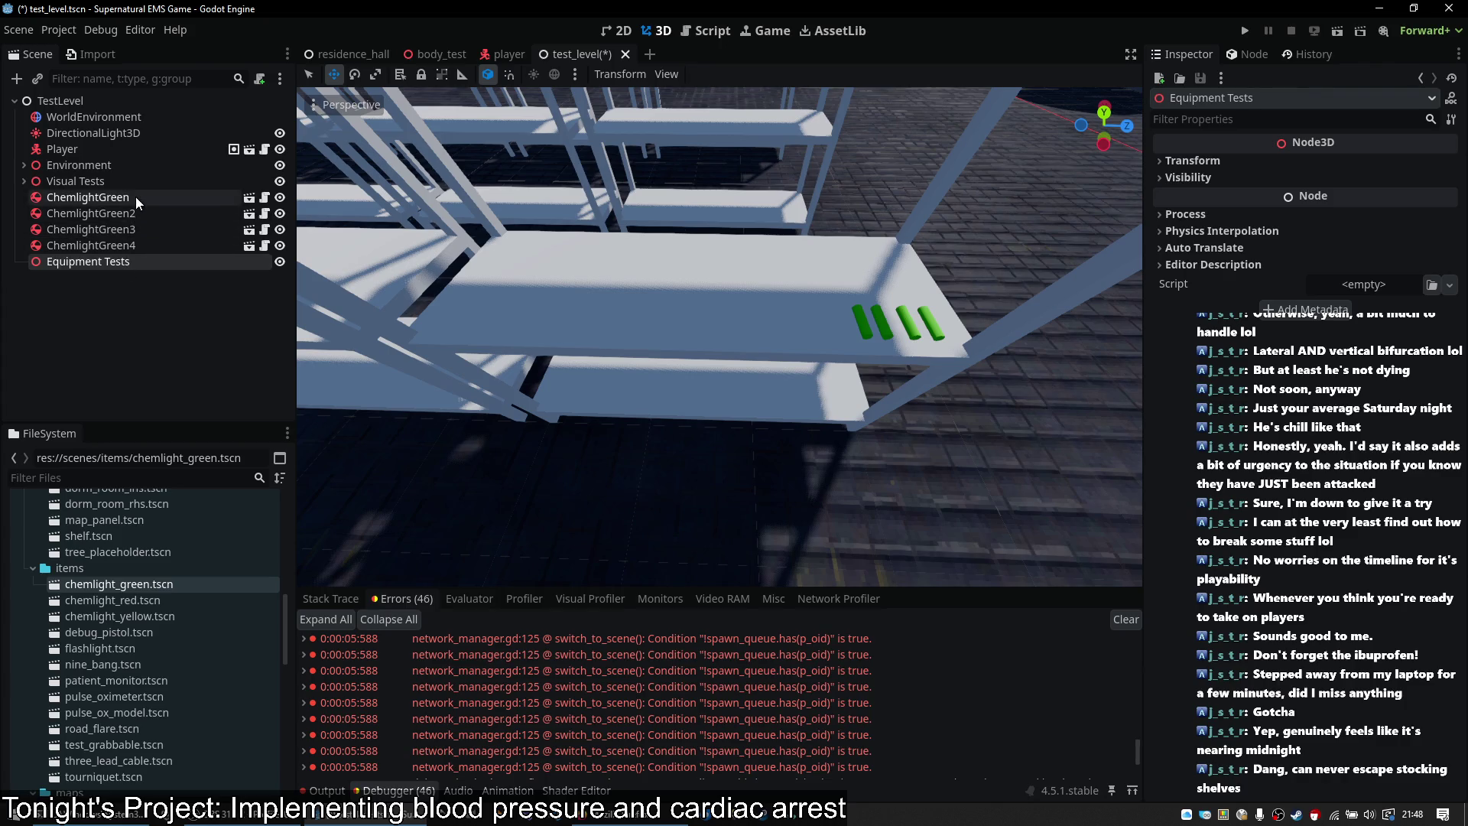
# Select the green chemlights, then delete the Equipment Tests node instead
pyautogui.click(136, 197)
pyautogui.keyDown('shift'); pyautogui.click(125, 244); pyautogui.keyUp('shift')
pyautogui.click(119, 262)
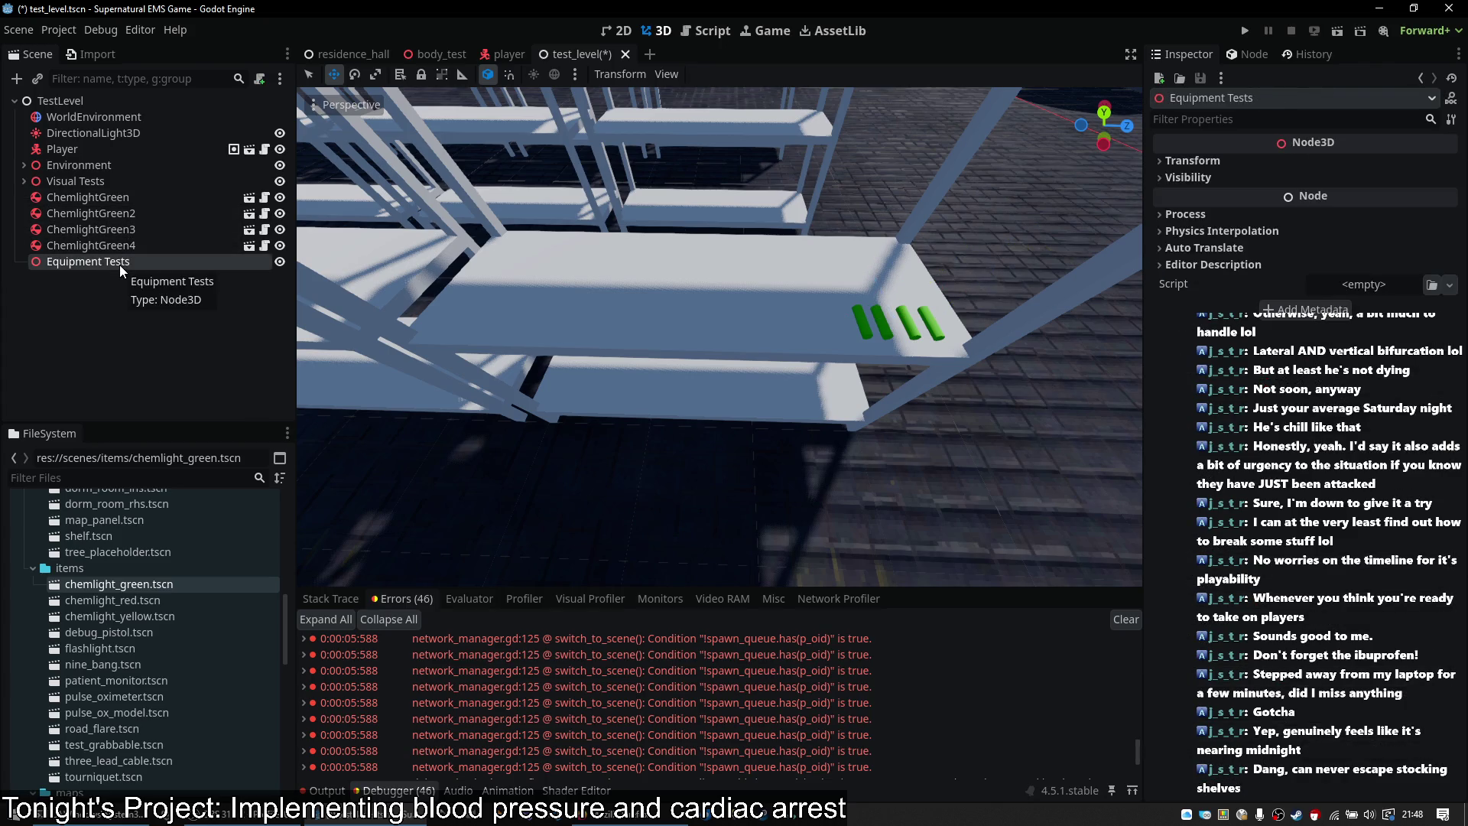
pyautogui.press('Delete')
pyautogui.press('Return')
# Add the item_container.tscn scene to the level as the Items node
pyautogui.scroll(5, 70, 590)
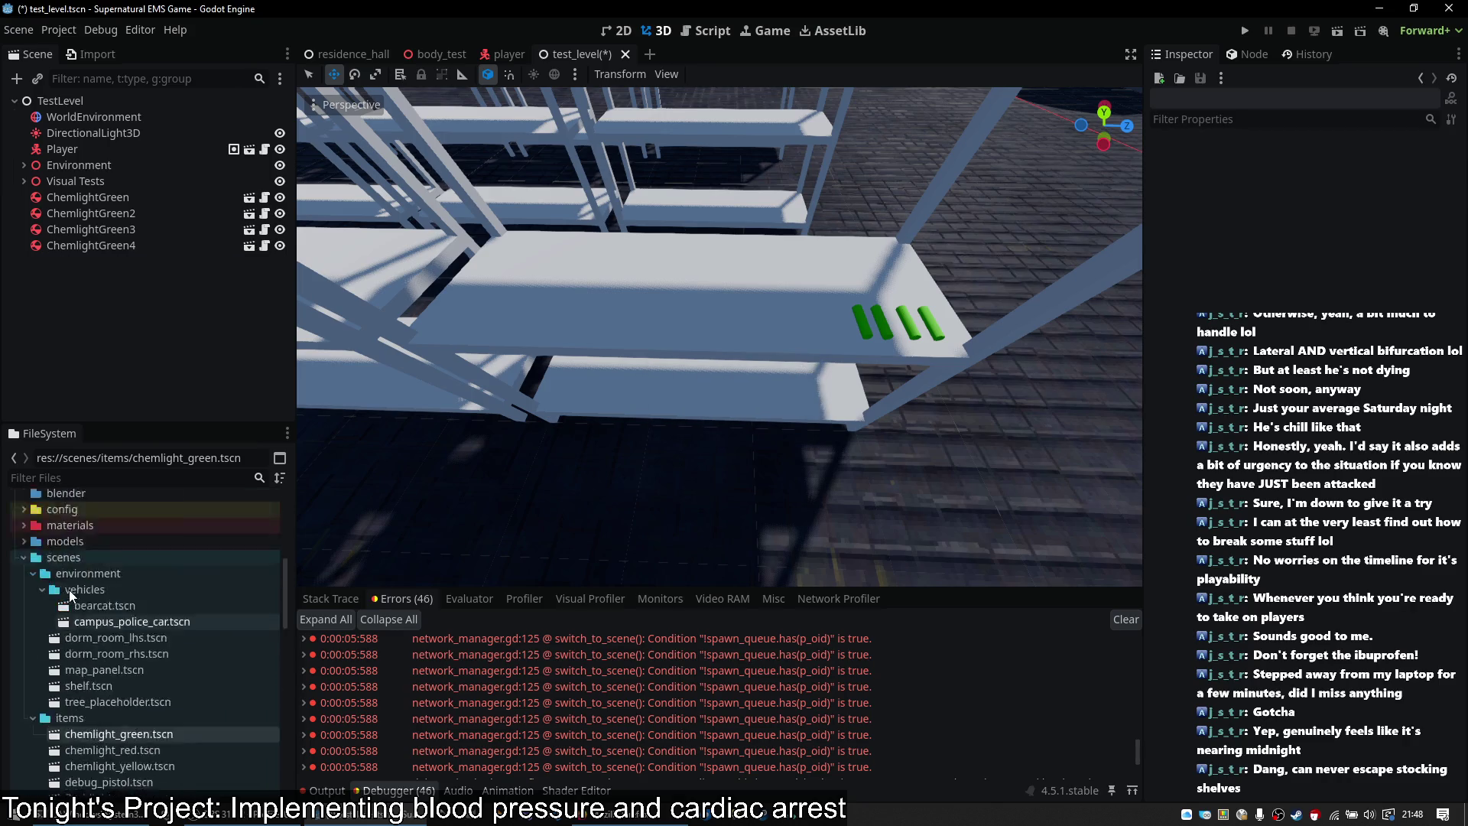
pyautogui.scroll(-10, 69, 589)
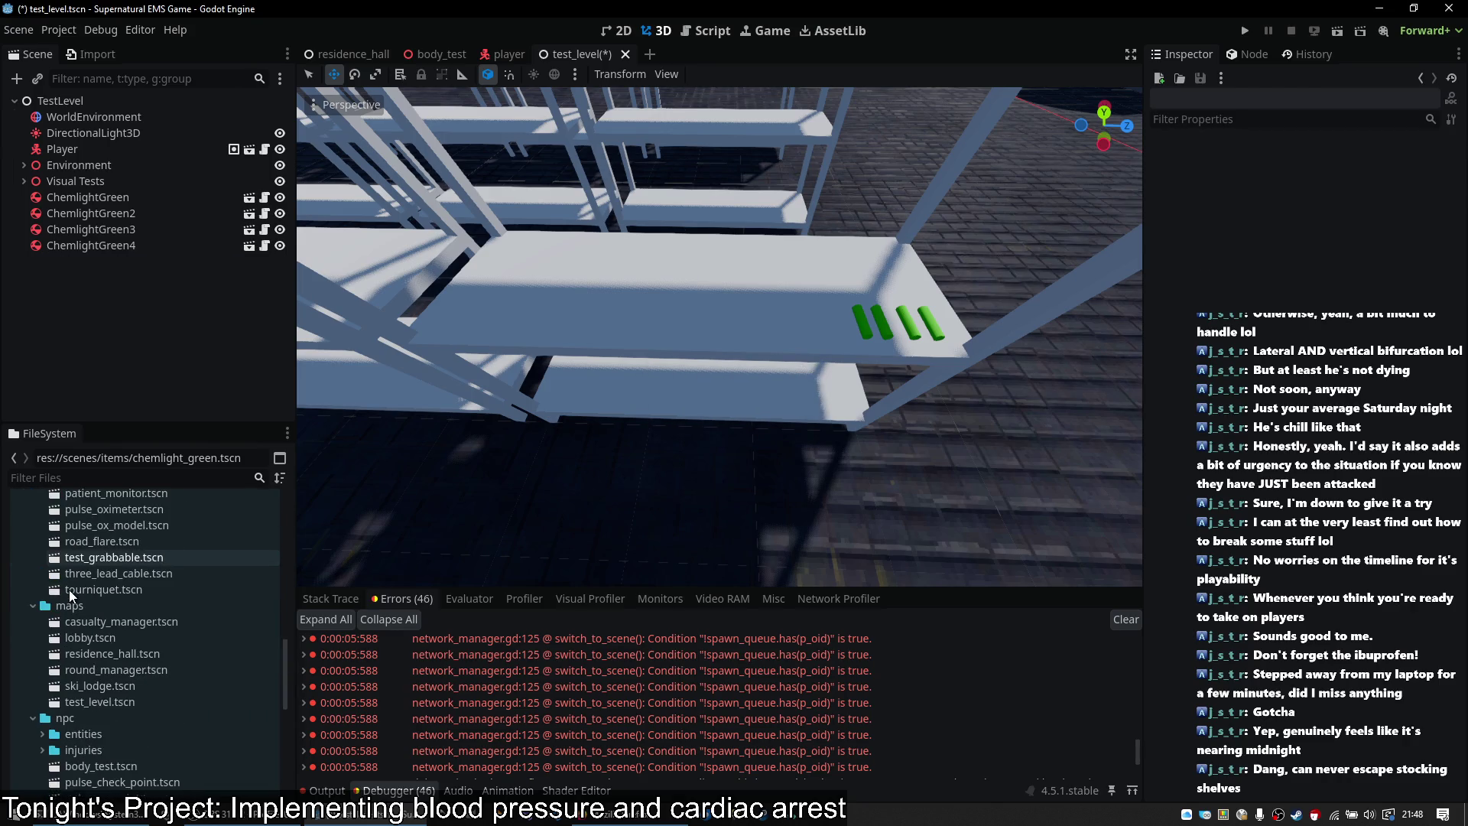
pyautogui.moveTo(105, 751)
pyautogui.mouseDown()
pyautogui.moveTo(184, 302)
pyautogui.moveTo(102, 474)
pyautogui.mouseUp()
pyautogui.moveTo(138, 760)
pyautogui.mouseDown()
pyautogui.moveTo(754, 291)
pyautogui.moveTo(186, 191)
pyautogui.moveTo(95, 98)
pyautogui.mouseUp()
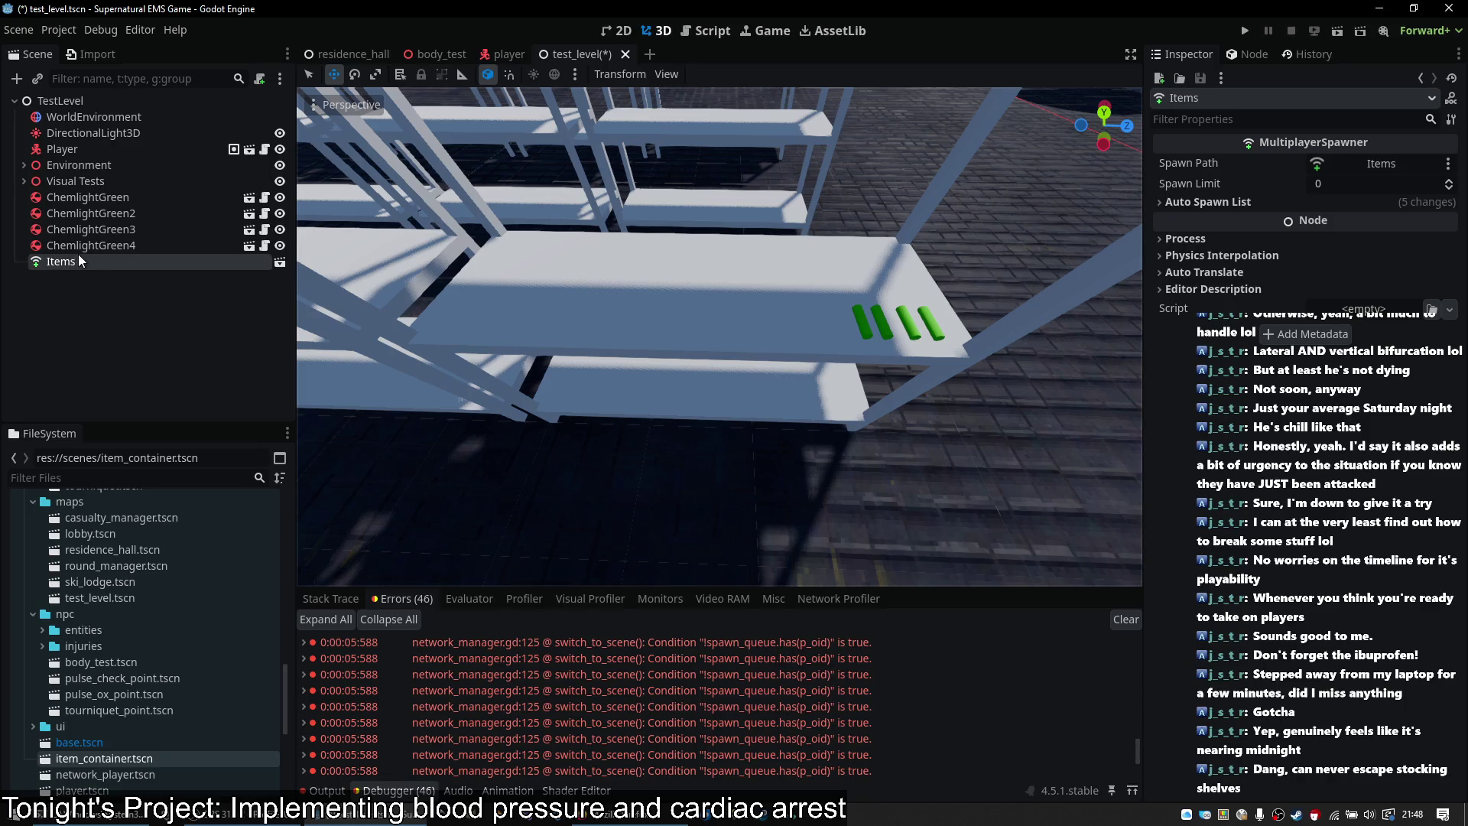
# Reparent the four green chemlights under Items, slide them left, and add a red chemlight
pyautogui.click(94, 197)
pyautogui.keyDown('shift'); pyautogui.click(135, 243); pyautogui.keyUp('shift')
pyautogui.moveTo(94, 194); pyautogui.dragTo(98, 263)
pyautogui.moveTo(814, 304); pyautogui.dragTo(415, 315)
pyautogui.moveTo(401, 526); pyautogui.dragTo(537, 514)
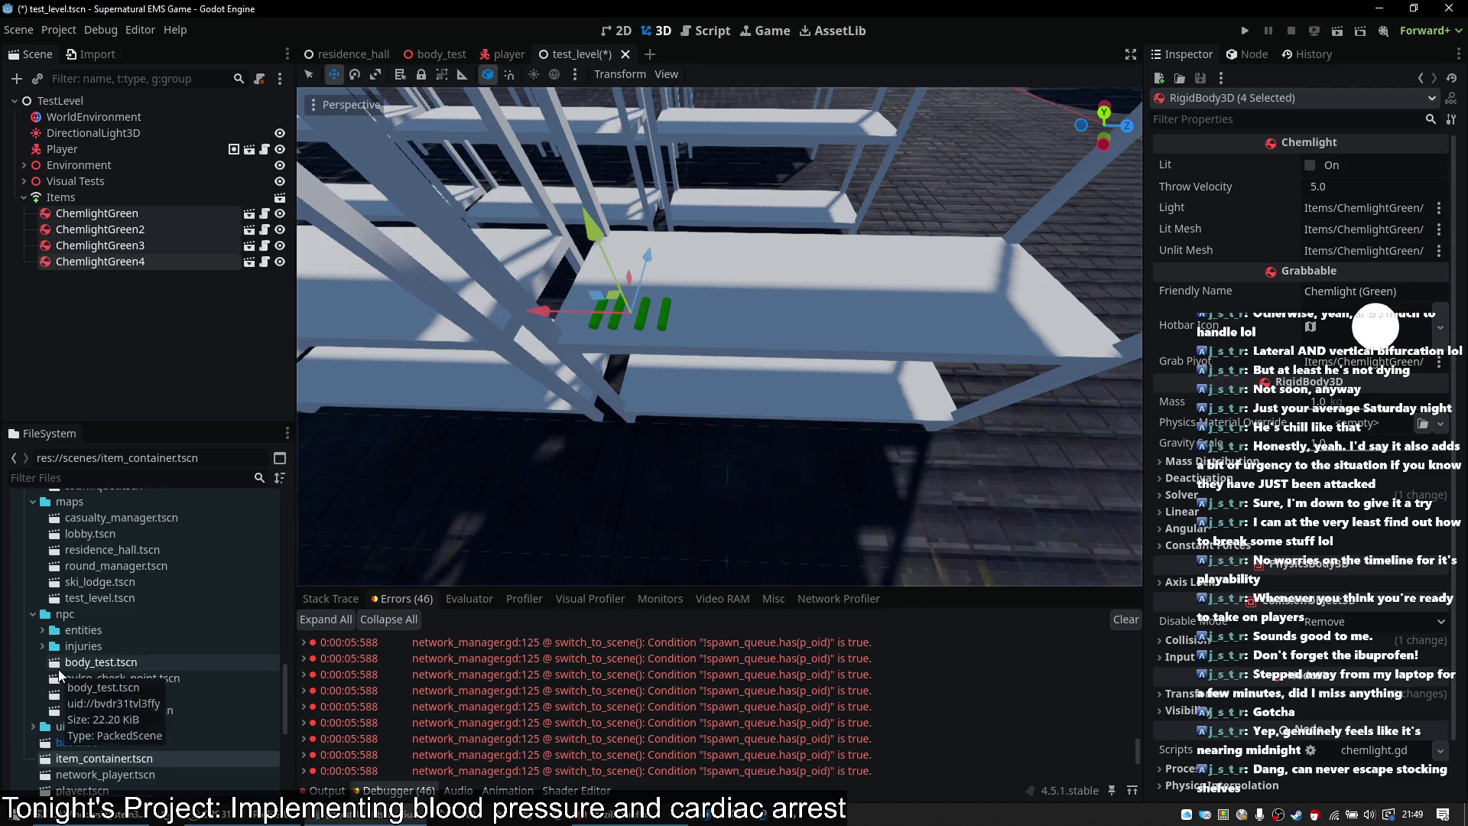
pyautogui.scroll(7, 51, 671)
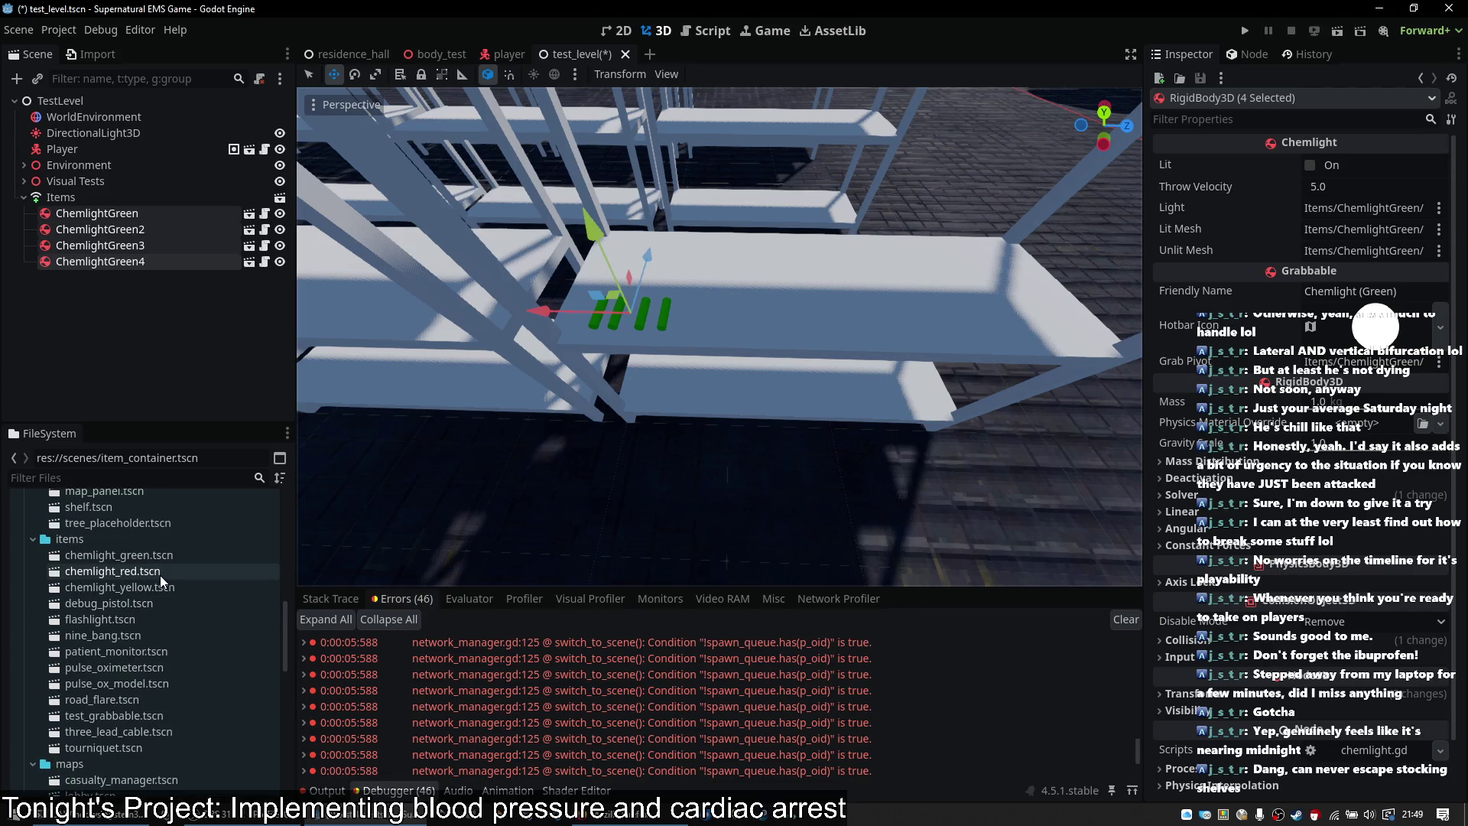
pyautogui.moveTo(160, 575)
pyautogui.mouseDown()
pyautogui.moveTo(164, 284)
pyautogui.moveTo(149, 265)
pyautogui.moveTo(84, 287)
pyautogui.moveTo(47, 273)
pyautogui.mouseUp()
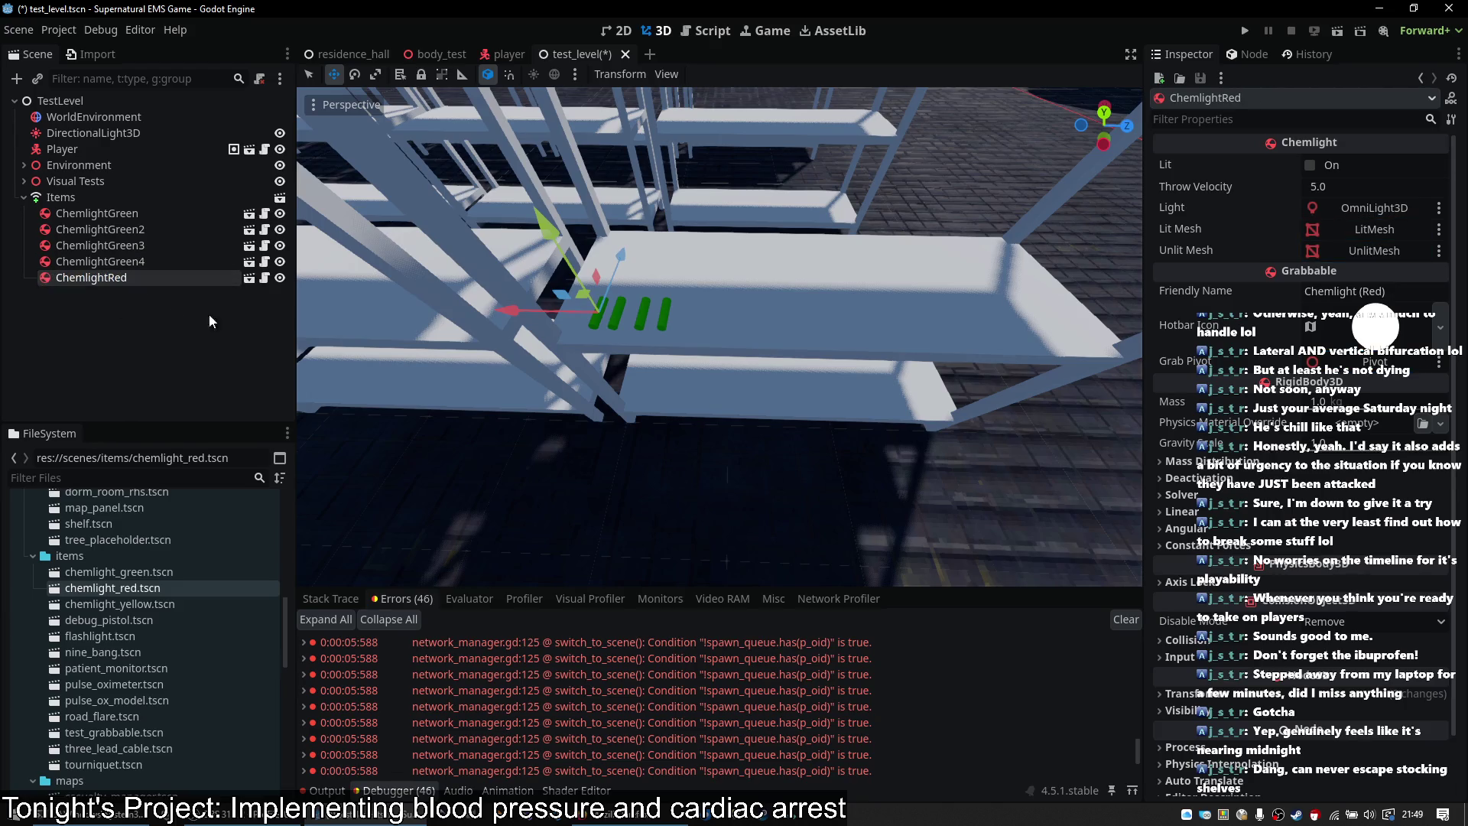
# Duplicate the red chemlight into a row of four along the shelf
pyautogui.moveTo(584, 312)
pyautogui.mouseDown()
pyautogui.moveTo(674, 316)
pyautogui.moveTo(596, 328)
pyautogui.moveTo(648, 326)
pyautogui.moveTo(615, 319)
pyautogui.mouseUp()
pyautogui.scroll(2, 639, 358)
pyautogui.hotkey('ctrl', 'd')
pyautogui.click(595, 328)
pyautogui.hotkey('ctrl', 'd')
pyautogui.click(615, 326)
pyautogui.hotkey('ctrl', 'd')
pyautogui.keyDown('shift'); pyautogui.click(181, 282); pyautogui.keyUp('shift')
# Add a yellow chemlight, delete the misplaced copy, and select ChemlightRed4
pyautogui.moveTo(121, 604); pyautogui.dragTo(137, 334)
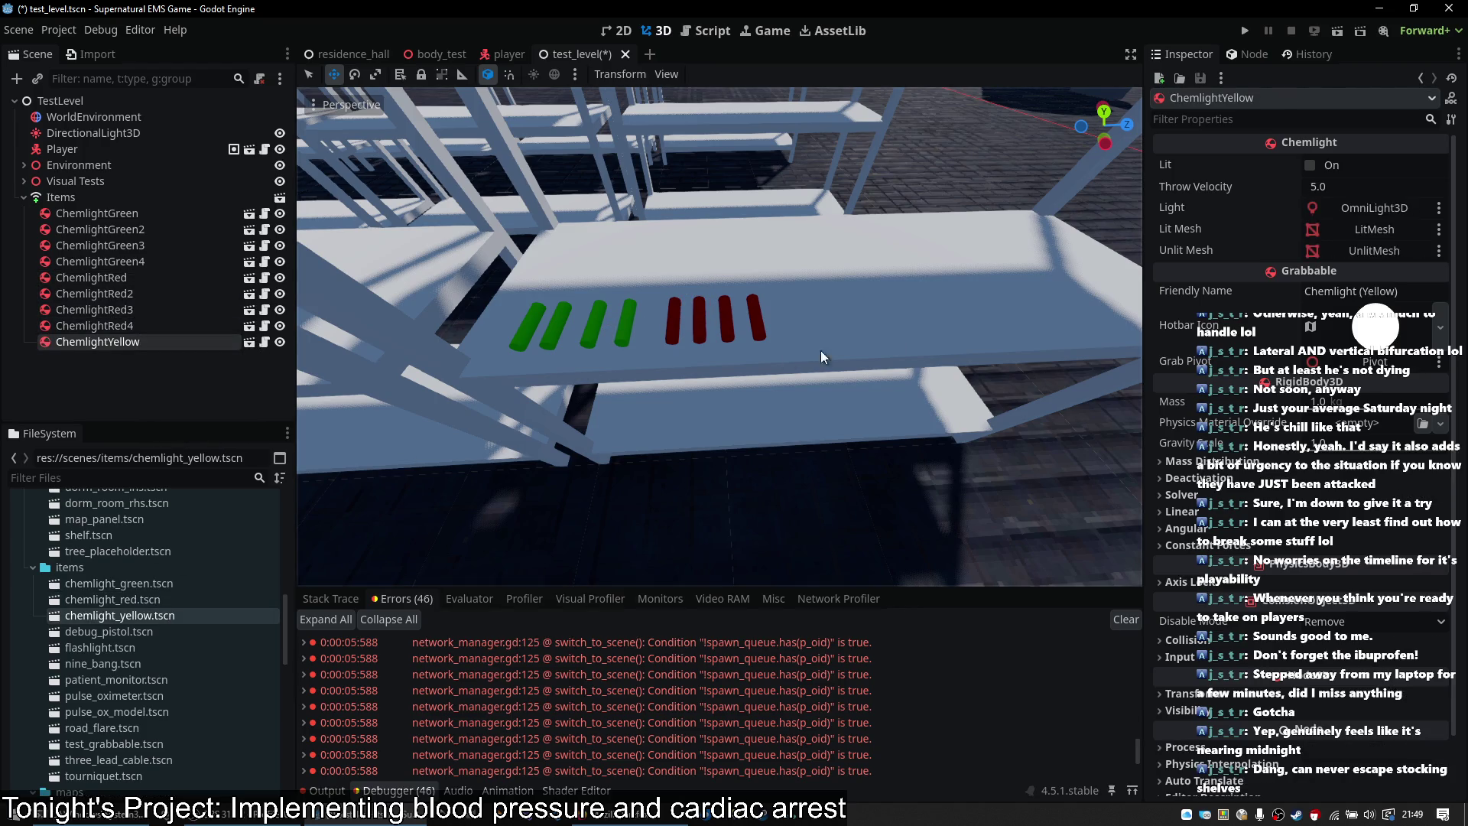
pyautogui.press('f')
pyautogui.press('Delete')
pyautogui.press('Return')
pyautogui.click(138, 324)
# Place a yellow chemlight beside the reds under Items and duplicate it along the shelf
pyautogui.moveTo(146, 621); pyautogui.dragTo(123, 327)
pyautogui.moveTo(518, 402); pyautogui.dragTo(517, 402)
pyautogui.moveTo(596, 359); pyautogui.dragTo(651, 370)
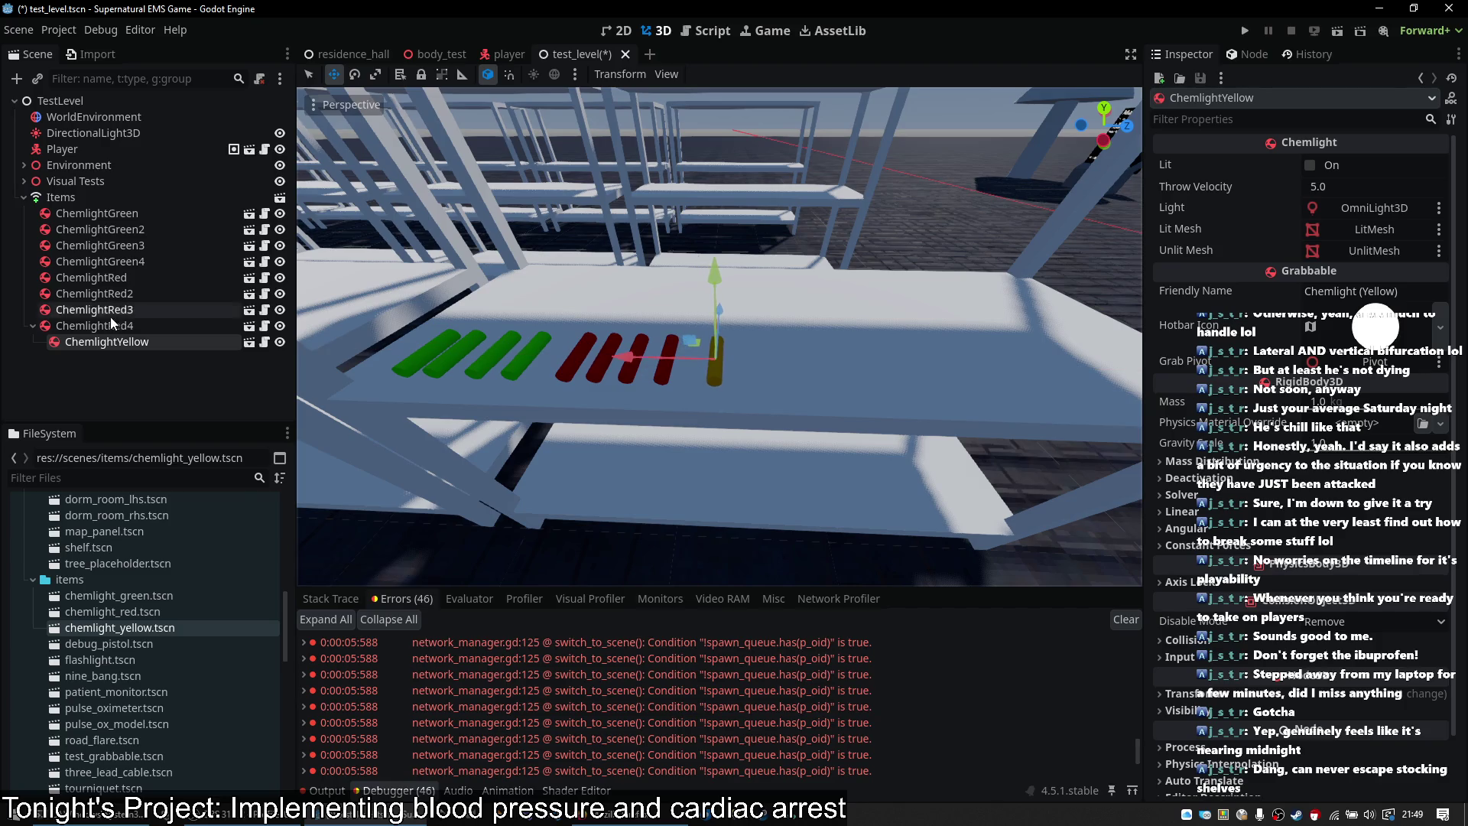
pyautogui.moveTo(109, 344)
pyautogui.mouseDown()
pyautogui.moveTo(89, 325)
pyautogui.moveTo(86, 351)
pyautogui.mouseUp()
pyautogui.hotkey('ctrl', 'd')
pyautogui.moveTo(518, 360)
pyautogui.mouseDown()
pyautogui.moveTo(576, 382)
pyautogui.moveTo(607, 374)
pyautogui.mouseUp()
pyautogui.hotkey('ctrl', 'd')
pyautogui.hotkey('ctrl', 'd')
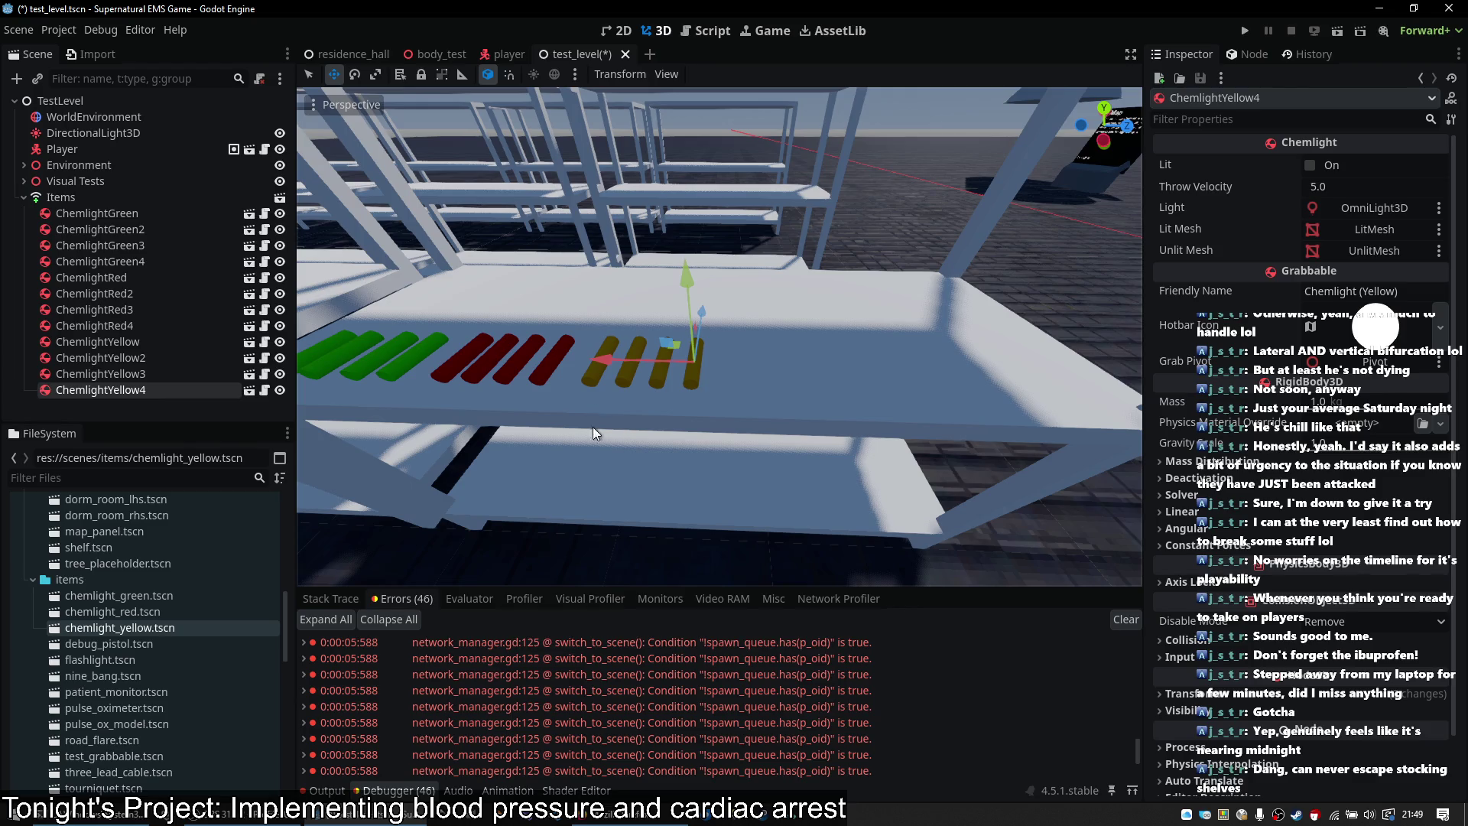
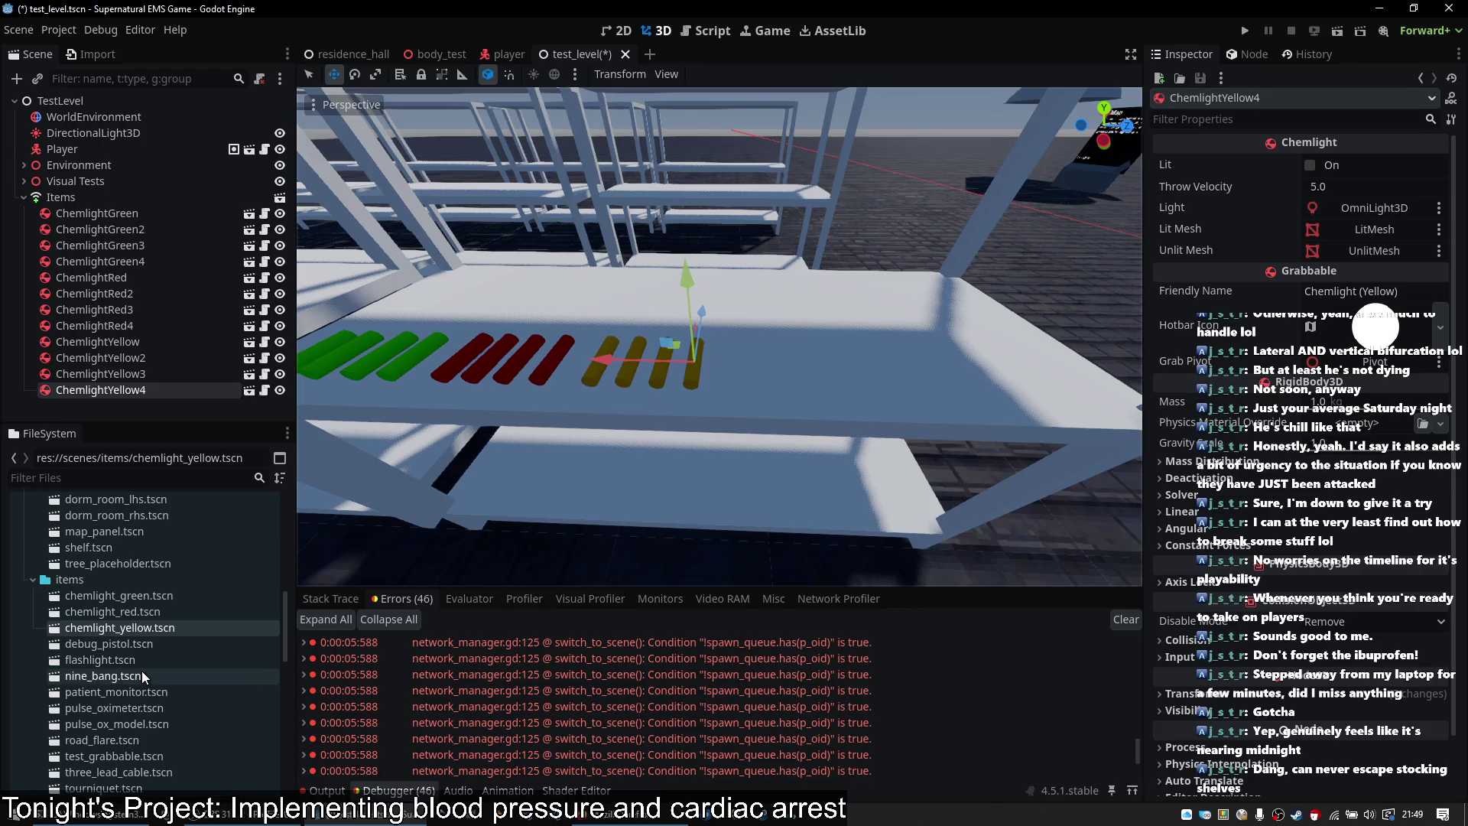
# Remove the misplaced NineBang node that landed under ChemlightYellow4
pyautogui.moveTo(141, 672); pyautogui.dragTo(126, 391)
pyautogui.click(126, 389)
pyautogui.click(63, 403)
pyautogui.press('Delete')
pyautogui.press('Return')
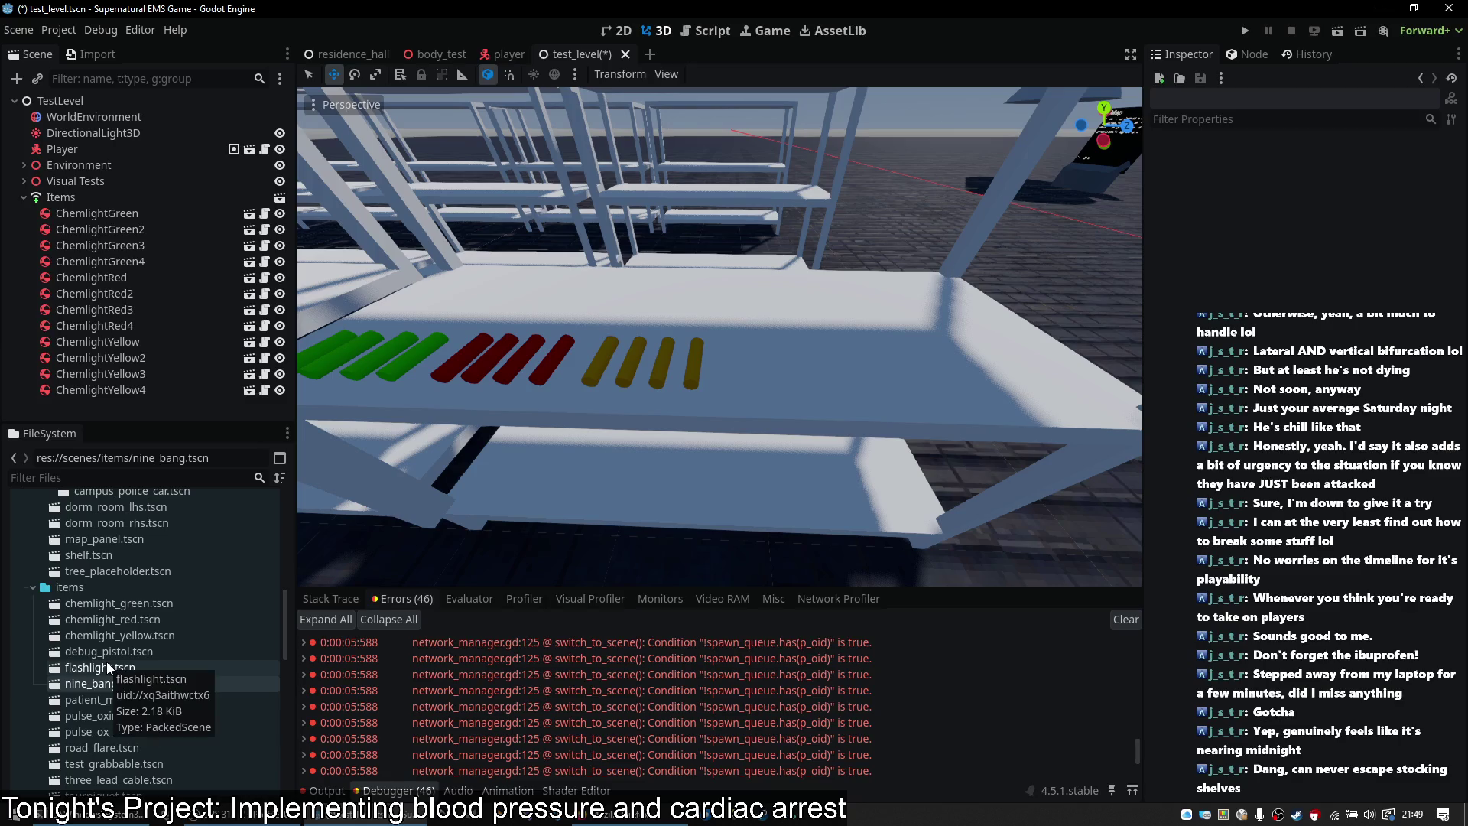
# Add a road flare at the shelf's right end beside the chemlights and duplicate it into a row
pyautogui.moveTo(147, 747)
pyautogui.mouseDown()
pyautogui.moveTo(147, 396)
pyautogui.moveTo(40, 410)
pyautogui.moveTo(42, 383)
pyautogui.moveTo(73, 409)
pyautogui.mouseUp()
pyautogui.moveTo(570, 410)
pyautogui.mouseDown()
pyautogui.moveTo(535, 369)
pyautogui.moveTo(518, 374)
pyautogui.moveTo(879, 379)
pyautogui.moveTo(795, 375)
pyautogui.moveTo(764, 357)
pyautogui.mouseUp()
pyautogui.hotkey('ctrl', 'd')
pyautogui.hotkey('ctrl', 'd')
pyautogui.hotkey('ctrl', 'd')
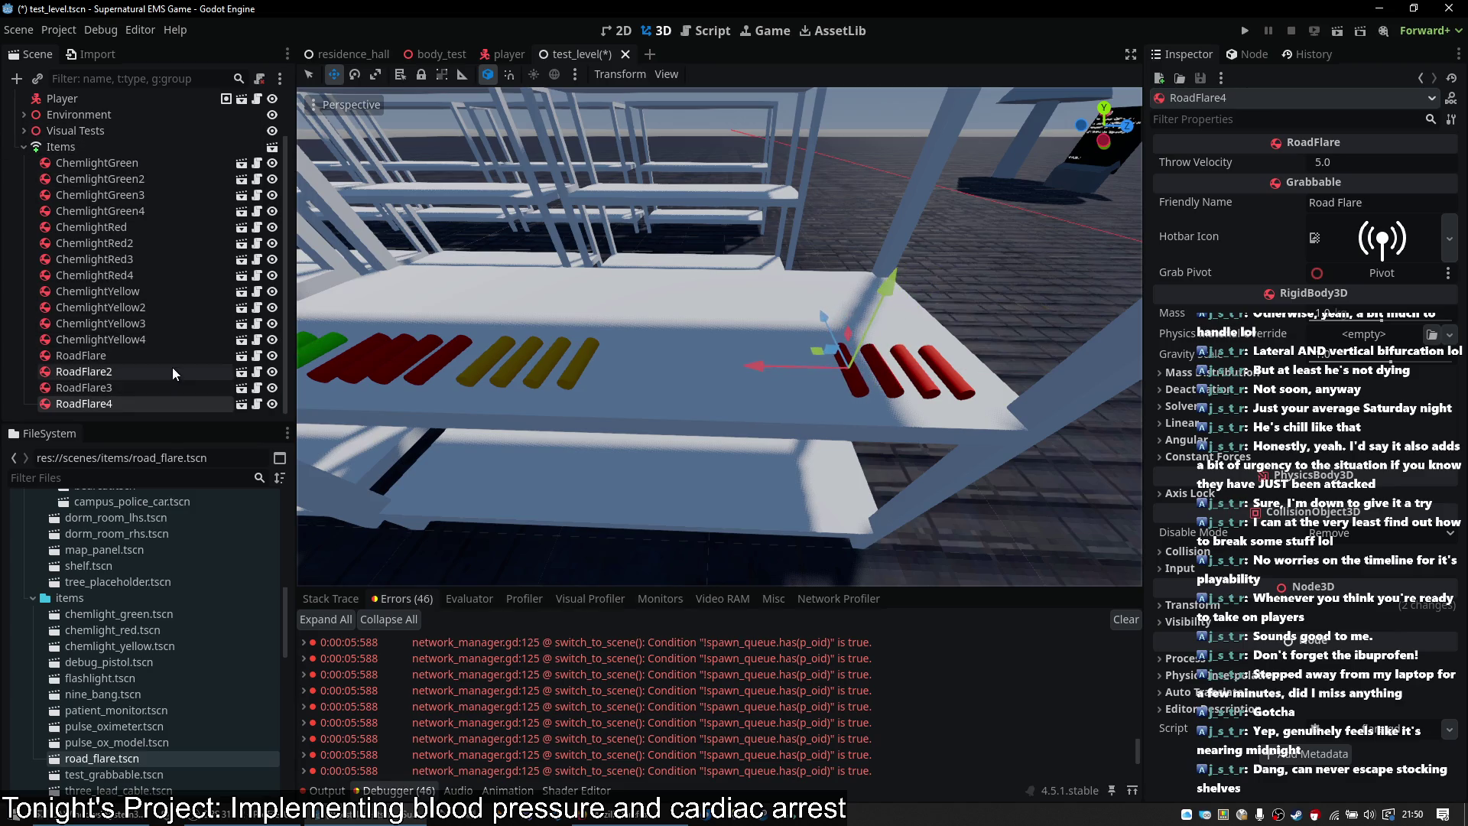
pyautogui.click(24, 148)
# Rename the Items group to LightingShelf and expand it
pyautogui.doubleClick(57, 201)
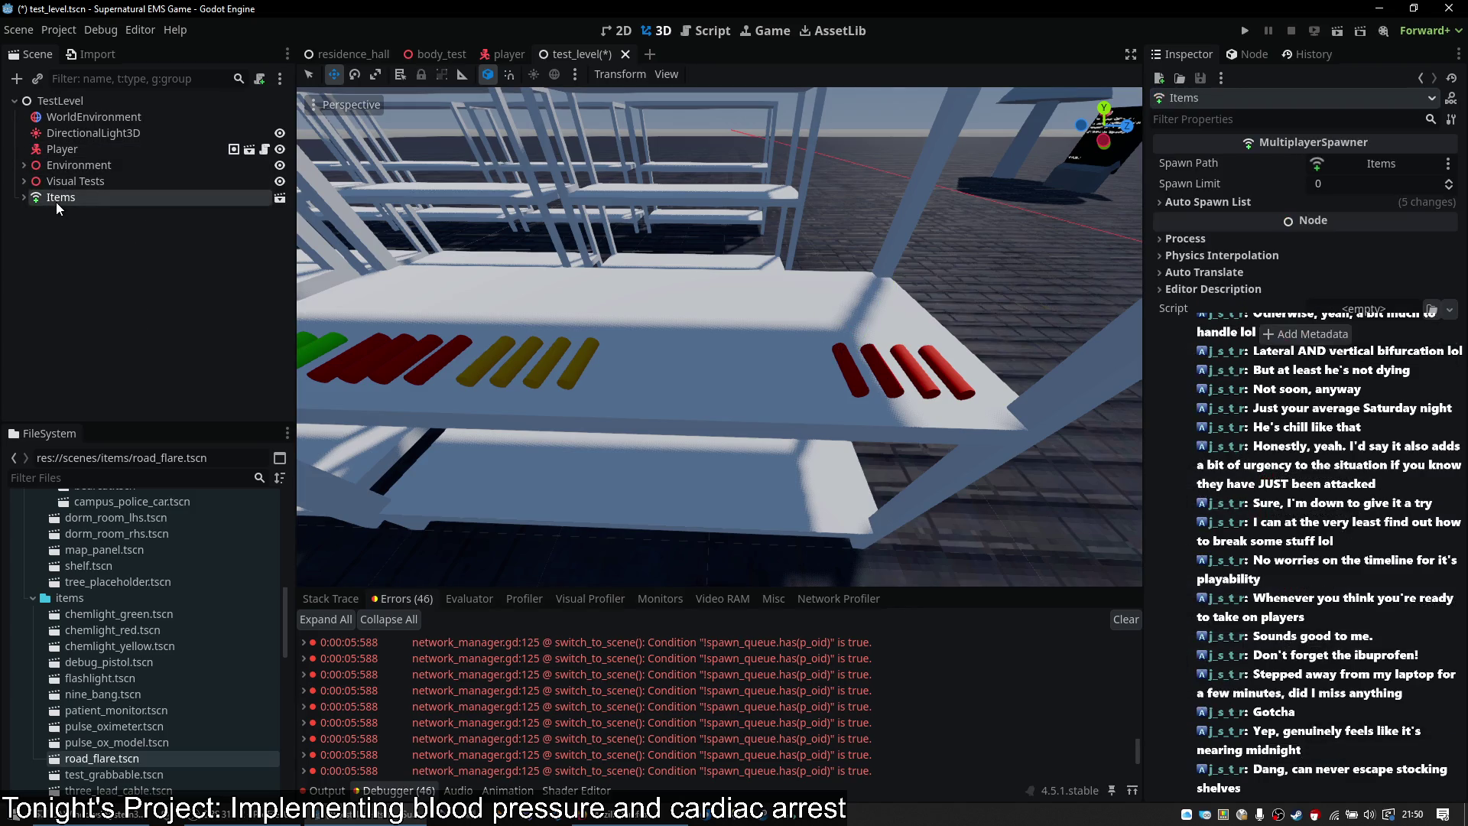
pyautogui.write('LightingShelf')
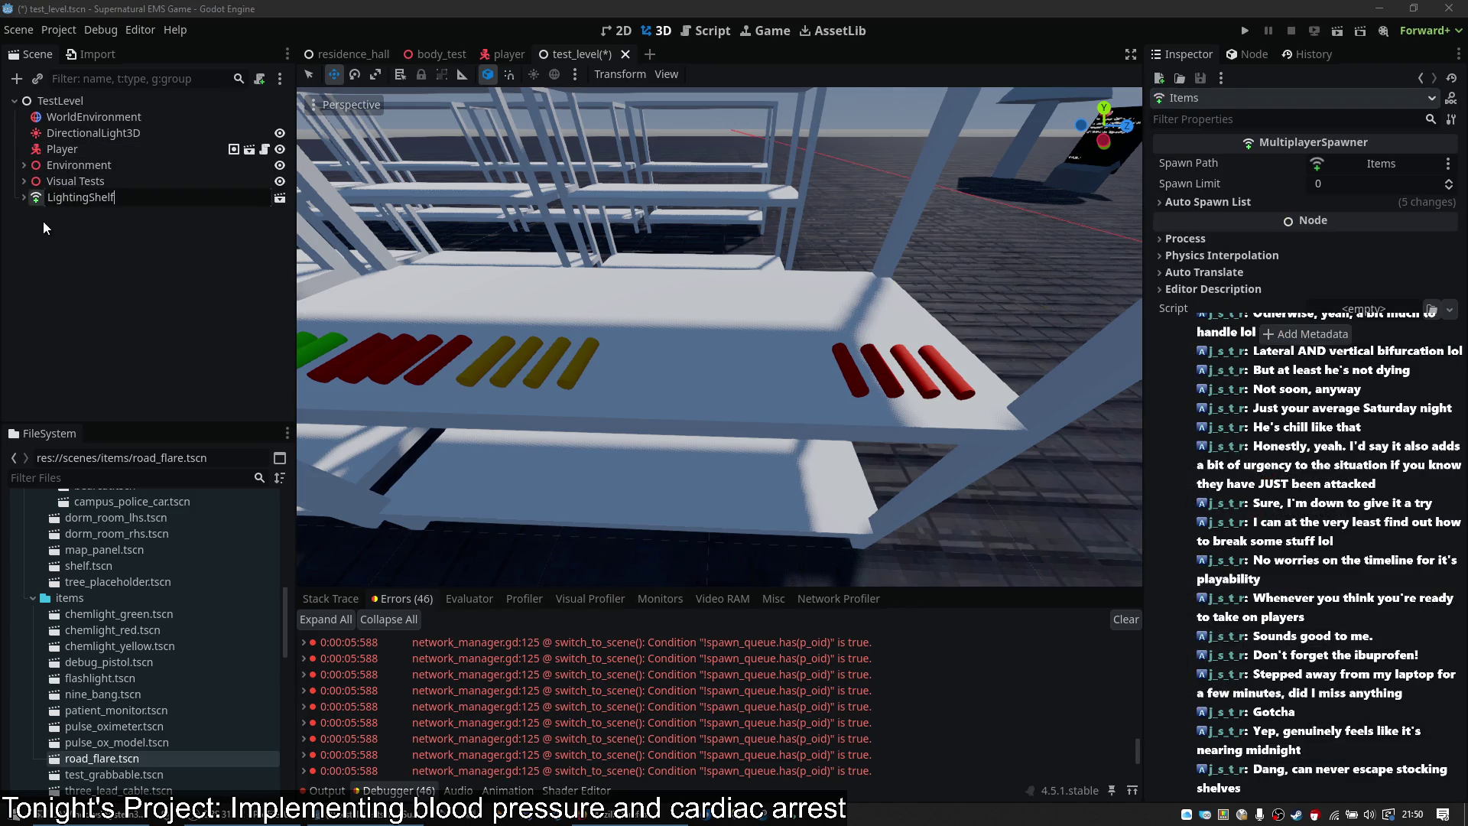
pyautogui.press('Return')
pyautogui.click(24, 197)
pyautogui.scroll(5, 718, 337)
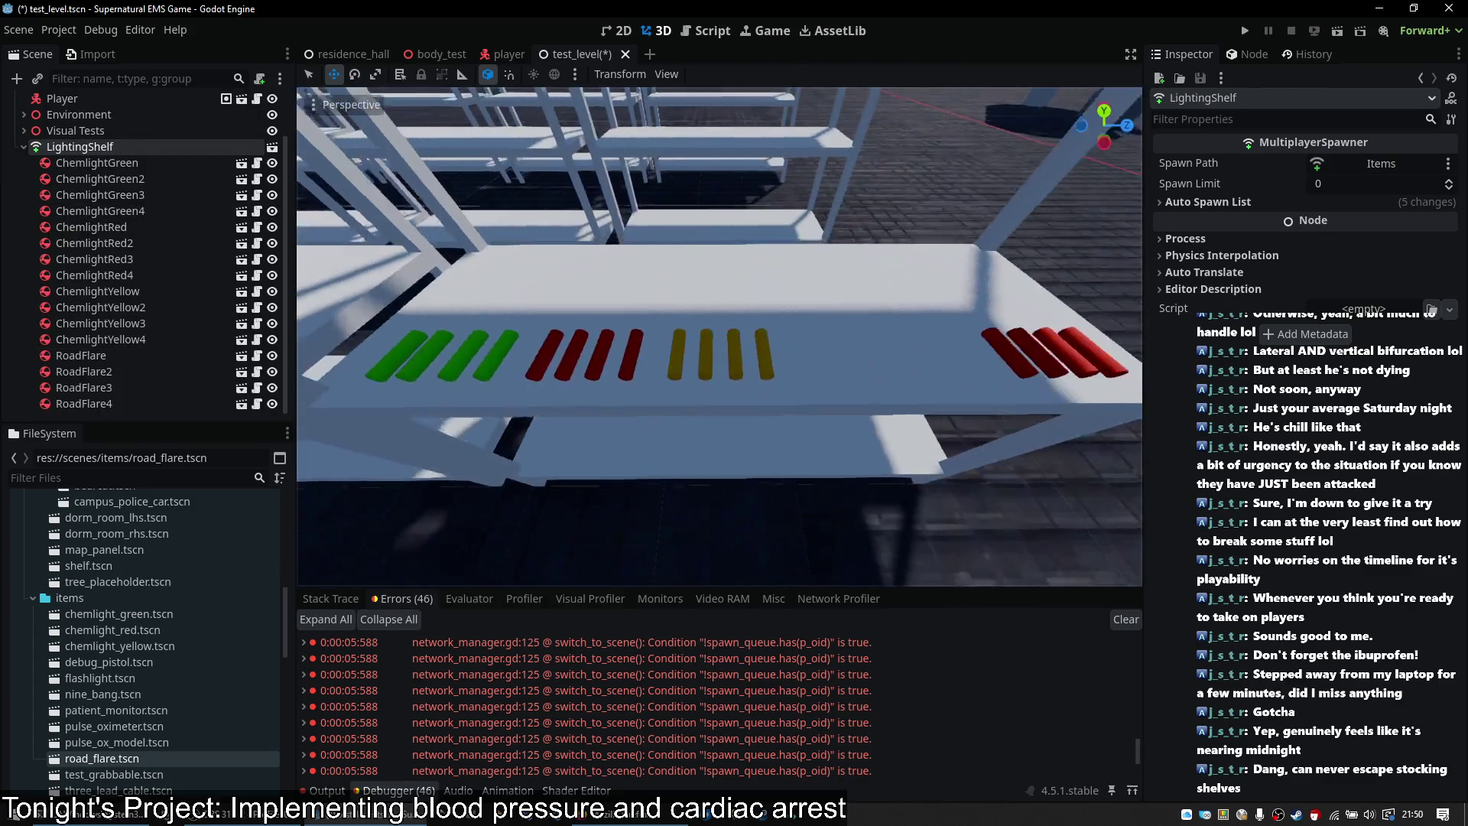
# Place a flashlight left of the road flares and duplicate it into an evenly spaced row
pyautogui.moveTo(145, 676)
pyautogui.mouseDown()
pyautogui.moveTo(142, 625)
pyautogui.moveTo(115, 691)
pyautogui.mouseUp()
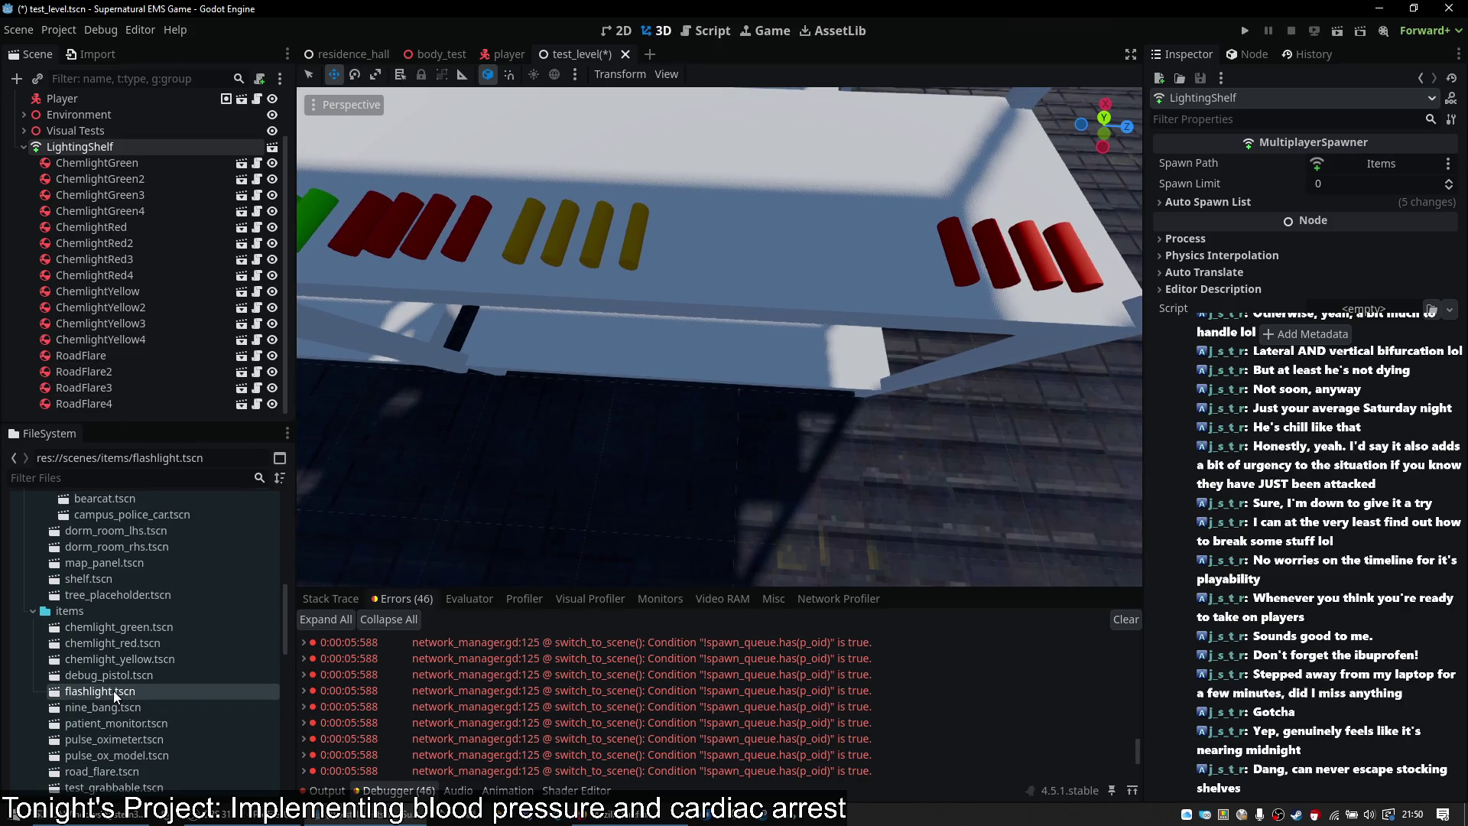
pyautogui.scroll(-1, 142, 687)
pyautogui.scroll(-1, 140, 683)
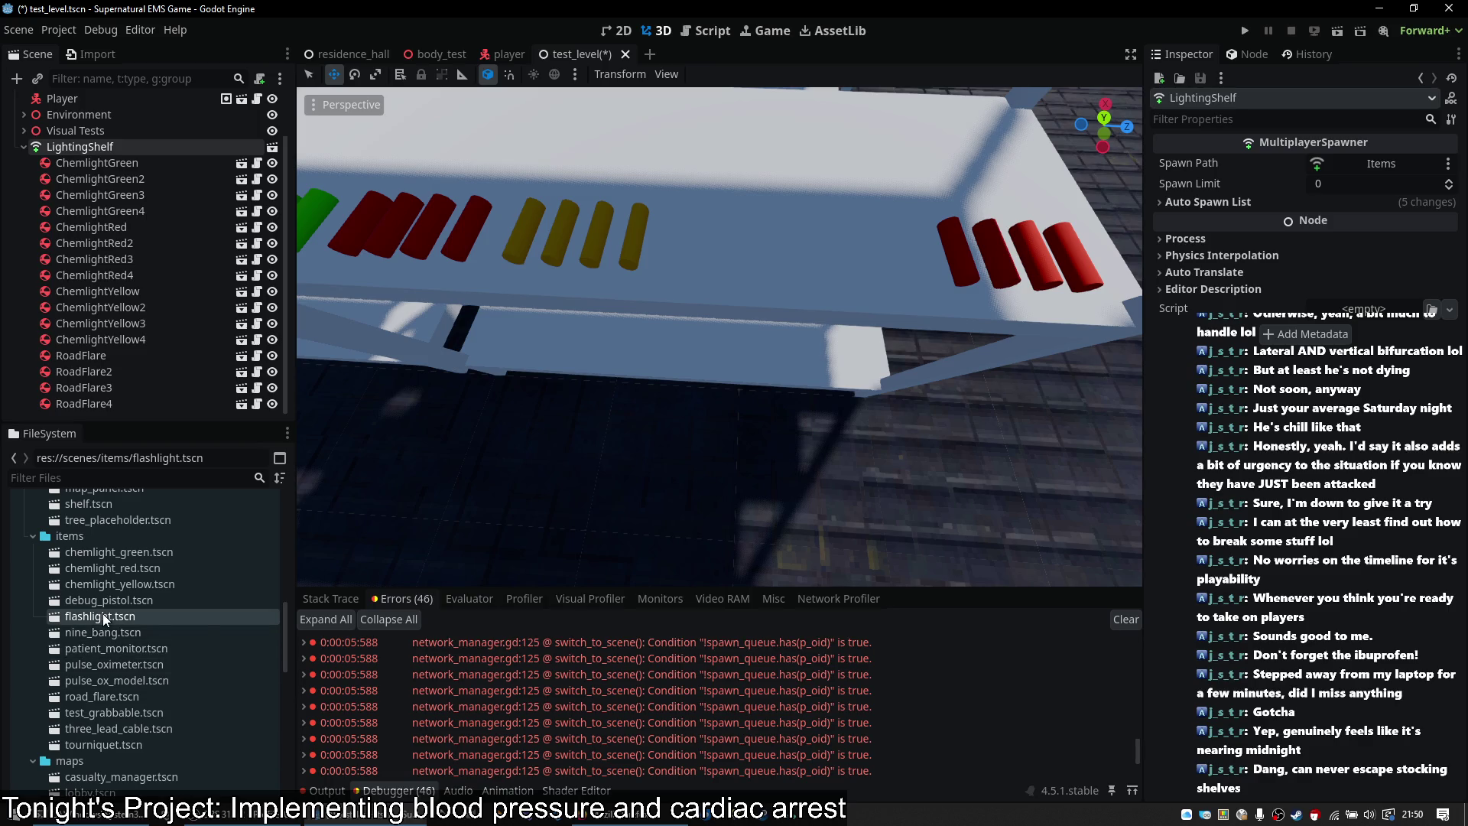
pyautogui.moveTo(110, 621)
pyautogui.mouseDown()
pyautogui.moveTo(101, 143)
pyautogui.moveTo(736, 244)
pyautogui.moveTo(69, 405)
pyautogui.moveTo(93, 410)
pyautogui.mouseUp()
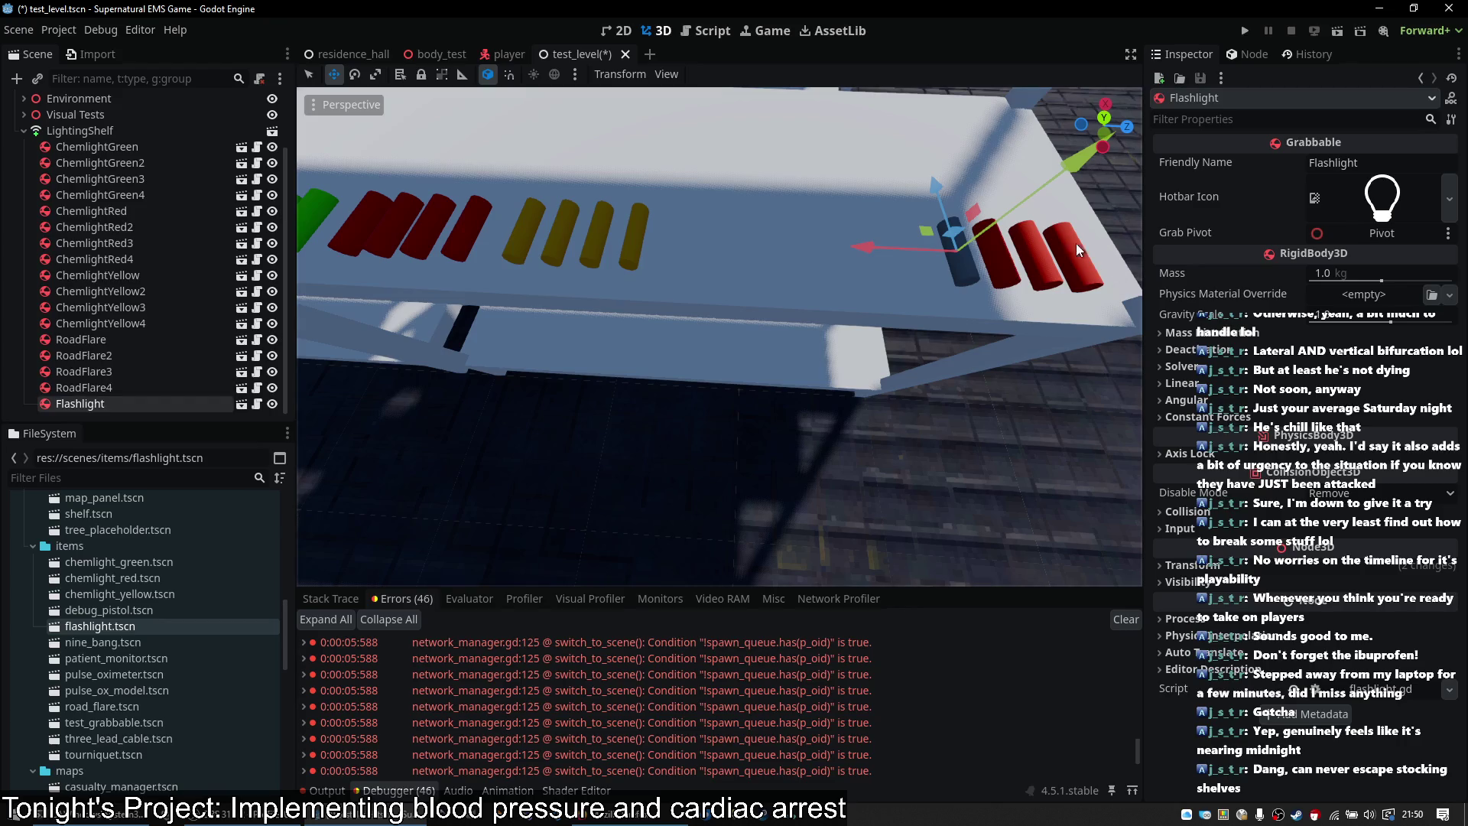
pyautogui.moveTo(870, 249)
pyautogui.mouseDown()
pyautogui.moveTo(770, 204)
pyautogui.moveTo(721, 240)
pyautogui.mouseUp()
pyautogui.hotkey('ctrl', 'd')
pyautogui.hotkey('ctrl', 'd')
pyautogui.moveTo(722, 240); pyautogui.dragTo(685, 237)
pyautogui.hotkey('ctrl', 'd')
pyautogui.moveTo(685, 237); pyautogui.dragTo(655, 222)
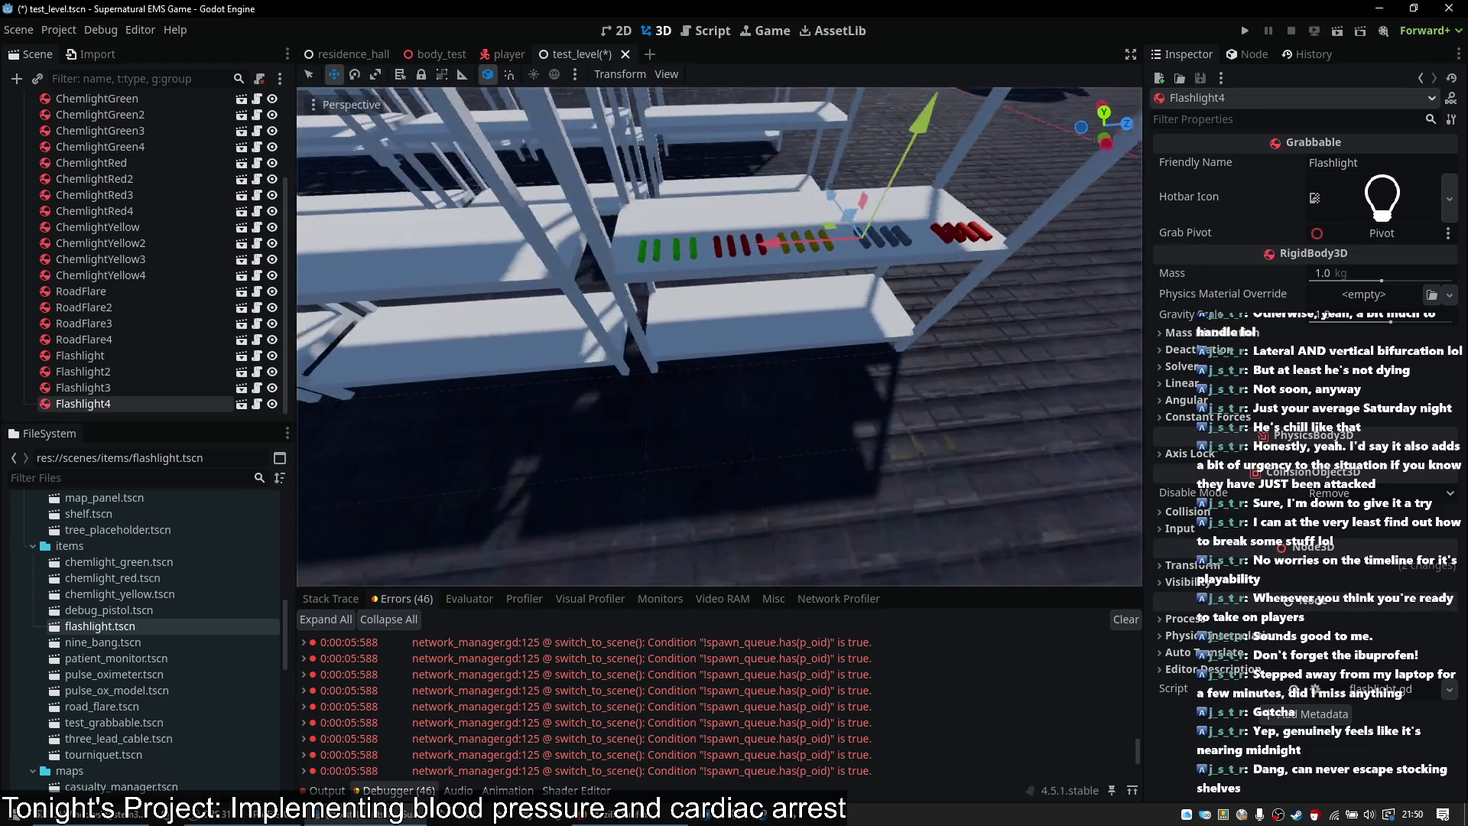
# Collapse the LightingShelf group and deselect the last flashlight
pyautogui.scroll(10, 135, 306)
pyautogui.click(24, 198)
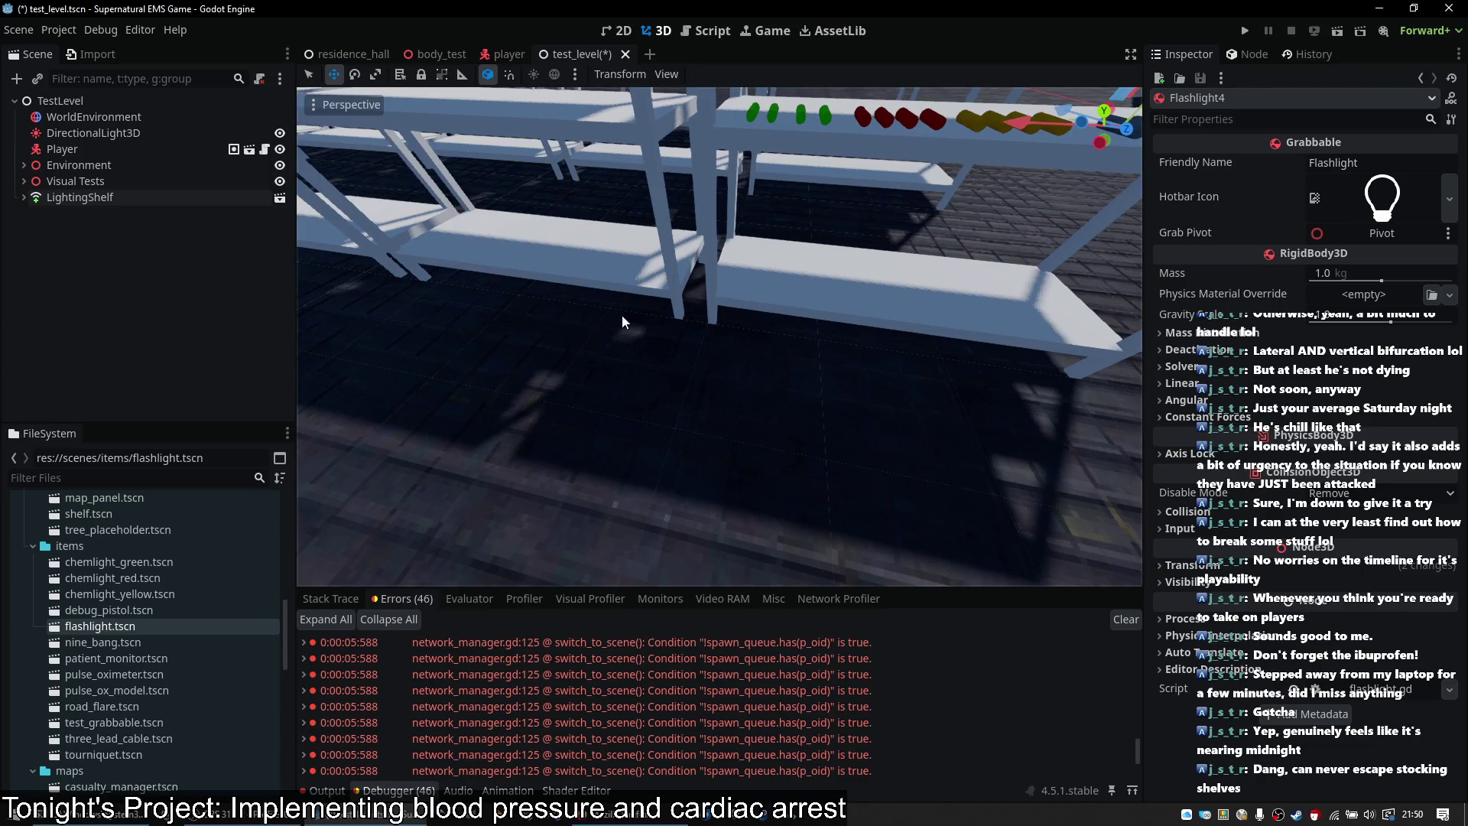
pyautogui.scroll(-5, 607, 315)
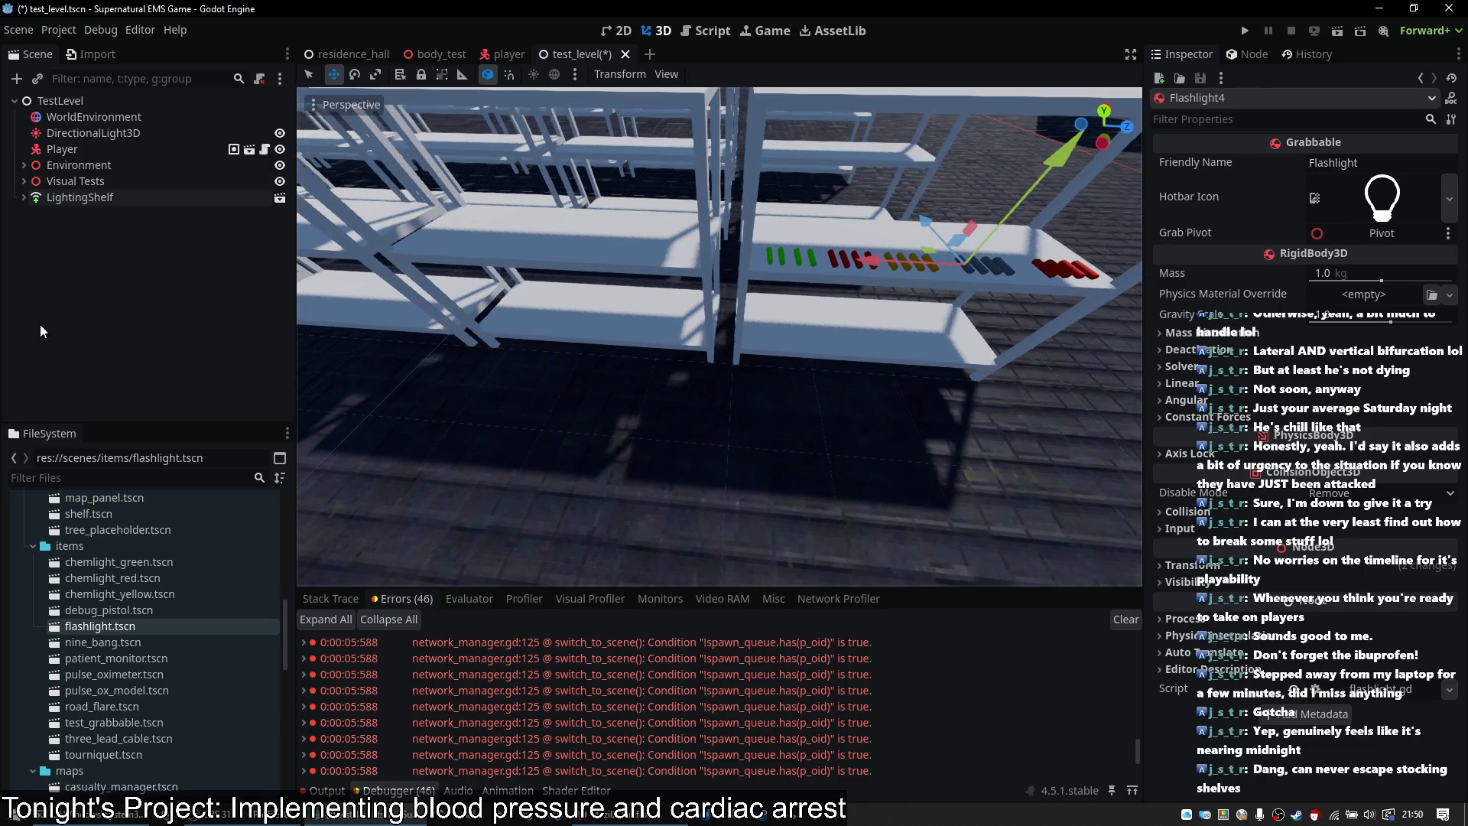
pyautogui.click(35, 321)
pyautogui.scroll(-7, 168, 701)
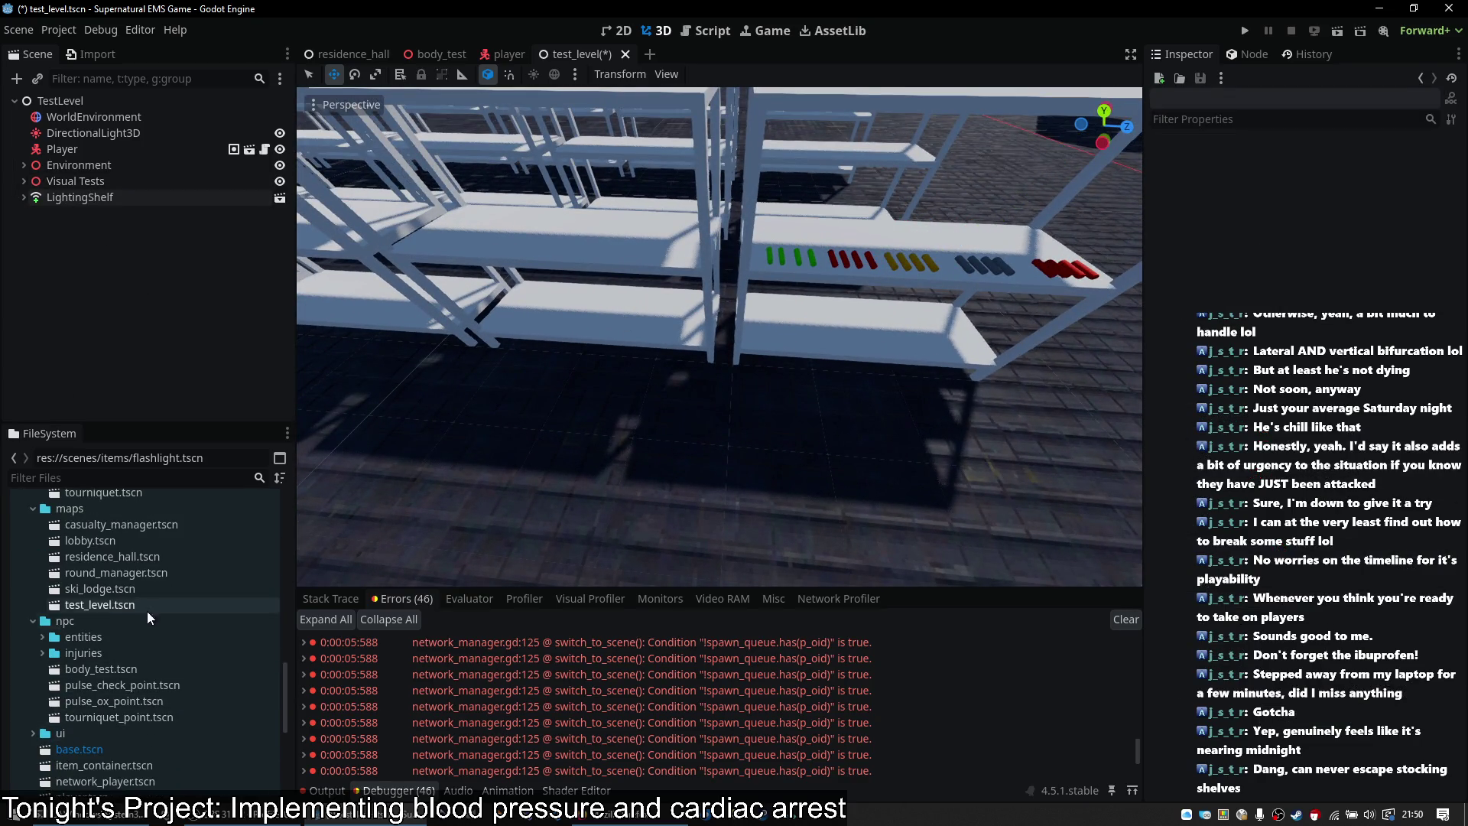
pyautogui.scroll(-2, 115, 657)
# Add an item container to the level and name it CombatItems
pyautogui.moveTo(109, 693)
pyautogui.mouseDown()
pyautogui.moveTo(165, 296)
pyautogui.moveTo(89, 266)
pyautogui.mouseUp()
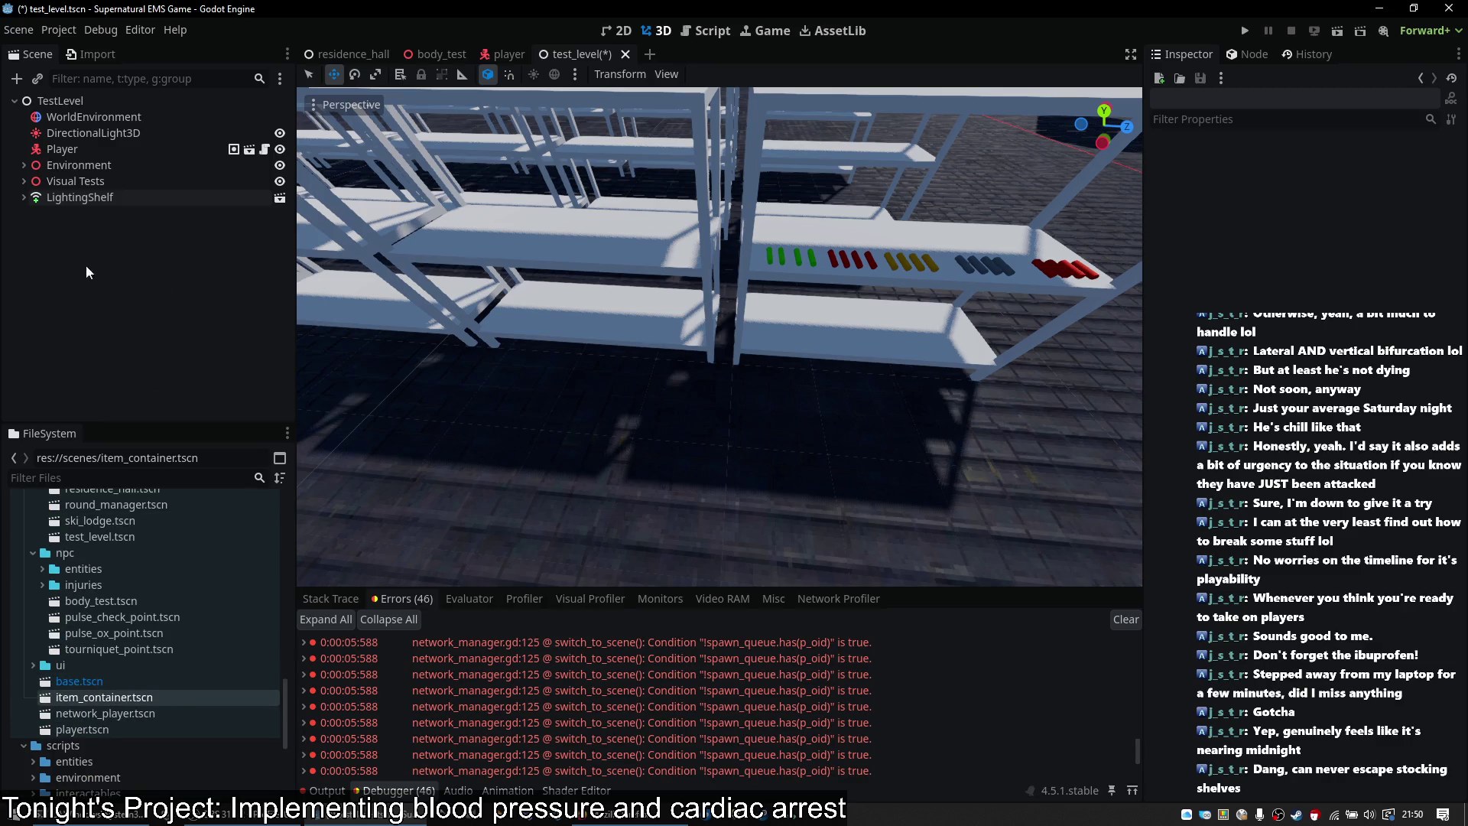
pyautogui.moveTo(119, 700); pyautogui.dragTo(71, 46)
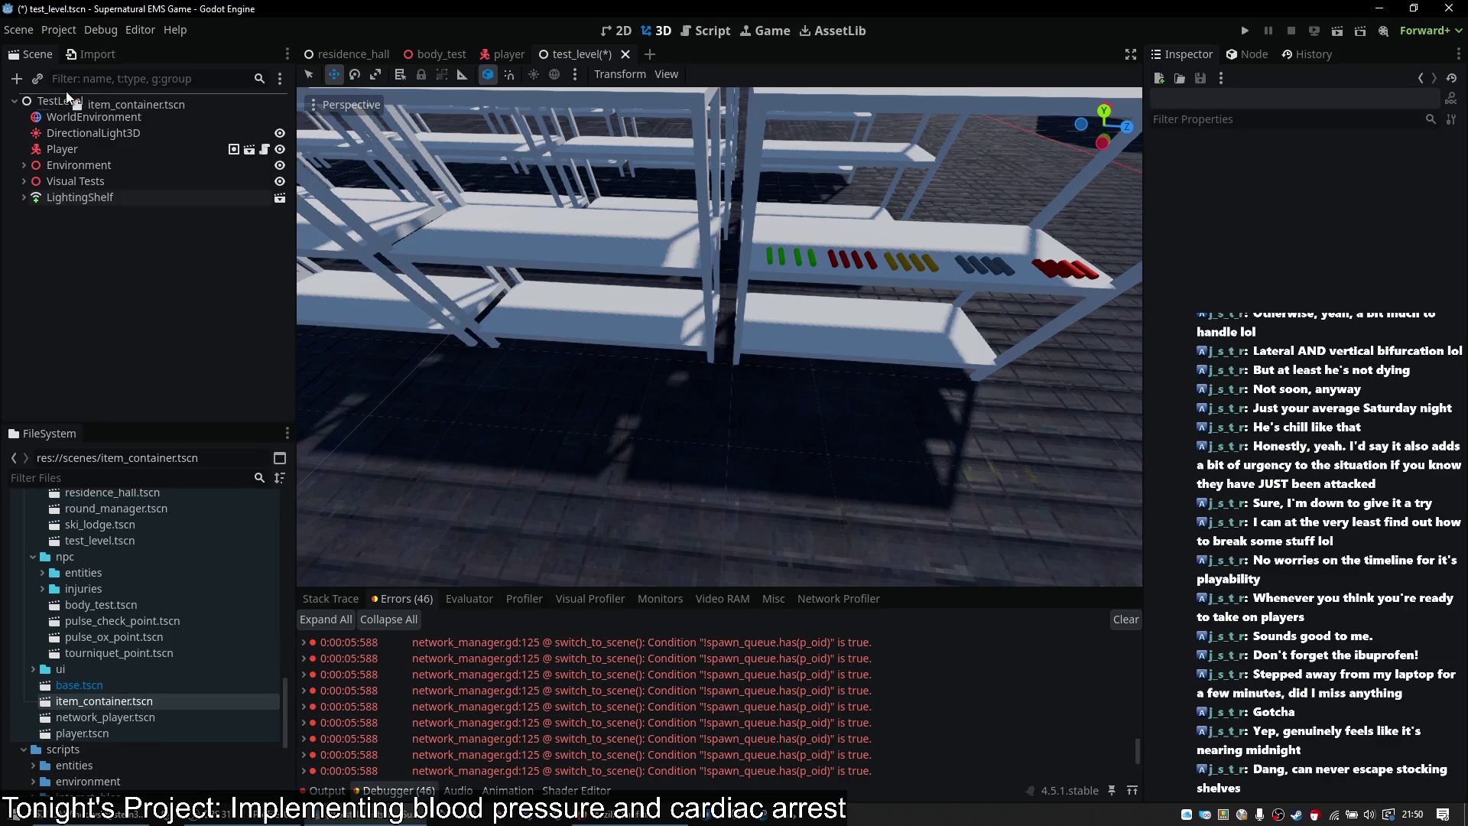
pyautogui.moveTo(71, 96); pyautogui.dragTo(69, 102)
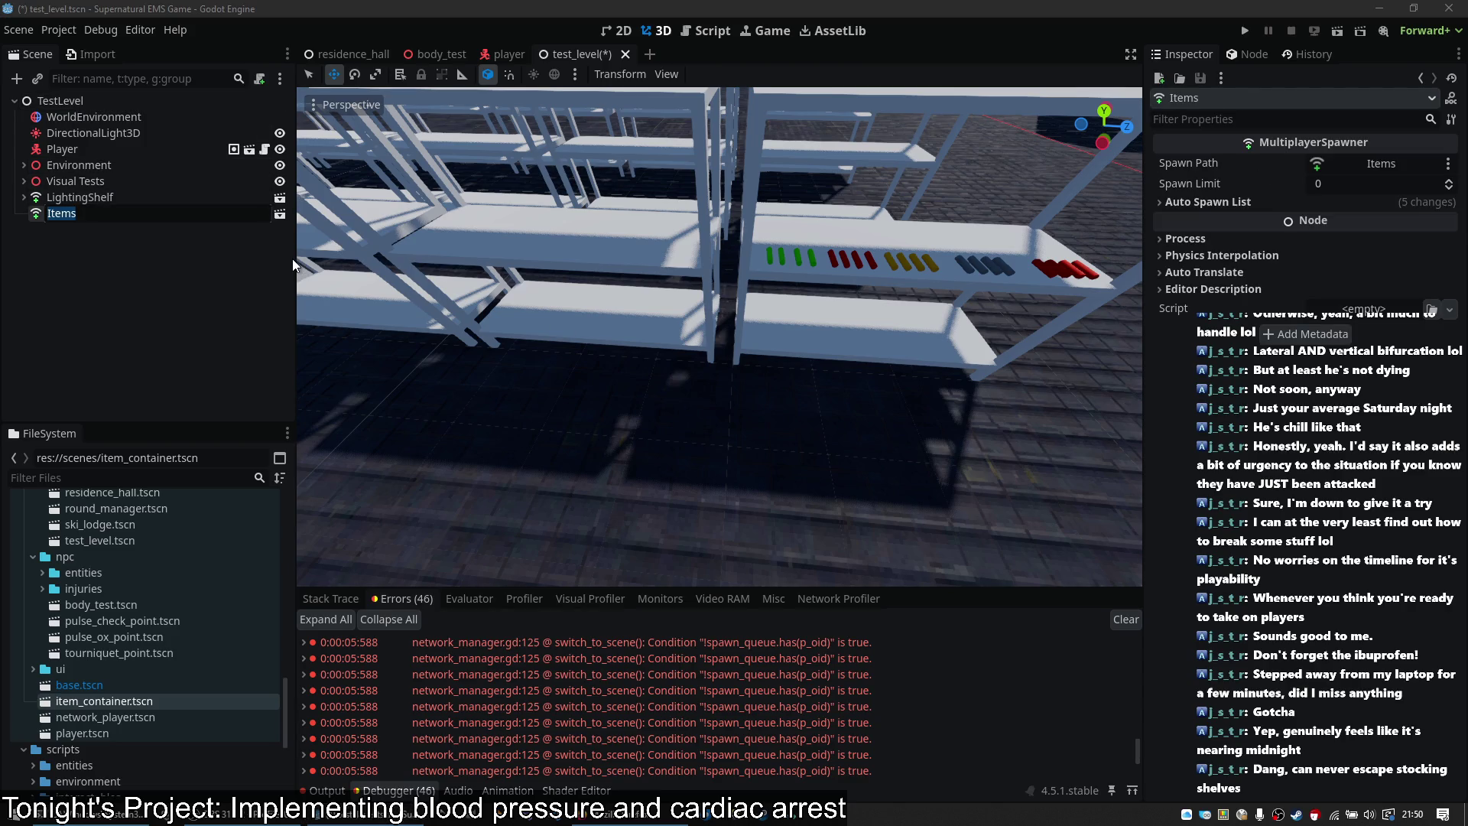
pyautogui.write('CombatItems')
pyautogui.press('Return')
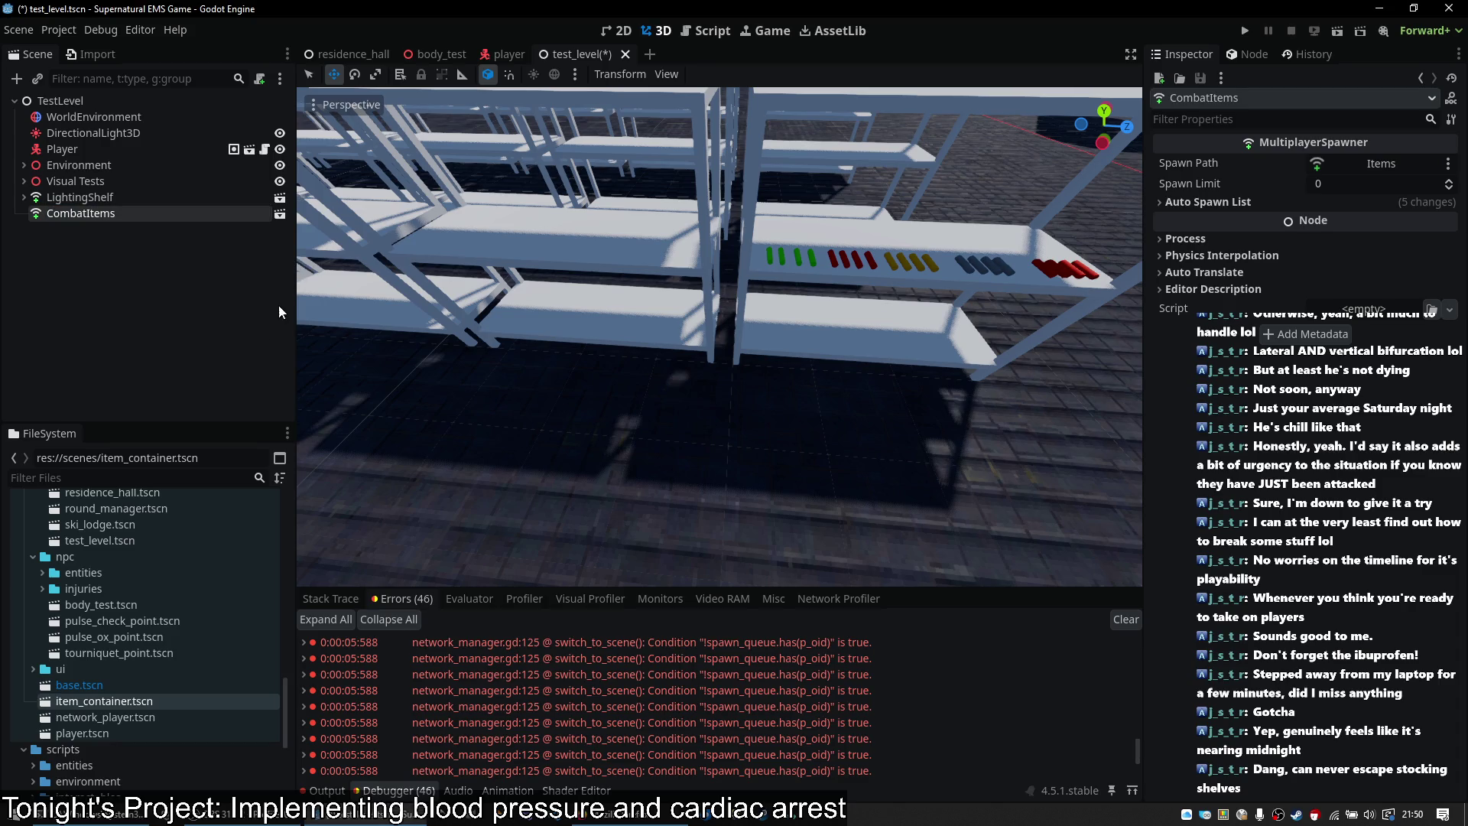
# Instance a NineBang flashbang in the viewport and snap it down onto the shelf
pyautogui.scroll(-10, 139, 684)
pyautogui.moveTo(681, 443); pyautogui.dragTo(635, 466)
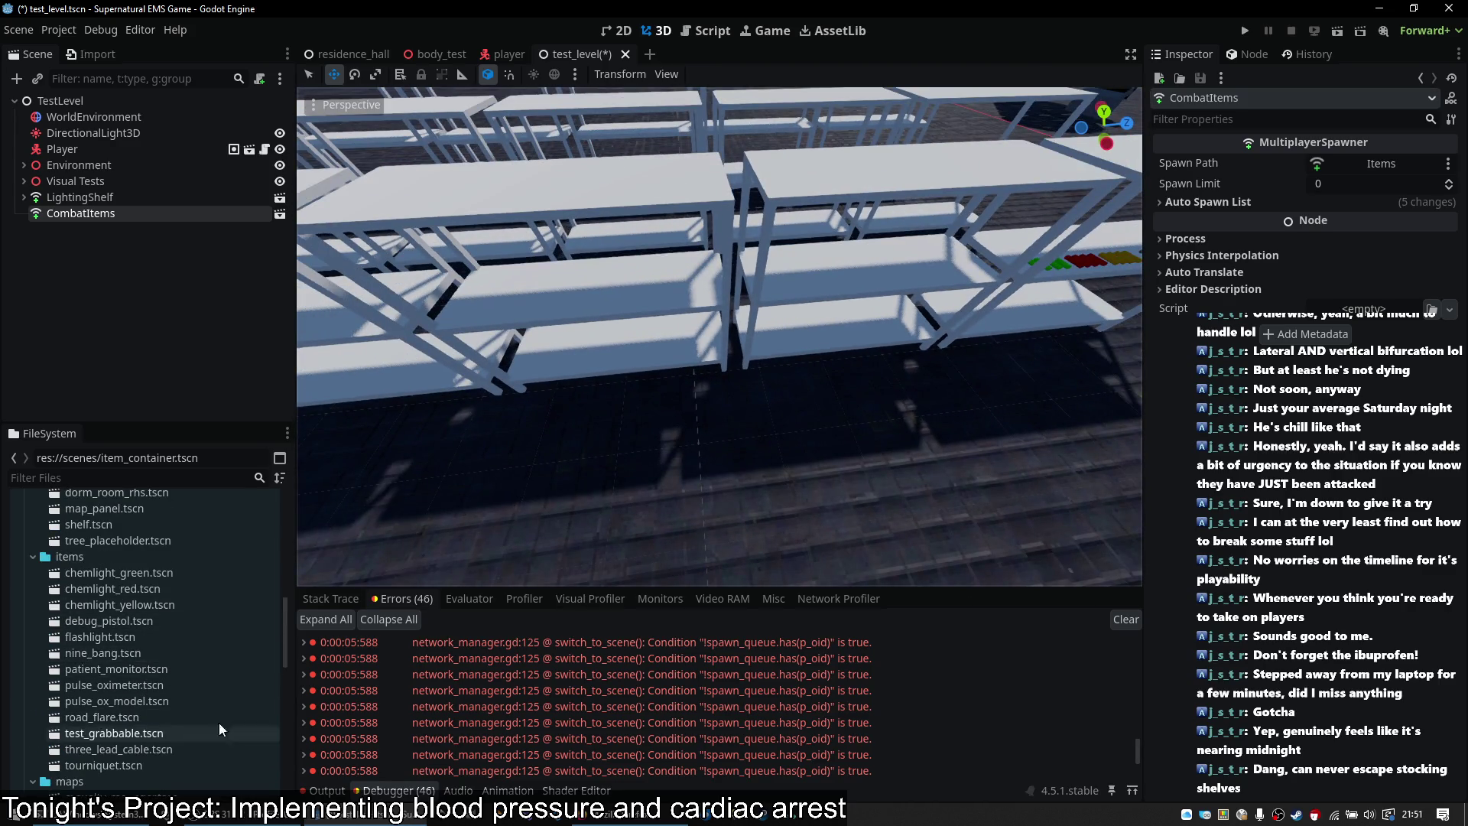
pyautogui.press('Return')
pyautogui.moveTo(104, 653); pyautogui.dragTo(759, 333)
pyautogui.moveTo(806, 276)
pyautogui.mouseDown()
pyautogui.moveTo(764, 191)
pyautogui.moveTo(564, 51)
pyautogui.mouseUp()
pyautogui.click(607, 81)
pyautogui.click(620, 100)
pyautogui.press('f')
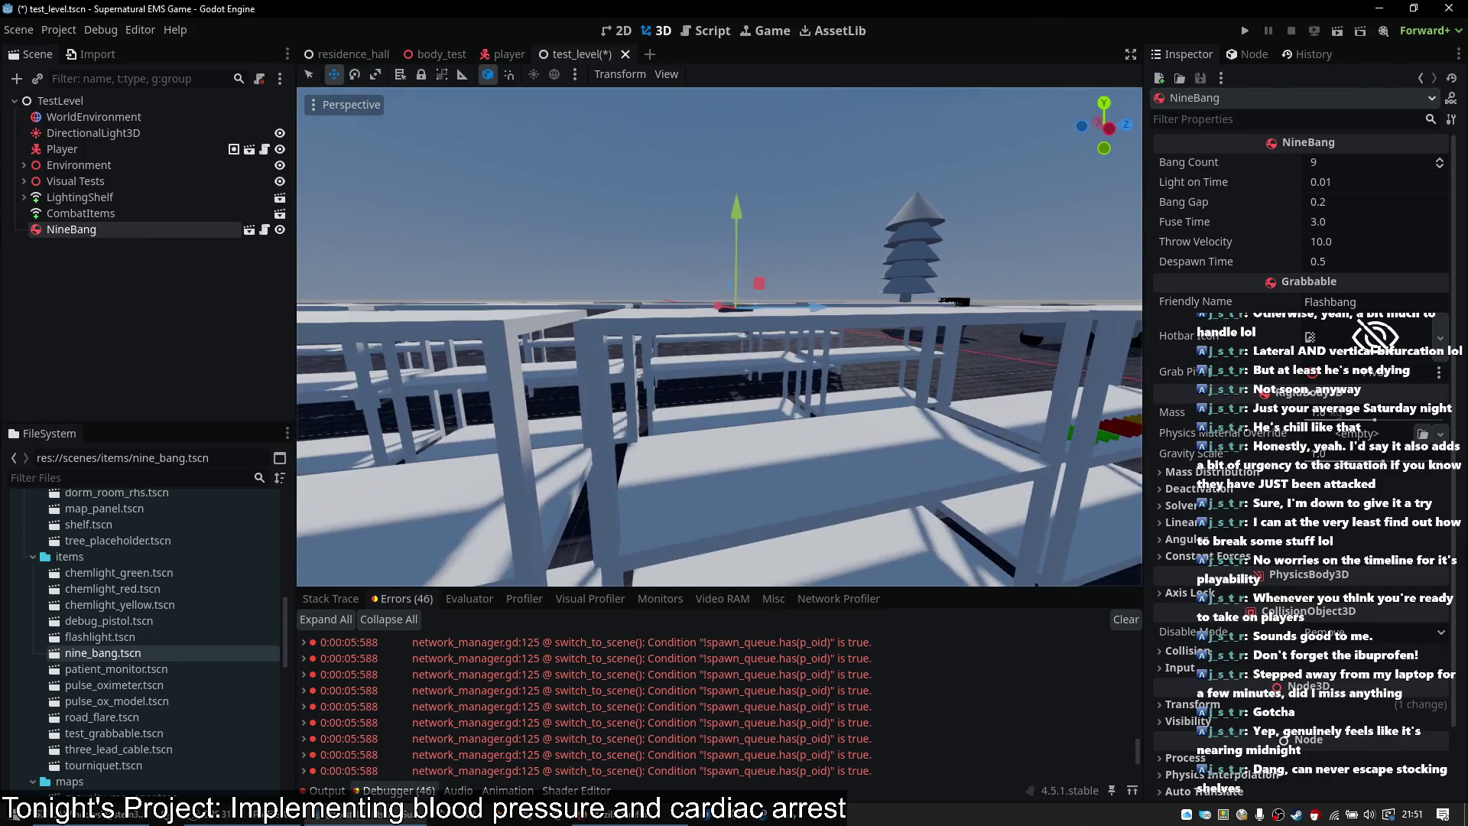
# Position the flashbang on the left shelf at shelf height
pyautogui.moveTo(734, 325)
pyautogui.mouseDown()
pyautogui.moveTo(694, 323)
pyautogui.moveTo(715, 315)
pyautogui.moveTo(698, 301)
pyautogui.mouseUp()
pyautogui.press('w')
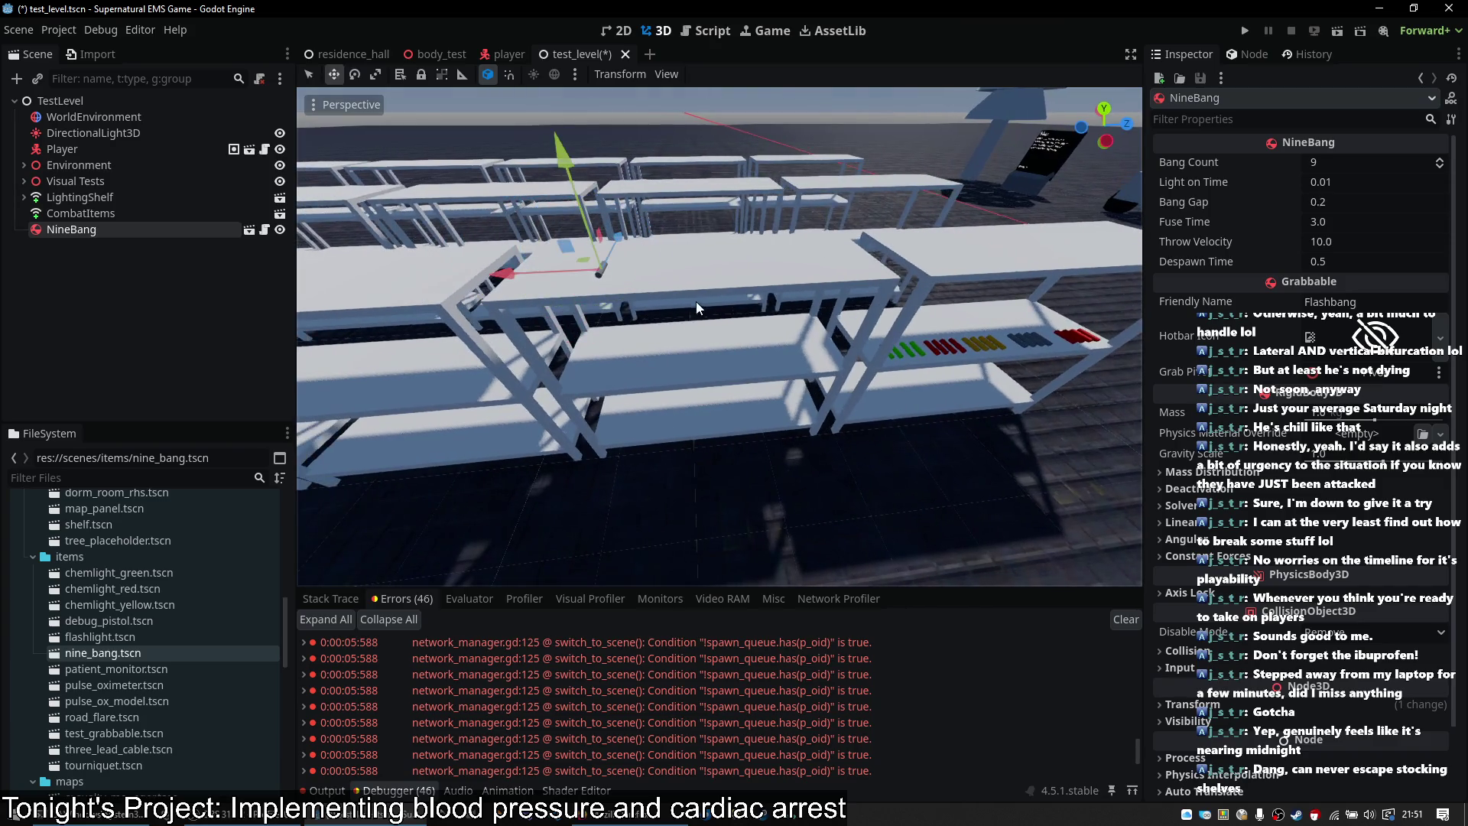
pyautogui.moveTo(612, 255); pyautogui.dragTo(763, 182)
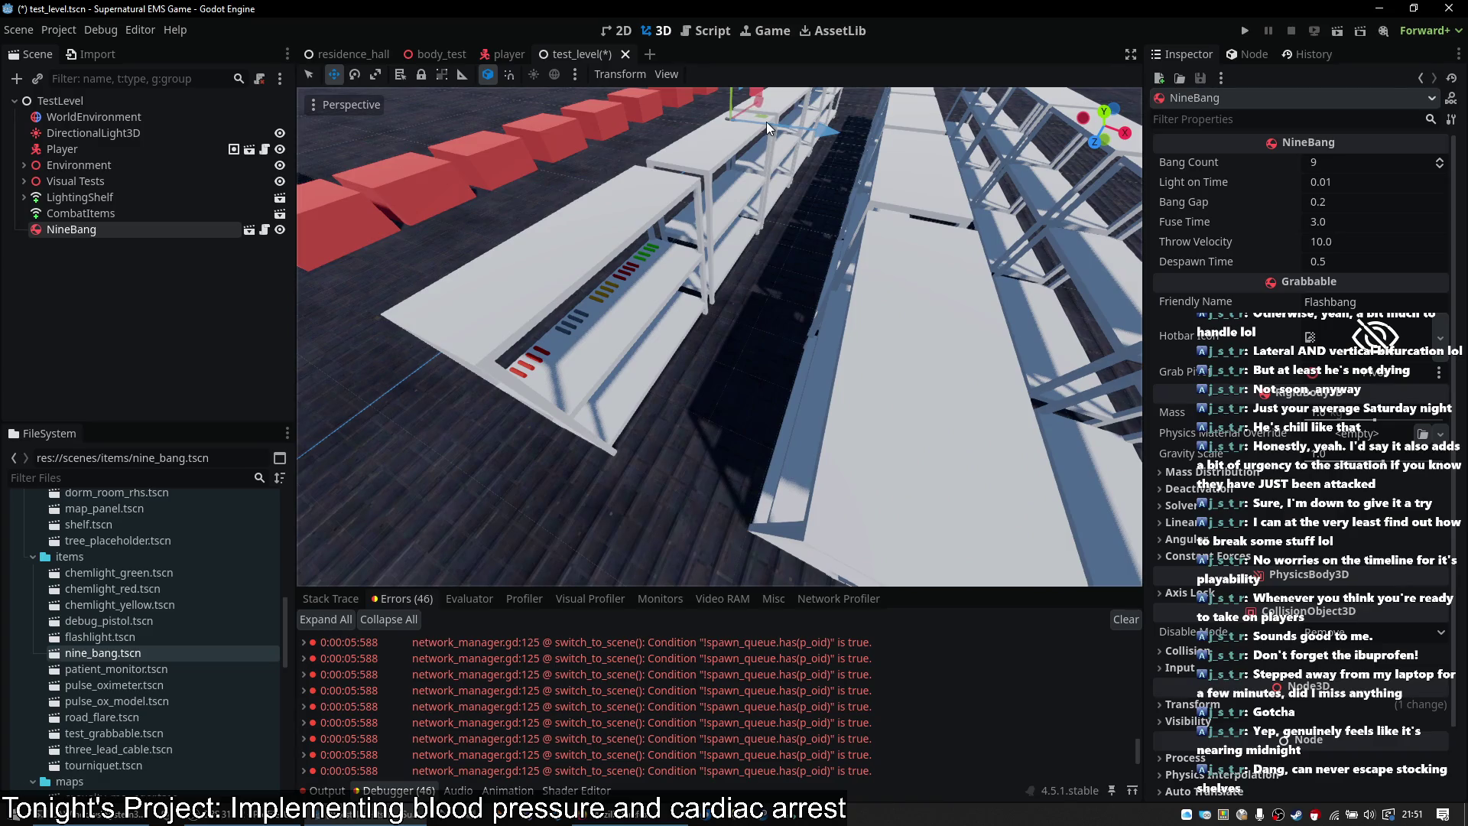
pyautogui.moveTo(763, 120); pyautogui.dragTo(896, 285)
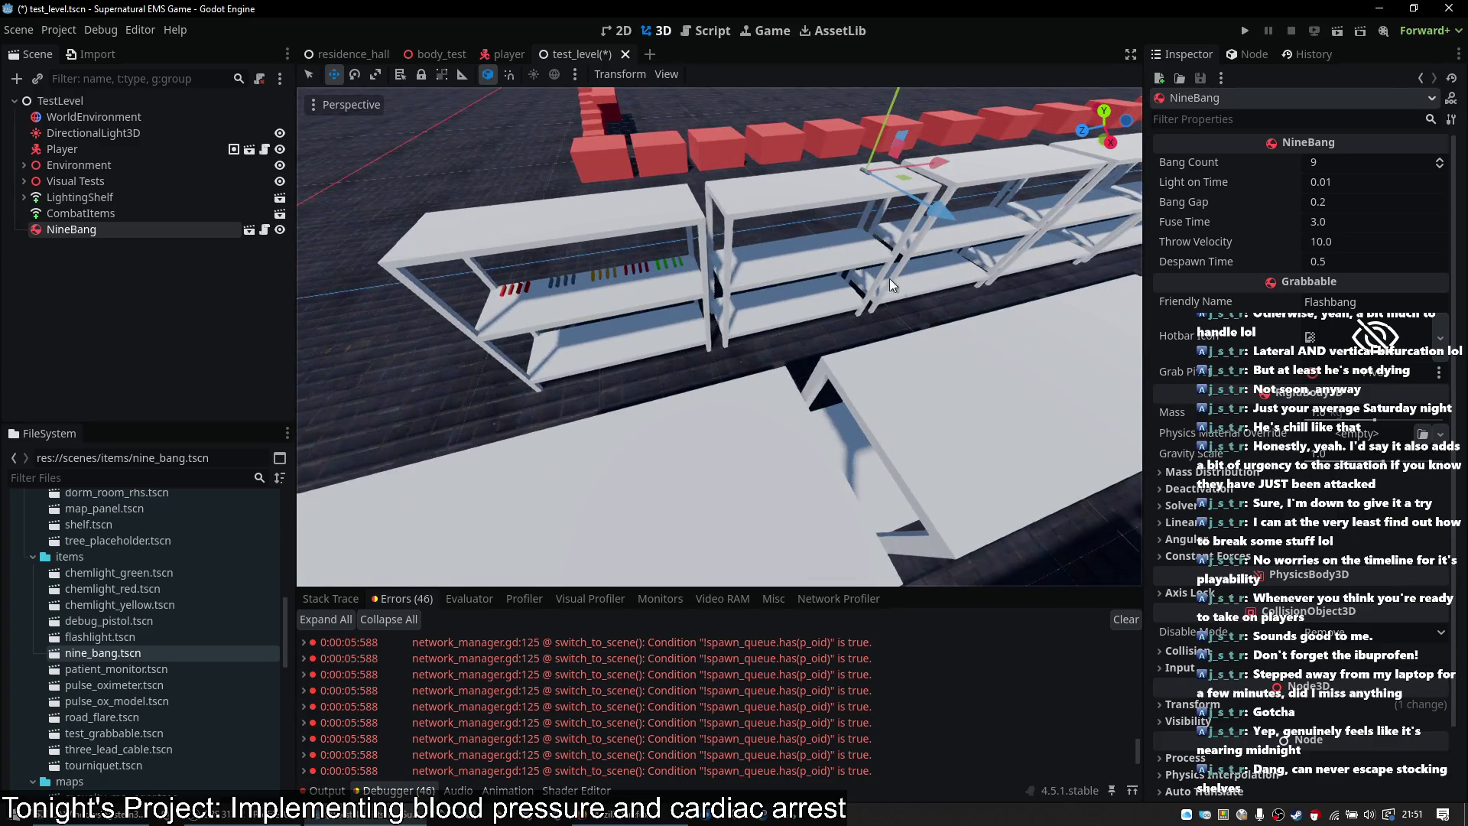
pyautogui.moveTo(905, 186)
pyautogui.mouseDown()
pyautogui.moveTo(839, 227)
pyautogui.moveTo(553, 305)
pyautogui.moveTo(445, 262)
pyautogui.mouseUp()
pyautogui.press('f')
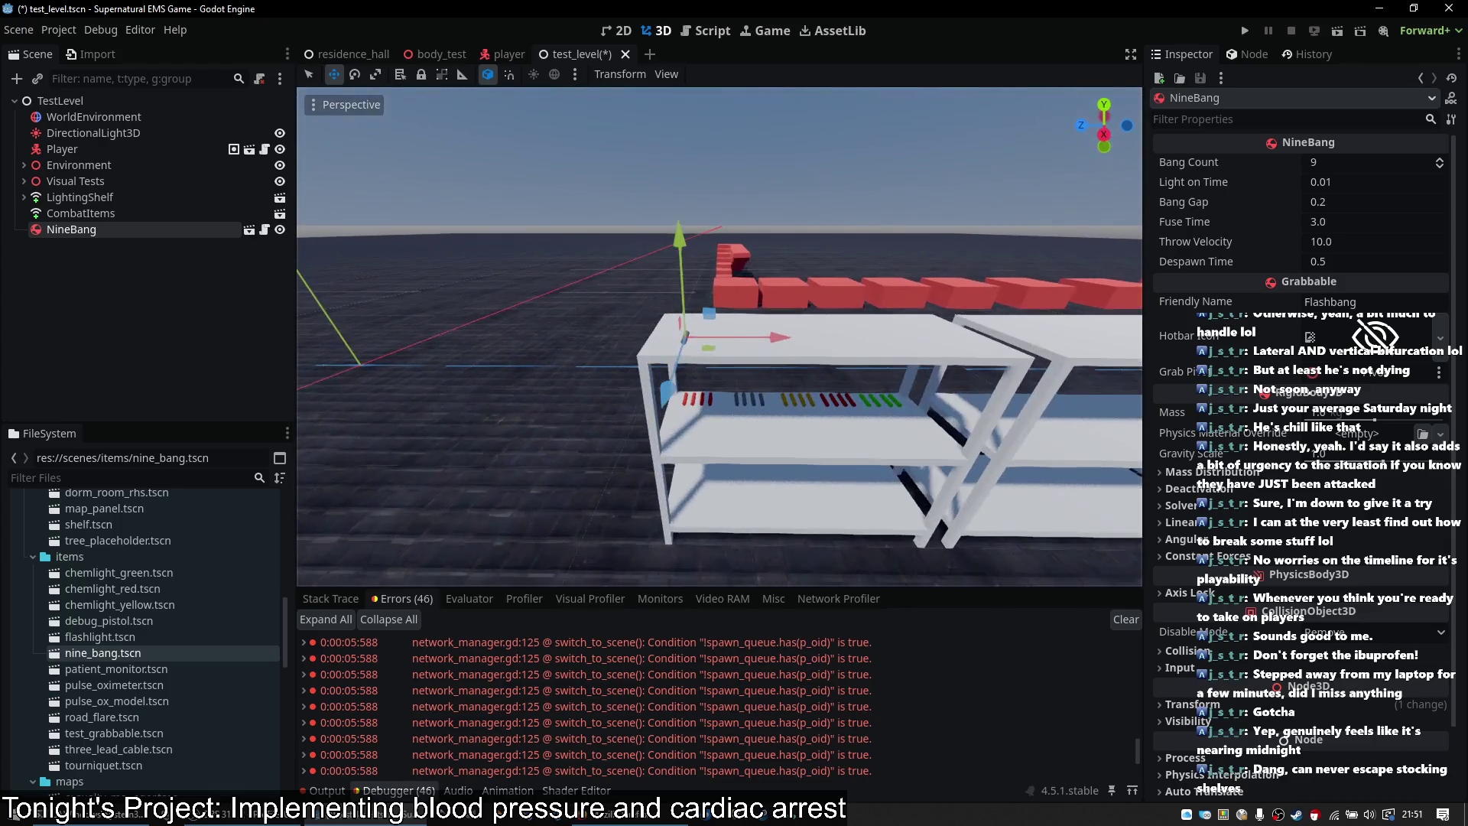
pyautogui.moveTo(681, 367)
pyautogui.mouseDown()
pyautogui.moveTo(749, 348)
pyautogui.moveTo(698, 338)
pyautogui.mouseUp()
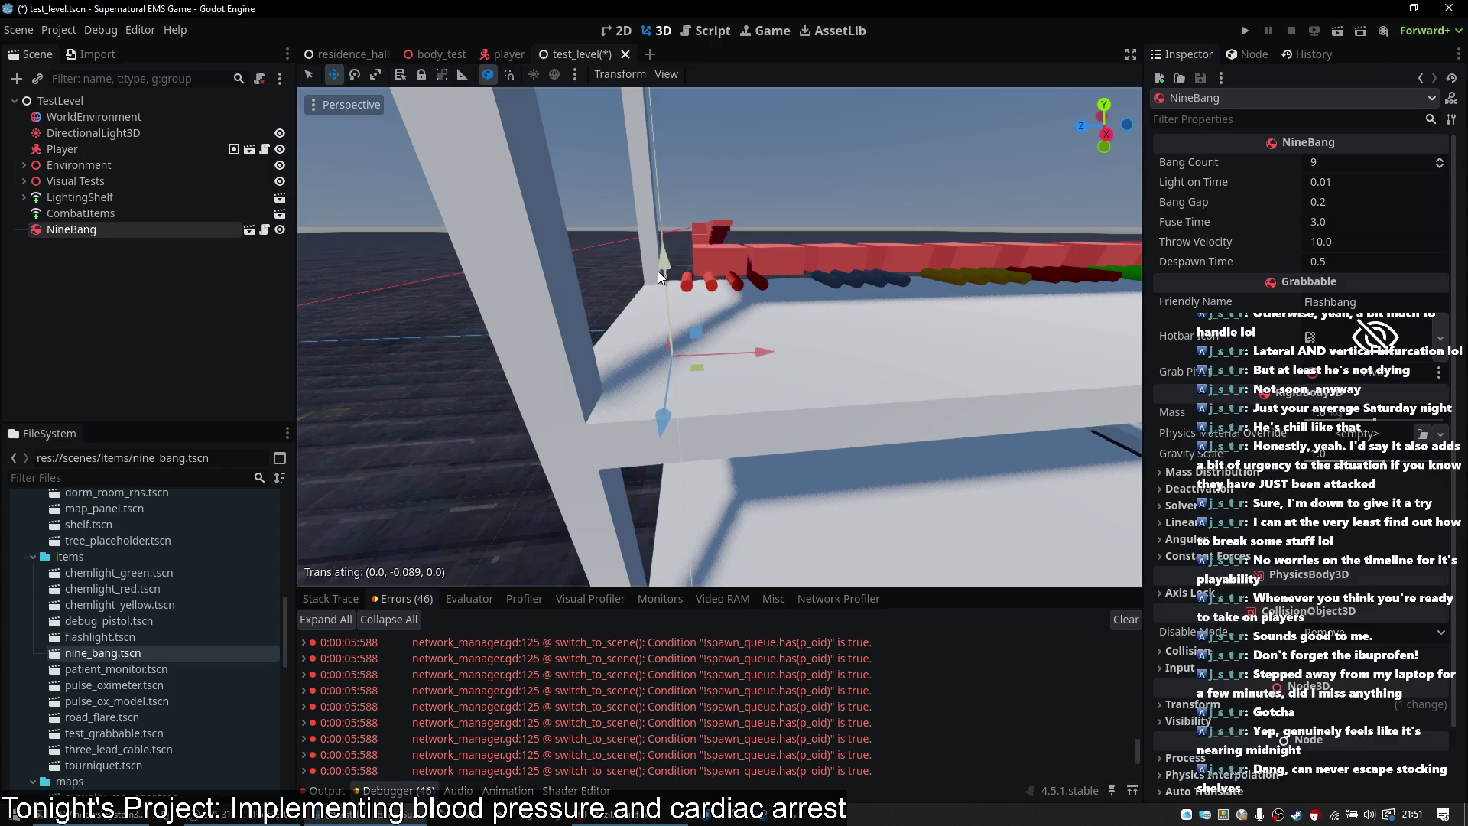
pyautogui.moveTo(667, 245); pyautogui.dragTo(678, 229)
pyautogui.moveTo(711, 324)
pyautogui.mouseDown()
pyautogui.moveTo(682, 318)
pyautogui.moveTo(654, 344)
pyautogui.moveTo(674, 256)
pyautogui.mouseUp()
# Move NineBang under CombatItems and duplicate it into a row along the shelf
pyautogui.moveTo(214, 236); pyautogui.dragTo(153, 209)
pyautogui.hotkey('ctrl', 'd')
pyautogui.moveTo(738, 248); pyautogui.dragTo(815, 254)
pyautogui.hotkey('ctrl', 'd')
pyautogui.hotkey('ctrl', 'd')
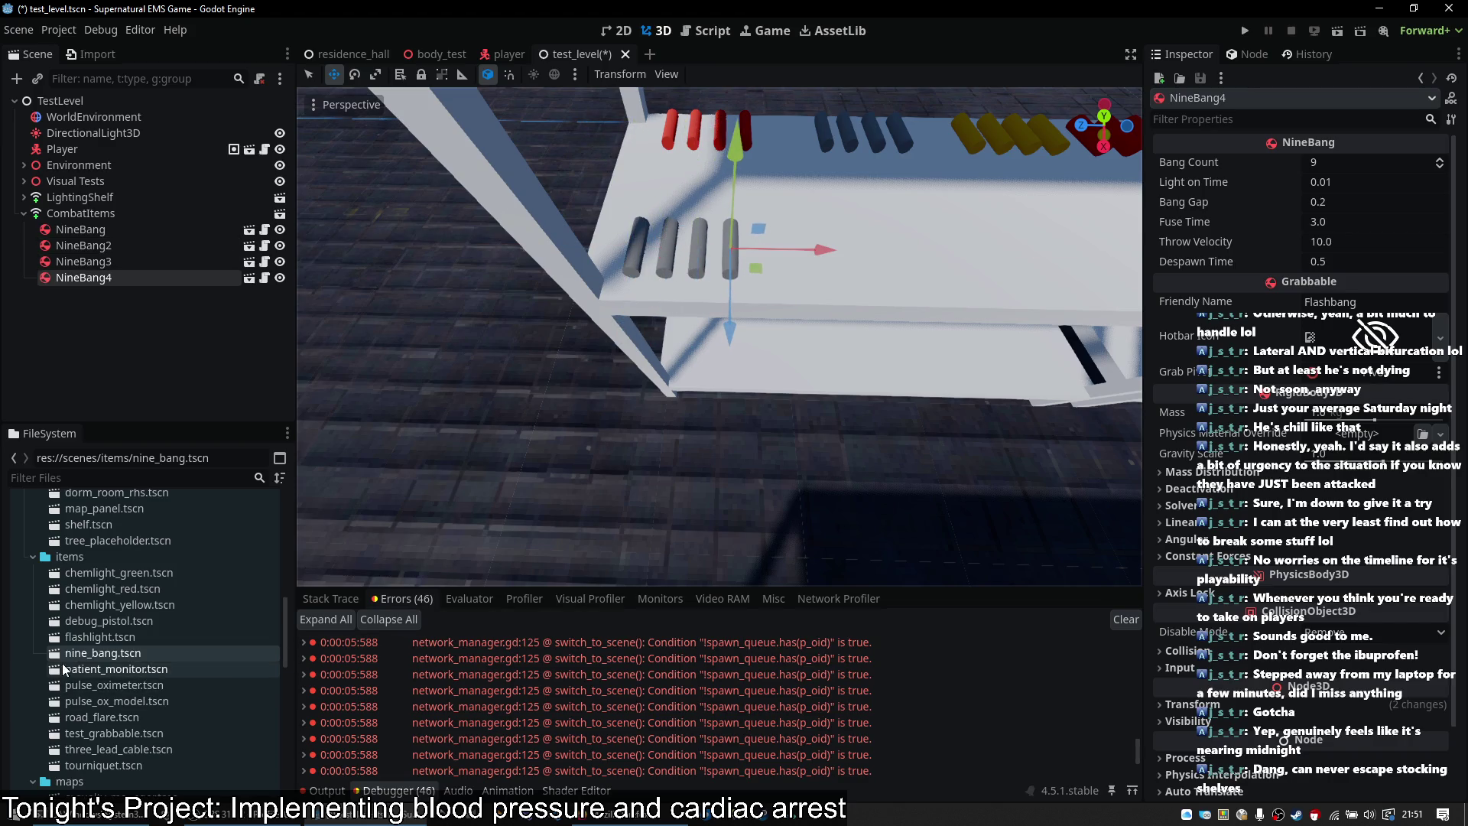
# Add a debug pistol to the level and slide it along the shelf
pyautogui.click(131, 618)
pyautogui.moveTo(131, 608)
pyautogui.mouseDown()
pyautogui.moveTo(90, 277)
pyautogui.moveTo(103, 277)
pyautogui.moveTo(89, 301)
pyautogui.mouseUp()
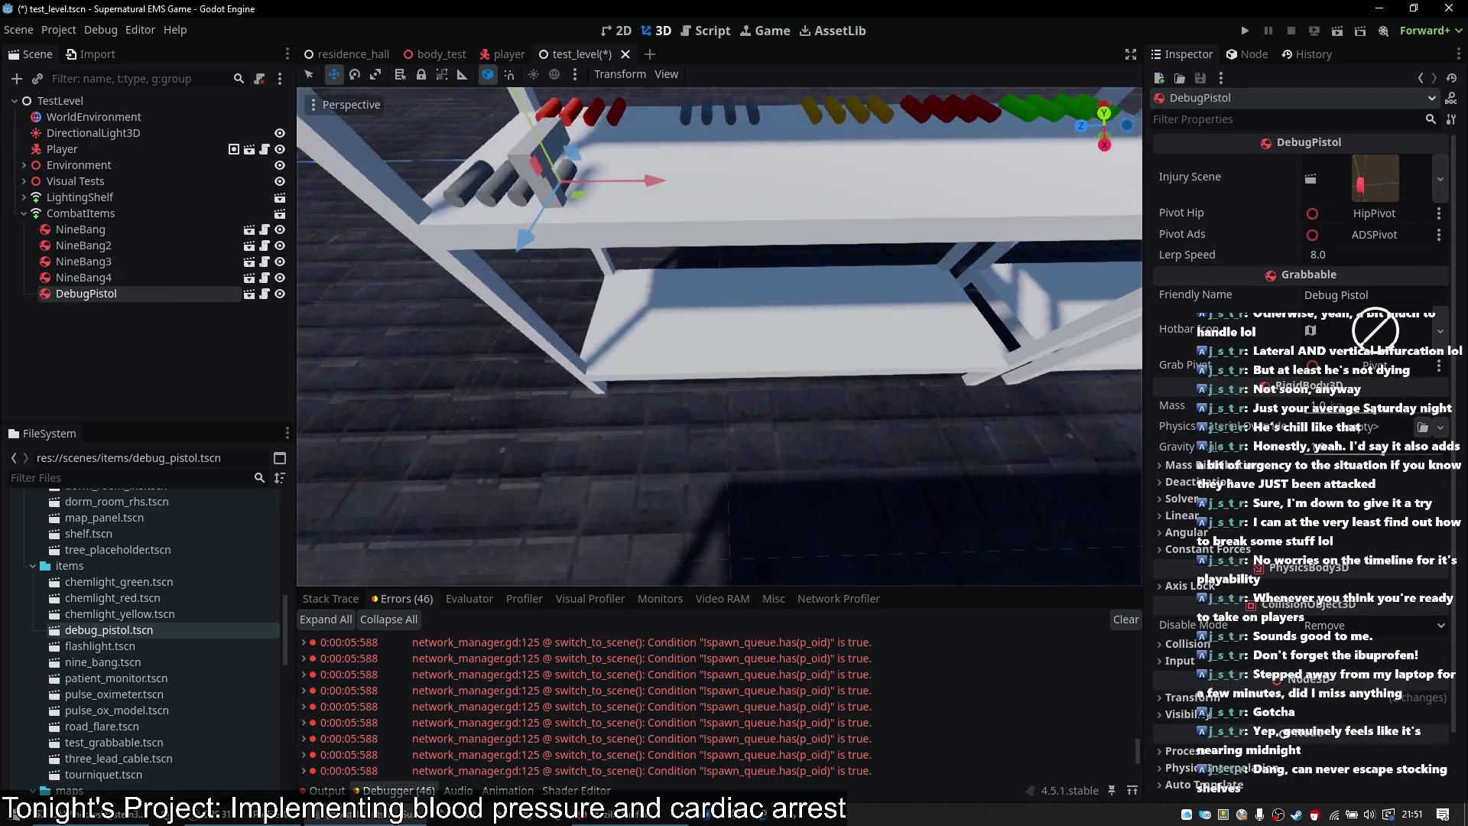
pyautogui.scroll(-3, 667, 295)
pyautogui.moveTo(620, 258)
pyautogui.mouseDown()
pyautogui.moveTo(734, 260)
pyautogui.moveTo(638, 214)
pyautogui.moveTo(705, 230)
pyautogui.mouseUp()
pyautogui.press('e')
# Duplicate the debug pistol into a spaced row and collapse the CombatItems group
pyautogui.scroll(3, 705, 230)
pyautogui.scroll(-4, 722, 235)
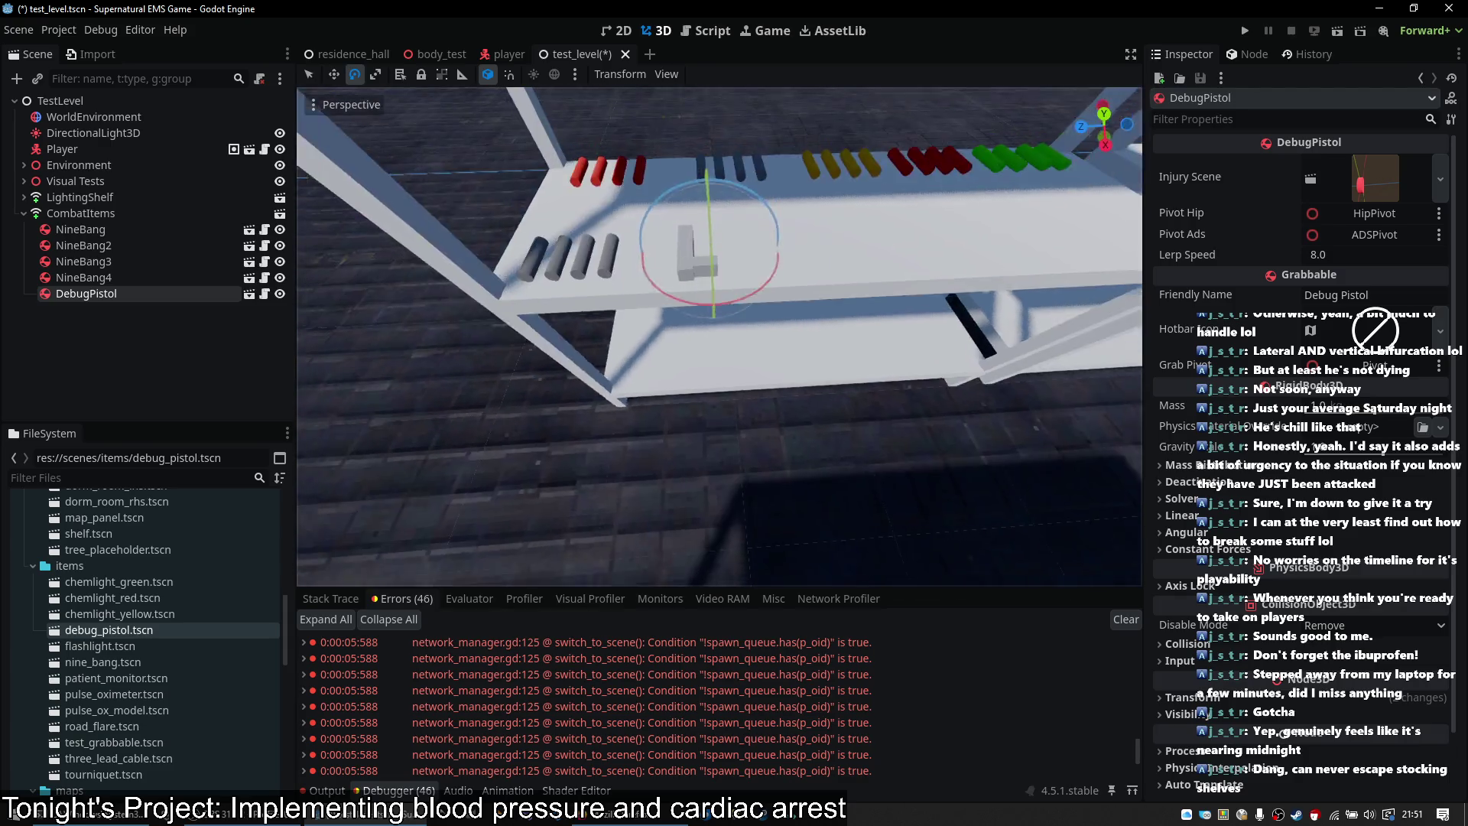
pyautogui.scroll(2, 722, 236)
pyautogui.hotkey('ctrl', 'd')
pyautogui.moveTo(626, 308)
pyautogui.mouseDown()
pyautogui.moveTo(755, 313)
pyautogui.moveTo(760, 332)
pyautogui.mouseUp()
pyautogui.hotkey('ctrl', 'd')
pyautogui.hotkey('ctrl', 'd')
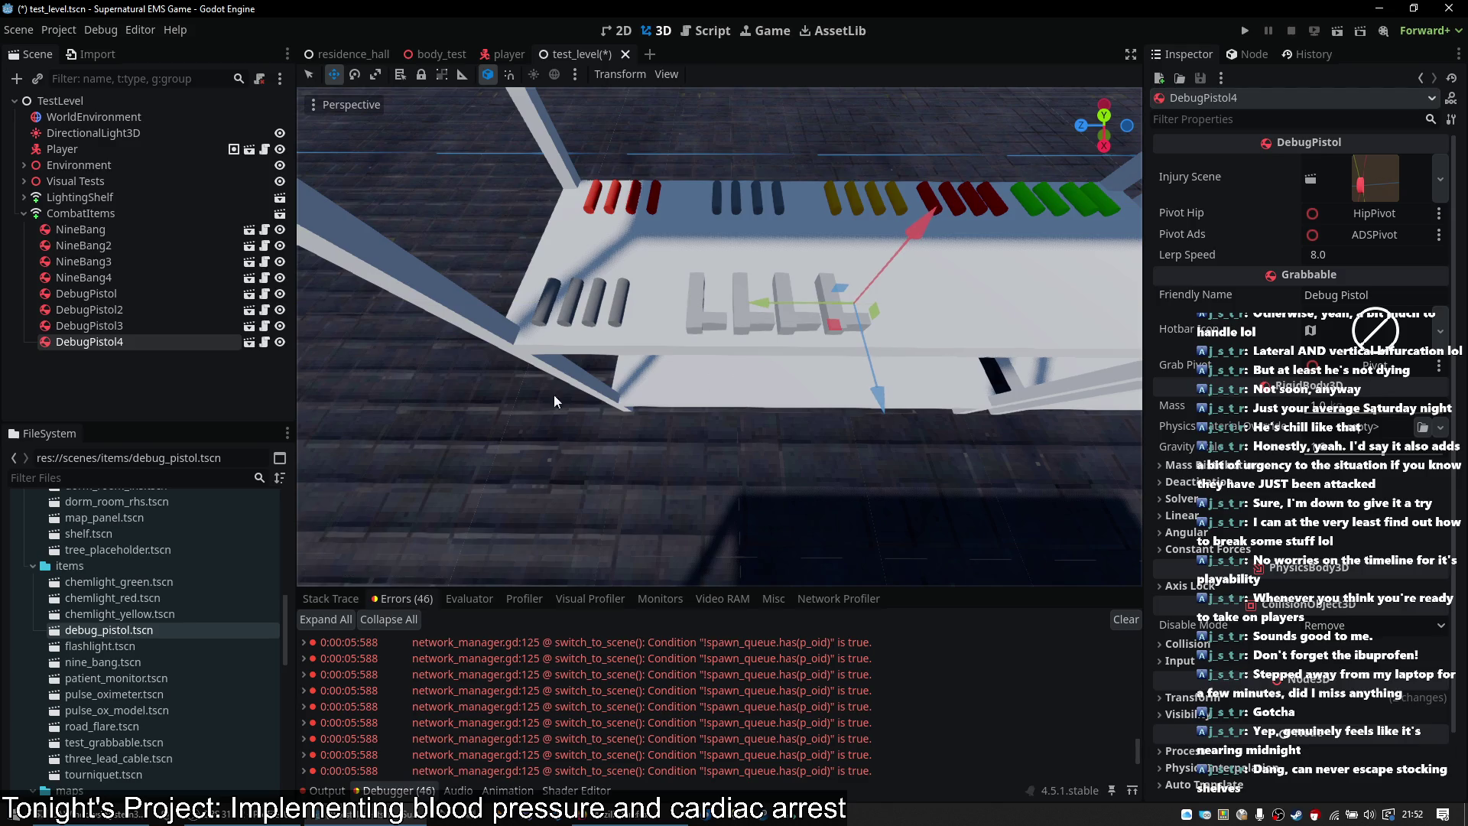
pyautogui.click(24, 214)
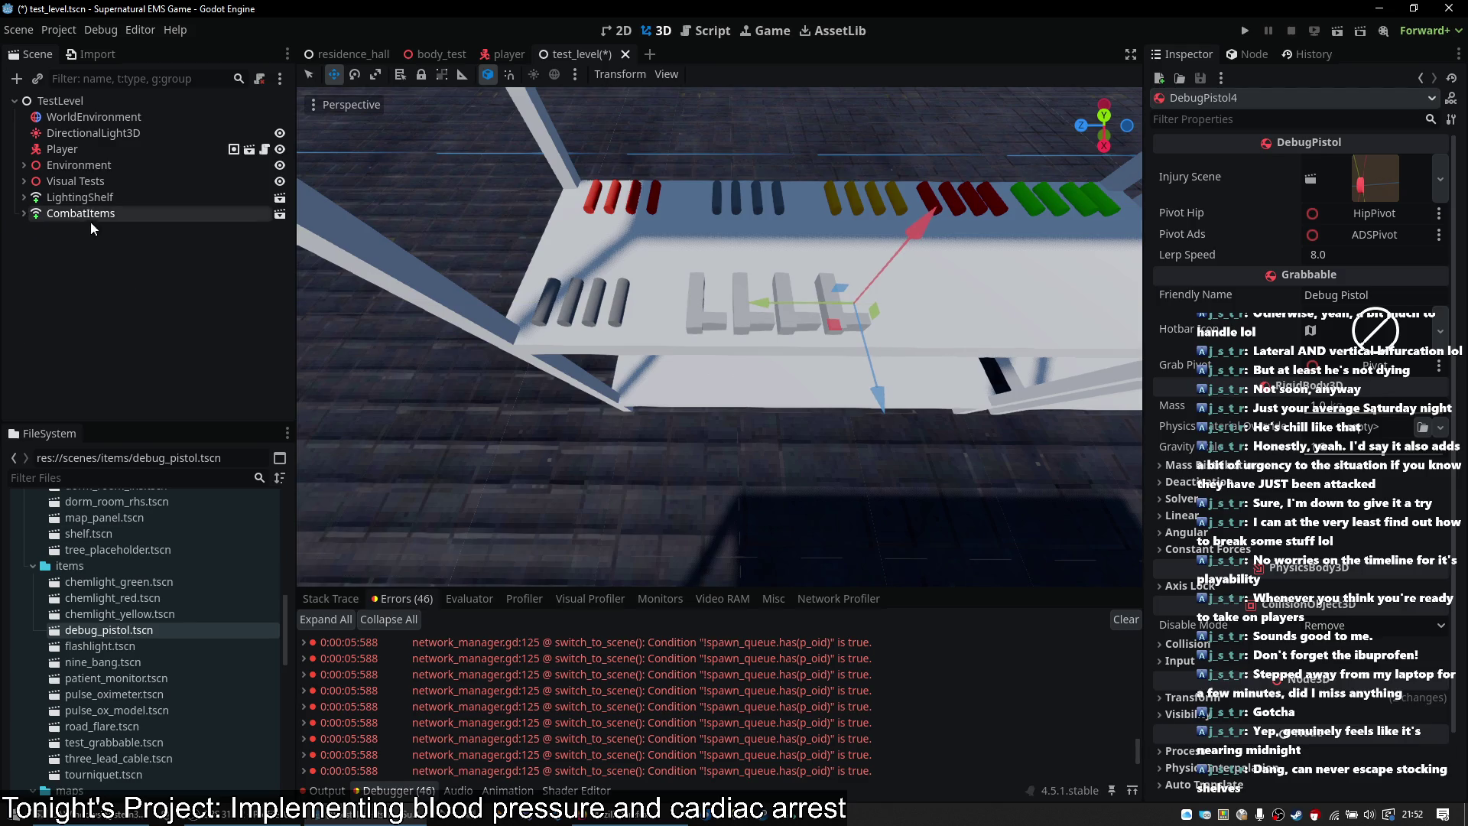
# Add an item container under TestLevel and rename it MedicalItems
pyautogui.scroll(-3, 111, 724)
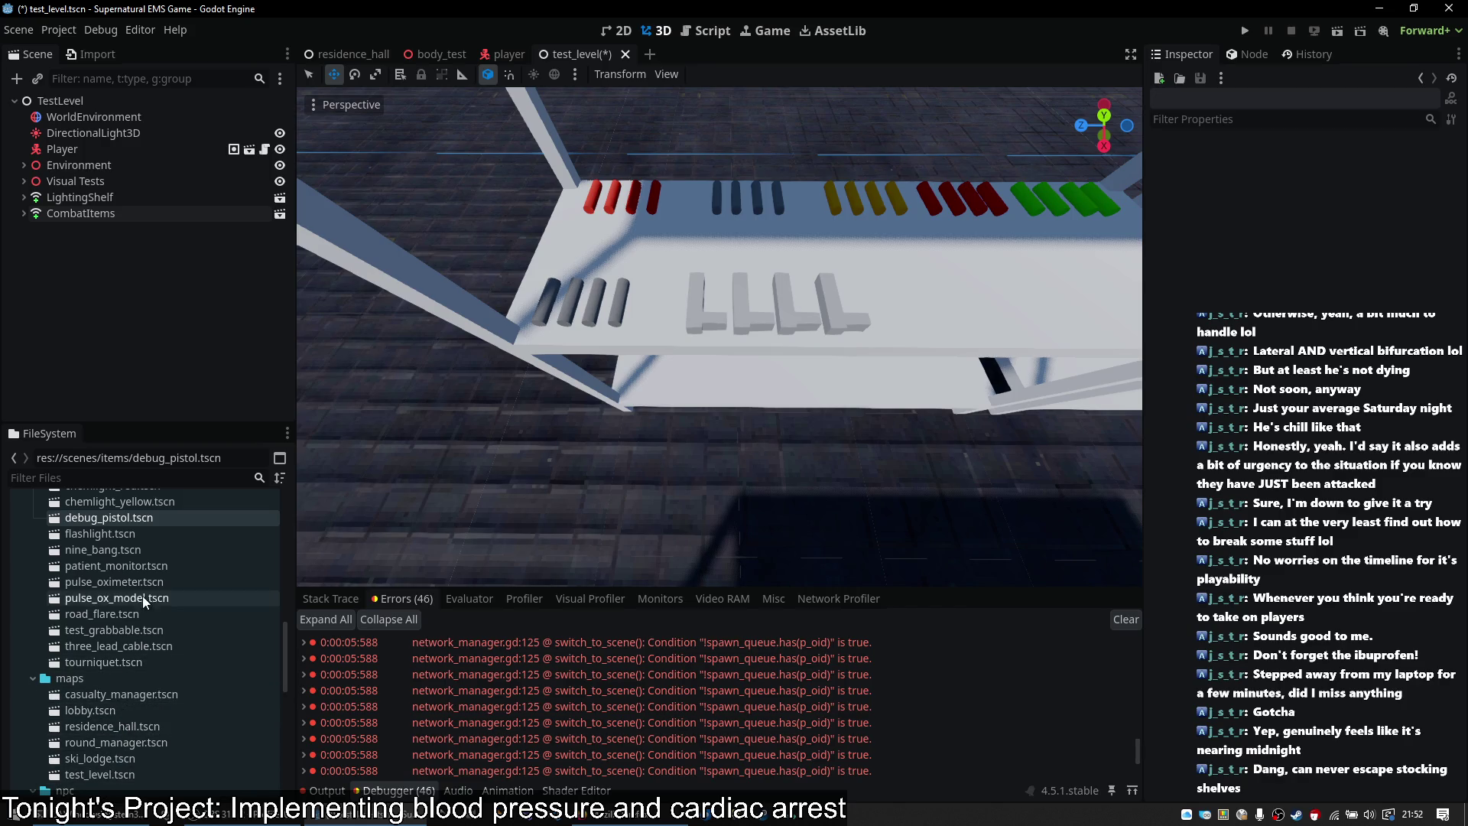
pyautogui.scroll(-7, 134, 586)
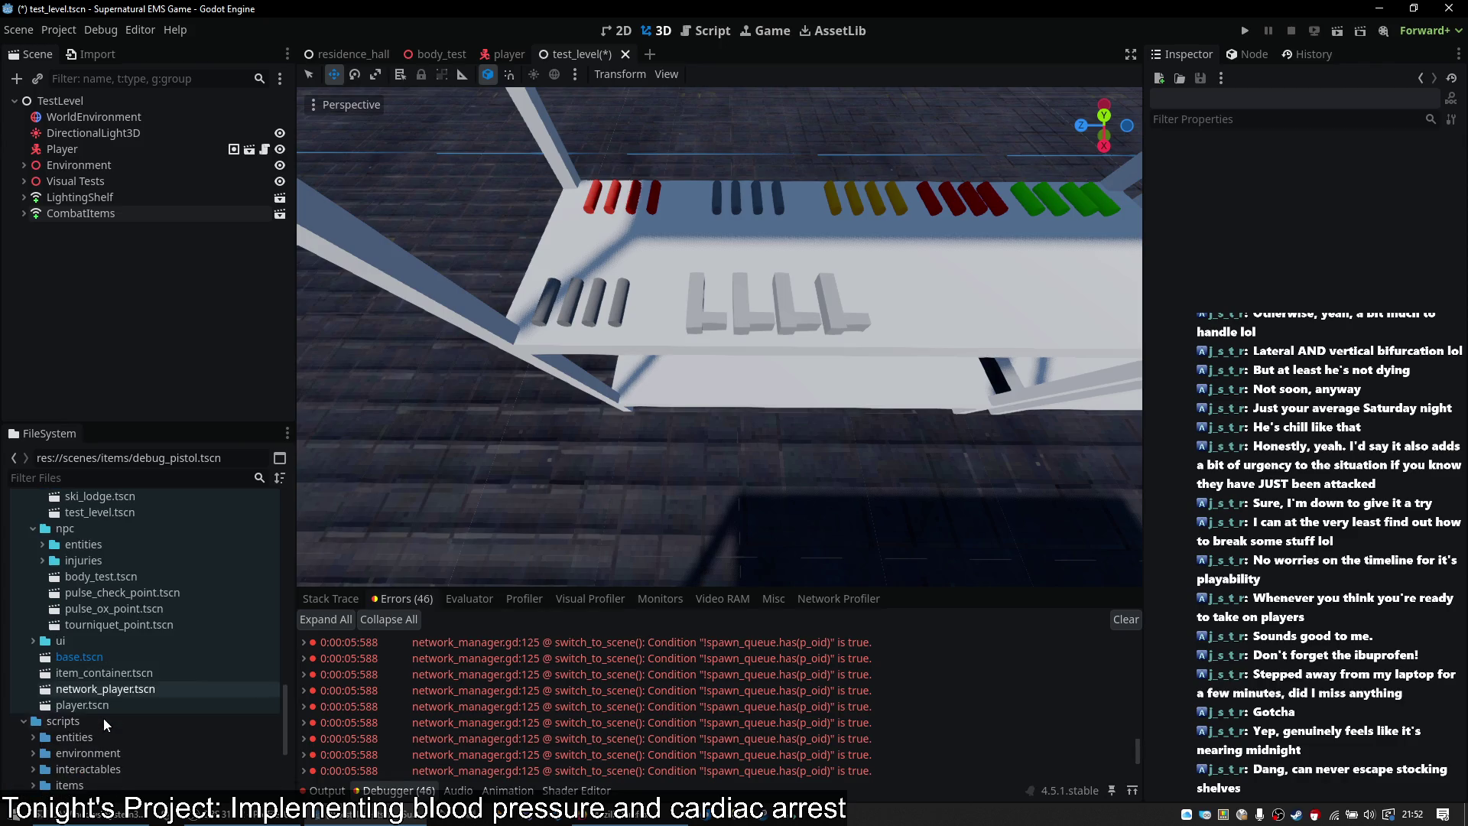
pyautogui.moveTo(107, 673)
pyautogui.mouseDown()
pyautogui.moveTo(72, 459)
pyautogui.moveTo(89, 151)
pyautogui.mouseUp()
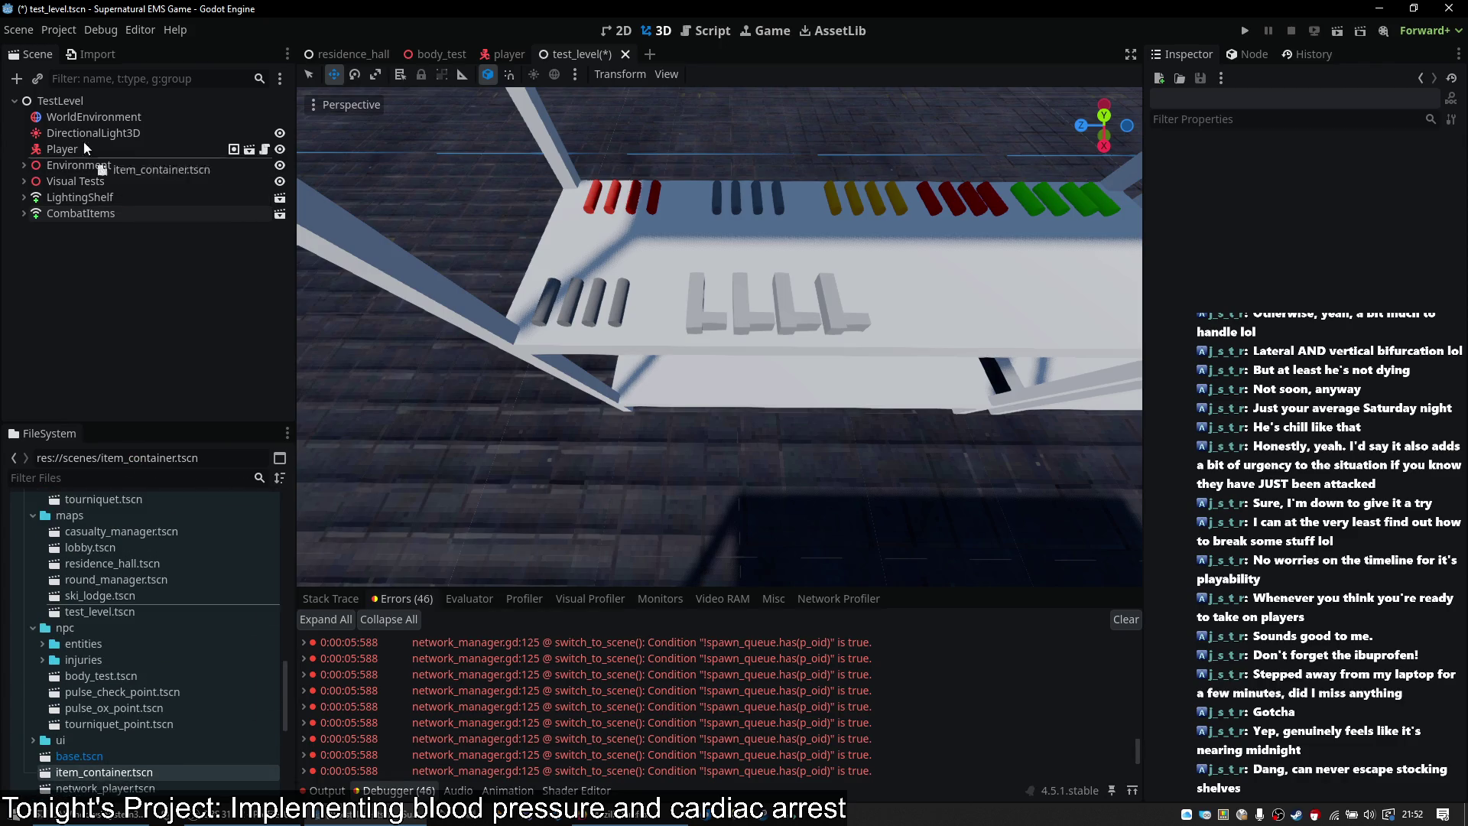
pyautogui.moveTo(72, 93); pyautogui.dragTo(73, 103)
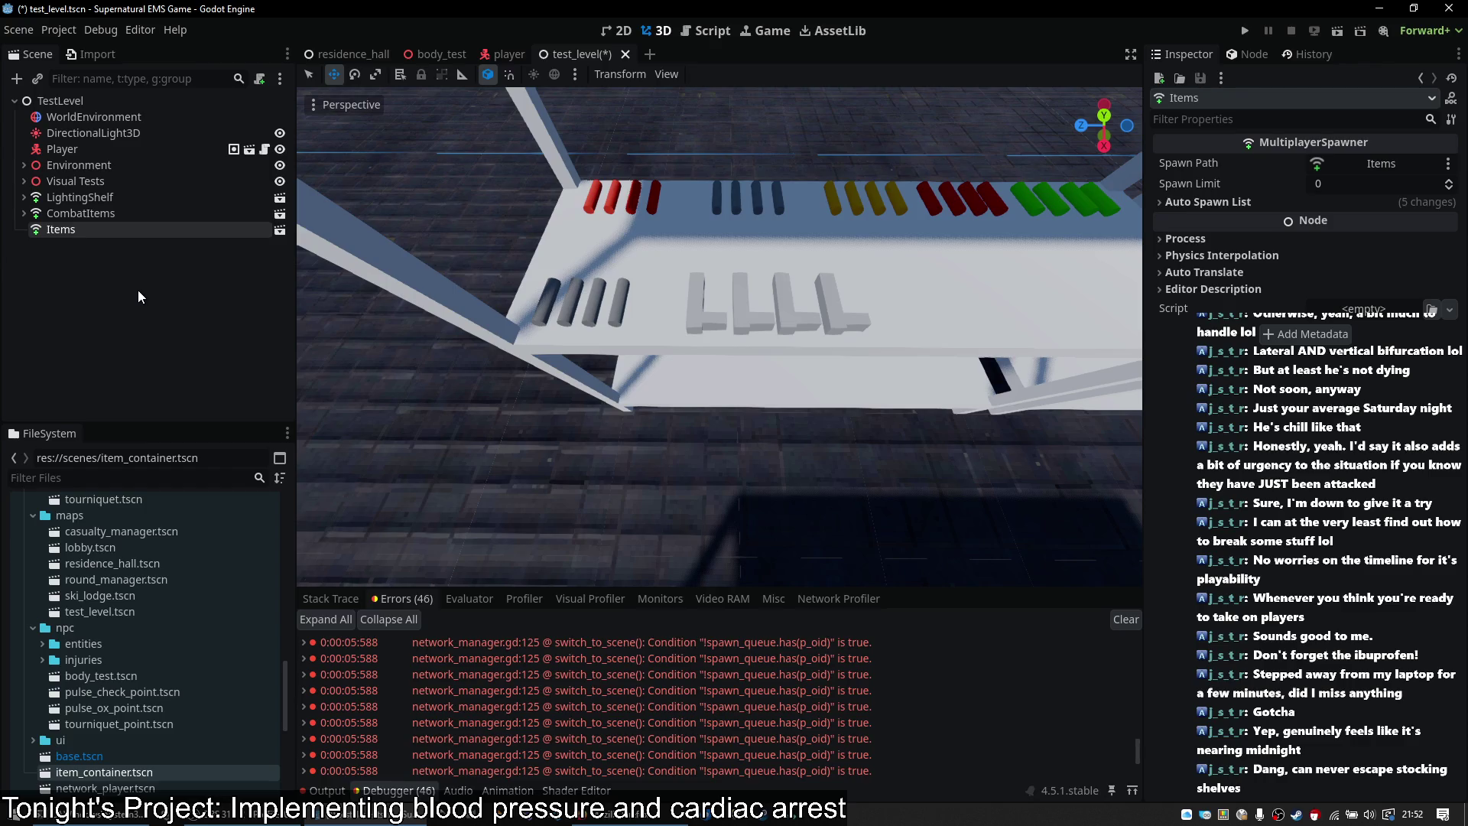
pyautogui.doubleClick(82, 229)
pyautogui.write('Mde')
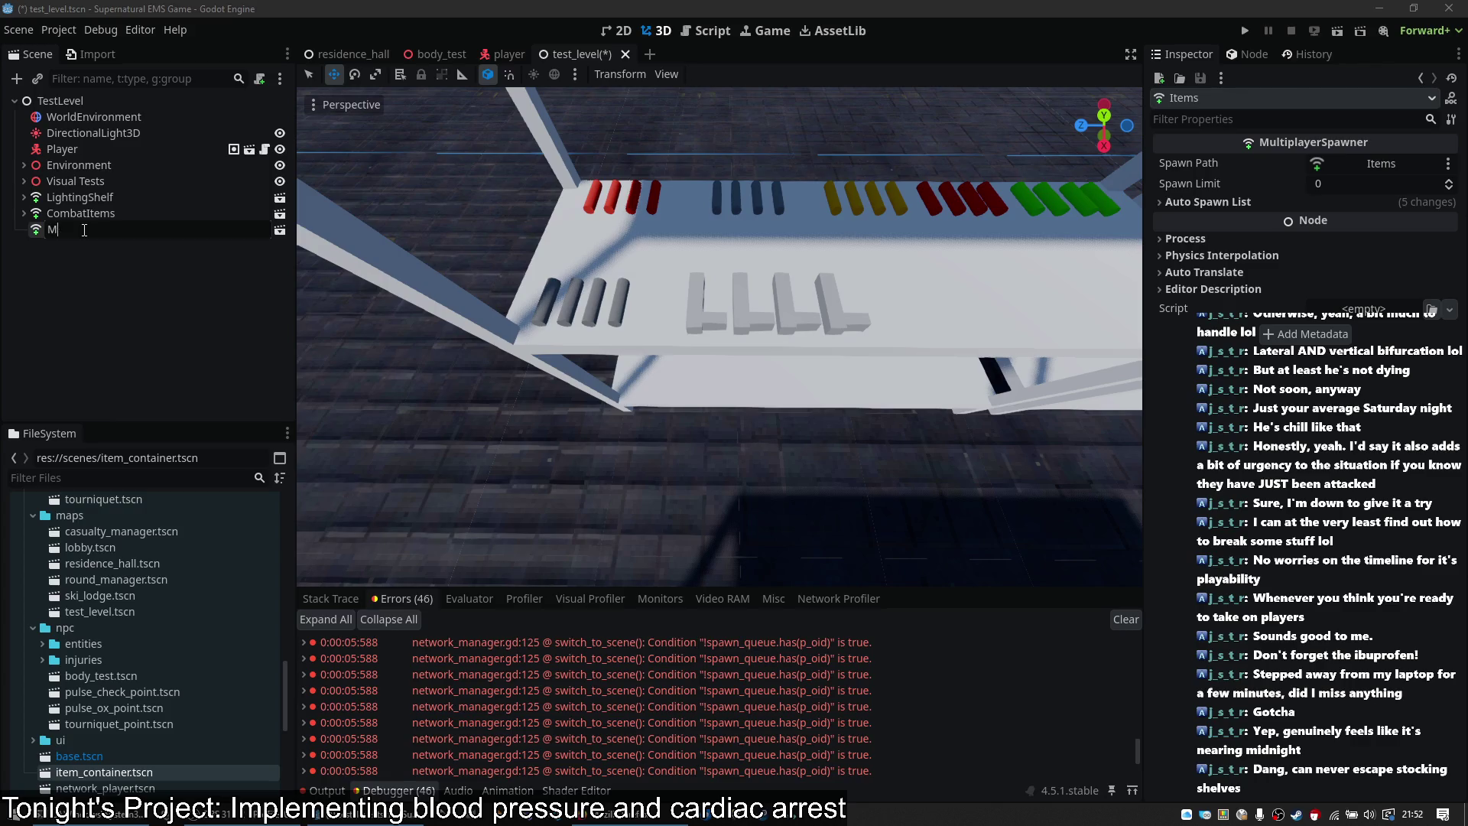
pyautogui.write('s')
pyautogui.press('Return')
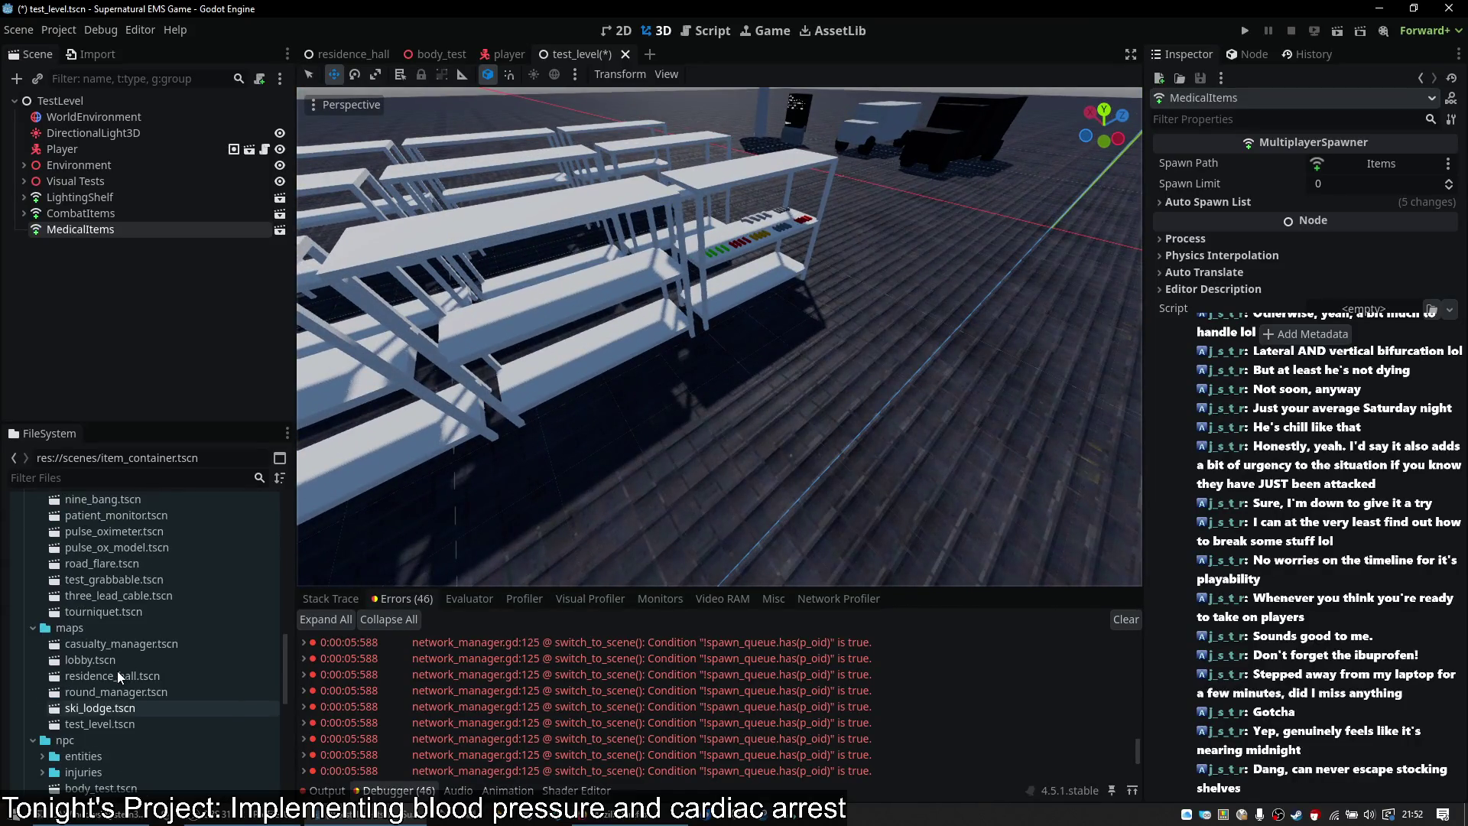
# Add a patient monitor, raise it onto the shelf and turn it to face along it
pyautogui.scroll(5, 117, 672)
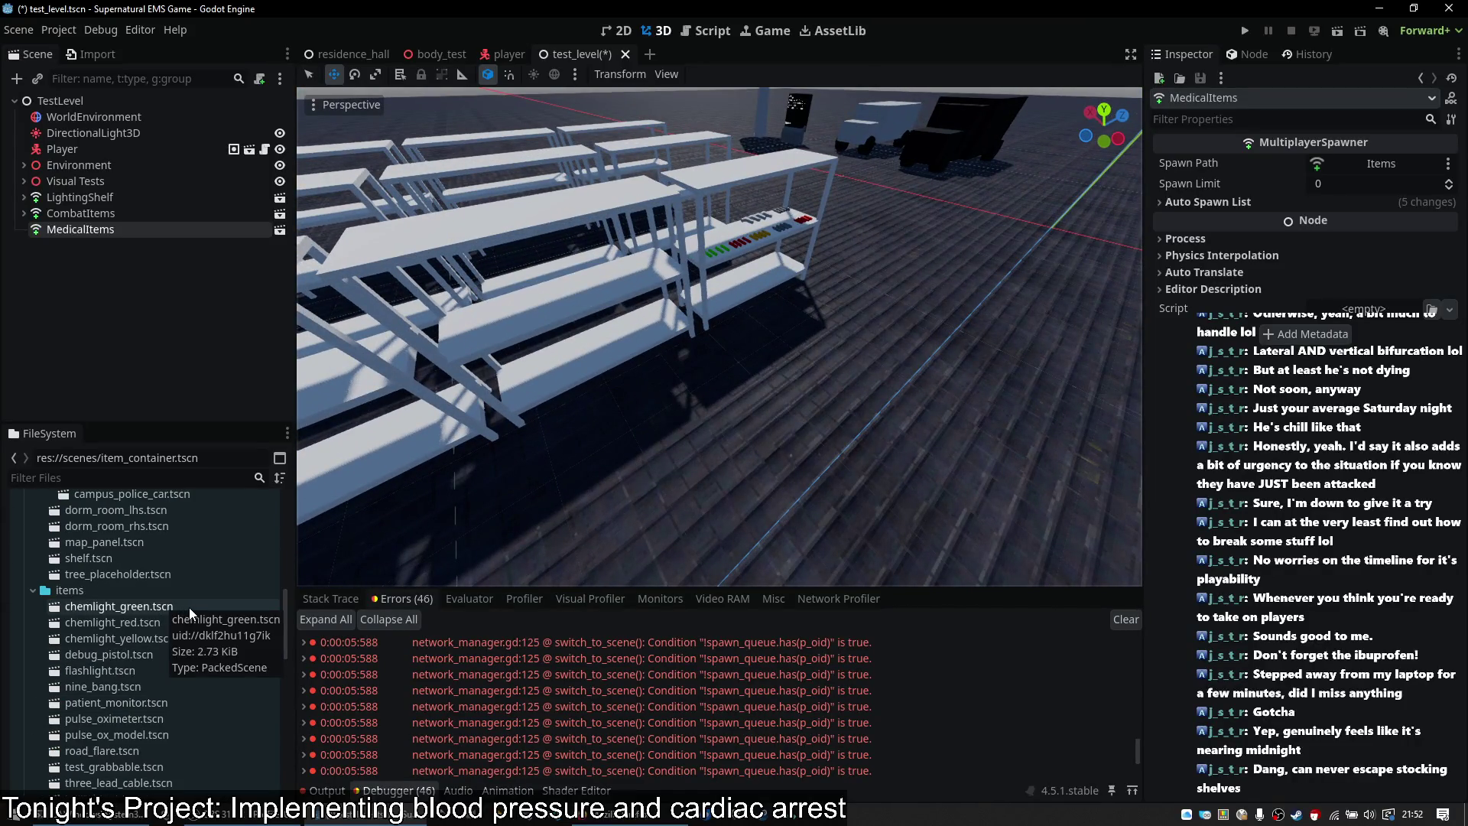
pyautogui.scroll(3, 189, 607)
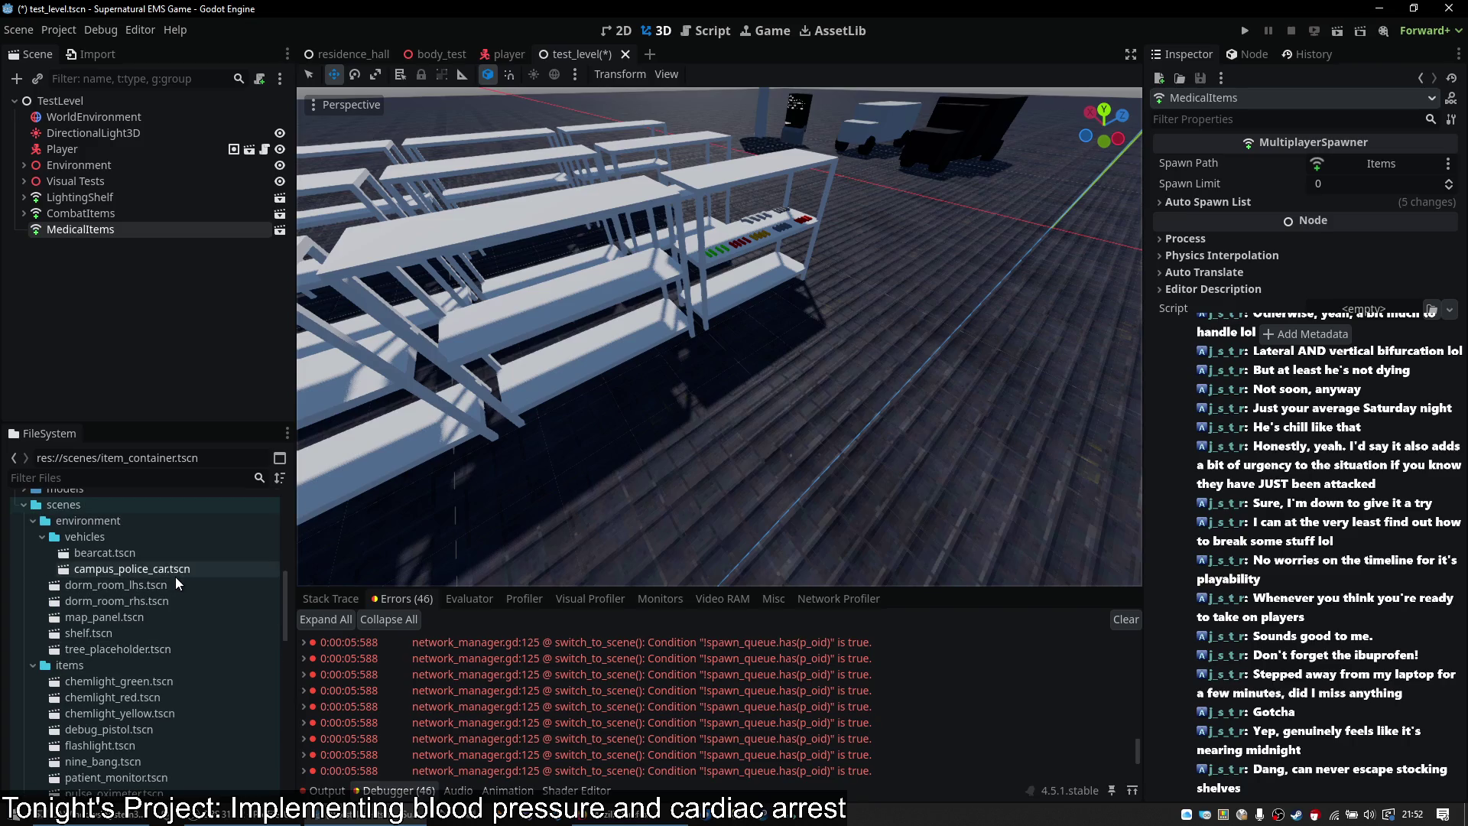
pyautogui.scroll(-3, 163, 604)
pyautogui.scroll(-2, 144, 660)
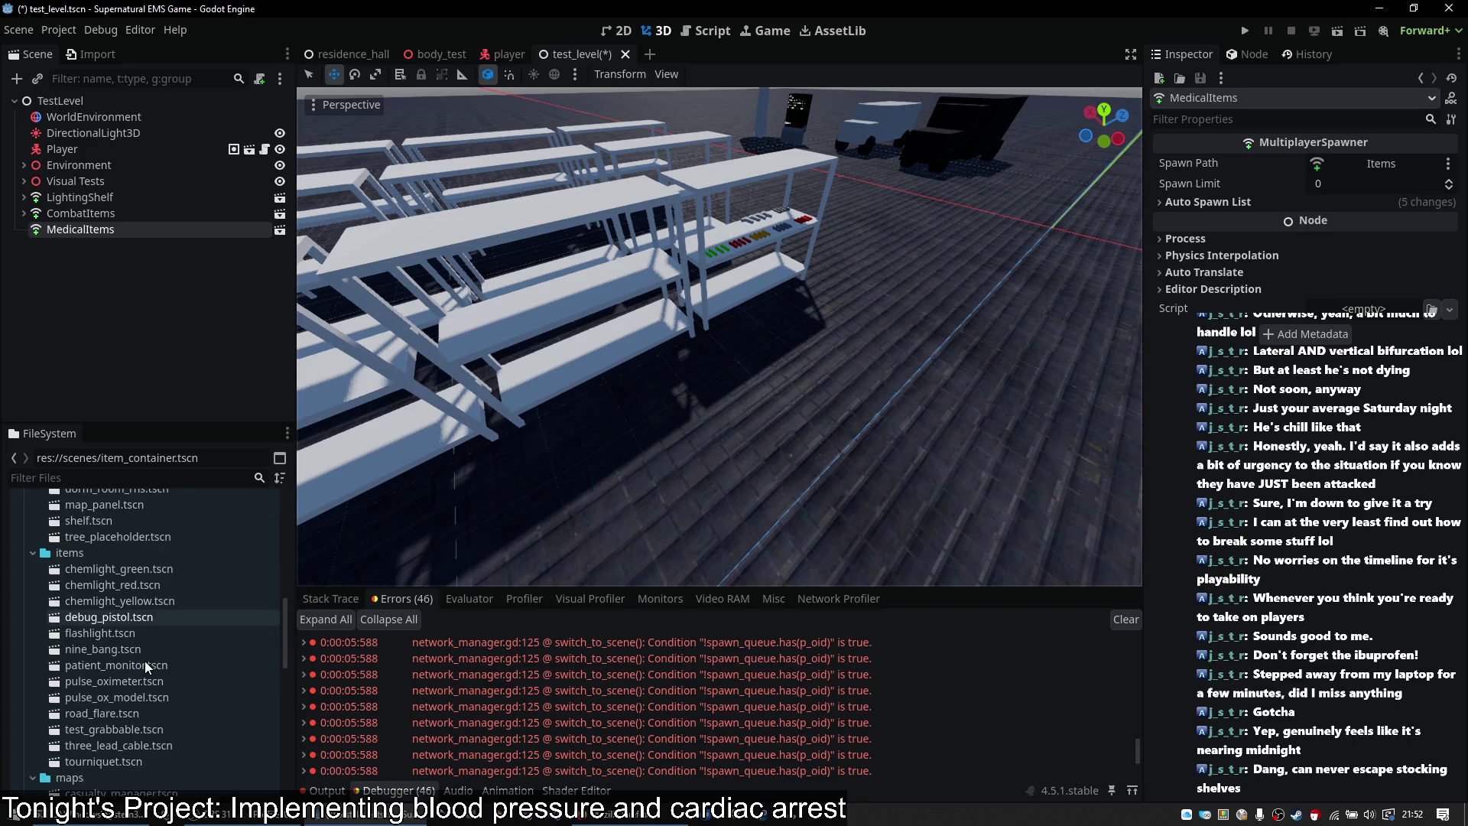
pyautogui.moveTo(148, 667)
pyautogui.mouseDown()
pyautogui.moveTo(76, 197)
pyautogui.moveTo(90, 231)
pyautogui.mouseUp()
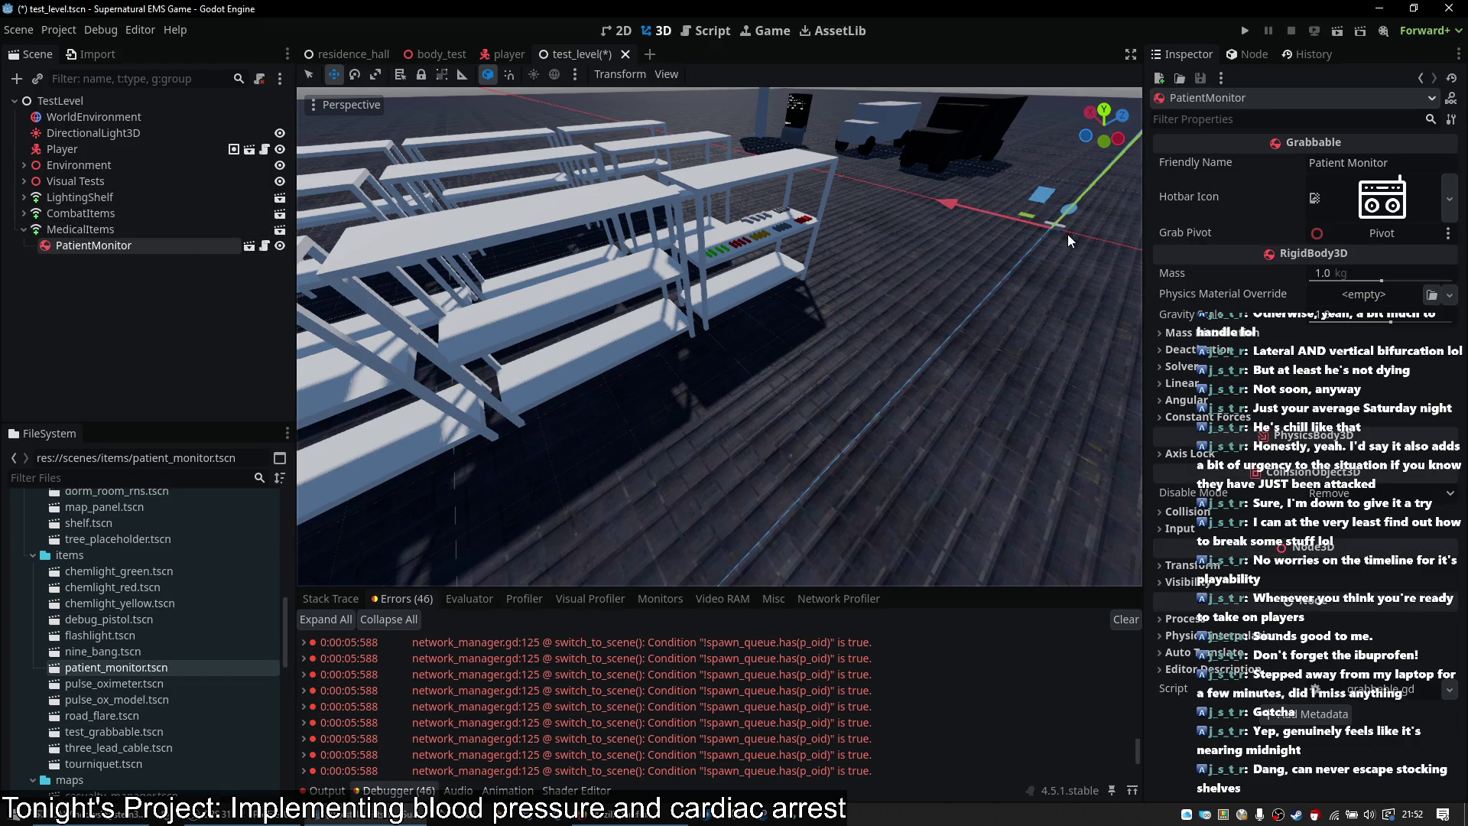
pyautogui.moveTo(1034, 217)
pyautogui.mouseDown()
pyautogui.moveTo(611, 332)
pyautogui.moveTo(727, 291)
pyautogui.mouseUp()
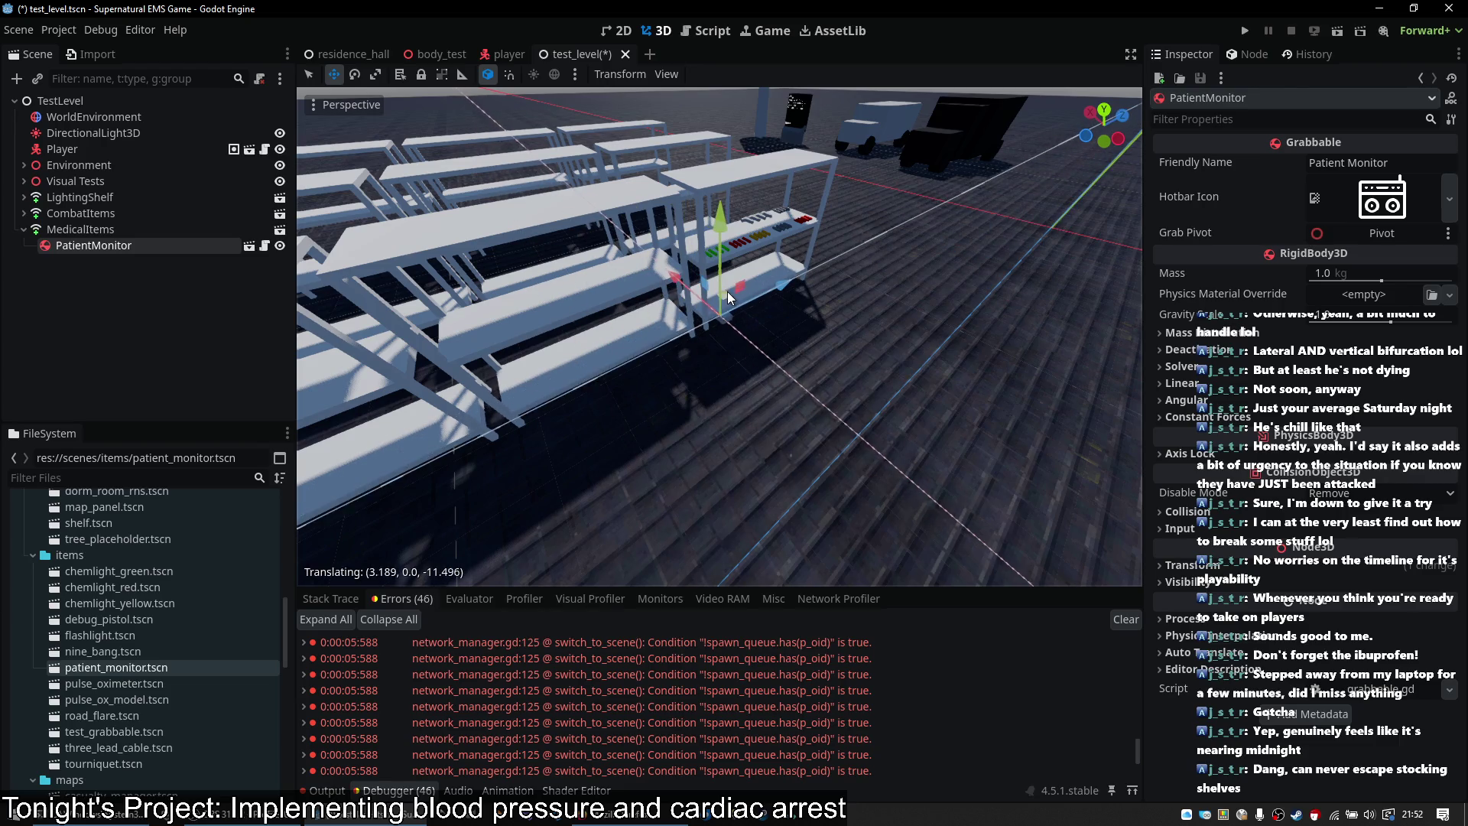
pyautogui.scroll(5, 727, 291)
pyautogui.moveTo(704, 387); pyautogui.dragTo(686, 223)
pyautogui.press('e')
pyautogui.moveTo(740, 368)
pyautogui.mouseDown()
pyautogui.moveTo(719, 378)
pyautogui.moveTo(734, 381)
pyautogui.mouseUp()
# Slide the PatientMonitor left and nudge it into place on the shelf
pyautogui.press('w')
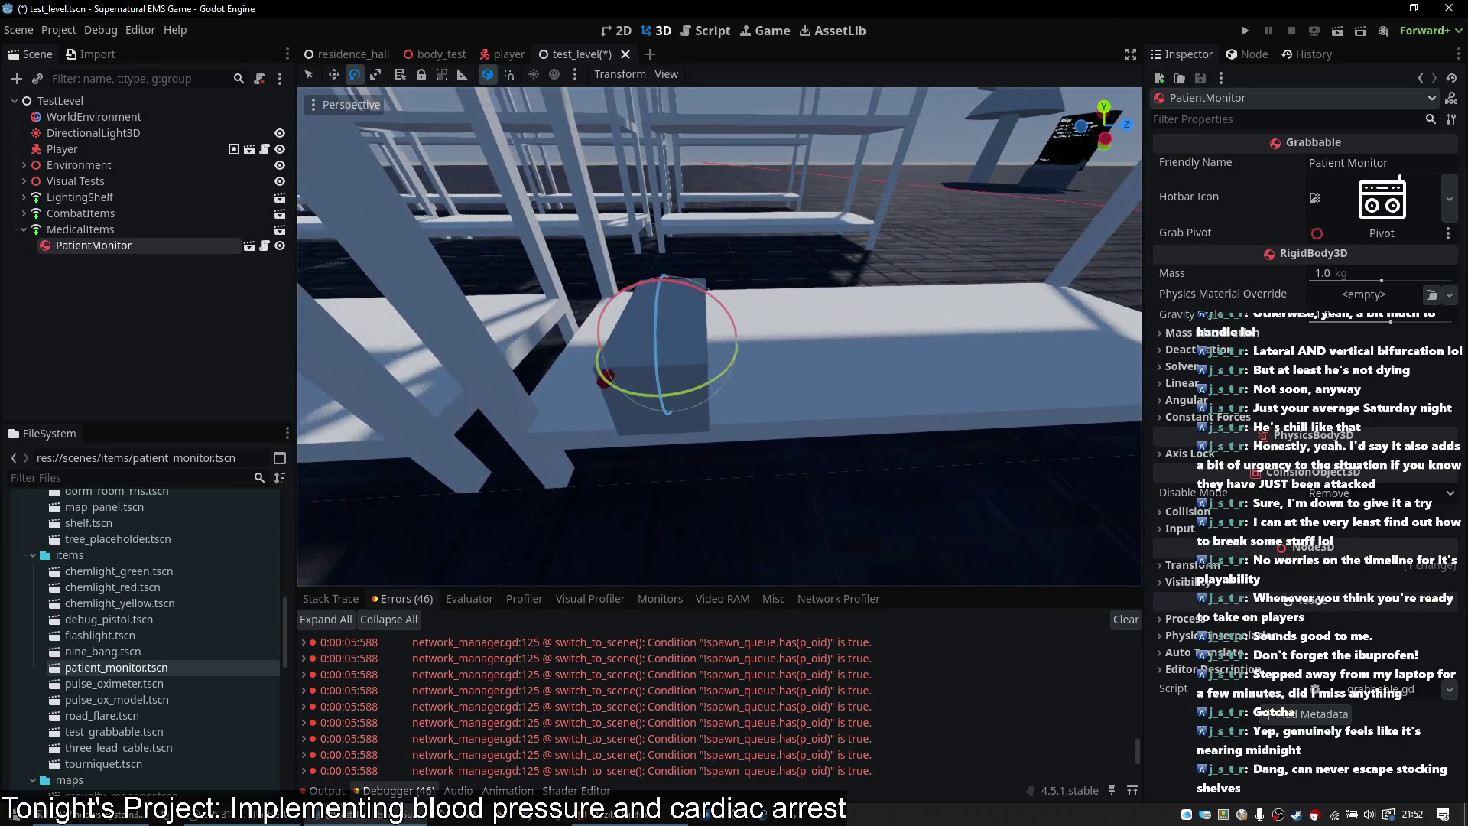
pyautogui.press('a')
pyautogui.press('d')
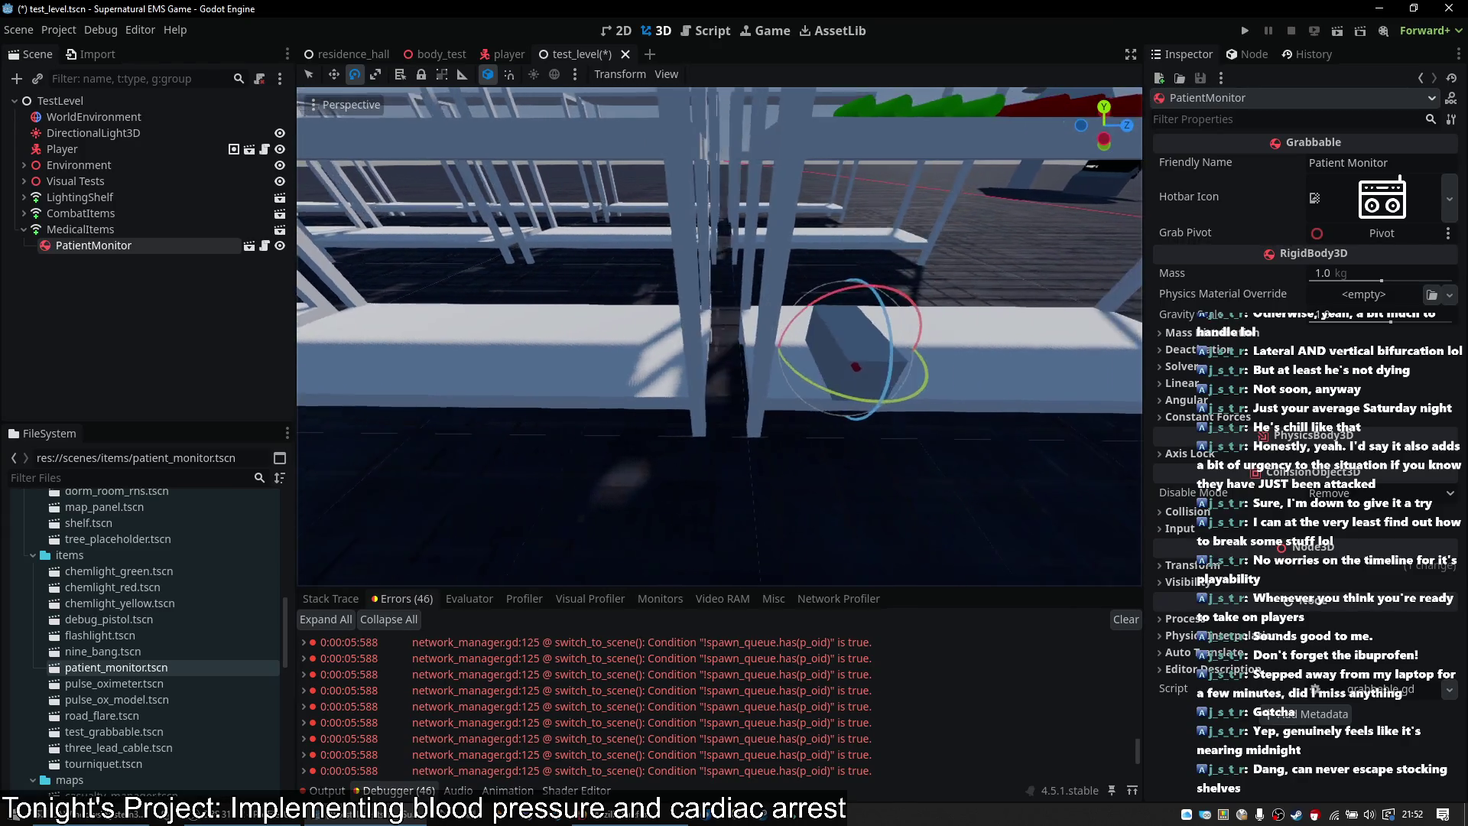
pyautogui.moveTo(896, 351); pyautogui.dragTo(616, 315)
pyautogui.press('w')
pyautogui.moveTo(774, 295); pyautogui.dragTo(799, 292)
pyautogui.press('w')
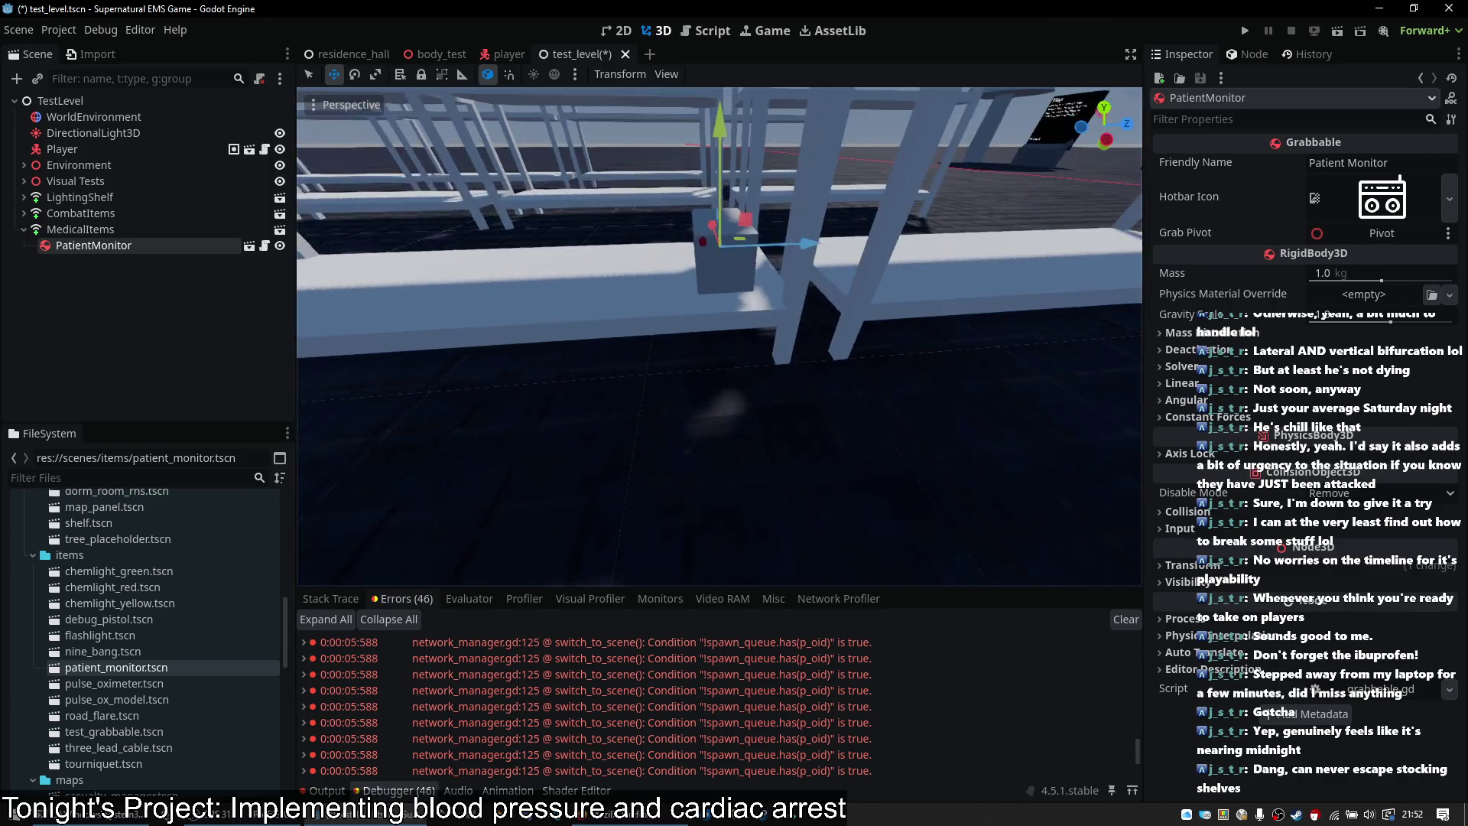
# Duplicate the monitor into a side-by-side row, then add a ThreeLeadCable under MedicalItems
pyautogui.hotkey('ctrl', 'd')
pyautogui.moveTo(810, 306)
pyautogui.mouseDown()
pyautogui.moveTo(742, 319)
pyautogui.moveTo(613, 304)
pyautogui.mouseUp()
pyautogui.hotkey('ctrl', 'd')
pyautogui.hotkey('ctrl', 'd')
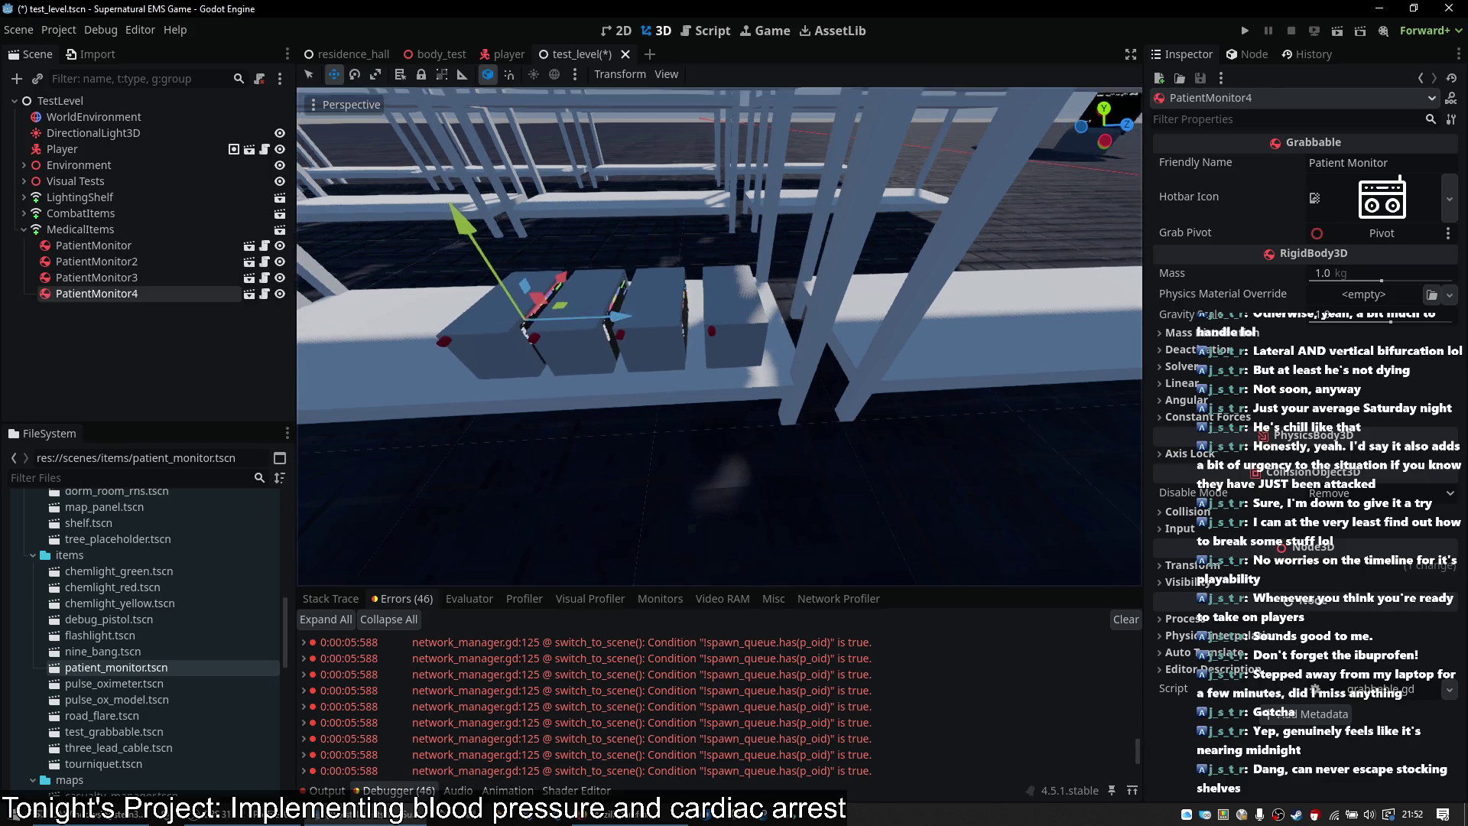
pyautogui.press('w')
pyautogui.press('a')
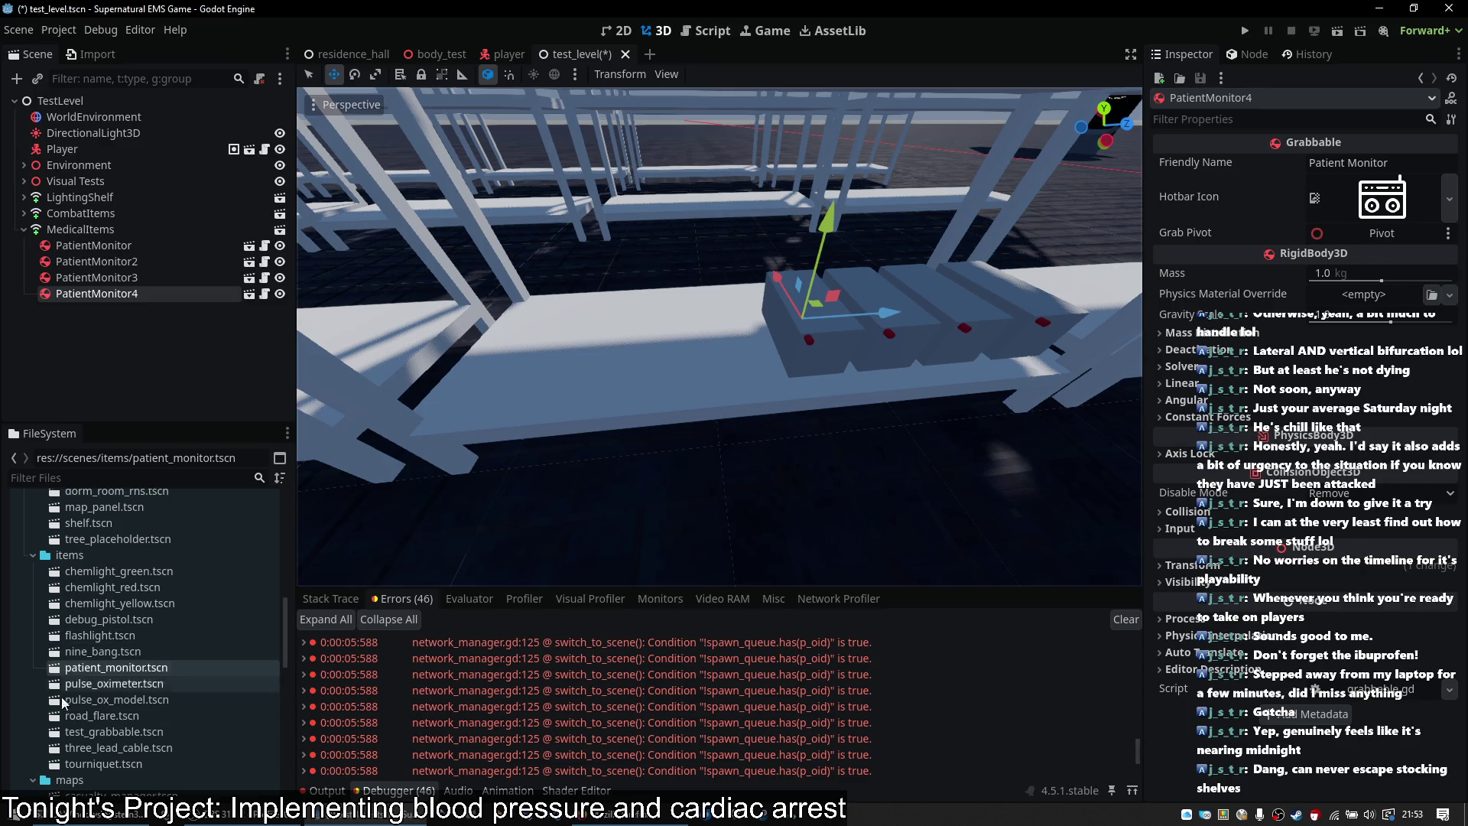
pyautogui.moveTo(115, 748)
pyautogui.mouseDown()
pyautogui.moveTo(130, 296)
pyautogui.moveTo(86, 246)
pyautogui.mouseUp()
pyautogui.moveTo(87, 245); pyautogui.dragTo(90, 325)
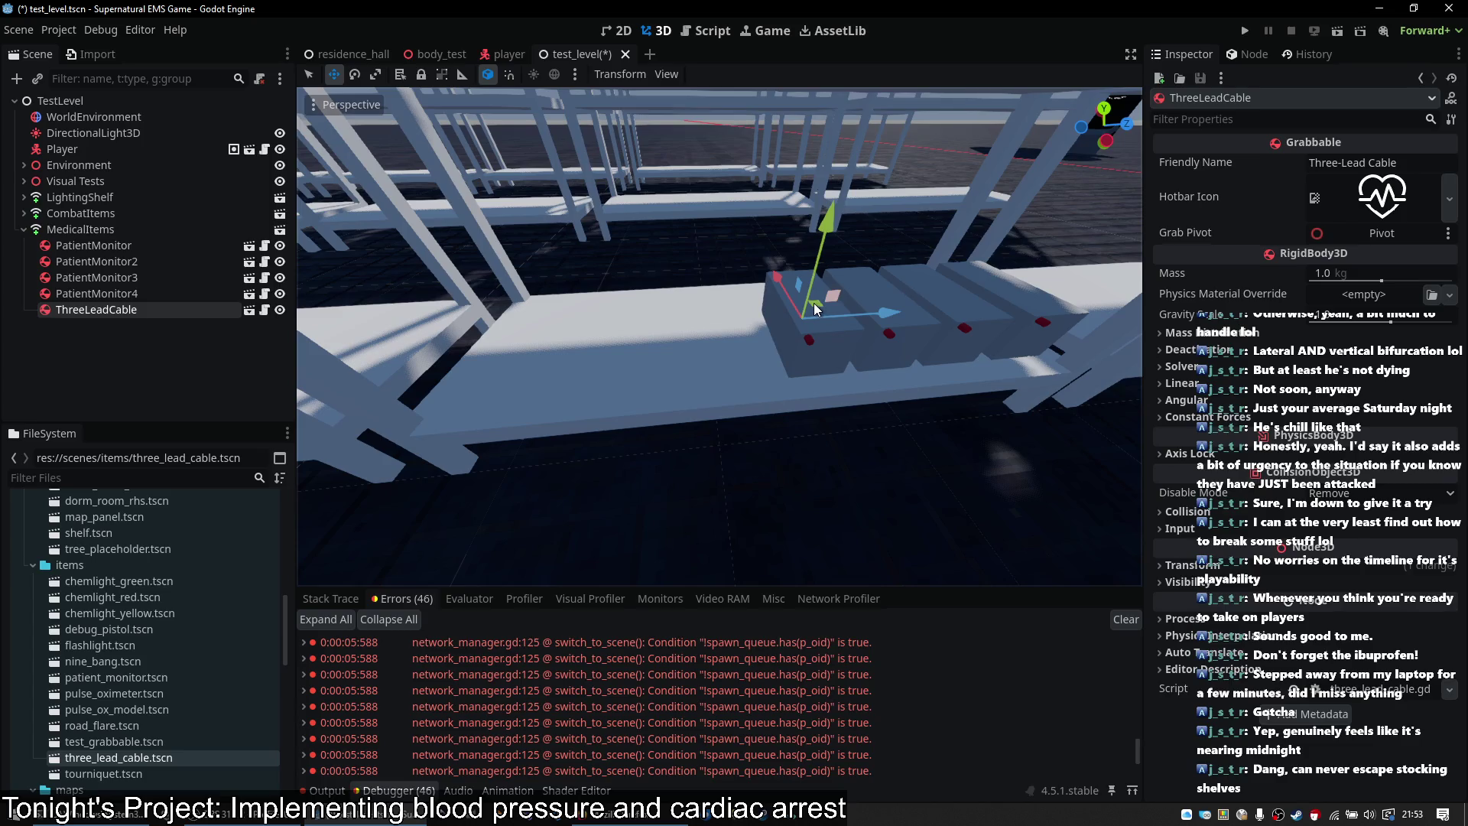
# Duplicate the ThreeLeadCable into a row of four along the shelf
pyautogui.moveTo(867, 309)
pyautogui.mouseDown()
pyautogui.moveTo(828, 328)
pyautogui.moveTo(726, 296)
pyautogui.mouseUp()
pyautogui.hotkey('shift', 'd')
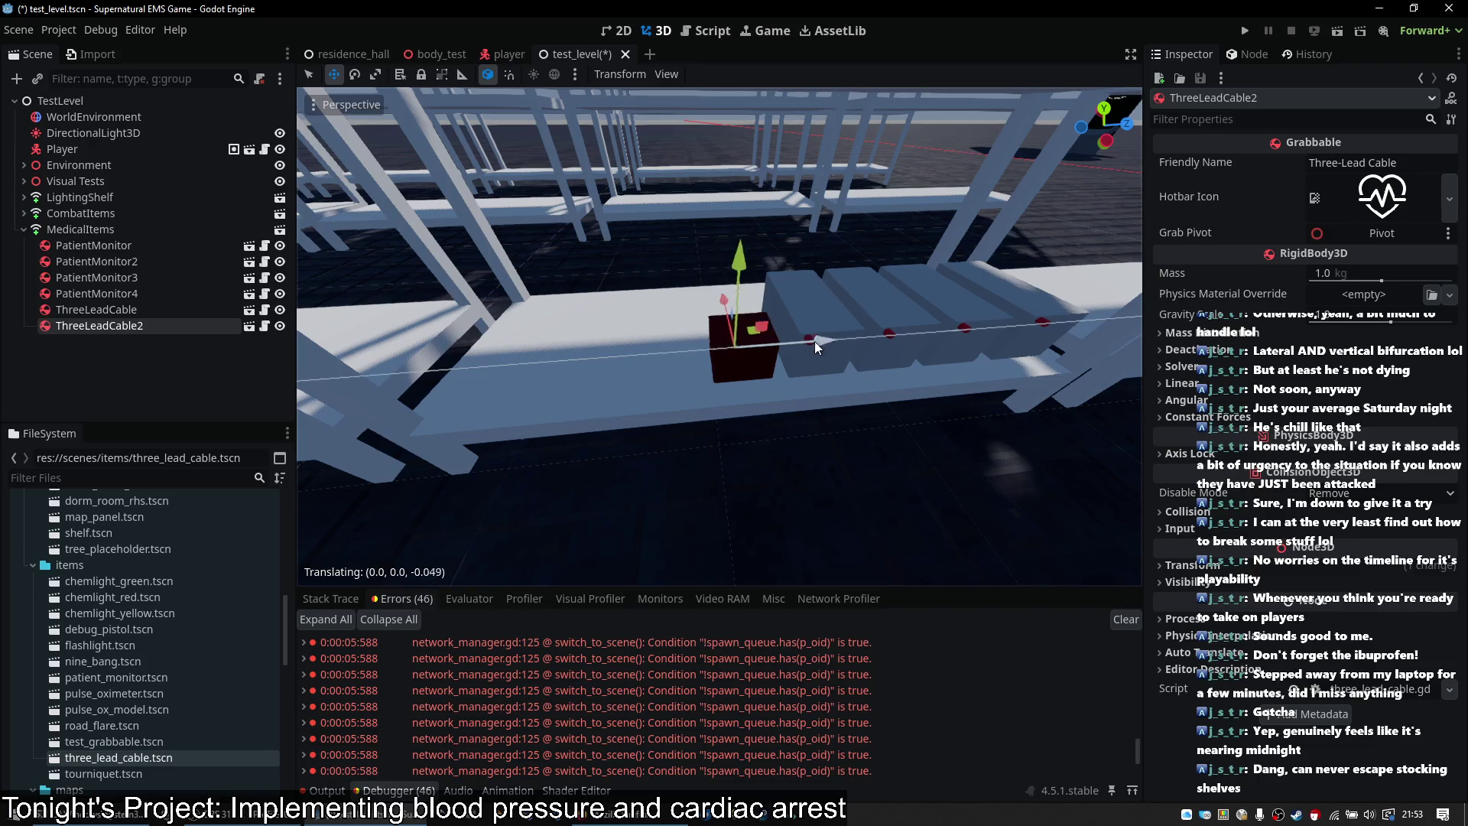
pyautogui.press('z')
pyautogui.click(769, 346)
pyautogui.hotkey('shift', 'd')
pyautogui.press('z')
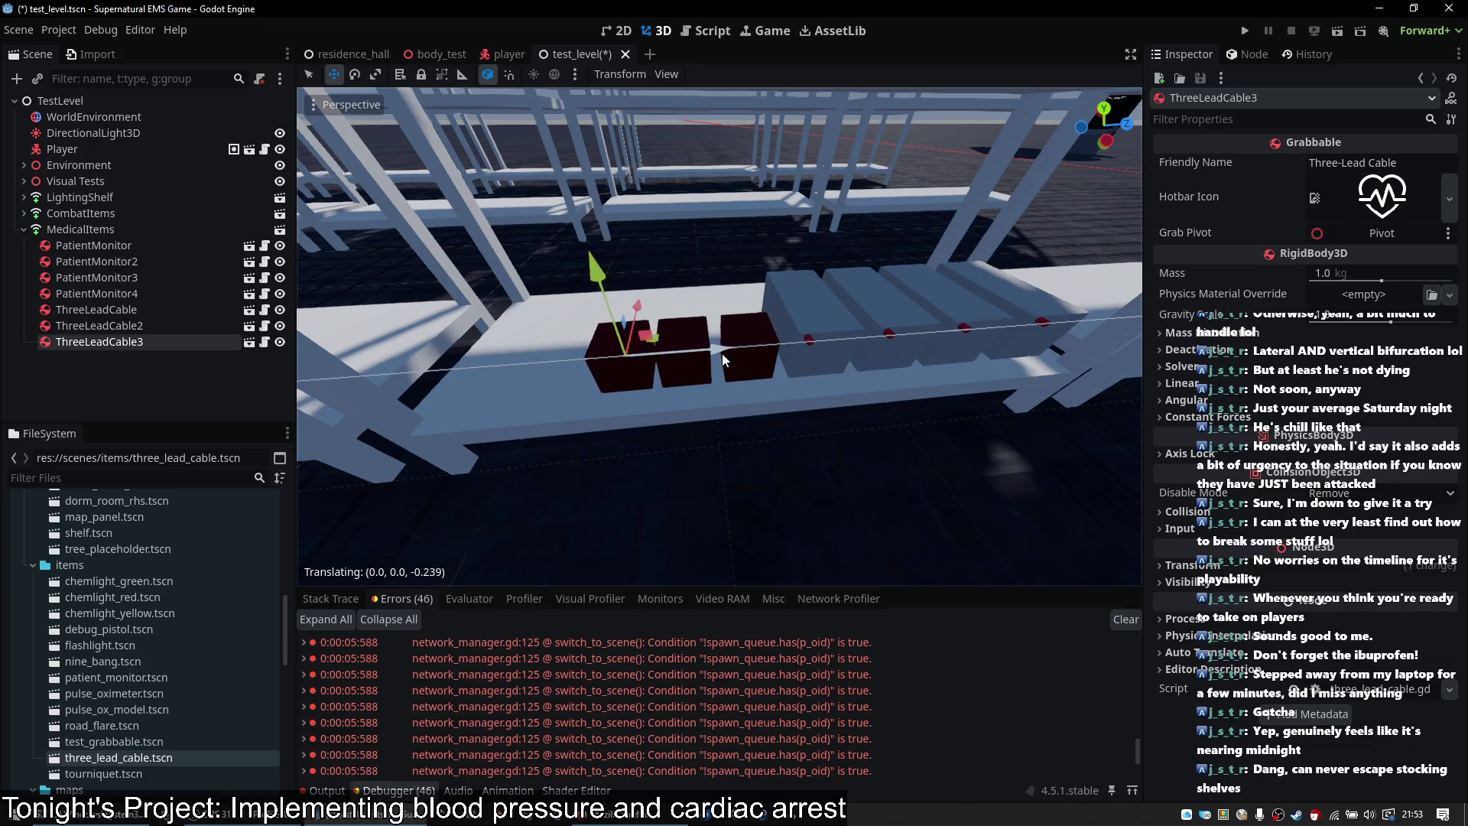
pyautogui.click(722, 353)
pyautogui.hotkey('shift', 'd')
pyautogui.press('z')
pyautogui.click(659, 341)
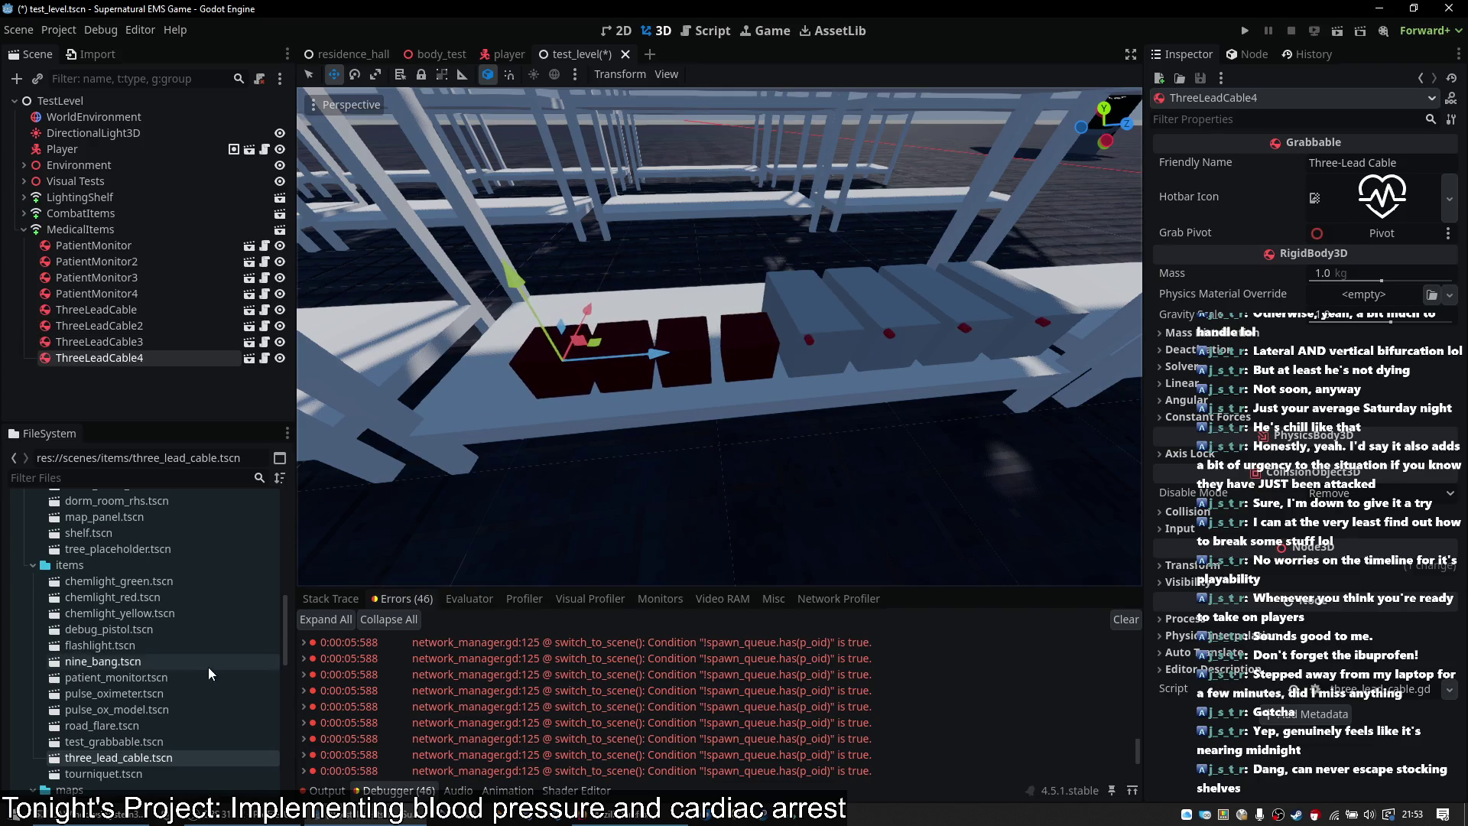
# Add a PulseOxModel, turn it 90 degrees and lower it onto the shelf
pyautogui.moveTo(153, 709)
pyautogui.mouseDown()
pyautogui.moveTo(65, 245)
pyautogui.moveTo(112, 385)
pyautogui.moveTo(127, 383)
pyautogui.mouseUp()
pyautogui.click(100, 342)
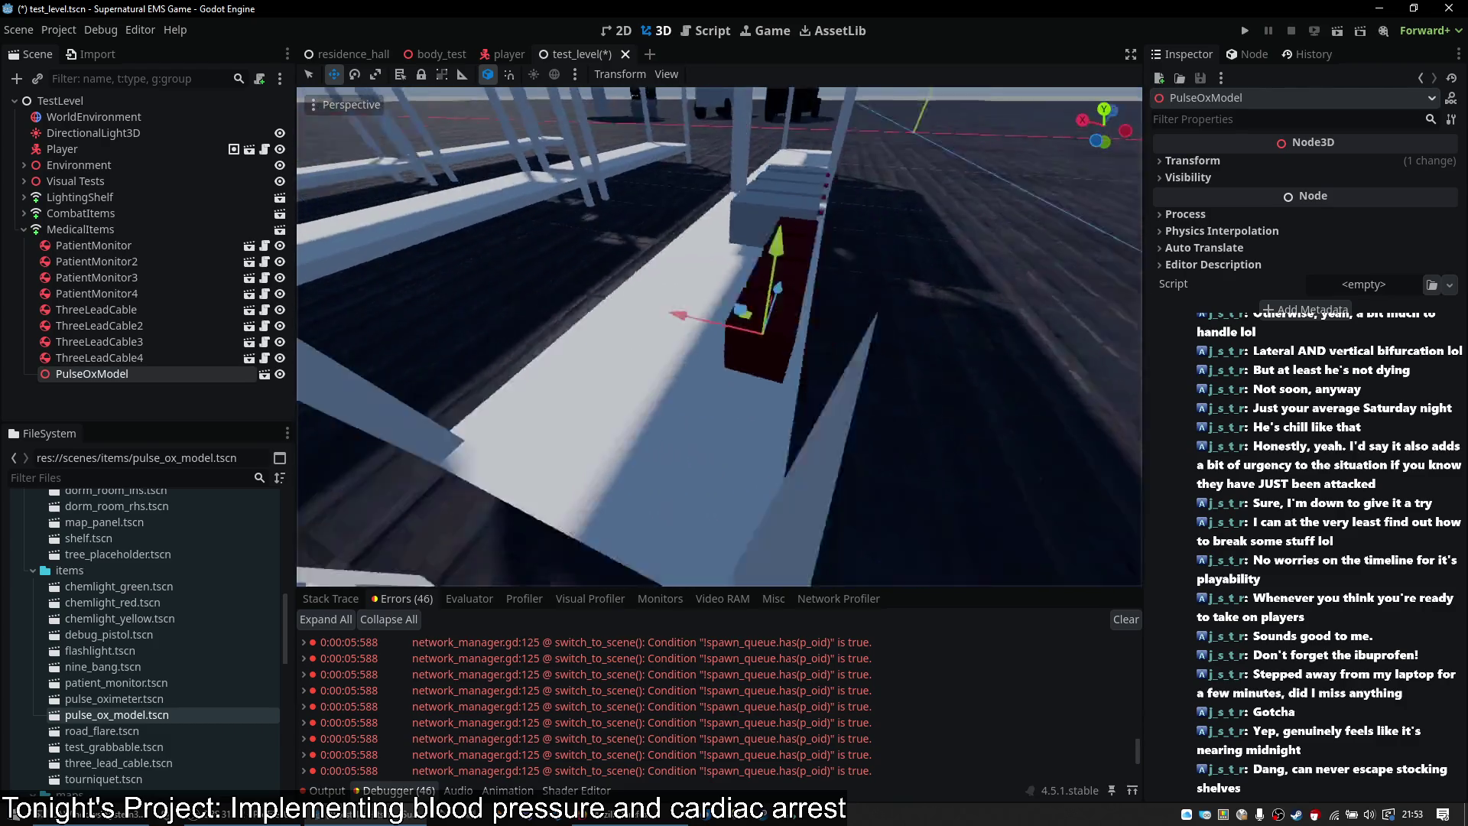
pyautogui.moveTo(801, 321)
pyautogui.mouseDown()
pyautogui.moveTo(672, 368)
pyautogui.moveTo(606, 442)
pyautogui.moveTo(539, 475)
pyautogui.mouseUp()
pyautogui.press('e')
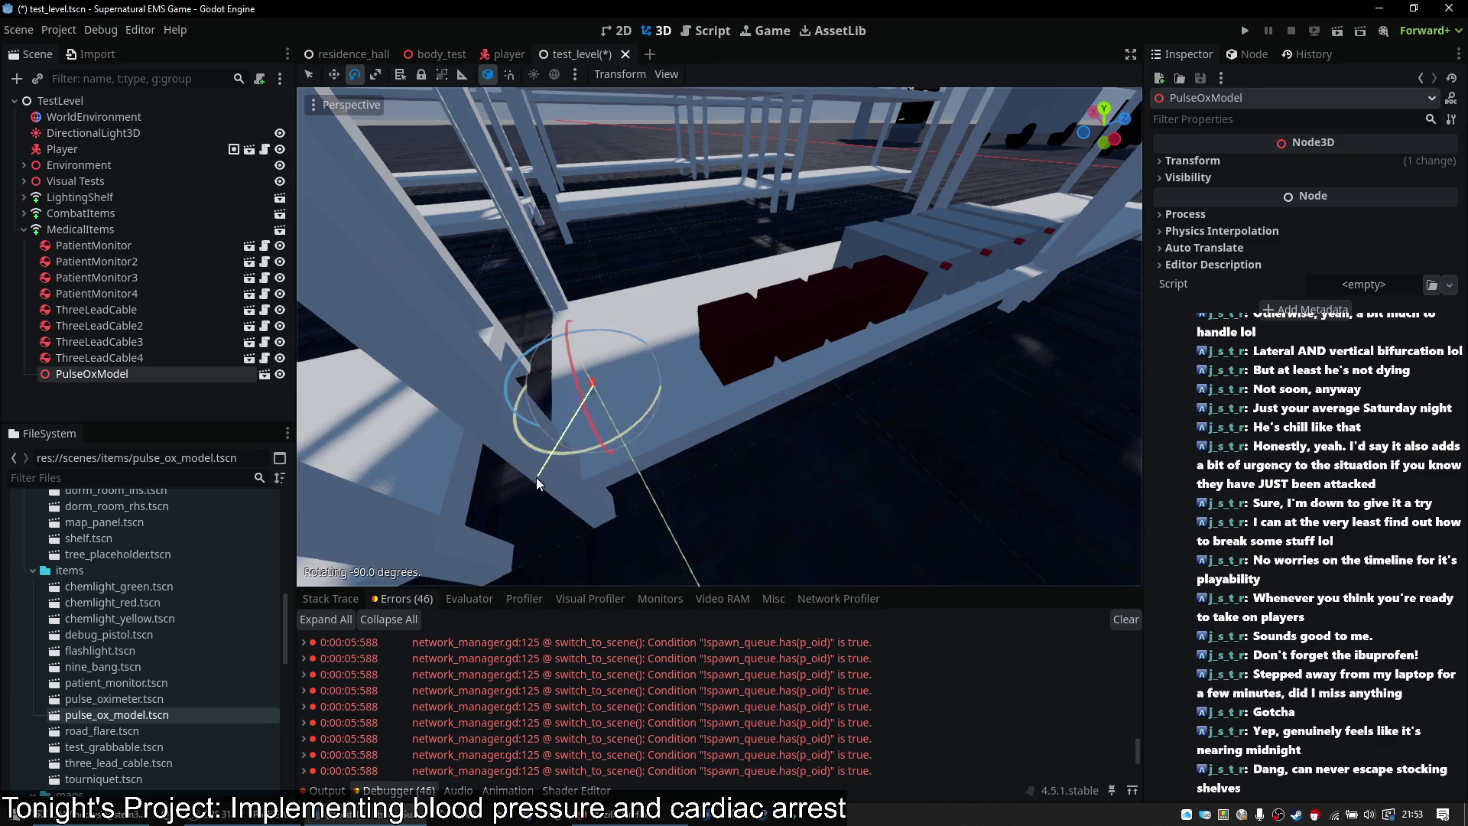
pyautogui.press('w')
pyautogui.moveTo(611, 346)
pyautogui.mouseDown()
pyautogui.moveTo(621, 473)
pyautogui.moveTo(644, 480)
pyautogui.mouseUp()
# Duplicate the PulseOxModel into a row, bringing PulseOxModel4 into line
pyautogui.hotkey('ctrl', 'd')
pyautogui.moveTo(760, 442); pyautogui.dragTo(837, 465)
pyautogui.hotkey('ctrl', 'd')
pyautogui.hotkey('ctrl', 'd')
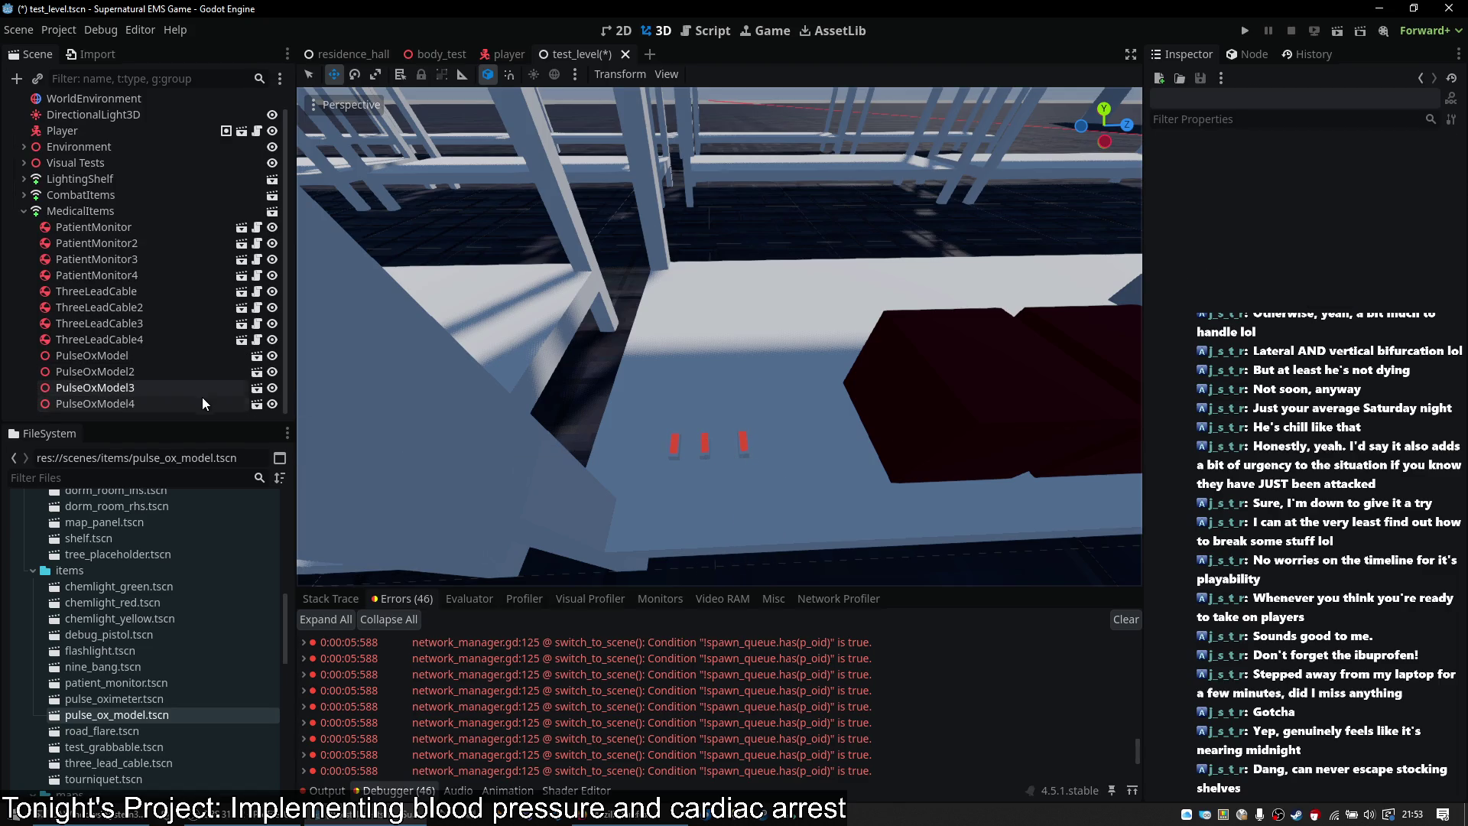
pyautogui.click(203, 399)
pyautogui.moveTo(829, 430); pyautogui.dragTo(863, 437)
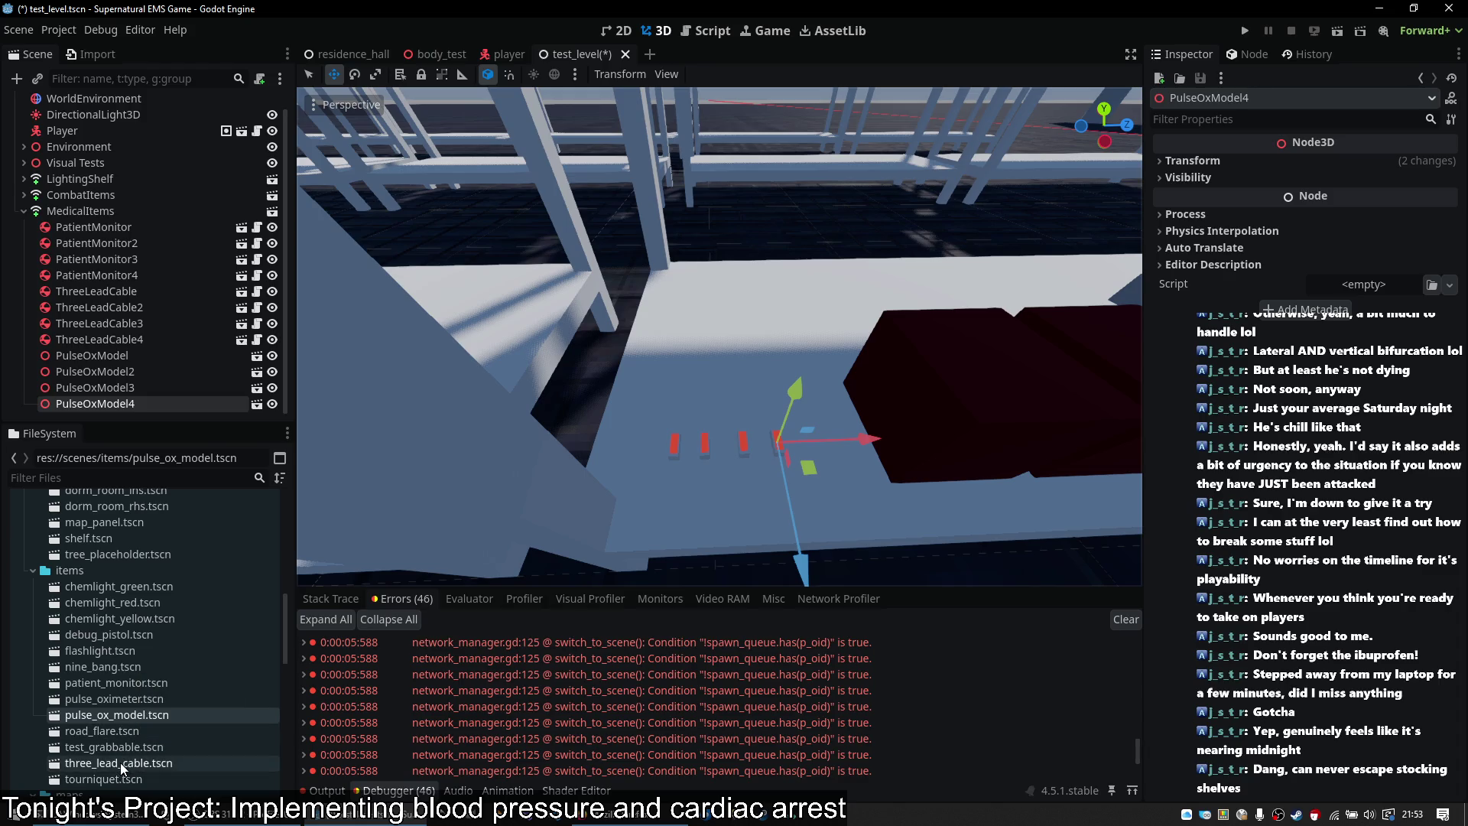
pyautogui.moveTo(121, 779); pyautogui.dragTo(100, 456)
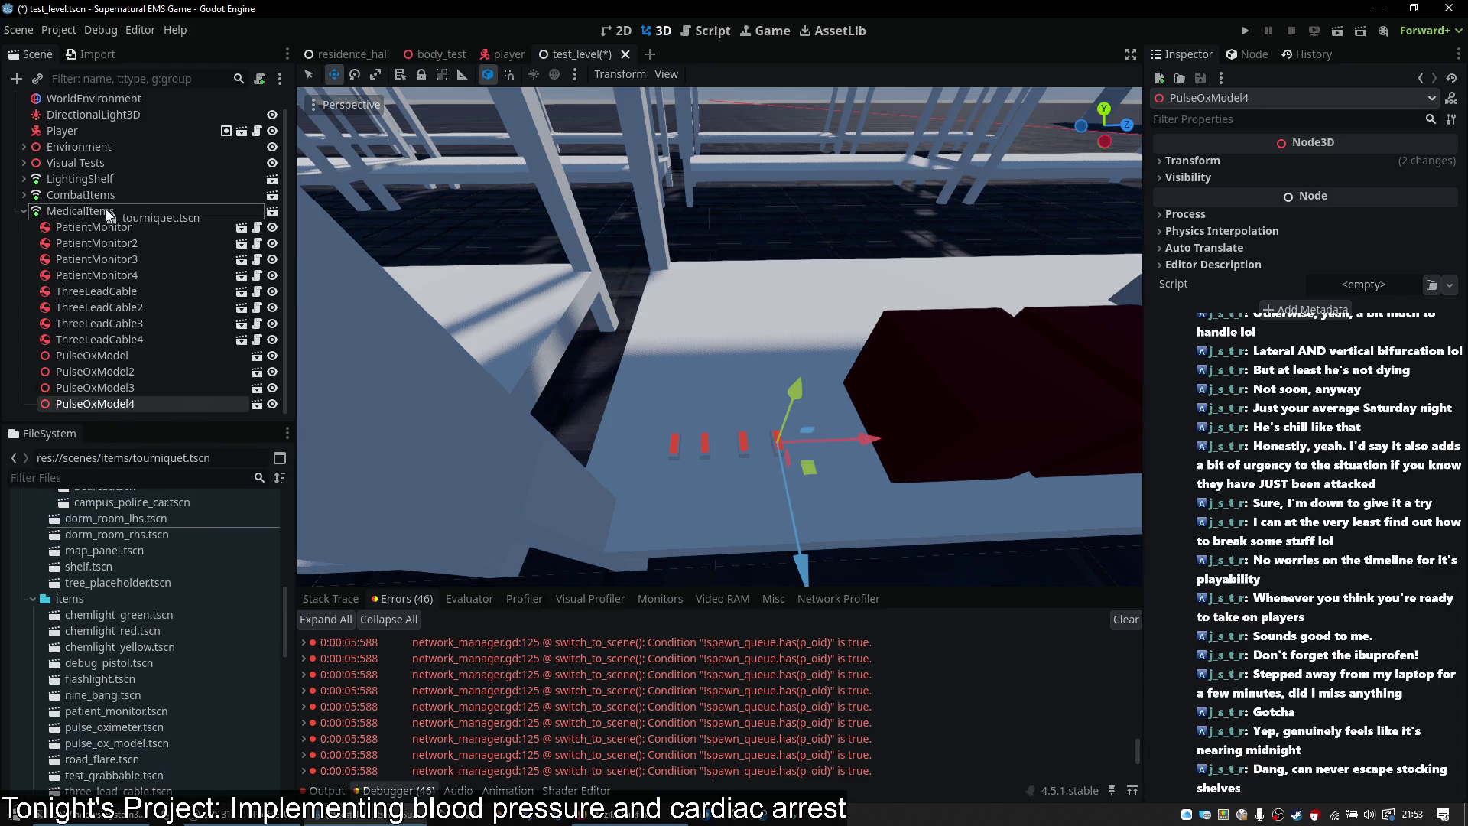
# Add a Tourniquet to MedicalItems and set it down on the shelf
pyautogui.moveTo(107, 231); pyautogui.dragTo(124, 225)
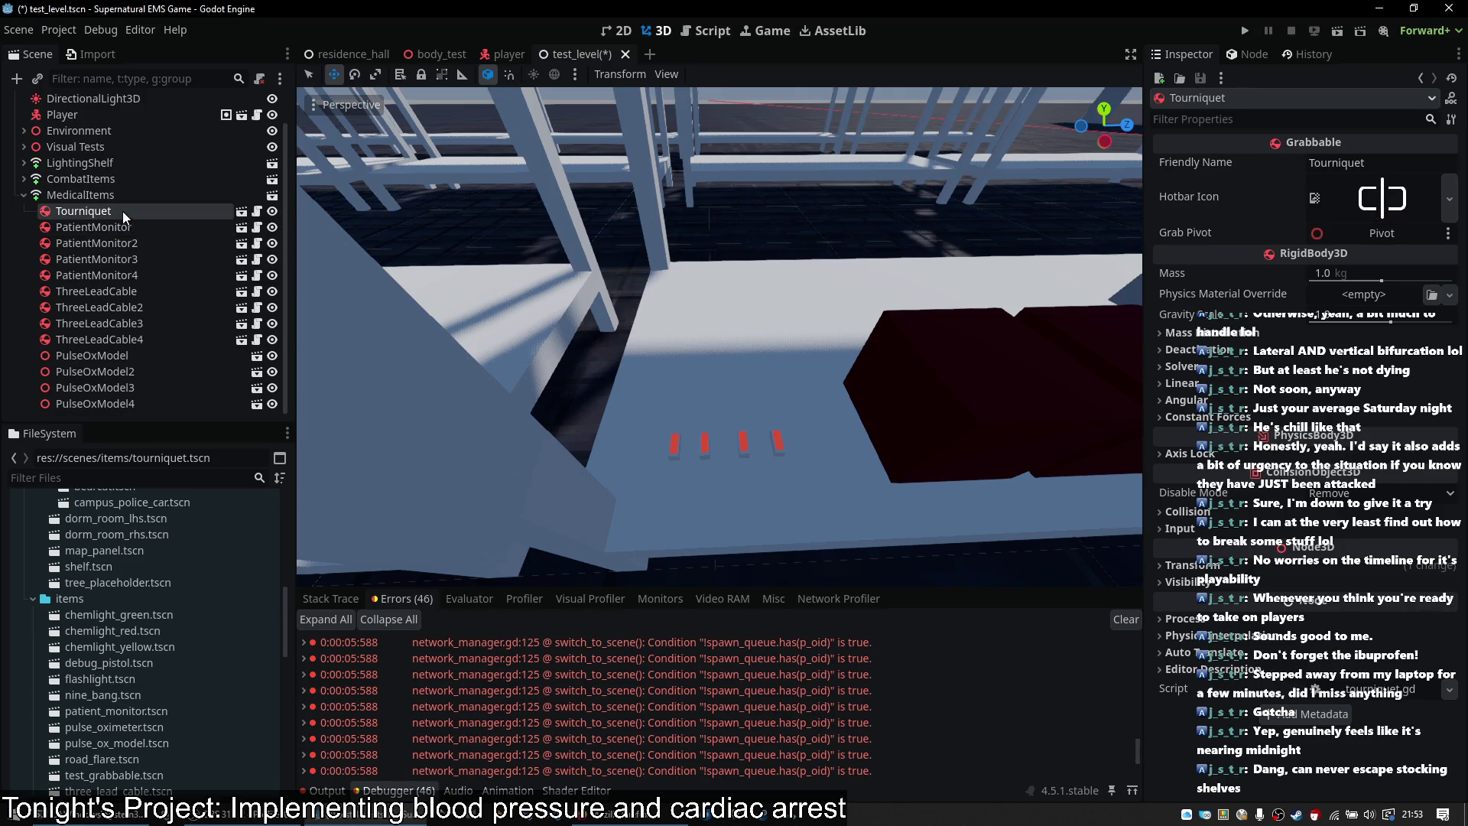
pyautogui.moveTo(616, 367); pyautogui.dragTo(573, 291)
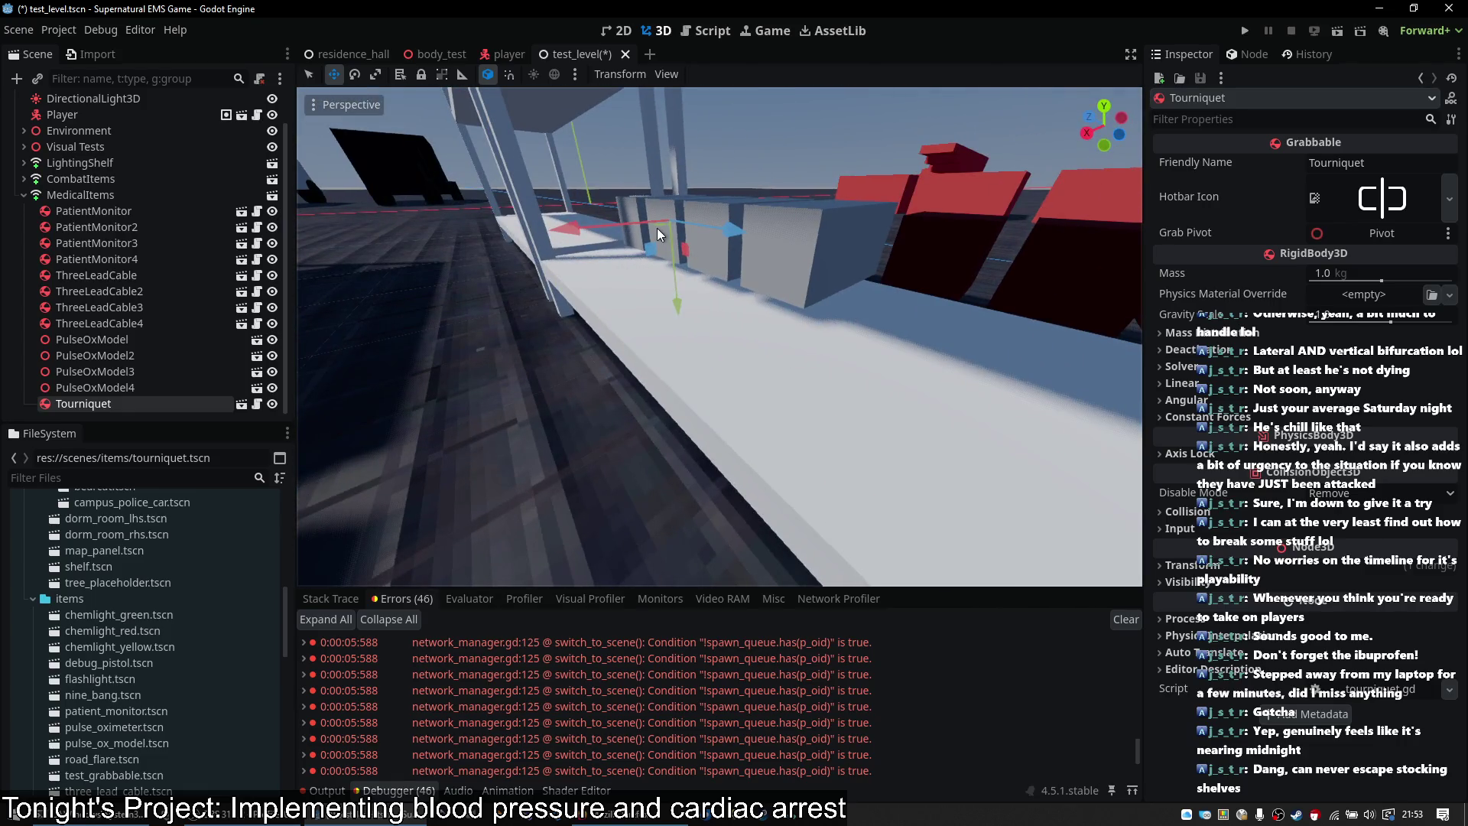
pyautogui.press('f')
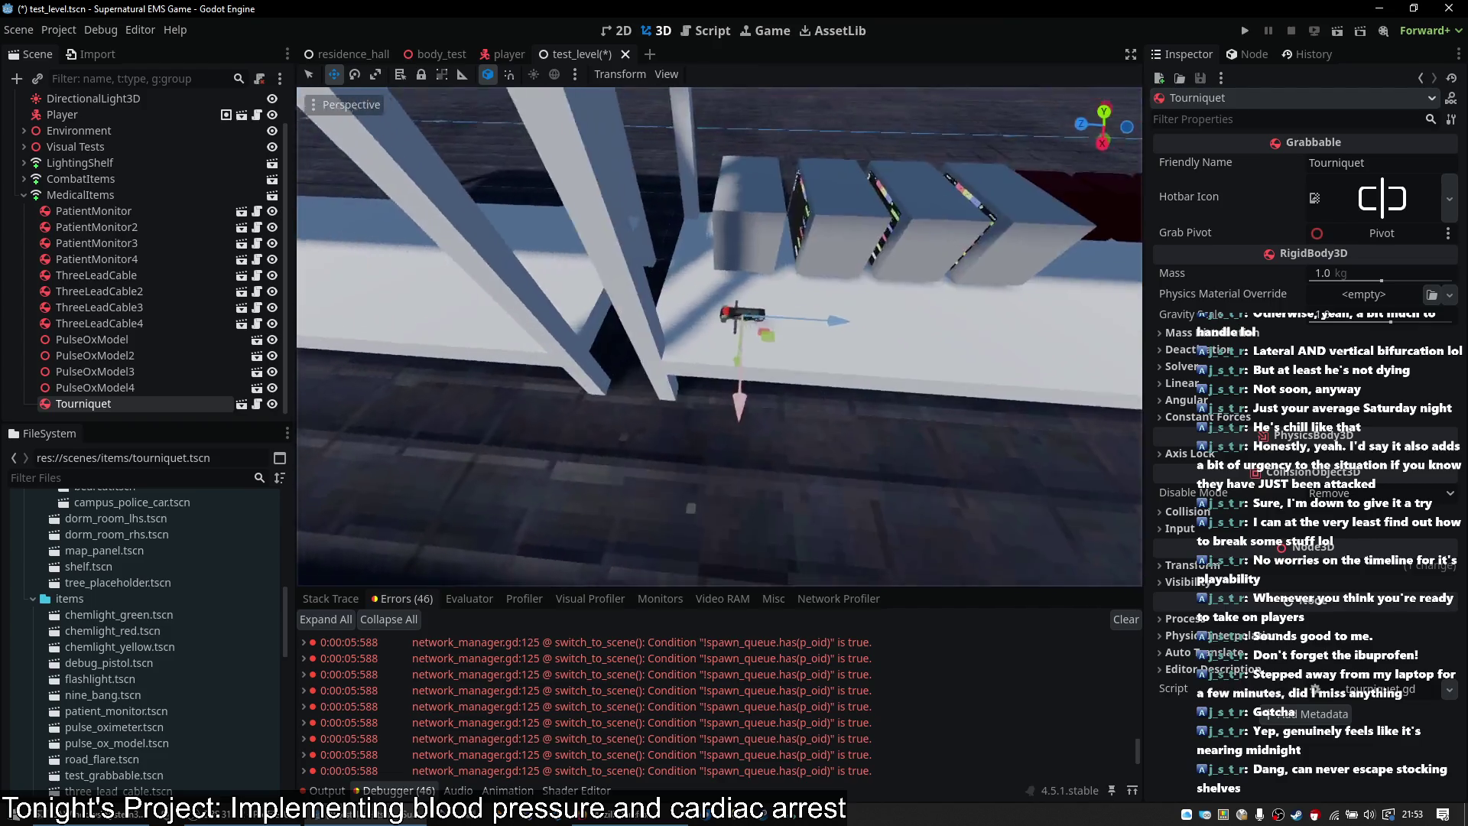
pyautogui.press('e')
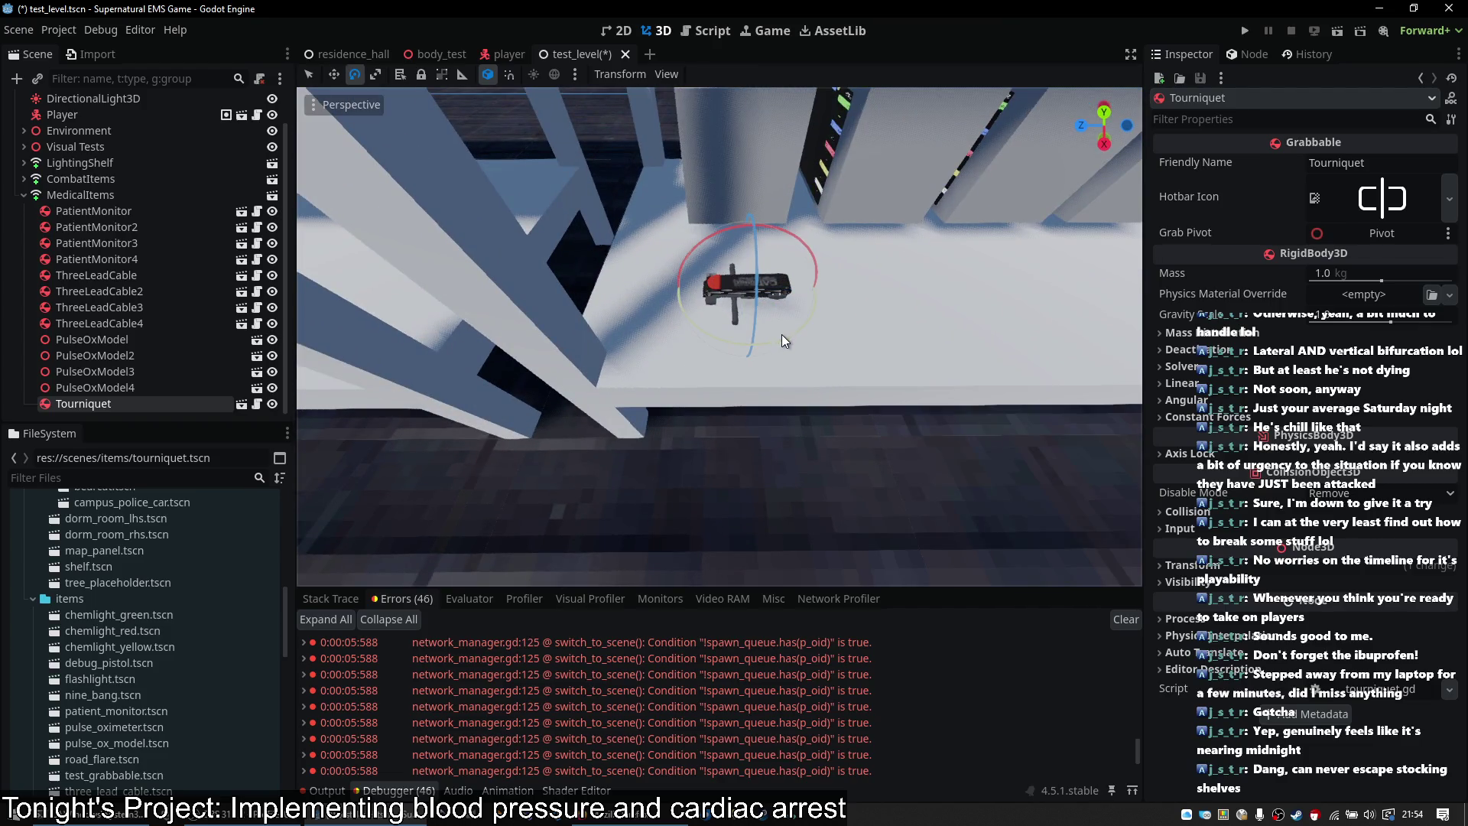
pyautogui.moveTo(697, 341)
pyautogui.mouseDown()
pyautogui.moveTo(635, 321)
pyautogui.moveTo(759, 317)
pyautogui.moveTo(765, 349)
pyautogui.moveTo(659, 94)
pyautogui.moveTo(756, 411)
pyautogui.mouseUp()
pyautogui.press('w')
pyautogui.moveTo(777, 249)
pyautogui.mouseDown()
pyautogui.moveTo(769, 292)
pyautogui.moveTo(862, 259)
pyautogui.moveTo(1012, 298)
pyautogui.mouseUp()
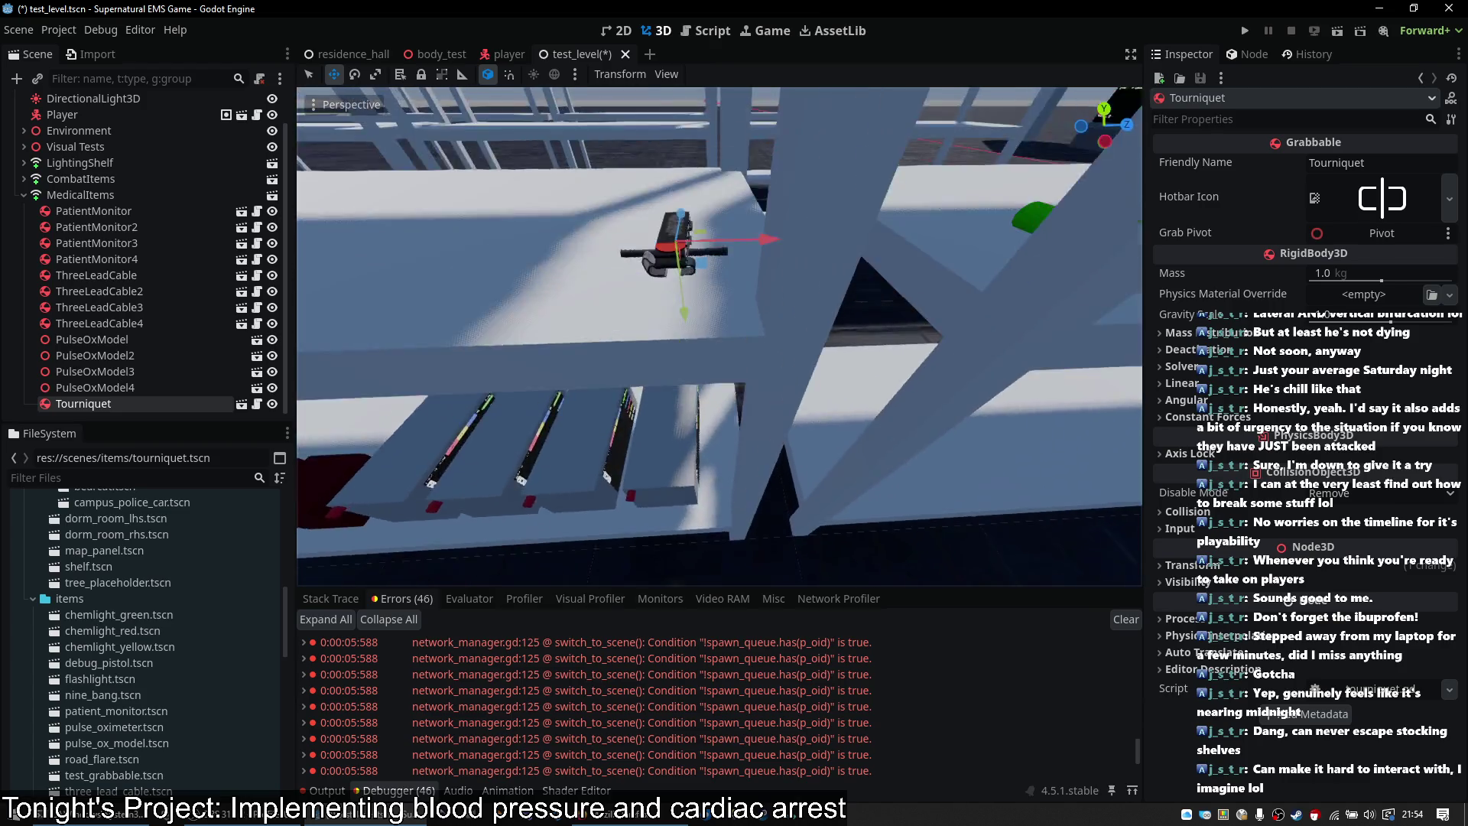
# Duplicate it into Tourniquet2–Tourniquet4 side by side along the shelf, then save
pyautogui.hotkey('ctrl', 'd')
pyautogui.moveTo(915, 310)
pyautogui.mouseDown()
pyautogui.moveTo(940, 304)
pyautogui.moveTo(741, 304)
pyautogui.moveTo(879, 375)
pyautogui.moveTo(730, 498)
pyautogui.mouseUp()
pyautogui.hotkey('ctrl', 'd')
pyautogui.moveTo(723, 360)
pyautogui.mouseDown()
pyautogui.moveTo(751, 348)
pyautogui.moveTo(645, 217)
pyautogui.mouseUp()
pyautogui.press('w')
pyautogui.hotkey('ctrl', 'd')
pyautogui.moveTo(781, 306); pyautogui.dragTo(691, 306)
pyautogui.hotkey('ctrl', 's')
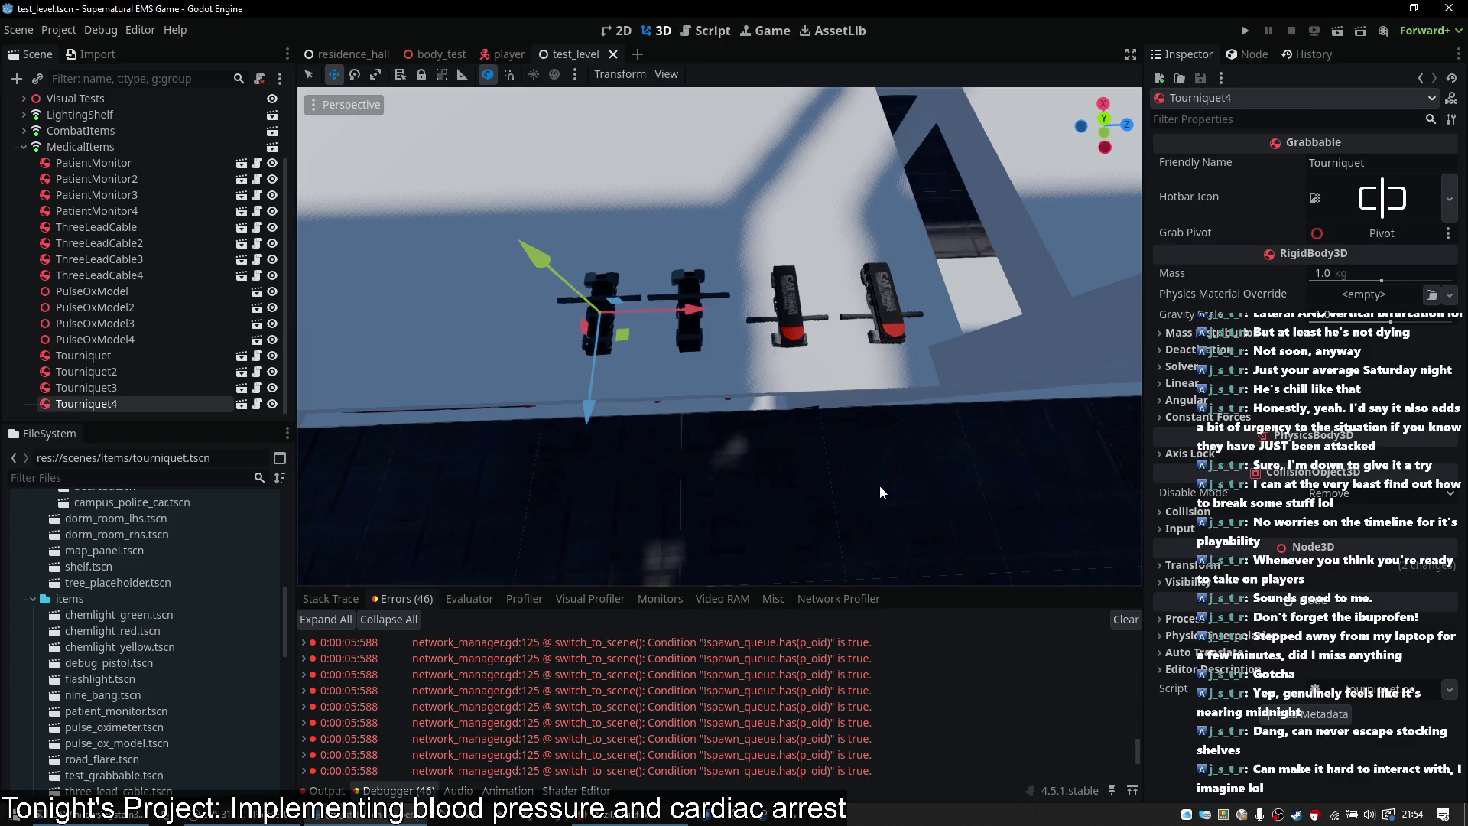
# Place a test_grabbable.tscn cube beside the shelves, reparent it under TestLevel, and save
pyautogui.scroll(-5, 470, 480)
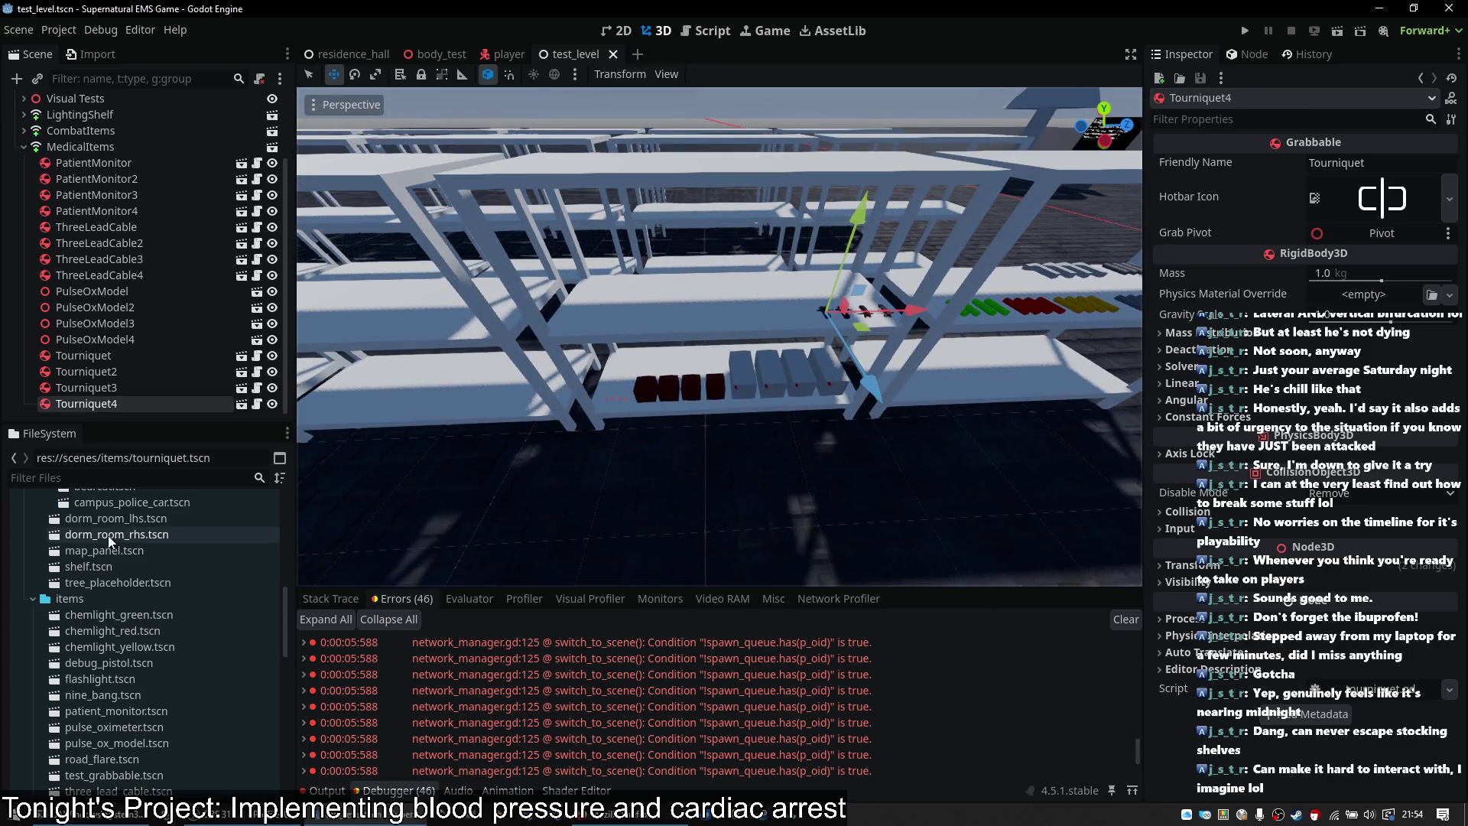
pyautogui.scroll(-2, 107, 535)
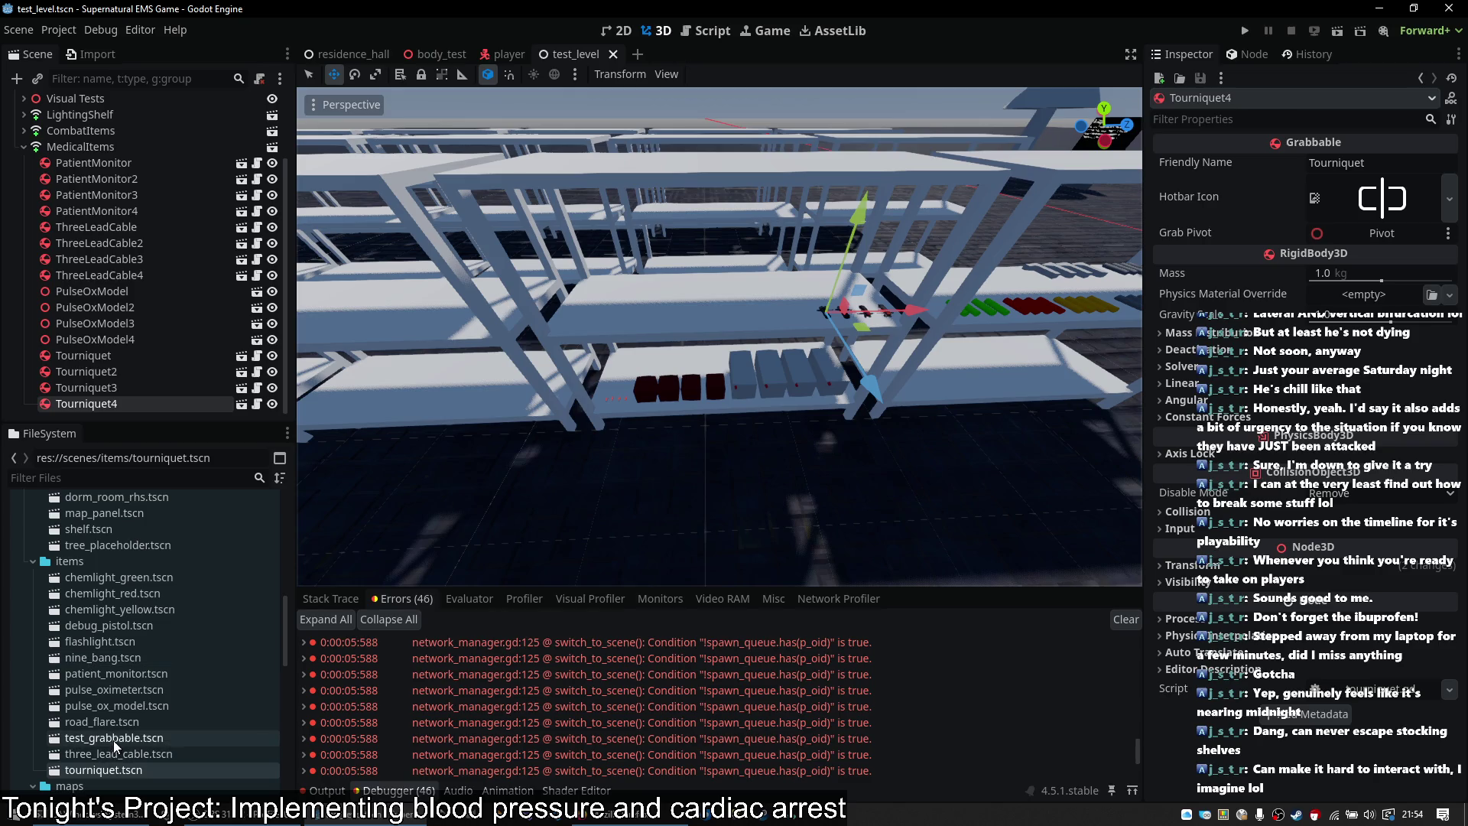
pyautogui.moveTo(688, 344); pyautogui.dragTo(688, 252)
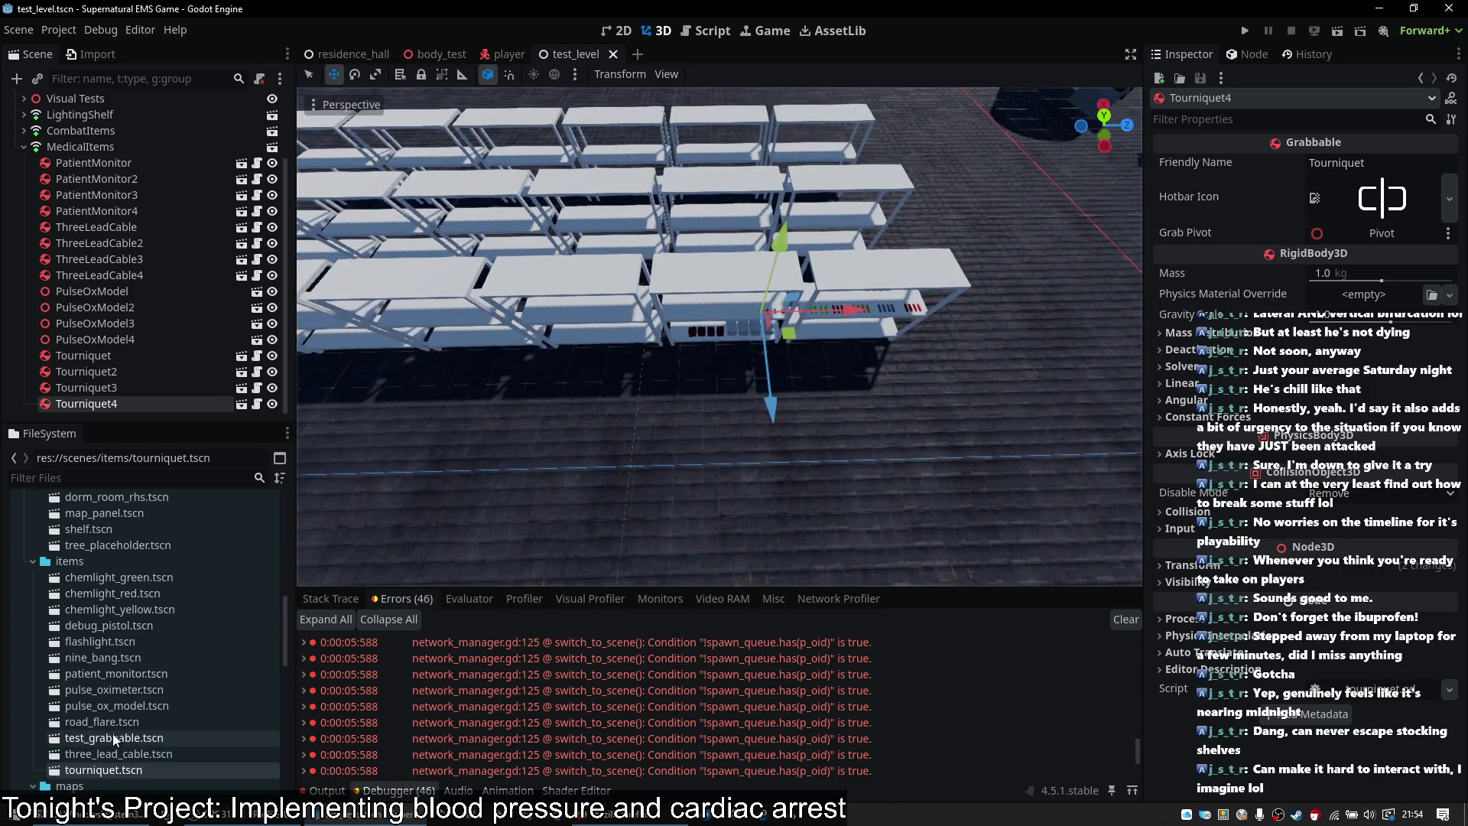
pyautogui.moveTo(112, 732); pyautogui.dragTo(955, 367)
pyautogui.press('f')
pyautogui.moveTo(833, 438)
pyautogui.mouseDown()
pyautogui.moveTo(810, 428)
pyautogui.moveTo(847, 448)
pyautogui.mouseUp()
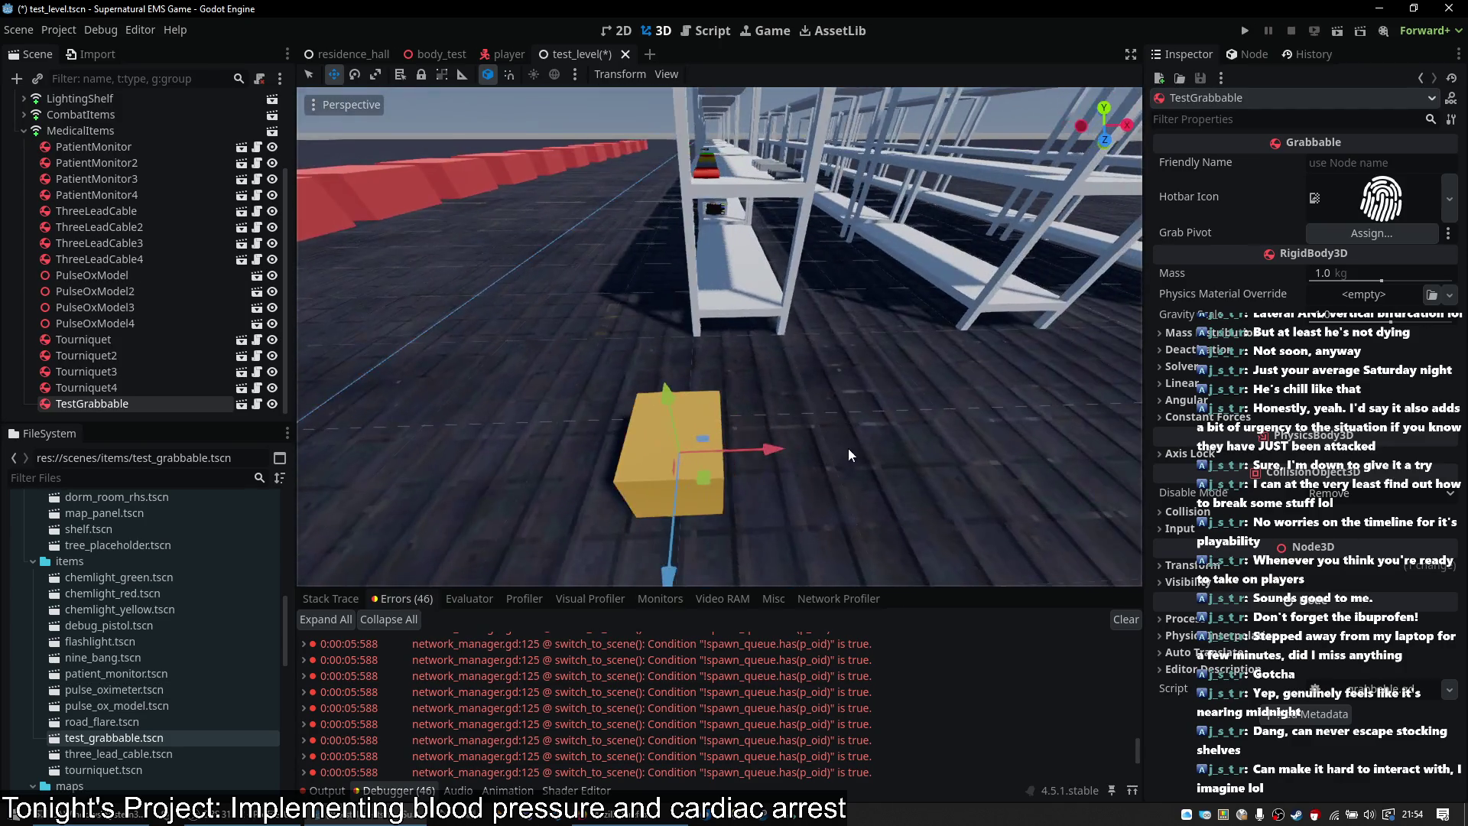
pyautogui.moveTo(667, 511); pyautogui.dragTo(780, 366)
pyautogui.moveTo(115, 403); pyautogui.dragTo(79, 178)
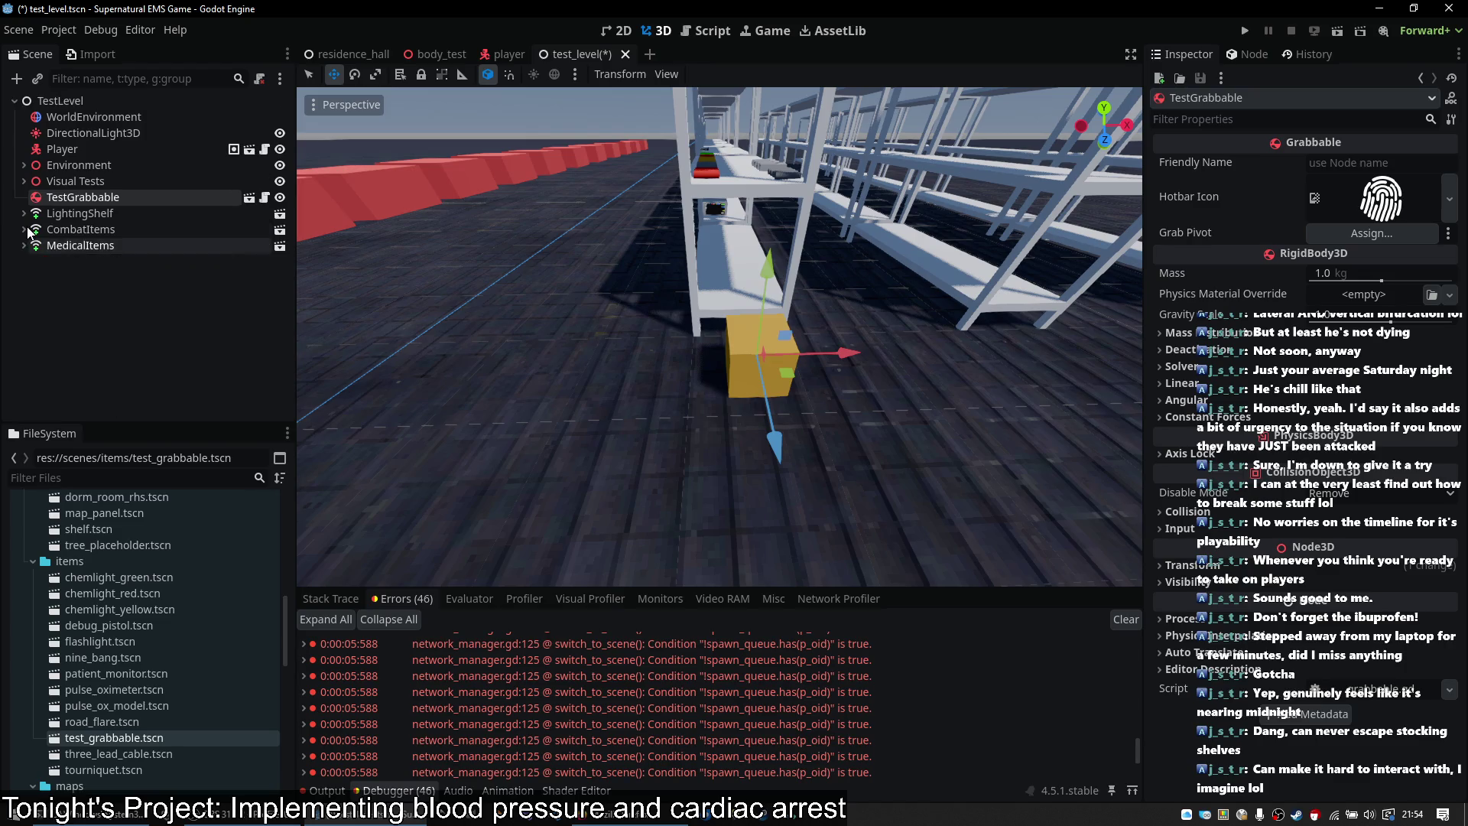
pyautogui.hotkey('ctrl', 's')
# Expand the Environment group in the Scene dock to list the shelves
pyautogui.scroll(-5, 157, 640)
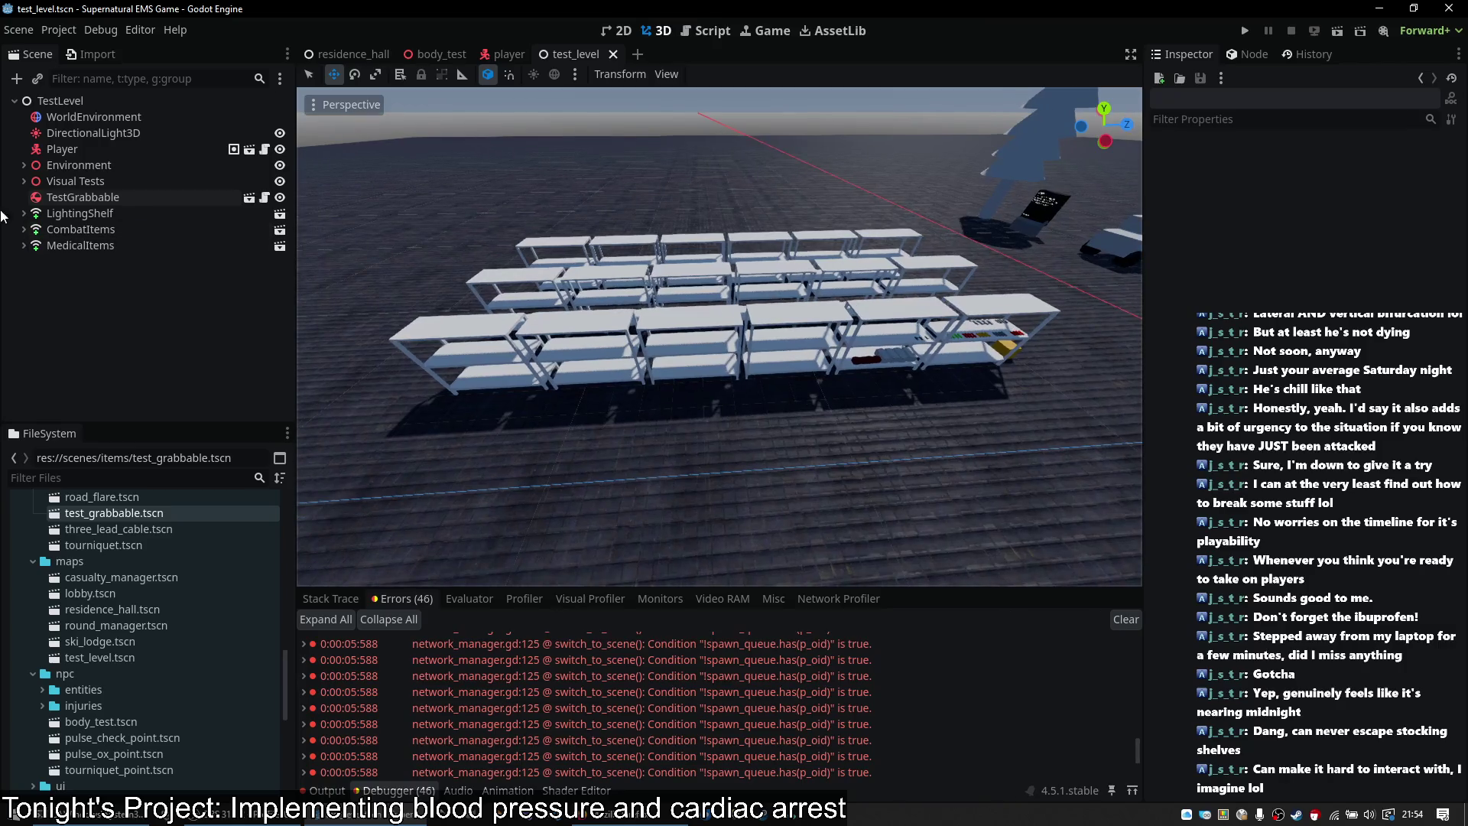
pyautogui.click(24, 181)
pyautogui.click(23, 182)
pyautogui.click(24, 165)
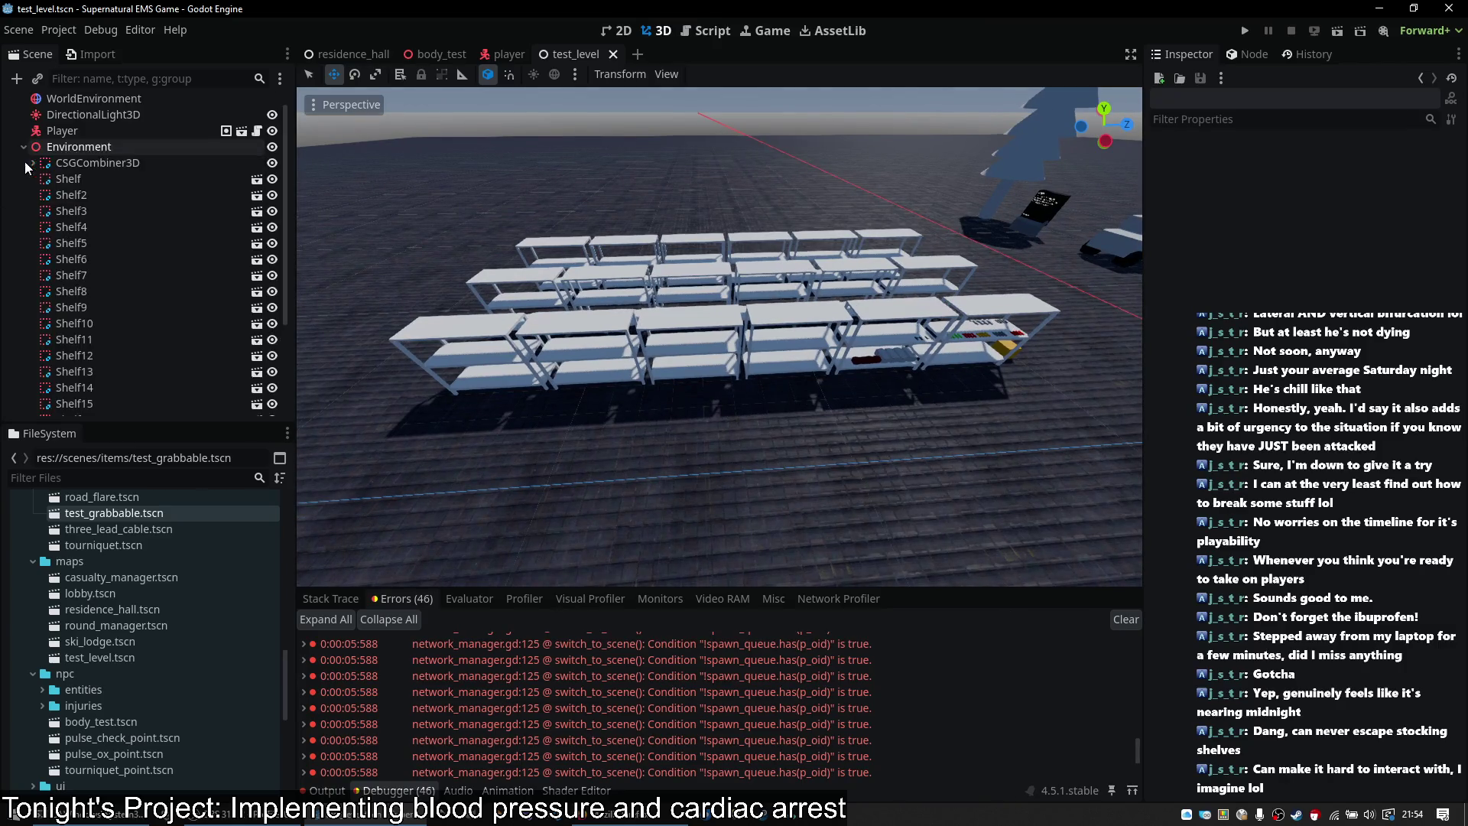
# Delete Shelf8–Shelf18 and Shelf5–Shelf7, leaving four shelves
pyautogui.scroll(-3, 90, 272)
pyautogui.click(94, 322)
pyautogui.keyDown('shift'); pyautogui.click(92, 161); pyautogui.keyUp('shift')
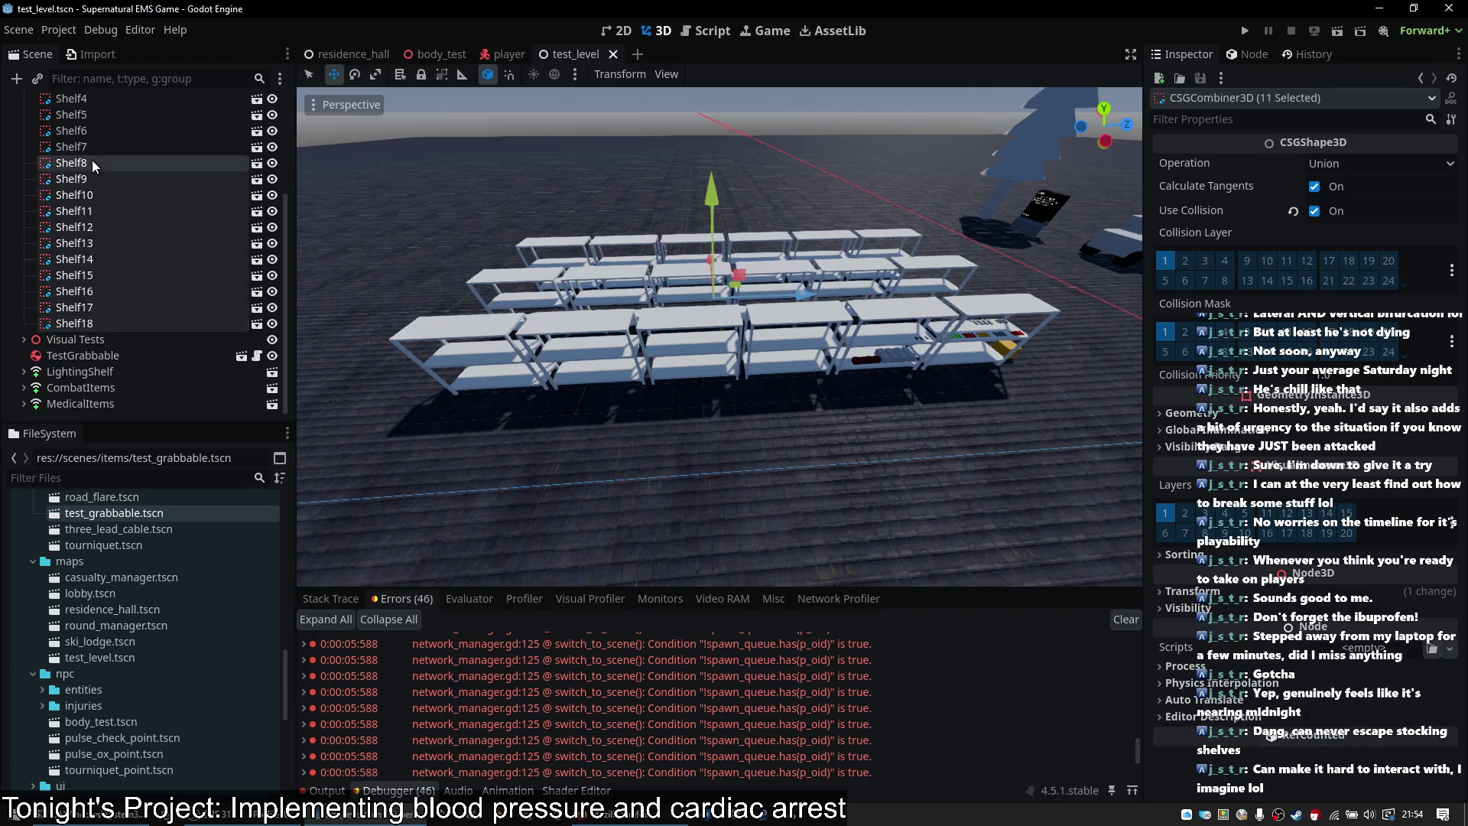
pyautogui.scroll(1, 92, 164)
pyautogui.press('Delete')
pyautogui.press('Return')
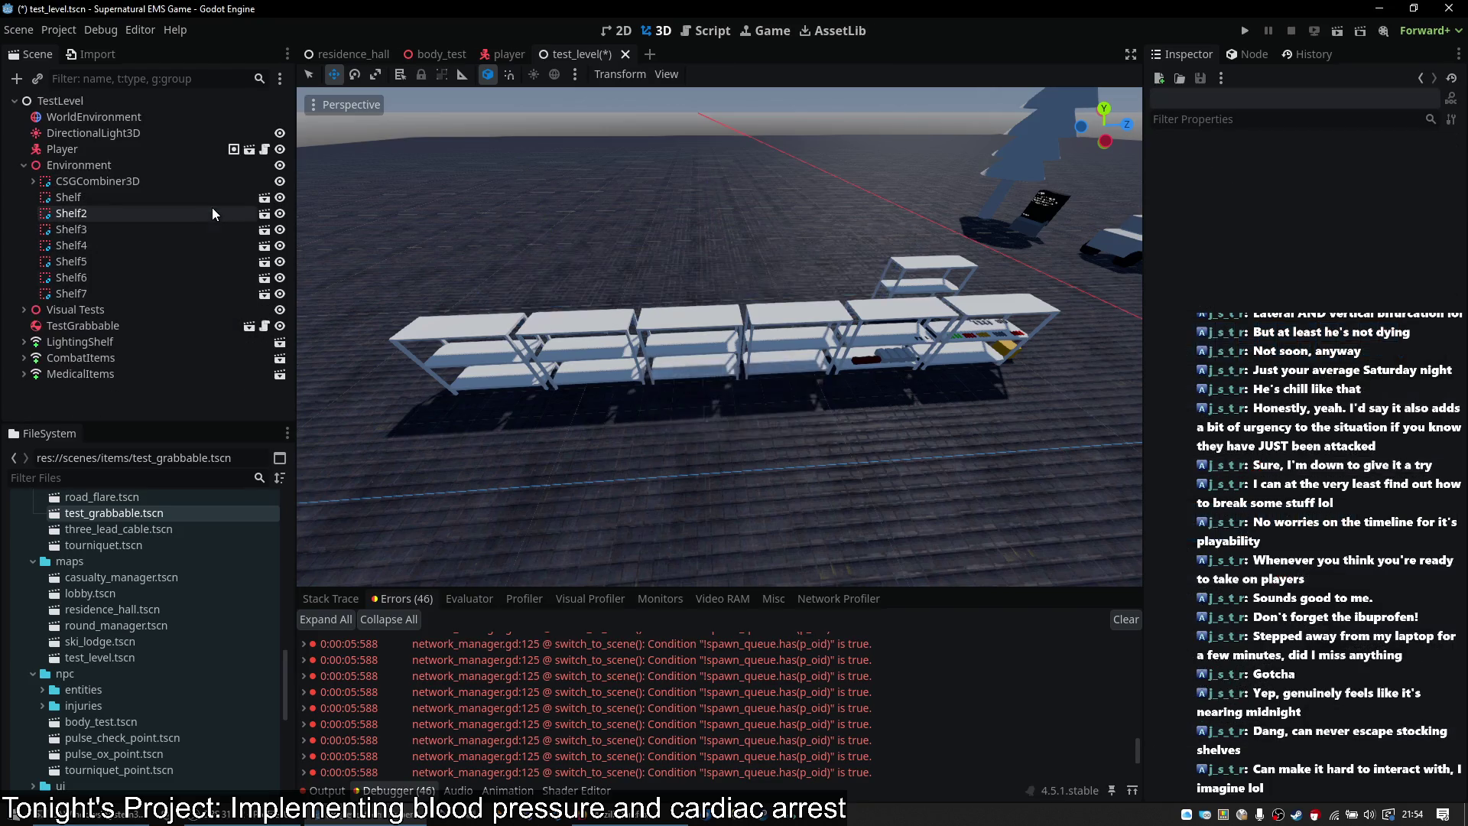
pyautogui.click(65, 294)
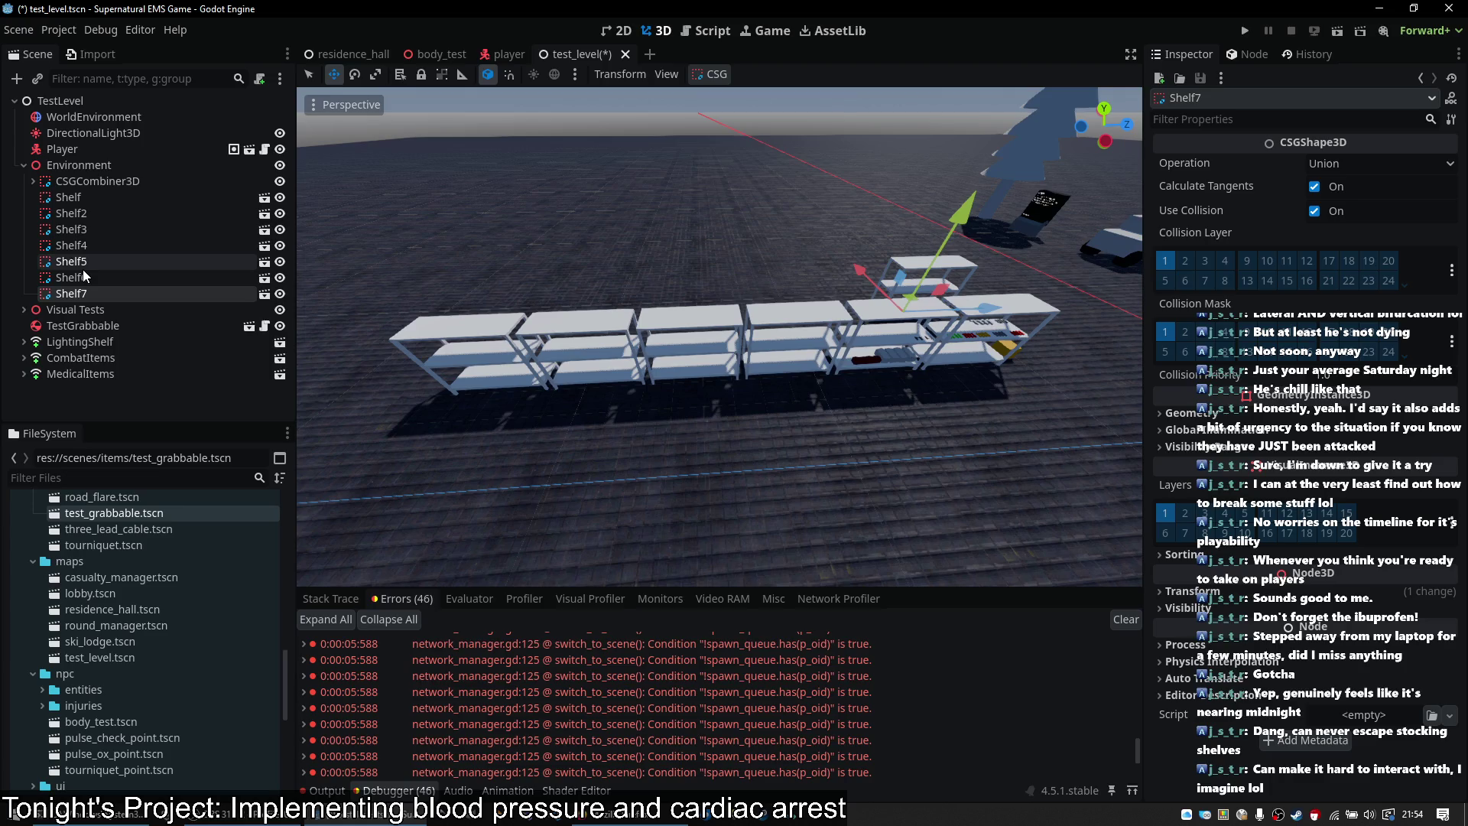
pyautogui.keyDown('shift'); pyautogui.click(88, 267); pyautogui.keyUp('shift')
pyautogui.press('Delete')
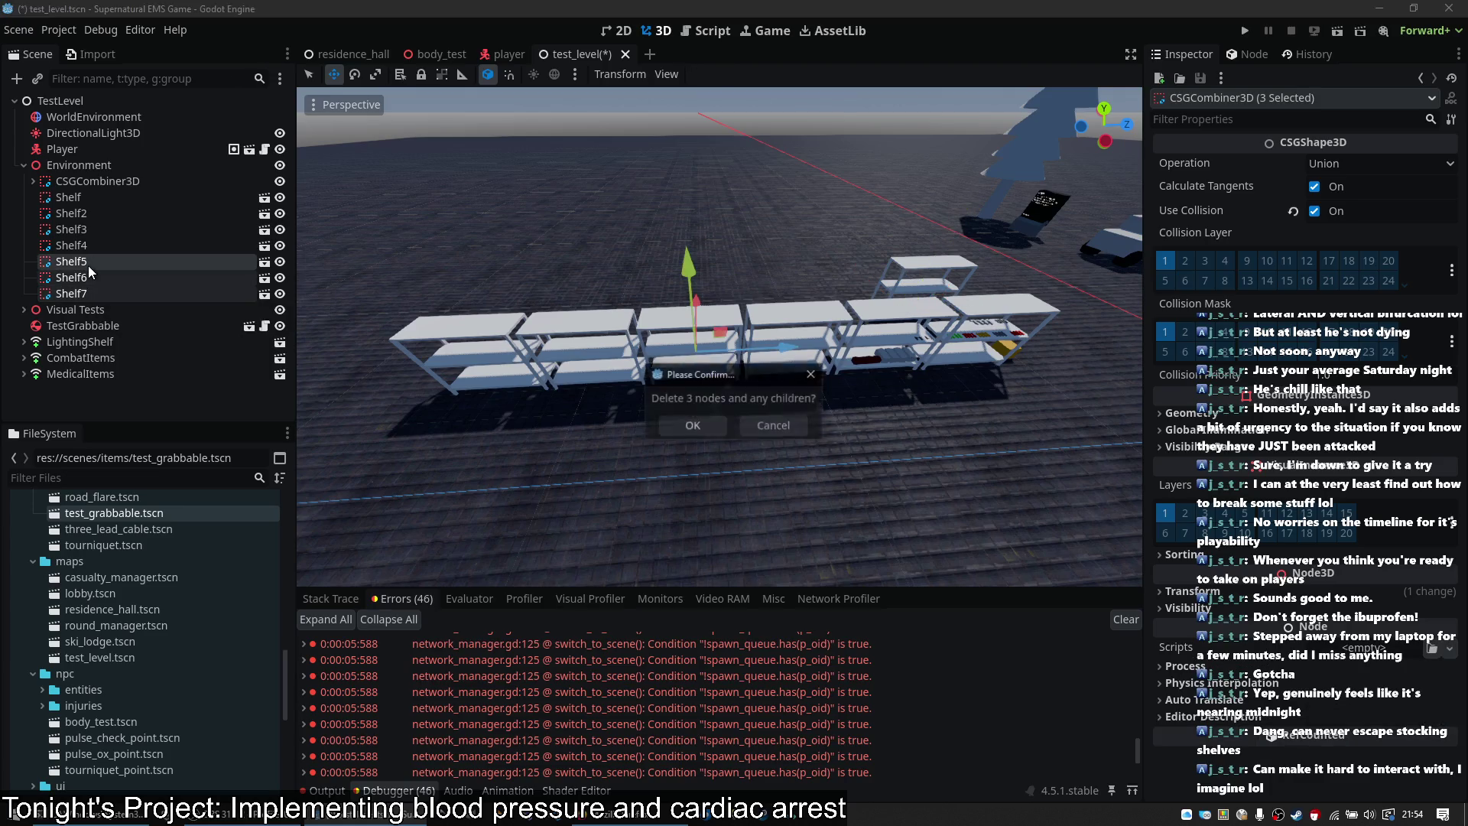
pyautogui.press('Return')
# Duplicate Shelf4 into tipped-over, floor-sunk copies up to Shelf8 as a row of low tables
pyautogui.moveTo(508, 328); pyautogui.dragTo(508, 328)
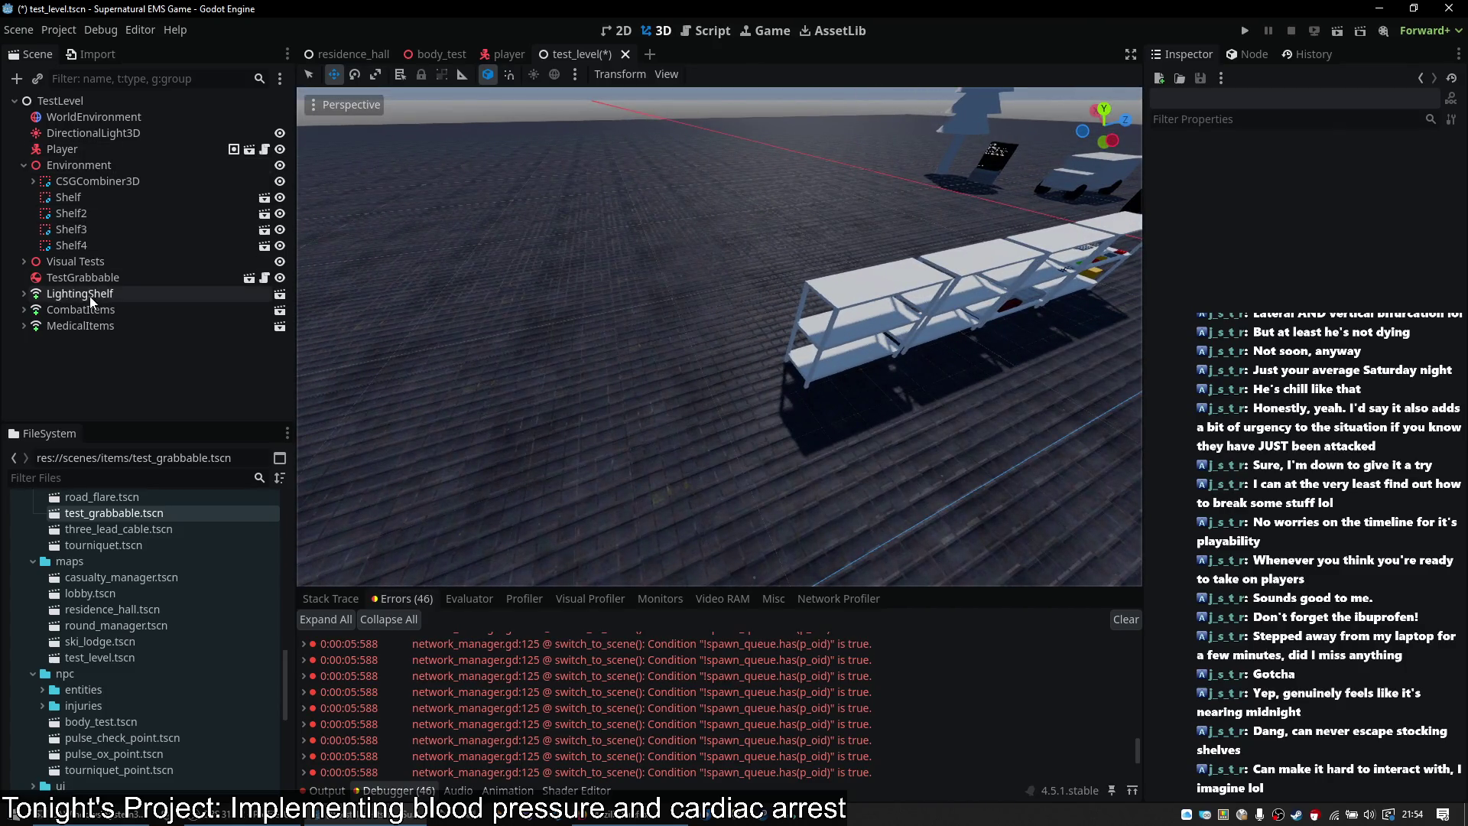
pyautogui.click(86, 246)
pyautogui.hotkey('ctrl', 'd')
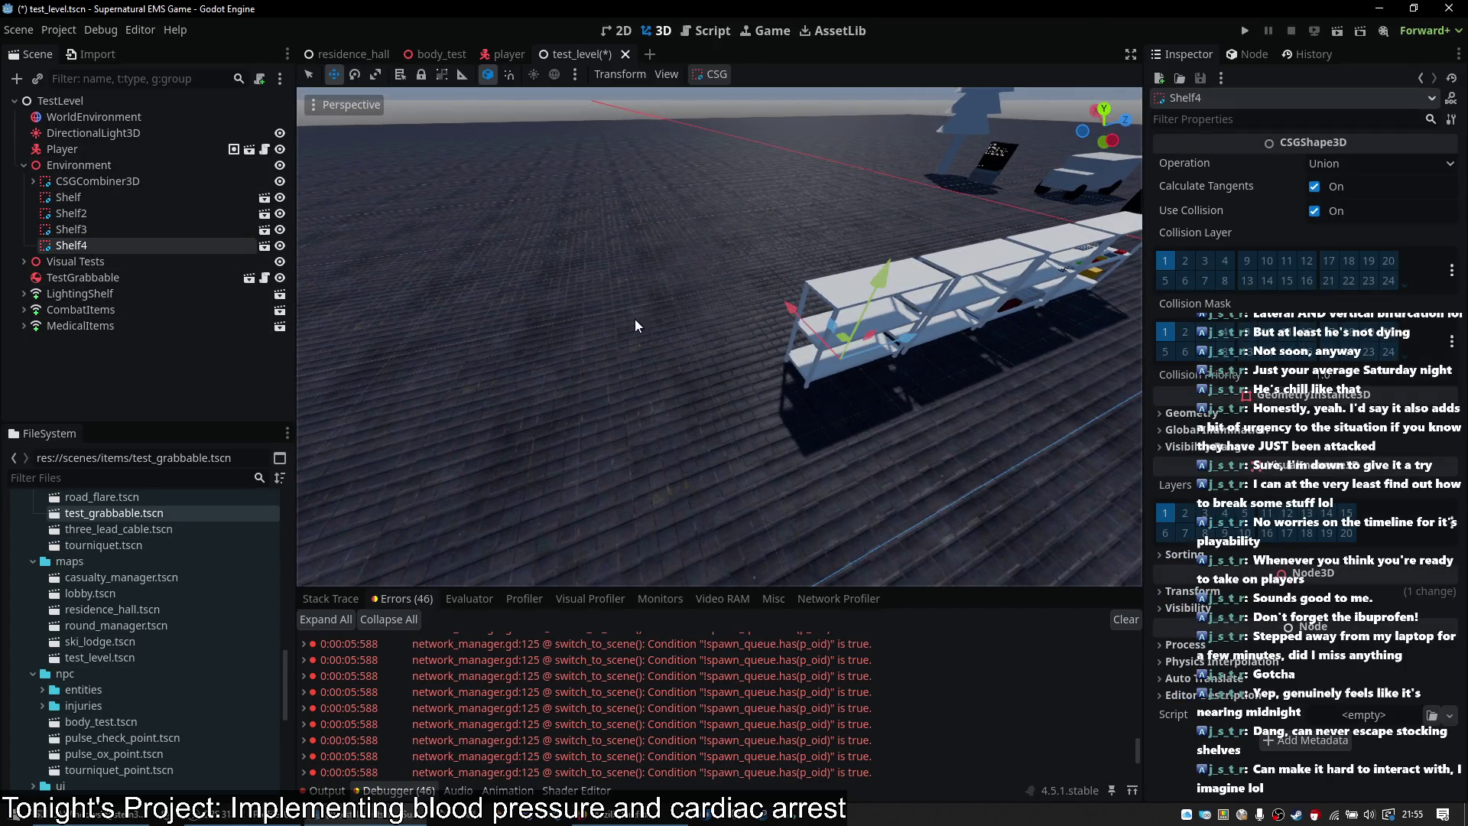
pyautogui.moveTo(735, 402)
pyautogui.mouseDown()
pyautogui.moveTo(723, 406)
pyautogui.moveTo(836, 369)
pyautogui.moveTo(773, 320)
pyautogui.mouseUp()
pyautogui.press('e')
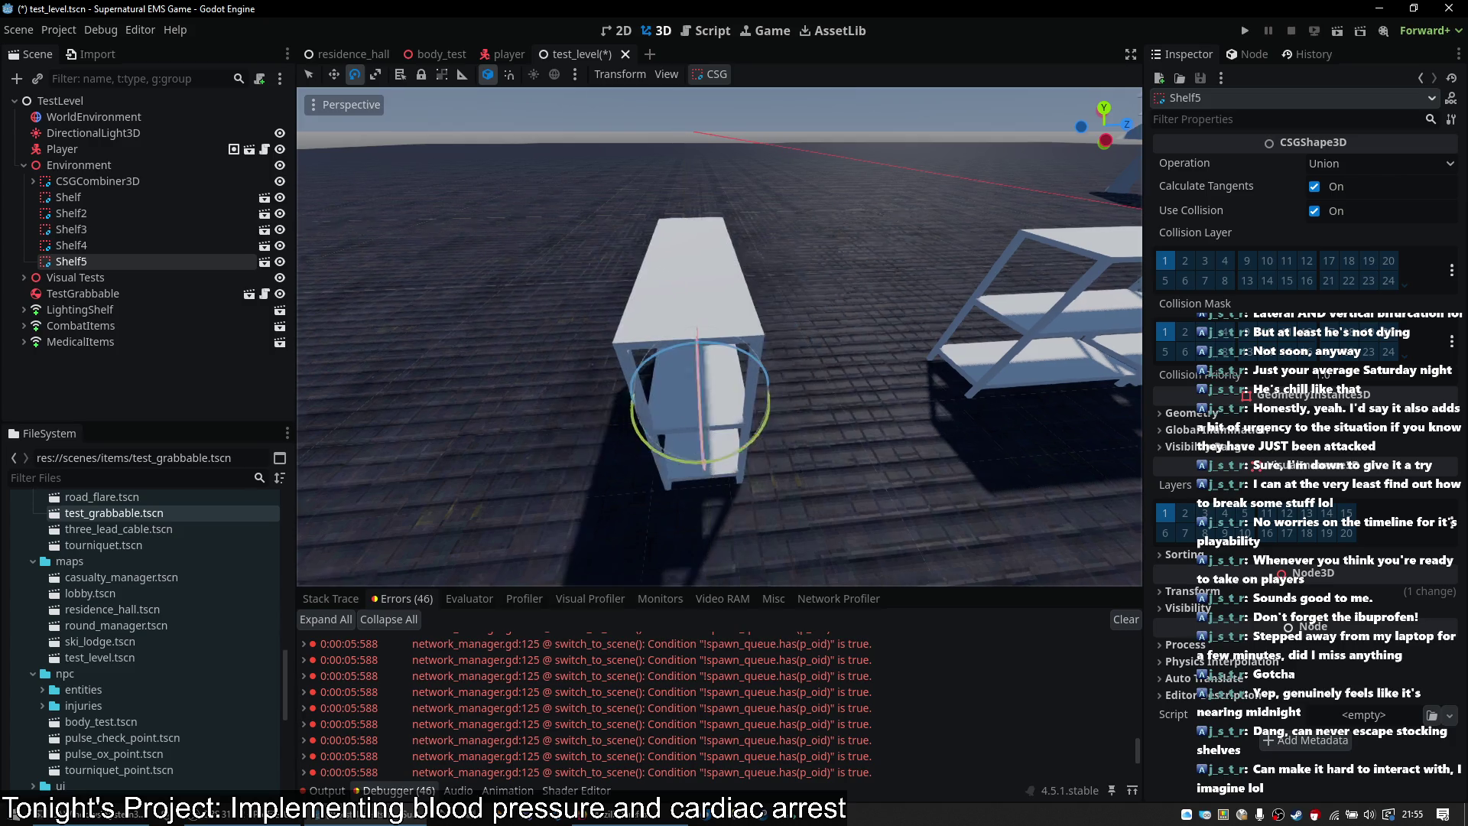
pyautogui.press('w')
pyautogui.moveTo(674, 282)
pyautogui.mouseDown()
pyautogui.moveTo(667, 369)
pyautogui.moveTo(690, 324)
pyautogui.moveTo(603, 310)
pyautogui.moveTo(537, 332)
pyautogui.moveTo(475, 315)
pyautogui.moveTo(491, 314)
pyautogui.mouseUp()
pyautogui.hotkey('ctrl', 'd')
pyautogui.hotkey('ctrl', 'd')
pyautogui.hotkey('ctrl', 'd')
pyautogui.moveTo(631, 347); pyautogui.dragTo(490, 315)
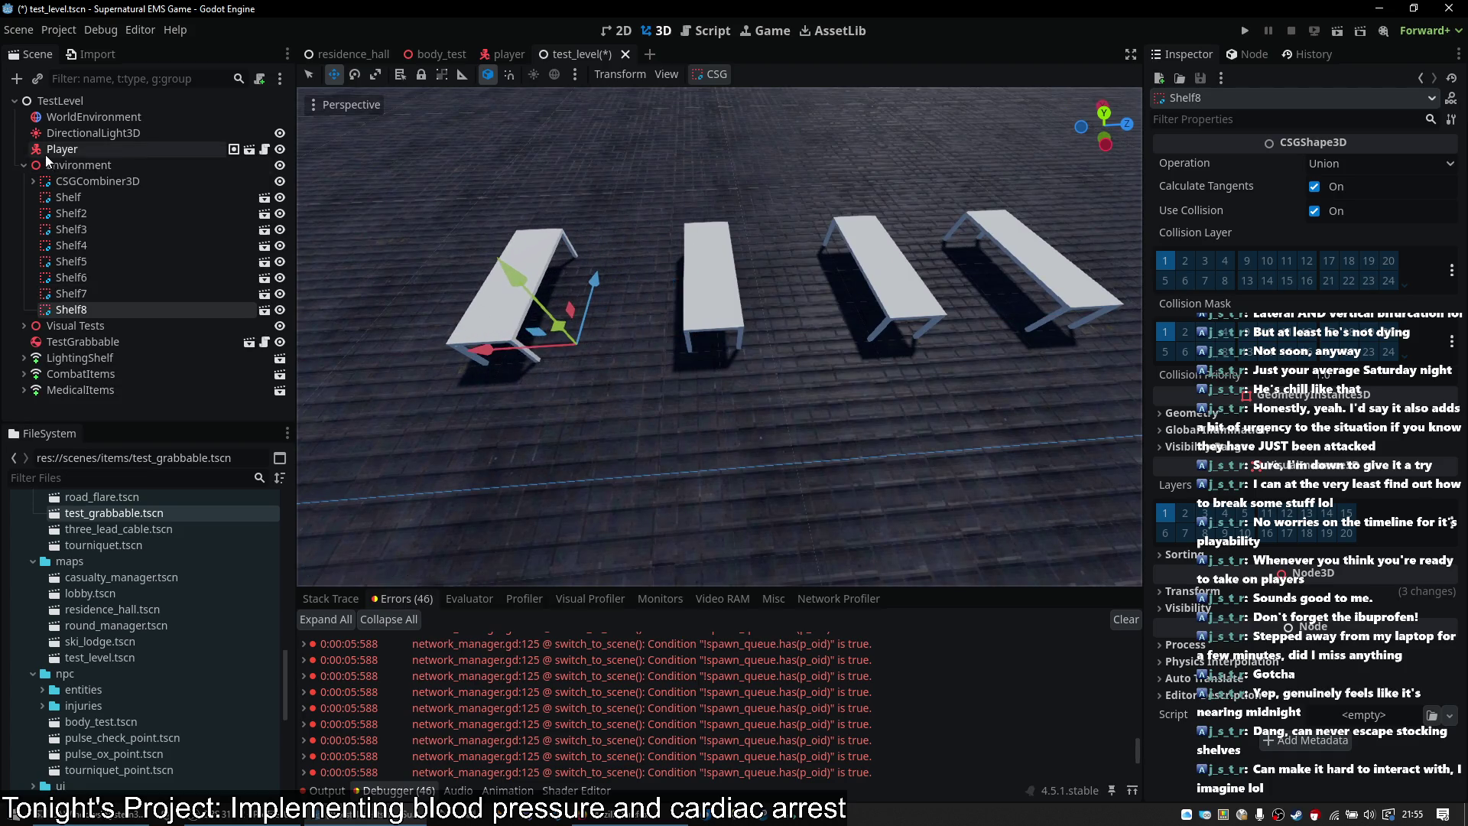
# Drop a body_test.tscn patient onto a table, replacing a misplaced first instance
pyautogui.click(25, 167)
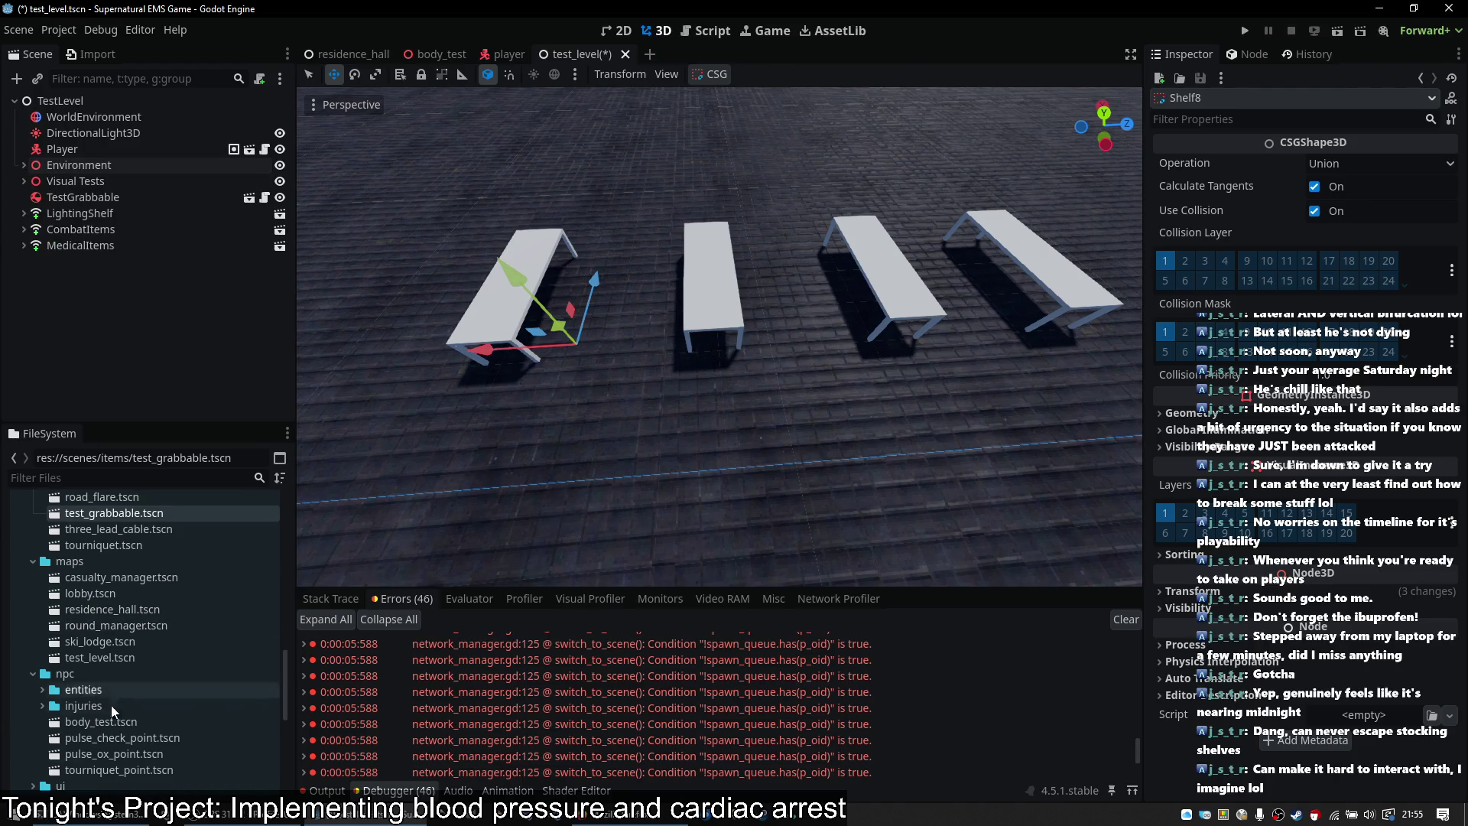
pyautogui.moveTo(107, 722)
pyautogui.mouseDown()
pyautogui.moveTo(455, 325)
pyautogui.moveTo(535, 311)
pyautogui.mouseUp()
pyautogui.scroll(-5, 874, 162)
pyautogui.press('Delete')
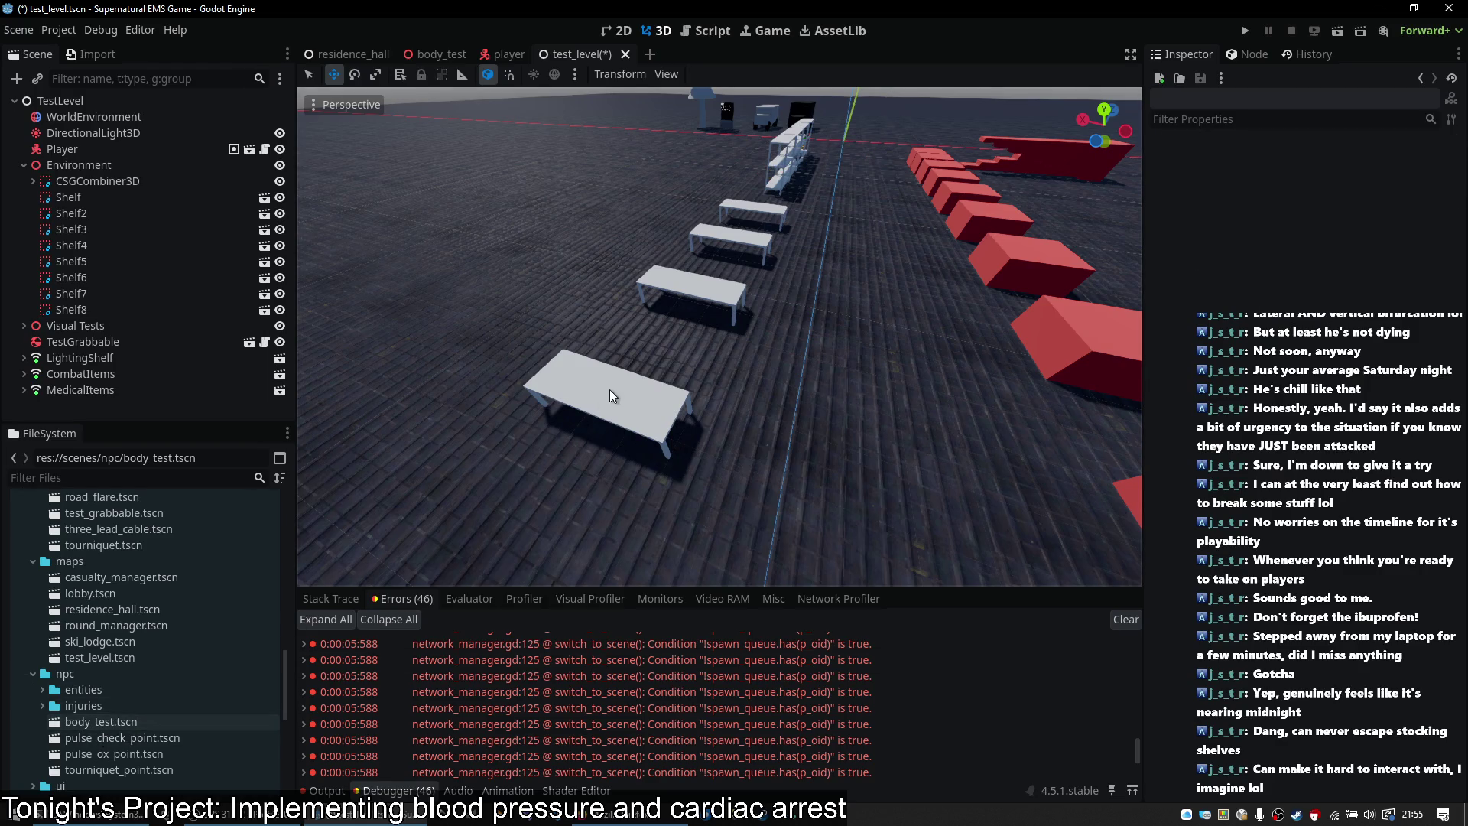
pyautogui.moveTo(101, 721)
pyautogui.mouseDown()
pyautogui.moveTo(301, 646)
pyautogui.moveTo(621, 390)
pyautogui.moveTo(678, 299)
pyautogui.moveTo(566, 321)
pyautogui.mouseUp()
# Lay BodyTest lengthwise on its table and snap it down to the floor
pyautogui.moveTo(798, 378)
pyautogui.mouseDown()
pyautogui.moveTo(662, 455)
pyautogui.moveTo(639, 442)
pyautogui.moveTo(646, 416)
pyautogui.moveTo(657, 428)
pyautogui.mouseUp()
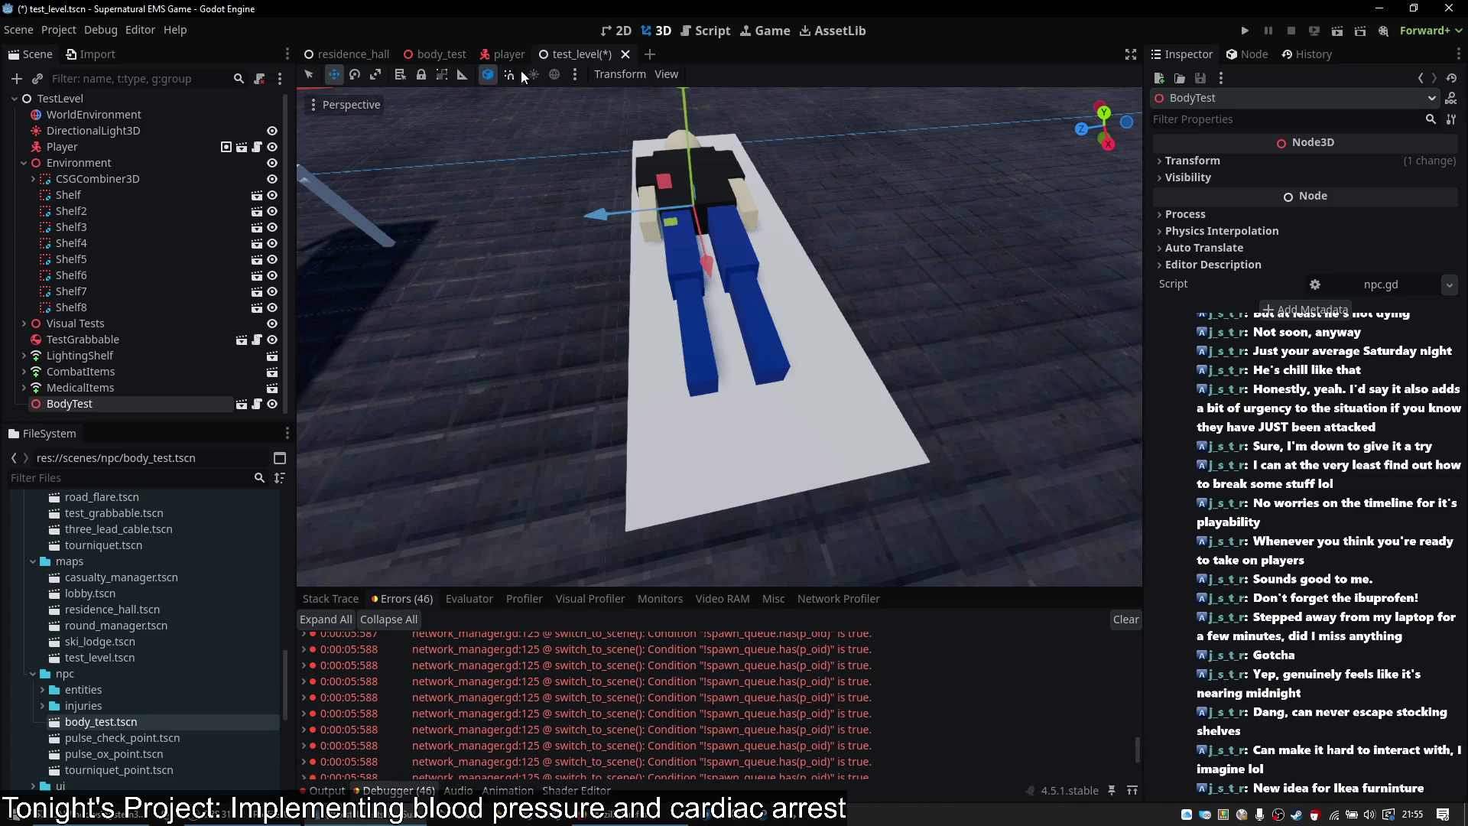
pyautogui.moveTo(596, 214)
pyautogui.mouseDown()
pyautogui.moveTo(622, 214)
pyautogui.moveTo(511, 57)
pyautogui.moveTo(511, 82)
pyautogui.moveTo(612, 213)
pyautogui.moveTo(489, 260)
pyautogui.mouseUp()
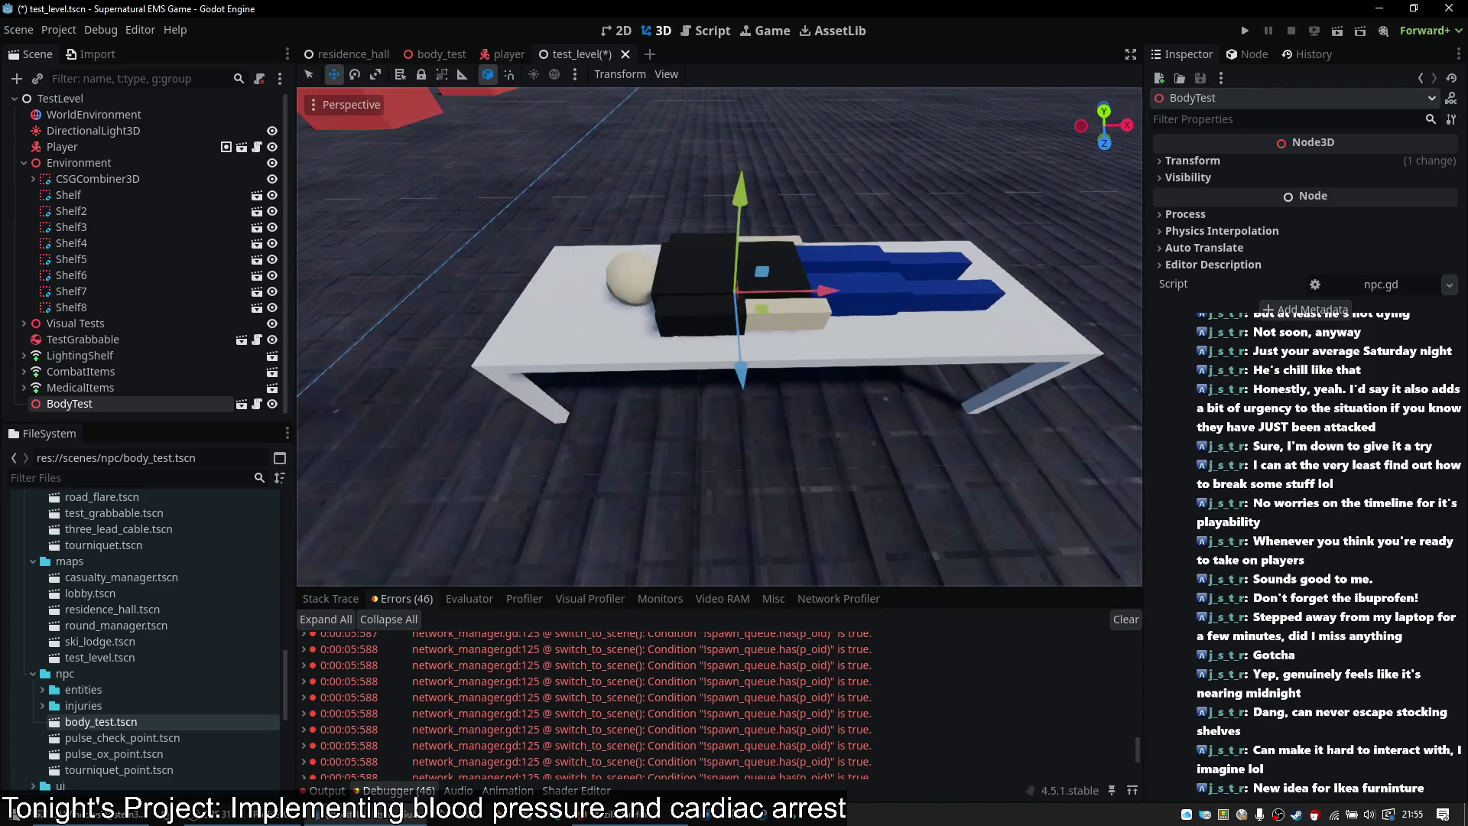
pyautogui.moveTo(811, 289); pyautogui.dragTo(695, 313)
pyautogui.click(606, 76)
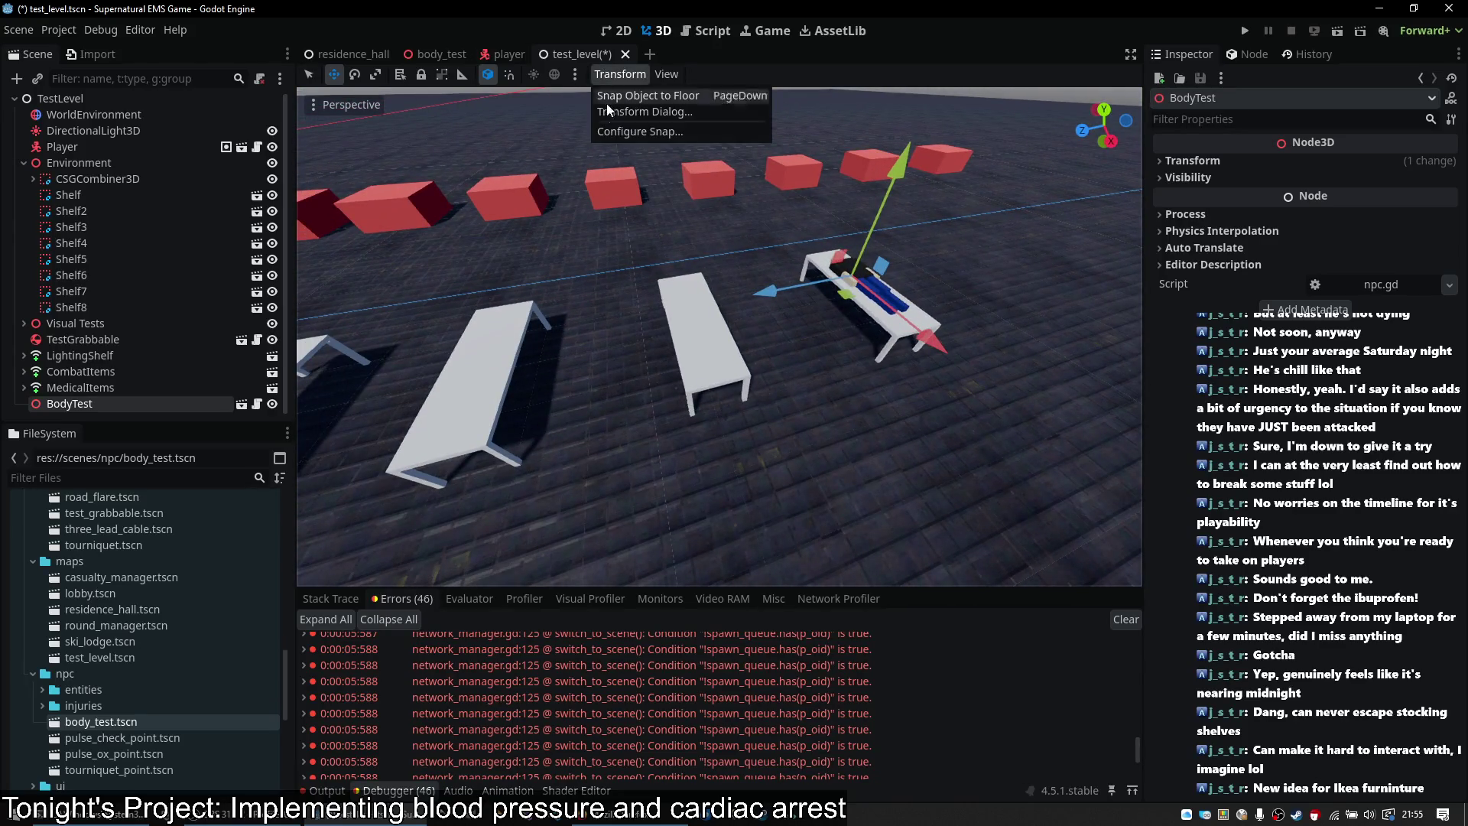
pyautogui.click(641, 94)
pyautogui.click(620, 74)
pyautogui.click(635, 92)
# Duplicate it as BodyTest2–BodyTest4, each moved onto its own table
pyautogui.hotkey('ctrl', 'd')
pyautogui.moveTo(809, 287)
pyautogui.mouseDown()
pyautogui.moveTo(757, 286)
pyautogui.moveTo(578, 346)
pyautogui.mouseUp()
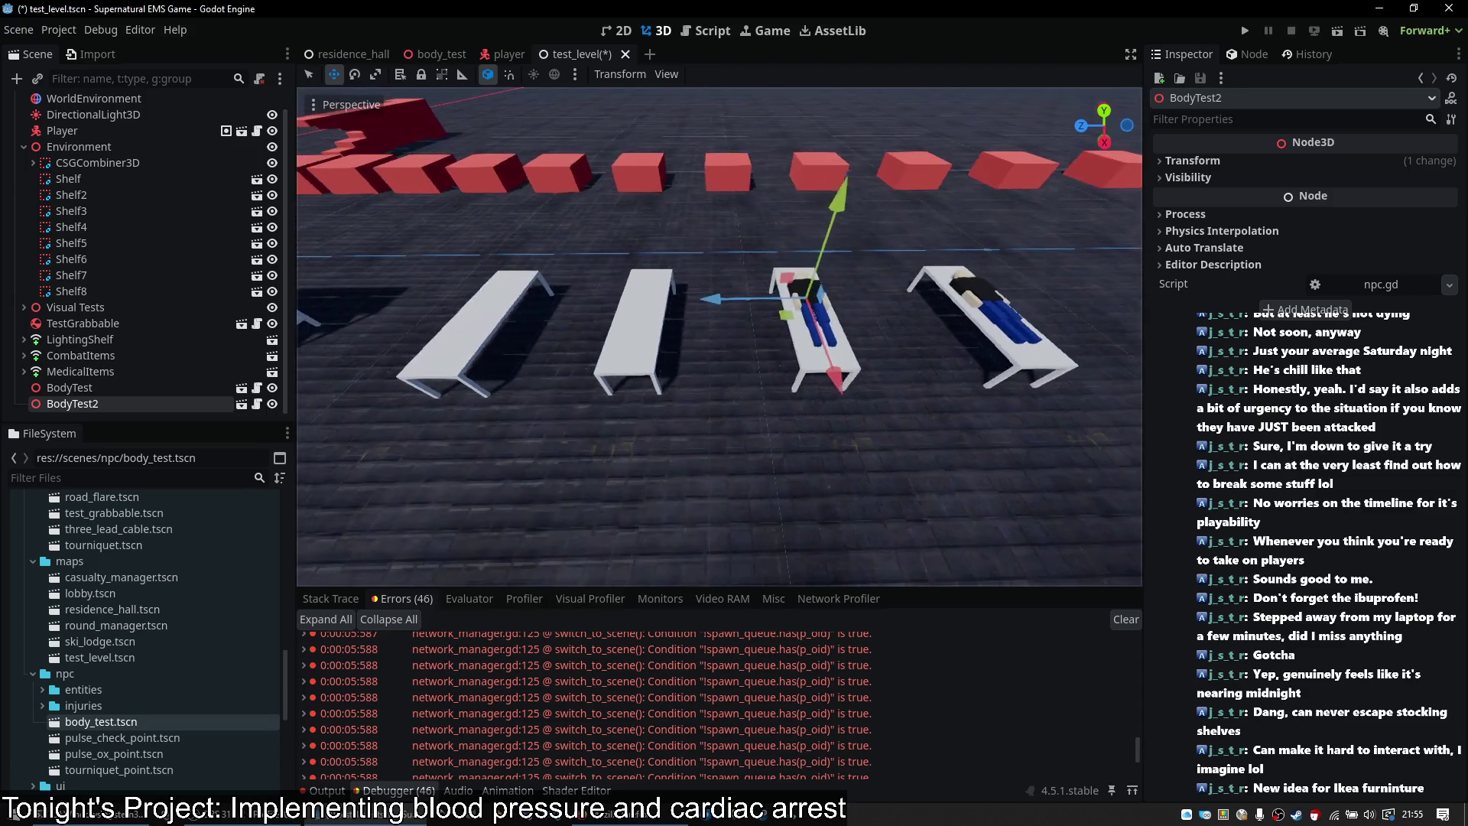
pyautogui.hotkey('ctrl', 'd')
pyautogui.moveTo(724, 300); pyautogui.dragTo(562, 289)
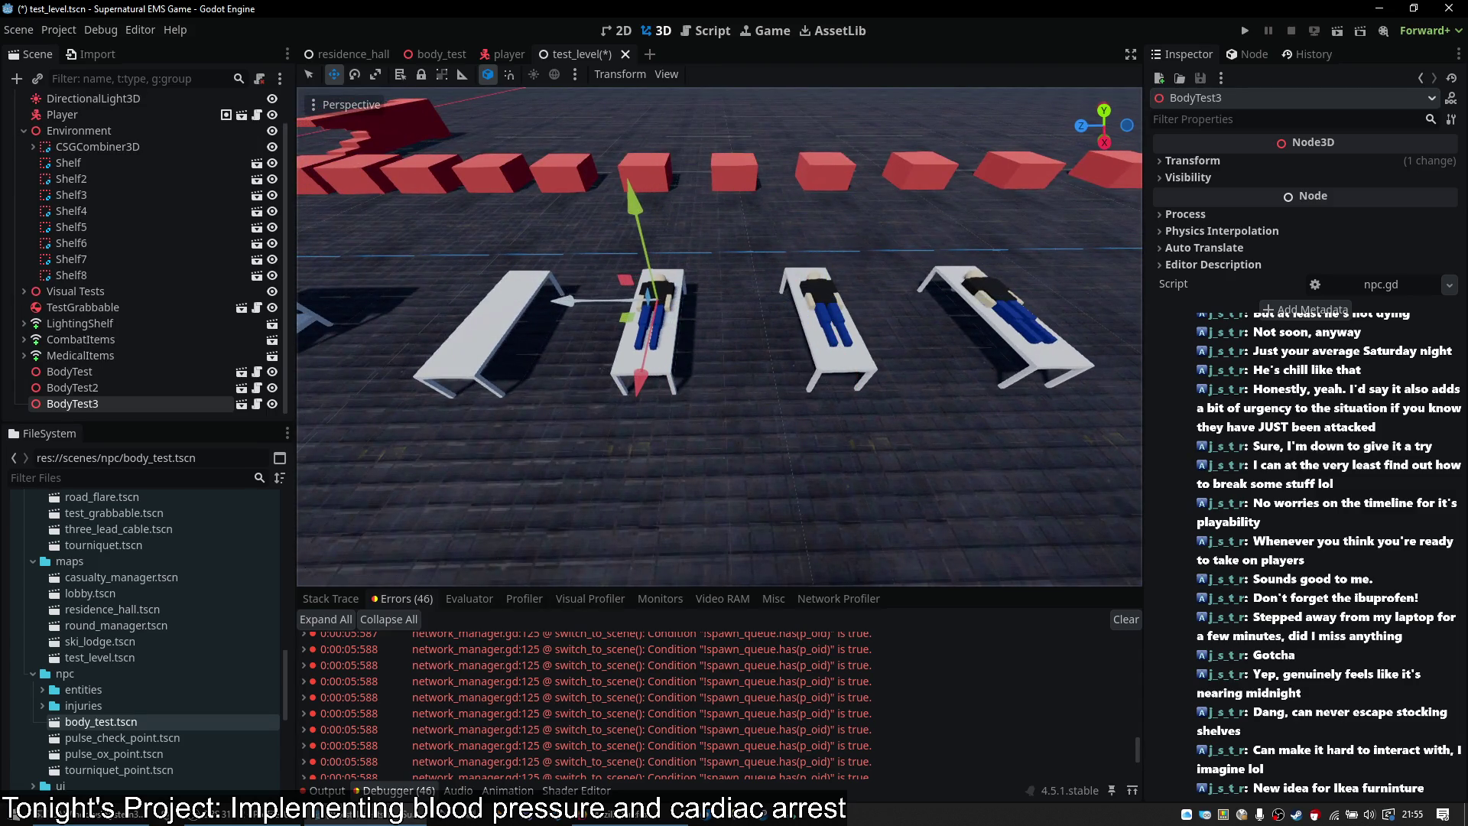
pyautogui.press('d')
pyautogui.hotkey('ctrl', 'd')
pyautogui.moveTo(729, 303)
pyautogui.mouseDown()
pyautogui.moveTo(634, 301)
pyautogui.moveTo(567, 273)
pyautogui.mouseUp()
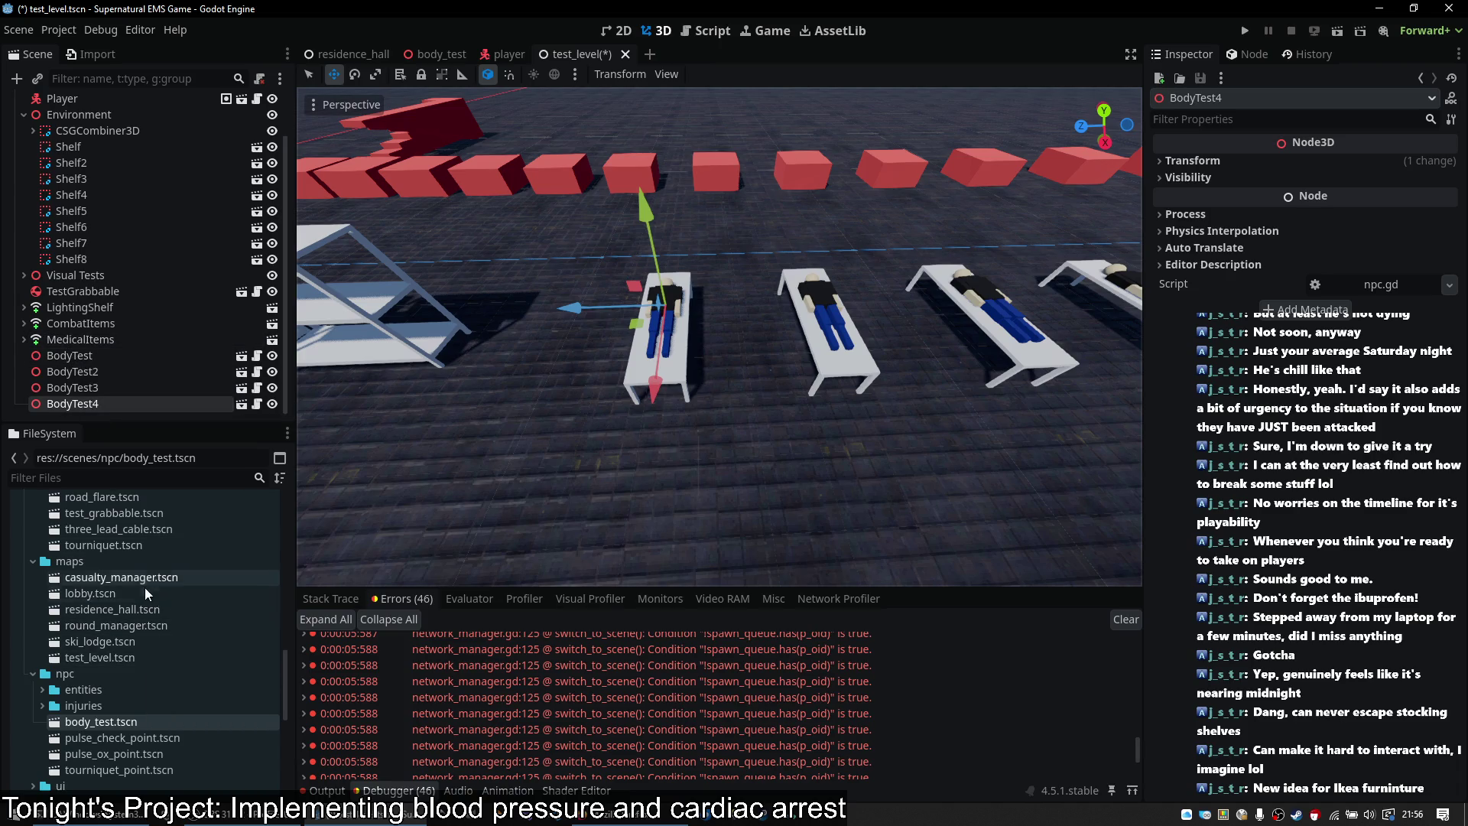
# Check the entities folder and select the Environment node
pyautogui.click(43, 690)
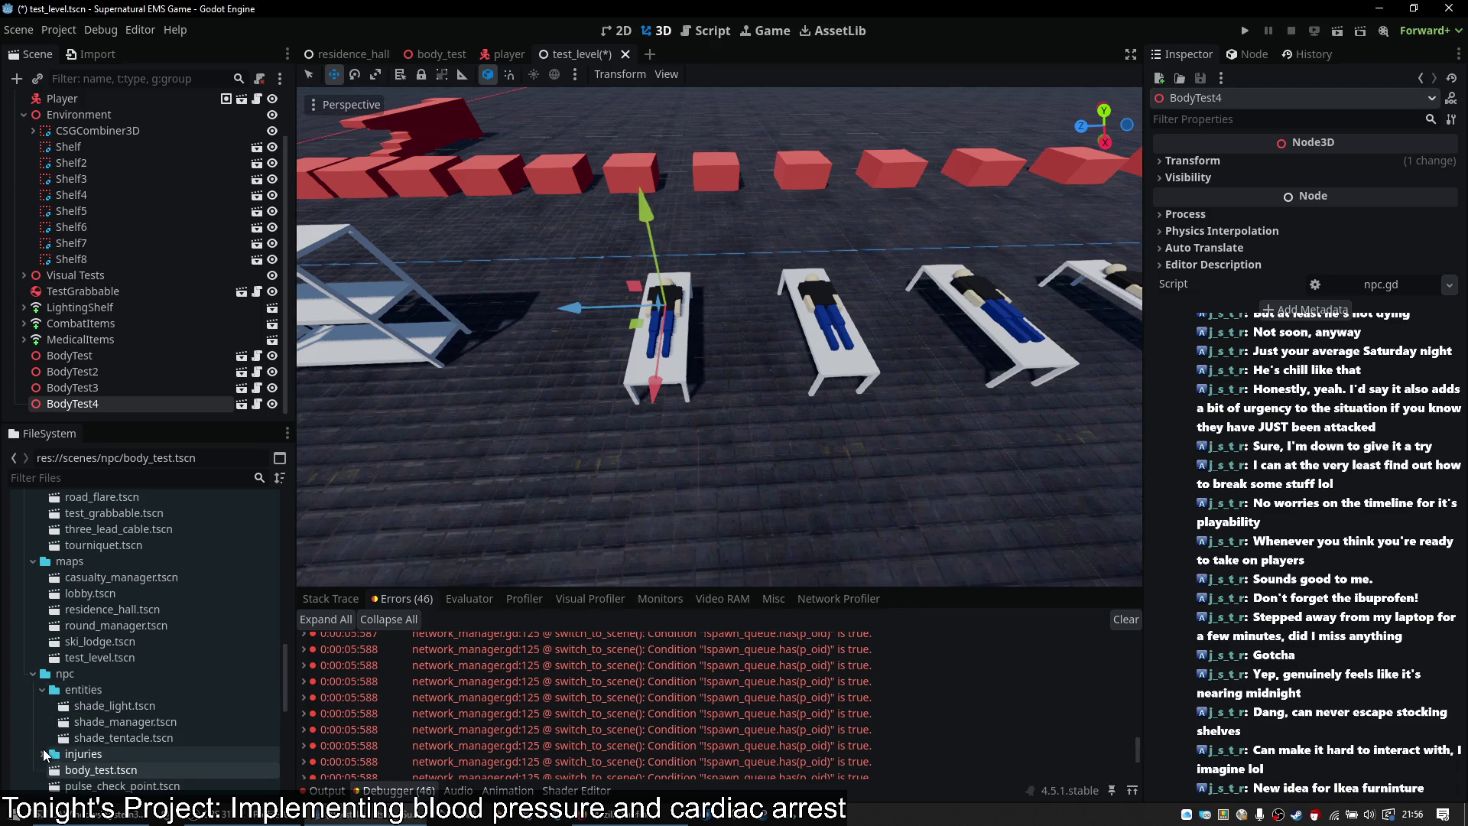
pyautogui.click(43, 690)
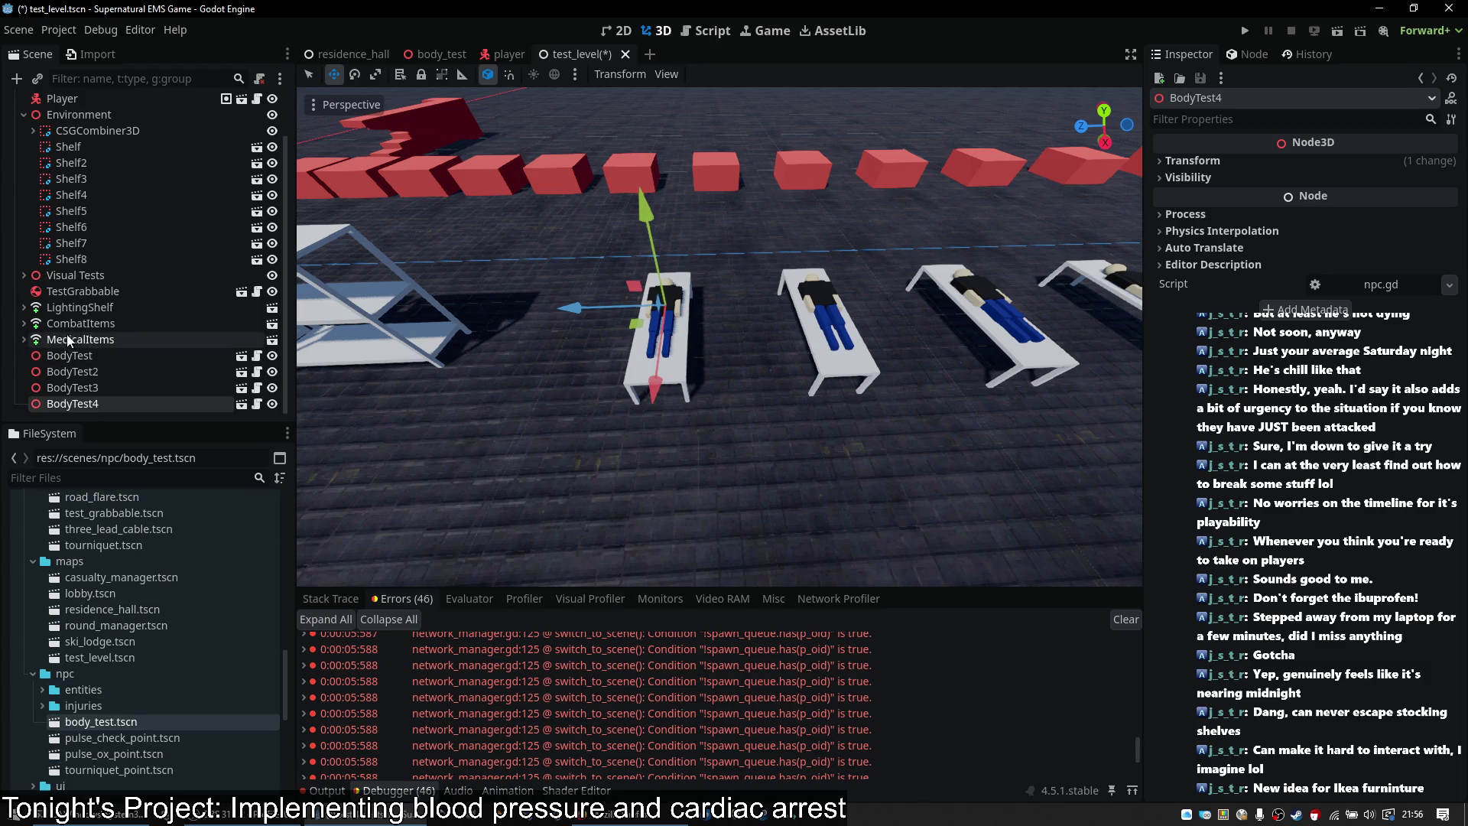
pyautogui.scroll(2, 84, 328)
pyautogui.click(20, 162)
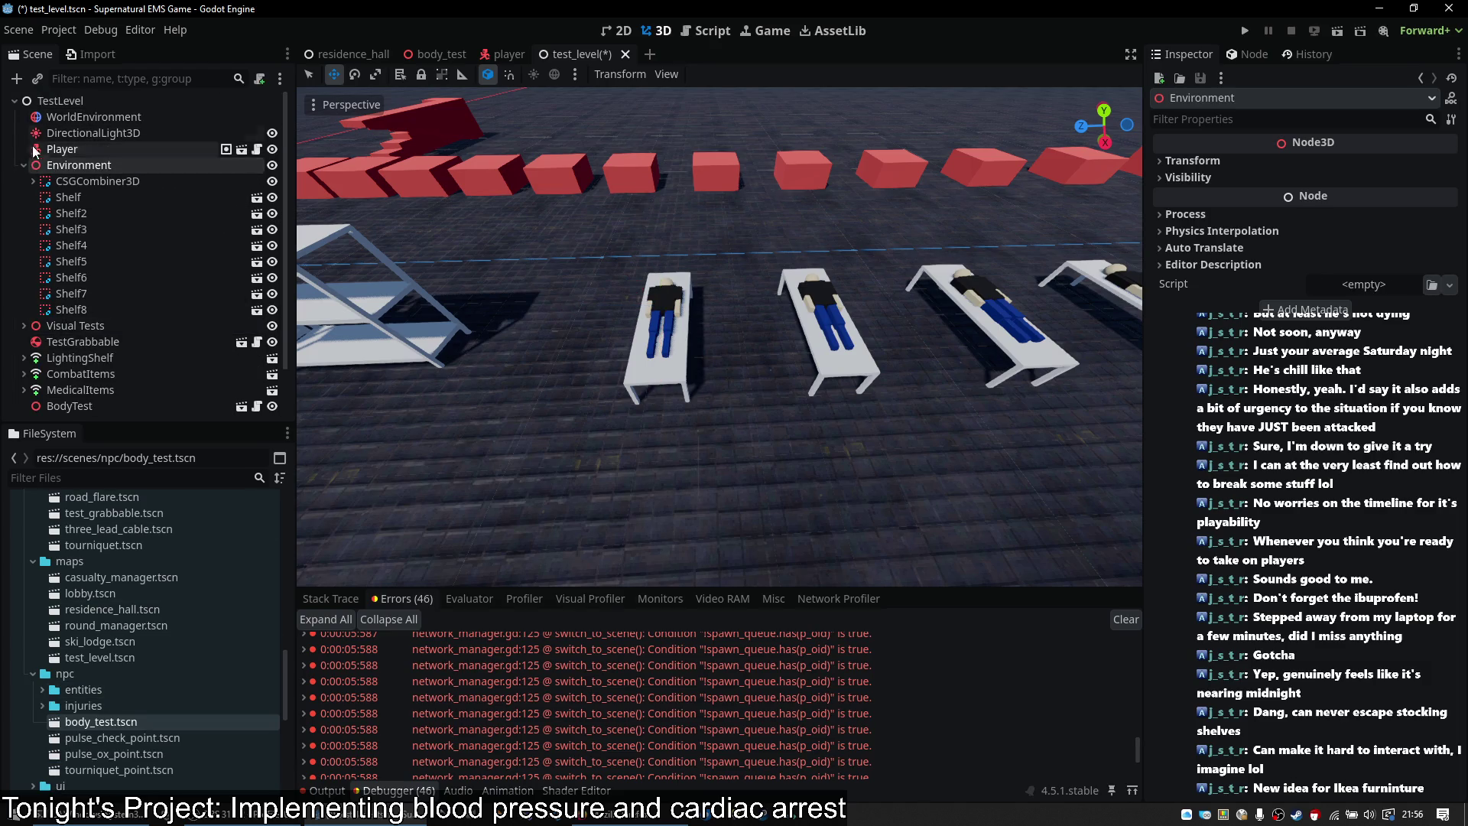
# Change the Environment and Visual Tests nodes to plain Node type
pyautogui.click(23, 165)
pyautogui.rightClick(62, 167)
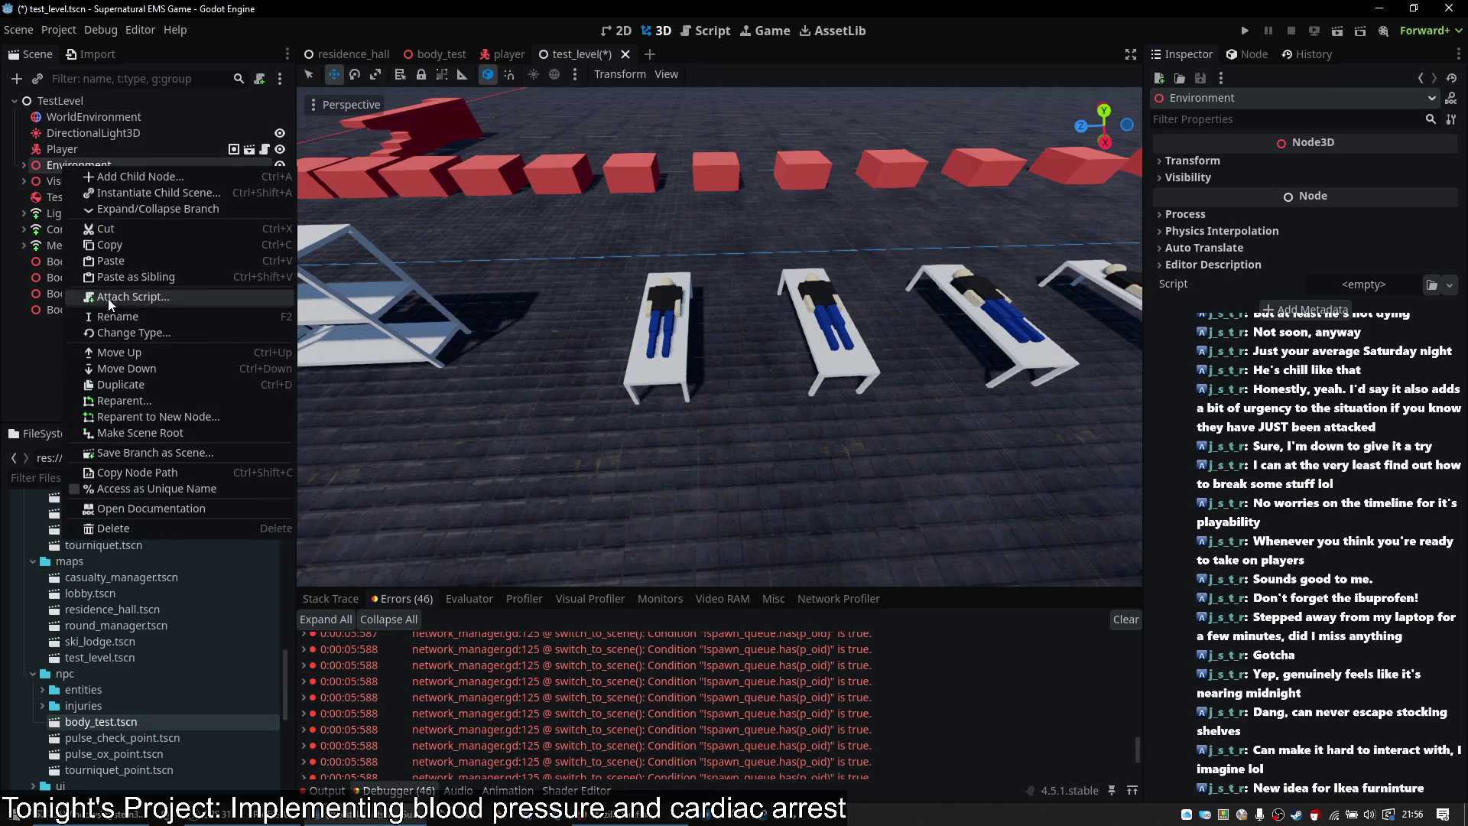
pyautogui.click(201, 333)
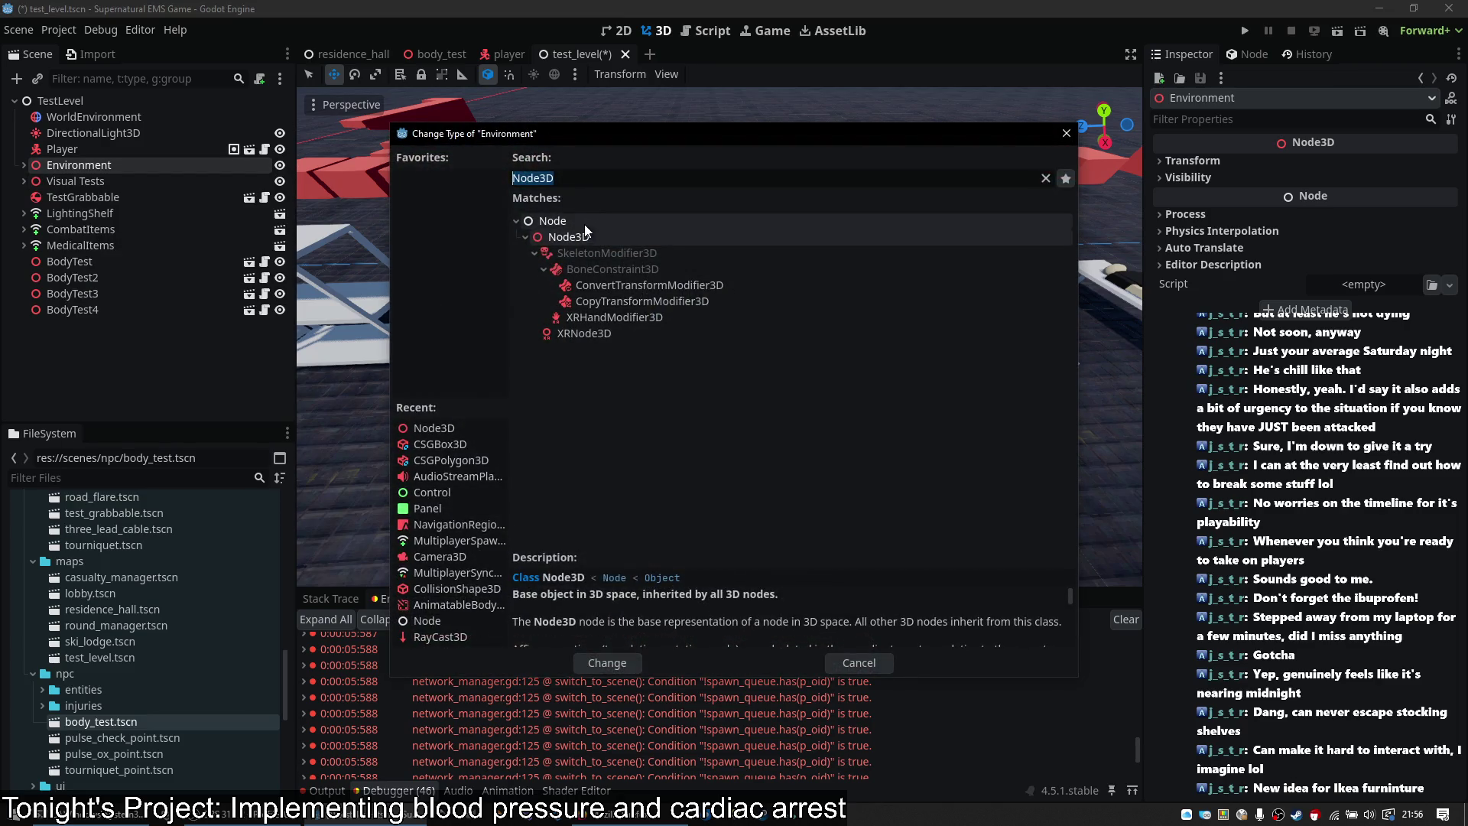
pyautogui.doubleClick(584, 223)
pyautogui.click(24, 165)
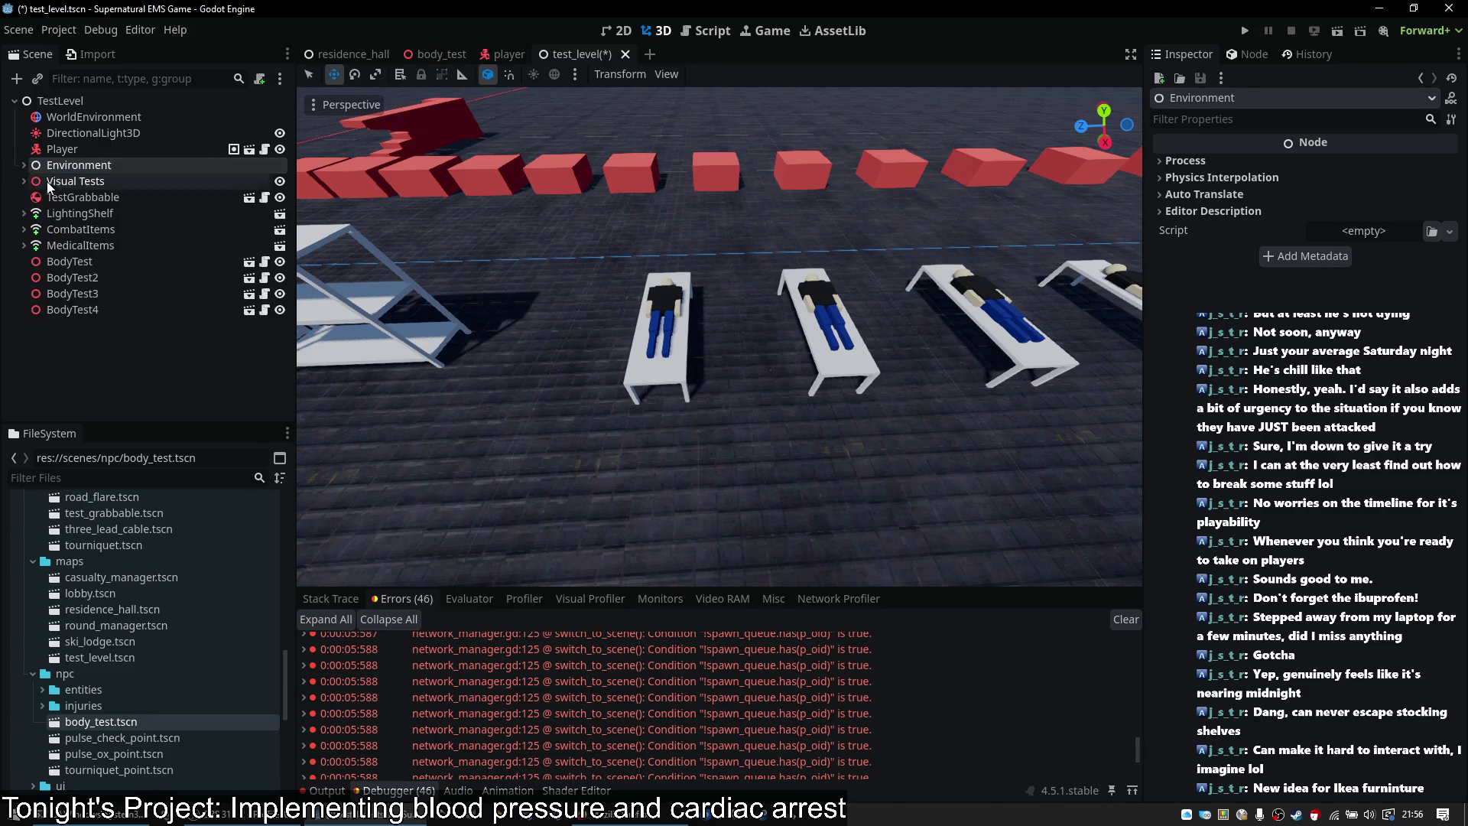
pyautogui.rightClick(54, 183)
pyautogui.click(131, 351)
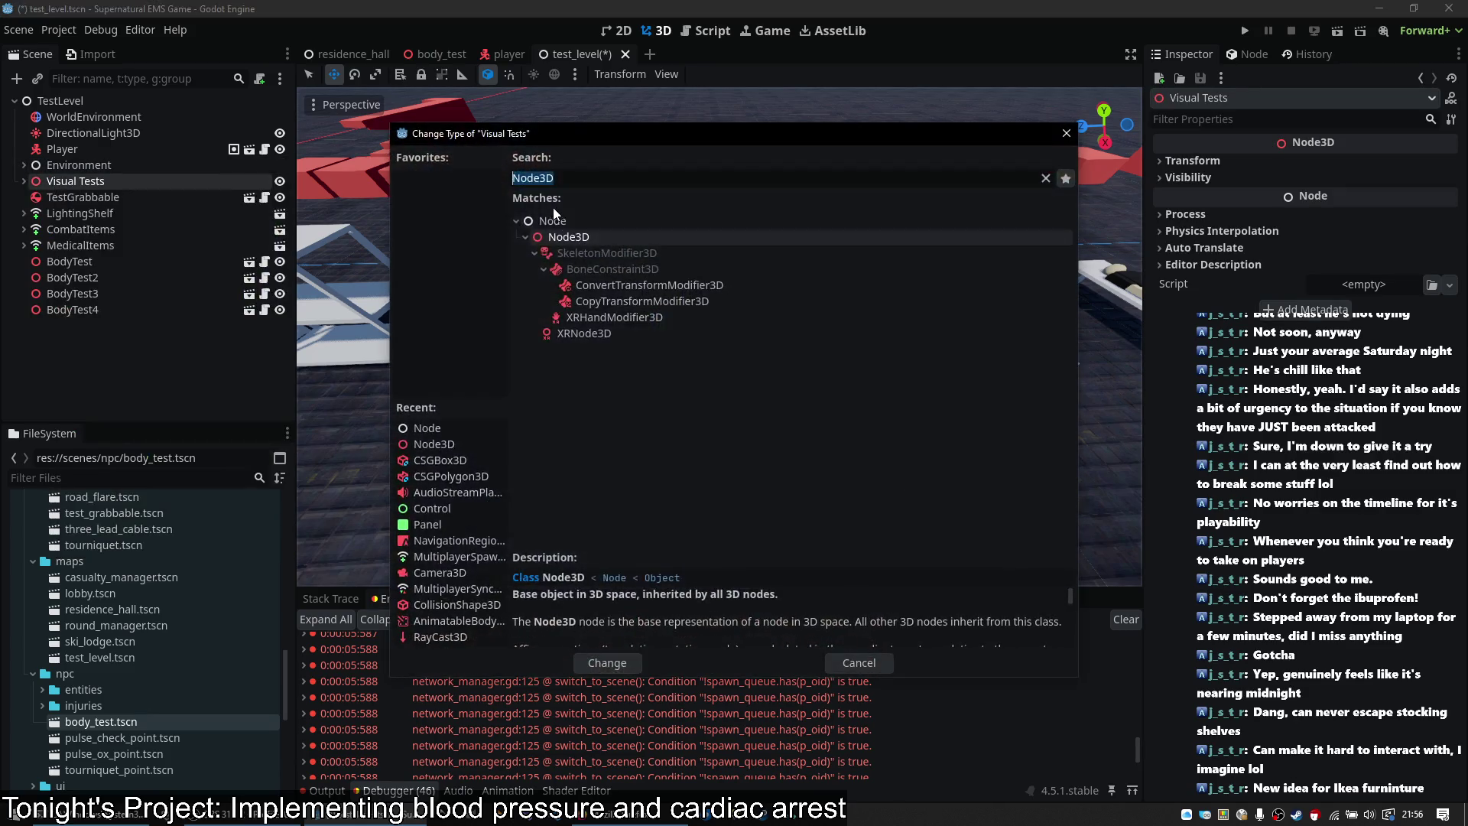
pyautogui.doubleClick(562, 219)
pyautogui.click(18, 181)
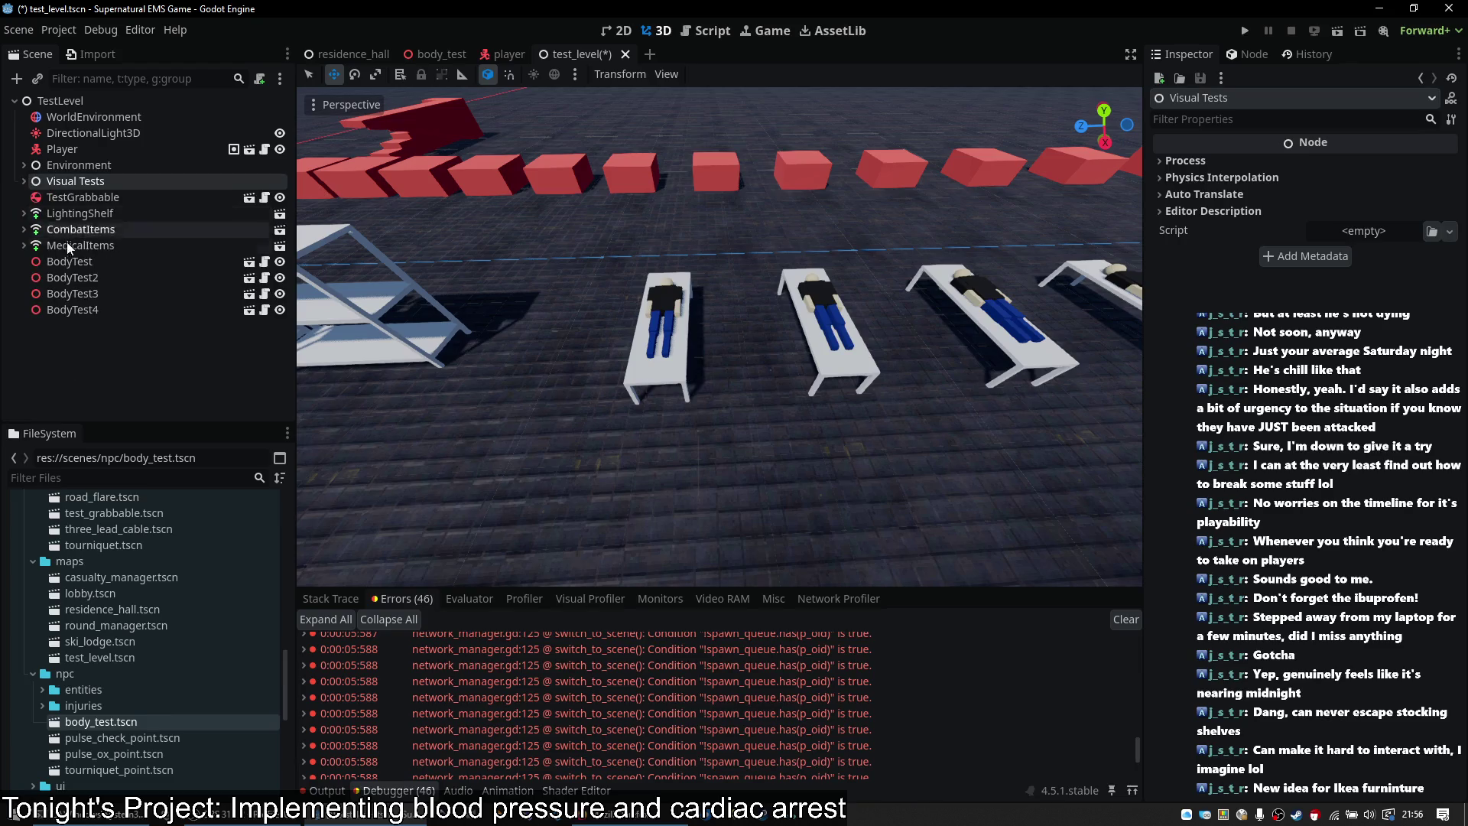
# Add a plain Node child under TestLevel named Casualties
pyautogui.rightClick(84, 351)
pyautogui.click(167, 360)
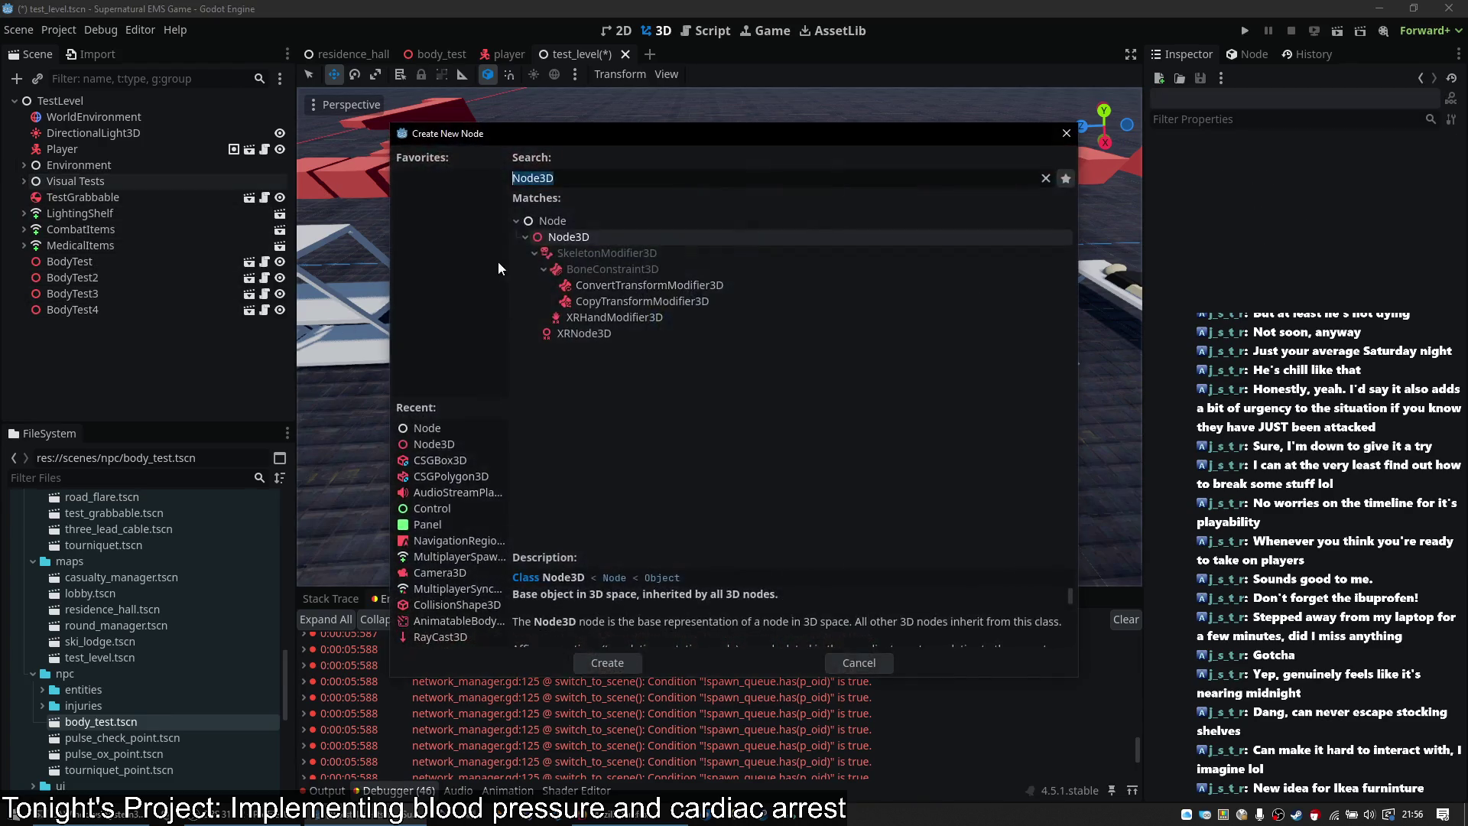
pyautogui.doubleClick(563, 220)
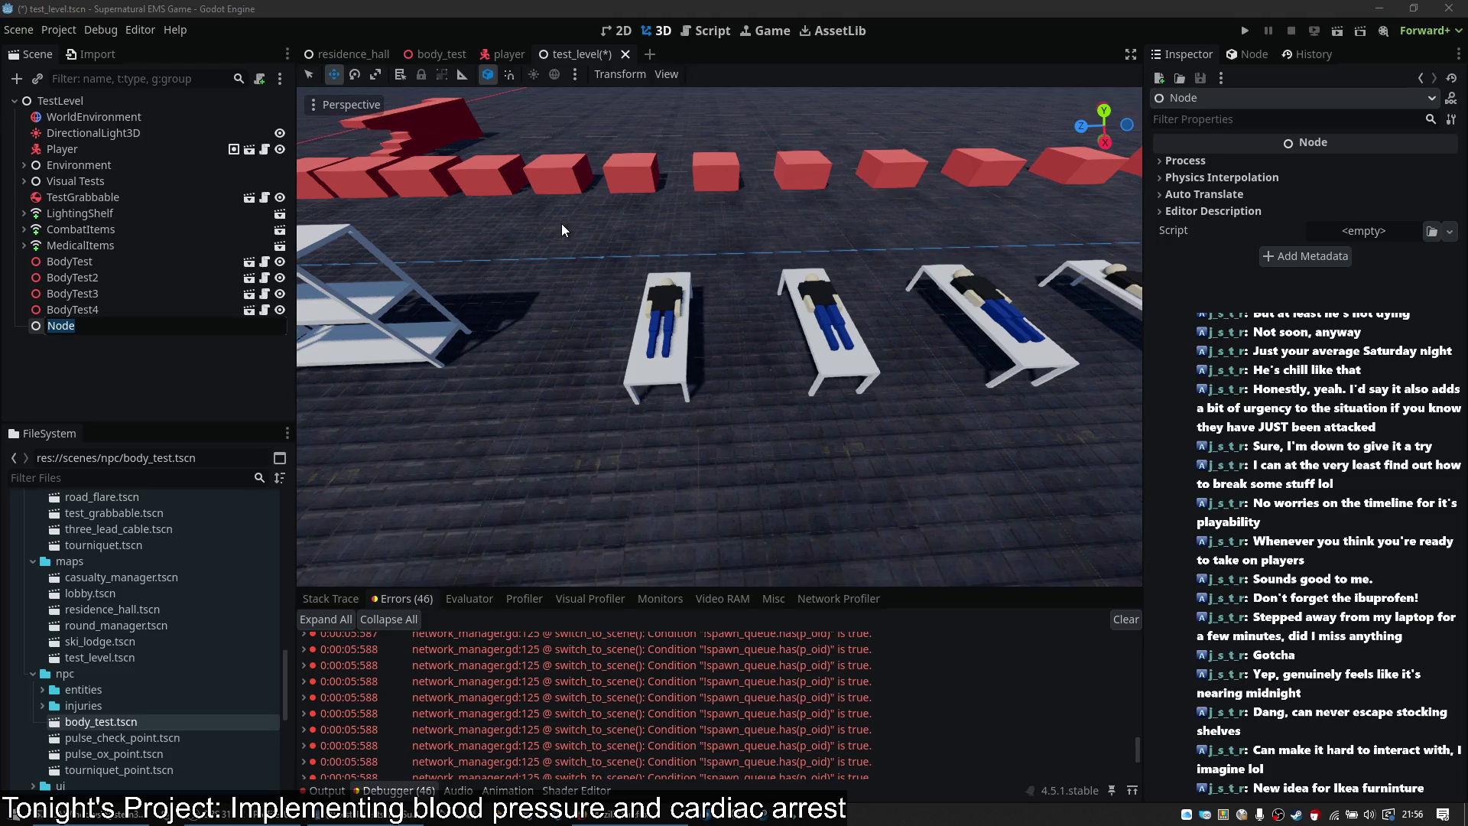
pyautogui.write('ties')
pyautogui.press('Return')
# Move BodyTest through BodyTest4 under Casualties and save the scene
pyautogui.click(76, 262)
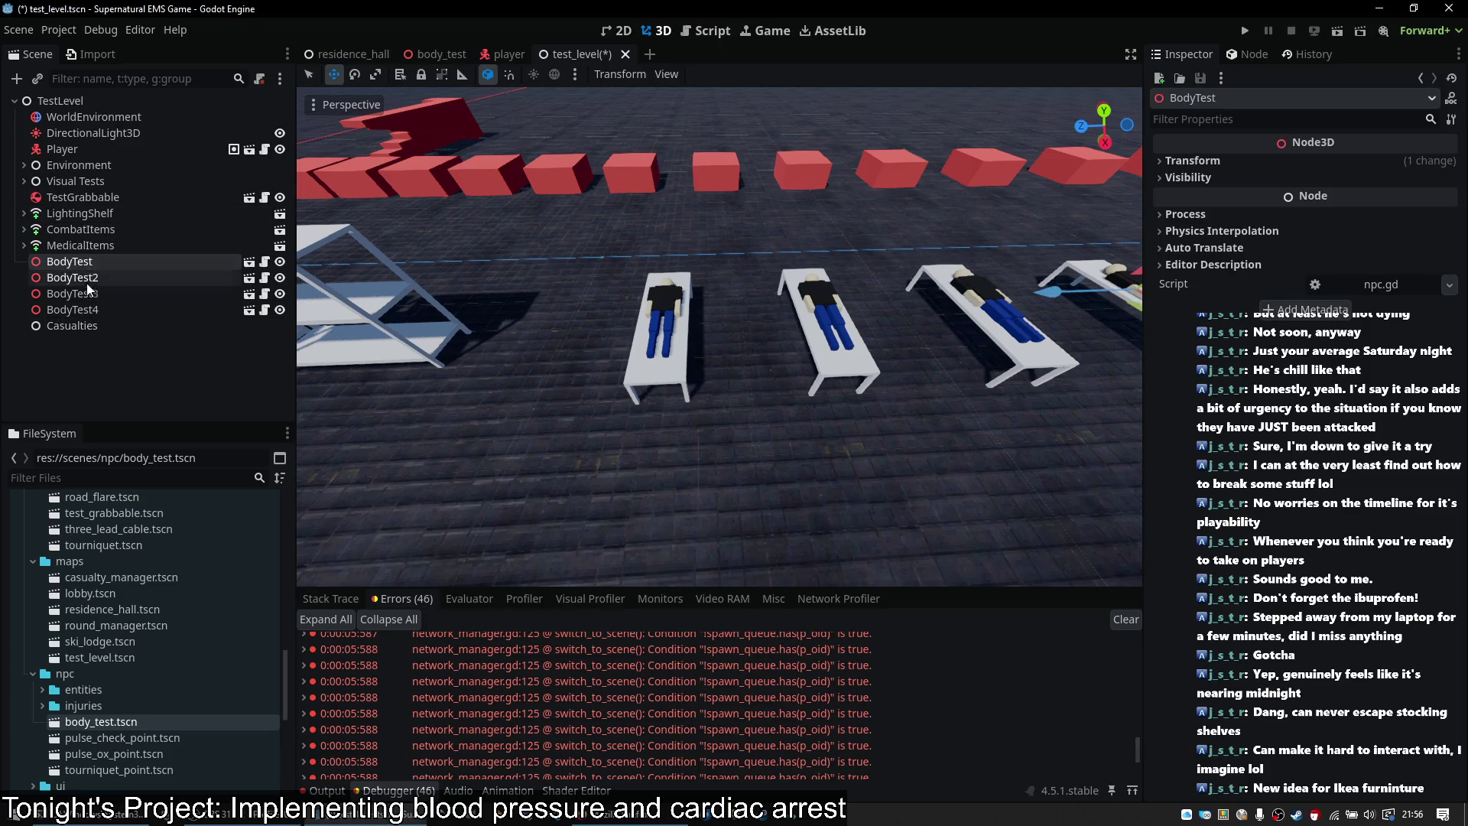
pyautogui.keyDown('shift'); pyautogui.click(95, 309); pyautogui.keyUp('shift')
pyautogui.moveTo(95, 313); pyautogui.dragTo(113, 330)
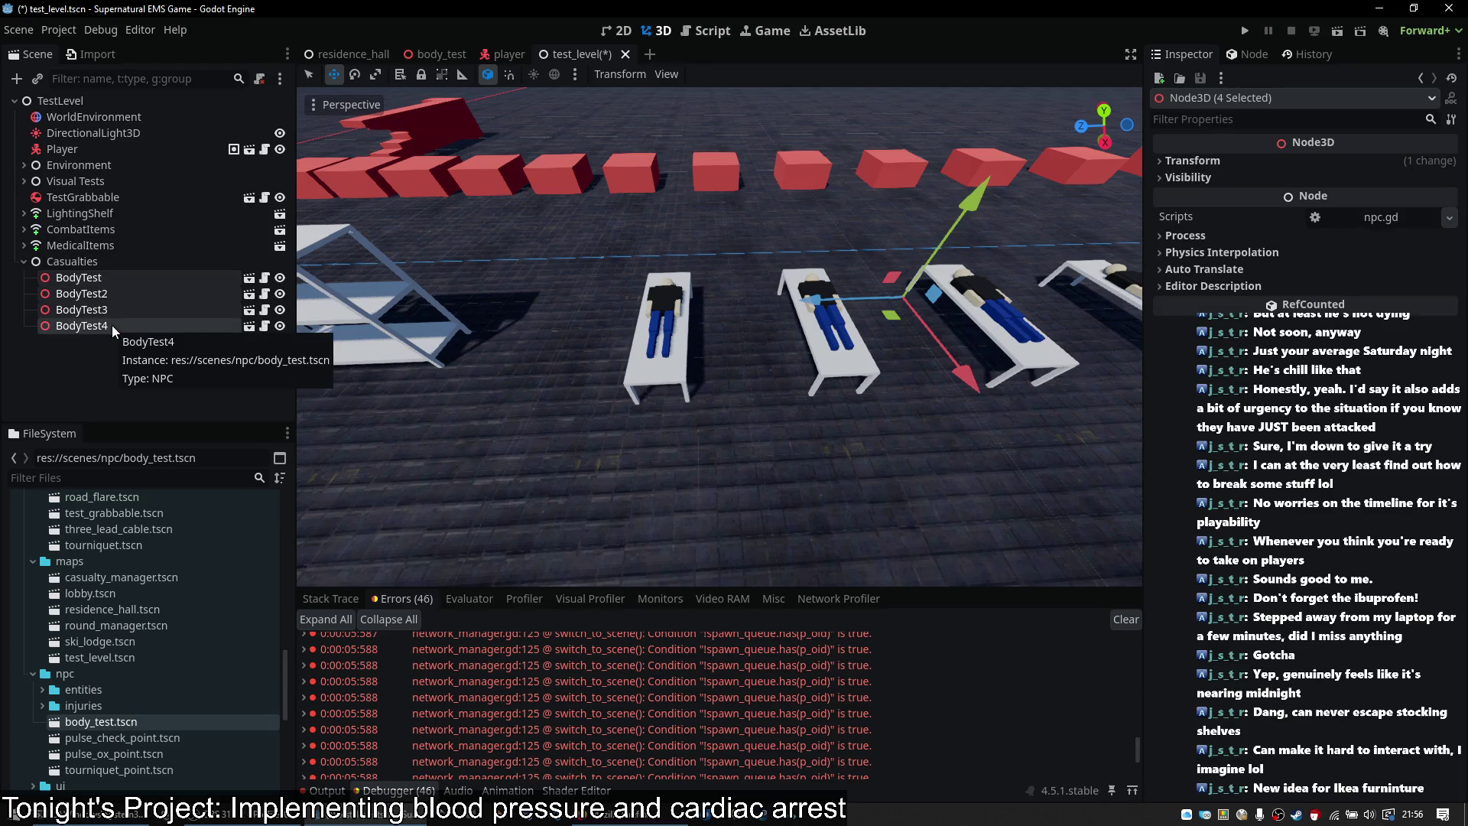
pyautogui.click(25, 262)
pyautogui.hotkey('ctrl', 's')
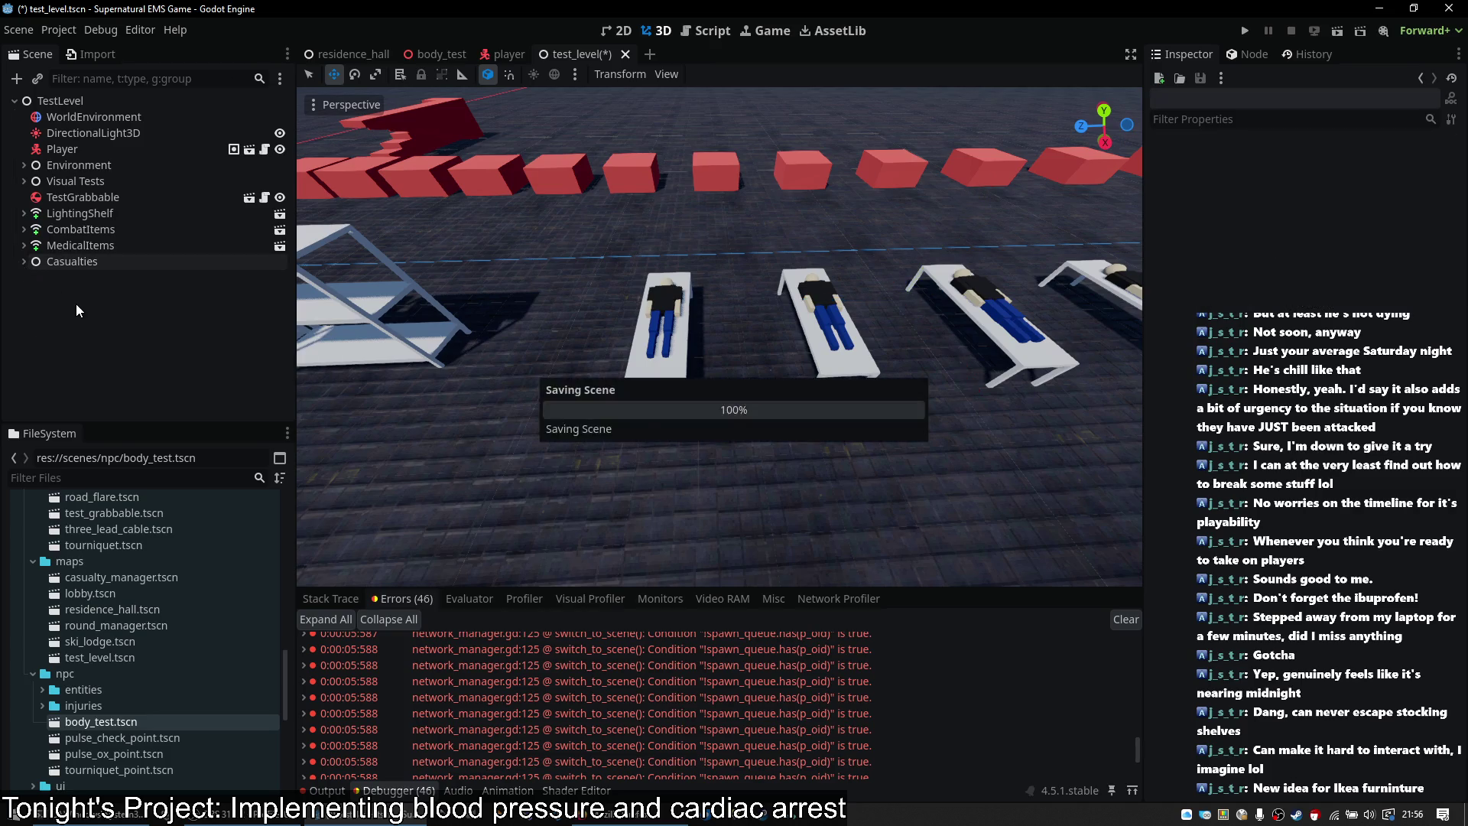
# Run test_level alone, hitting the player_list.gd null-access error, and cancel Add Child Node
pyautogui.scroll(-5, 719, 336)
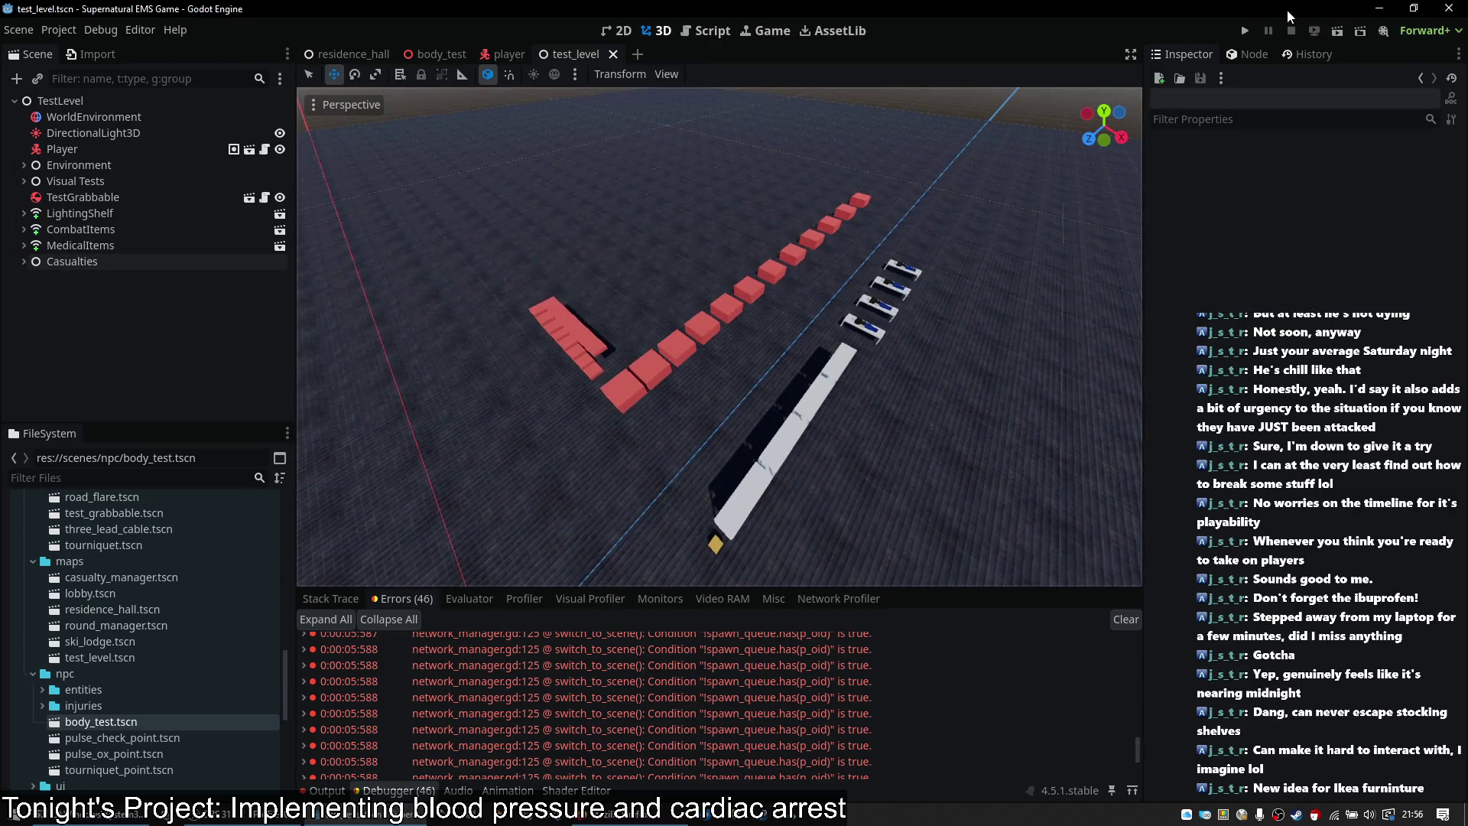
pyautogui.click(1336, 38)
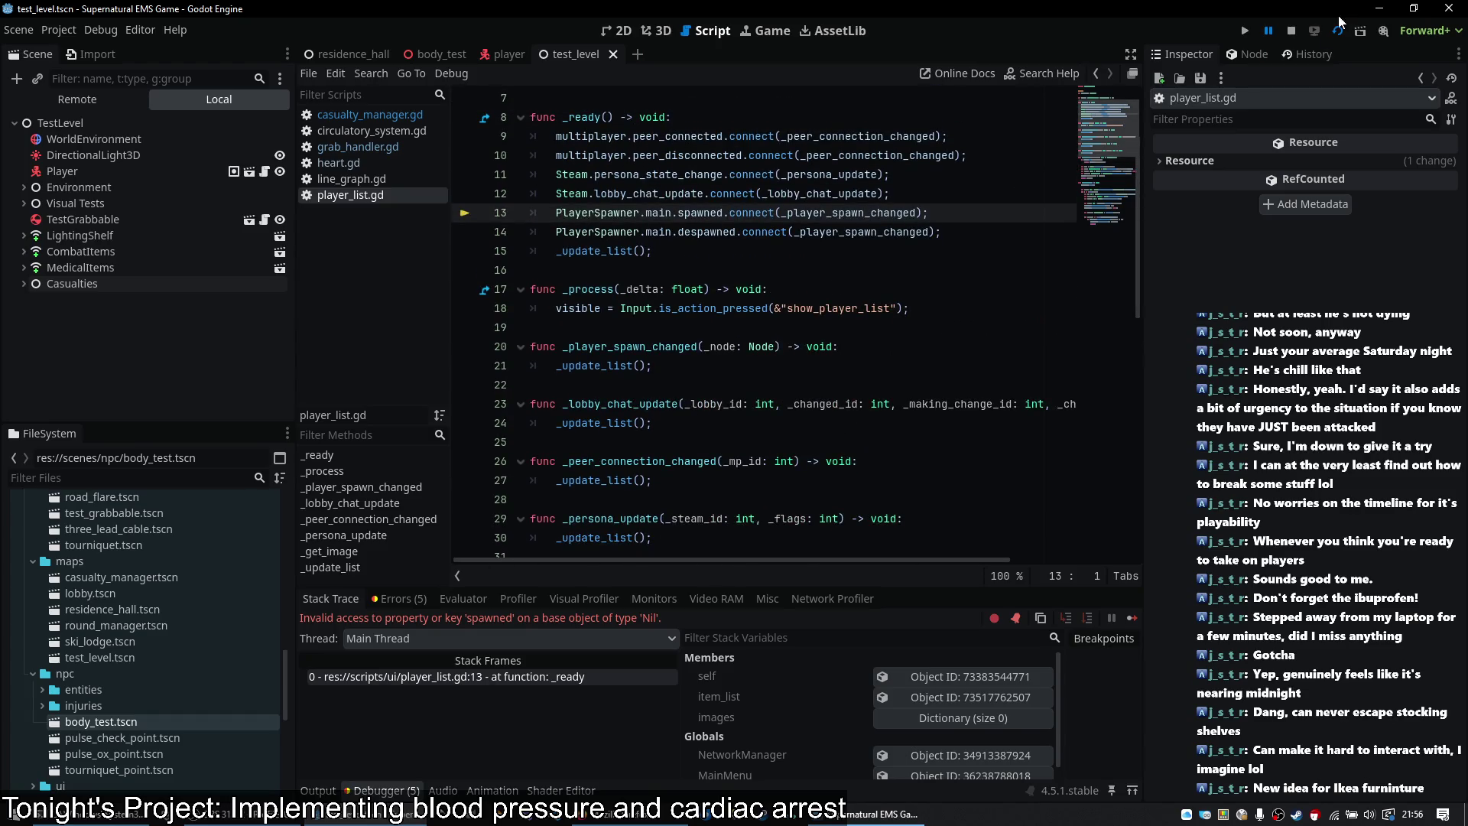
pyautogui.rightClick(95, 100)
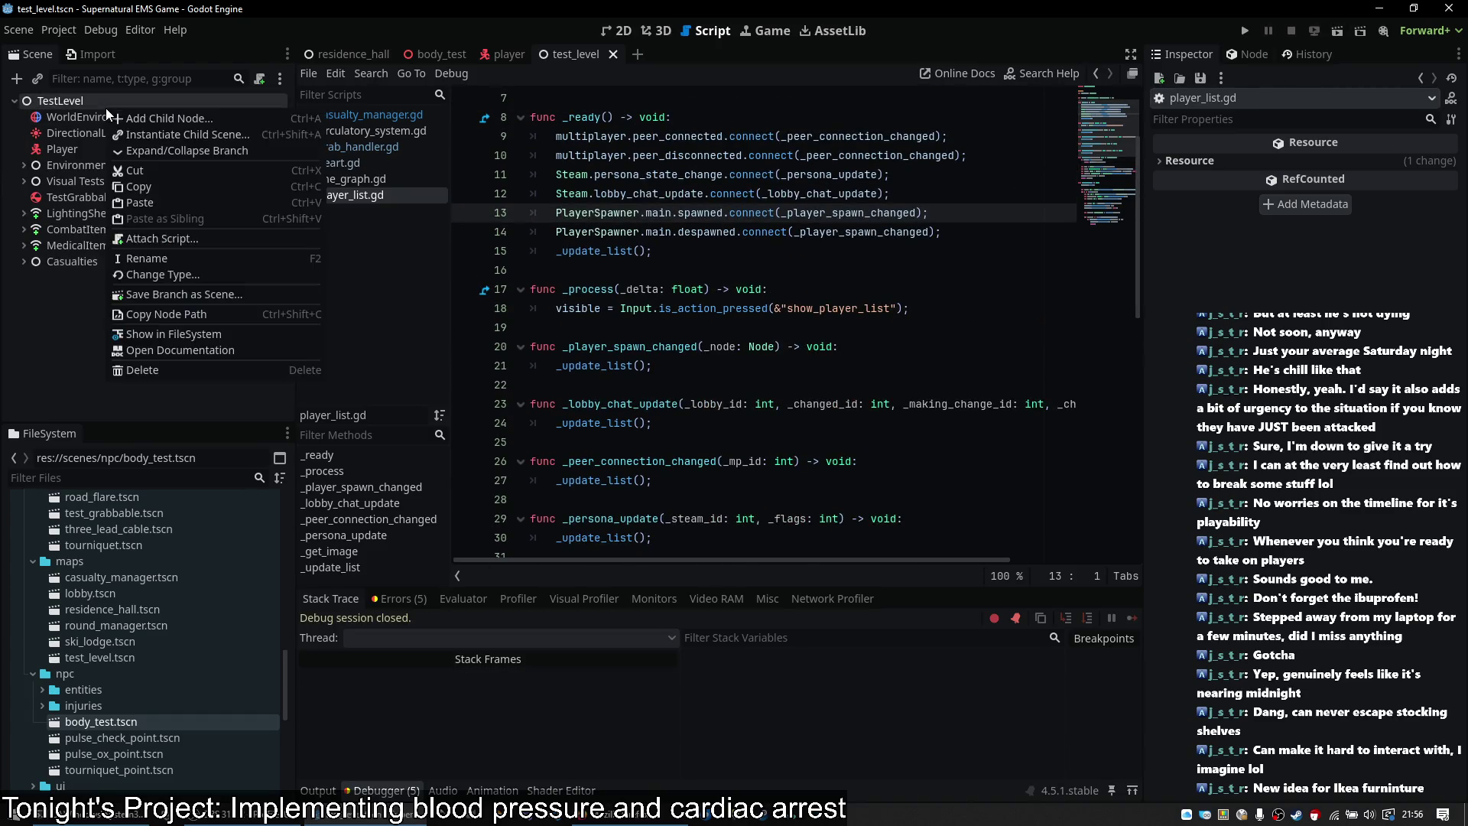
pyautogui.click(105, 108)
pyautogui.press('Escape')
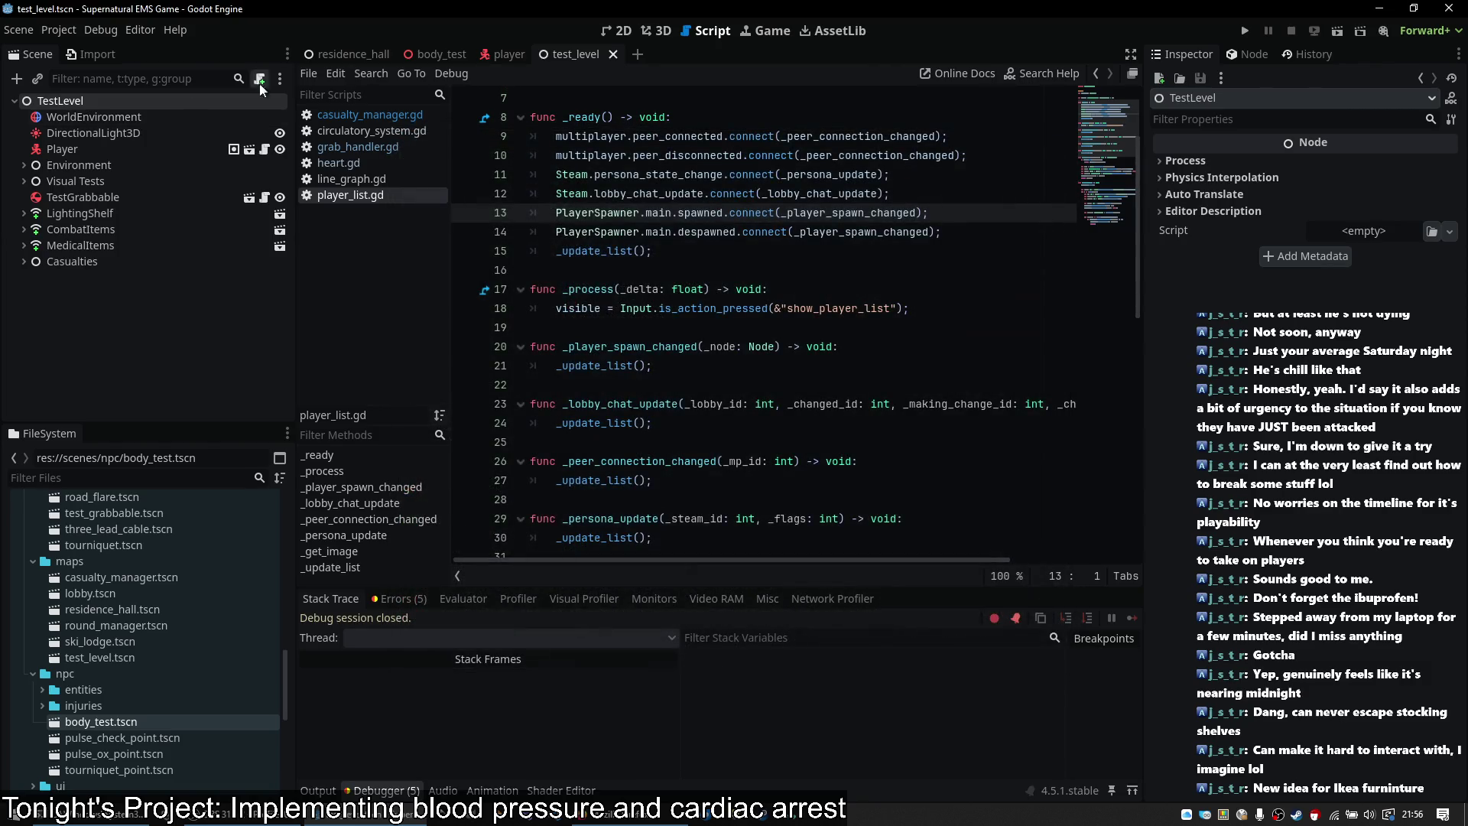
# Switch to residence_hall and back to test_level, then run the full project
pyautogui.scroll(-1, 111, 650)
pyautogui.scroll(-3, 112, 650)
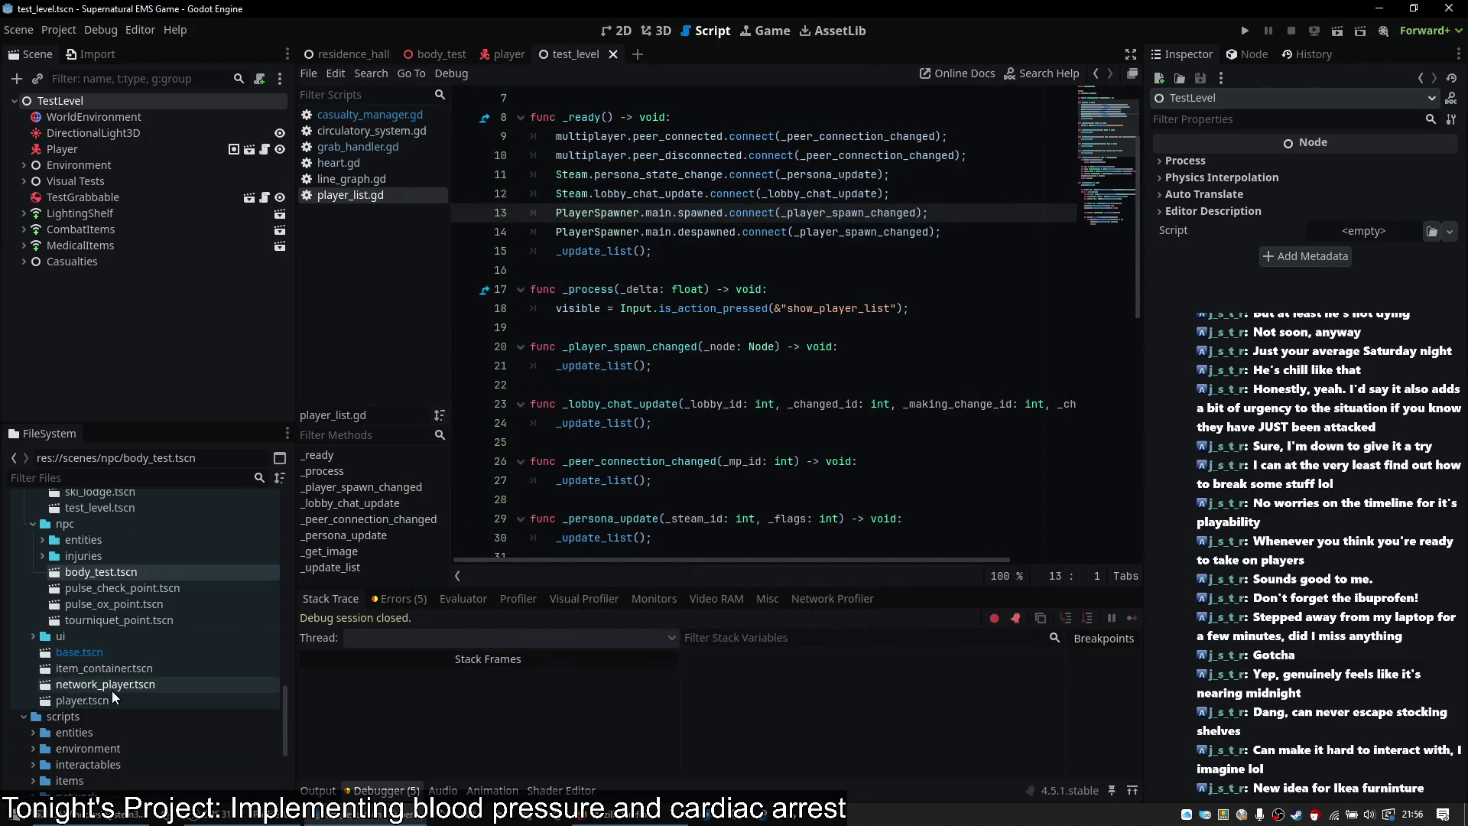
pyautogui.scroll(6, 125, 650)
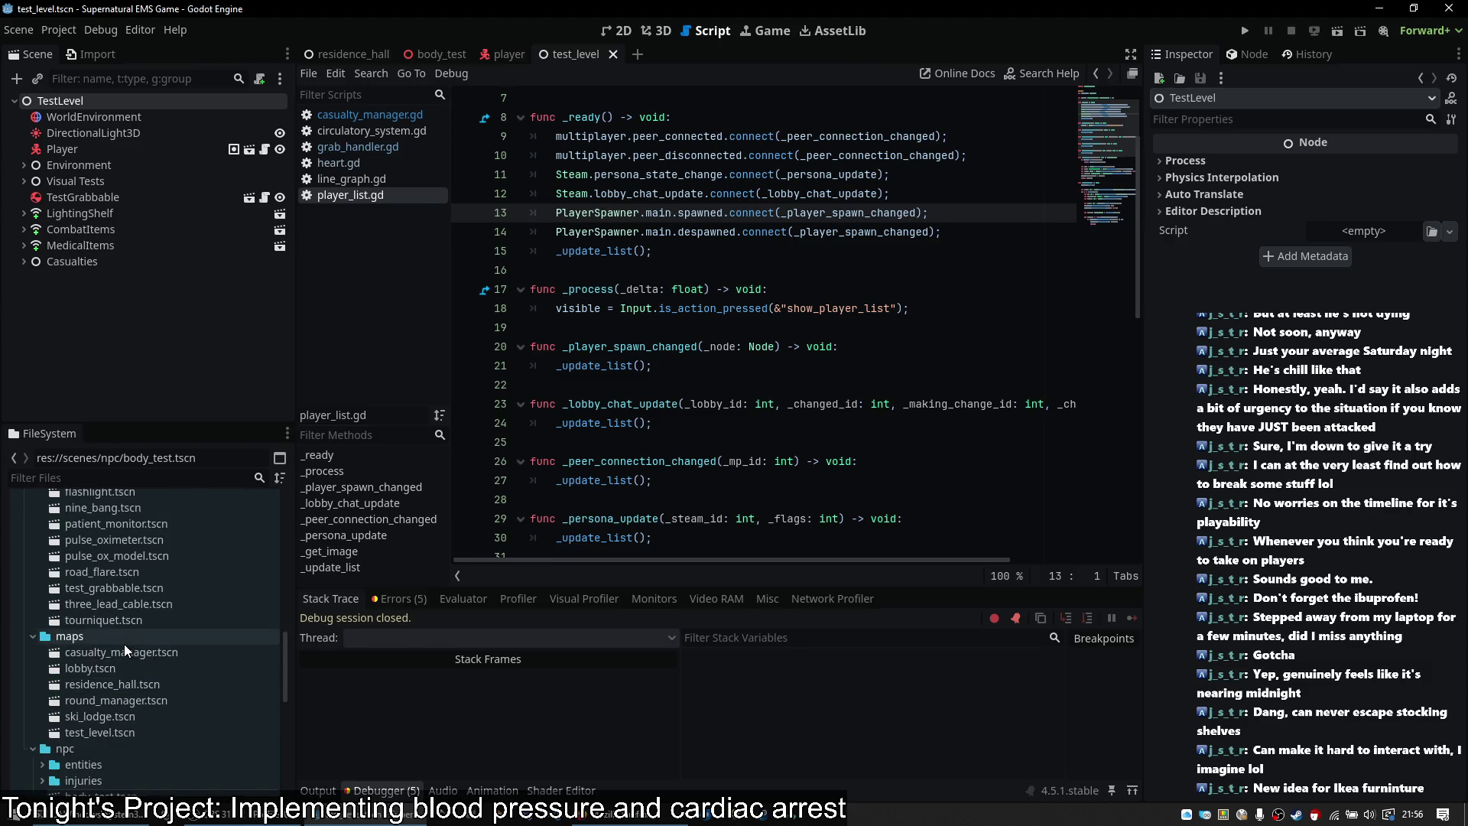
pyautogui.scroll(8, 127, 628)
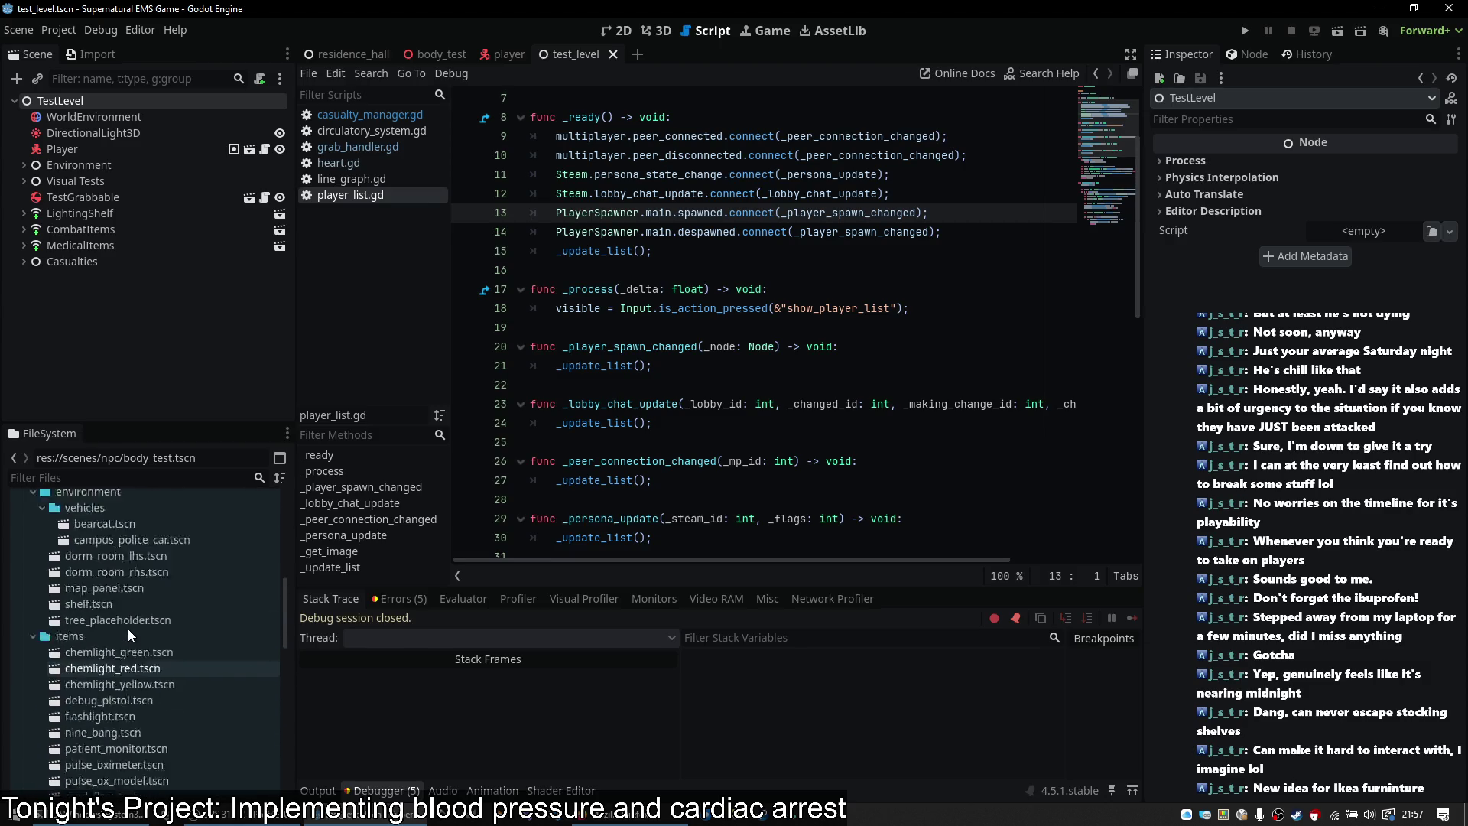
pyautogui.click(353, 53)
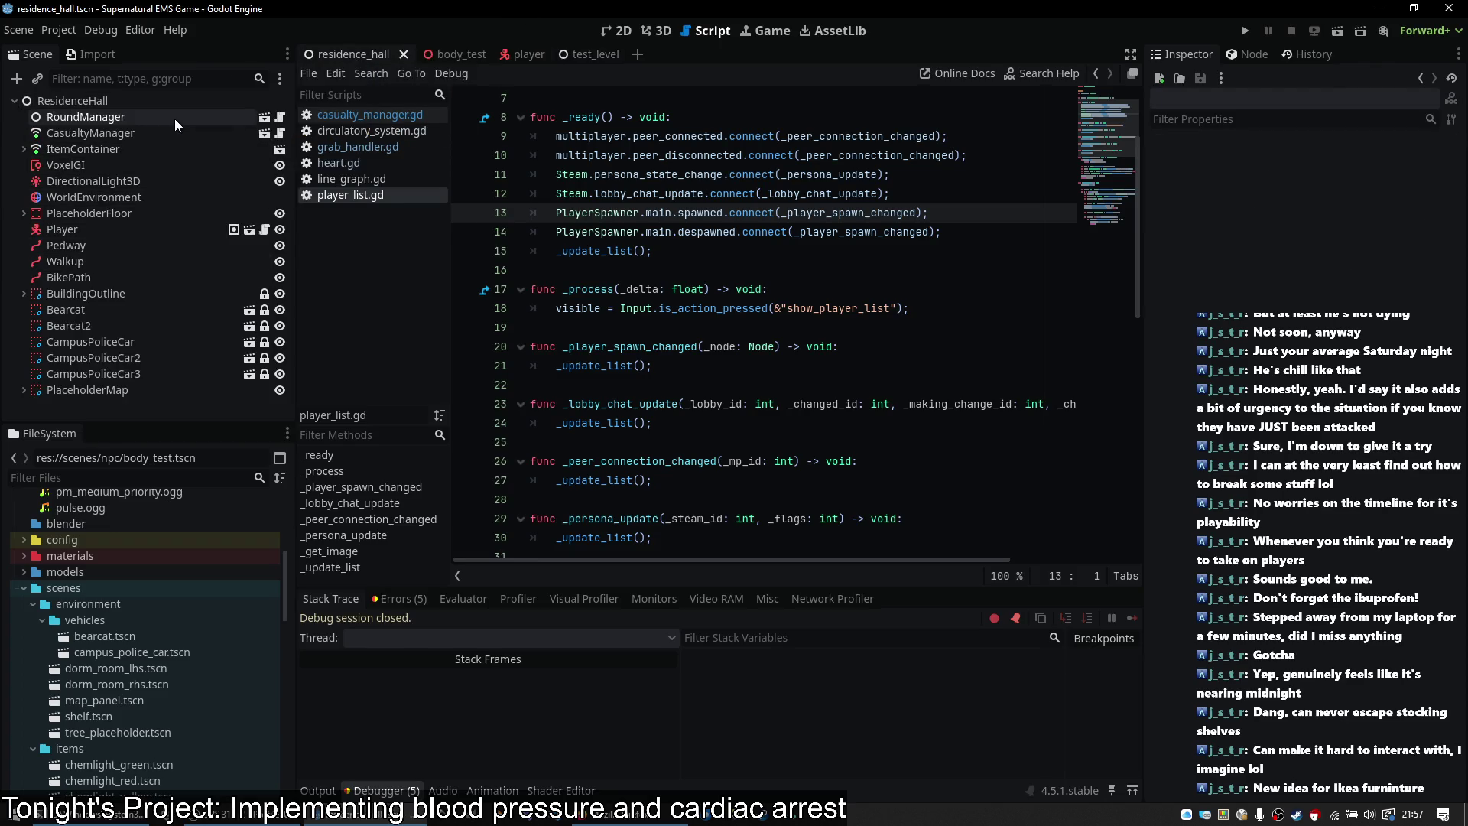
pyautogui.click(576, 49)
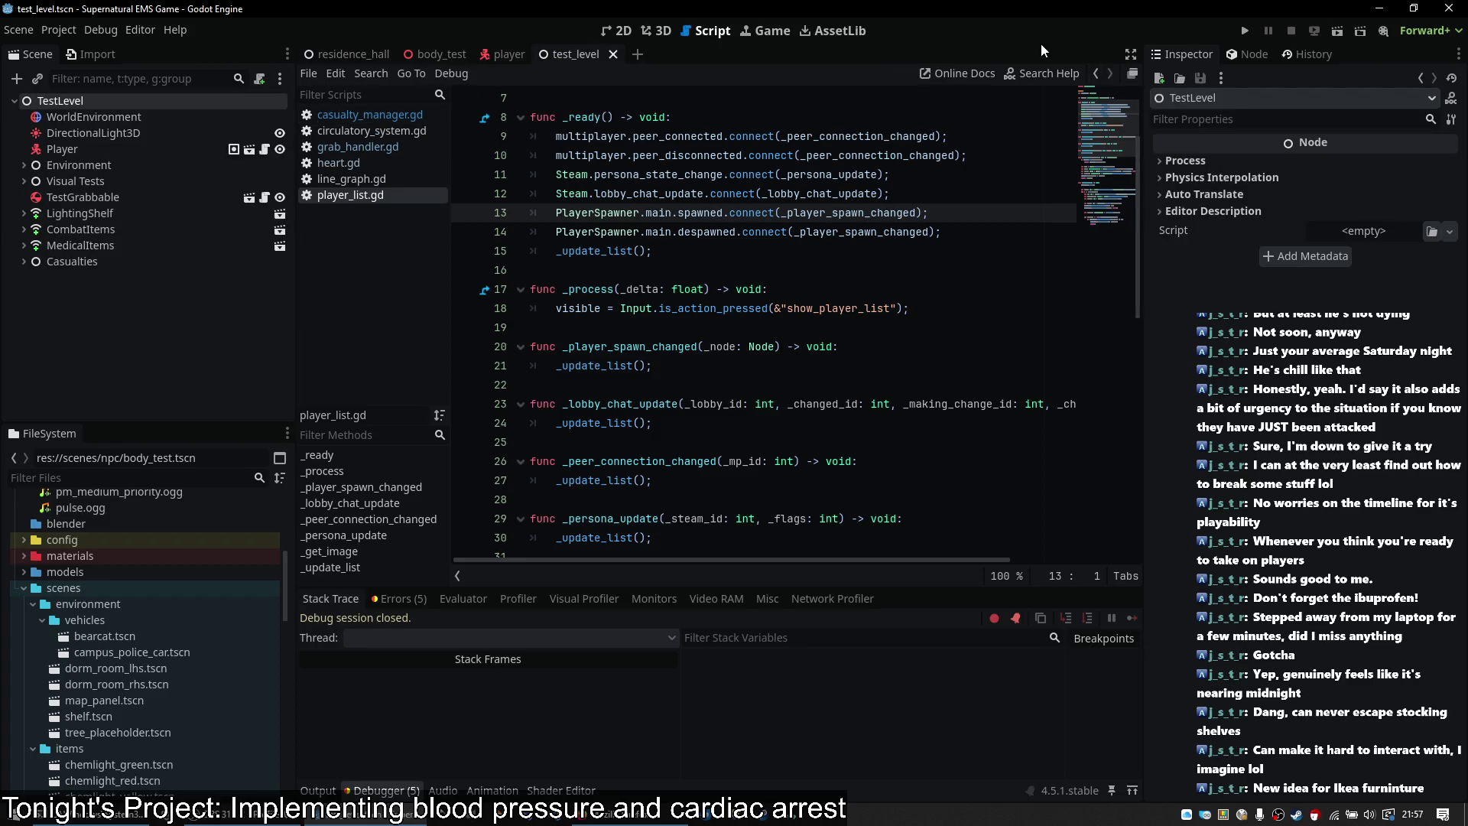
pyautogui.click(1246, 32)
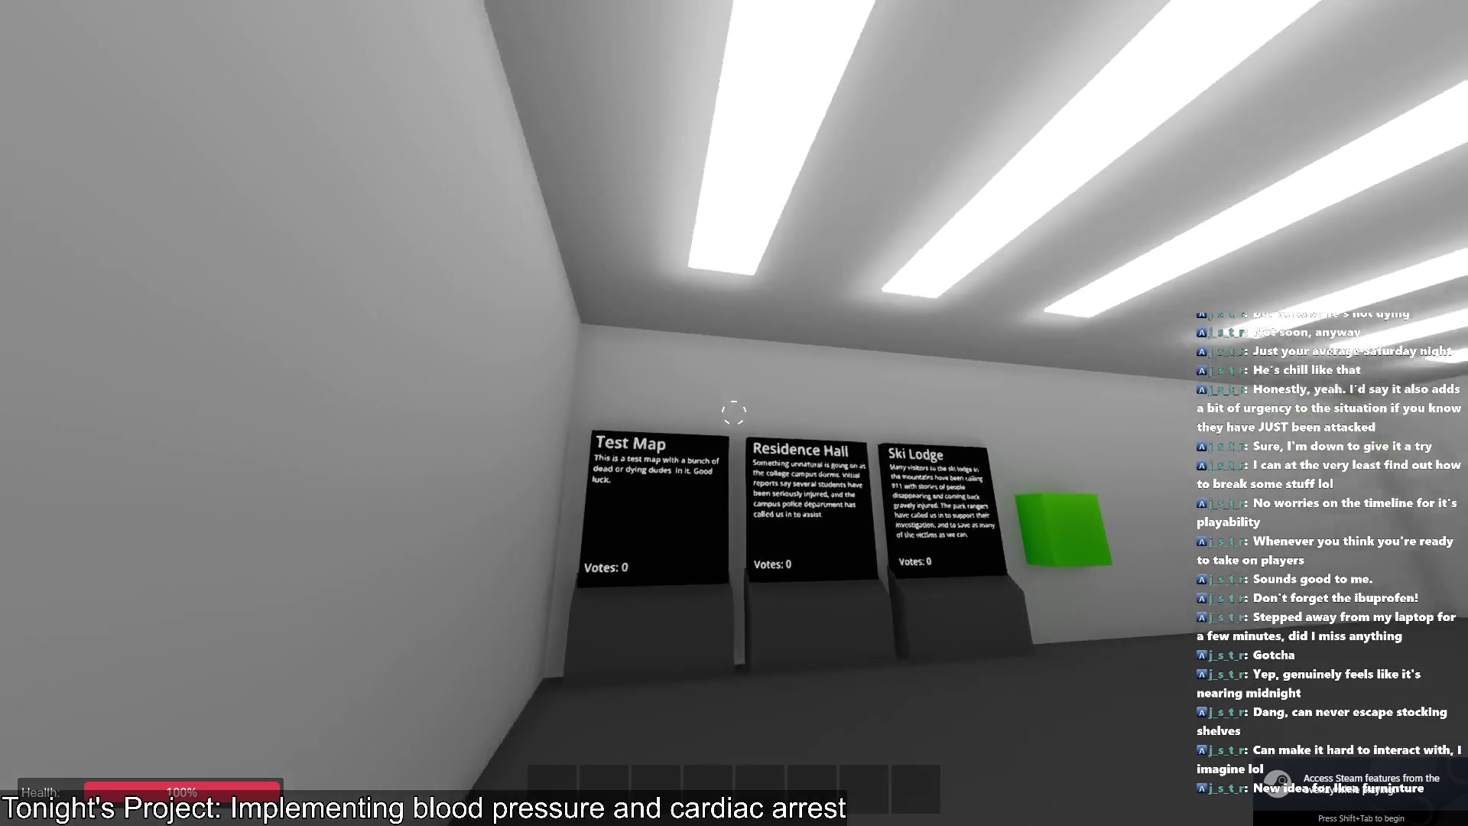
# Ready up to load the outdoor test level, then pick up and drop the yellow box
pyautogui.press('w')
pyautogui.press('e')
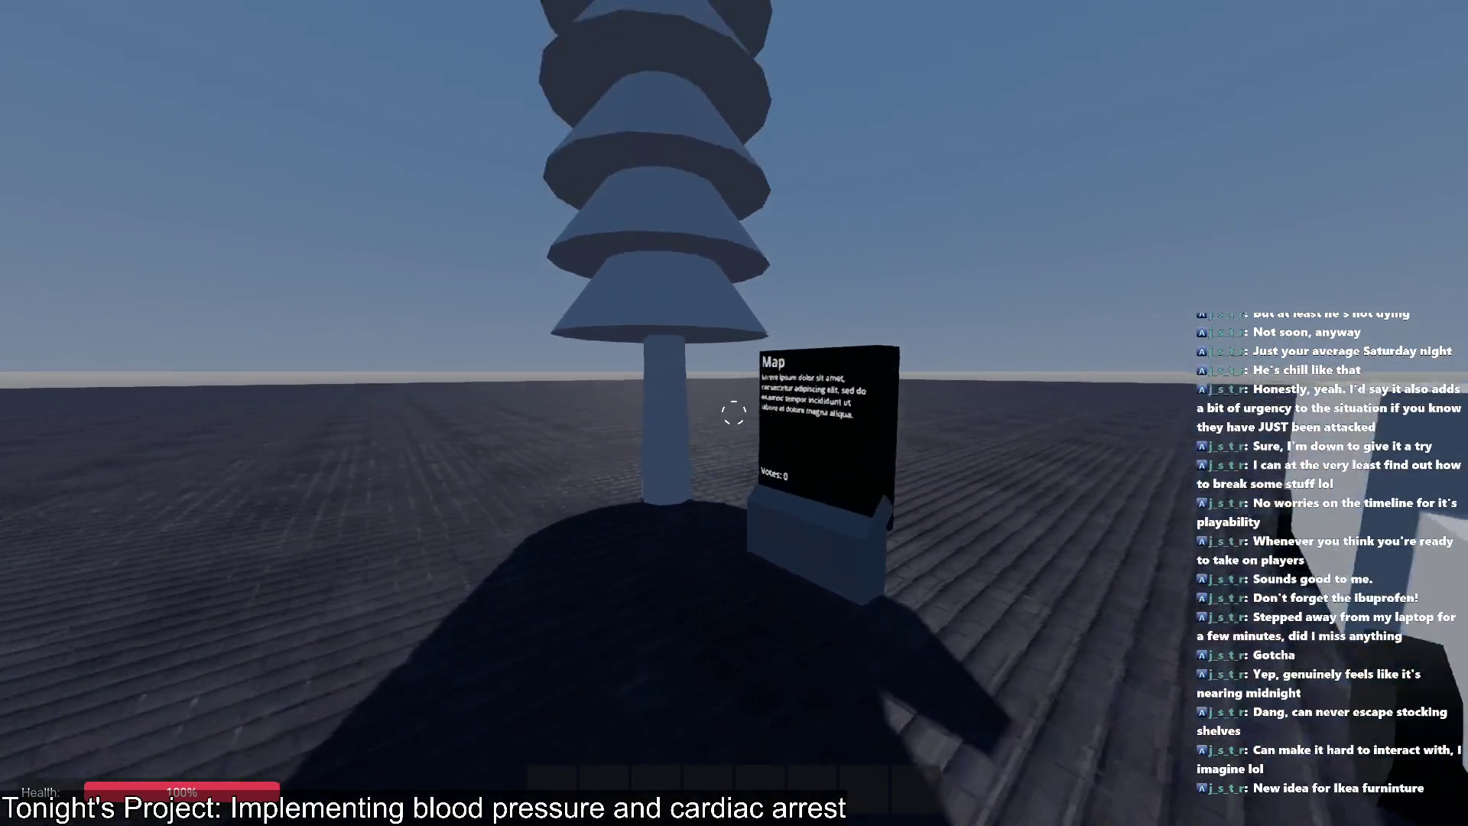
pyautogui.press('w')
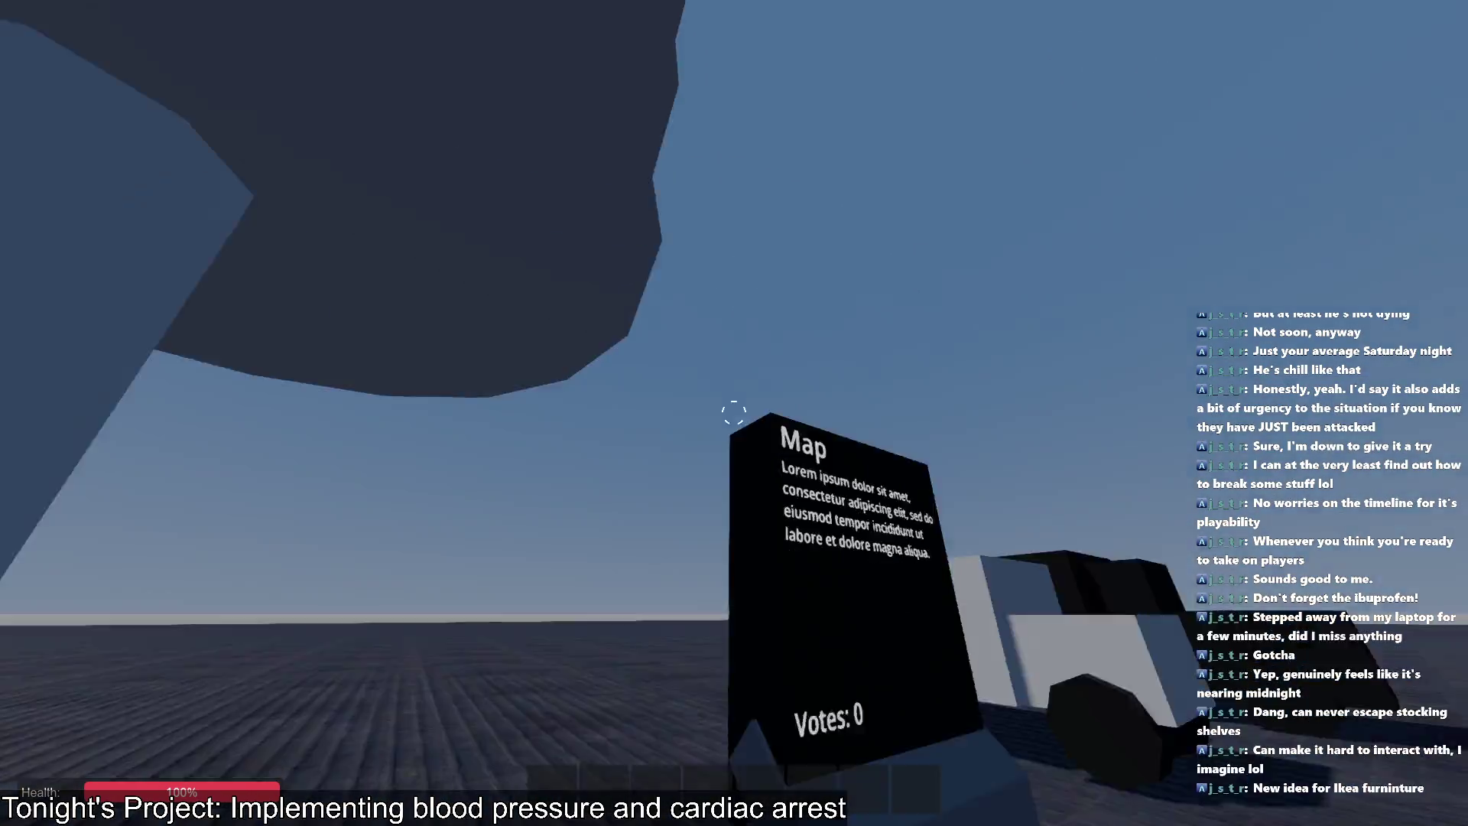
pyautogui.press('w')
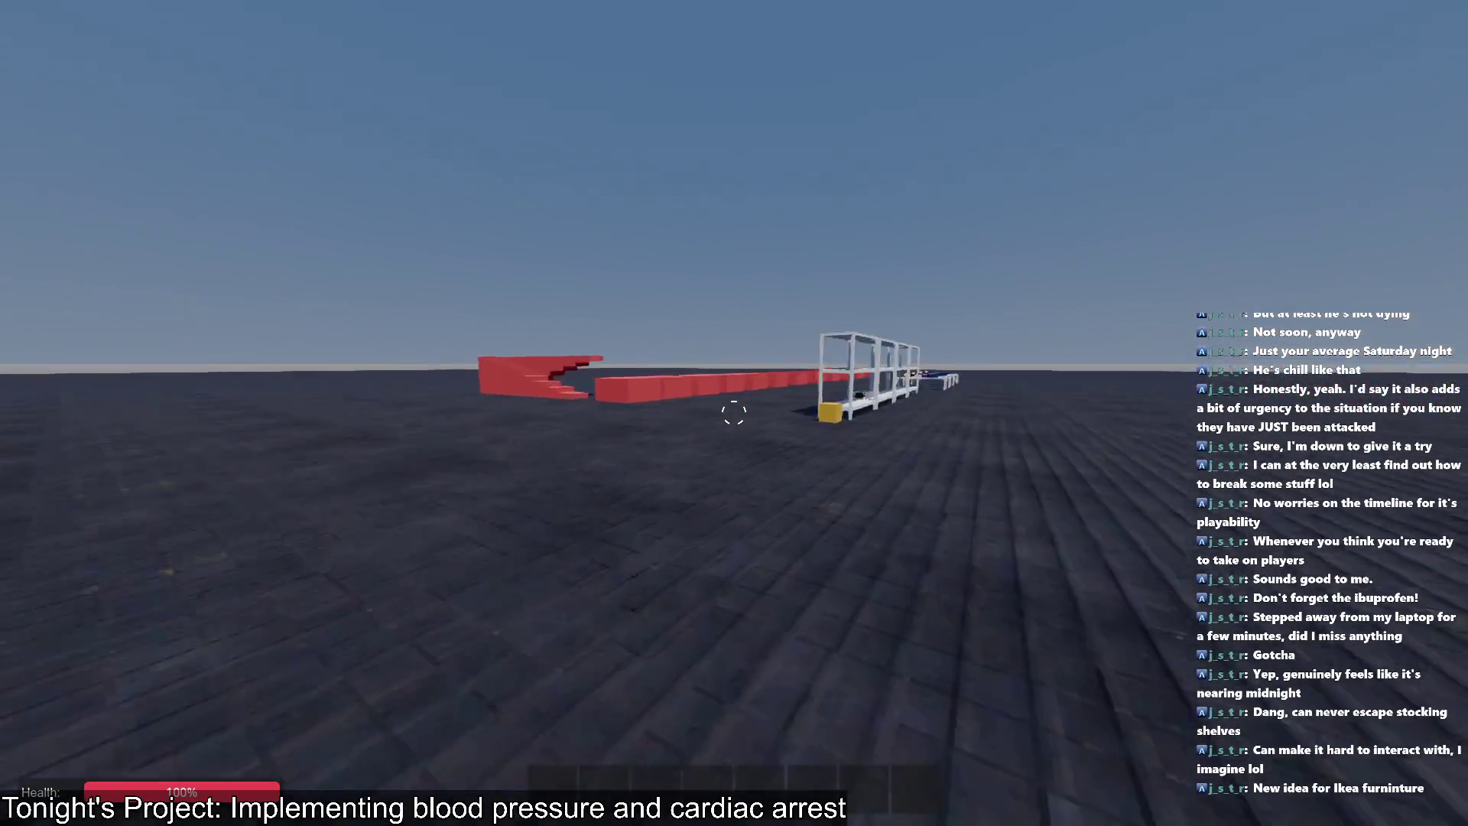
pyautogui.press('w')
pyautogui.press('e')
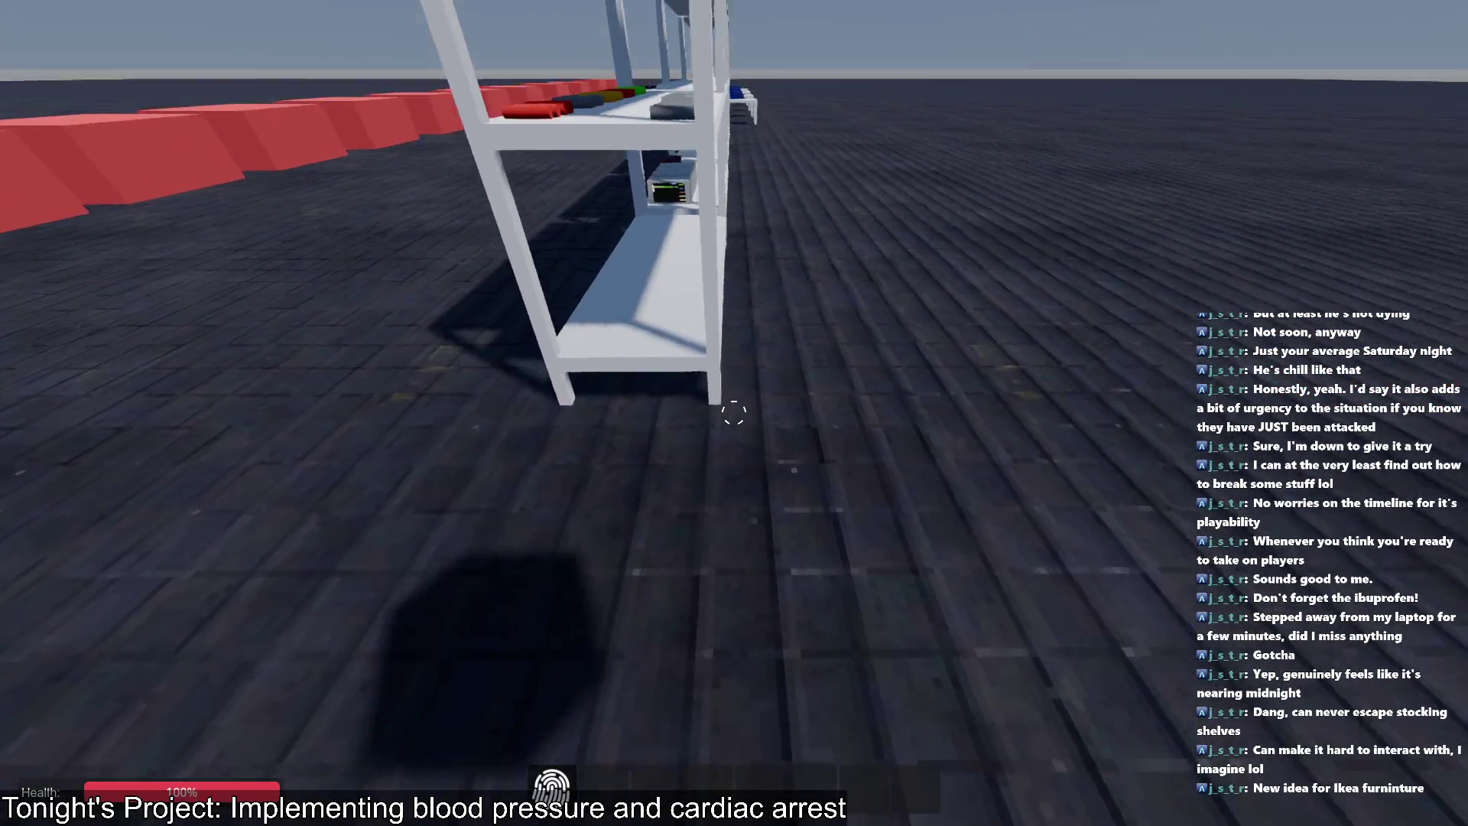
pyautogui.press('q')
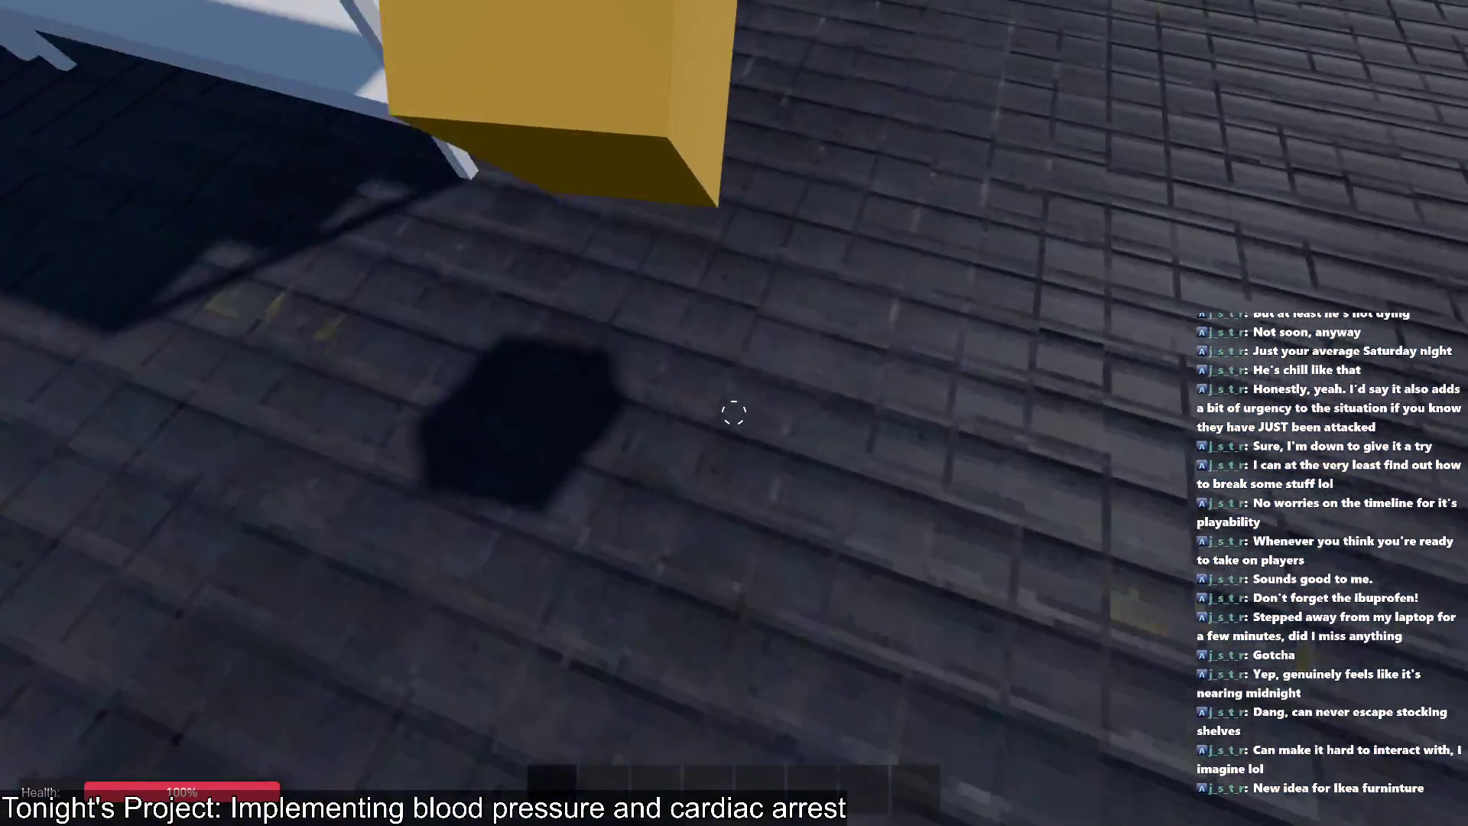
# Walk along the row of red boxes and jump up onto them
pyautogui.press('w')
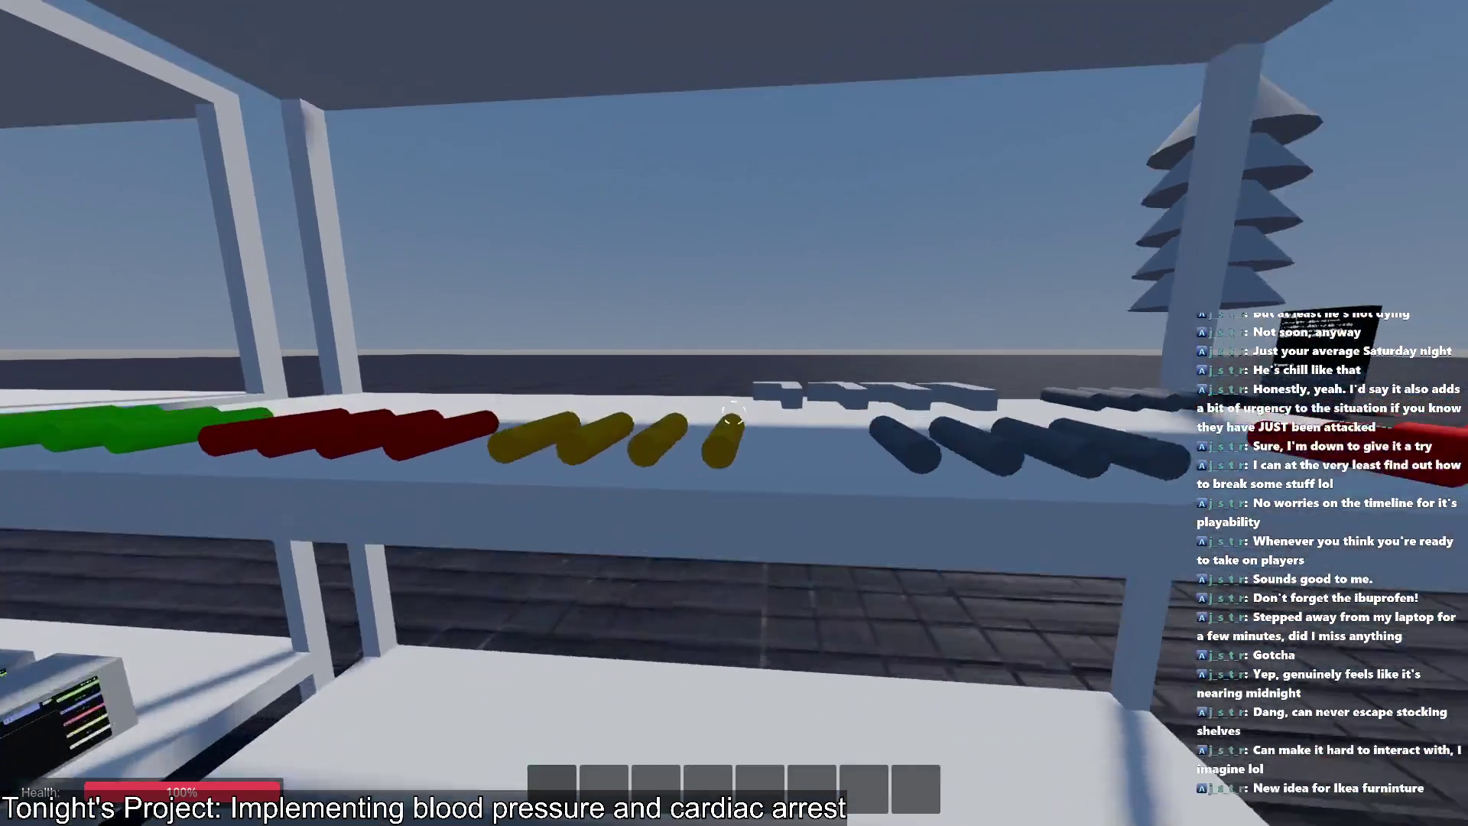
pyautogui.press('w')
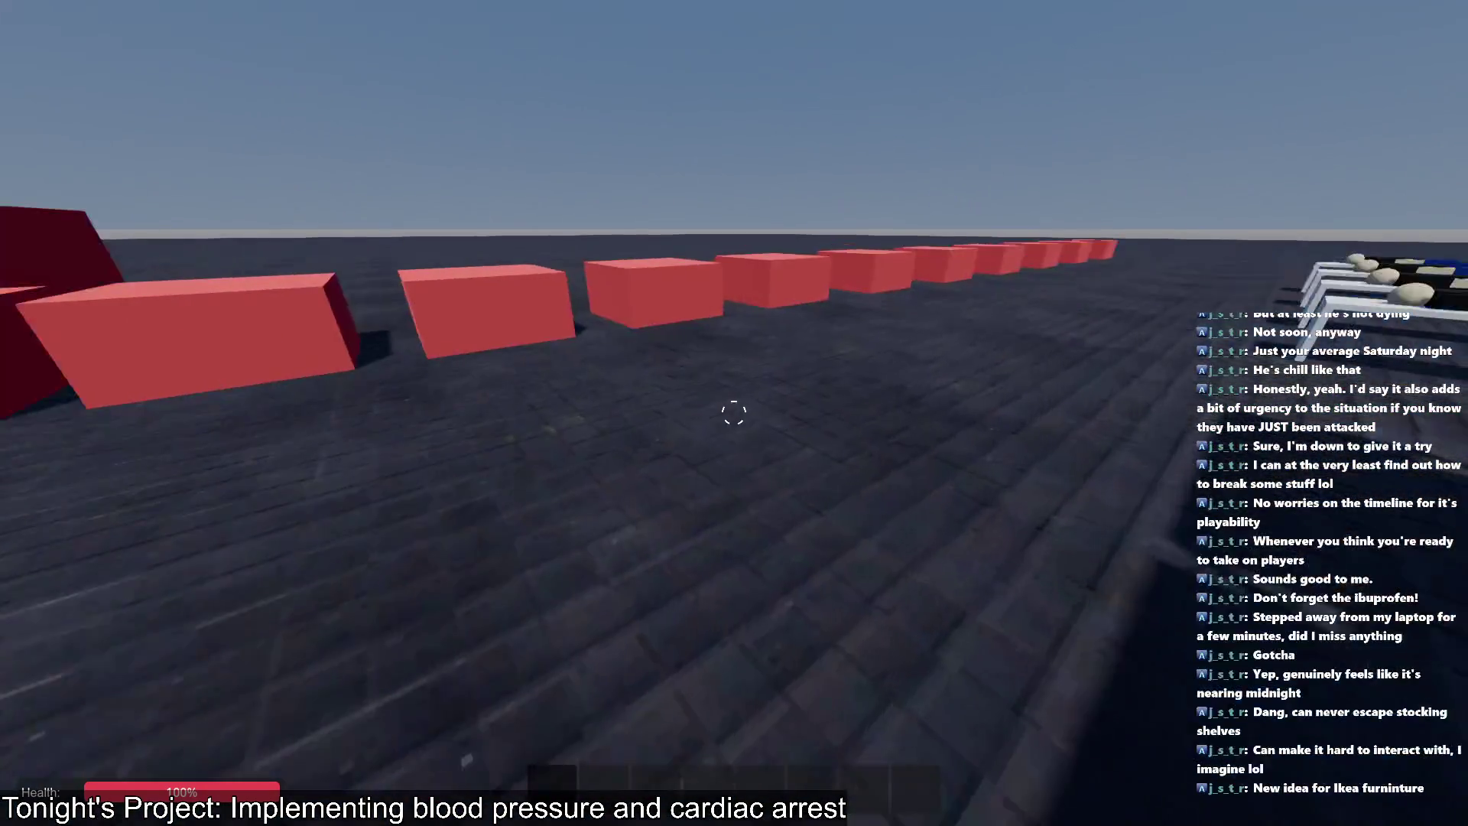
pyautogui.press('w')
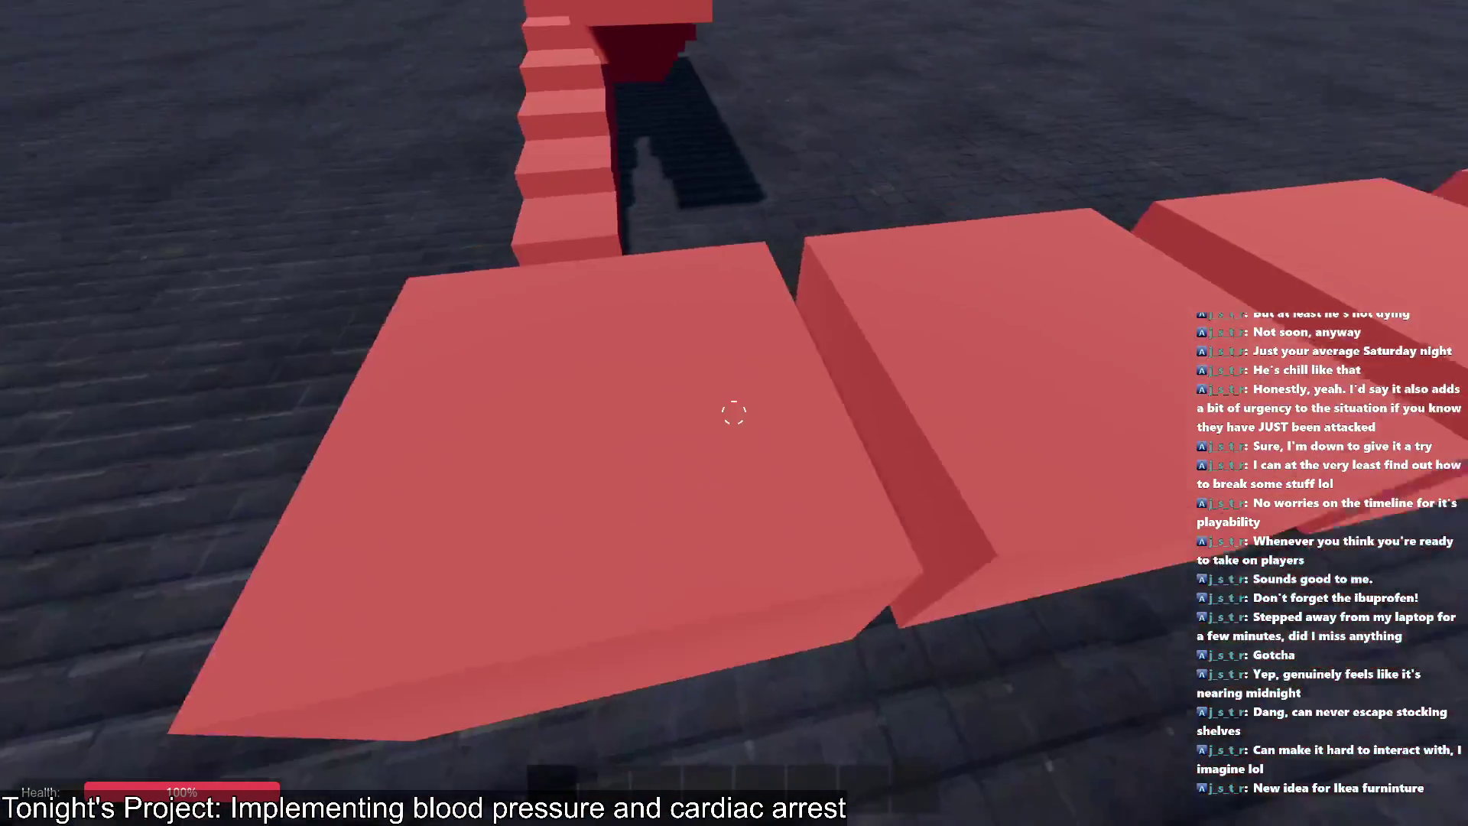
pyautogui.press('w')
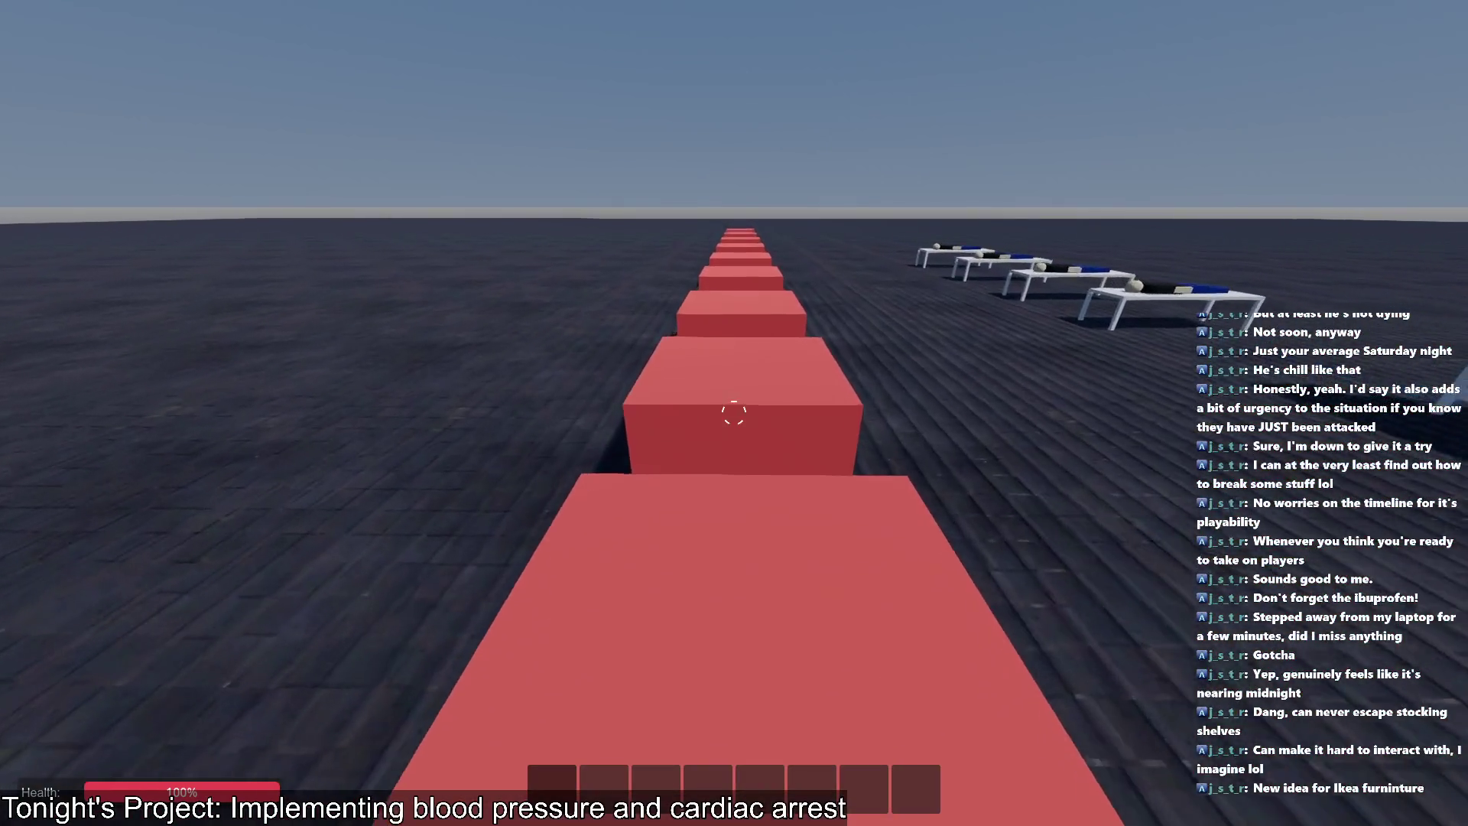
pyautogui.press('w')
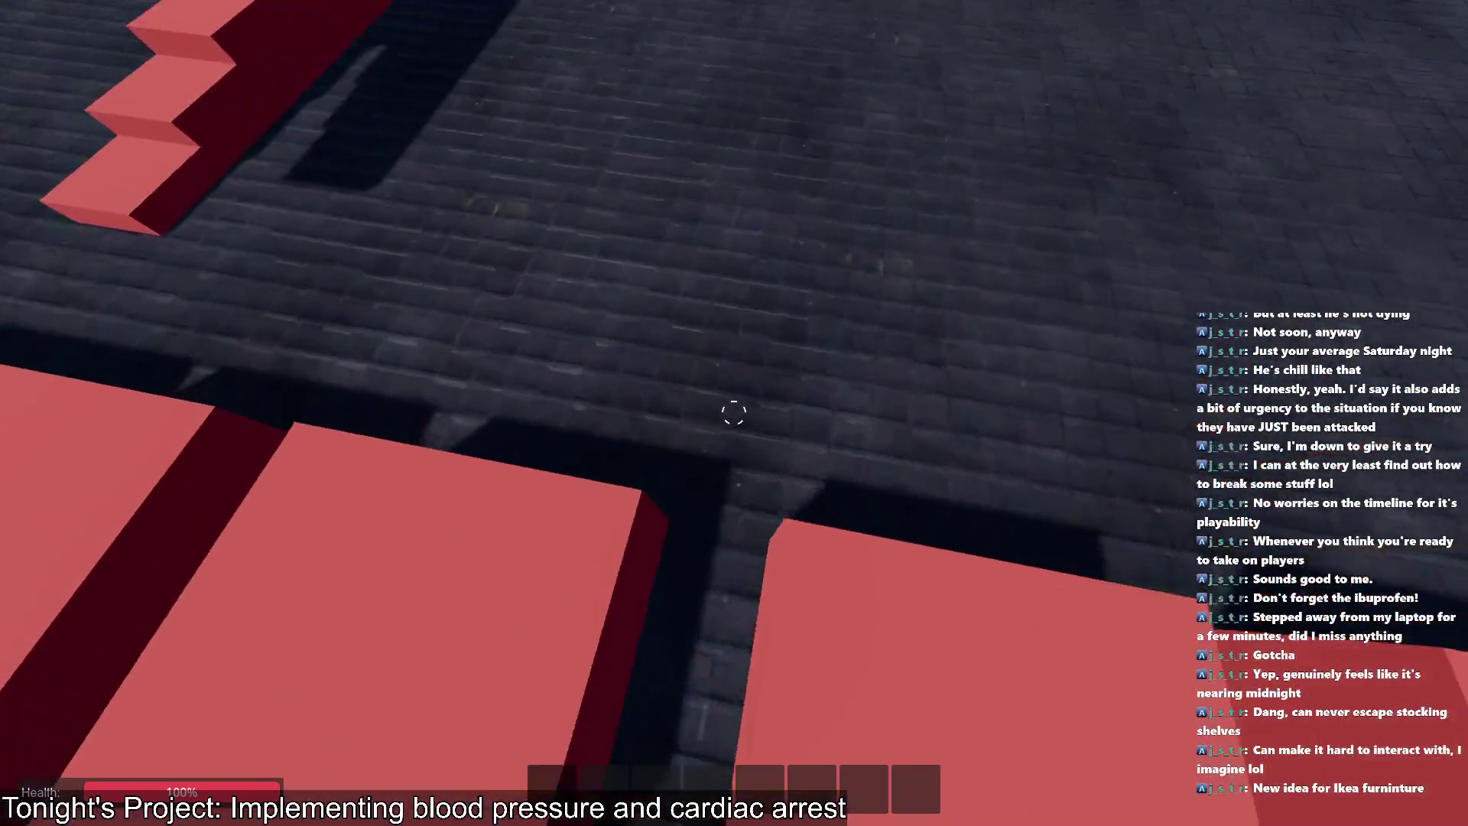
pyautogui.press('w')
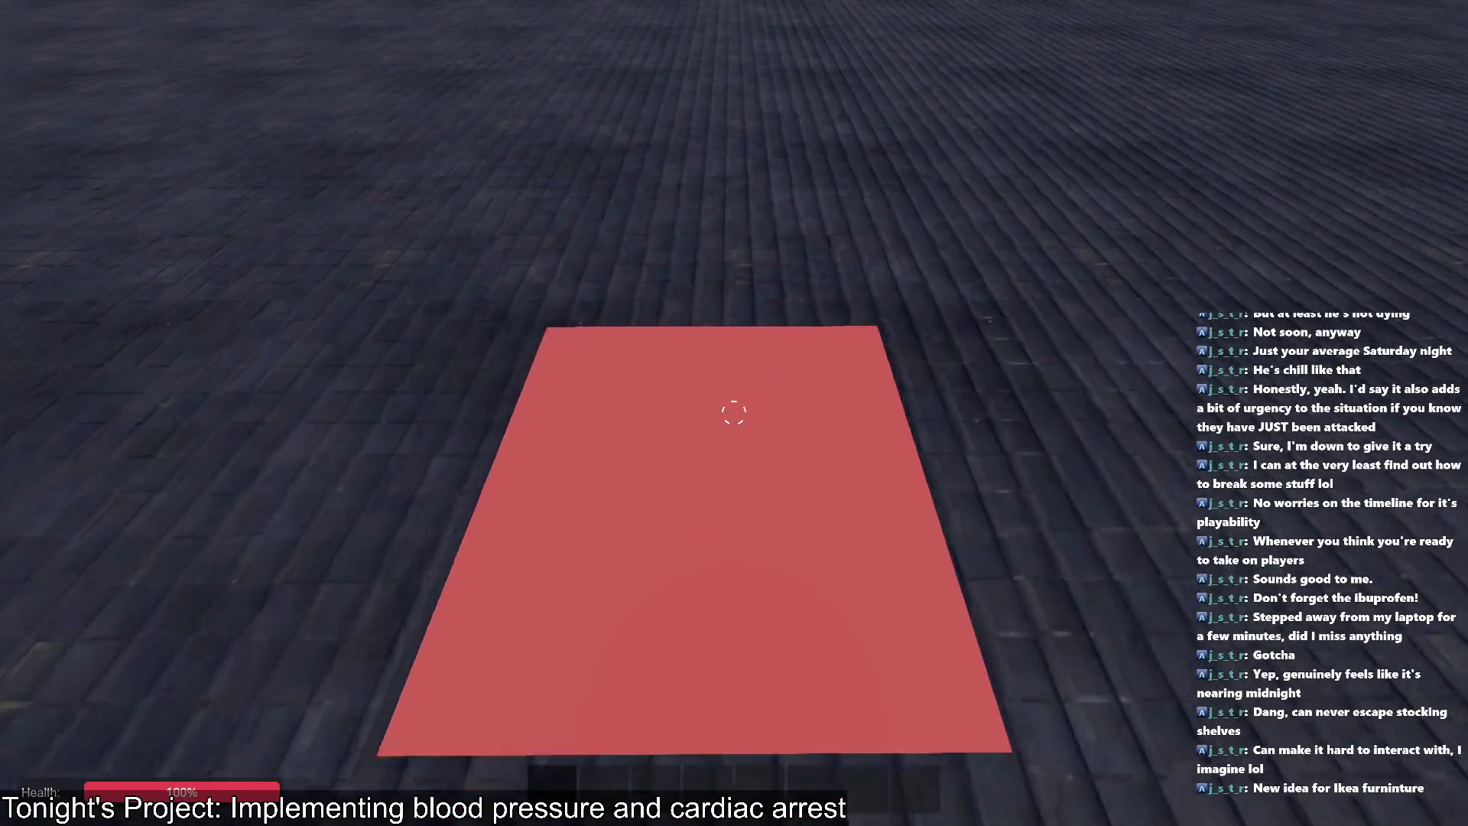
pyautogui.press('w')
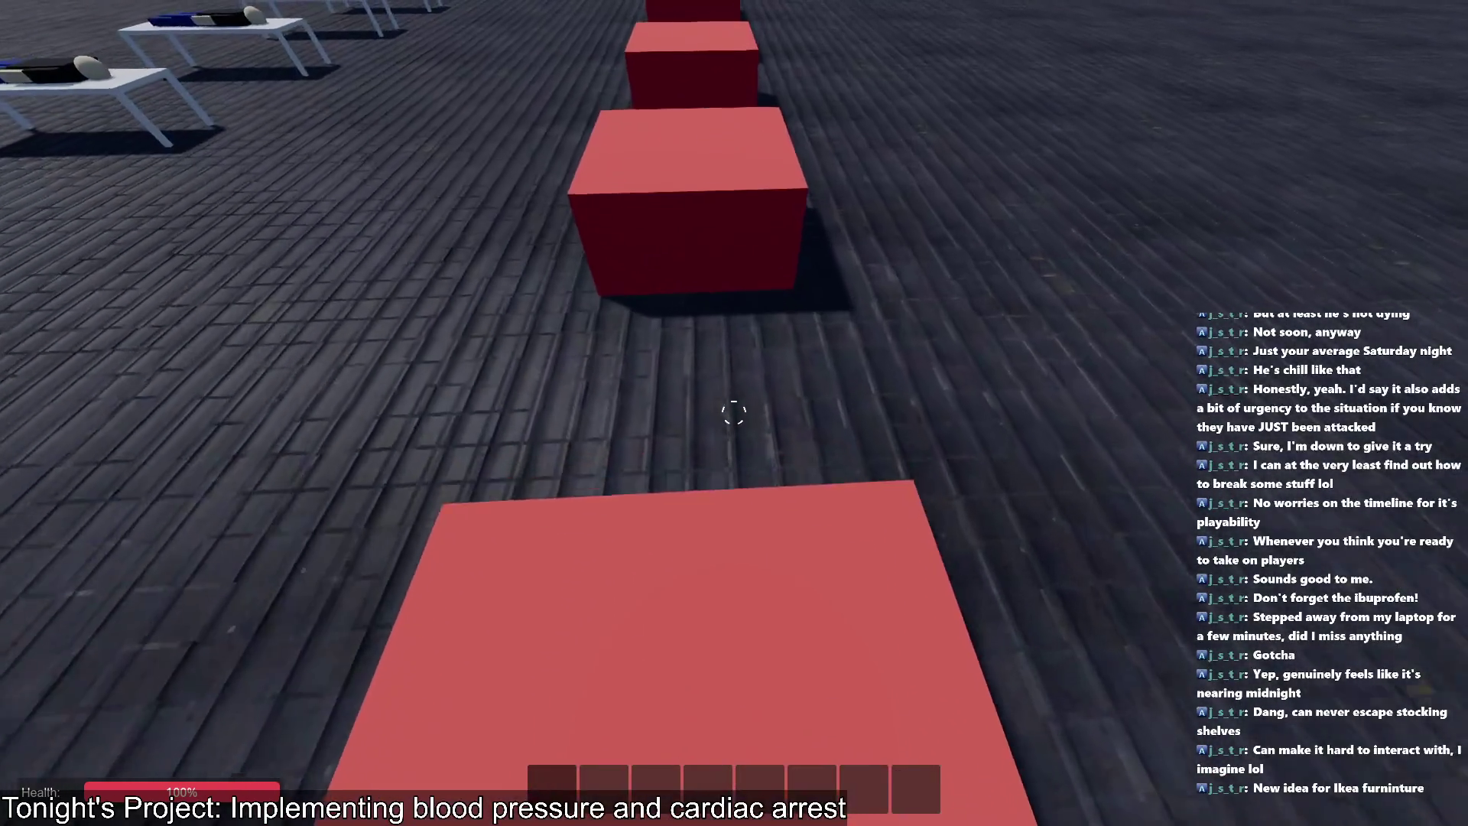
pyautogui.press('space')
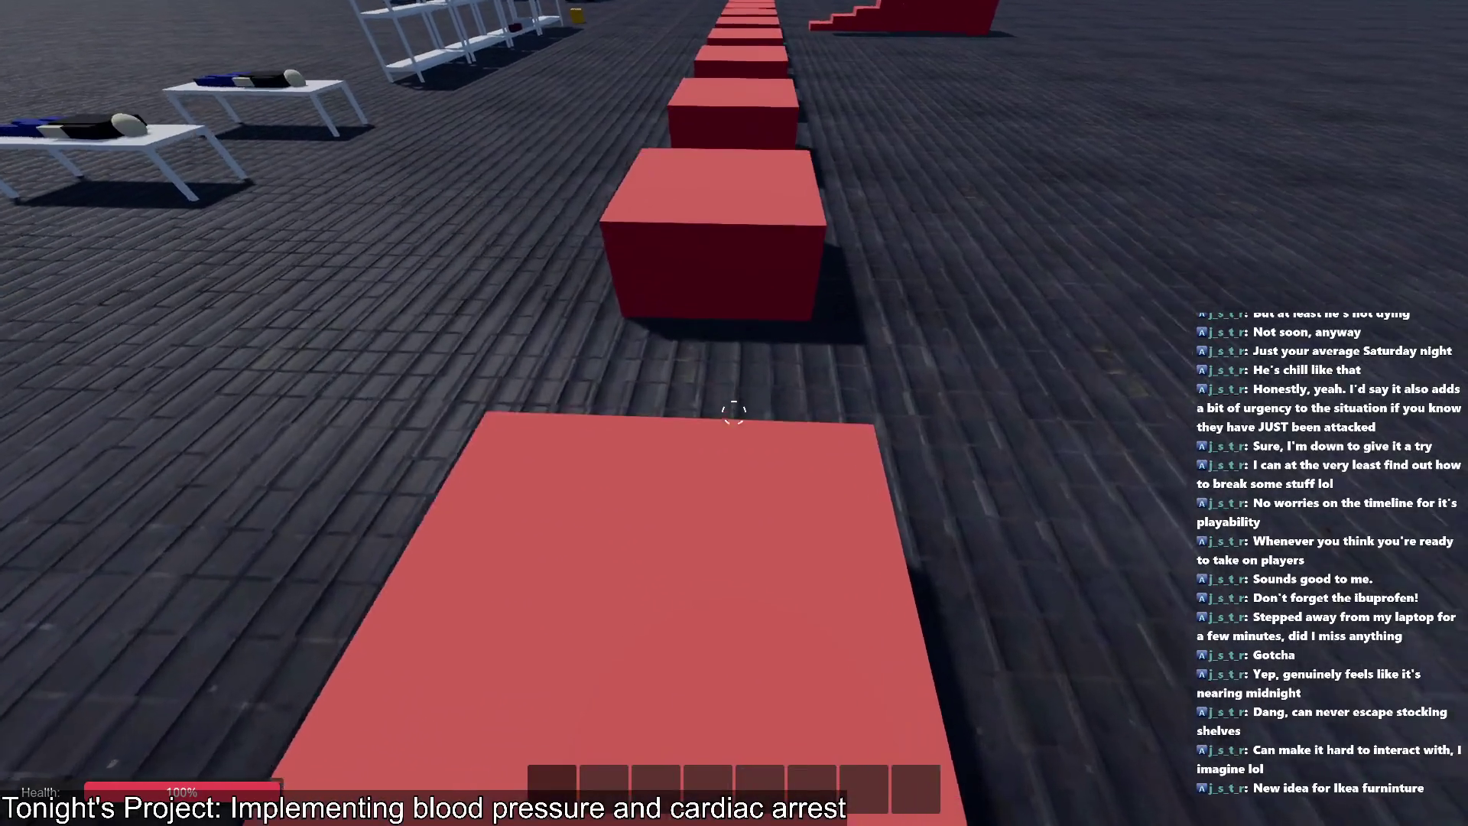
pyautogui.press('space')
pyautogui.press('space')
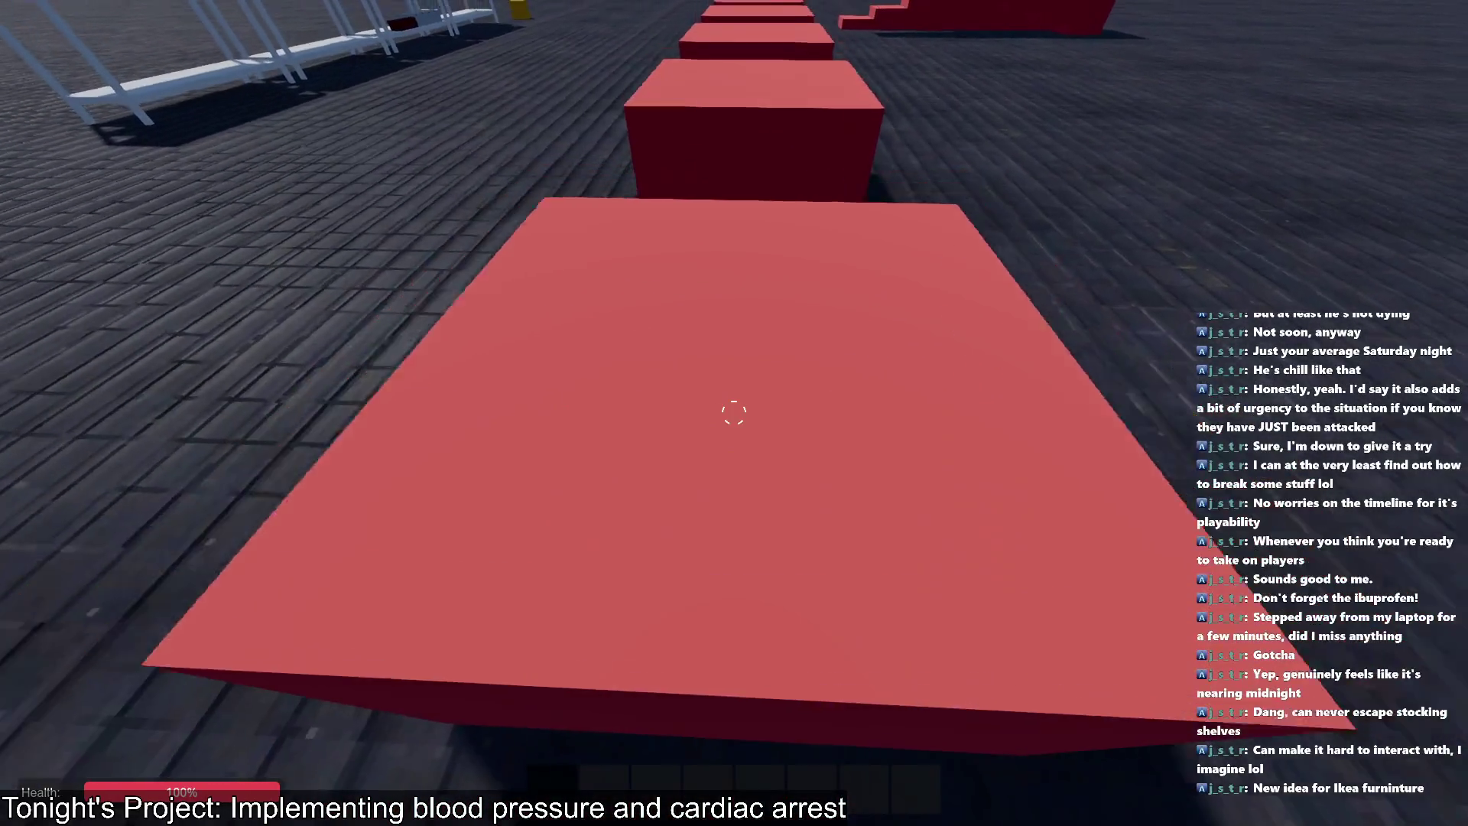
pyautogui.press('space')
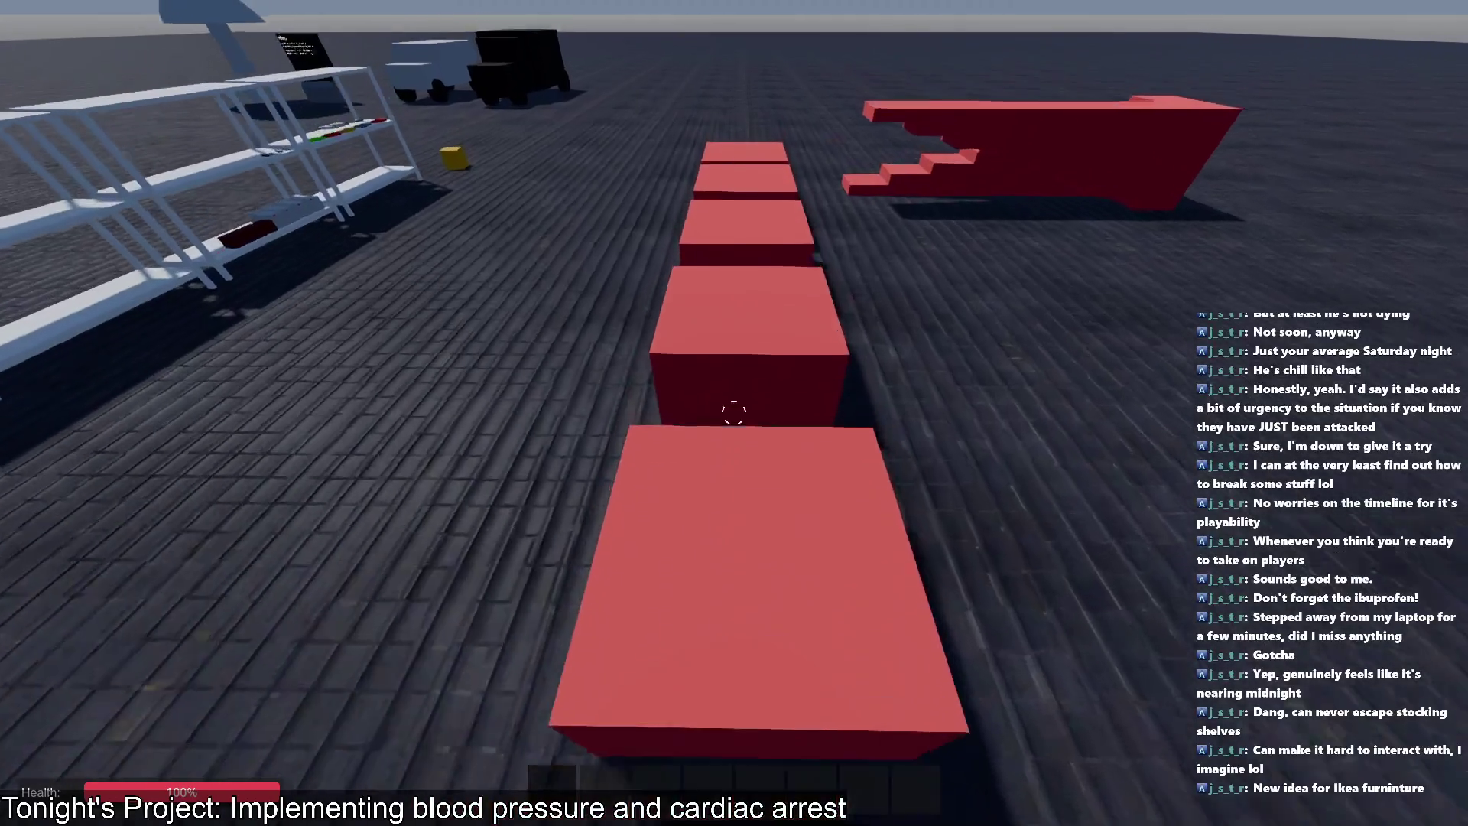
pyautogui.press('space')
# Walk over the red staircase and platforms to the shelves of medical devices near the patient beds
pyautogui.press('w')
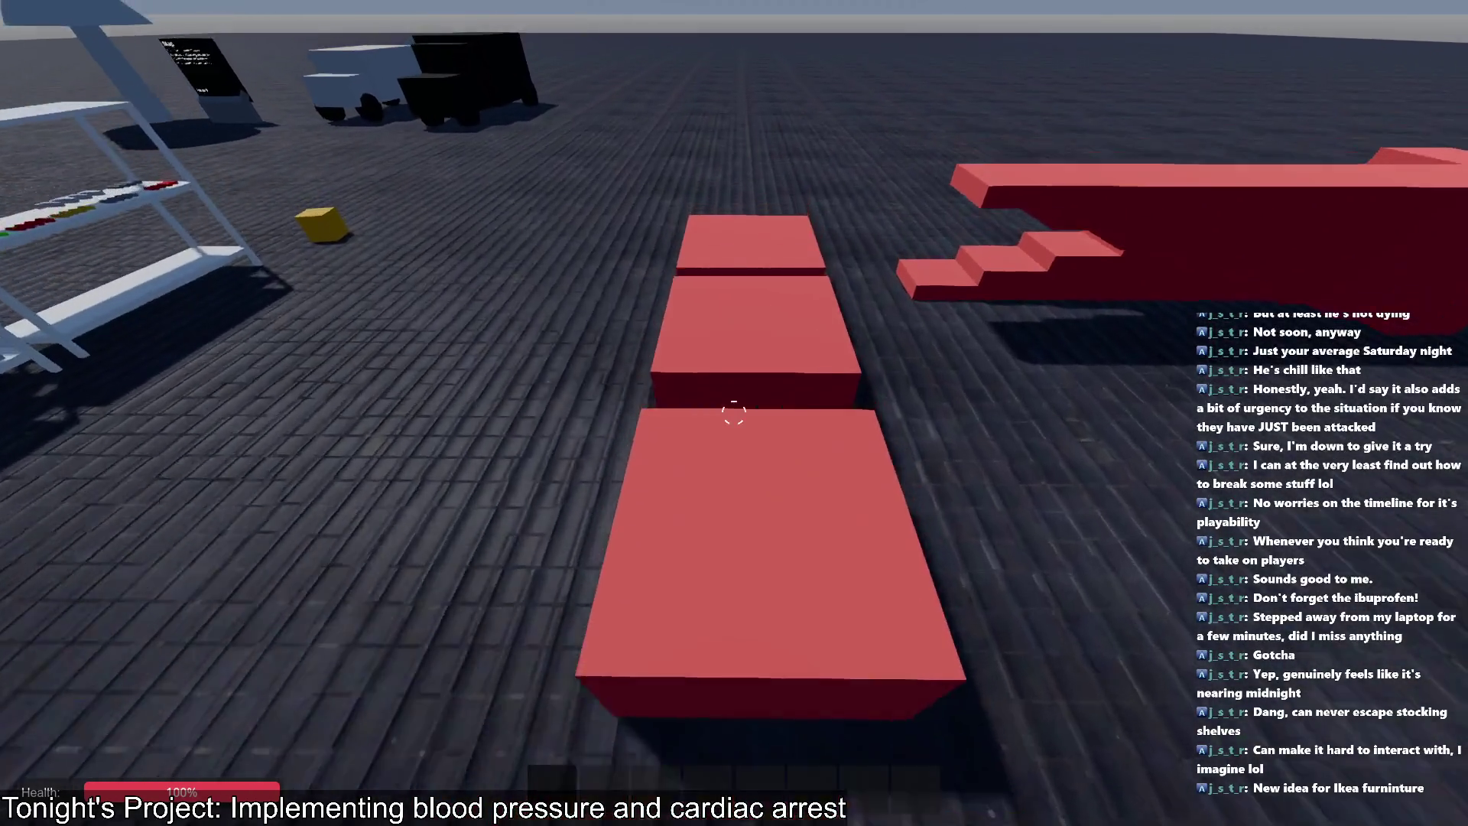
pyautogui.press('w')
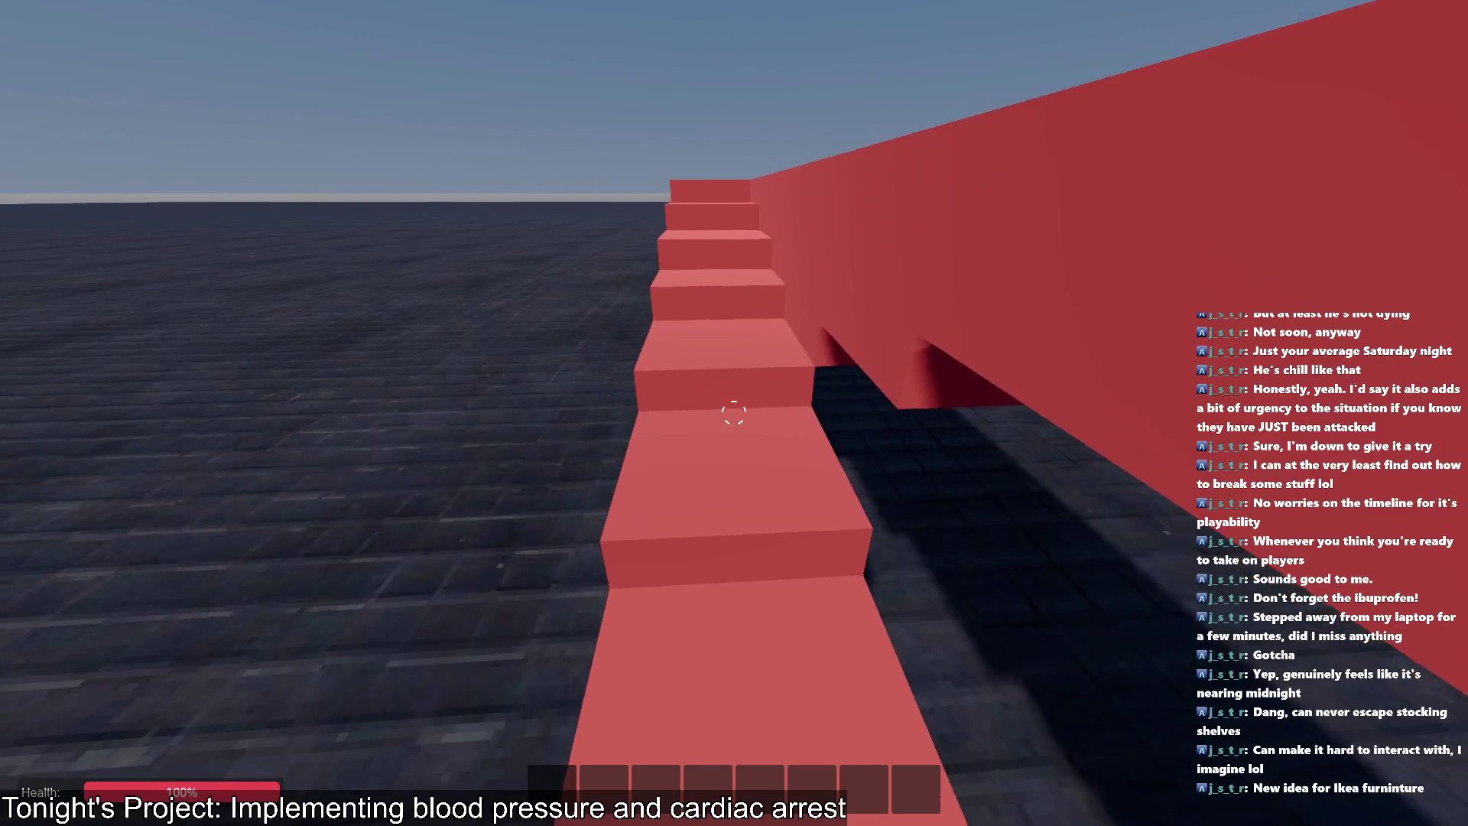
pyautogui.press('w')
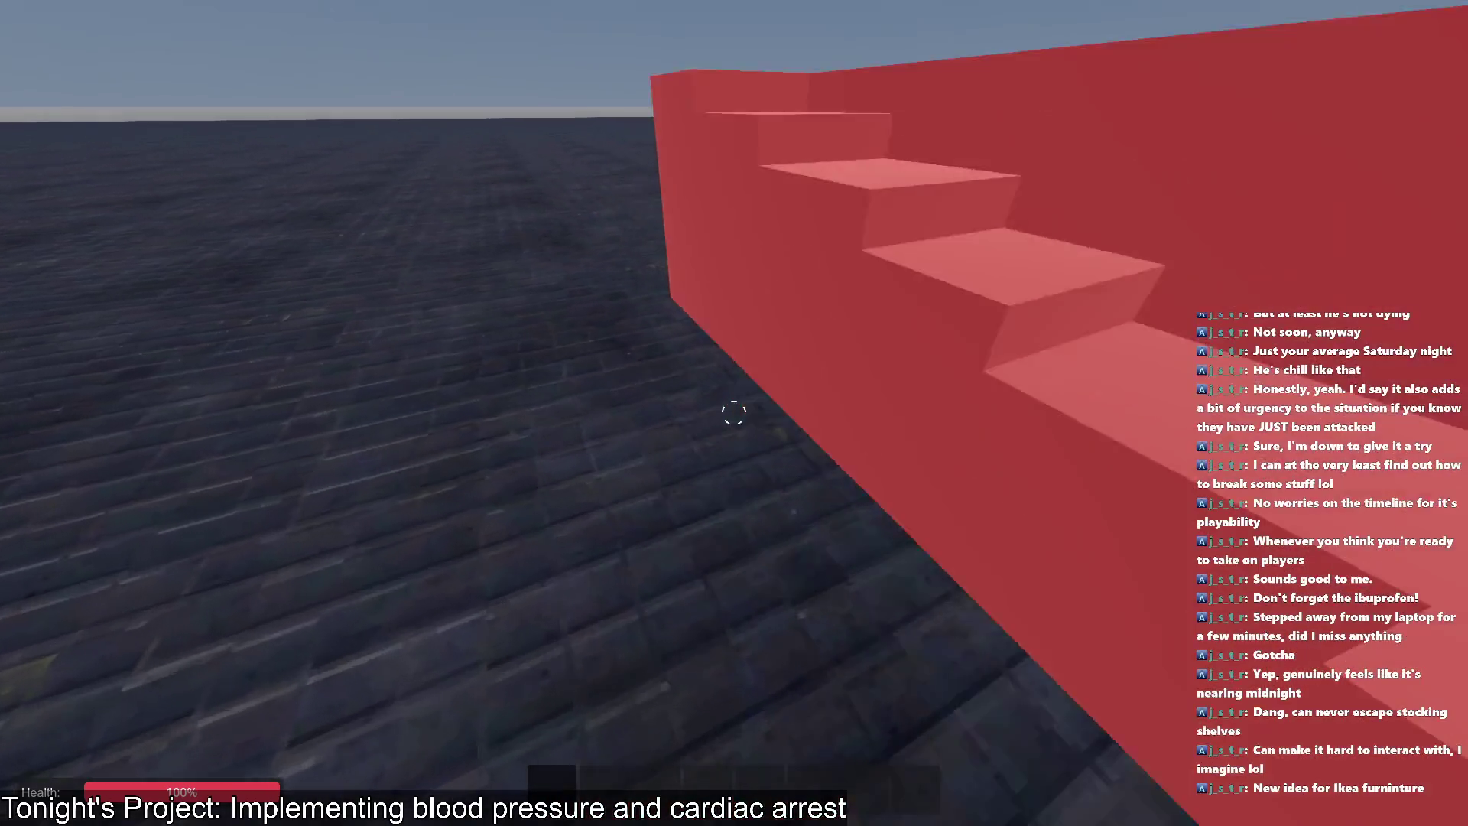
pyautogui.press('w')
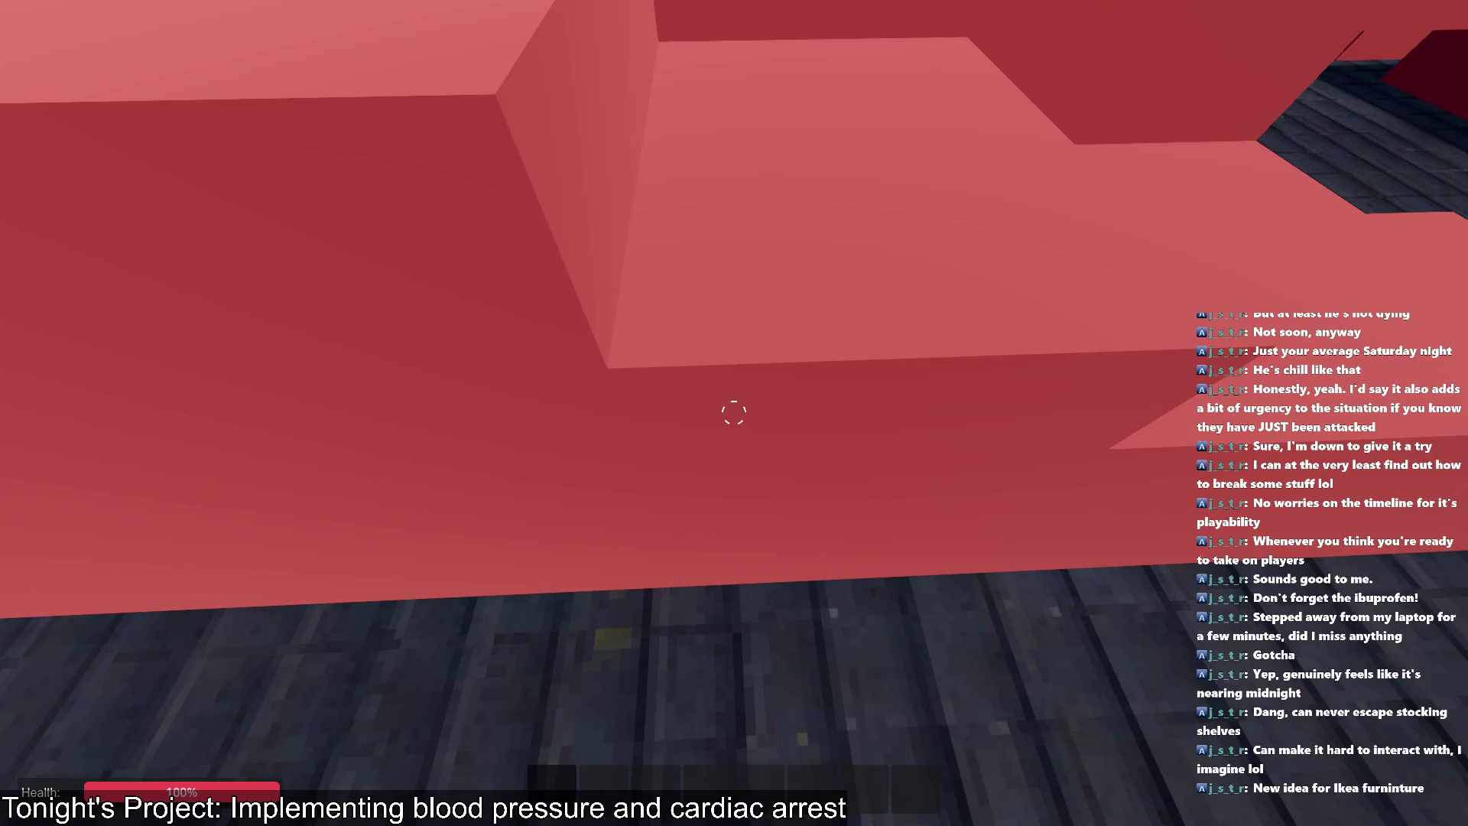
pyautogui.press('w')
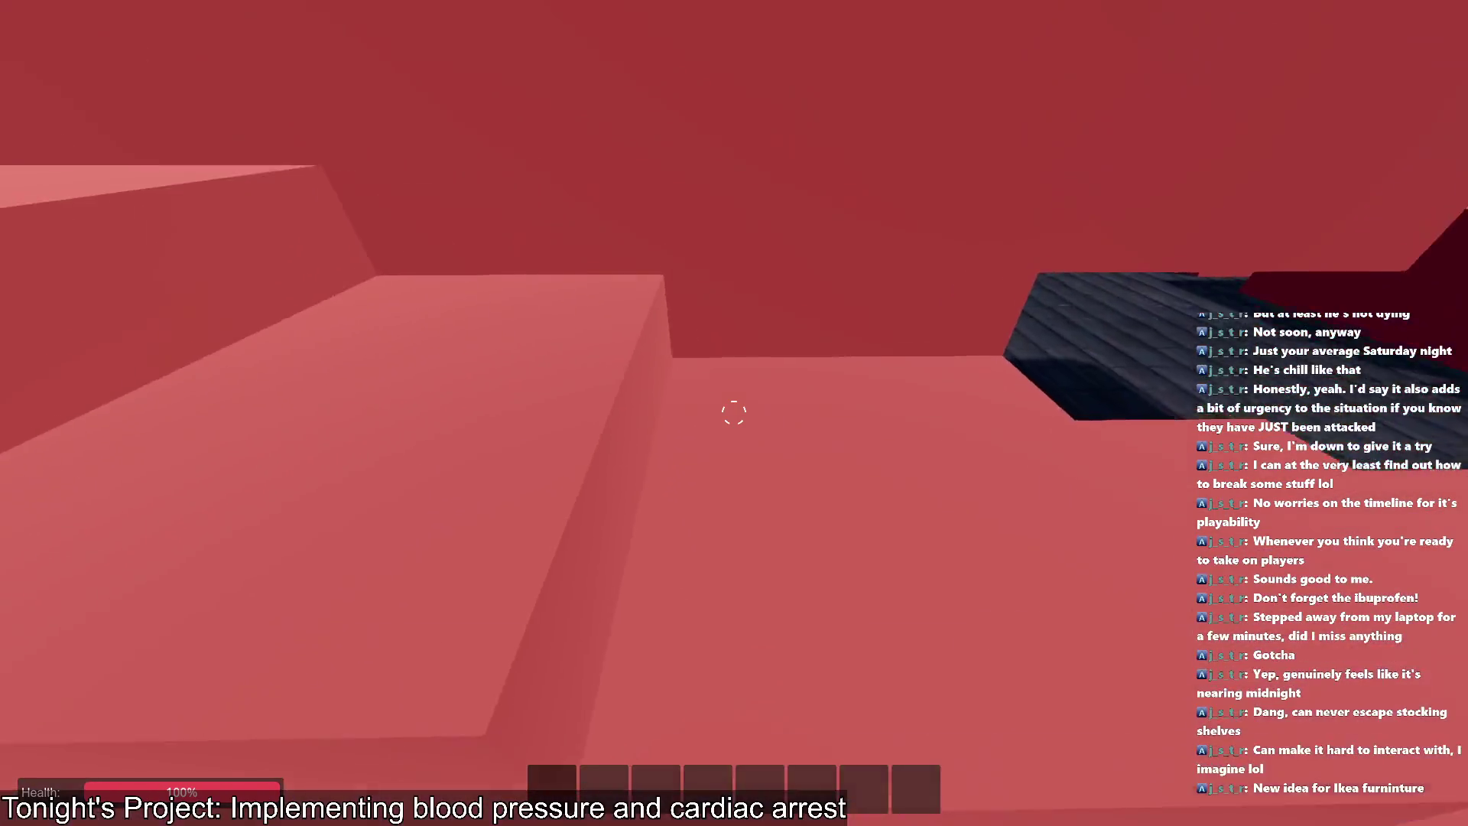
pyautogui.press('w')
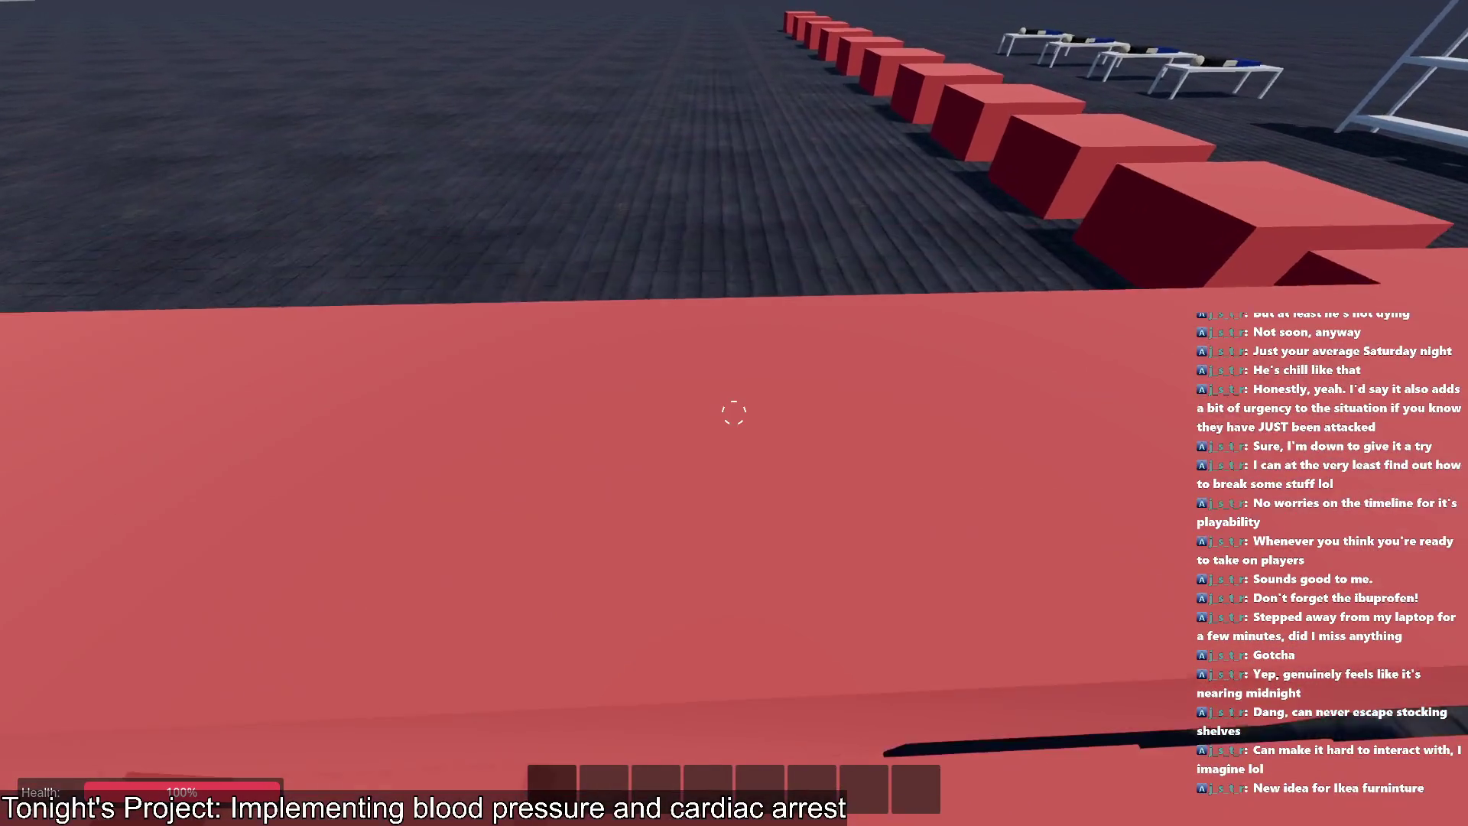
pyautogui.press('w')
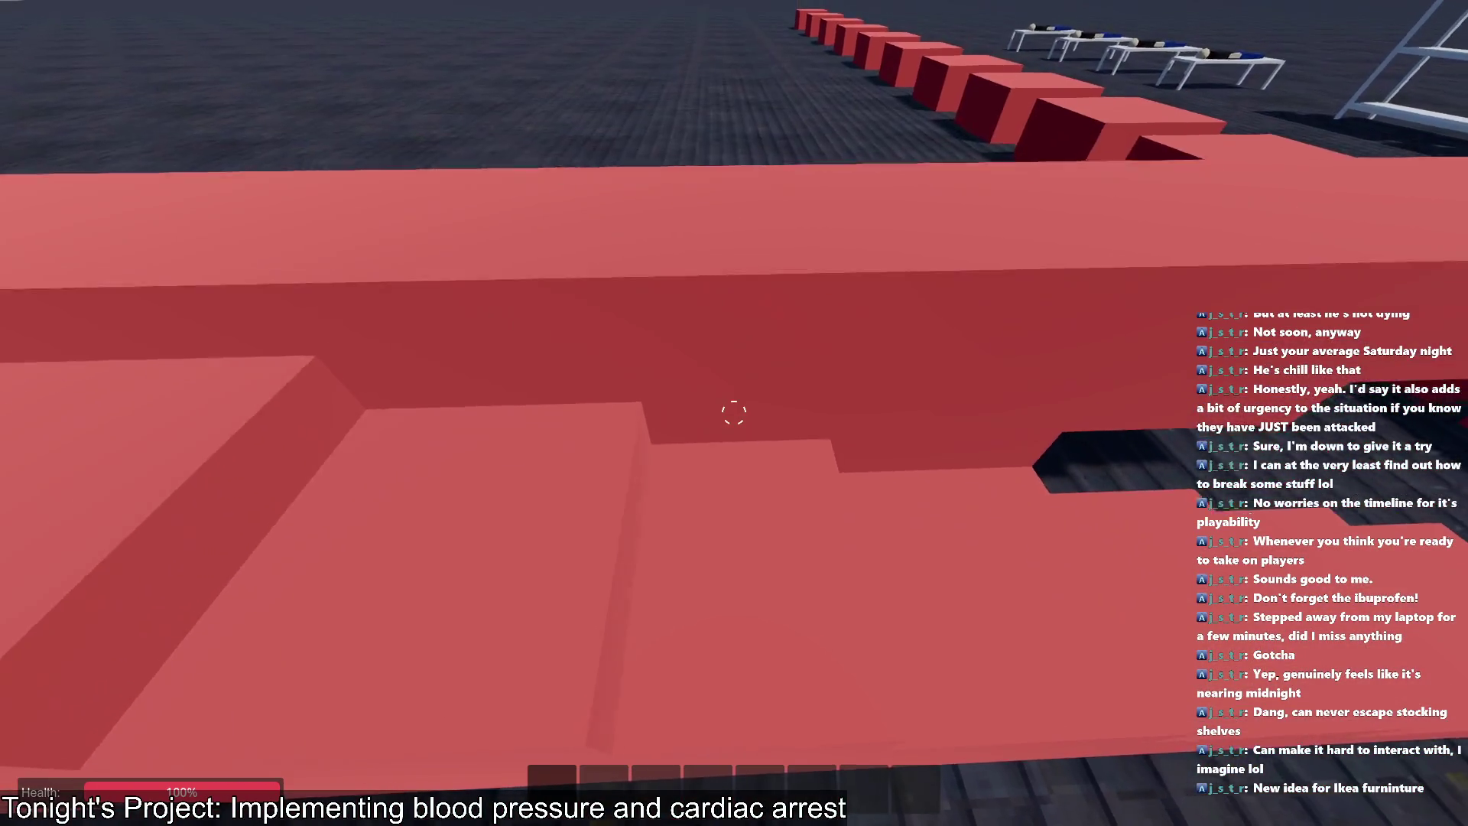
pyautogui.press('w')
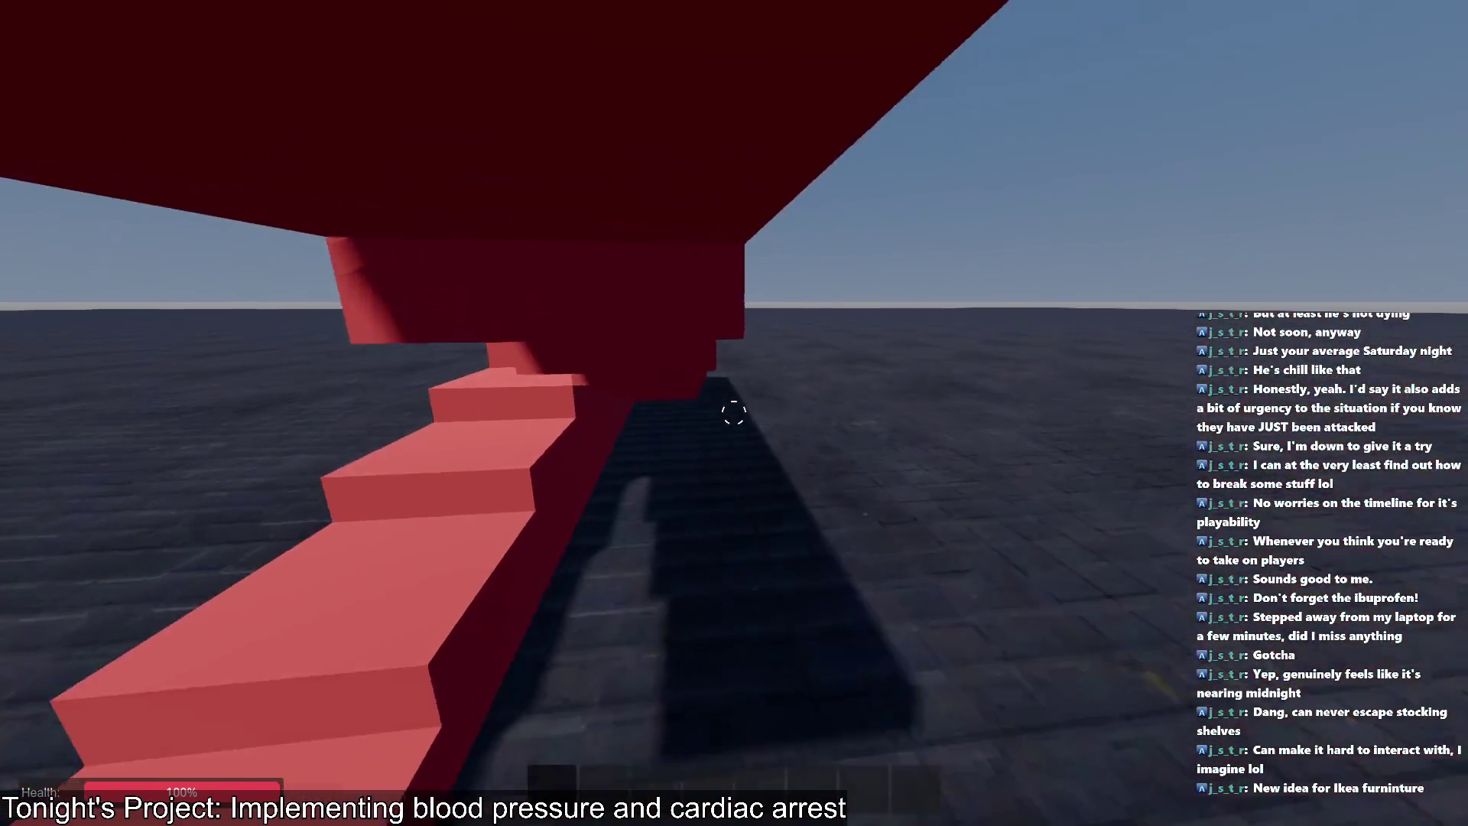
pyautogui.press('w')
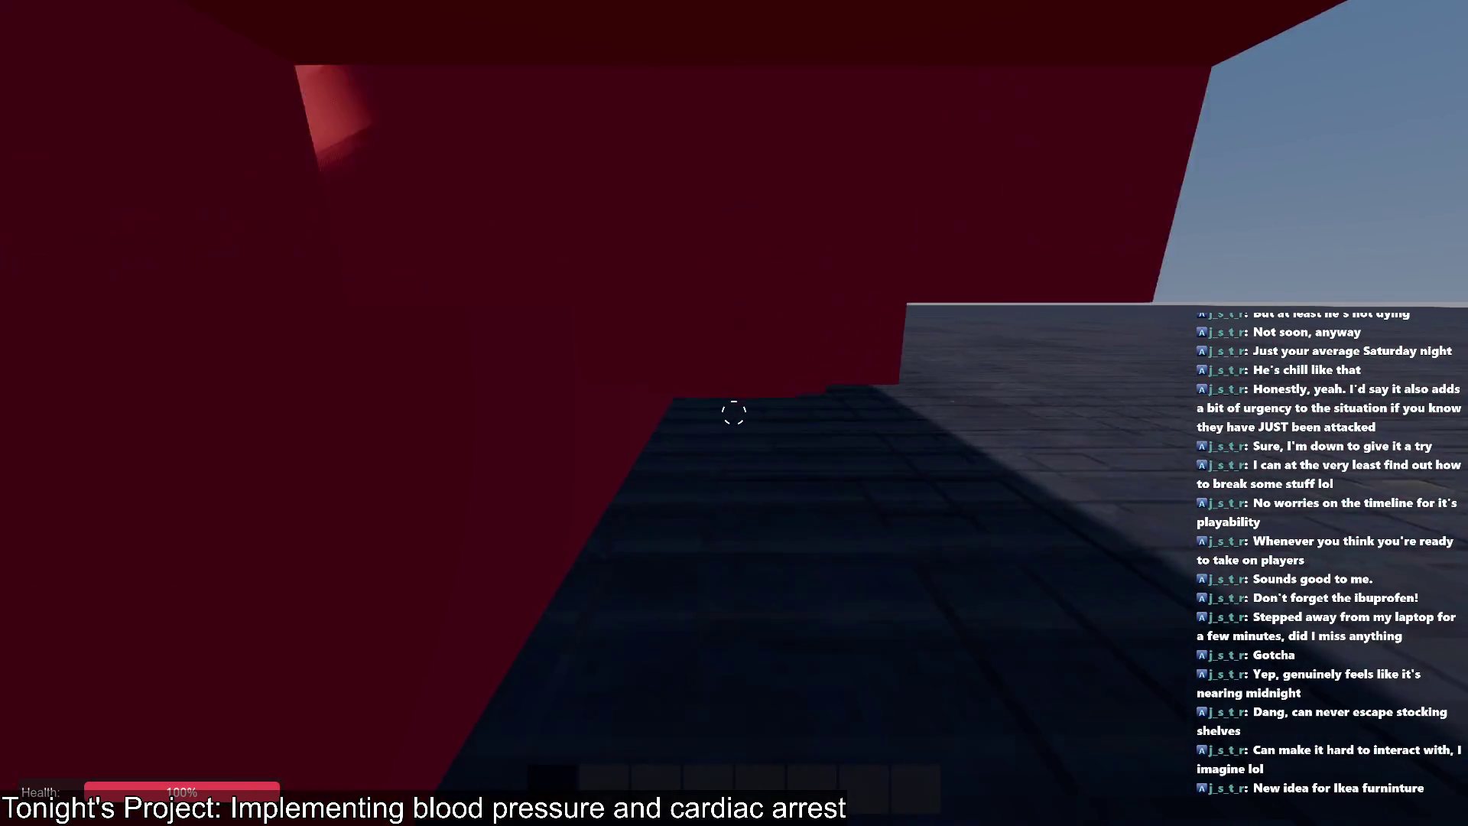
pyautogui.press('w')
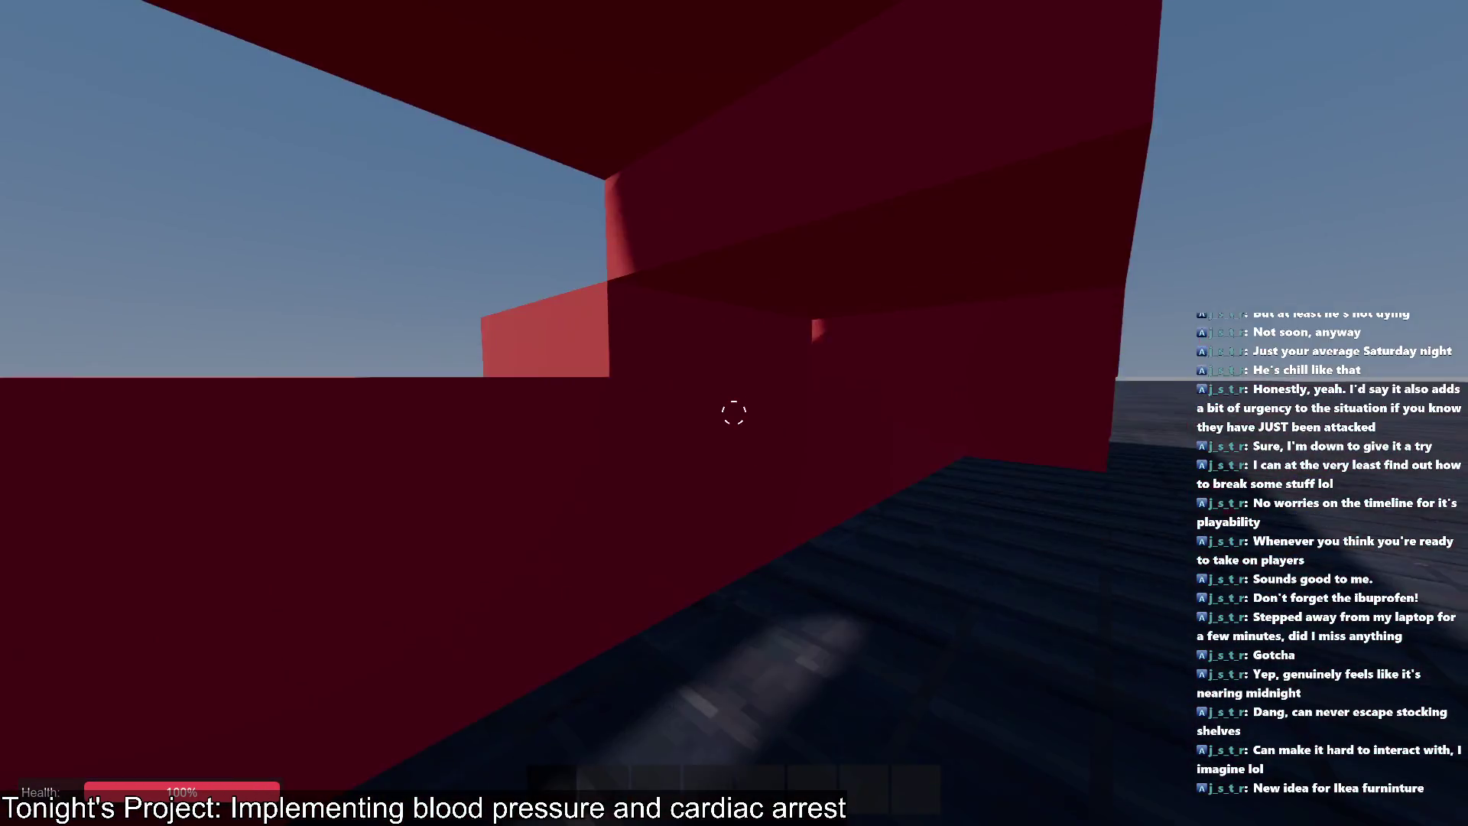
pyautogui.press('w')
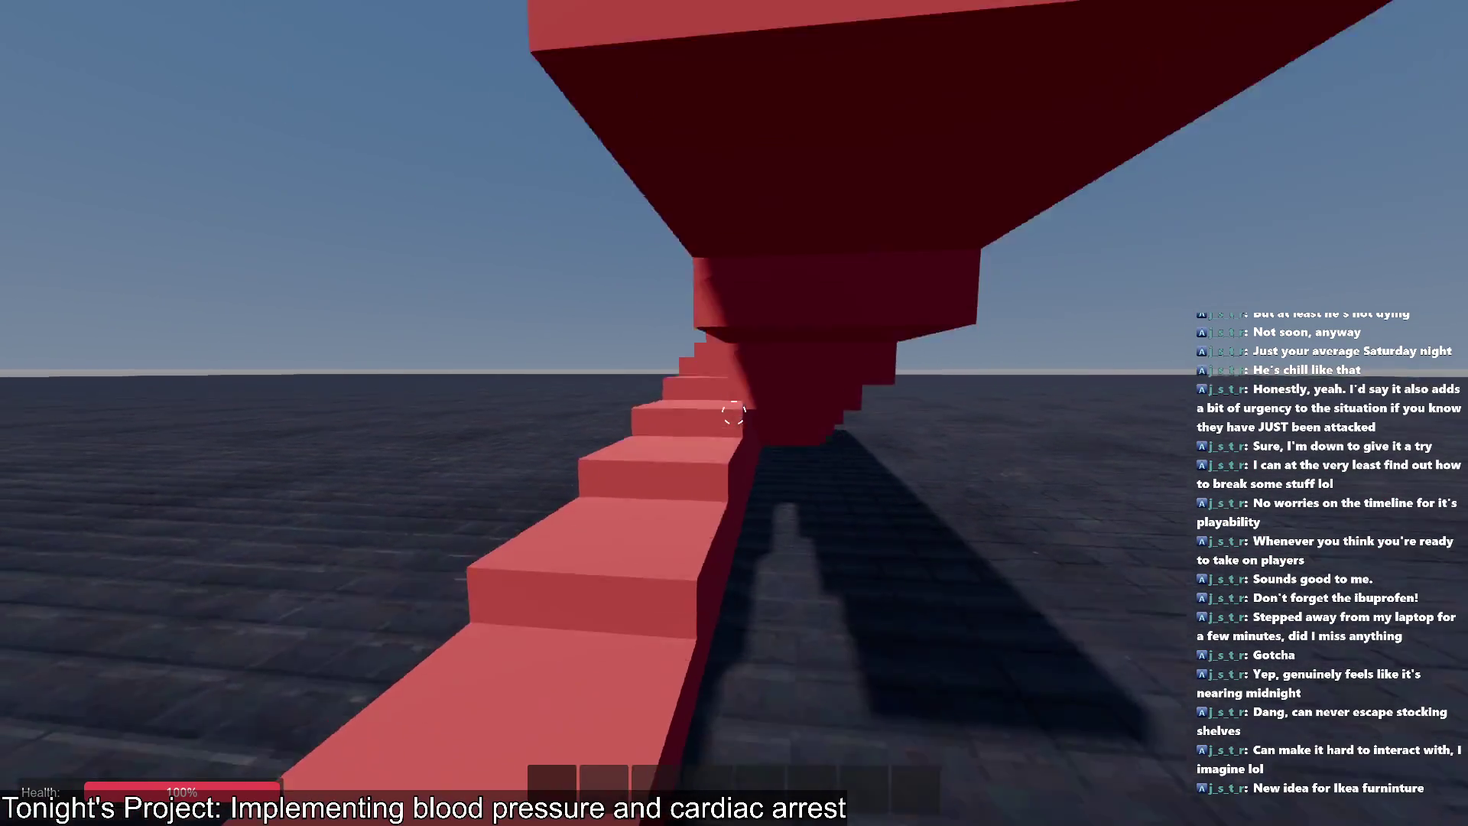
pyautogui.press('w')
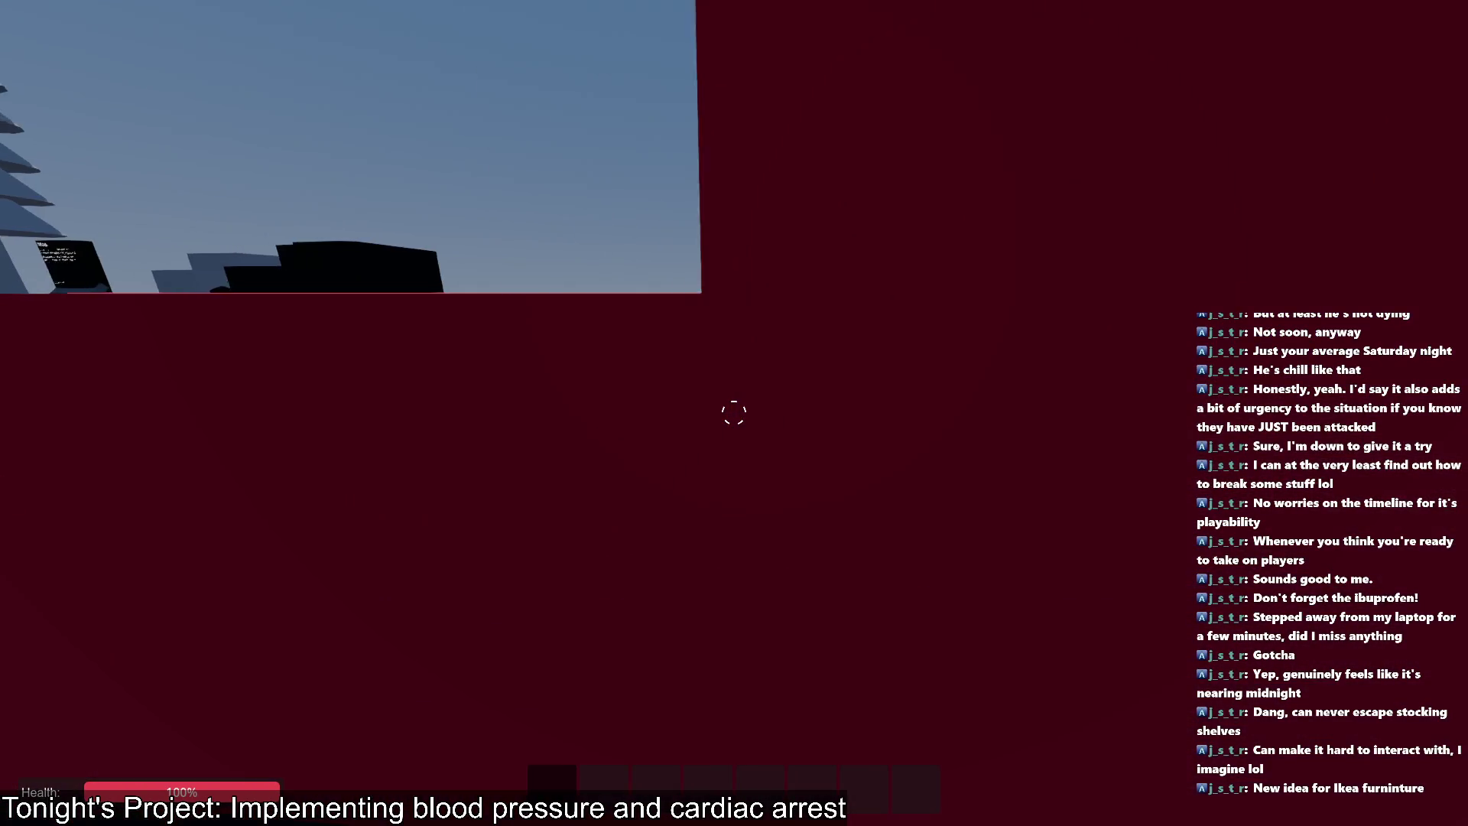
pyautogui.press('w')
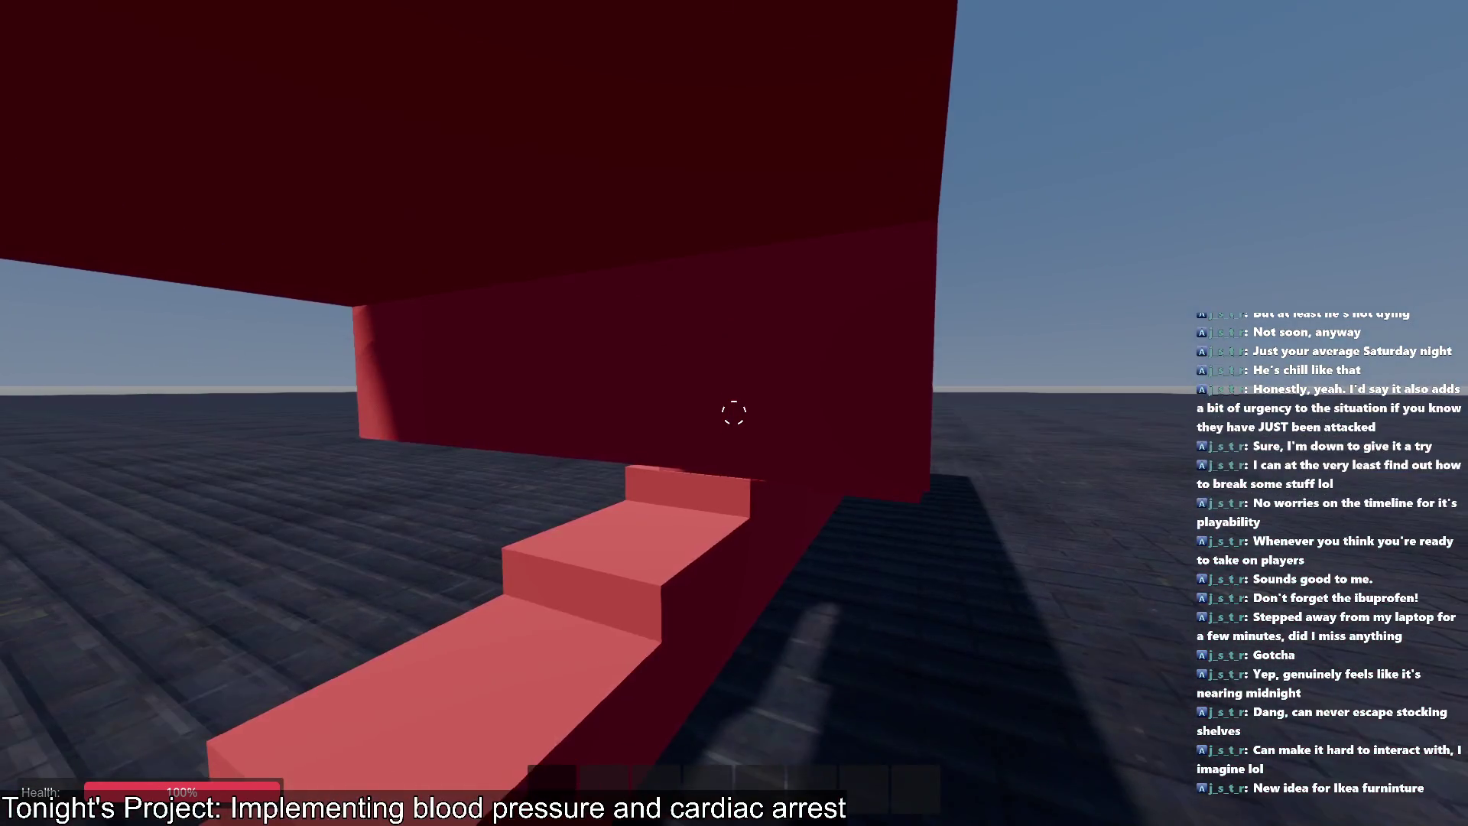
pyautogui.press('w')
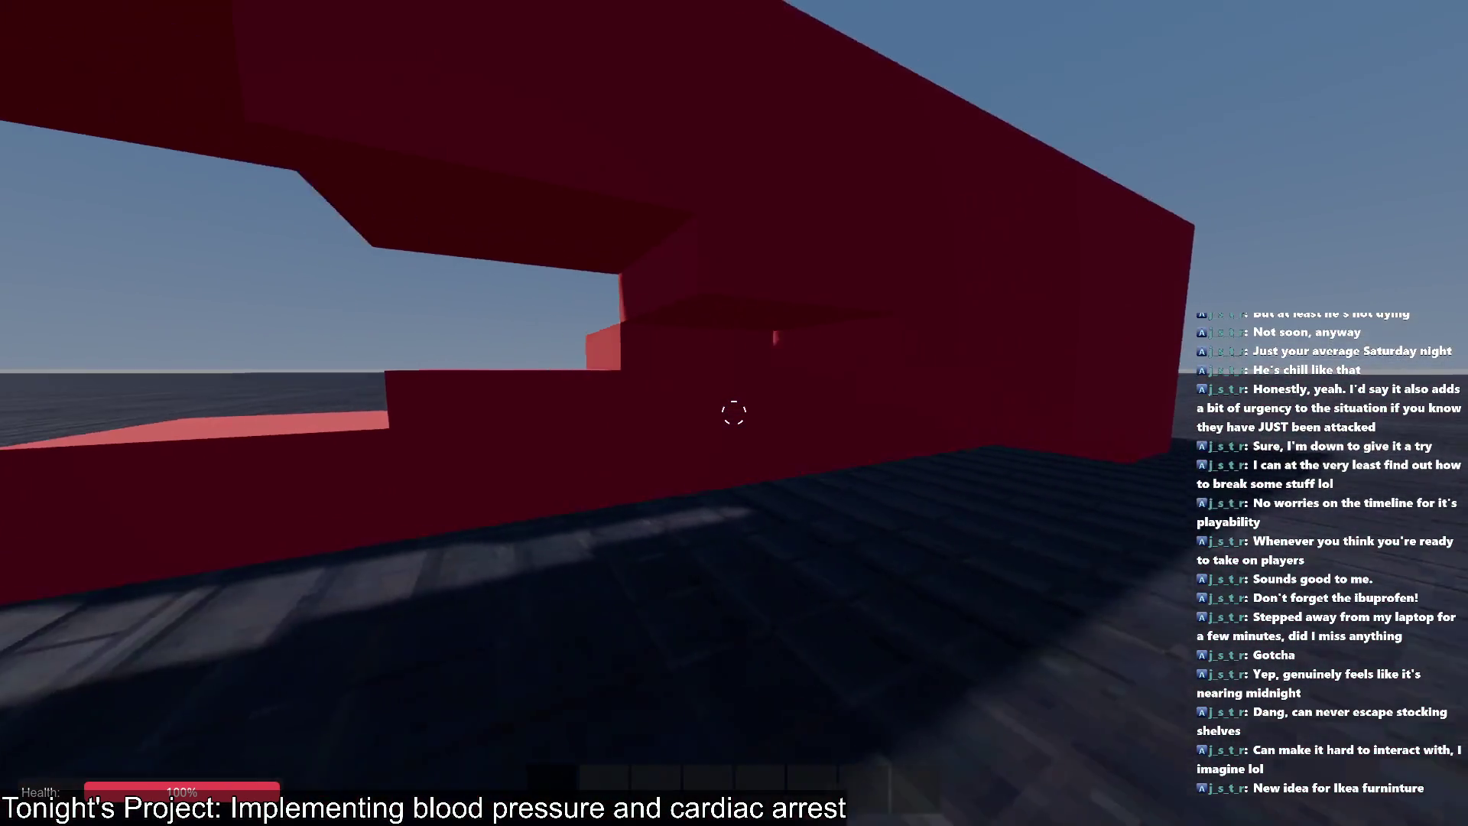
pyautogui.press('w')
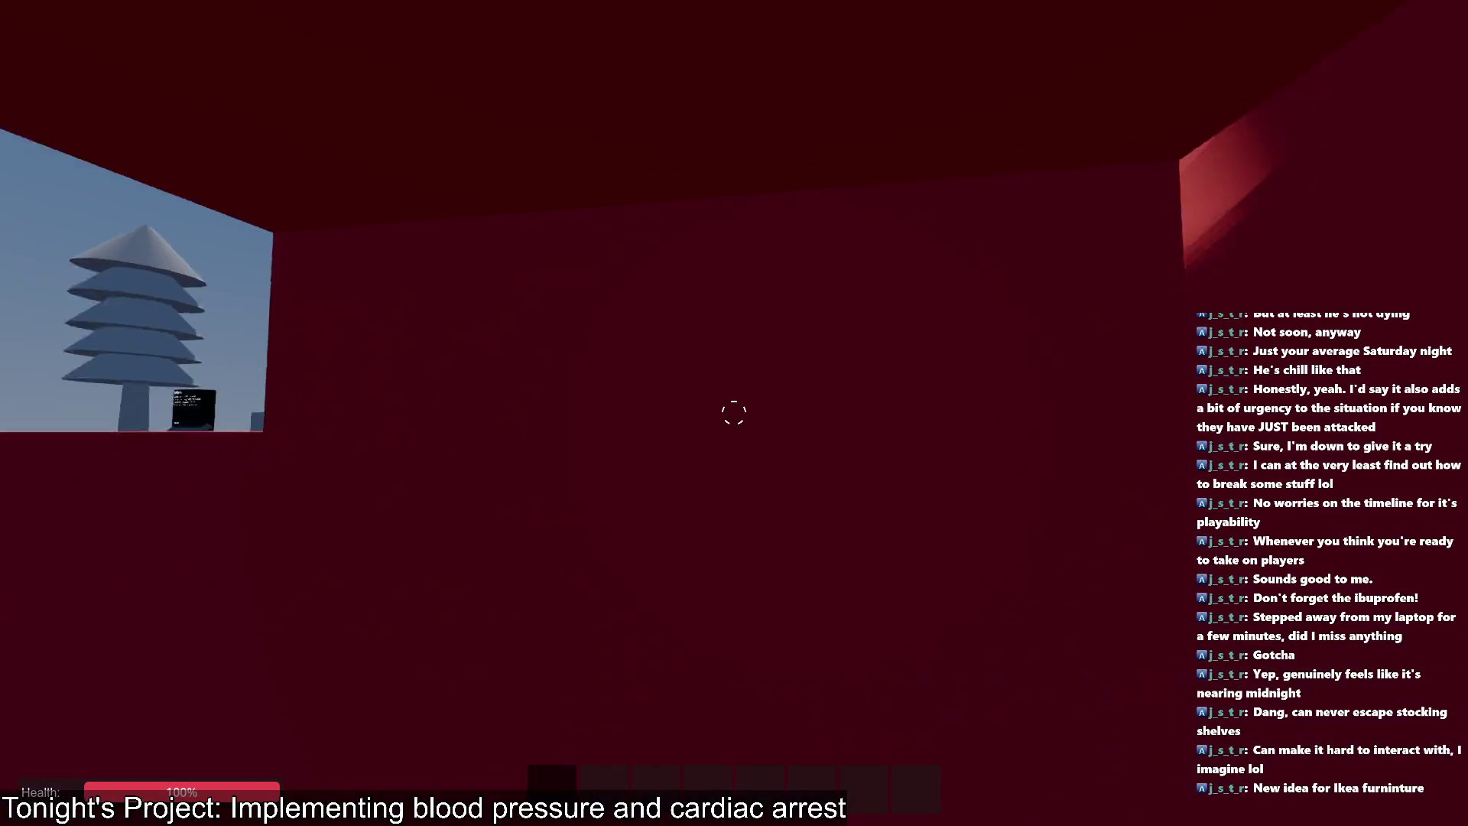
pyautogui.press('w')
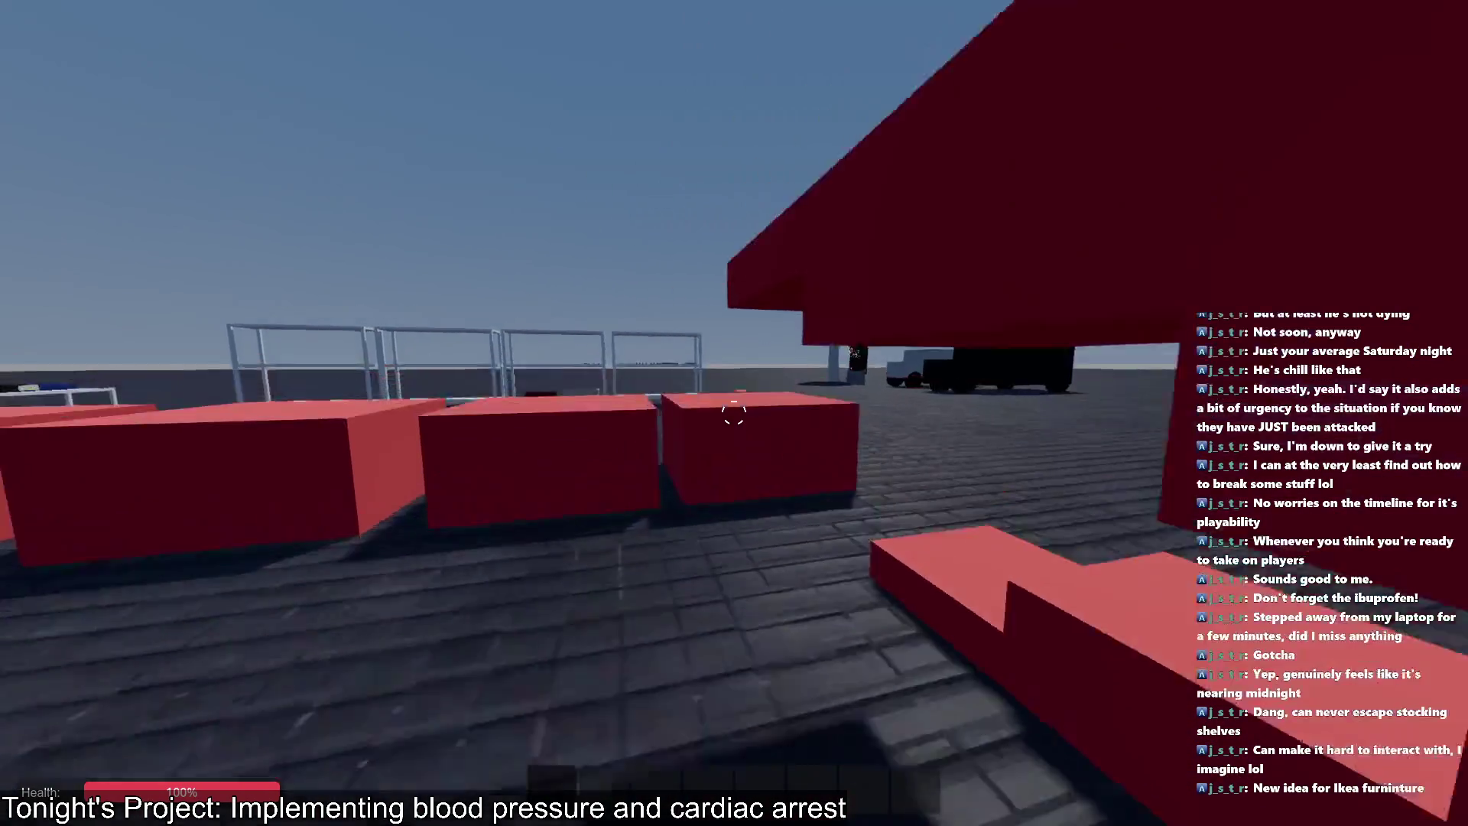
pyautogui.press('w')
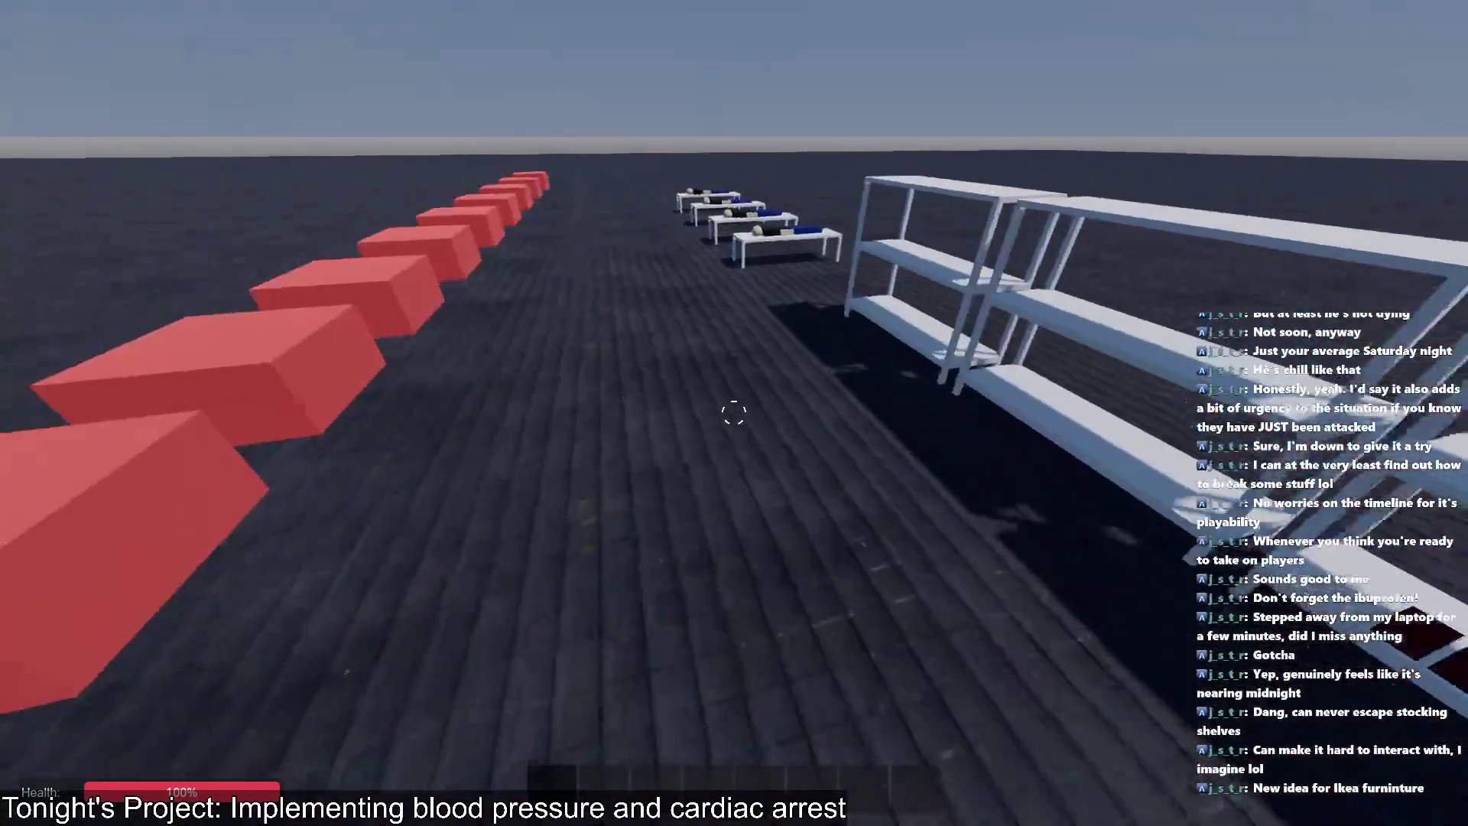
pyautogui.press('w')
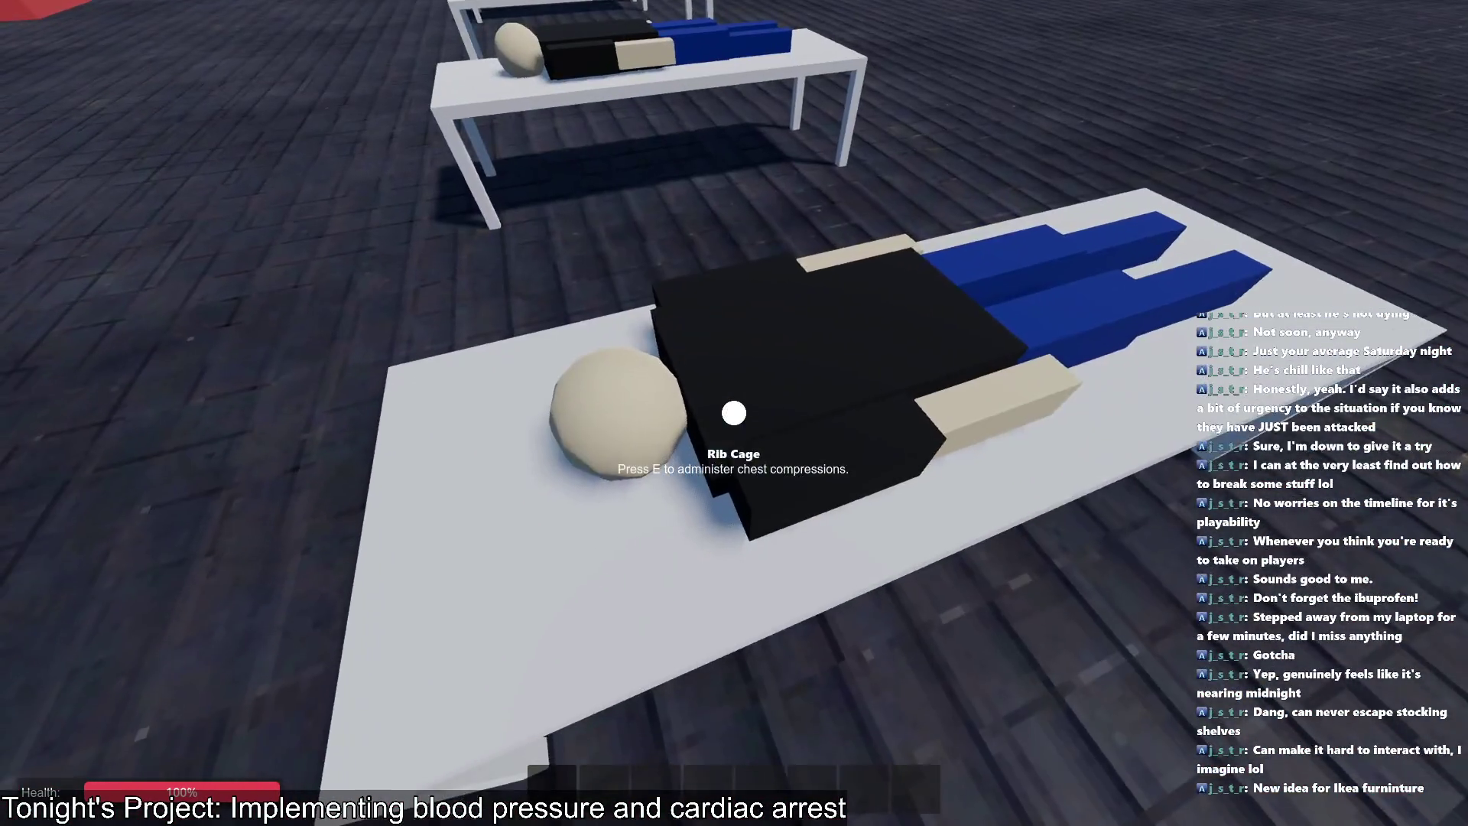
pyautogui.press('w')
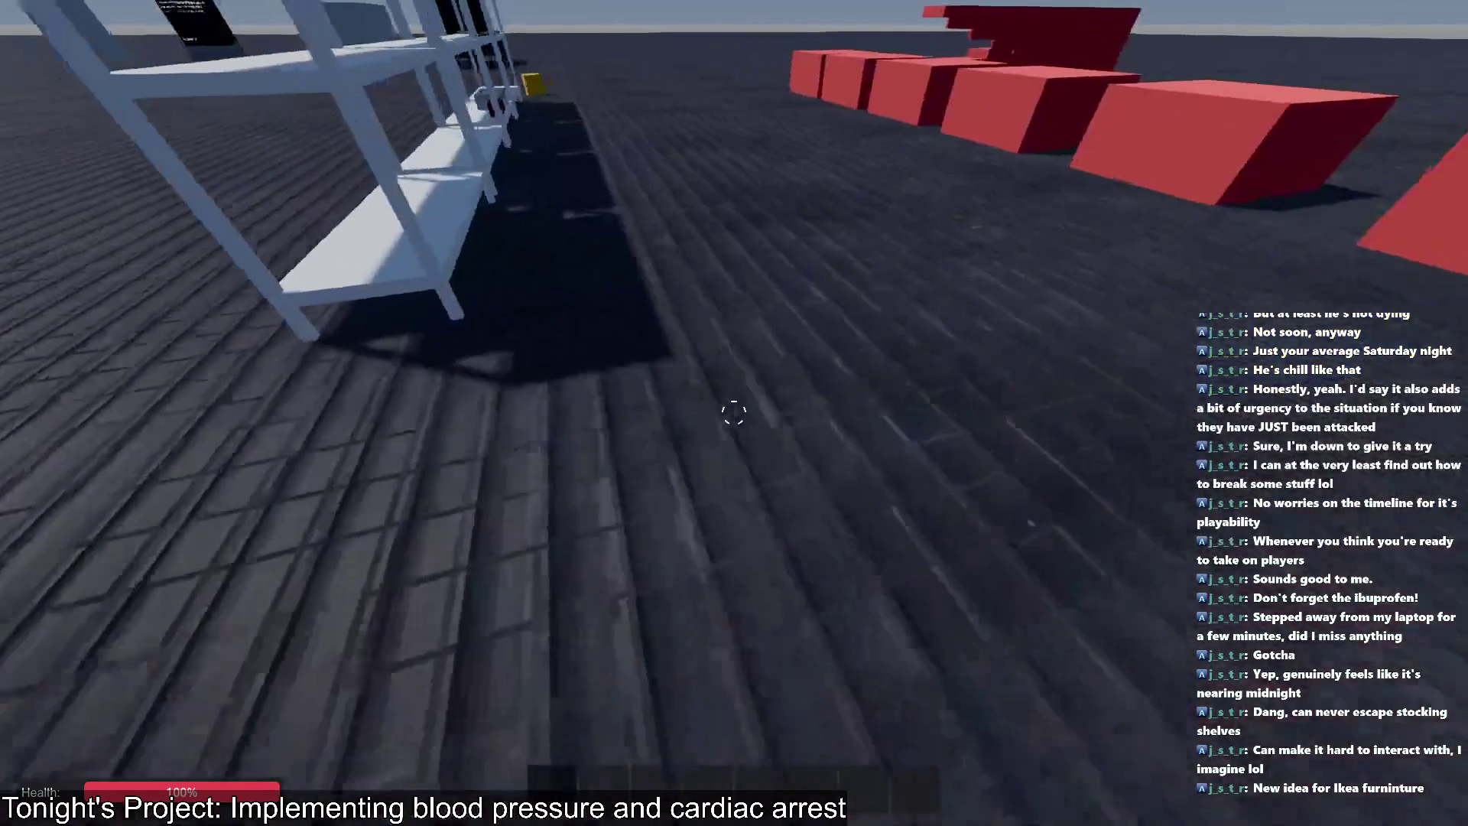
pyautogui.press('w')
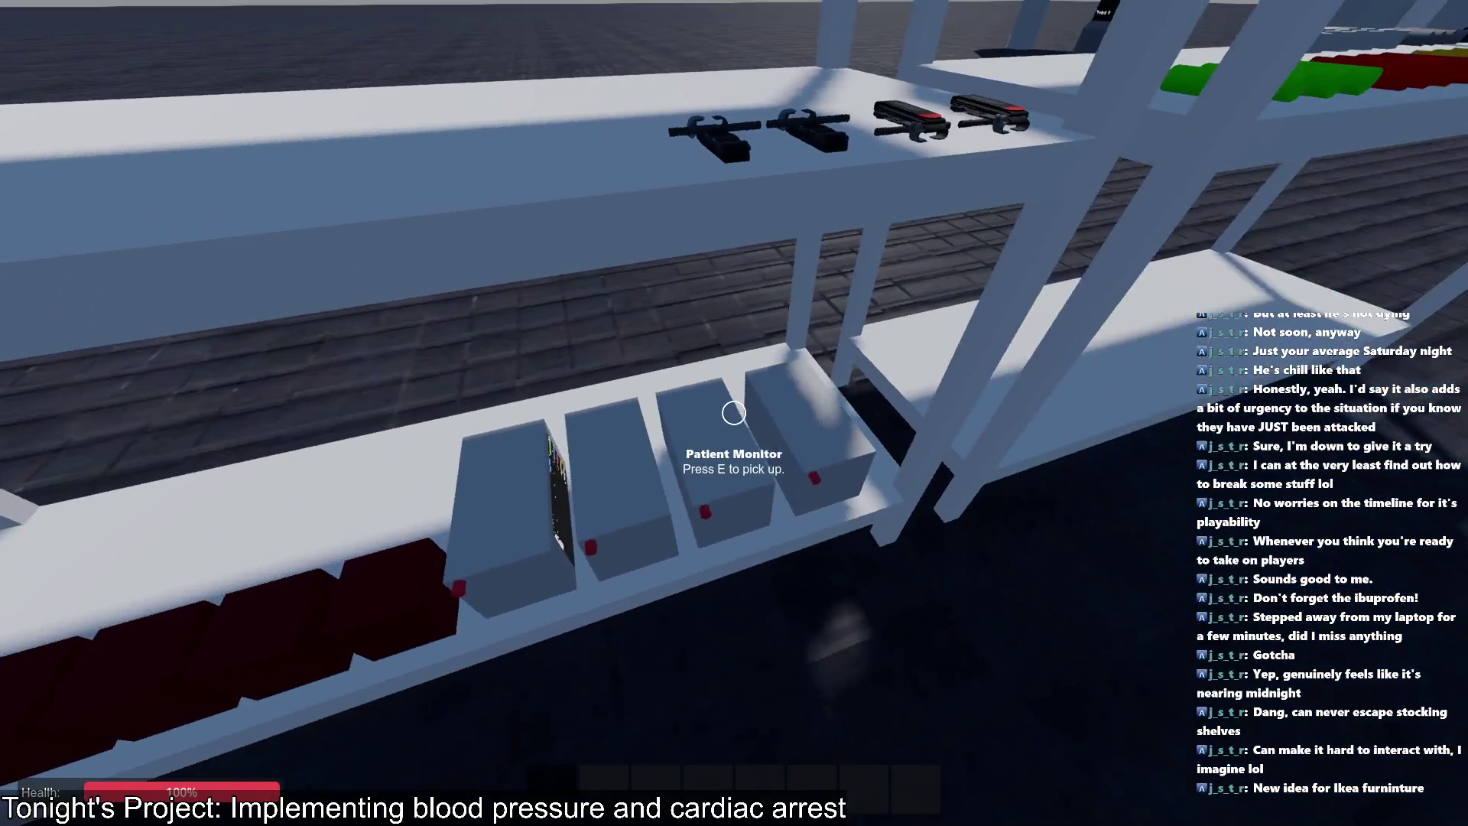
# Pick up a patient monitor and set it on the first patient's table beside the head
pyautogui.press('e')
pyautogui.press('e')
pyautogui.press('w')
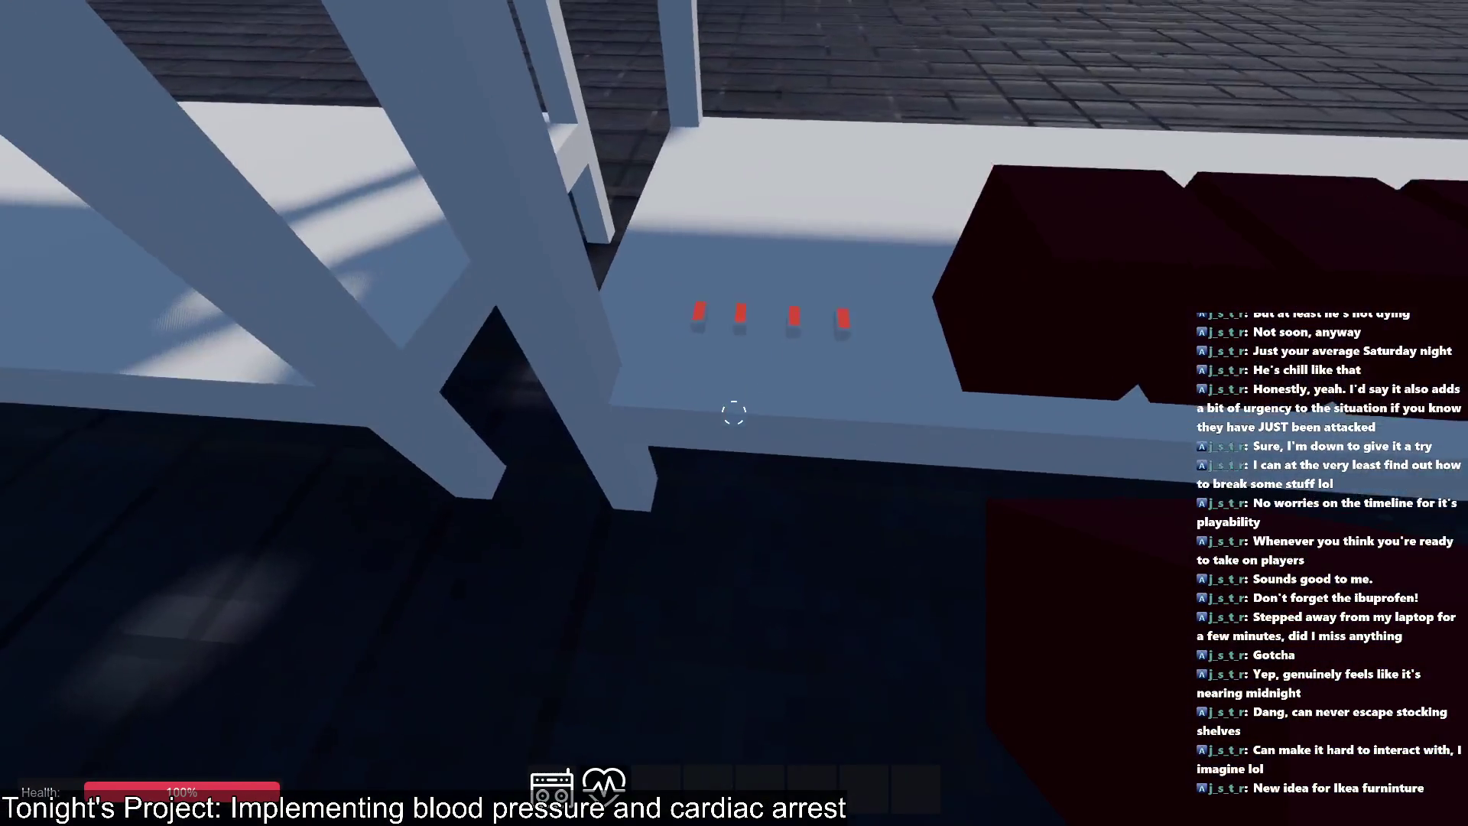
pyautogui.press('a')
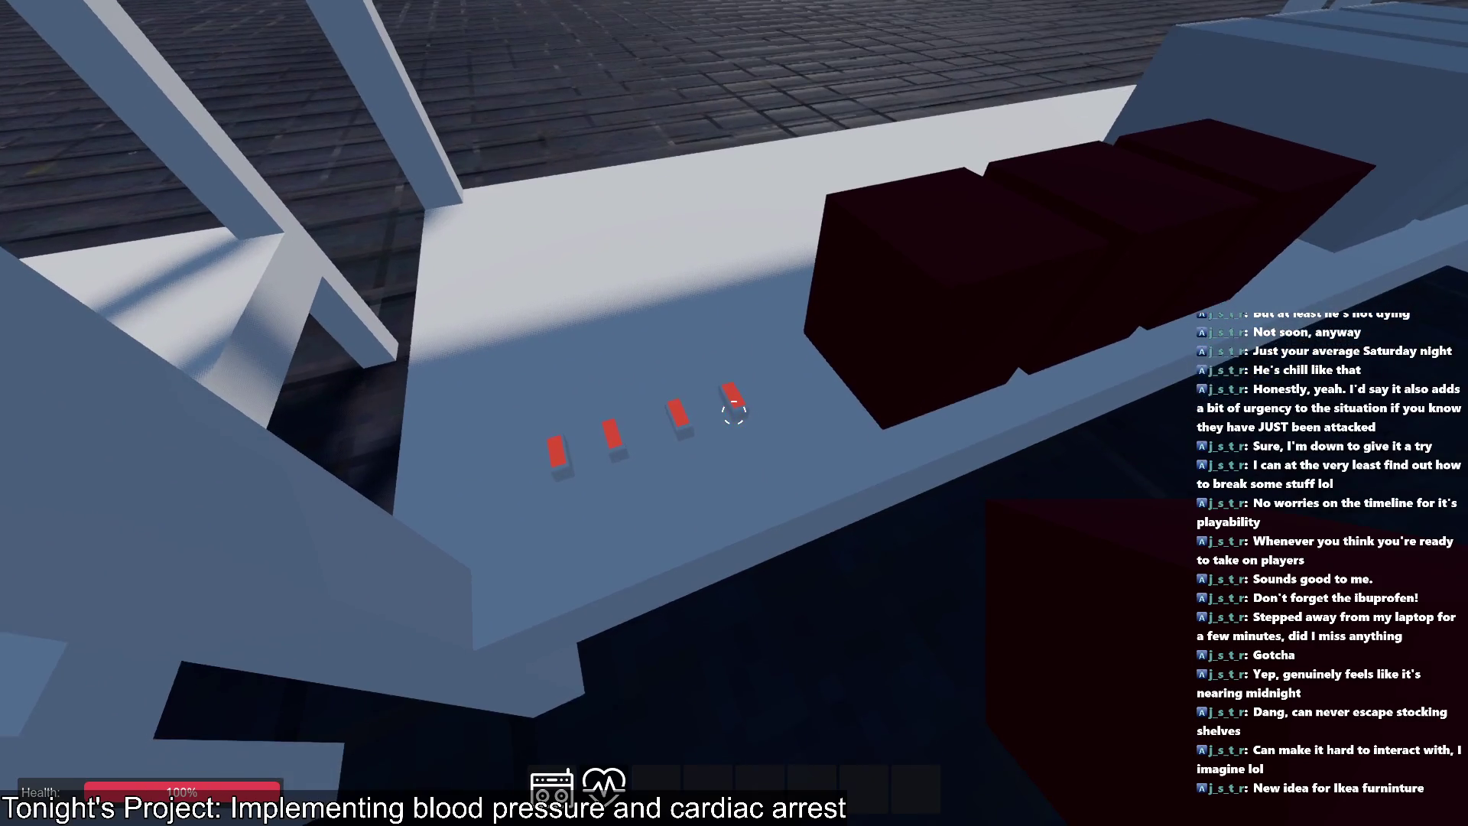
pyautogui.press('s')
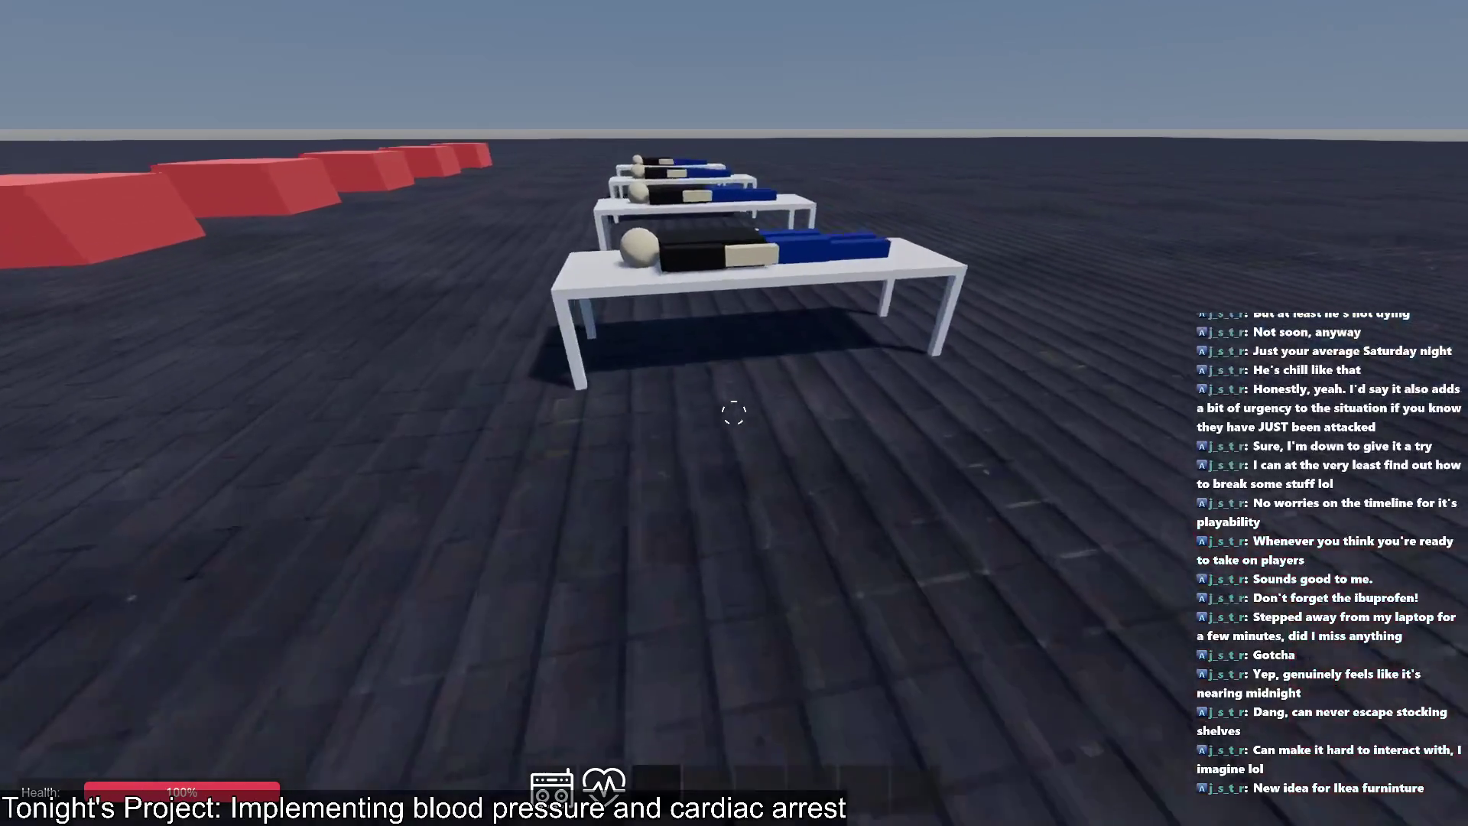
pyautogui.press('2')
pyautogui.press('s')
pyautogui.press('w')
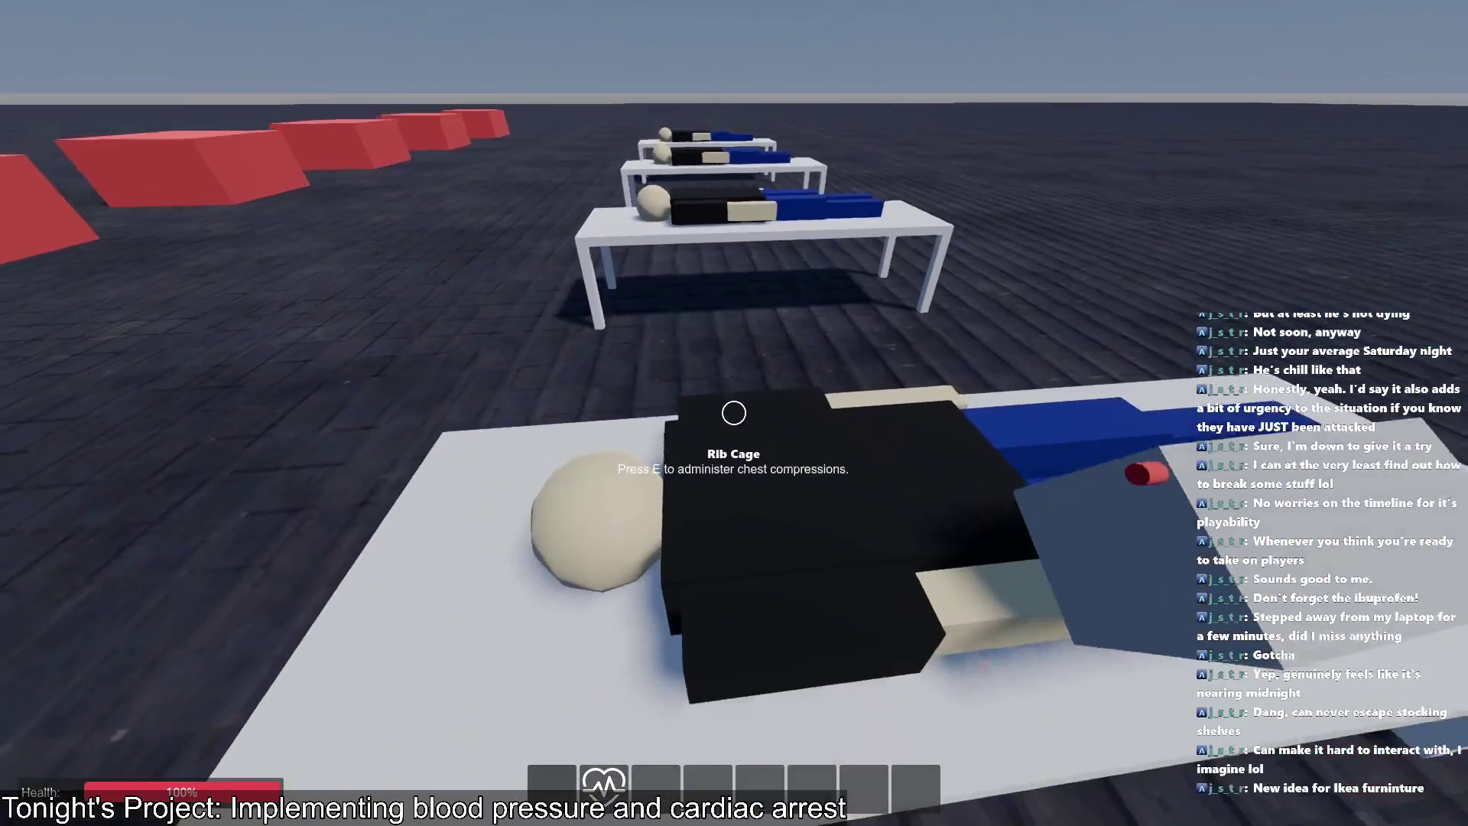
pyautogui.click(734, 412)
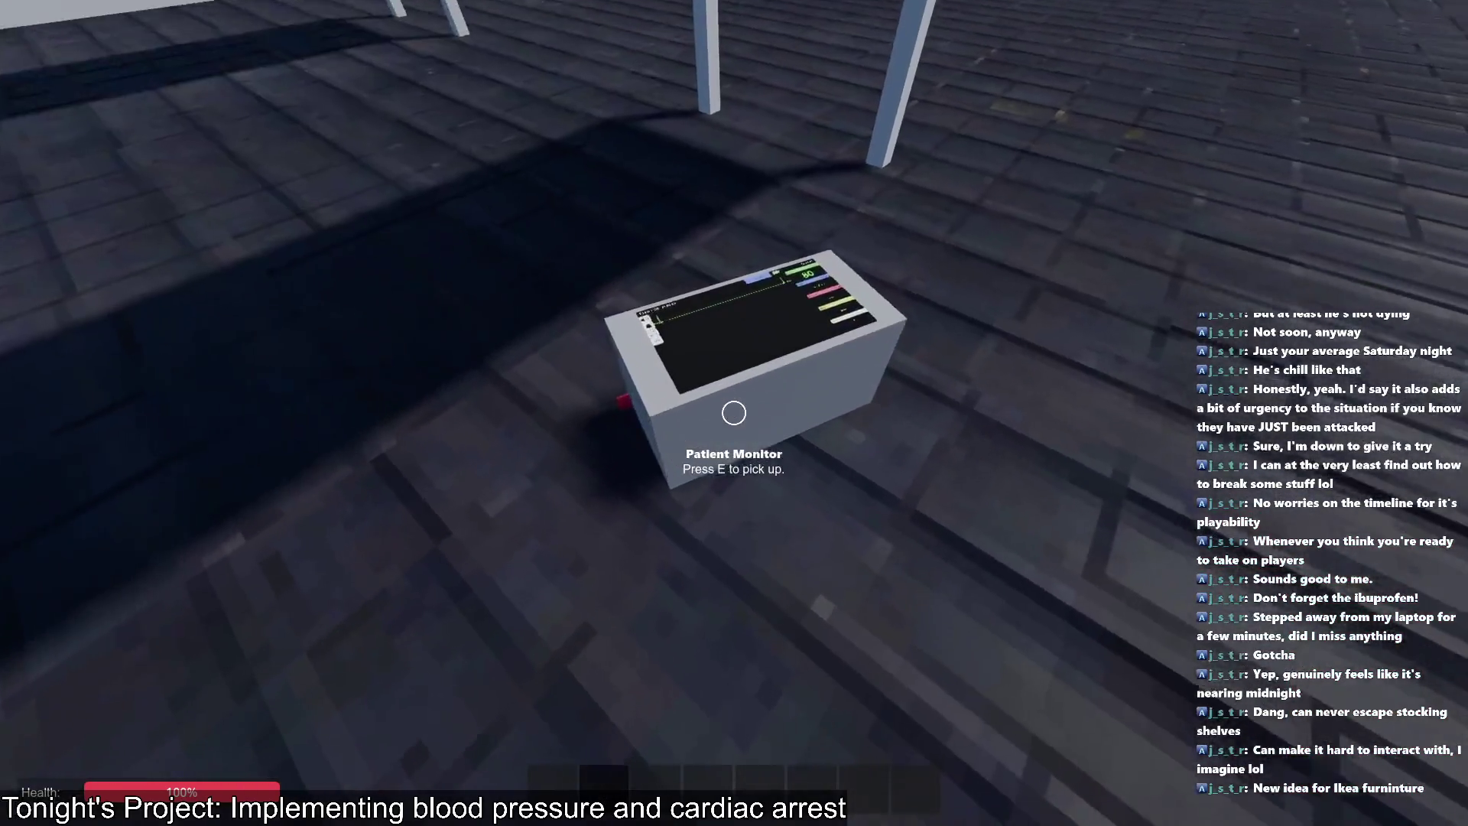
pyautogui.press('e')
pyautogui.press('a')
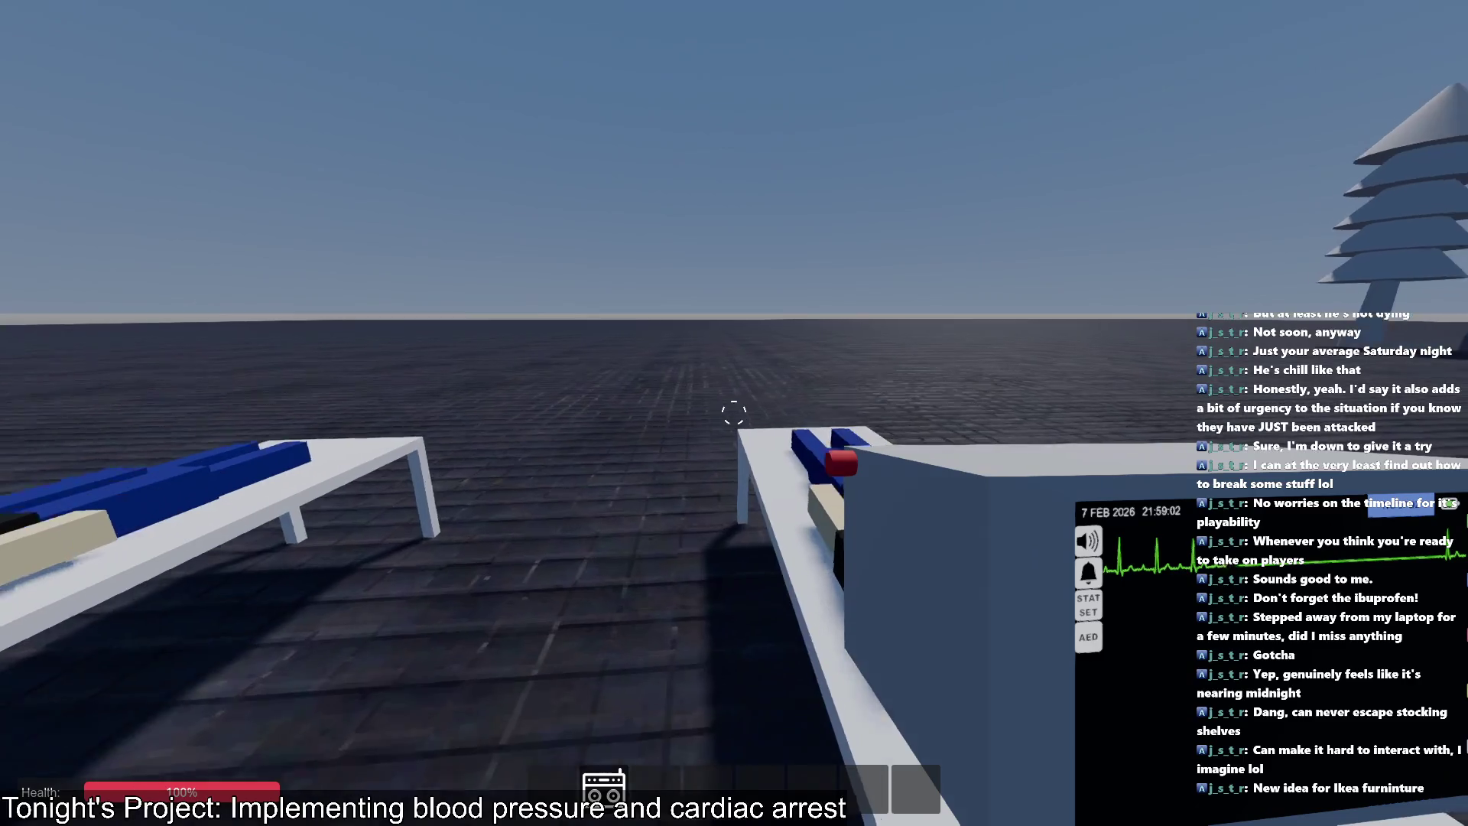
pyautogui.click(734, 413)
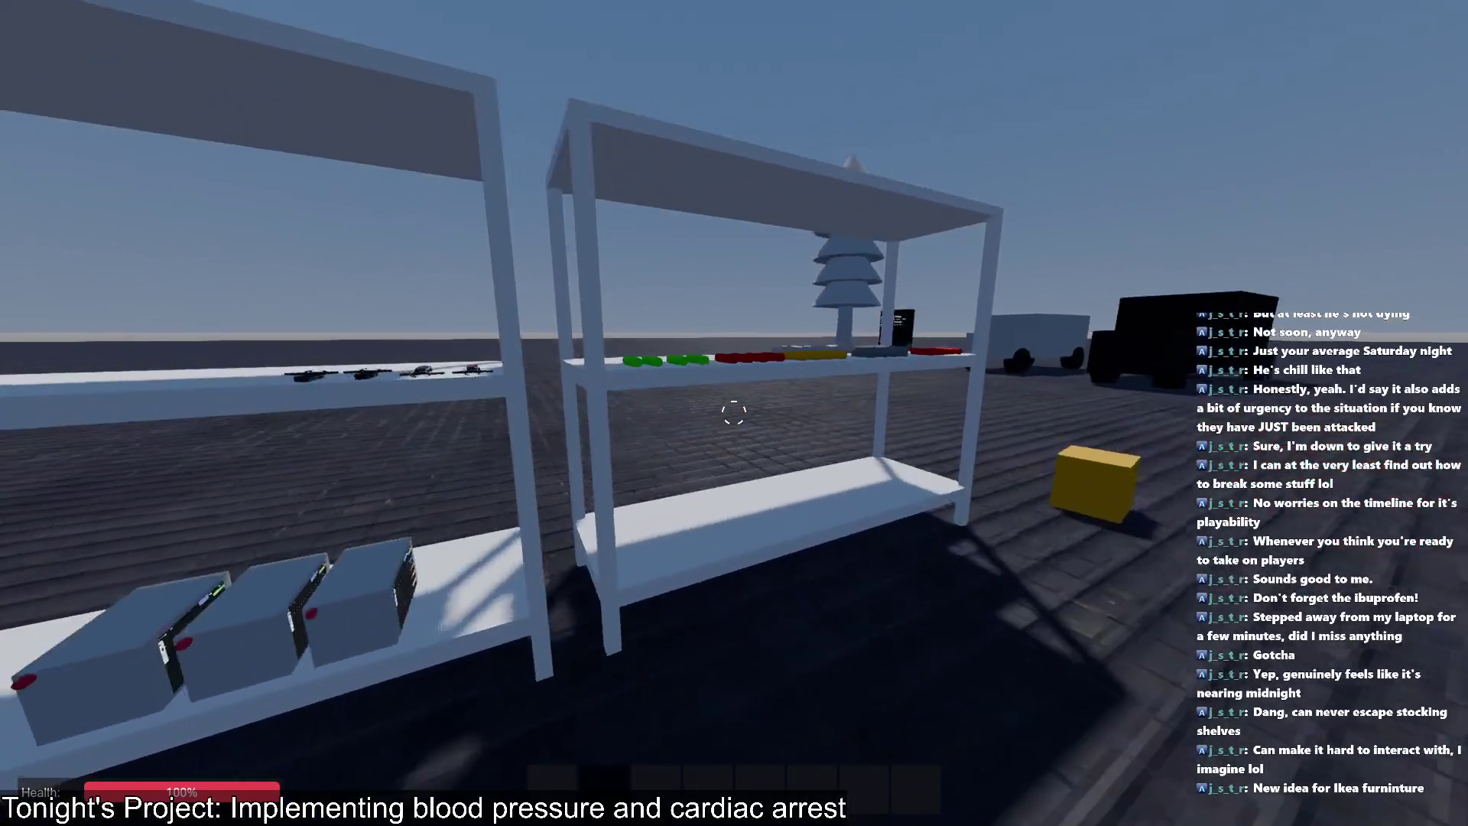
# Take a tourniquet from the supply shelf and head toward the patient beds
pyautogui.press('w')
pyautogui.click(734, 413)
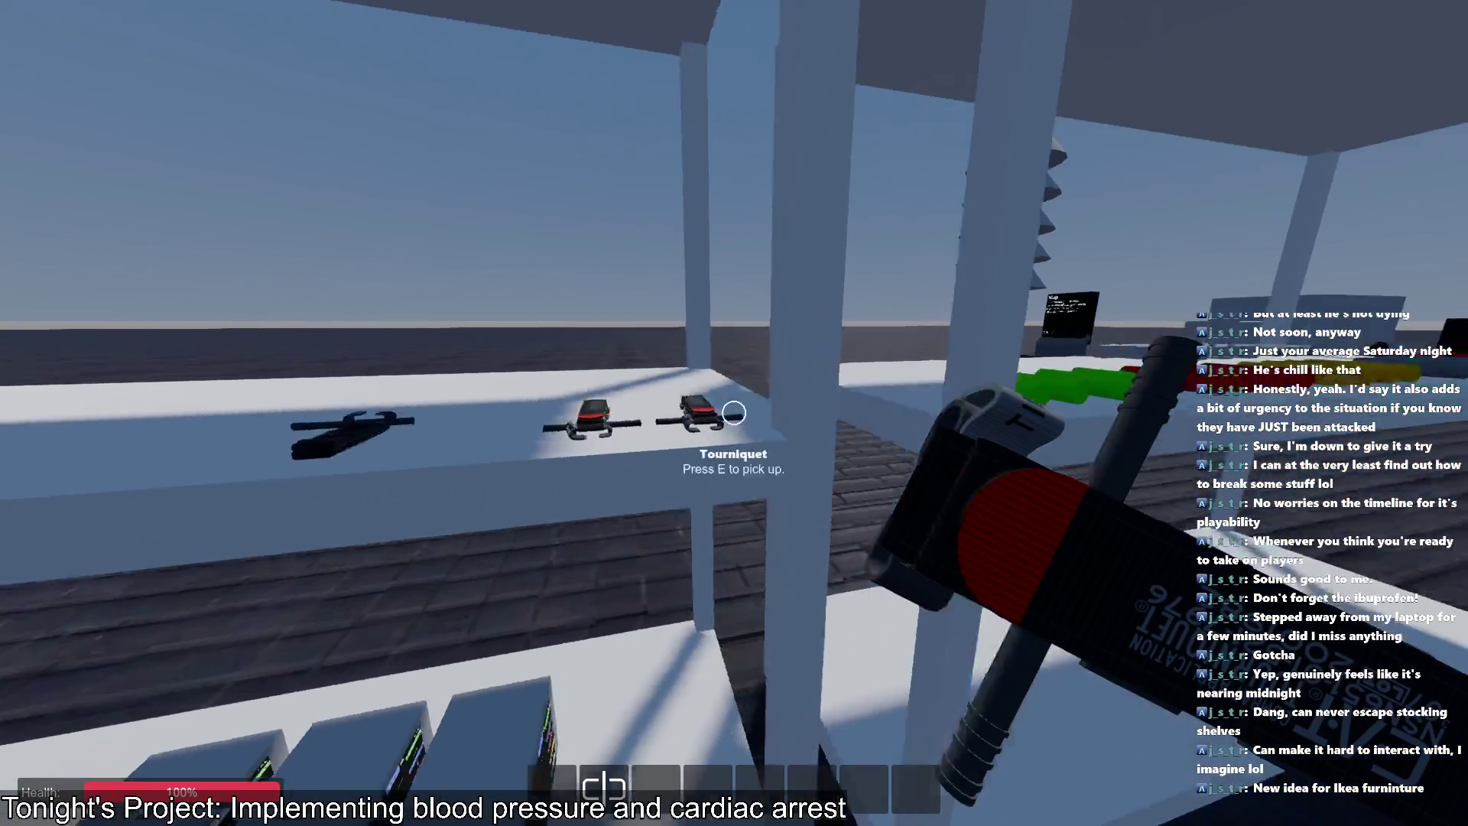
pyautogui.press('w')
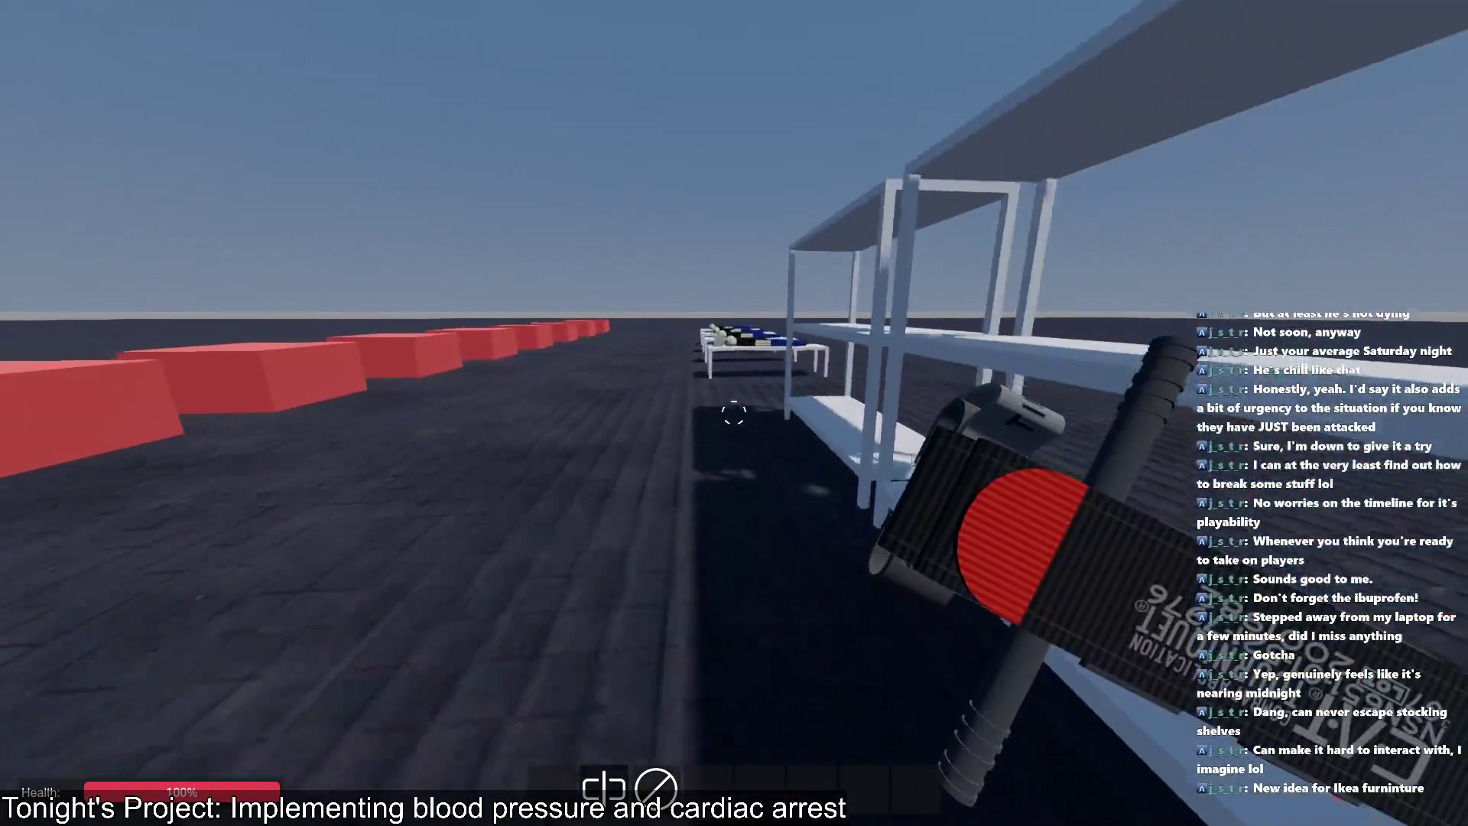
pyautogui.press('w')
pyautogui.press('w')
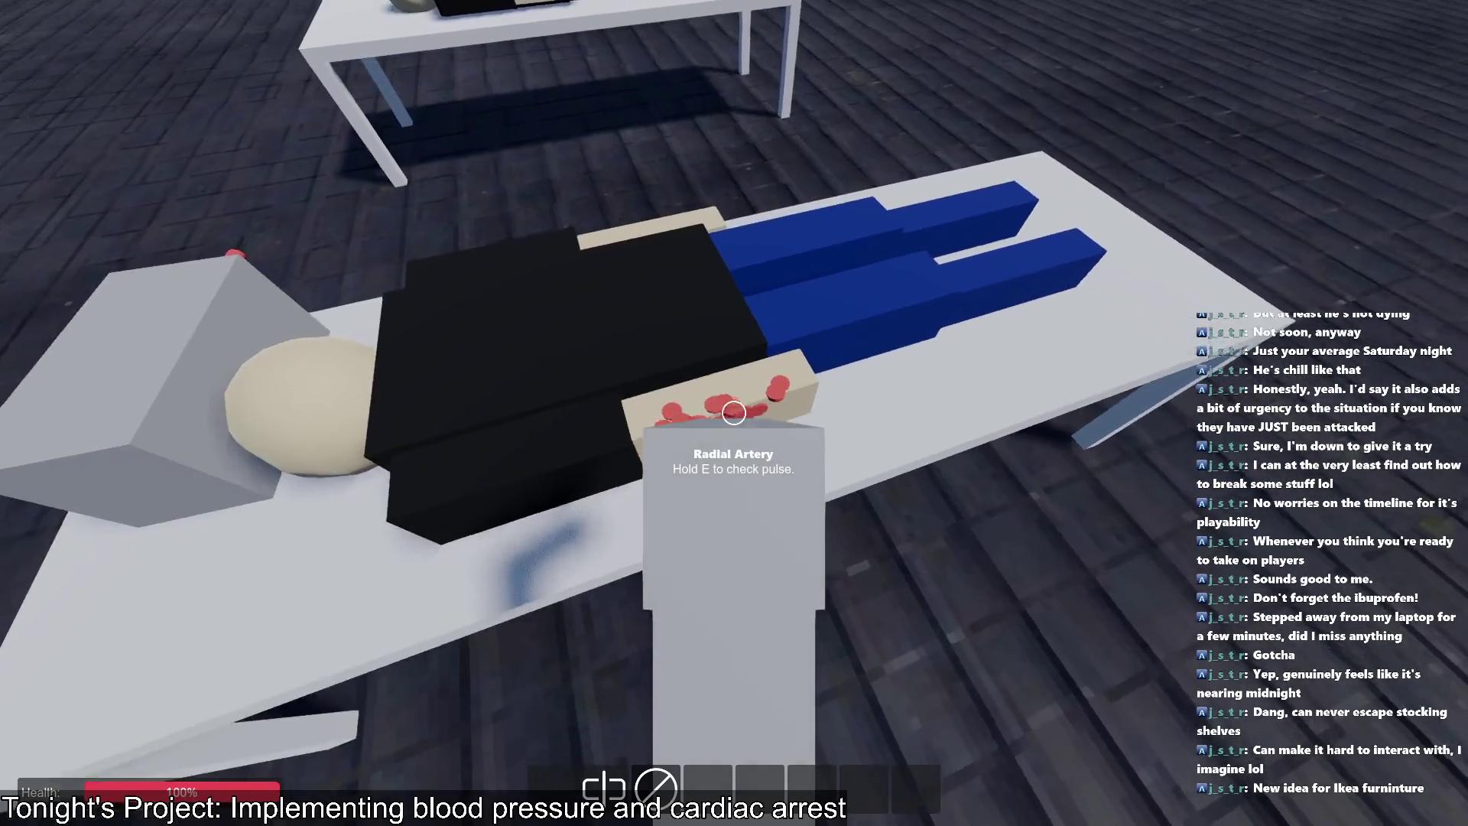
# Check the bleeding patient, open the monitor's full-screen vitals display, then return to the editor
pyautogui.press('a')
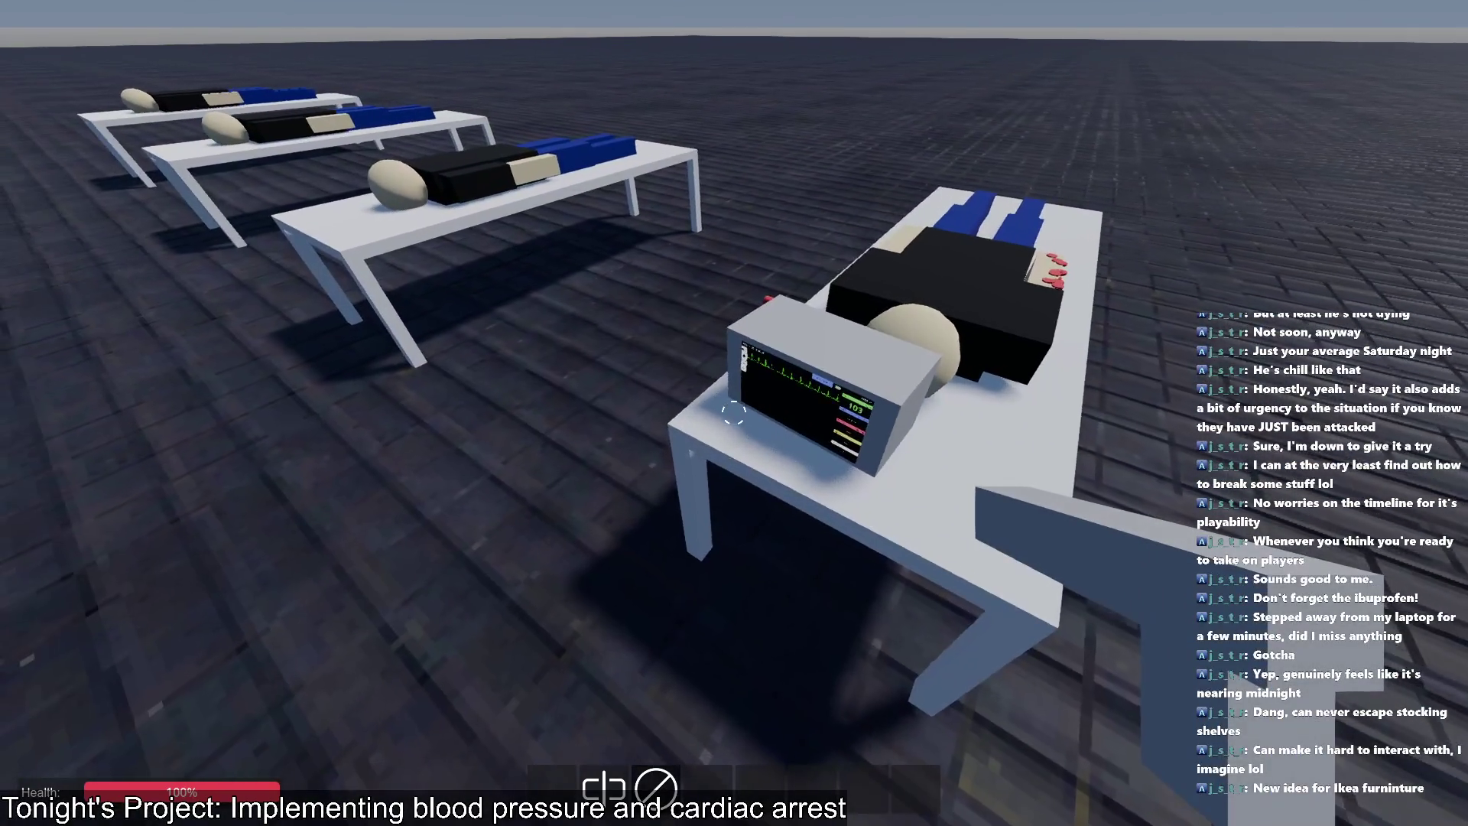
pyautogui.press('1')
pyautogui.press('s')
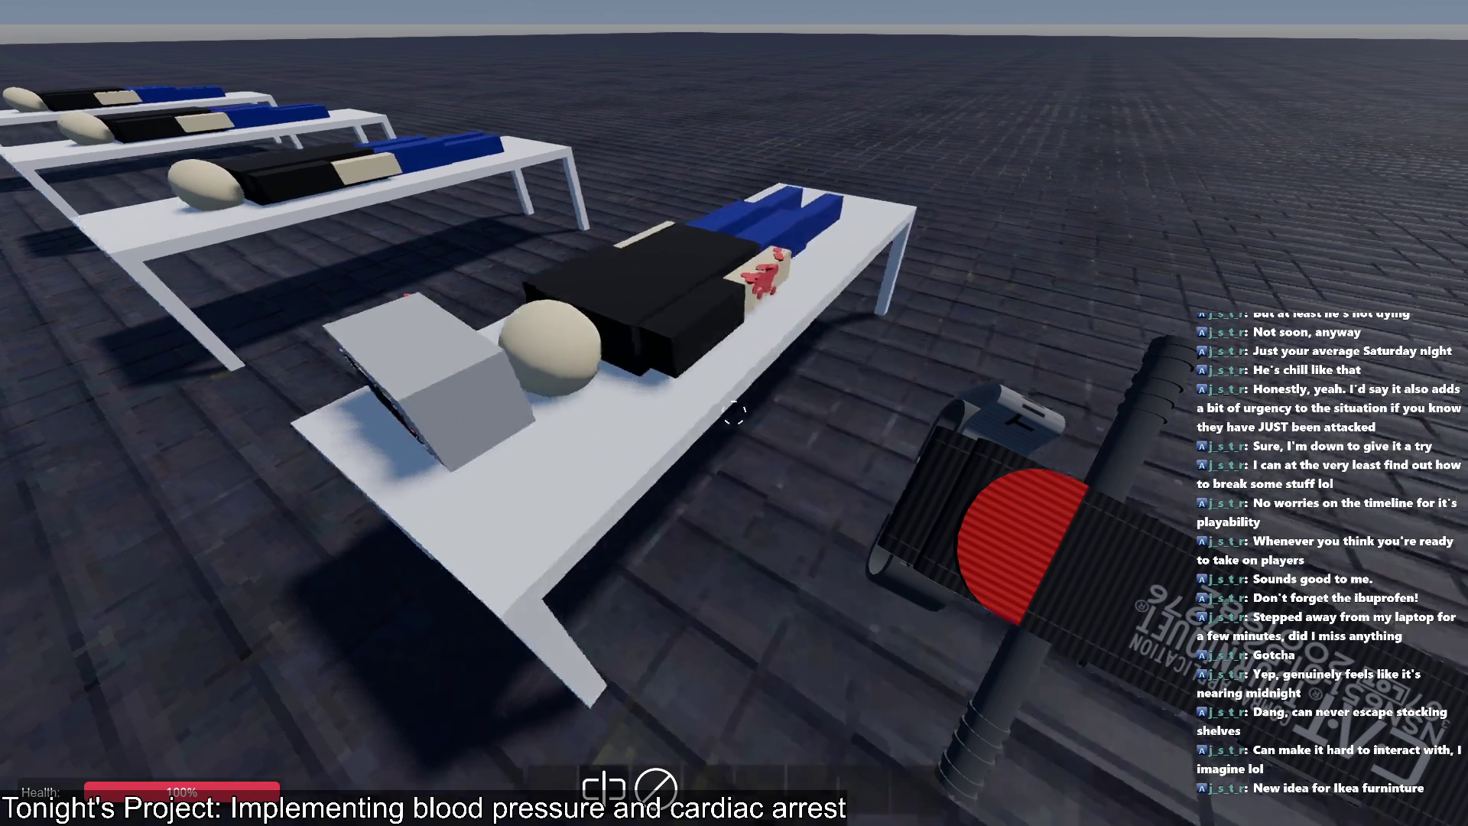
pyautogui.press('1')
pyautogui.press('a')
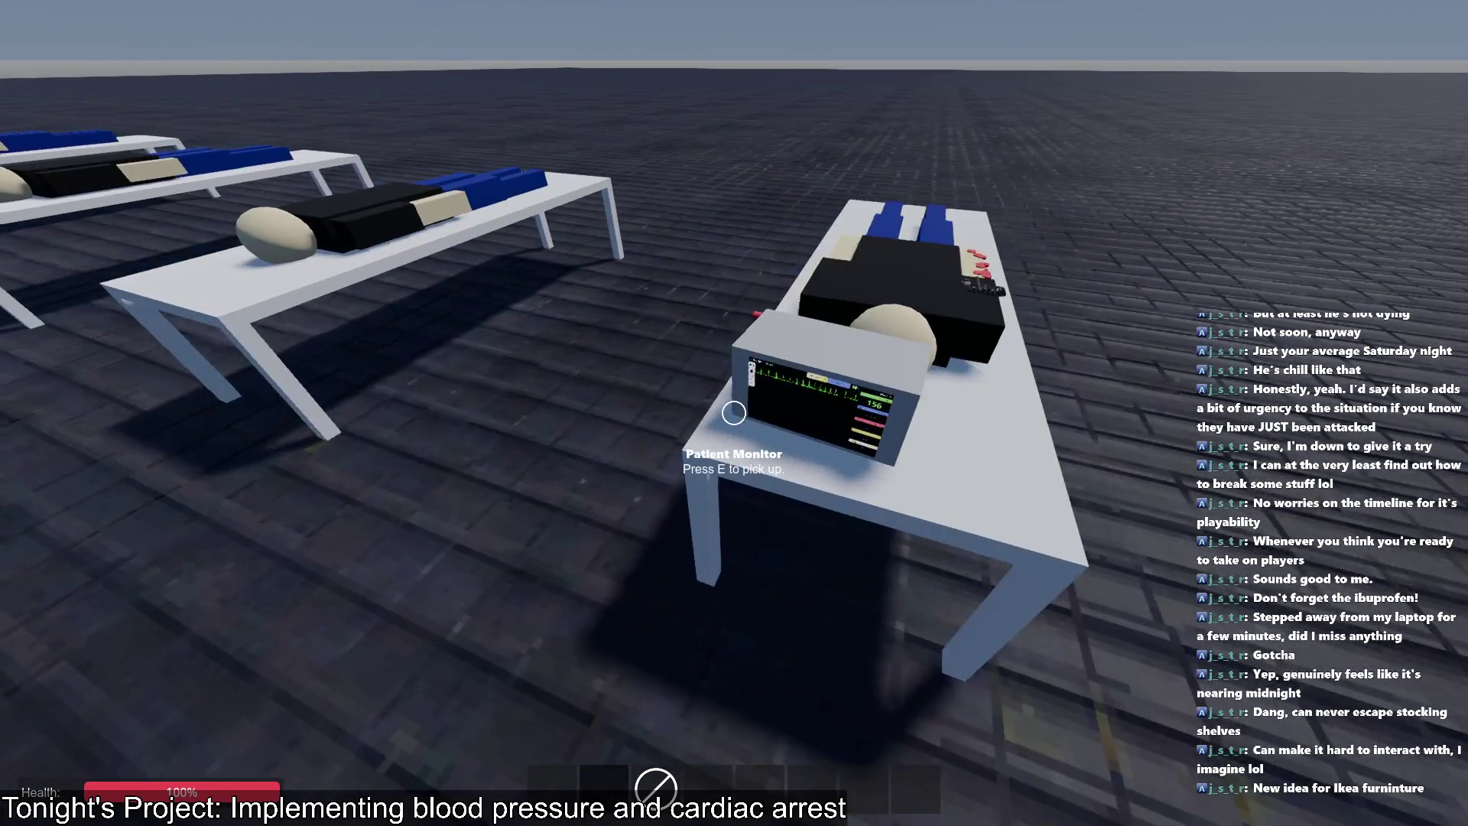
pyautogui.press('e')
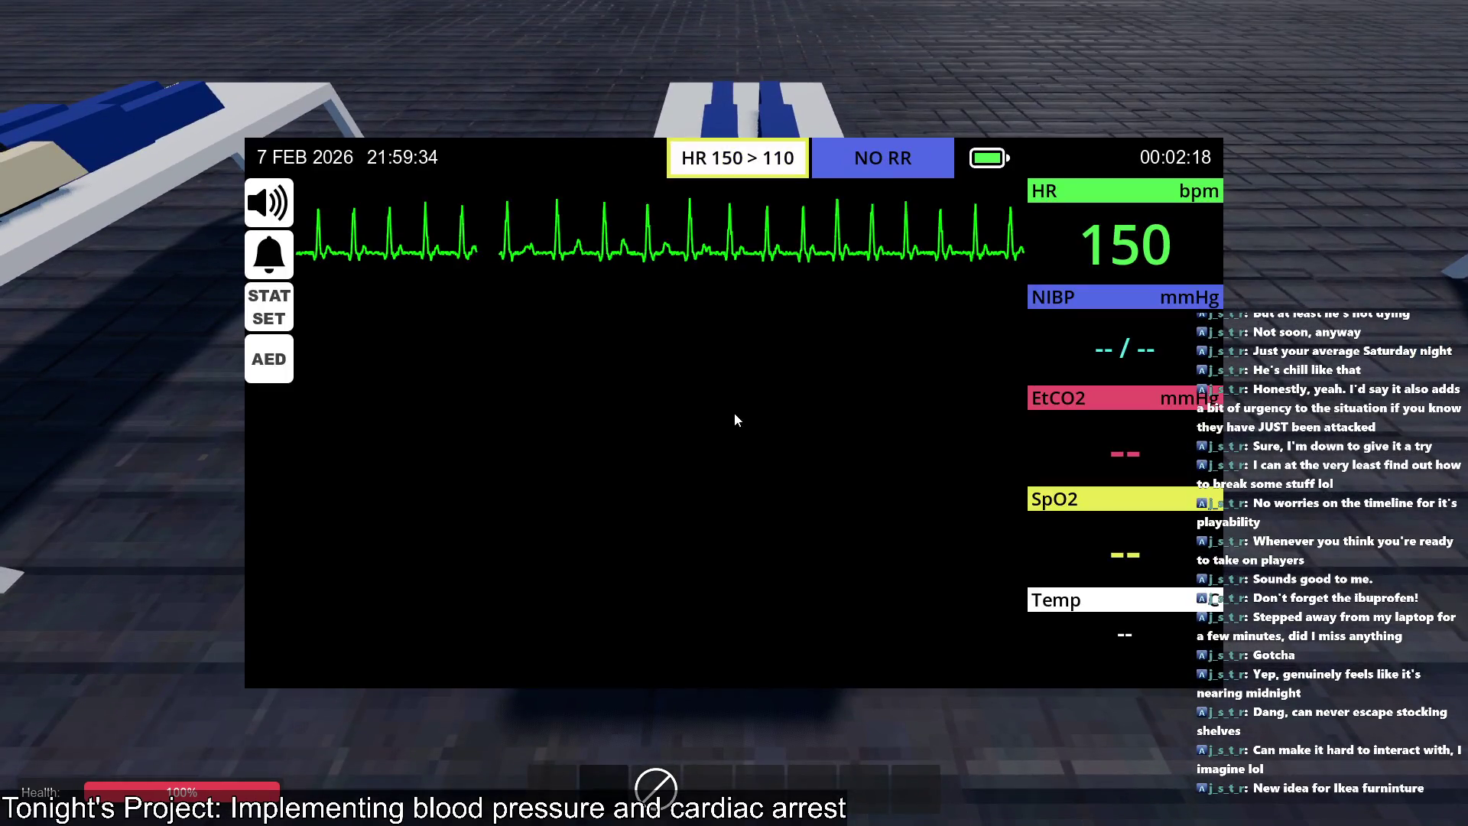
pyautogui.hotkey('alt', 'Tab')
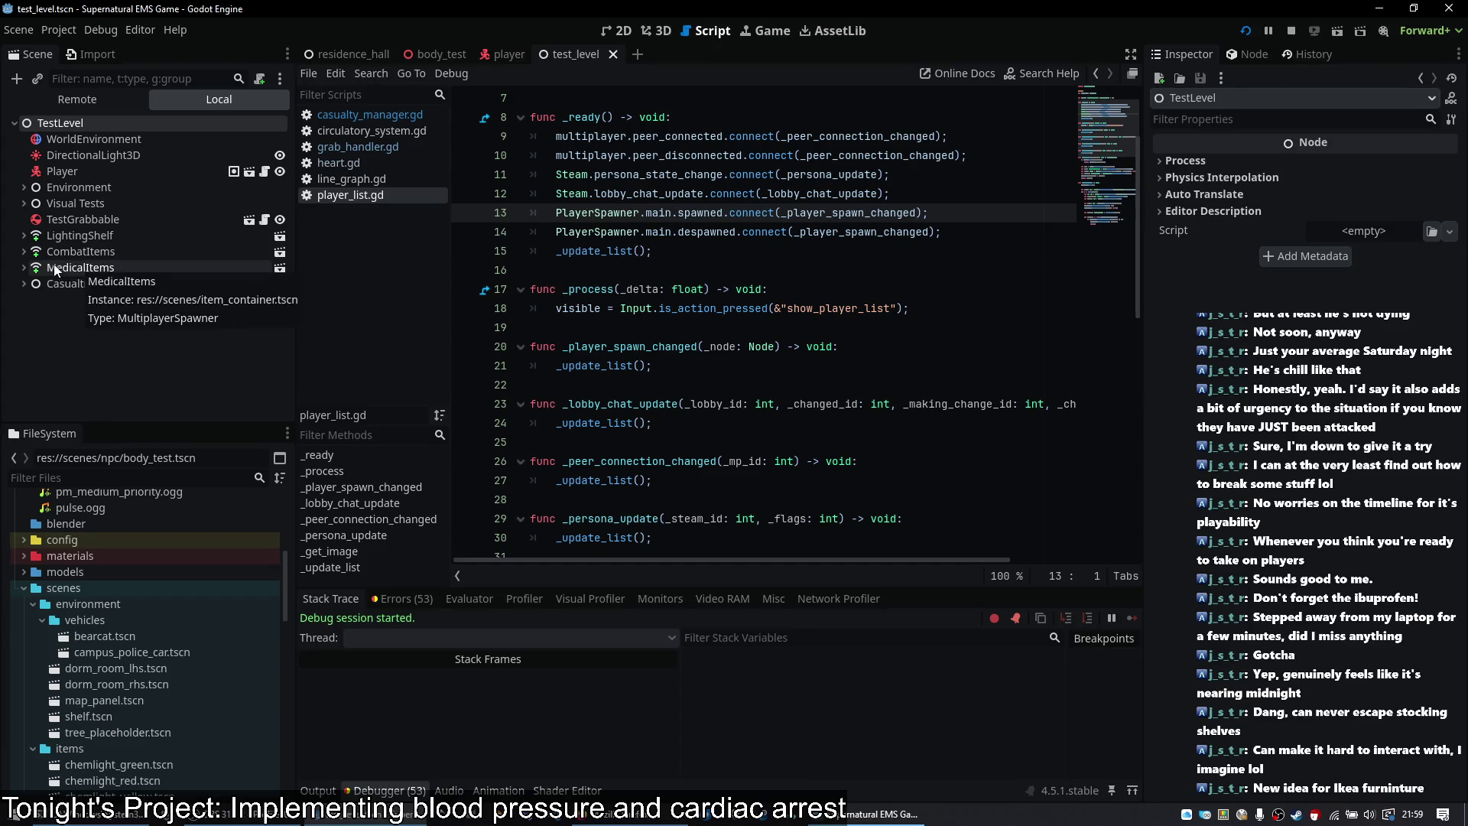
# Expand MedicalItems in the local Scene dock and inspect the PatientMonitor nodes
pyautogui.click(78, 266)
pyautogui.click(24, 268)
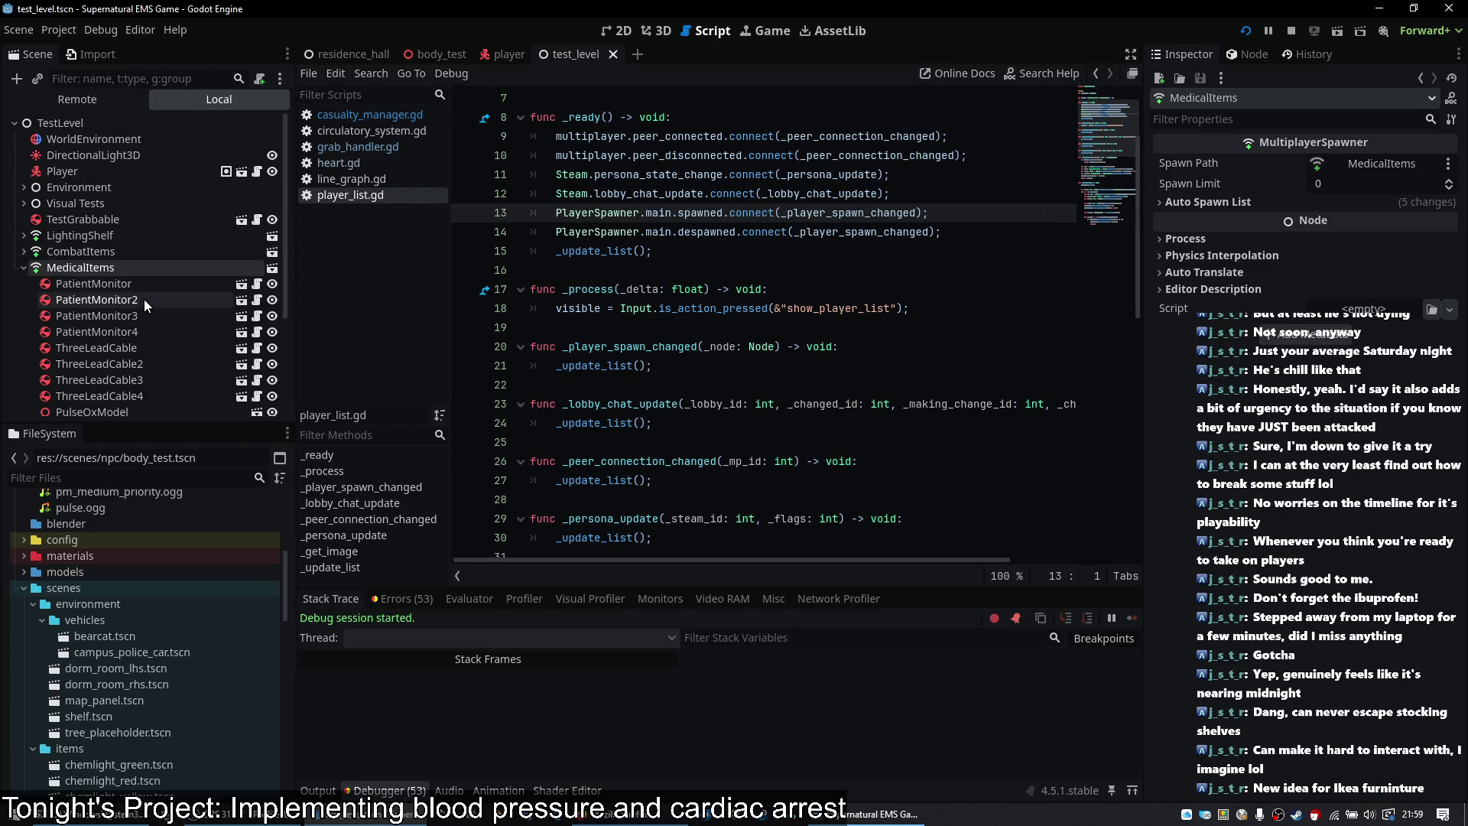
pyautogui.click(140, 289)
pyautogui.click(124, 332)
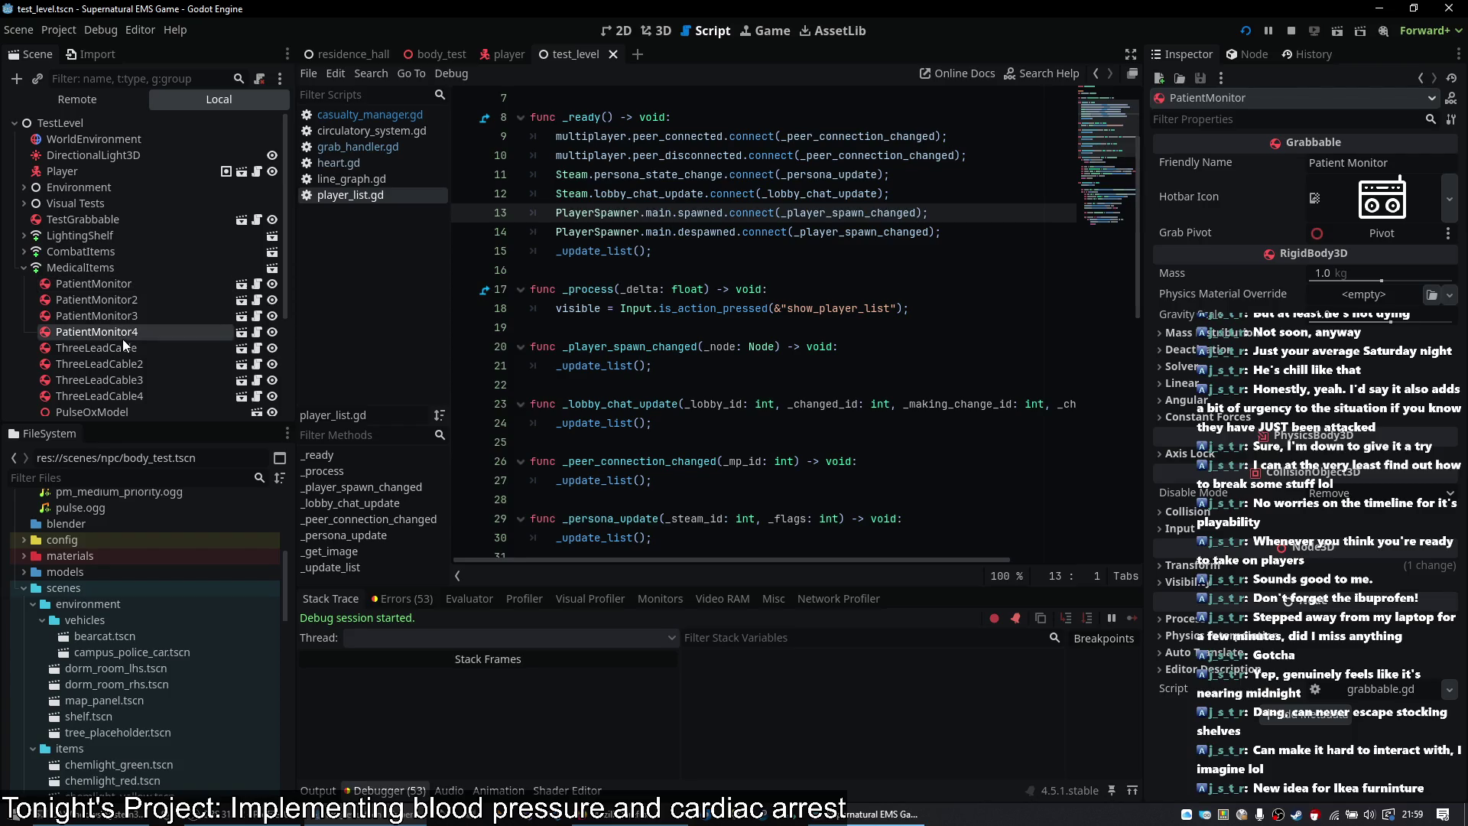
# In the Remote tree, expand MedicalItems and PatientMonitor3 to see its live children
pyautogui.click(131, 103)
pyautogui.click(95, 236)
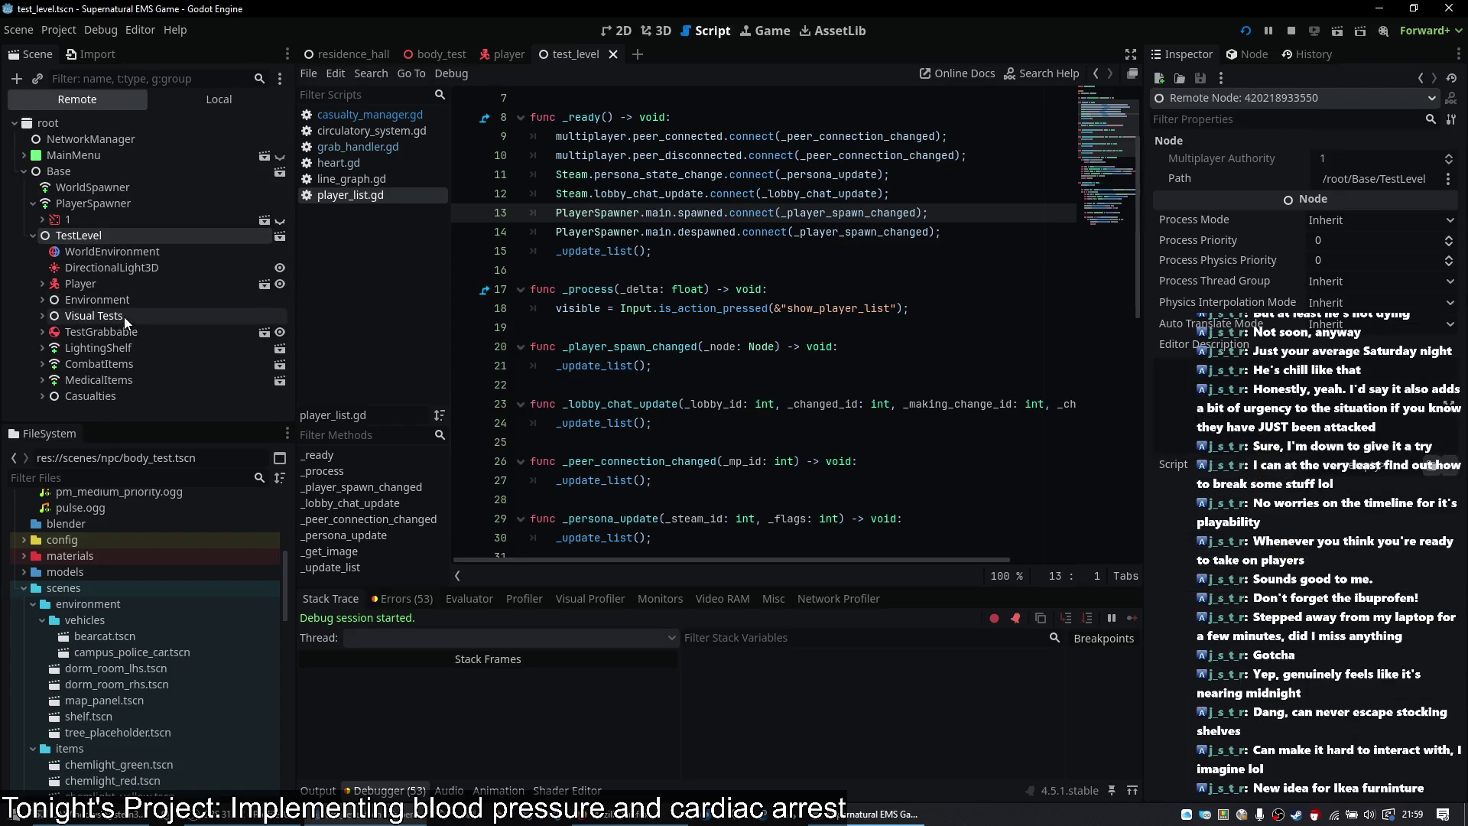
pyautogui.doubleClick(121, 380)
pyautogui.scroll(-5, 134, 306)
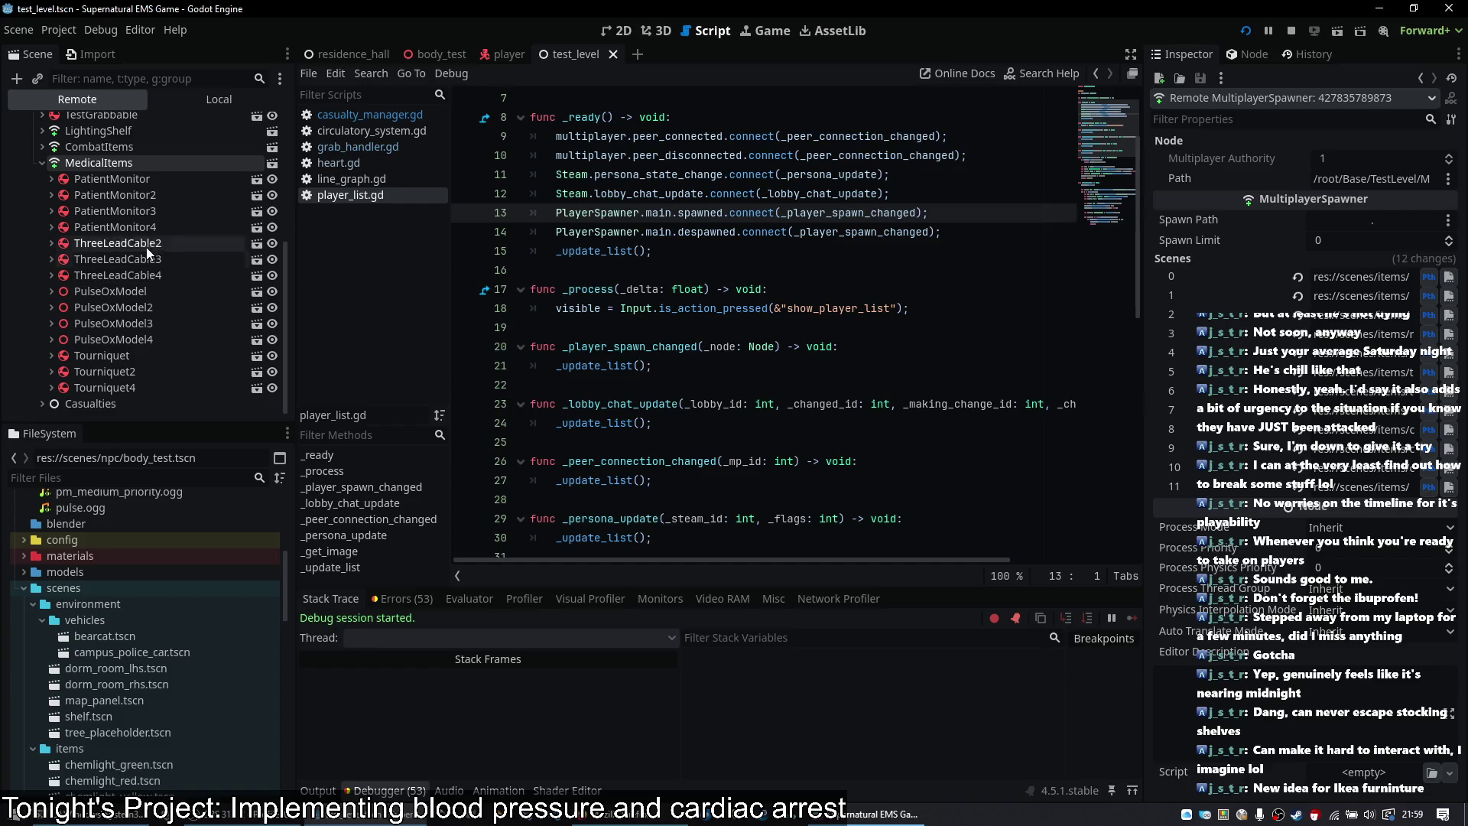
pyautogui.doubleClick(156, 212)
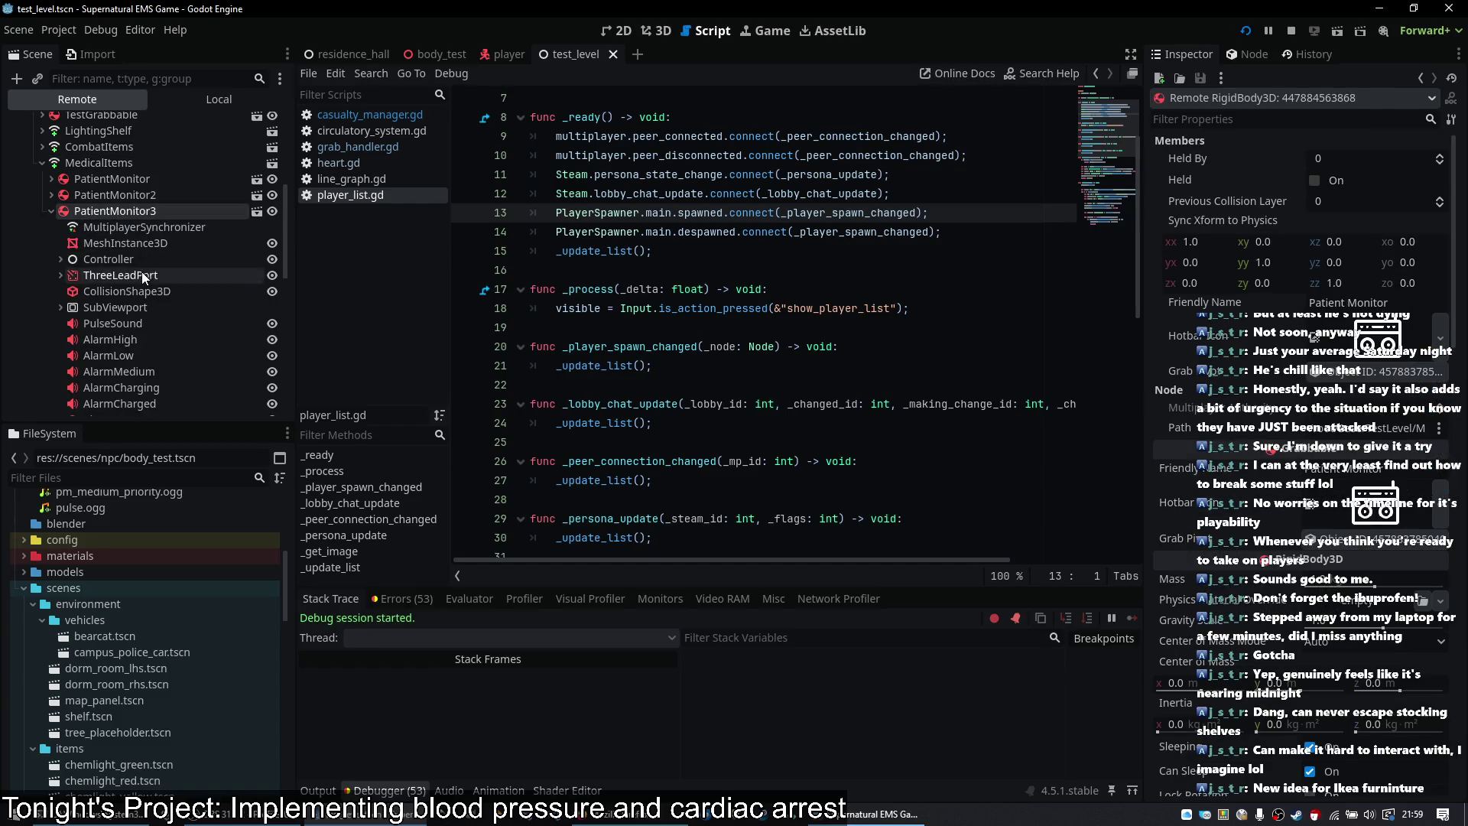
# Inspect the ThreeLeadPort node, go to the patient_monitor.gd line 17 debugger break, and resume
pyautogui.click(143, 276)
pyautogui.hotkey('alt', 'Tab')
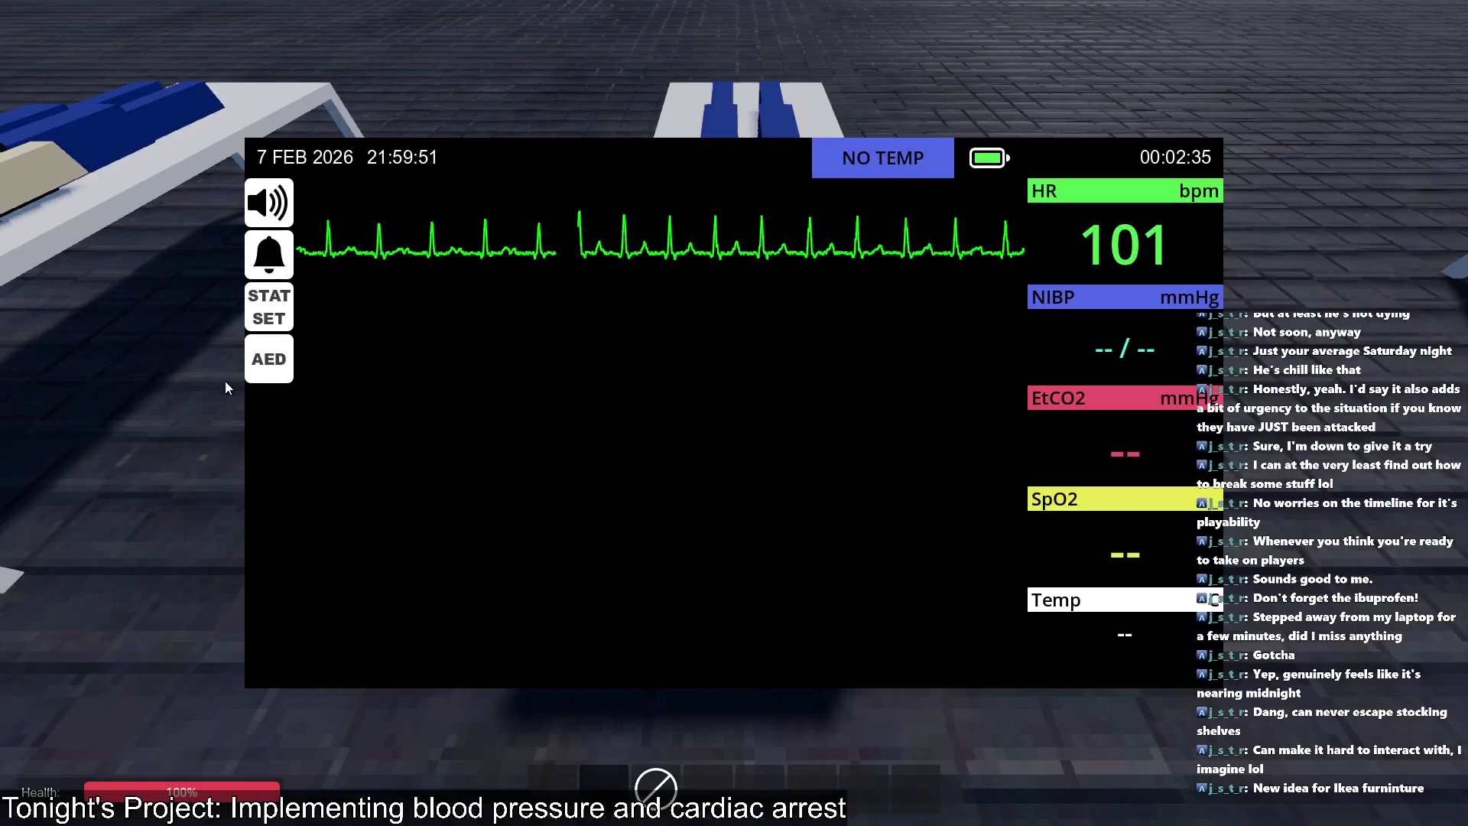
pyautogui.hotkey('alt', 'Tab')
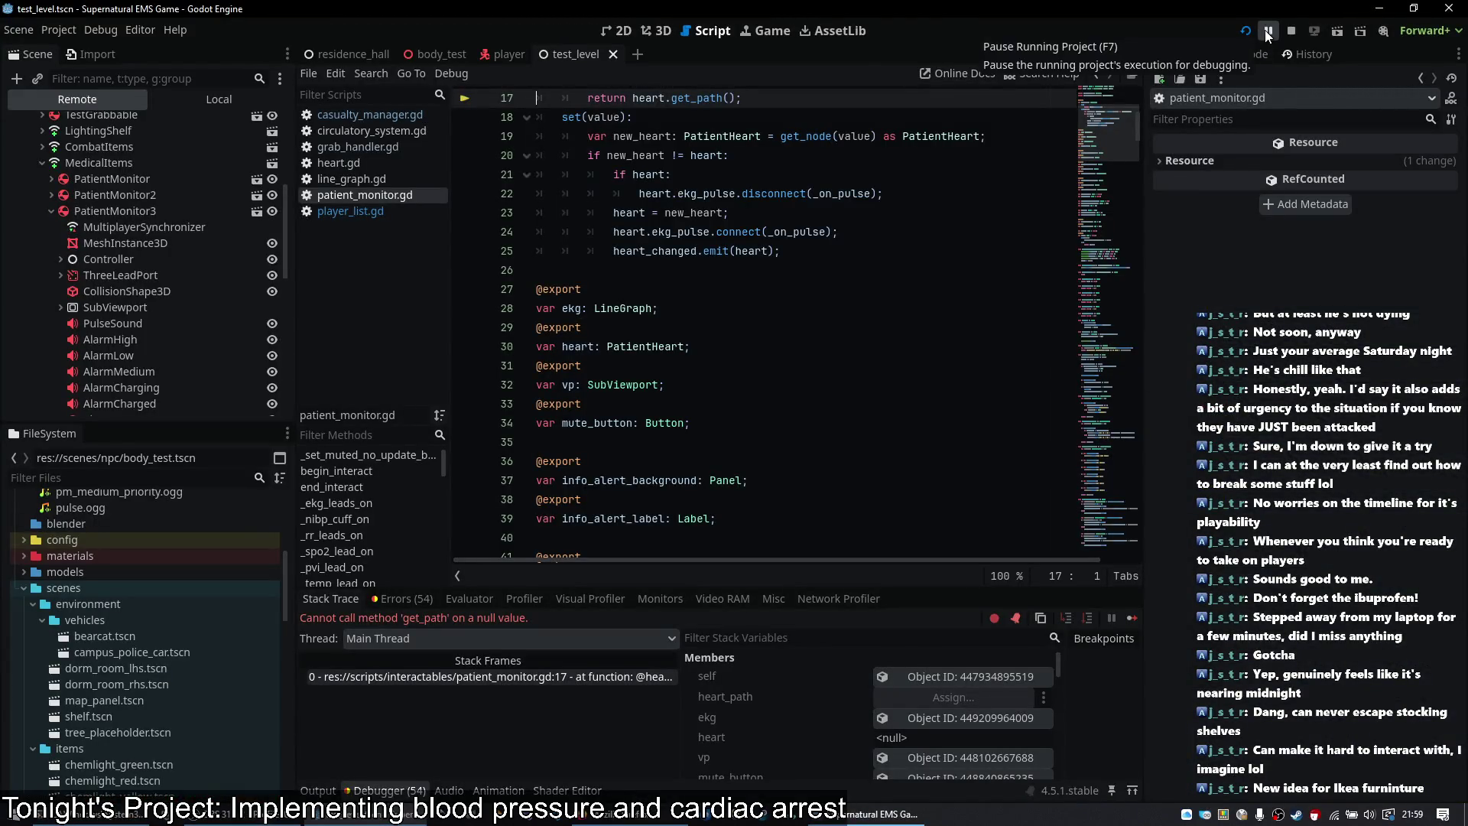
pyautogui.scroll(4, 905, 342)
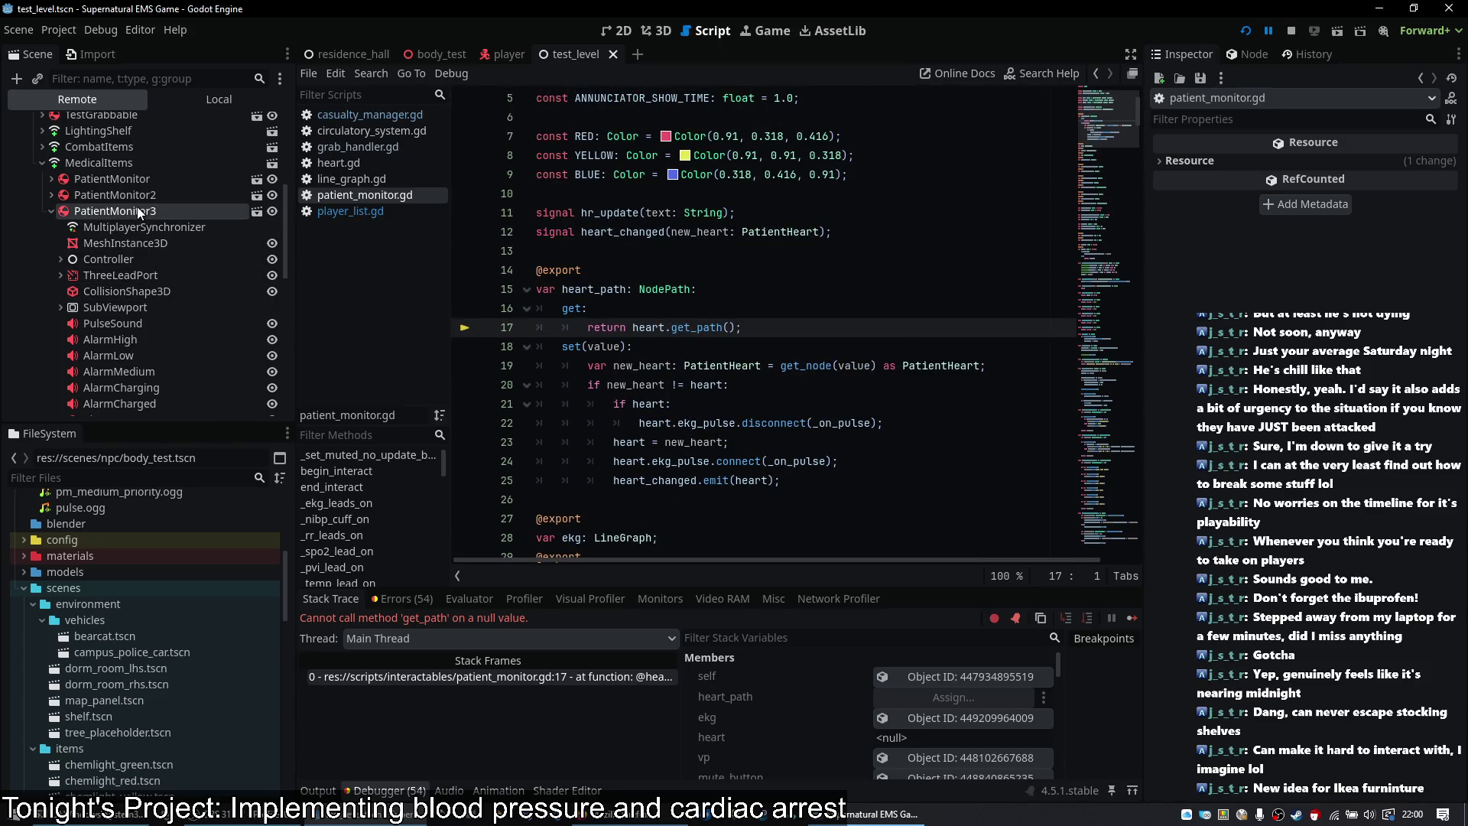
pyautogui.click(116, 163)
pyautogui.click(1268, 31)
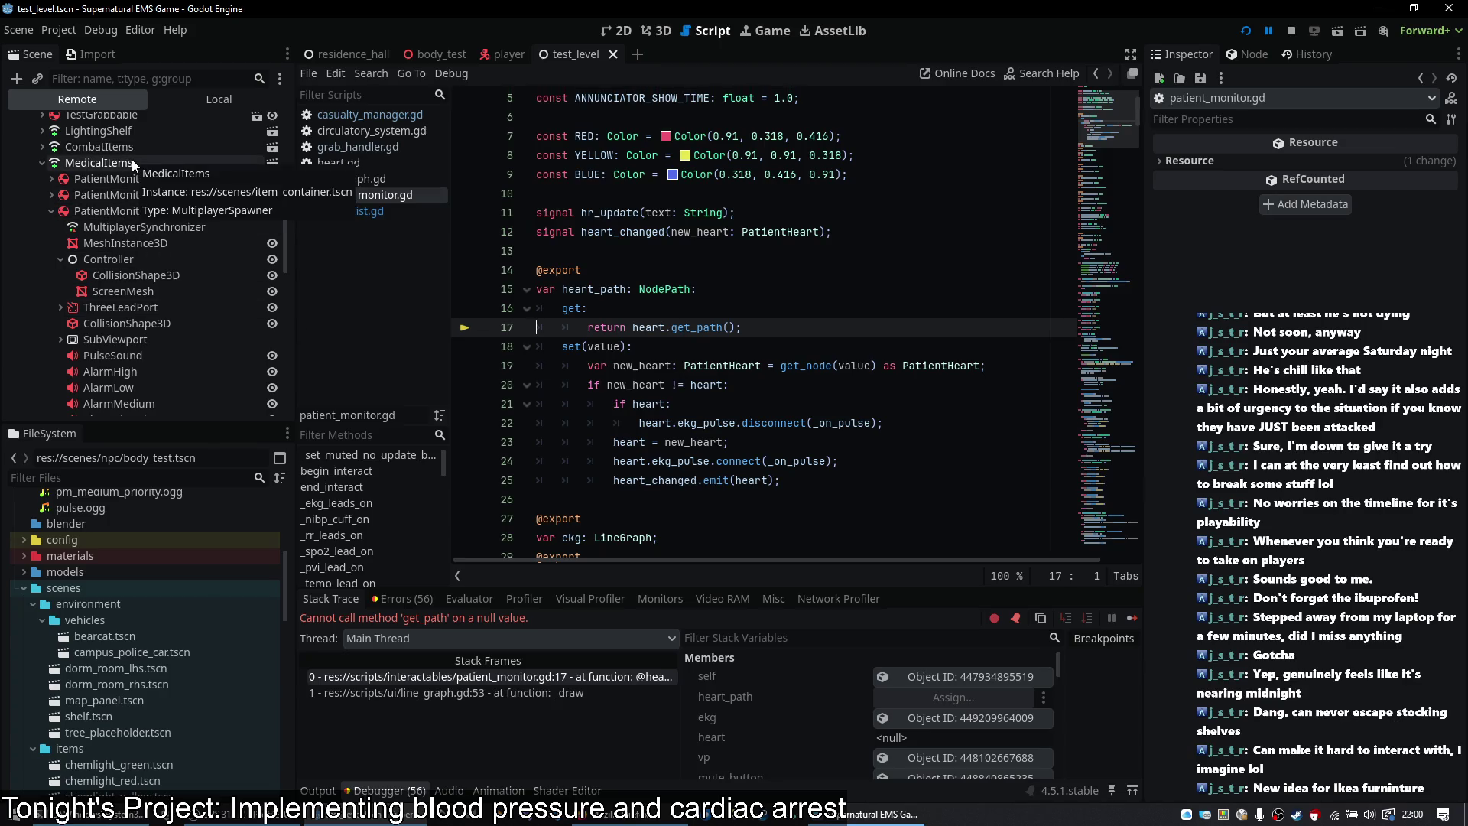
# Add 'if not heart: return NodePath()' to the heart_path getter, save, and resume the game
pyautogui.press('Return')
pyautogui.write('if not heart:')
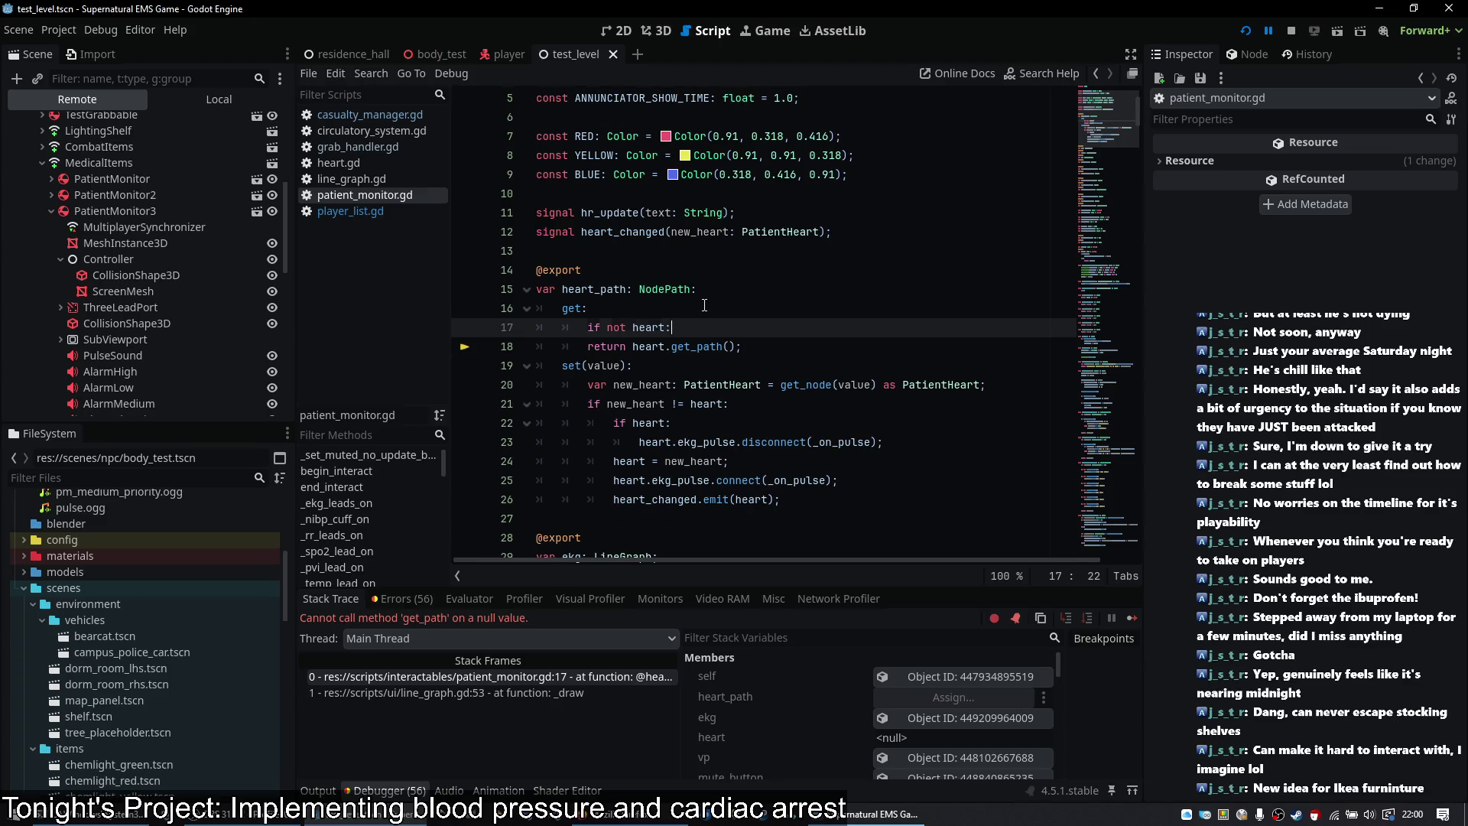
pyautogui.press('Return')
pyautogui.write('return NodePath();')
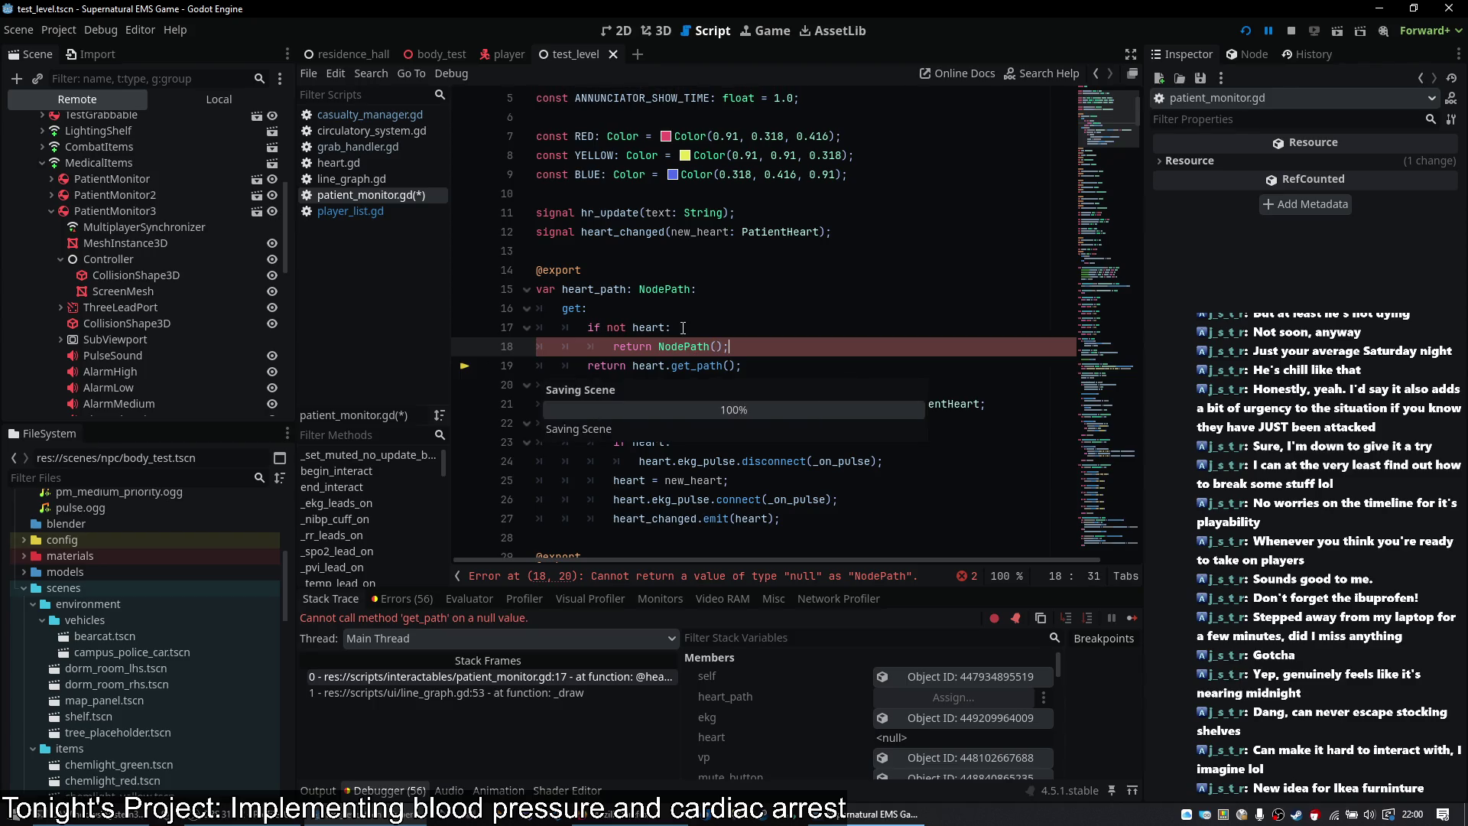
pyautogui.hotkey('ctrl', 's')
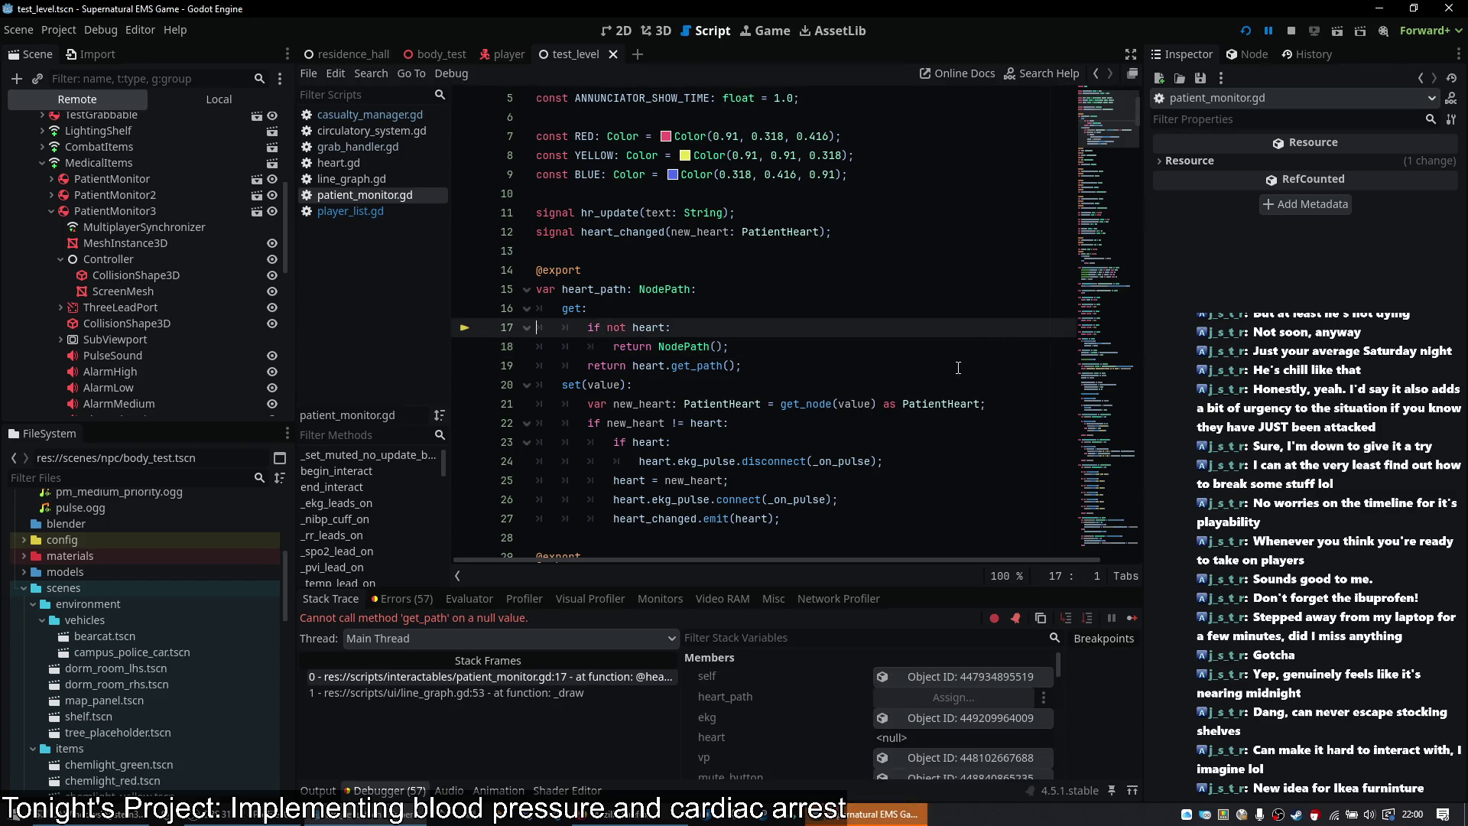
pyautogui.click(1268, 31)
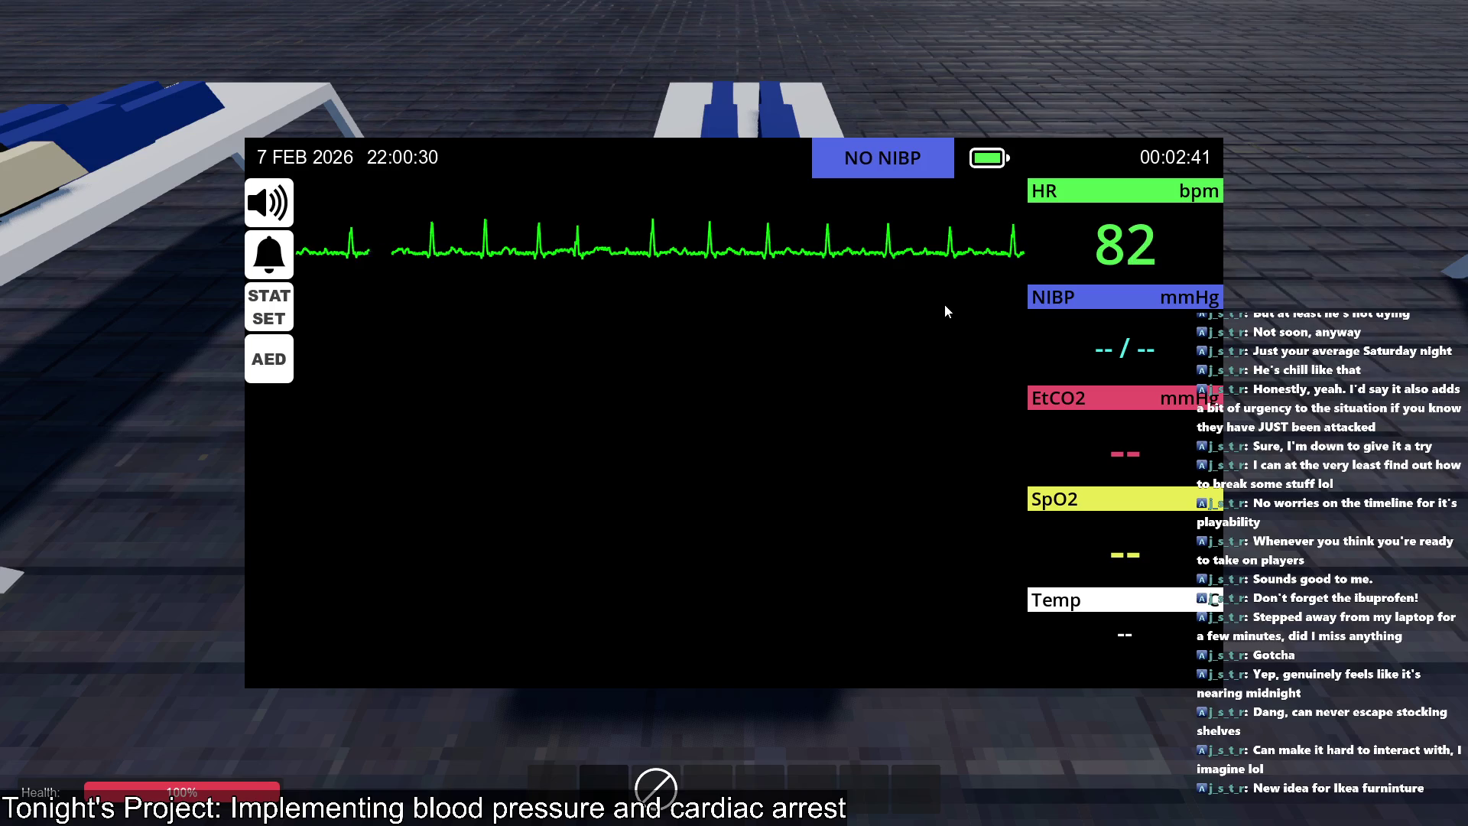
# Reopen the patient monitor's vitals screen and check its alert configuration
pyautogui.press('Escape')
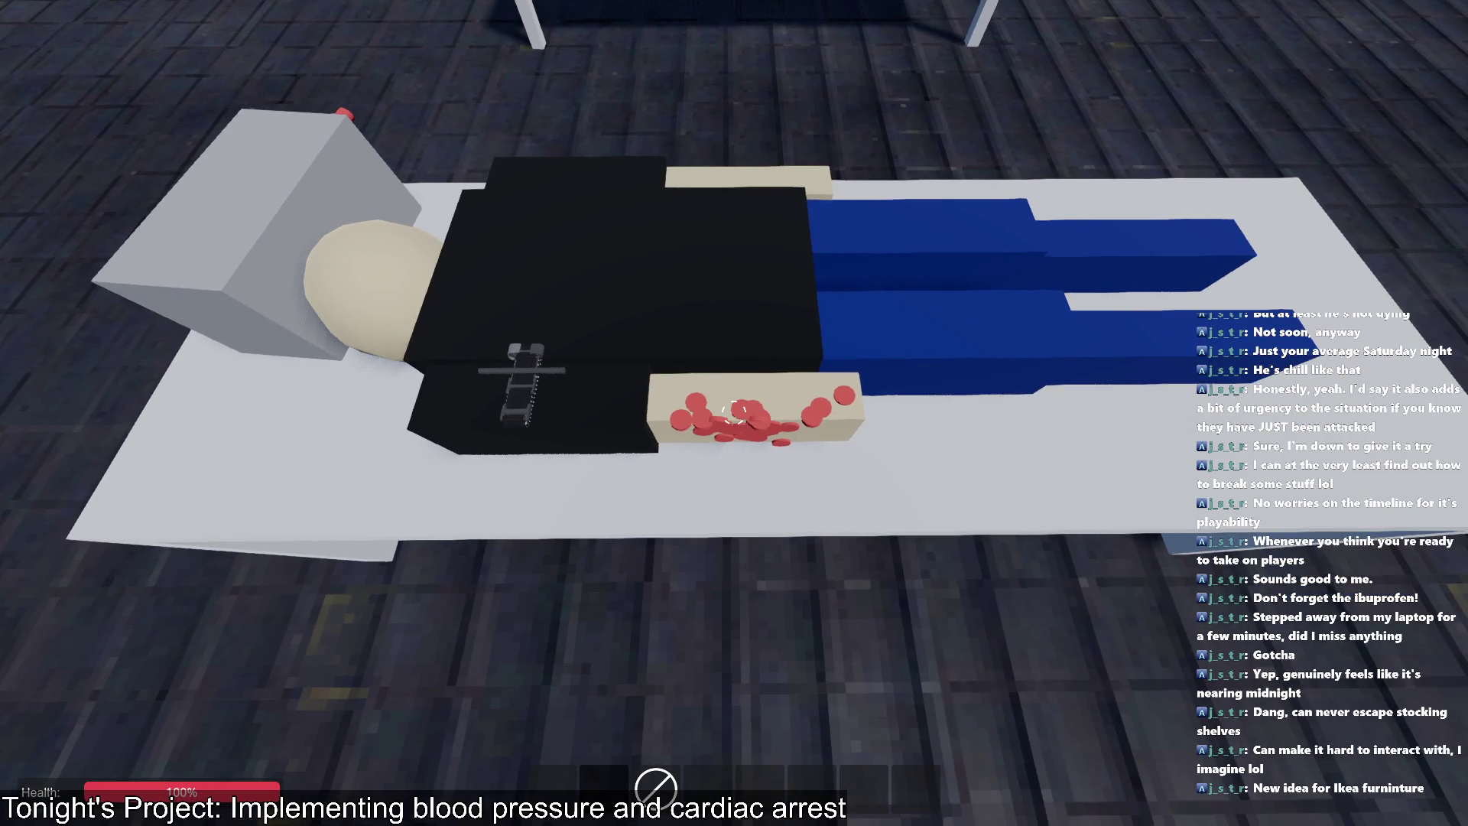
pyautogui.press('e')
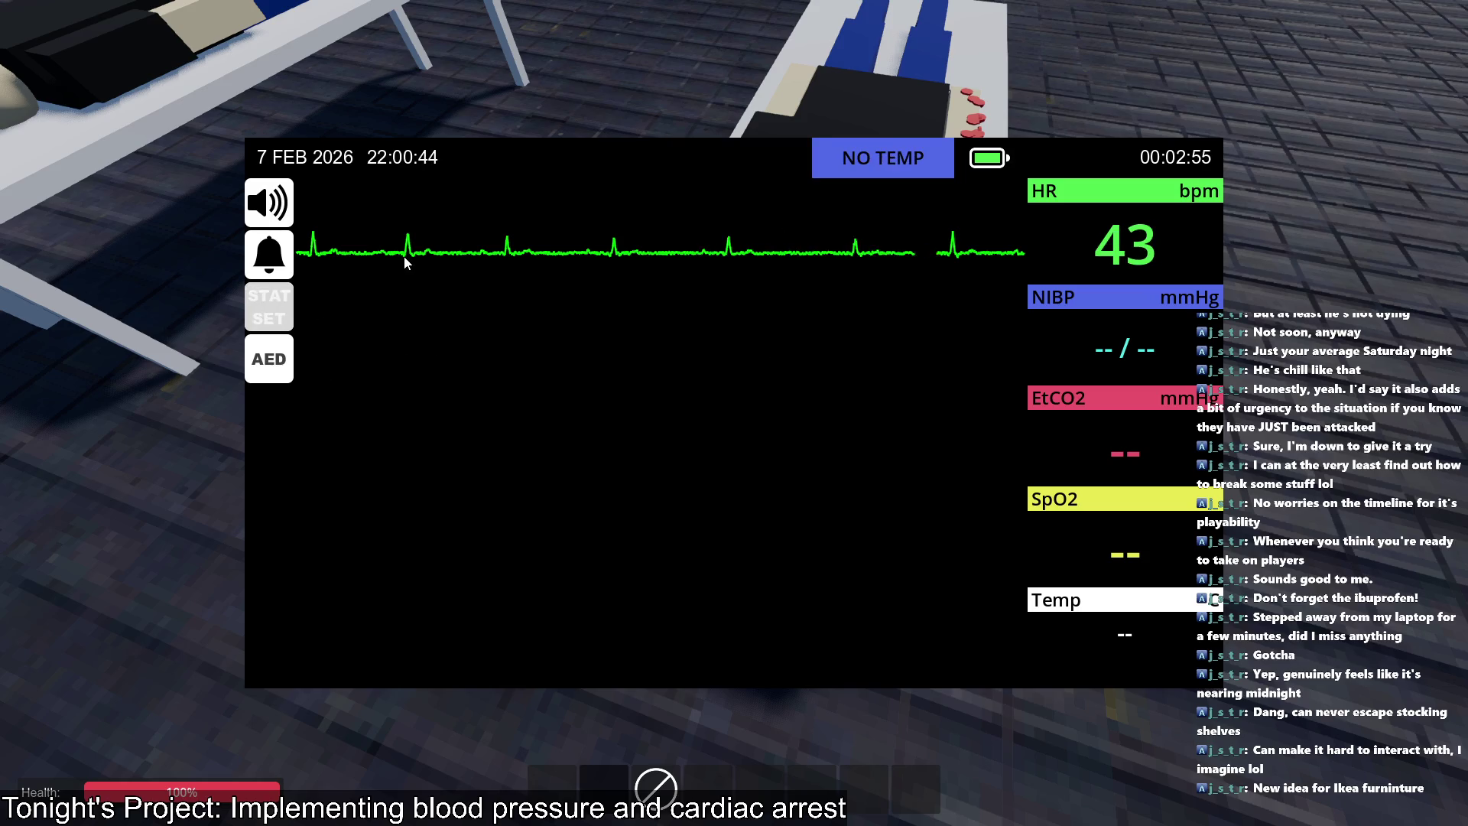
pyautogui.press('e')
pyautogui.press('w')
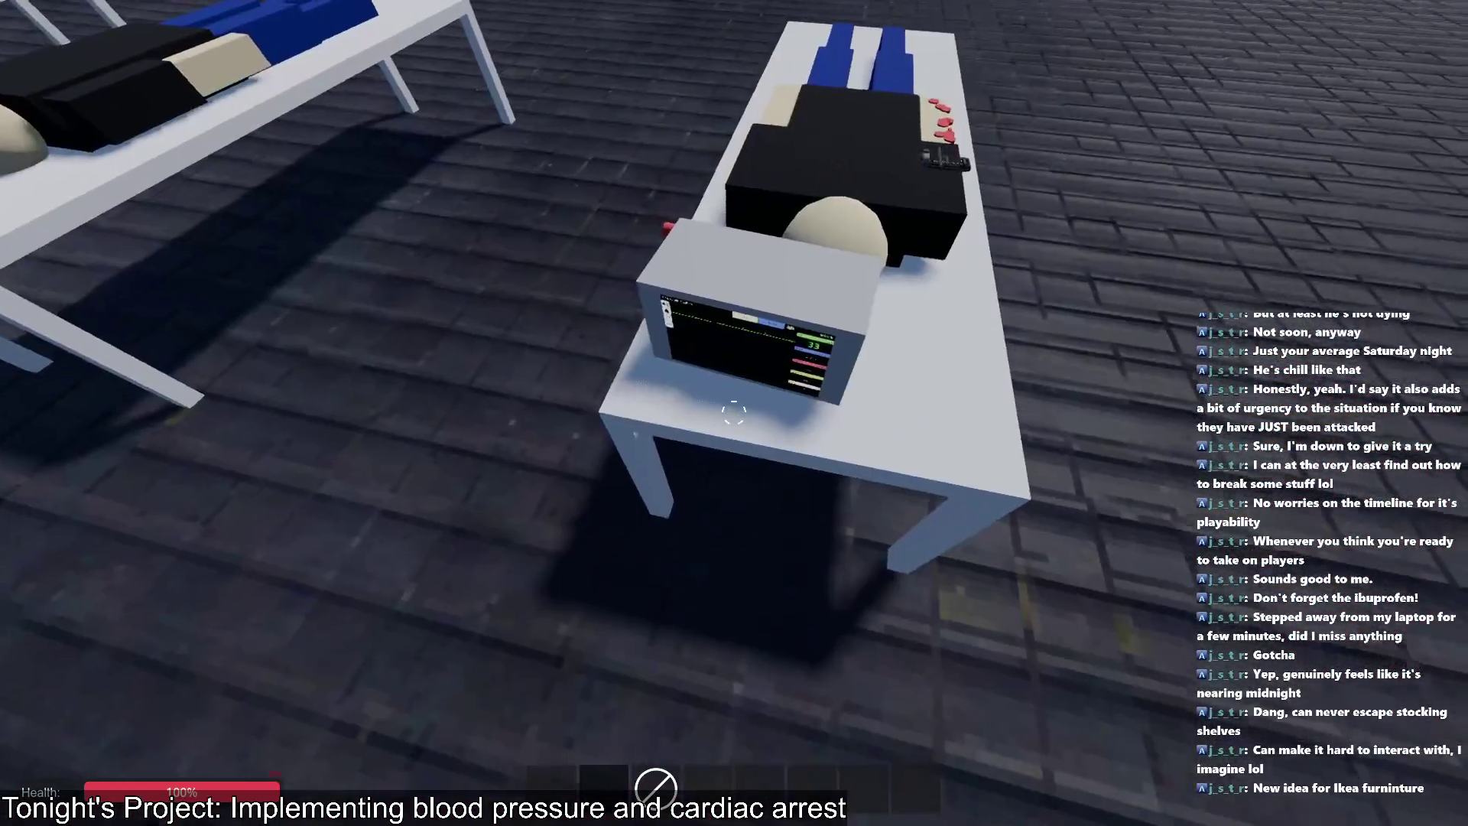
pyautogui.press('e')
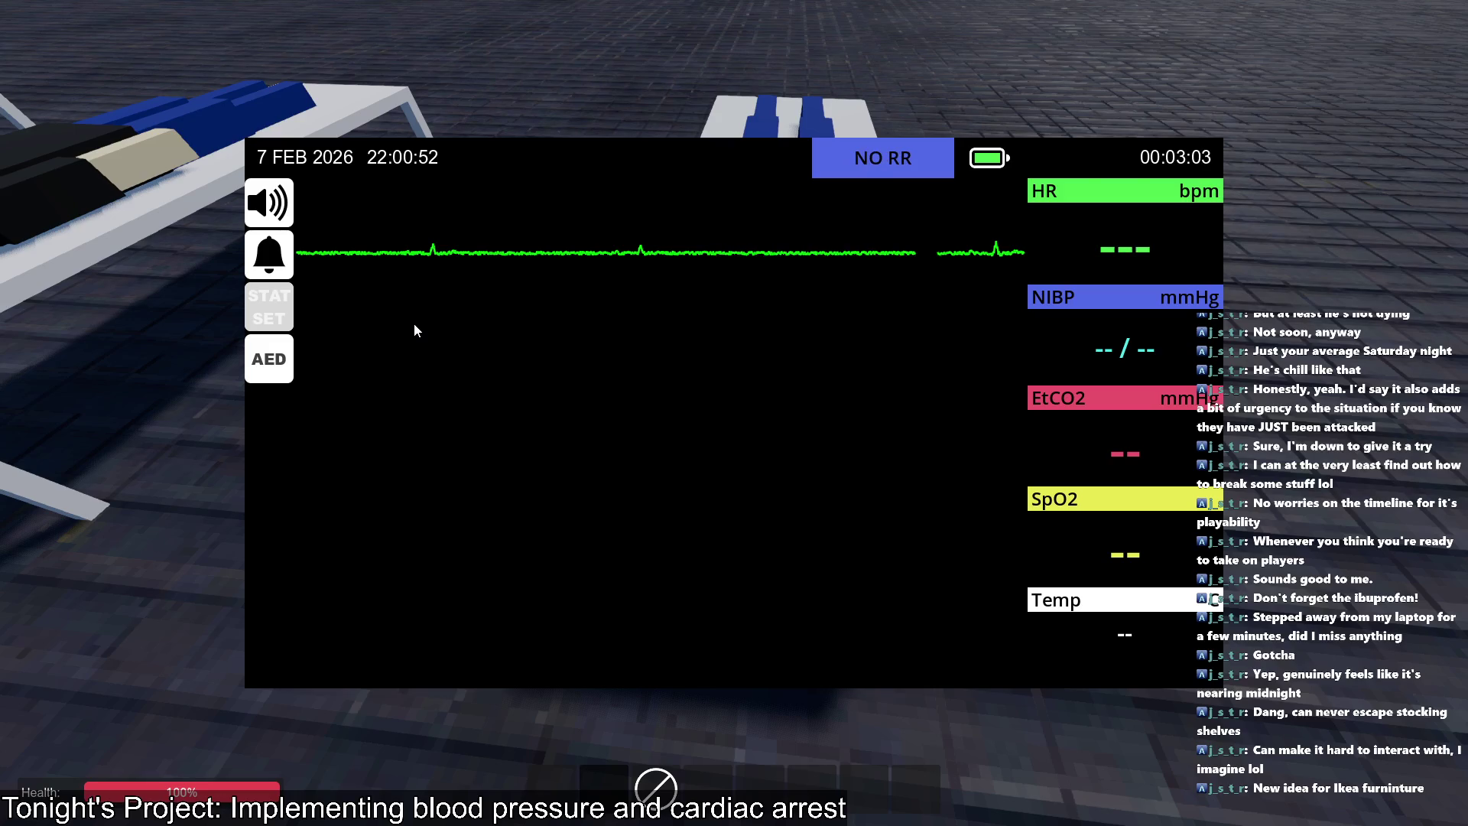
pyautogui.click(272, 259)
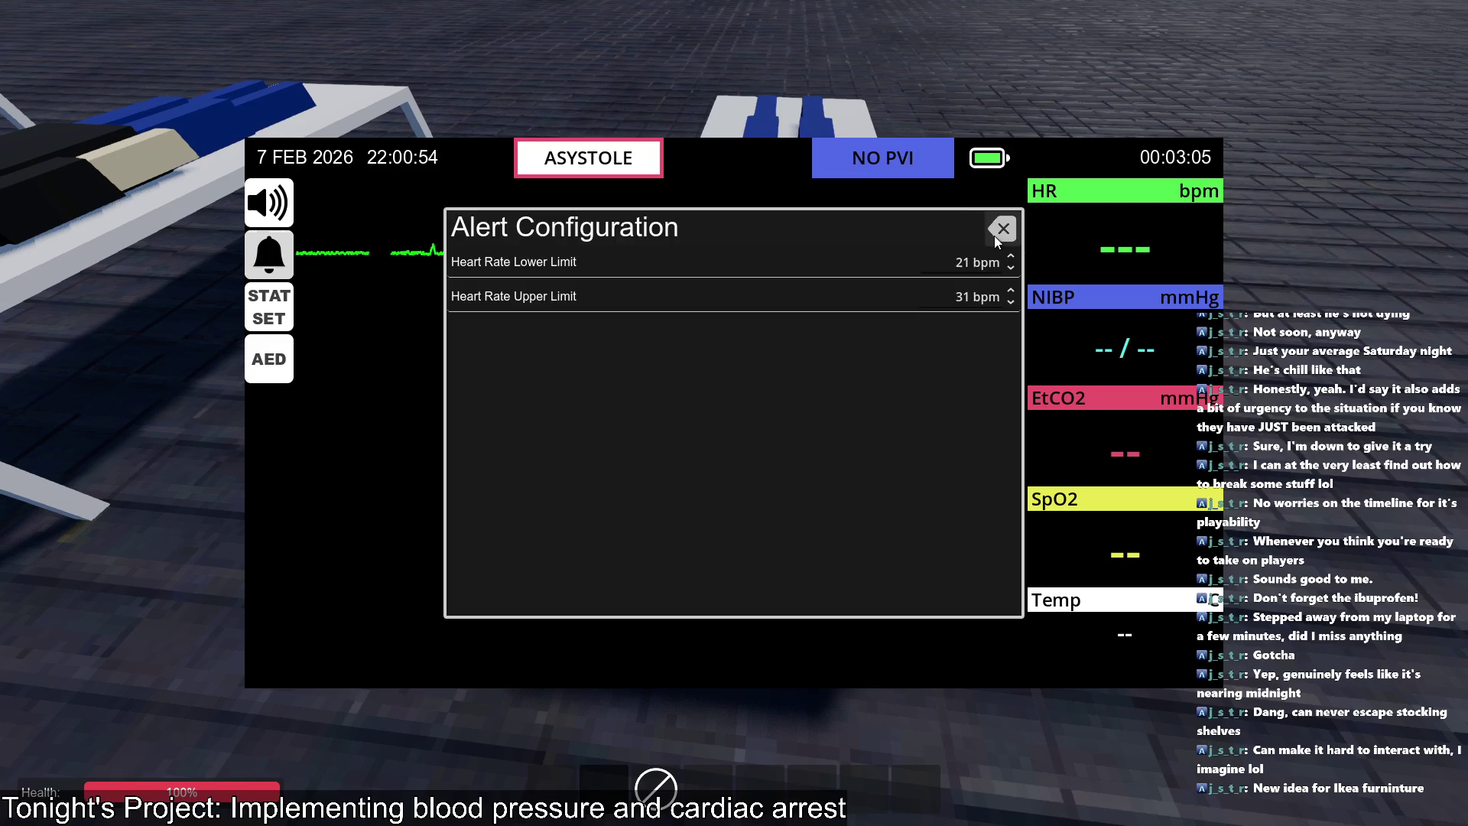
pyautogui.click(995, 232)
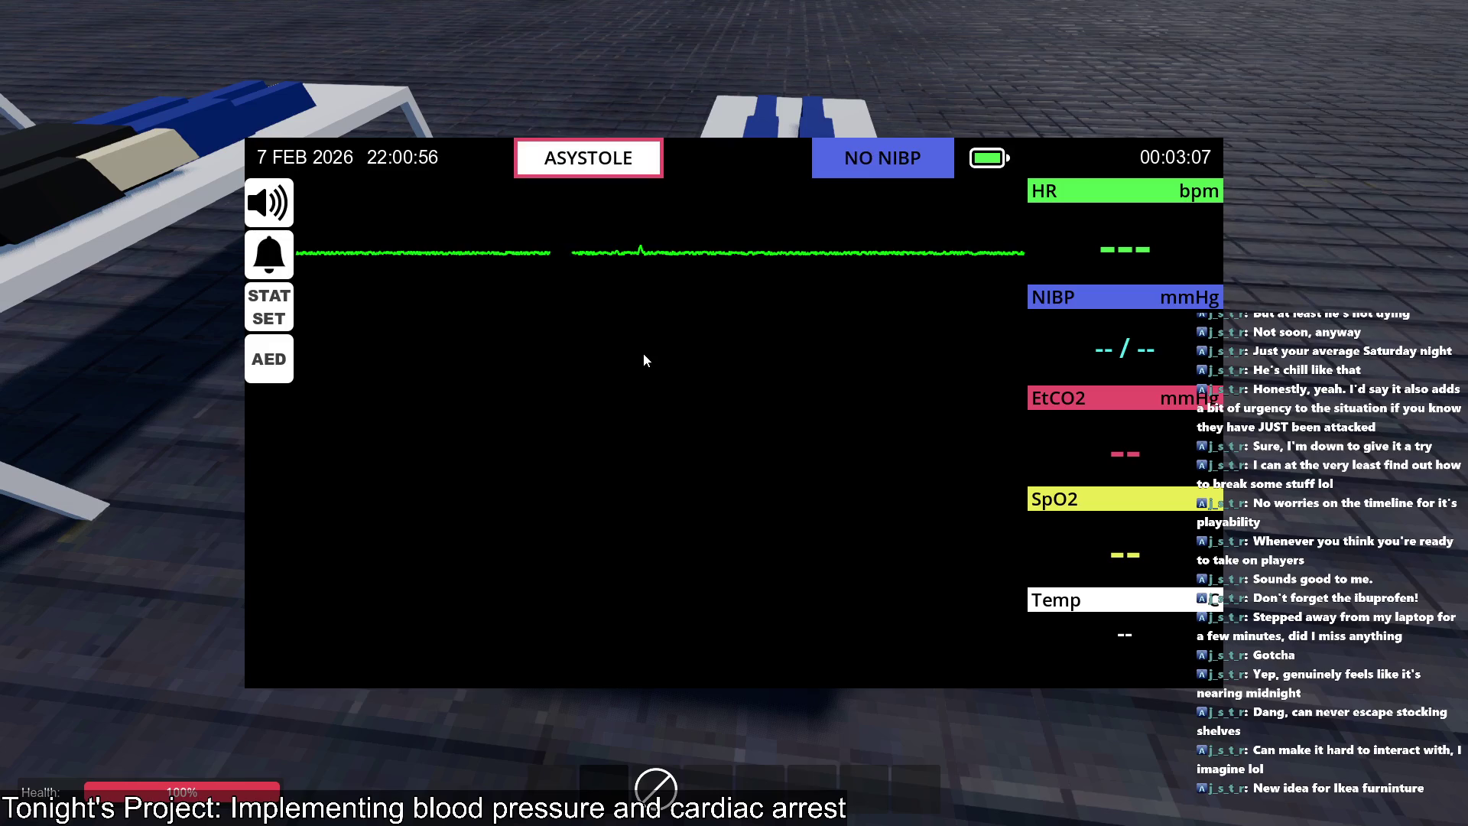
pyautogui.press('e')
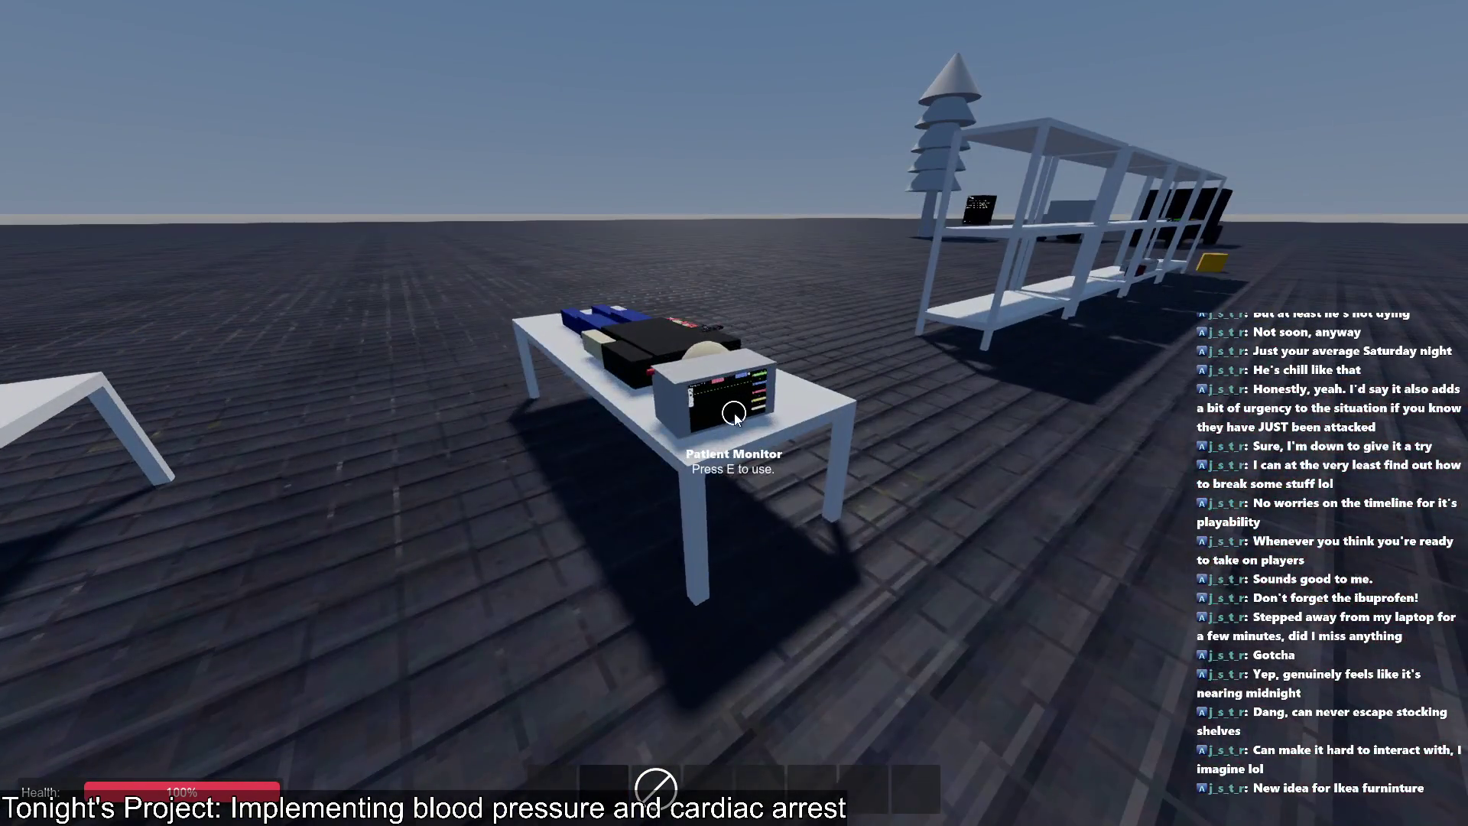
# Mute the patient monitor's alarm, close it, and stop the game with F8
pyautogui.press('e')
pyautogui.click(263, 204)
pyautogui.press('e')
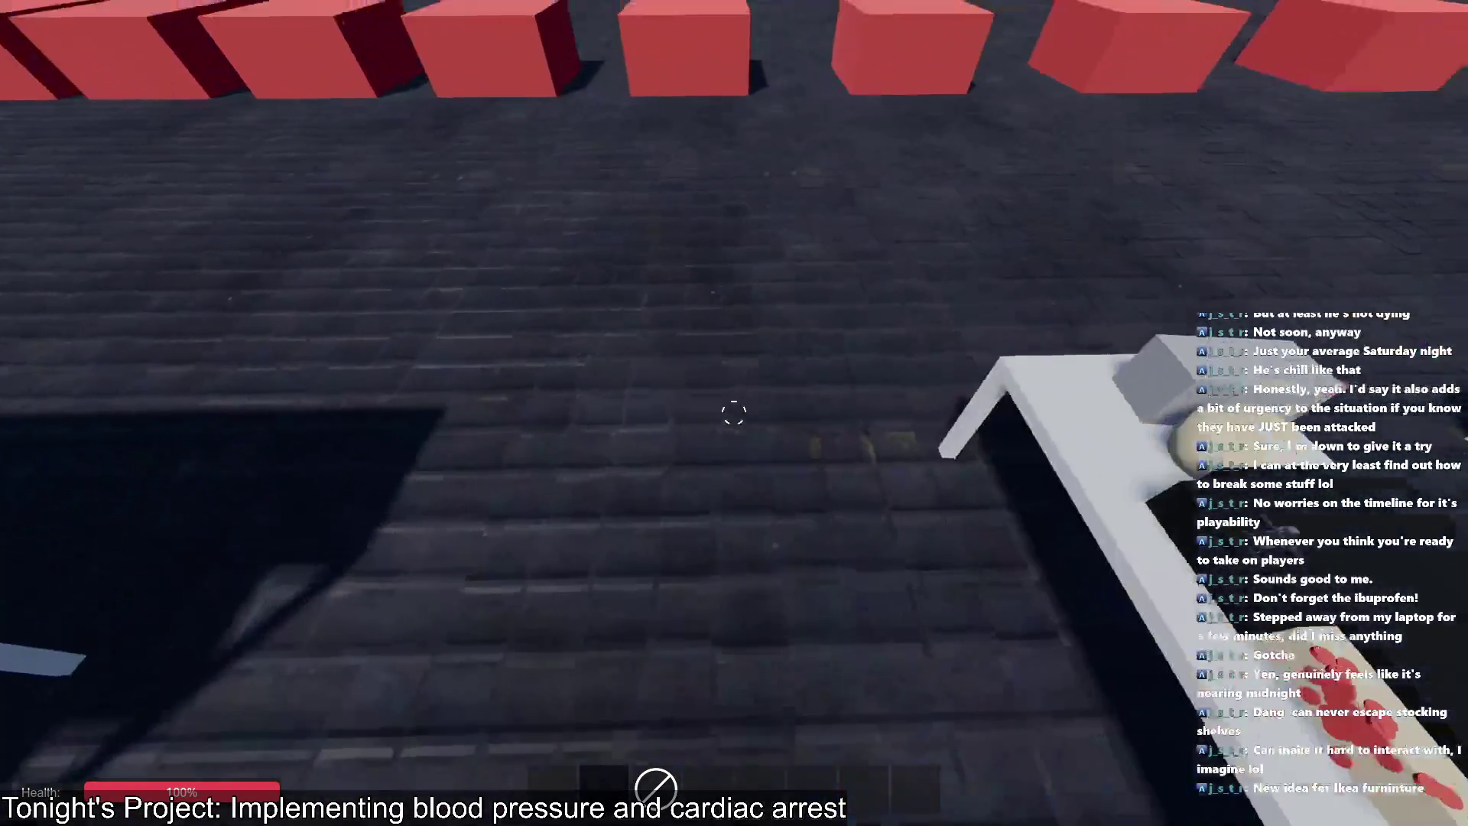
pyautogui.press('F8')
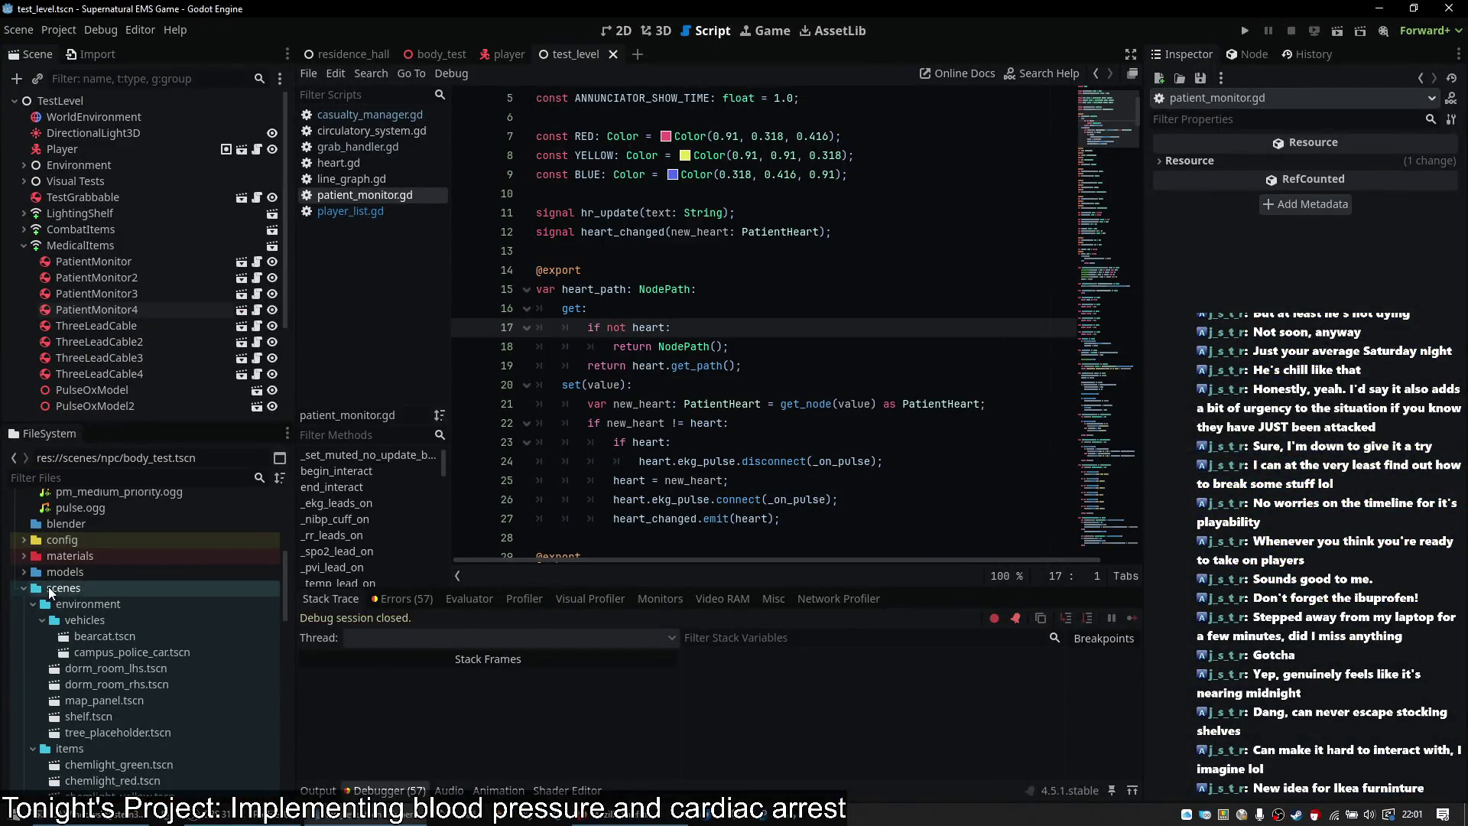
# Review the run's error list, then open a terminal at the res:// project folder
pyautogui.scroll(5, 49, 592)
pyautogui.click(401, 598)
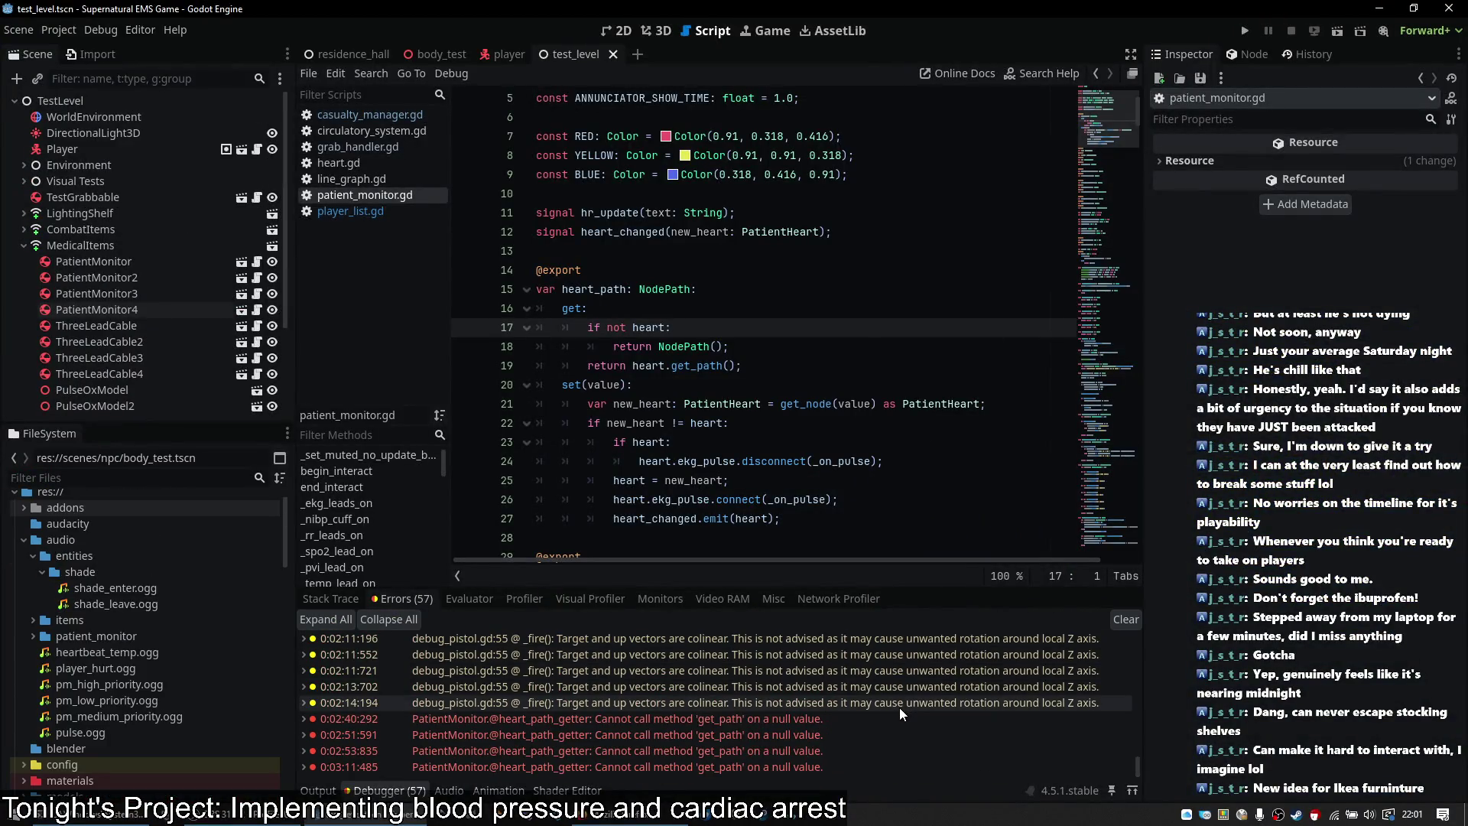
pyautogui.rightClick(61, 480)
pyautogui.rightClick(61, 494)
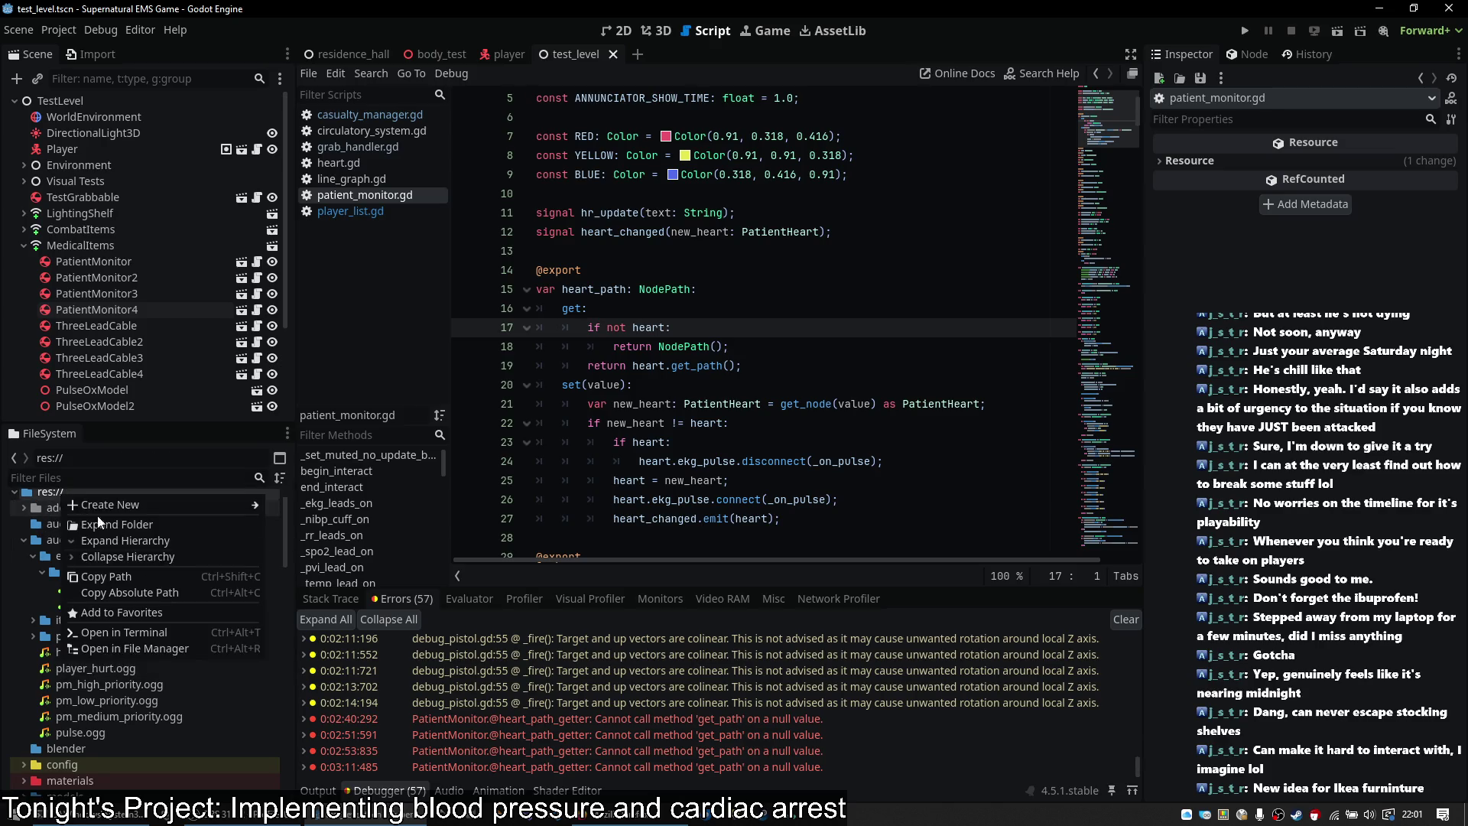
pyautogui.click(171, 636)
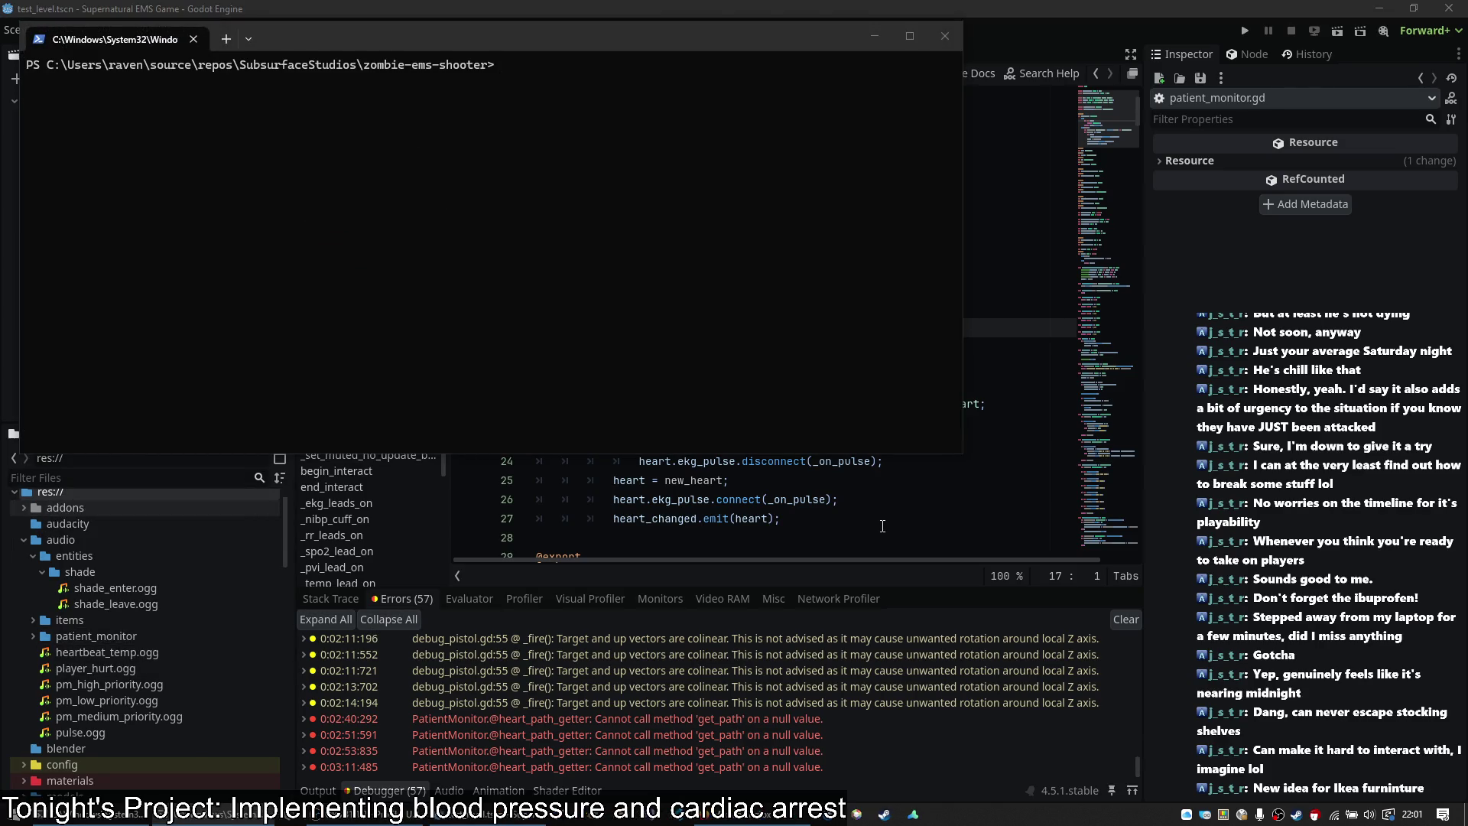
pyautogui.write('git status')
# Run git status, stage all changes, commit 'Scripts+Scenes: Improve debug scene a ton.', and git push
pyautogui.press('Return')
pyautogui.write('gt add .')
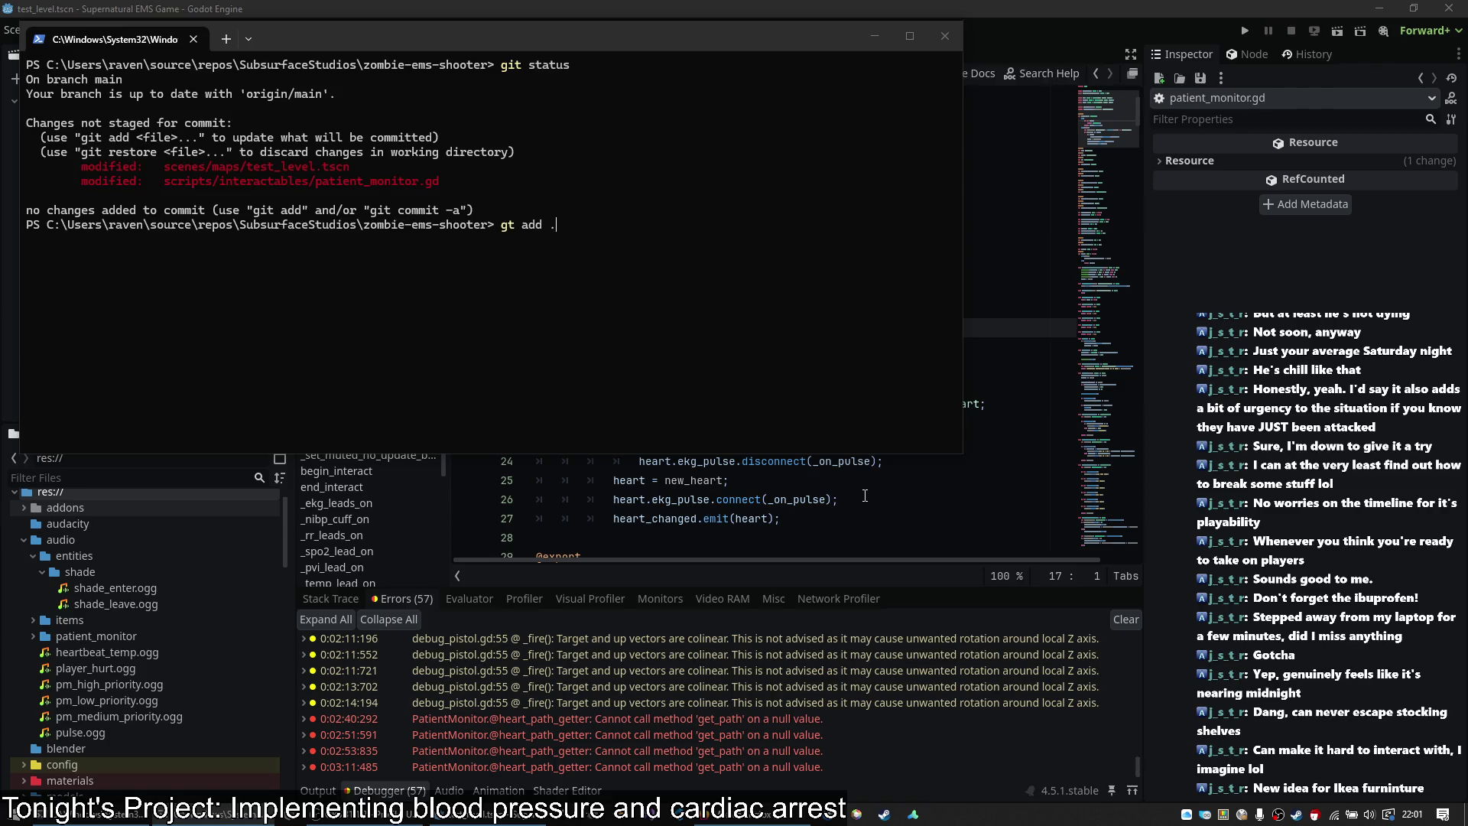
pyautogui.write('git co')
pyautogui.press('BackSpace')
pyautogui.press('BackSpace')
pyautogui.press('BackSpace')
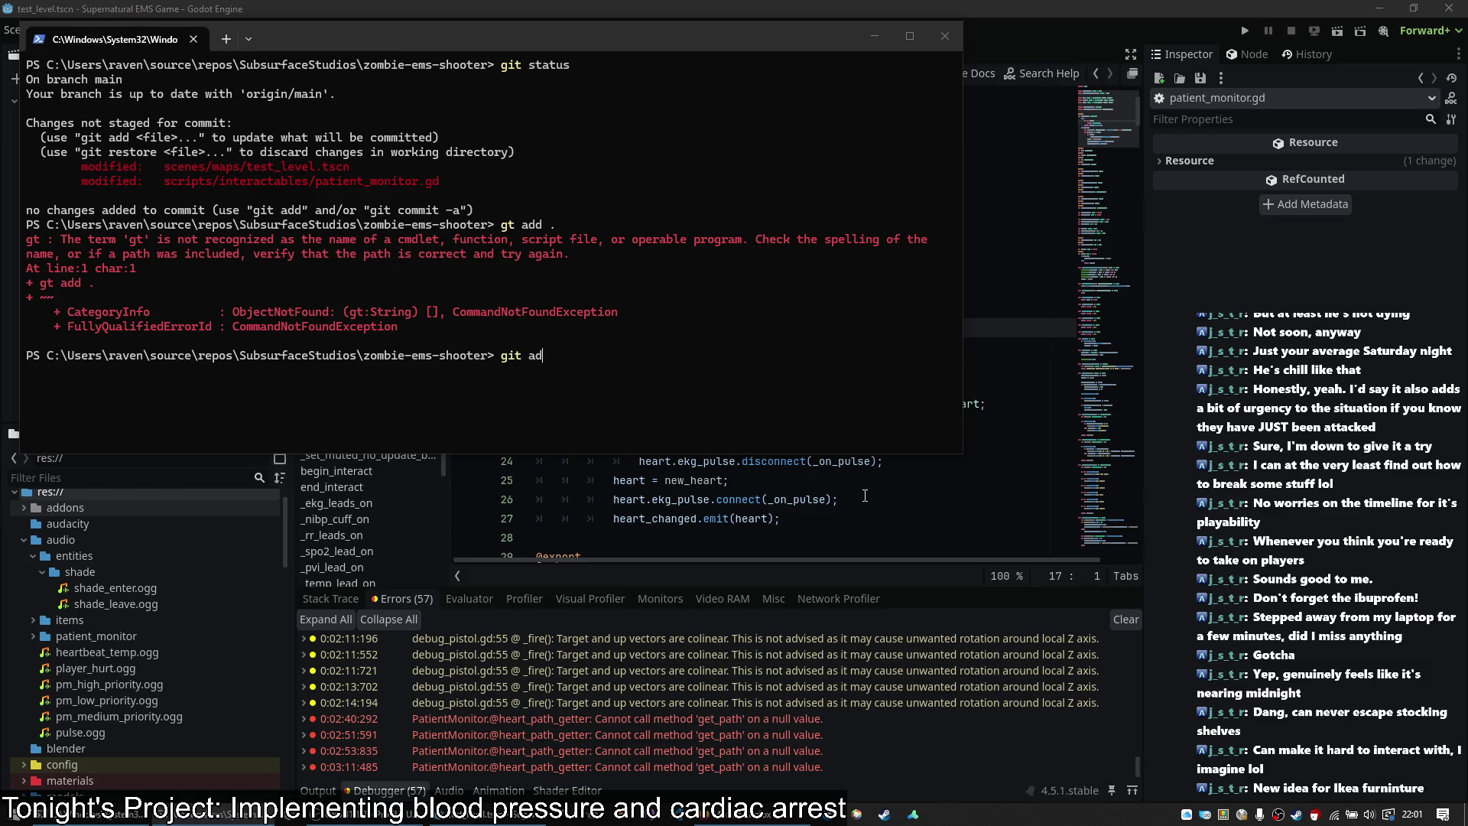
pyautogui.write('d .')
pyautogui.press('Return')
pyautogui.write('git commit -m "S')
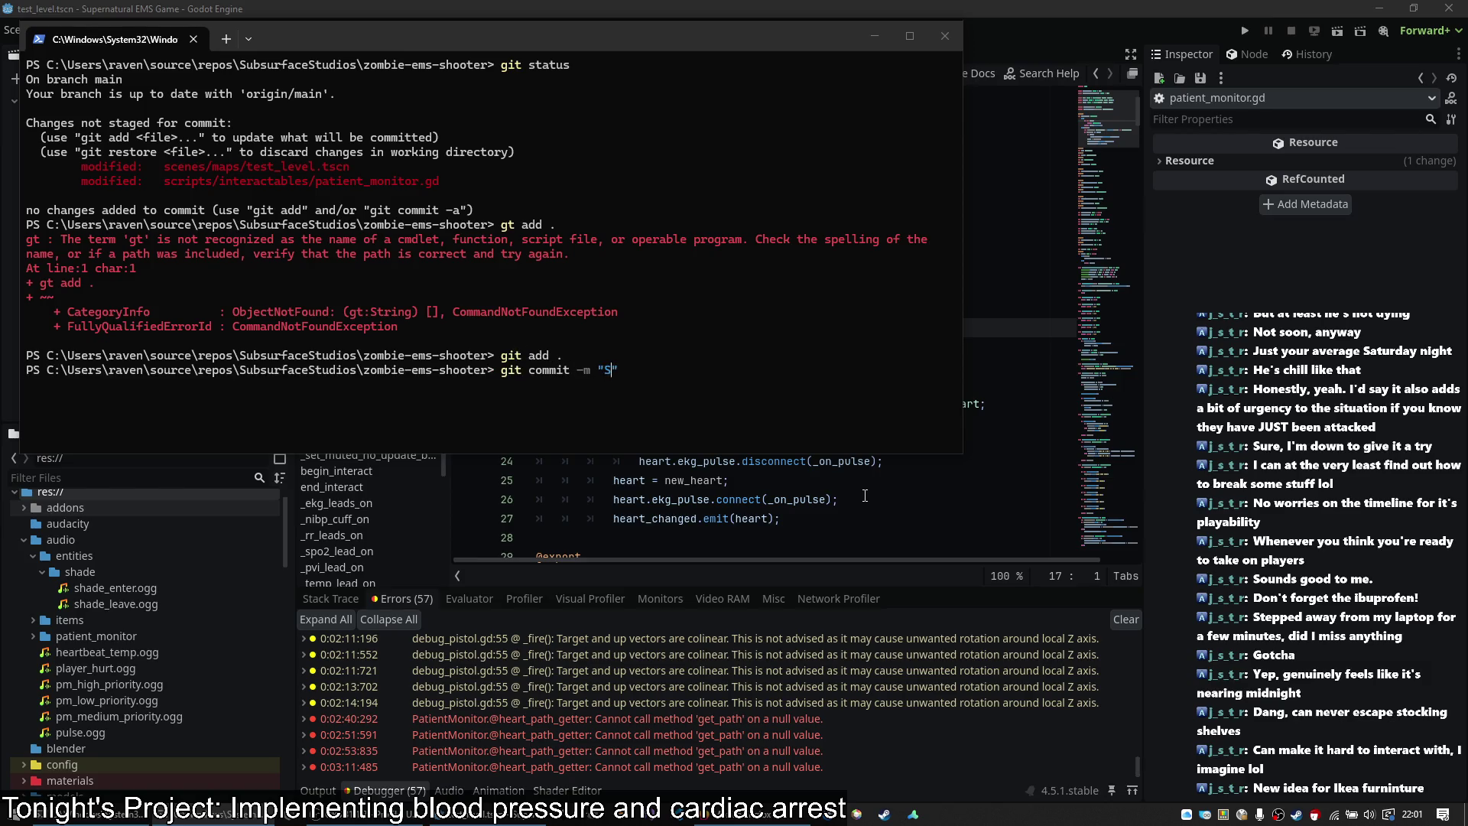
pyautogui.press('BackSpace')
pyautogui.press('BackSpace')
pyautogui.write('ripts+Scenes: Improve ')
pyautogui.write('debug scene a ton.')
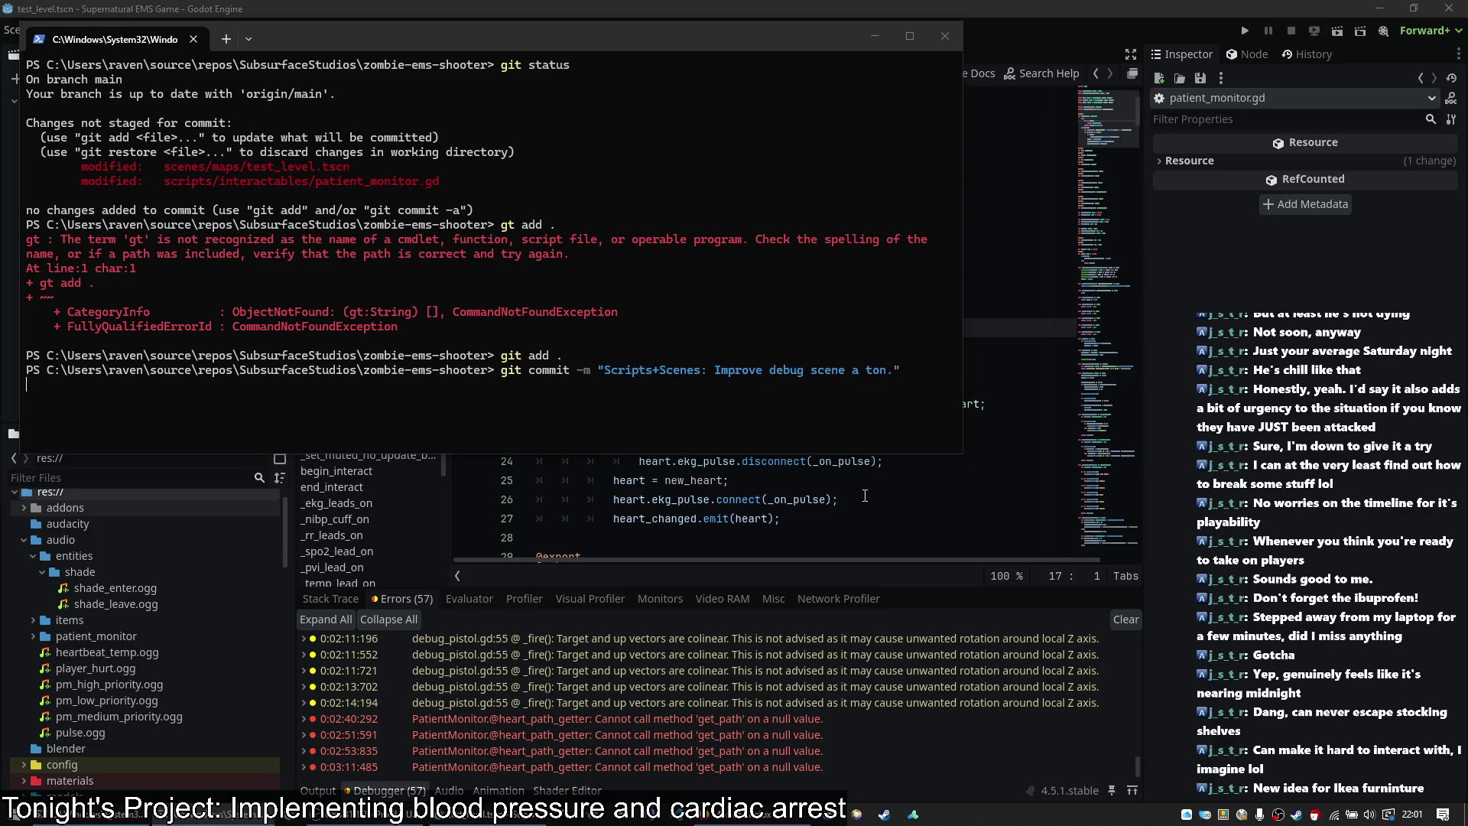
pyautogui.press('Return')
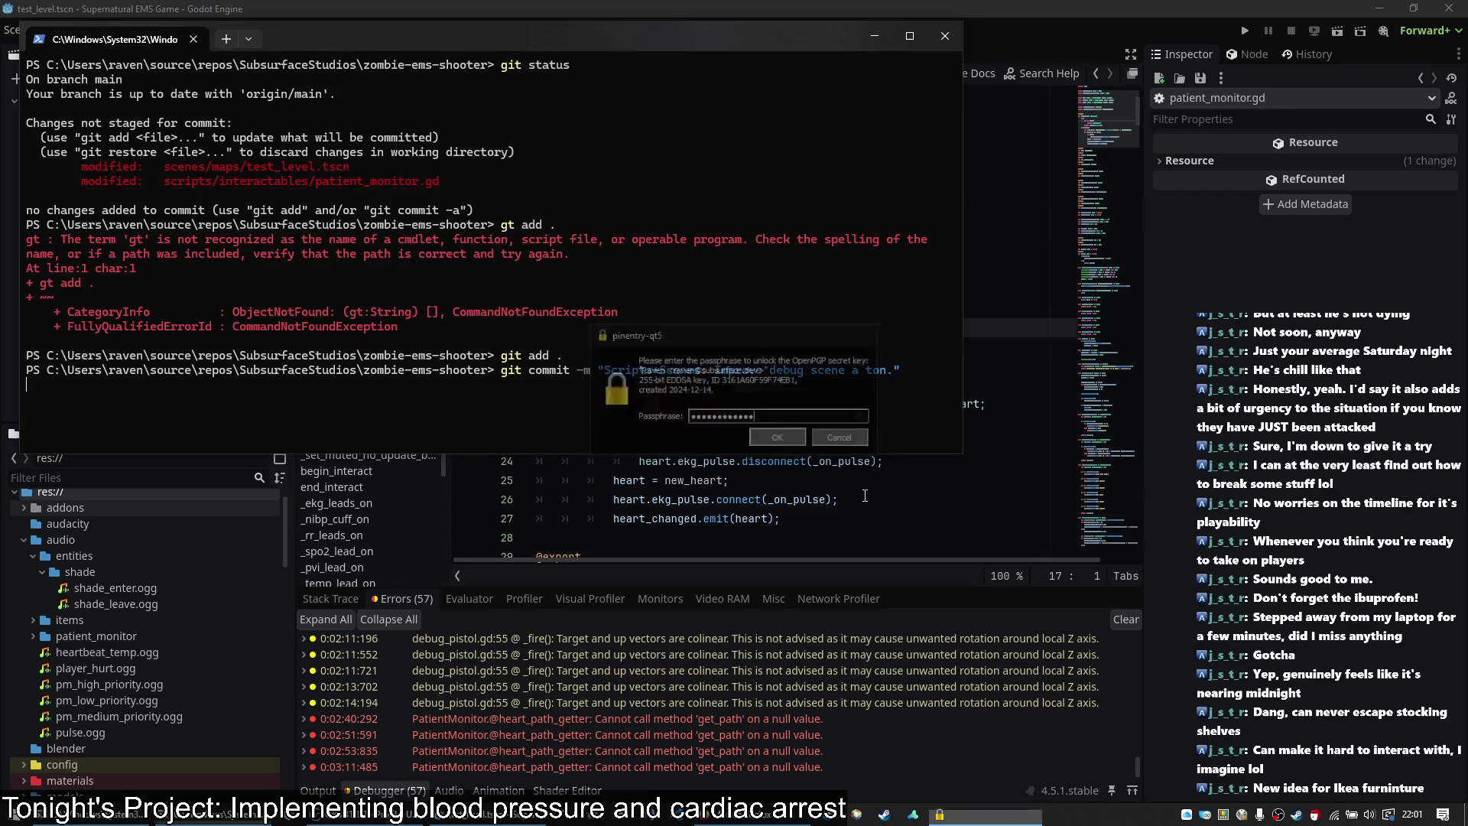
pyautogui.write('git push')
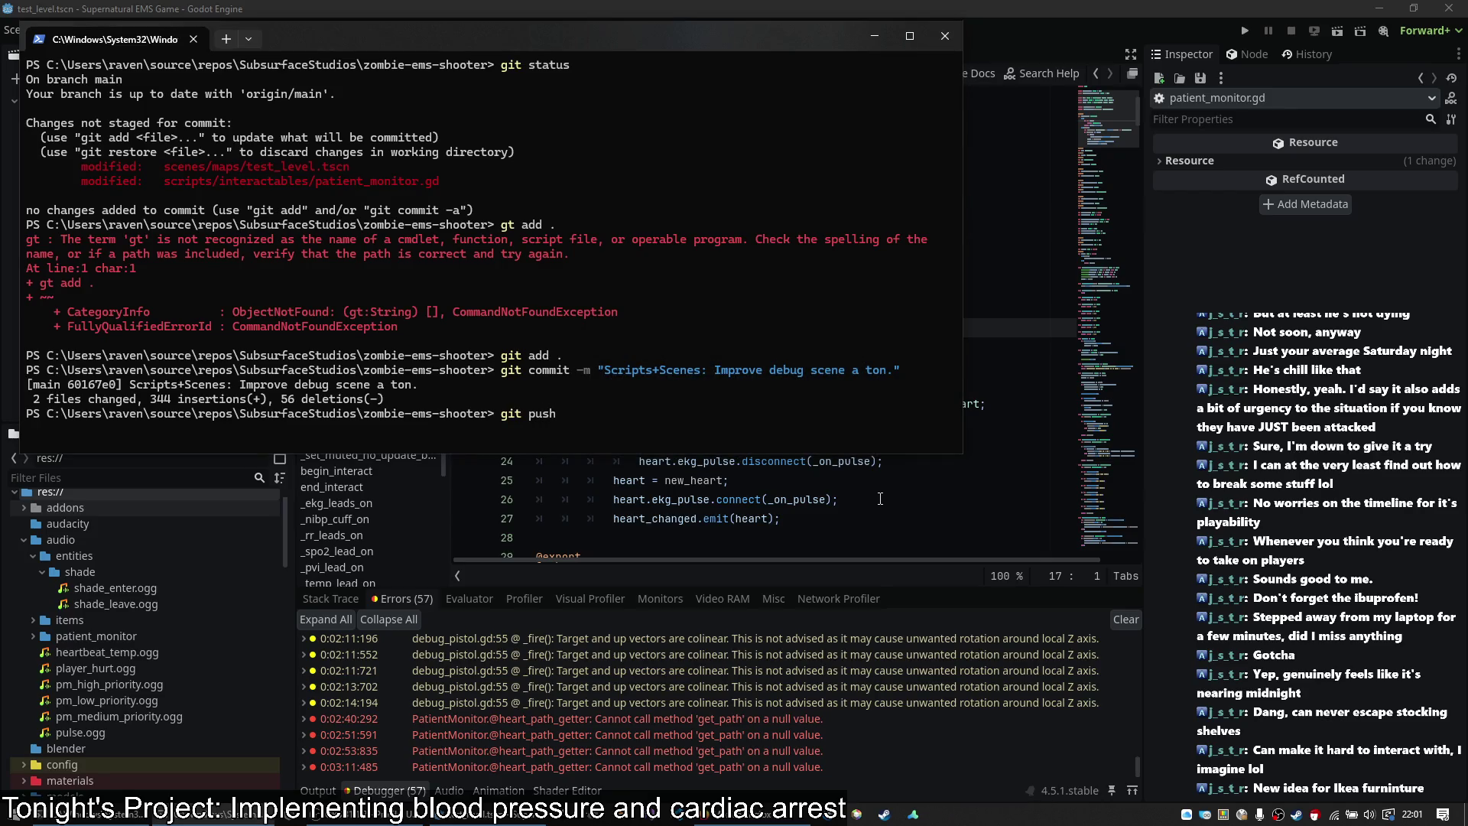
pyautogui.press('Return')
# Check the push output in the terminal windows, then close the terminal
pyautogui.click(919, 613)
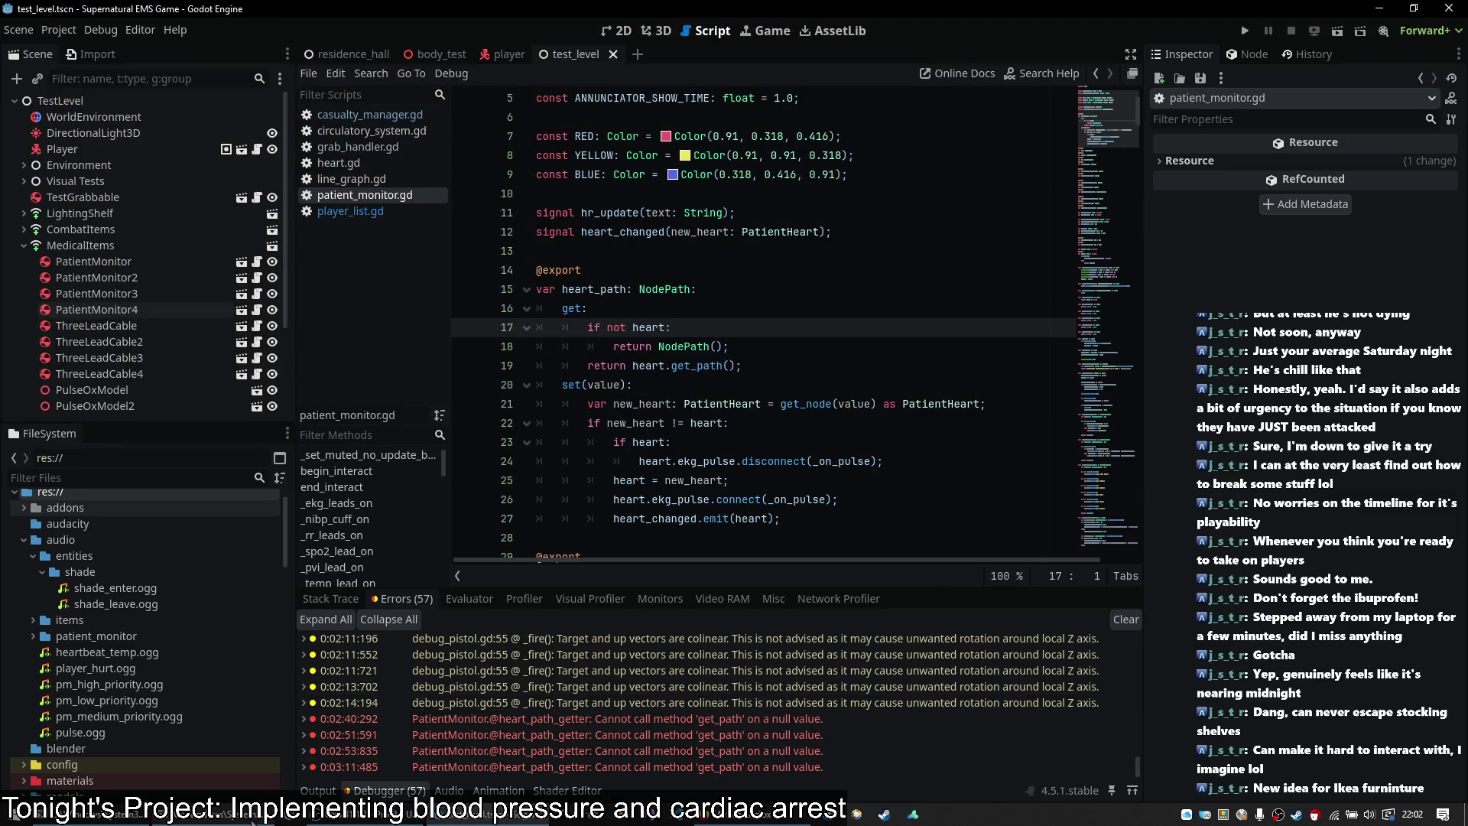
pyautogui.click(217, 816)
pyautogui.click(1041, 270)
pyautogui.hotkey('alt', 'Tab')
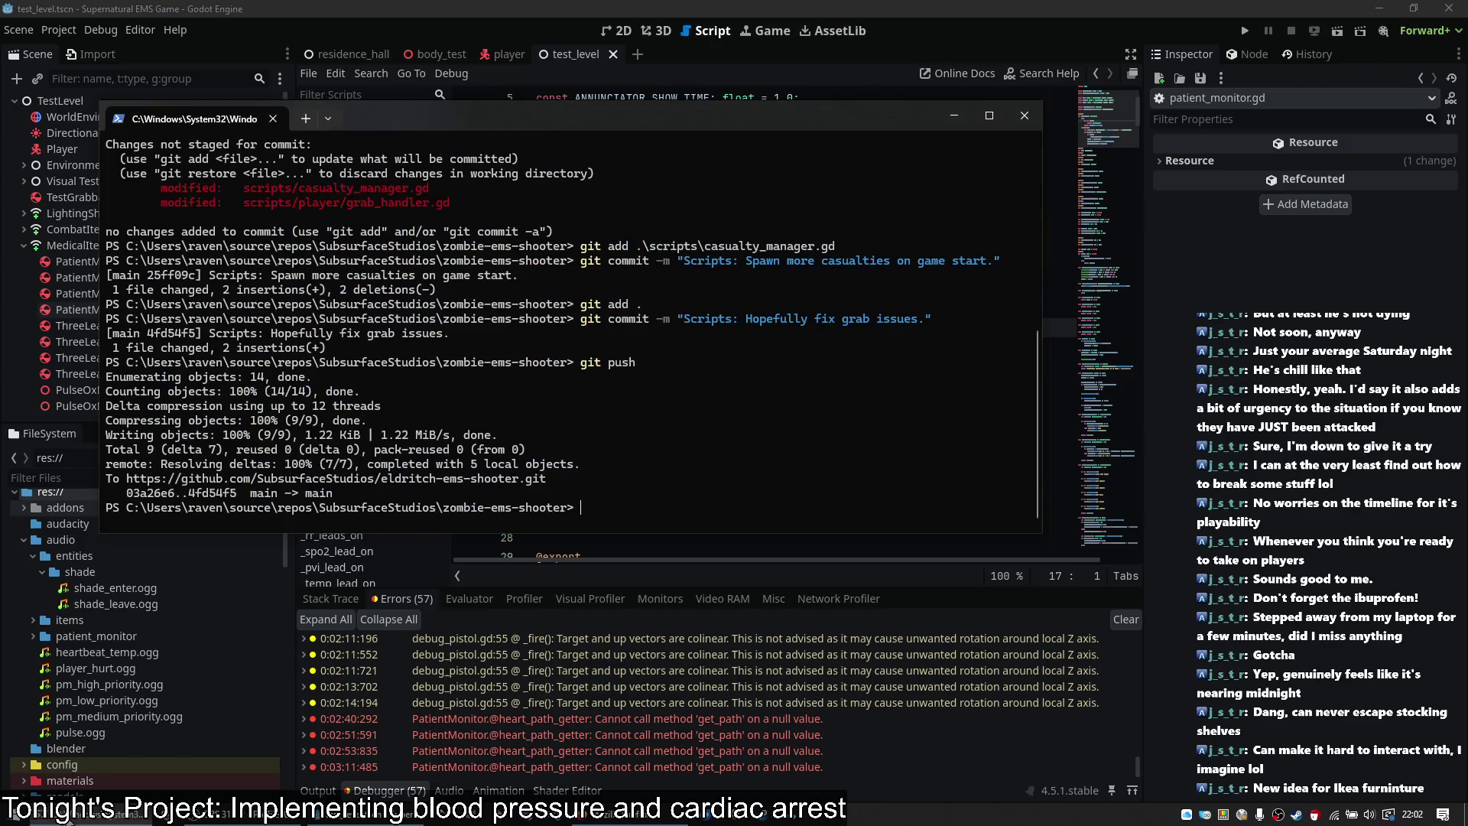
pyautogui.click(1036, 114)
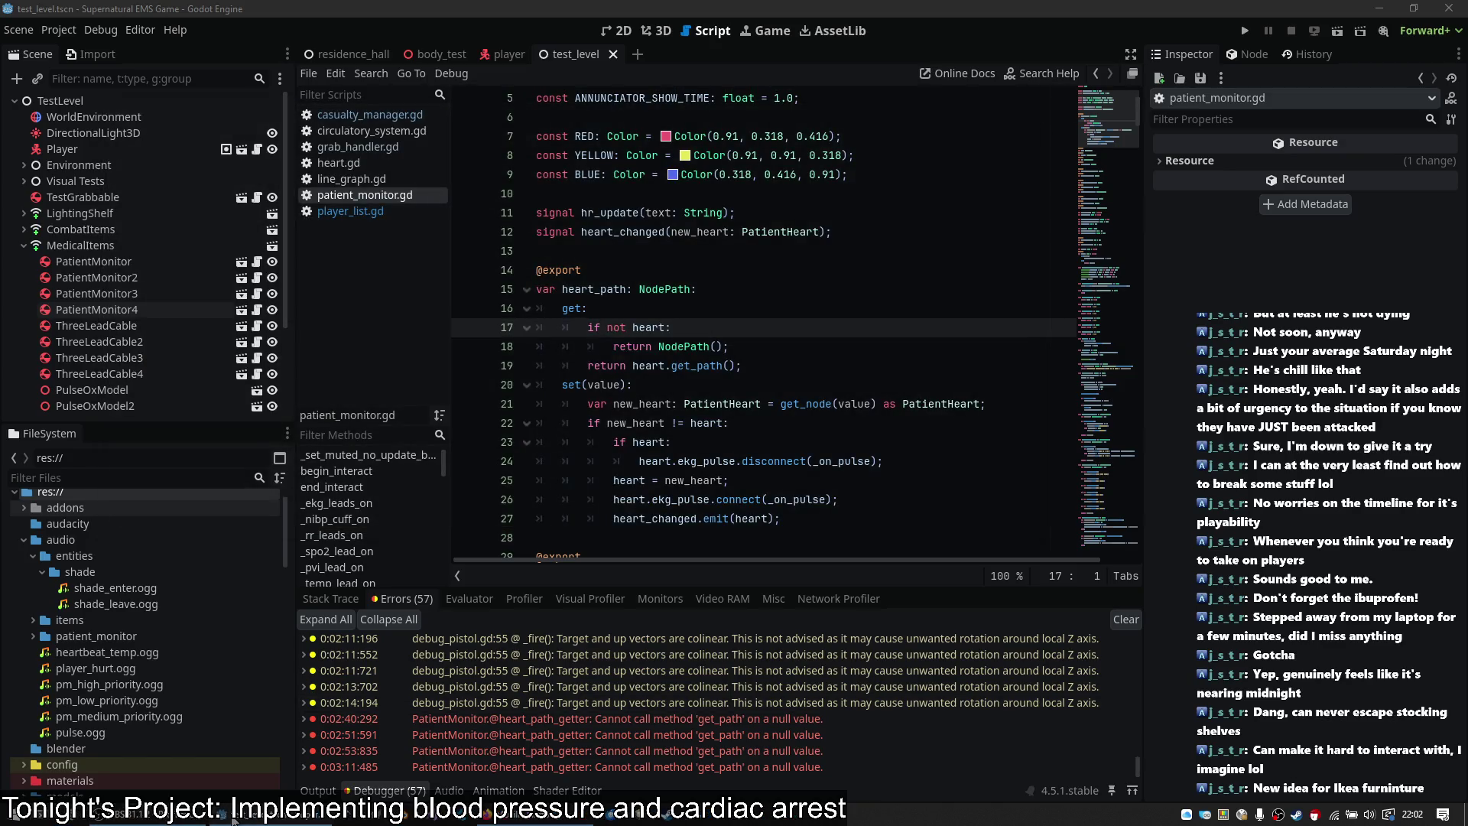
pyautogui.click(1249, 23)
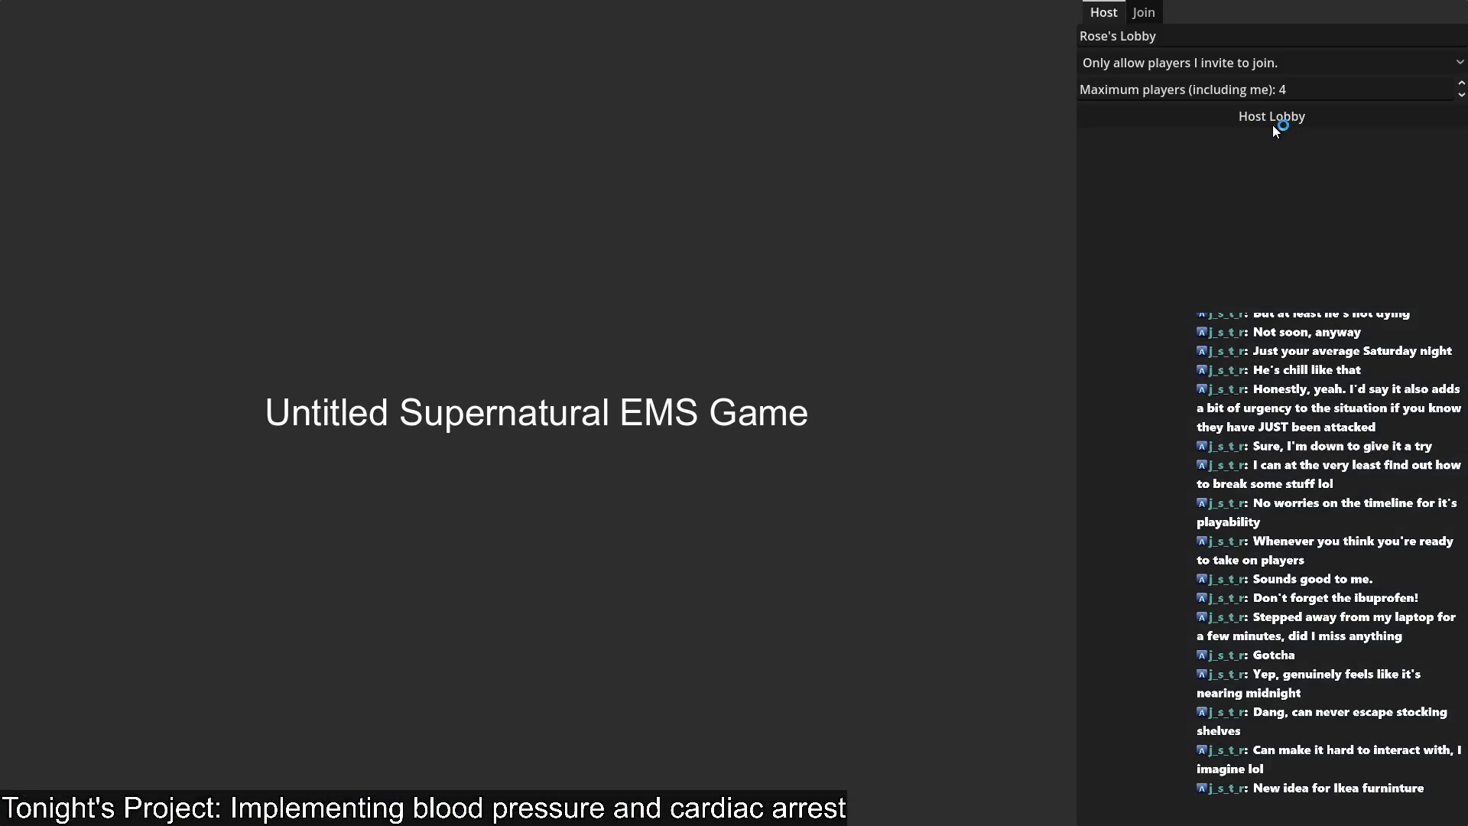
# Host a lobby, vote Ski Lodge to start, stop the game, and close the test_level scene tab
pyautogui.click(1285, 118)
pyautogui.press('w')
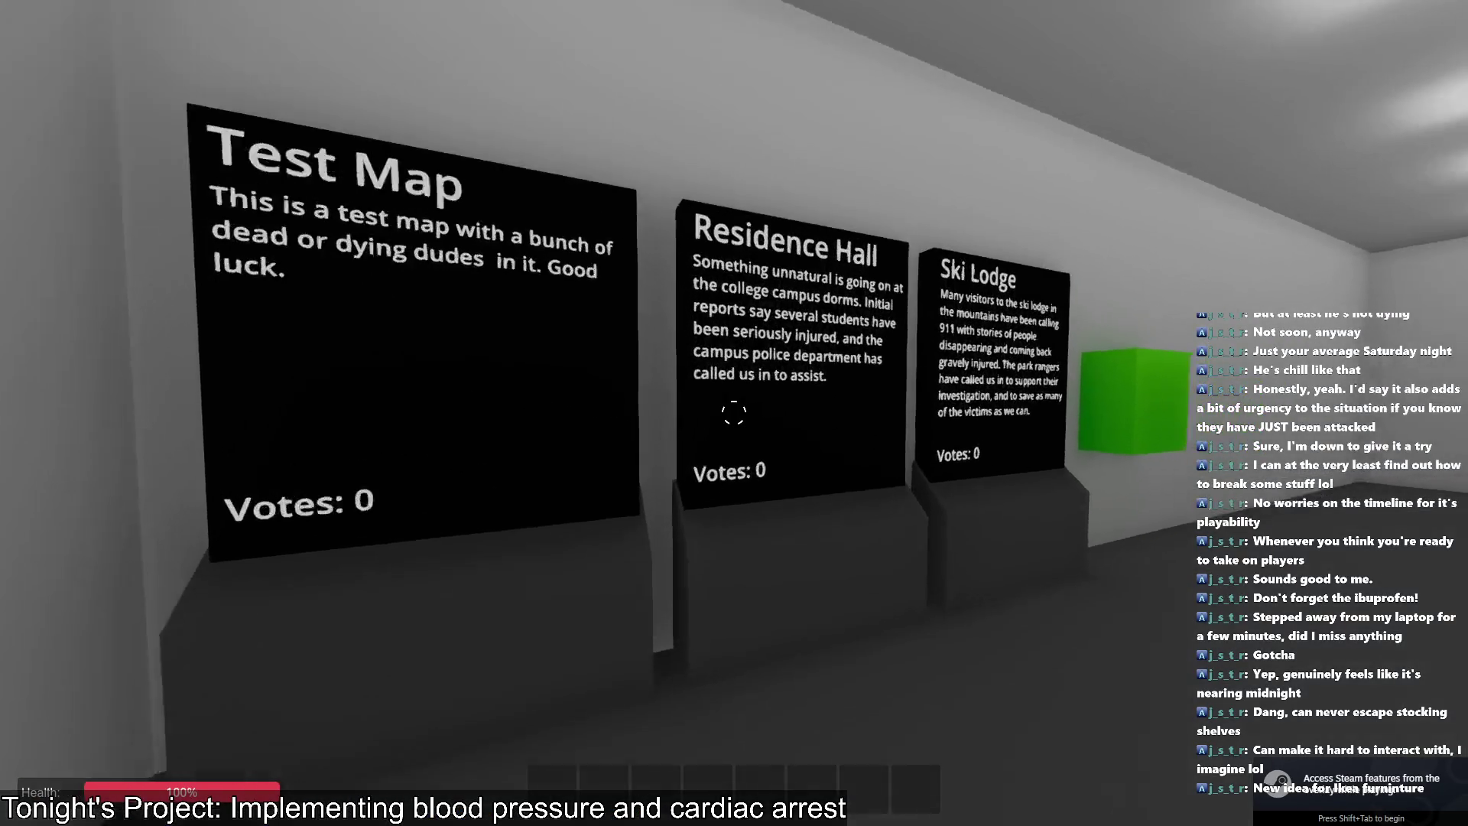
pyautogui.press('e')
pyautogui.press('e')
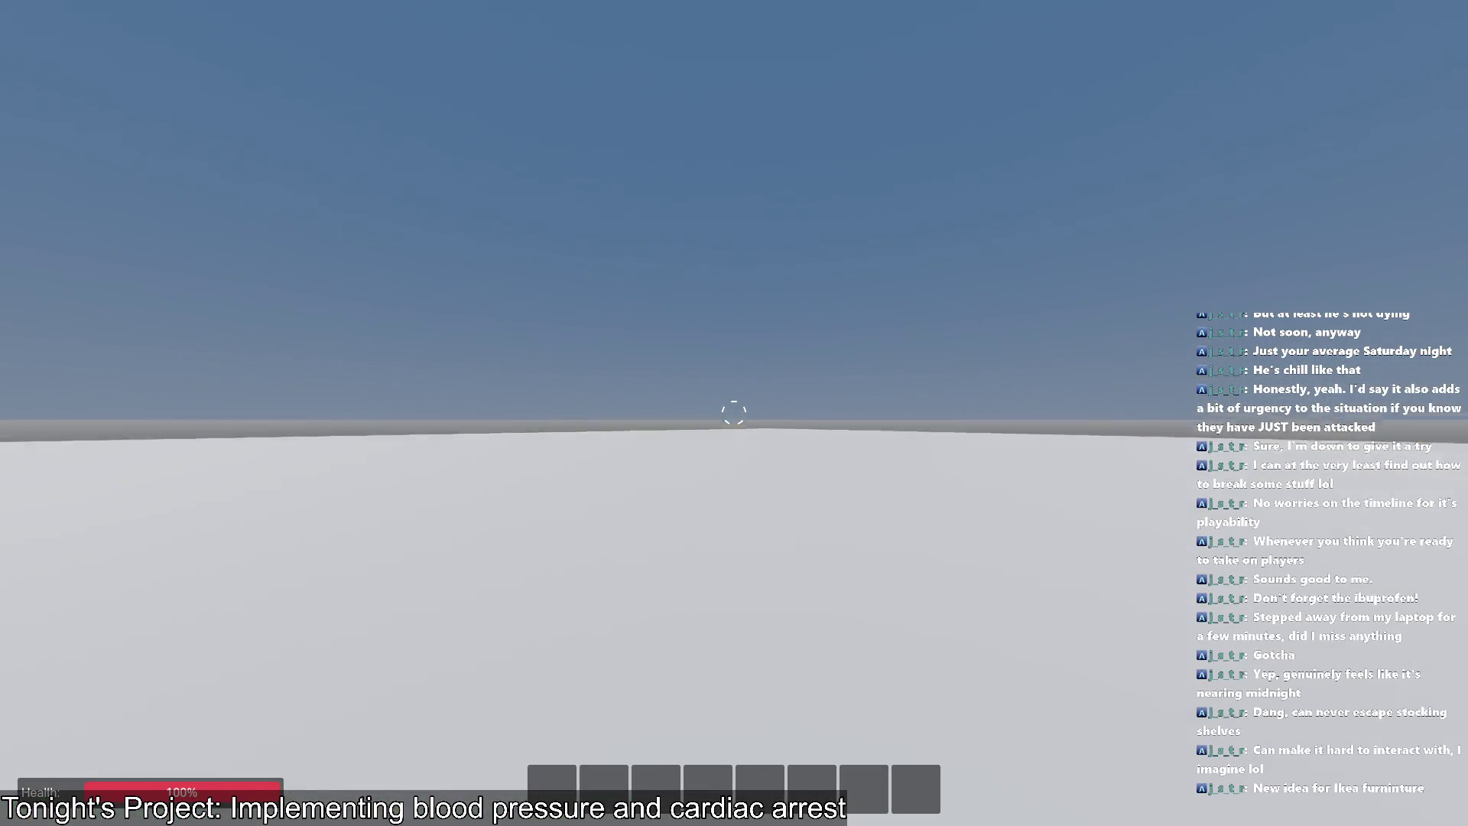
pyautogui.press('F8')
pyautogui.click(768, 389)
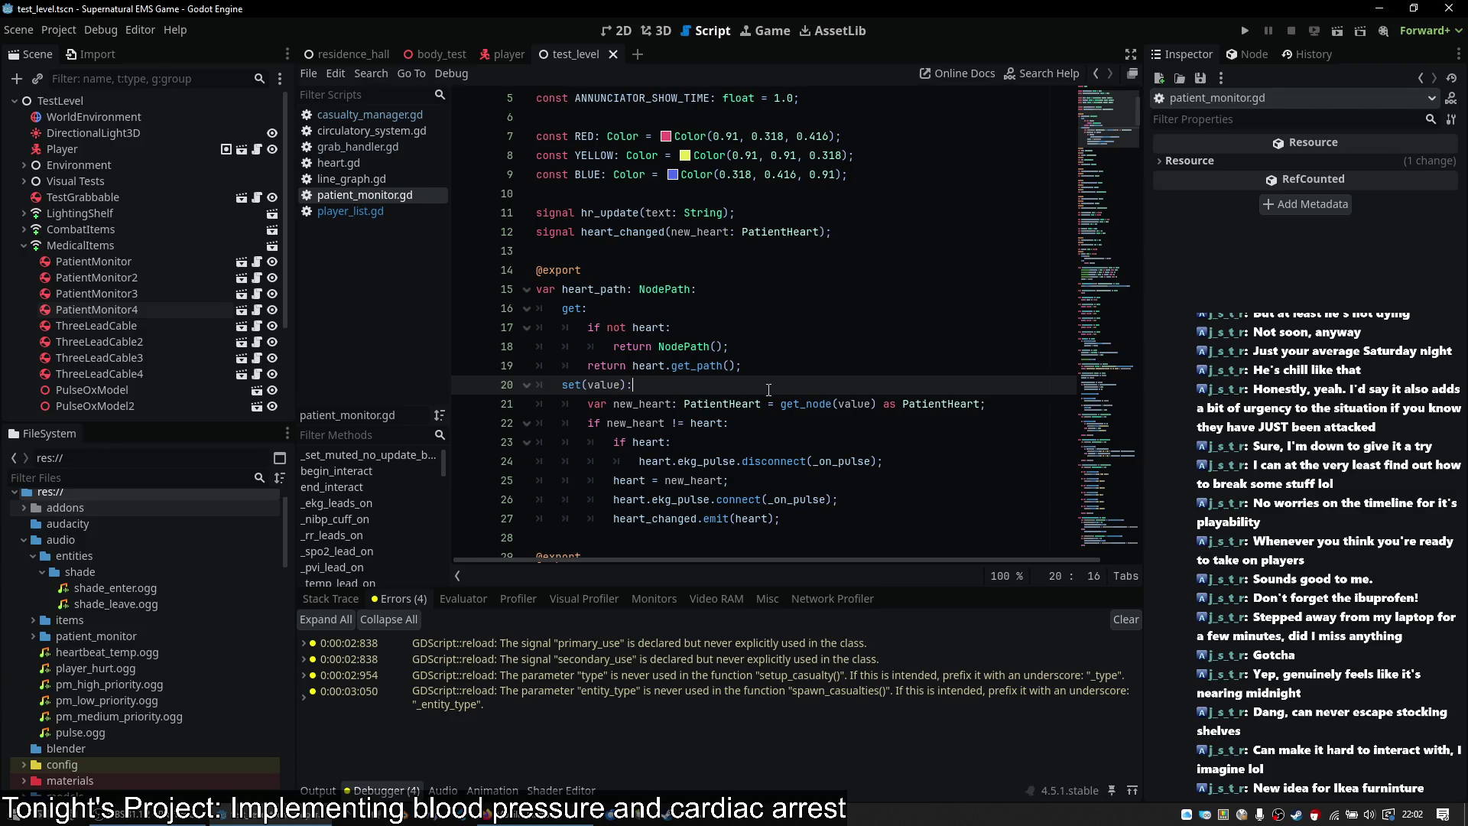
pyautogui.click(614, 54)
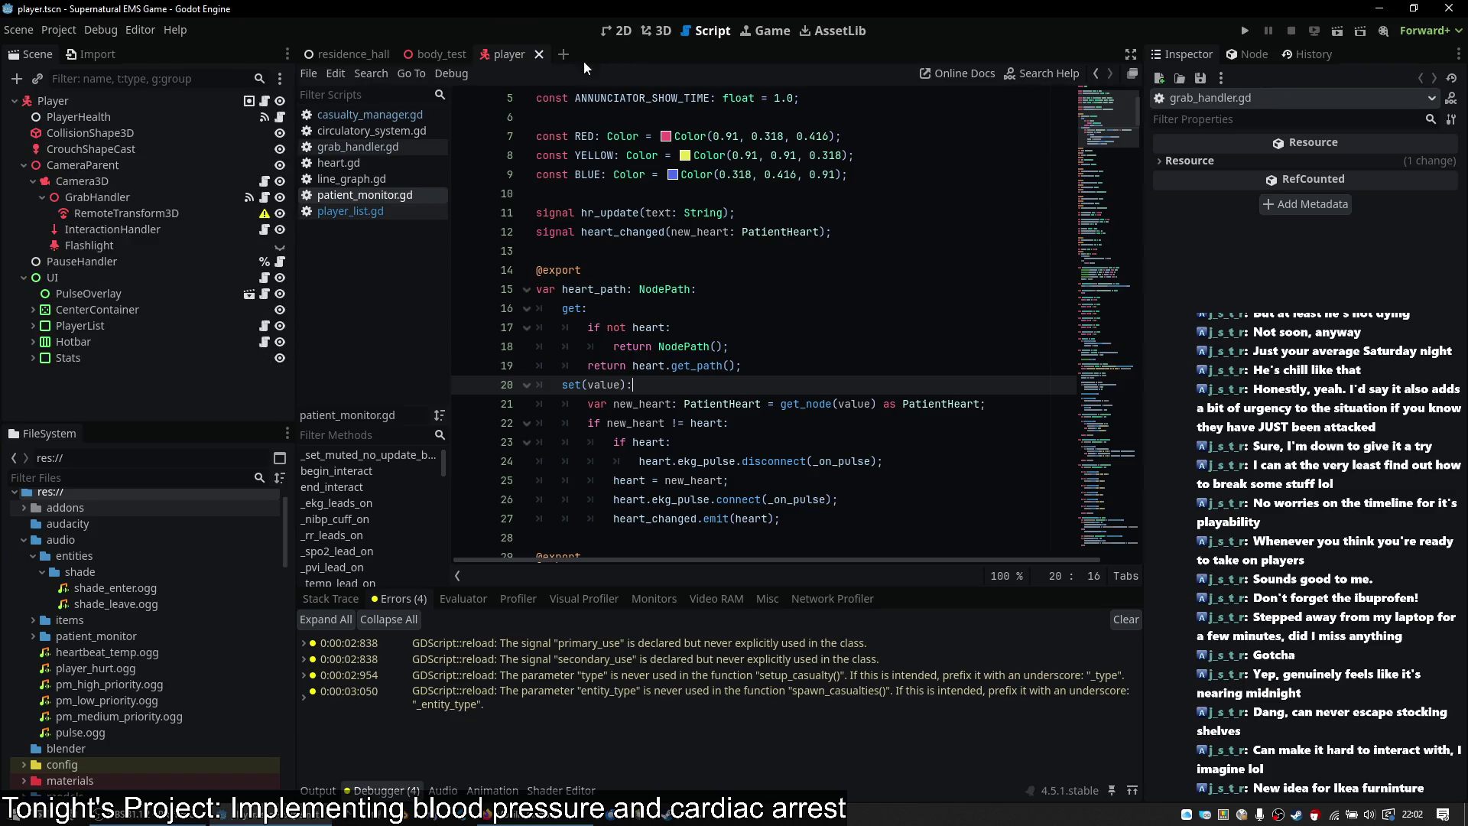
pyautogui.hotkey('alt', 'Tab')
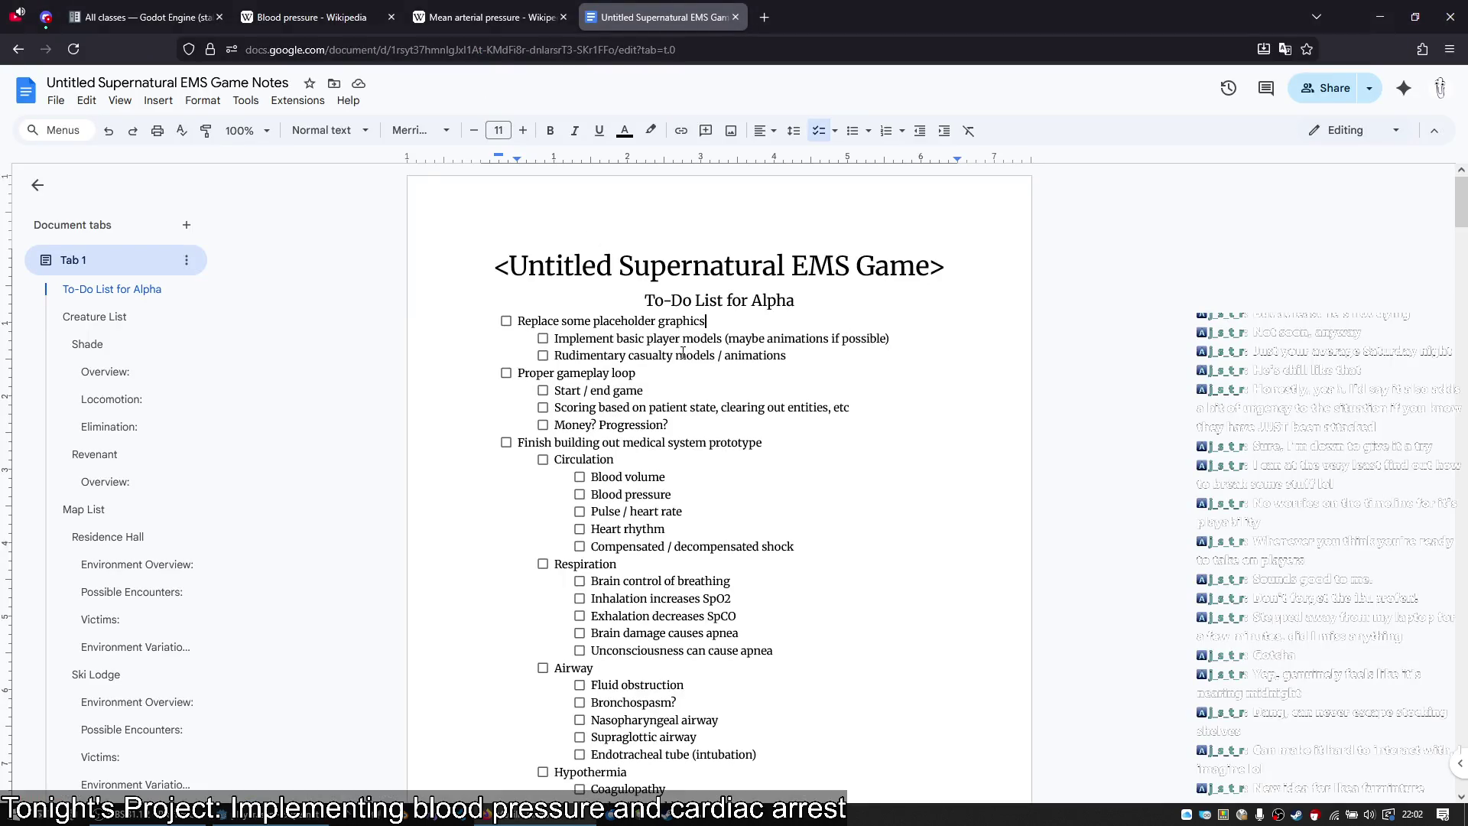
# Scroll the To-Do List for Alpha and close the Blood pressure and Mean arterial pressure tabs
pyautogui.scroll(-3, 683, 352)
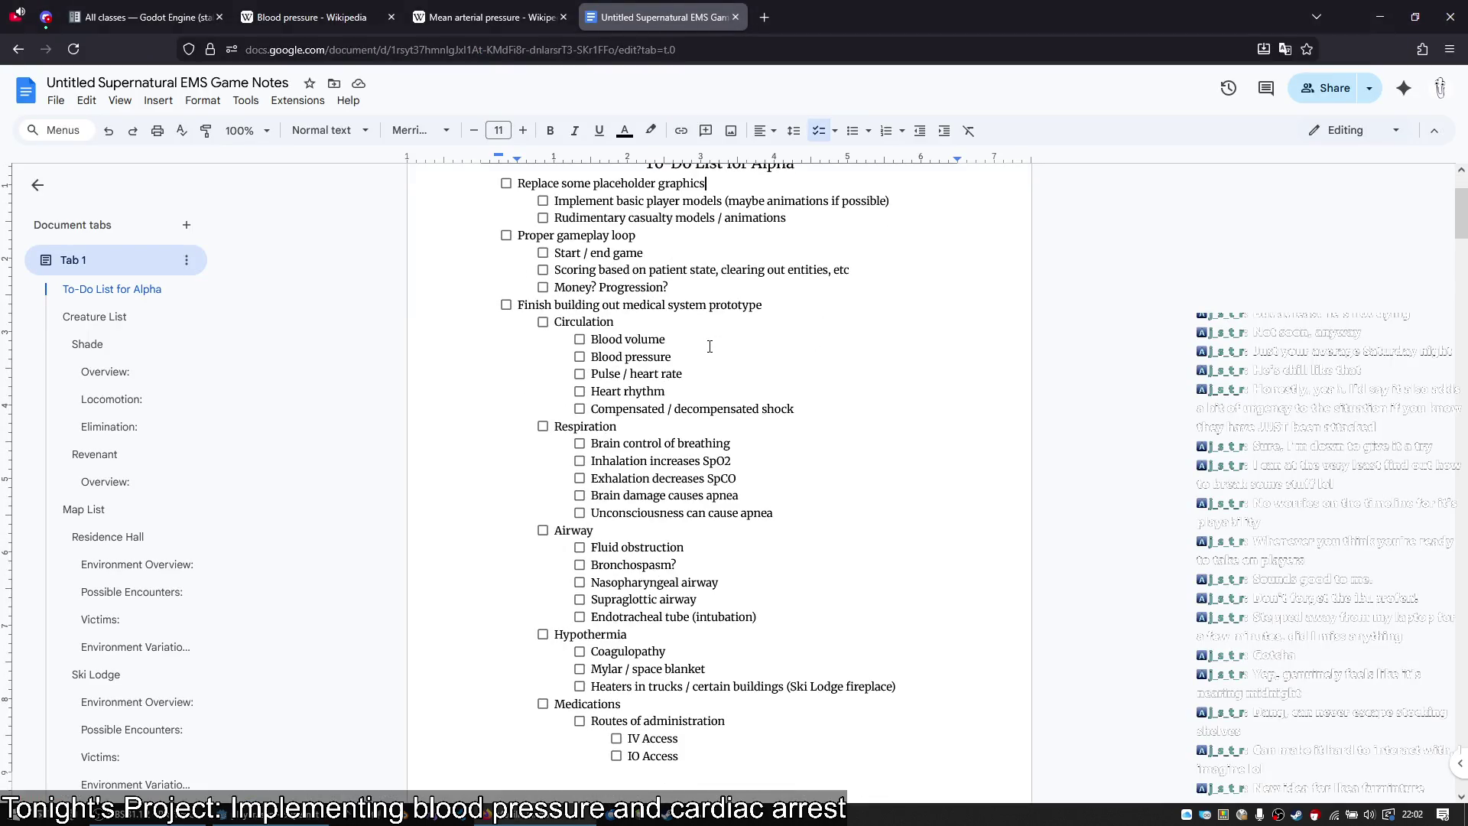
pyautogui.middleClick(305, 8)
pyautogui.middleClick(304, 8)
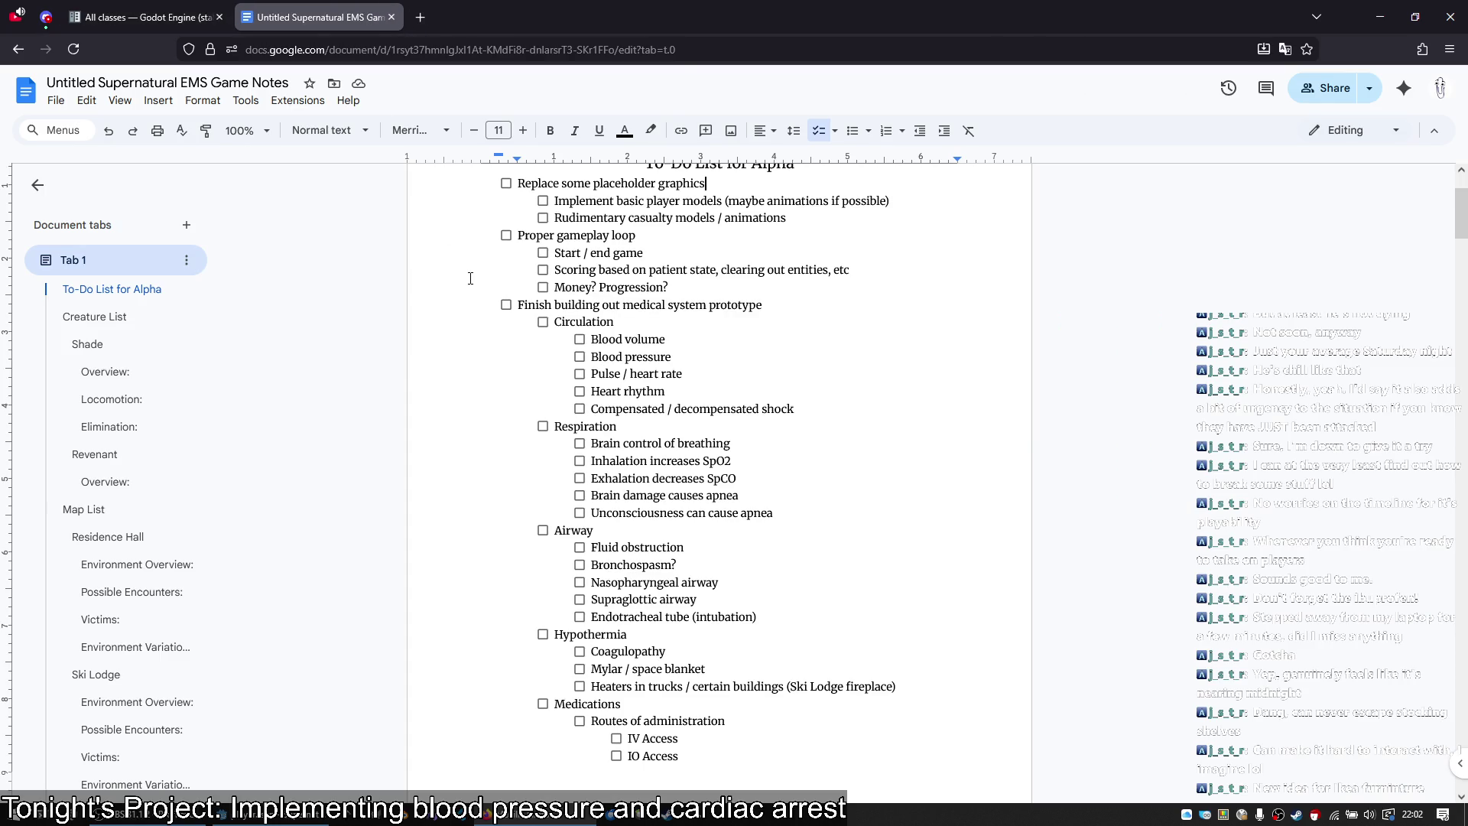